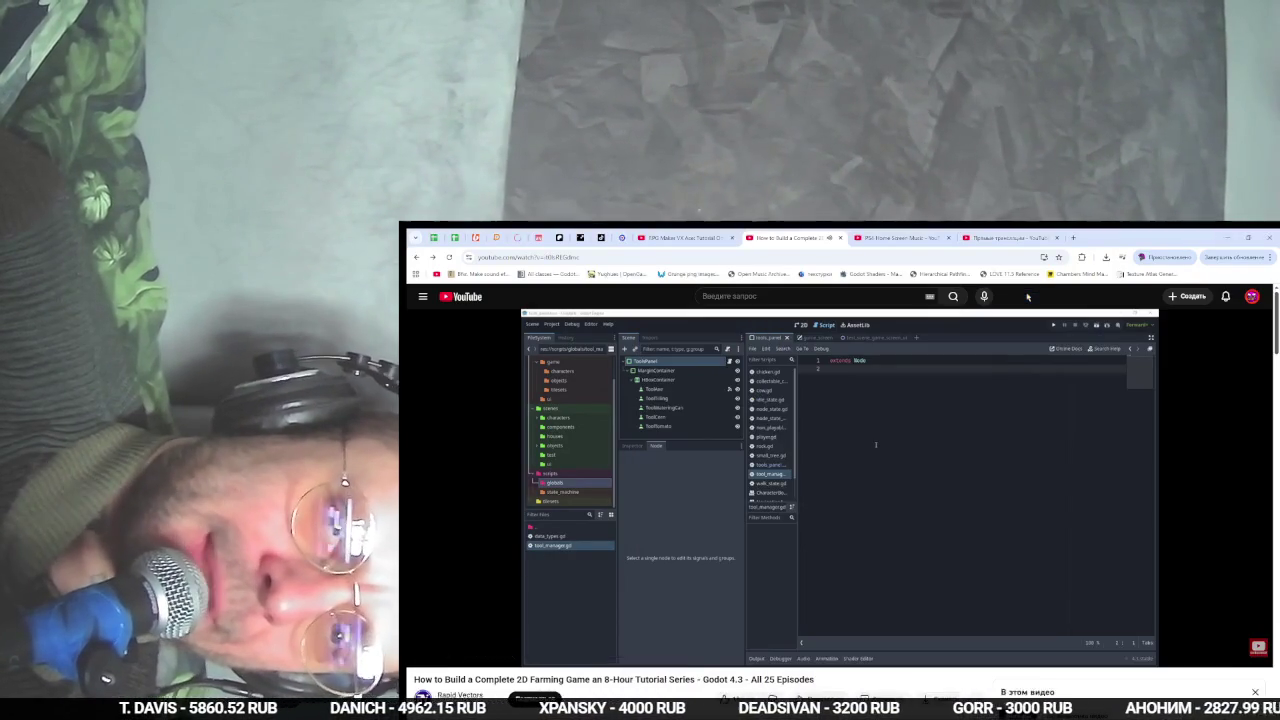
Step: Start a selected_tool variable declaration on line 3 of tool_manager.gd
{"action": "mouse_move", "coordinate": [1070, 427]}
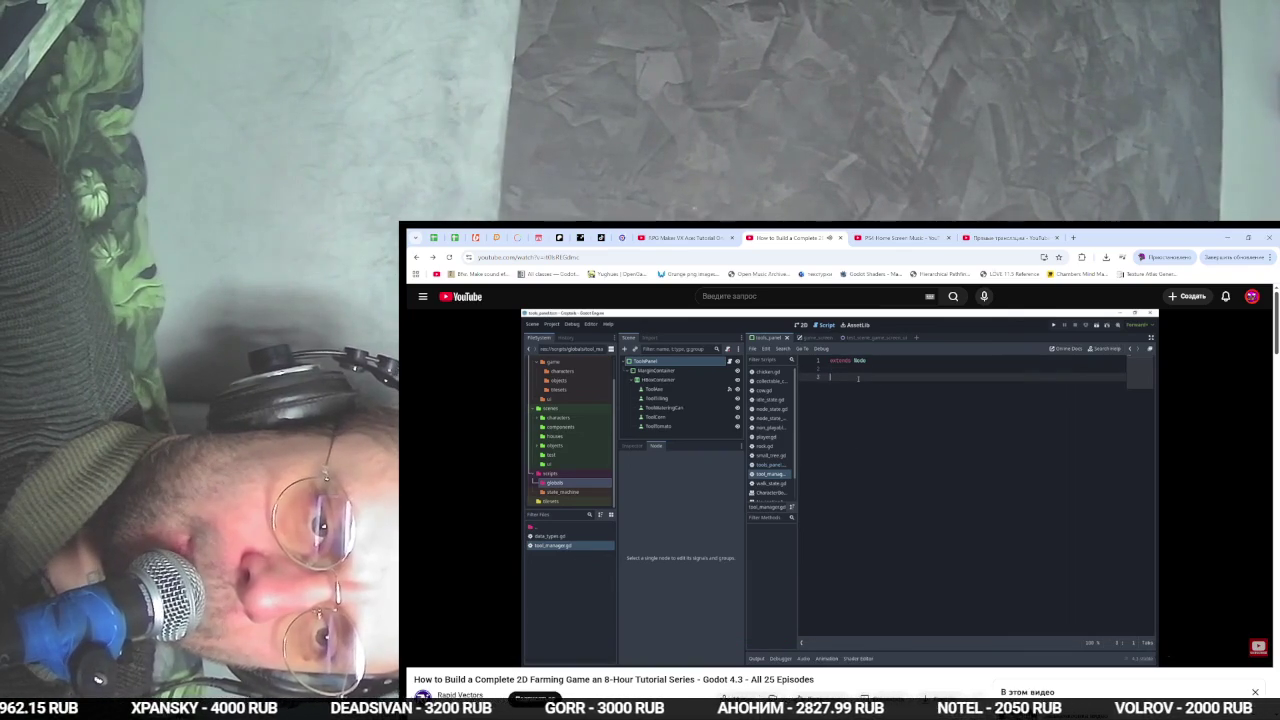
{"action": "key", "text": "alt+Tab"}
{"action": "type", "text": "selec"}
{"action": "type", "text": "_tool"}
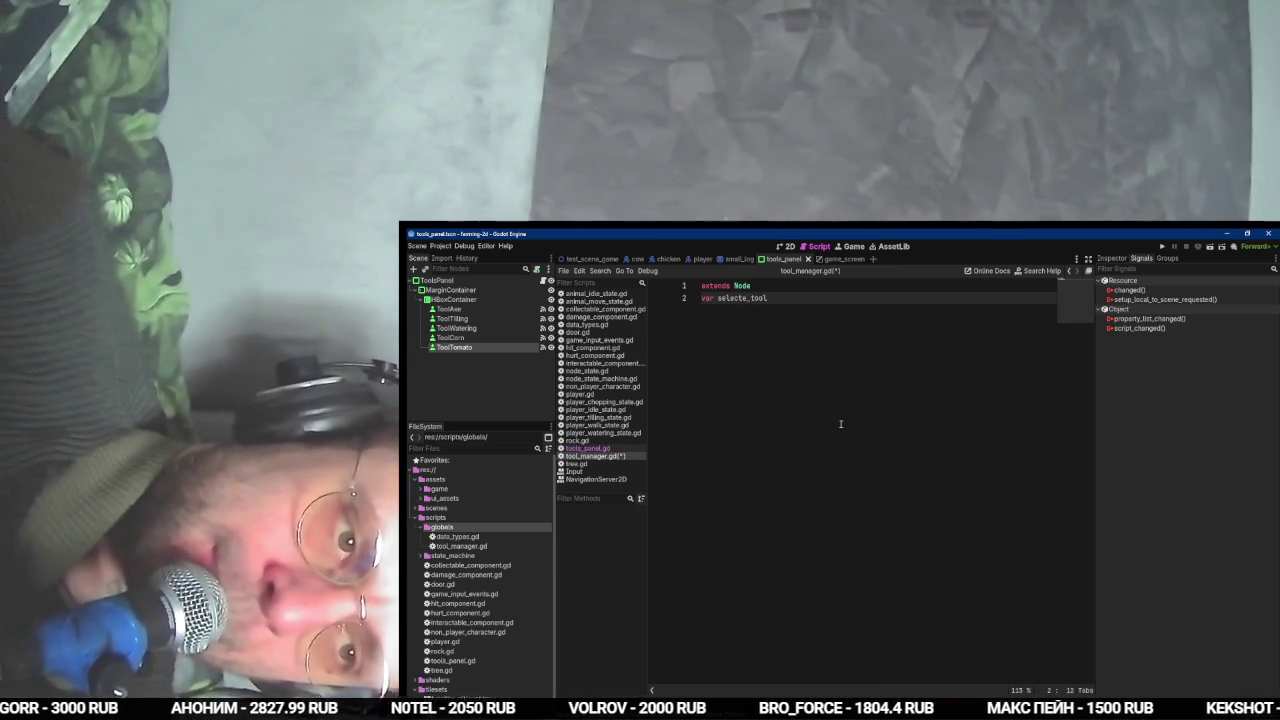
{"action": "type", "text": "_"}
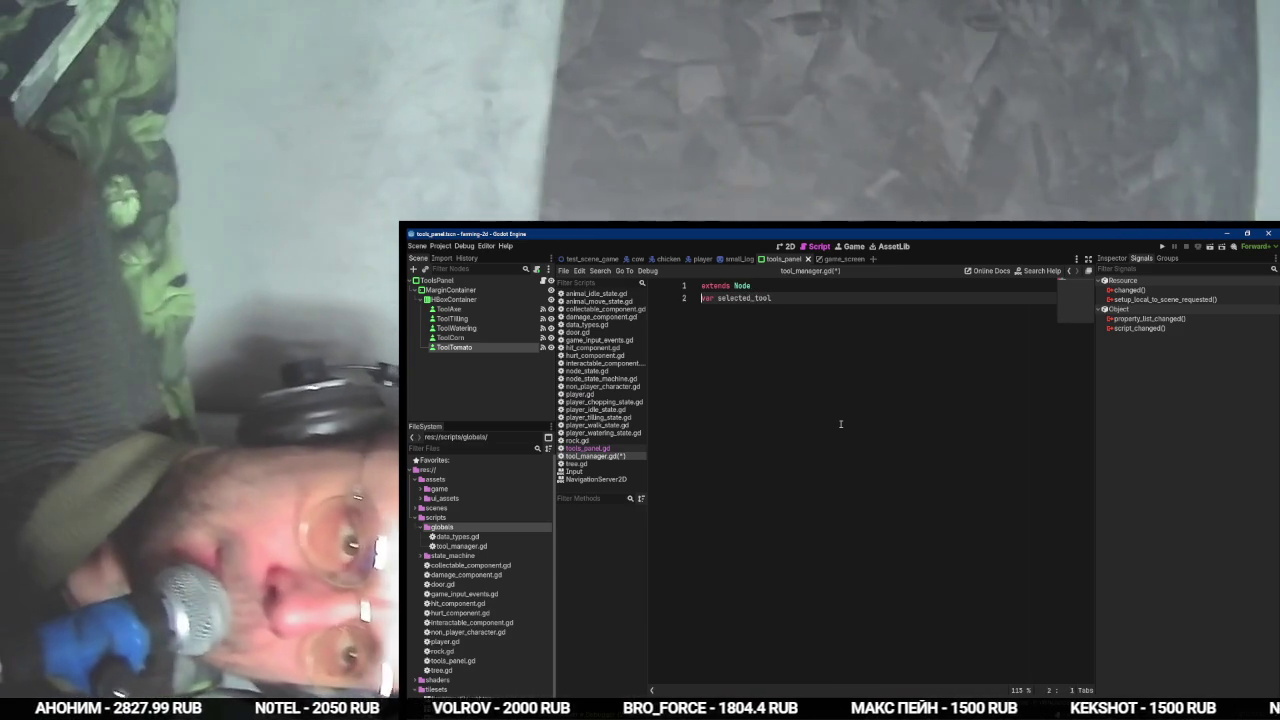
{"action": "key", "text": "Home"}
{"action": "key", "text": "Return"}
{"action": "key", "text": "End"}
{"action": "key", "text": "alt+Tab"}
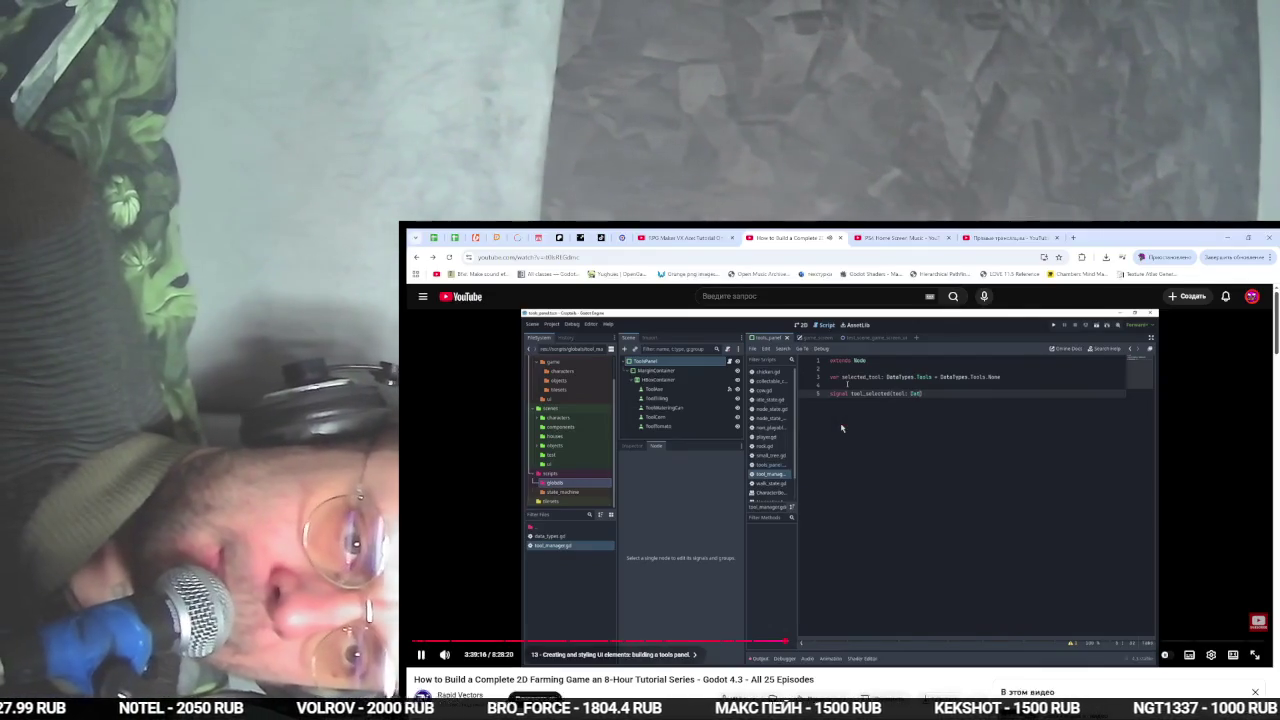
{"action": "key", "text": "alt+Tab"}
Step: Type selected_tool as DataTypes.Tools with default DataTypes.Tools.None, then resume the tutorial
{"action": "key", "text": "Escape"}
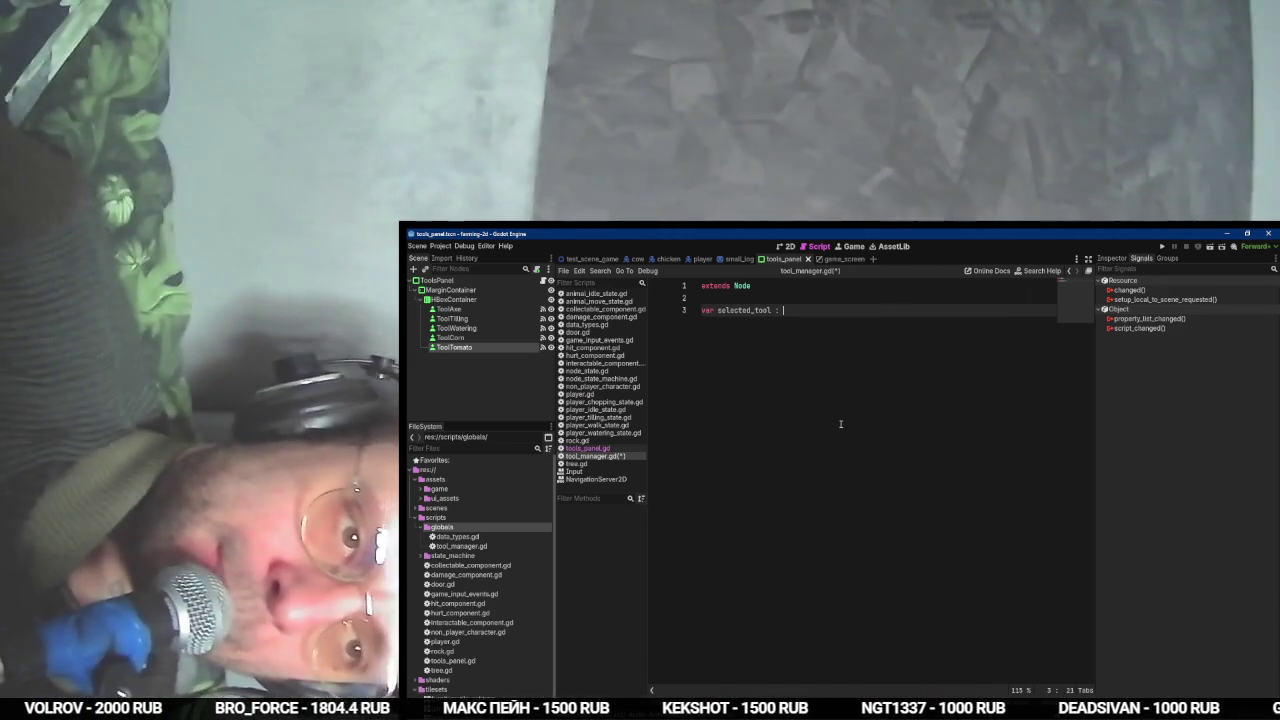
{"action": "type", "text": "data"}
{"action": "key", "text": "Return"}
{"action": "type", "text": "."}
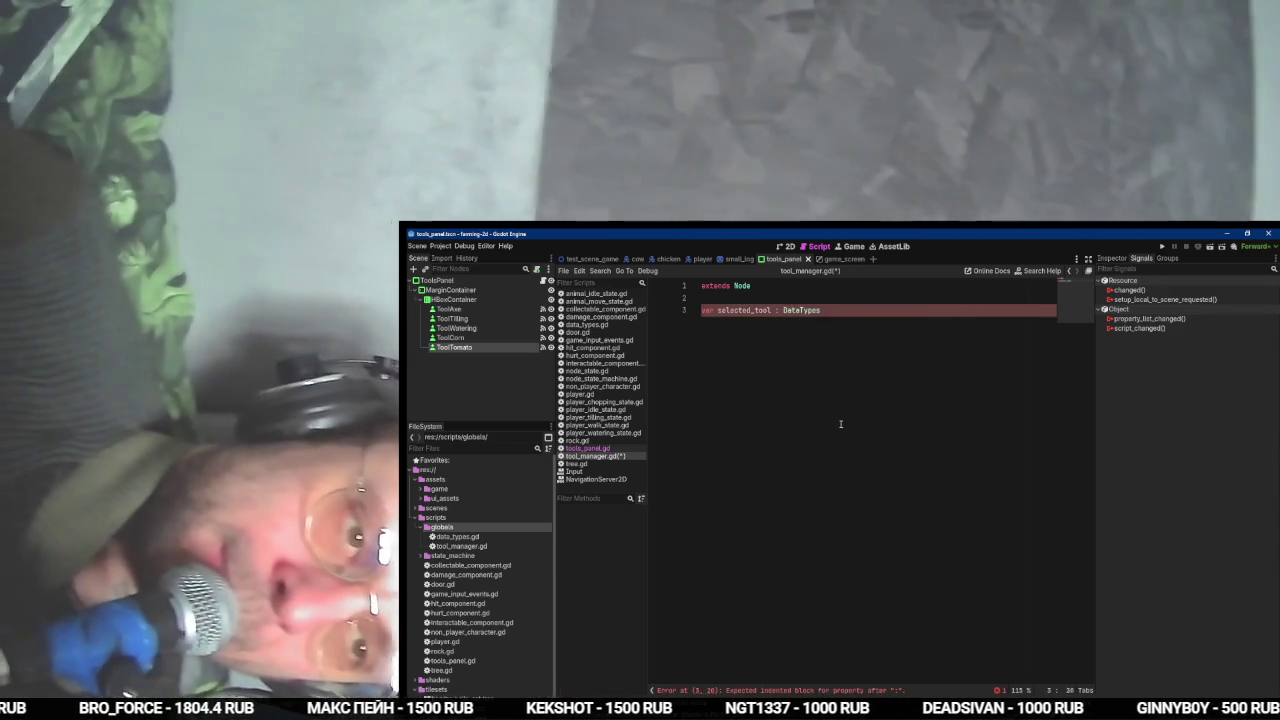
{"action": "key", "text": "Return"}
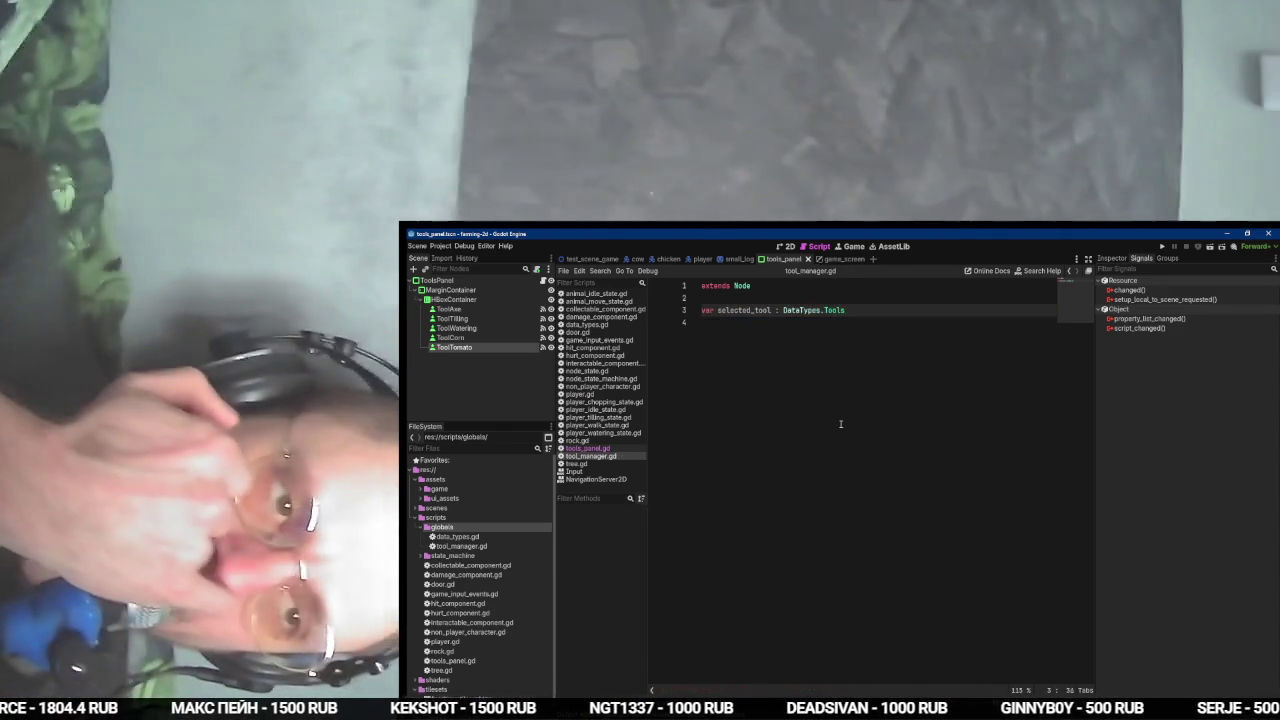
{"action": "type", "text": "= "}
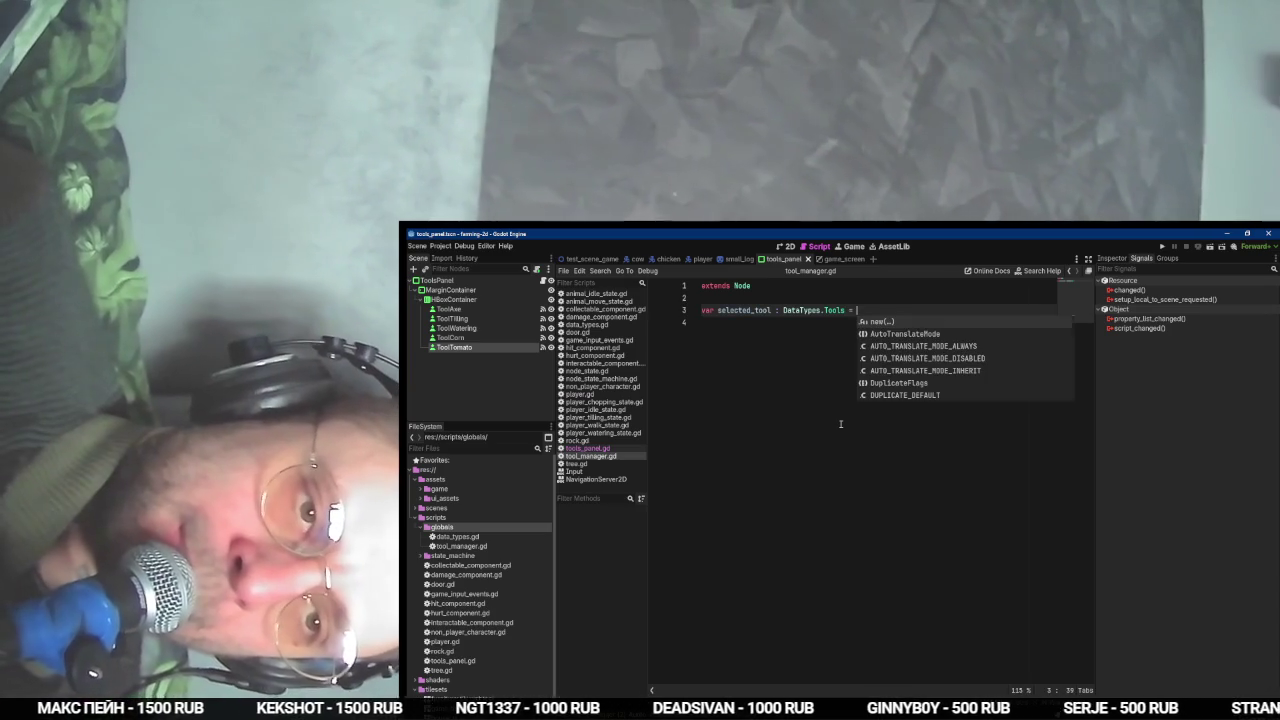
{"action": "type", "text": "DataTypes.Tools"}
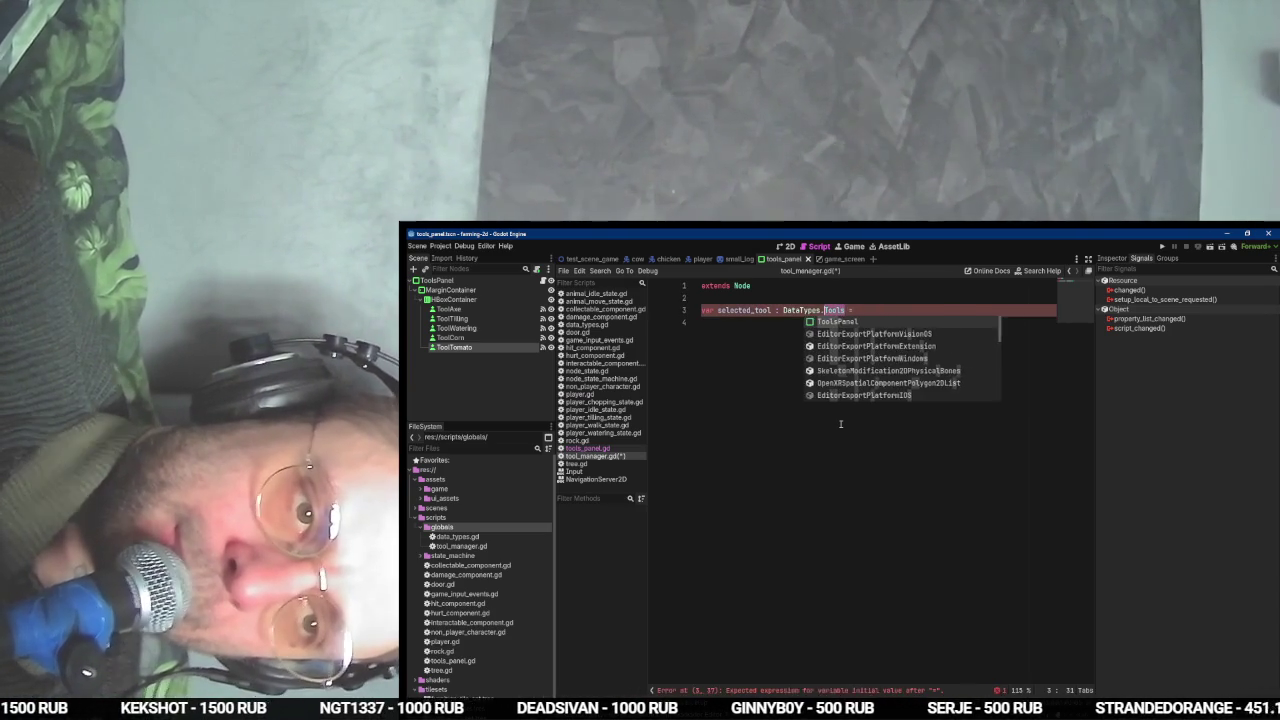
{"action": "type", "text": "."}
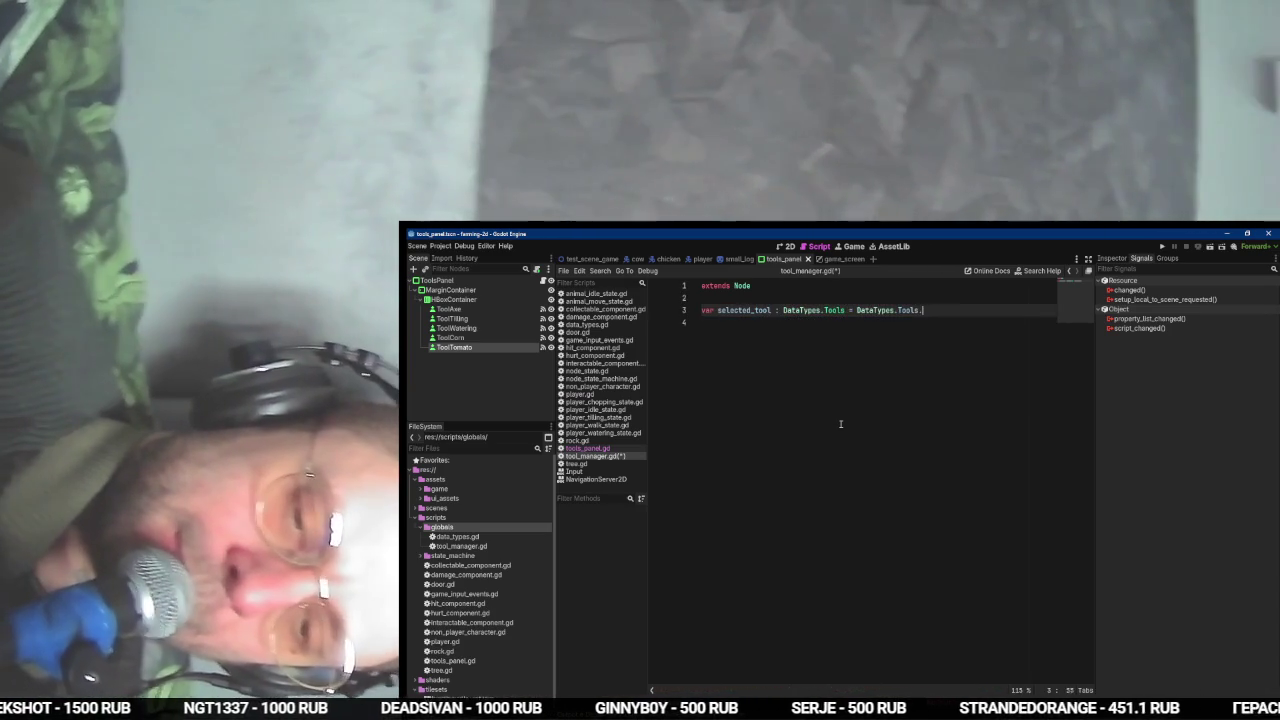
{"action": "key", "text": "Return"}
{"action": "key", "text": "alt+Tab"}
{"action": "left_click", "coordinate": [841, 428]}
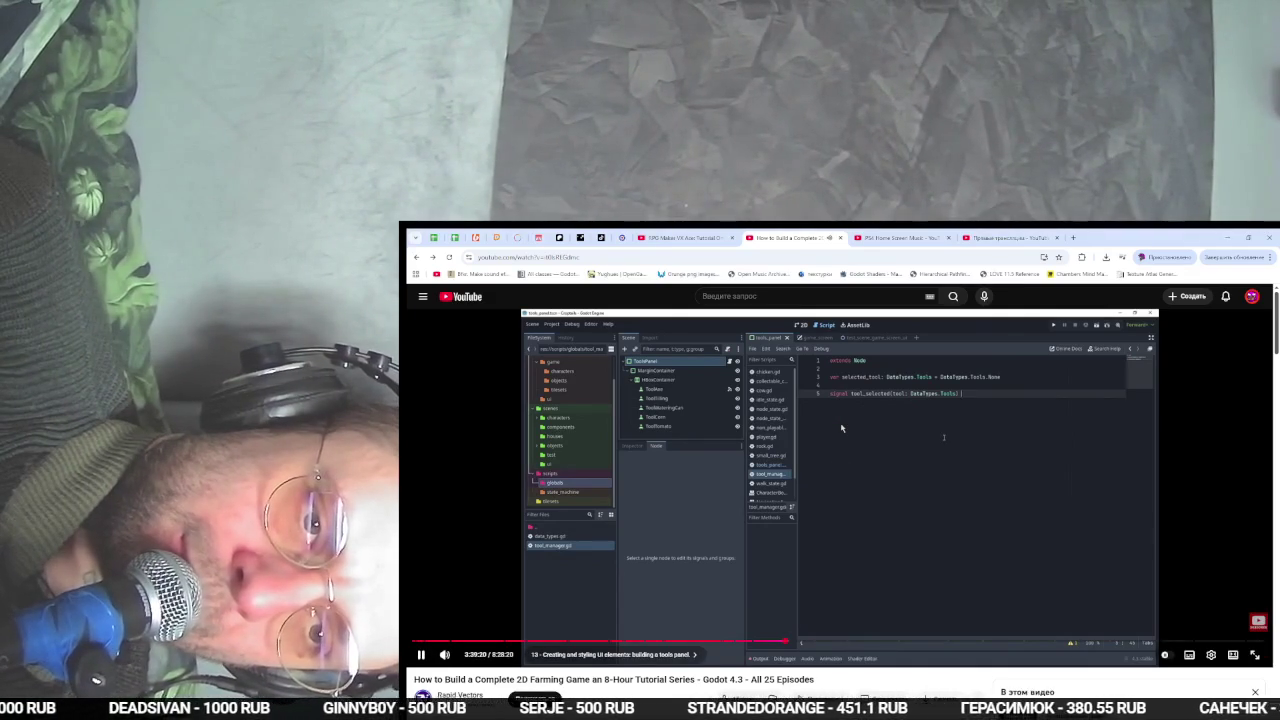
Step: Check the signal line against the tutorial and remove a stray trailing 'd'
{"action": "key", "text": "alt+Tab"}
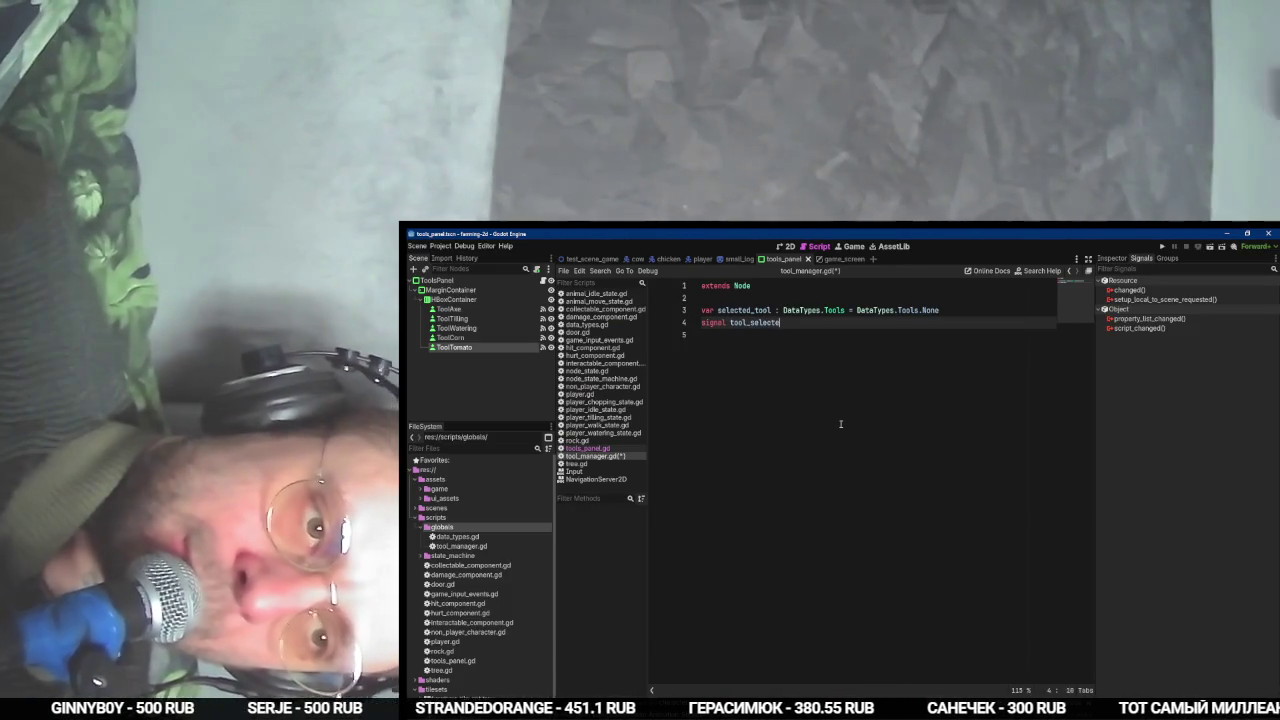
{"action": "key", "text": "alt+Tab"}
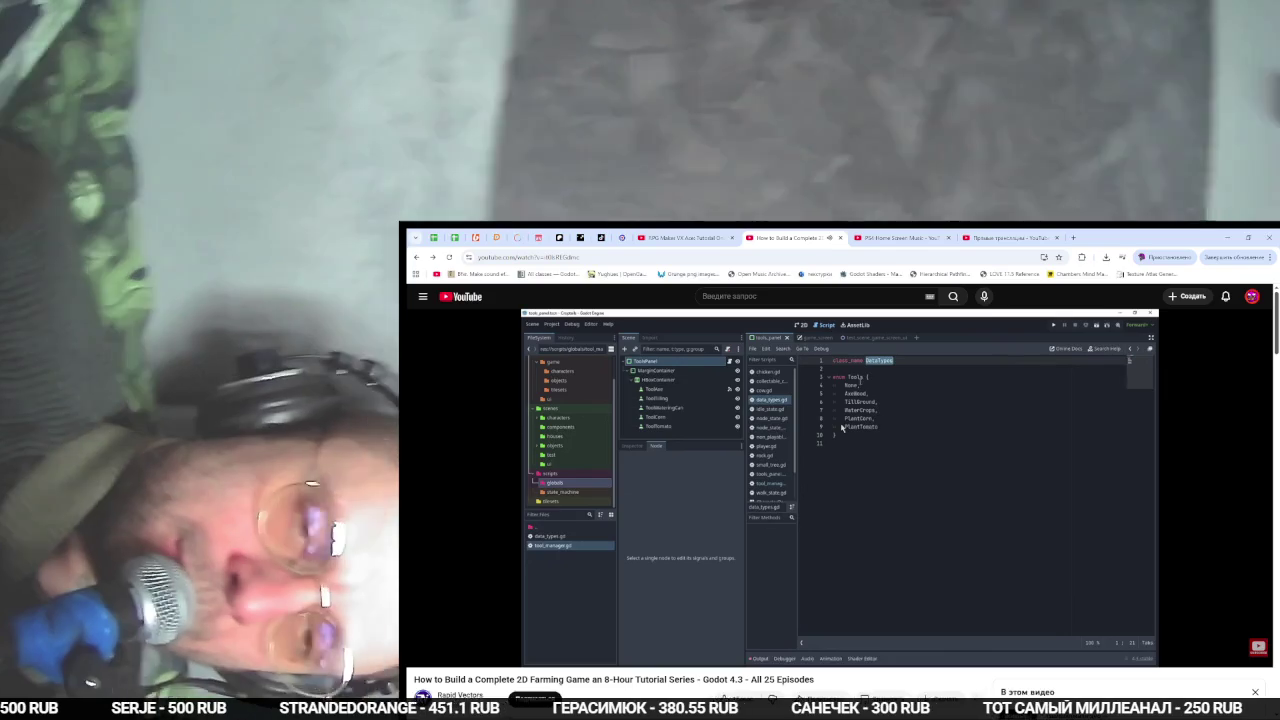
{"action": "key", "text": "alt+Tab"}
{"action": "type", "text": "d"}
{"action": "key", "text": "BackSpace"}
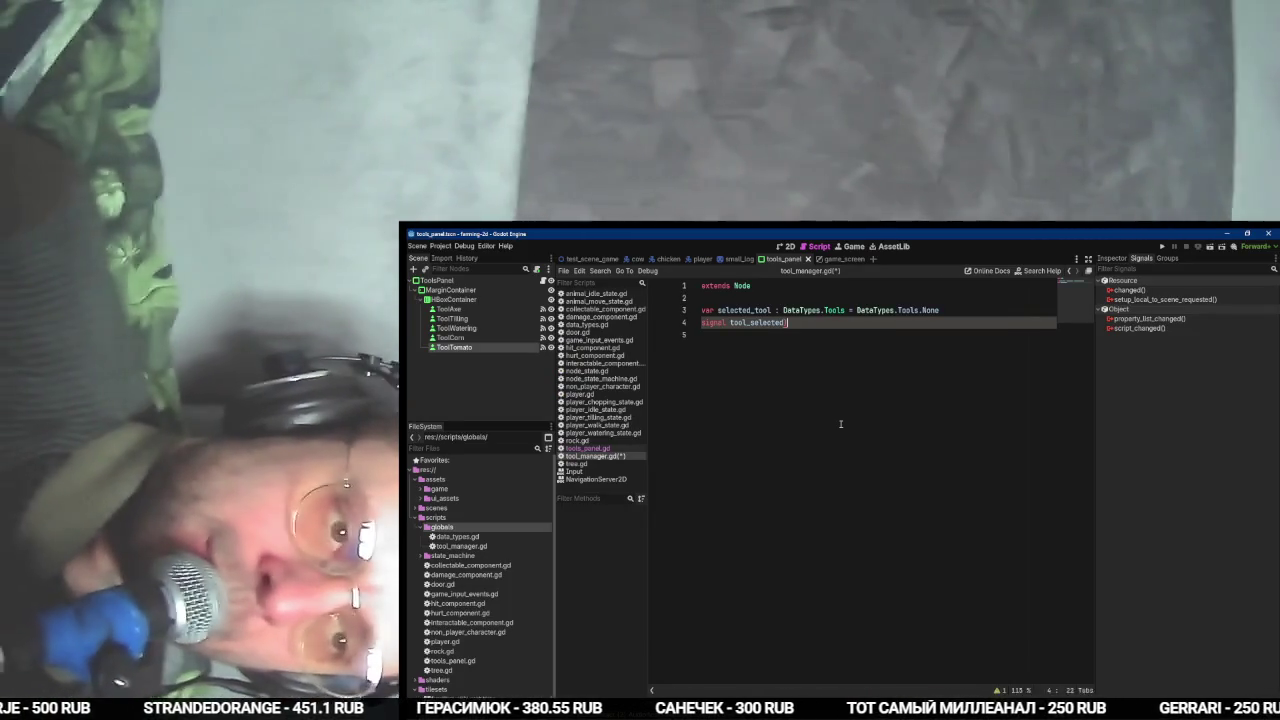
{"action": "key", "text": "alt+Tab"}
{"action": "key", "text": "Left"}
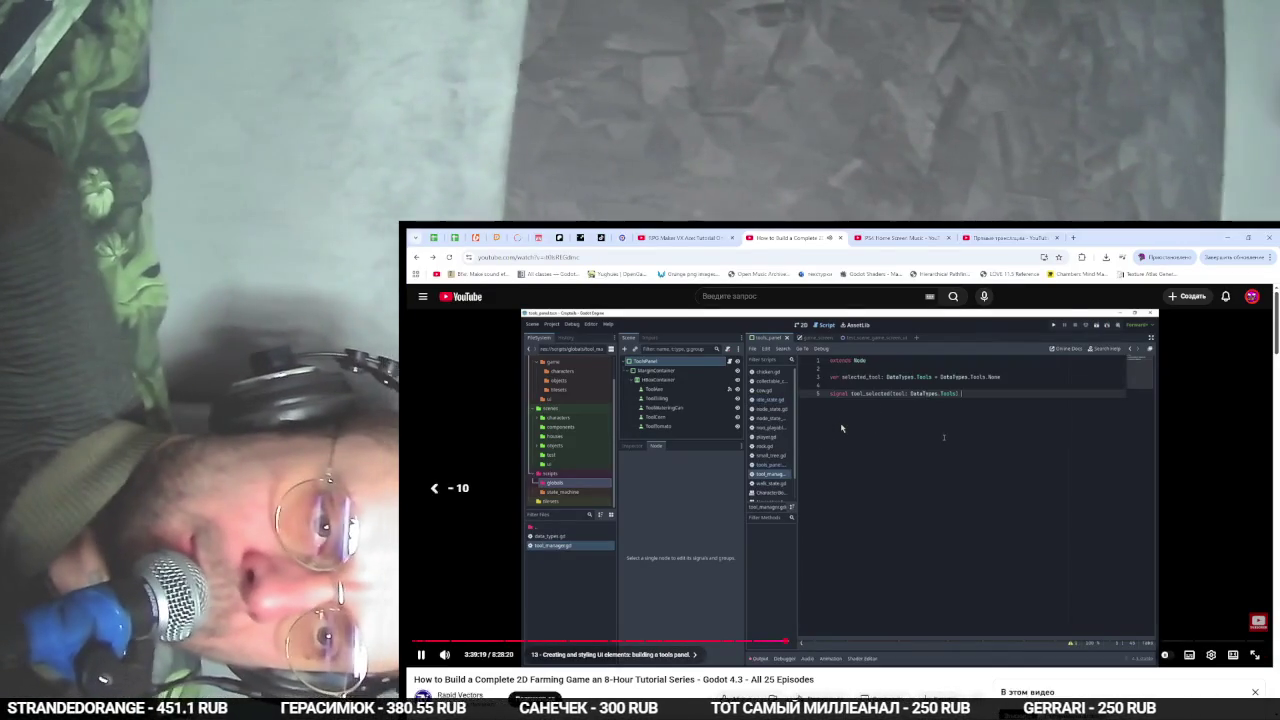
{"action": "key", "text": "alt+Tab"}
Step: Finish signal tool_selected(tool_data : DataTypes.Tools) and begin a function two lines below
{"action": "type", "text": "tool_st"}
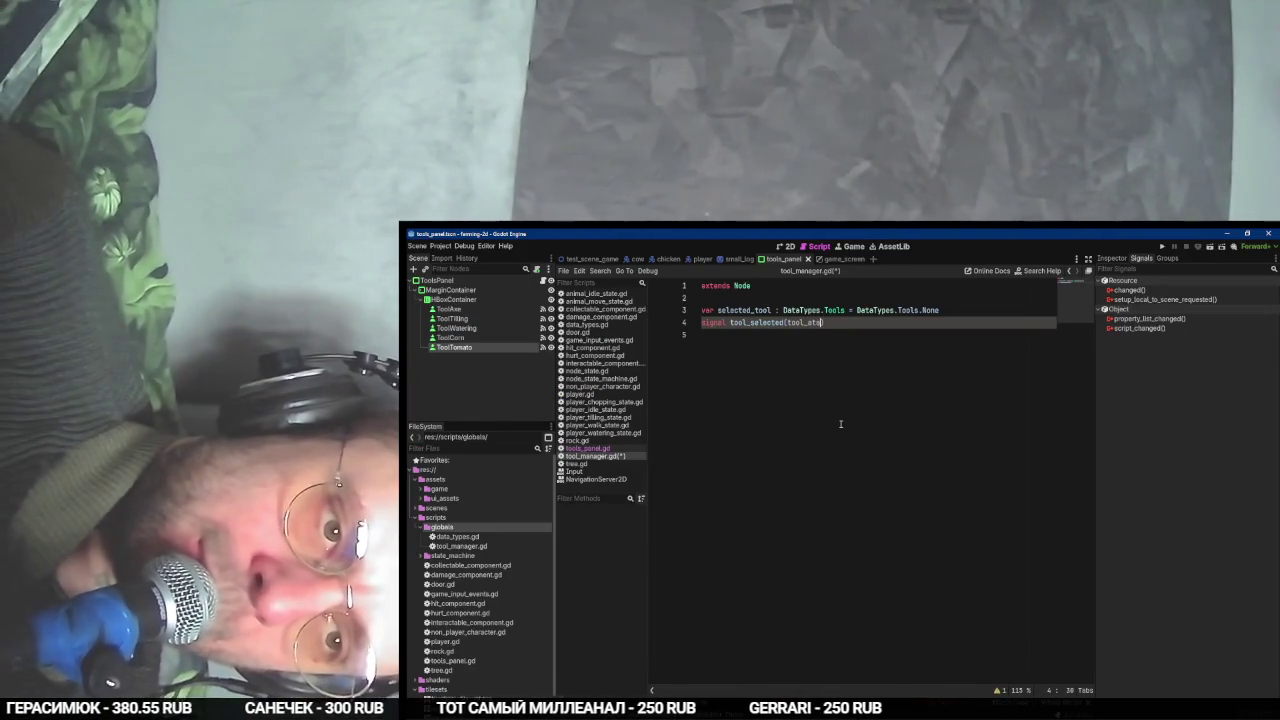
{"action": "key", "text": "Up"}
{"action": "key", "text": "Down"}
{"action": "key", "text": "ctrl+Right"}
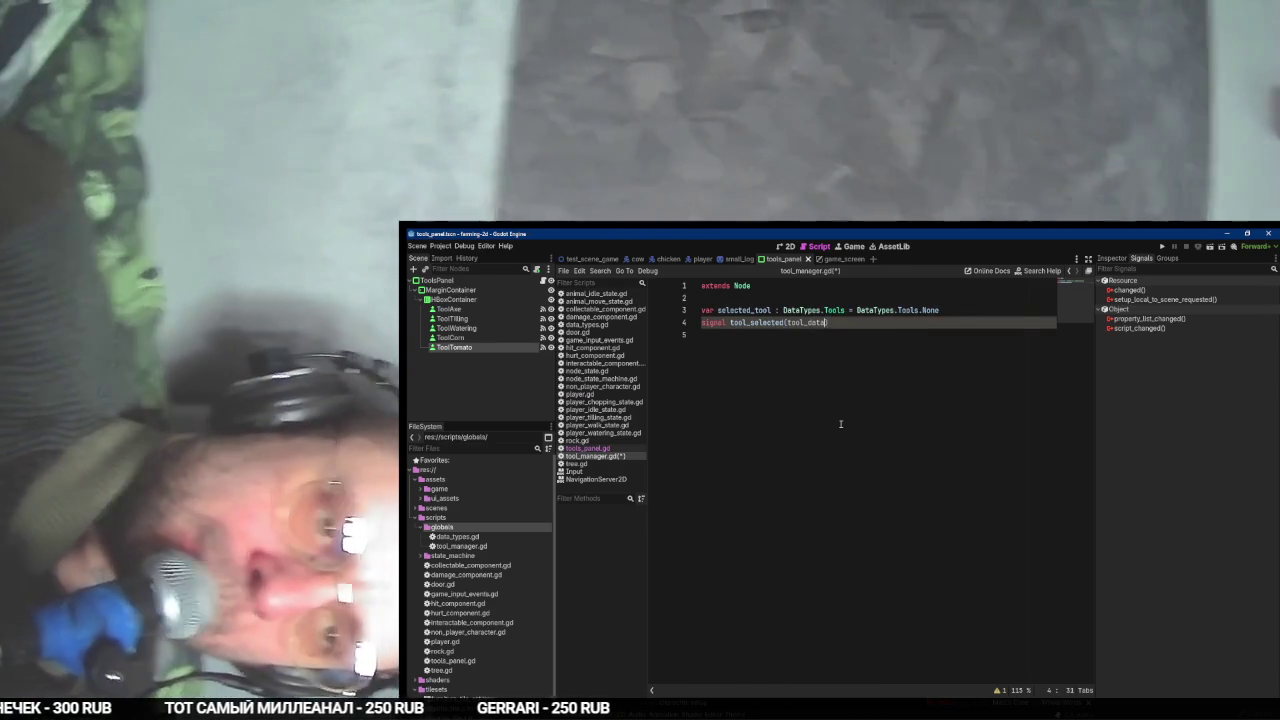
{"action": "key", "text": "Return"}
{"action": "key", "text": "Return"}
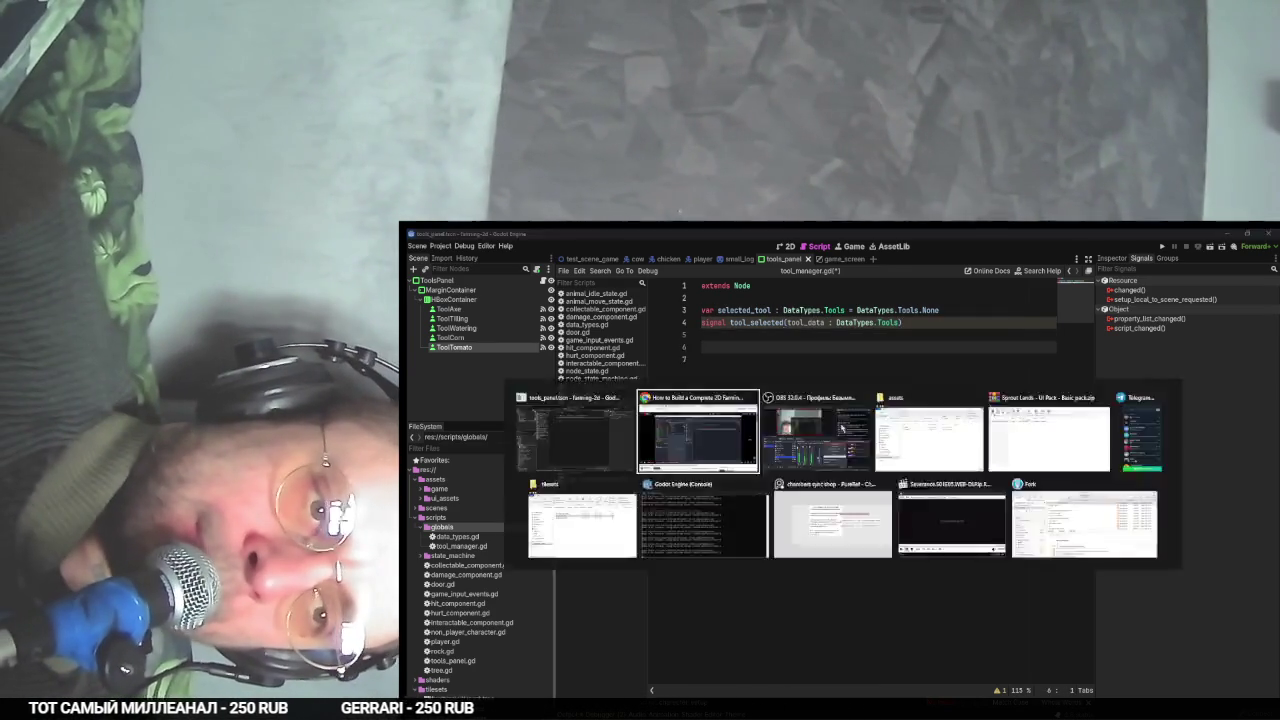
{"action": "type", "text": "func select_tool"}
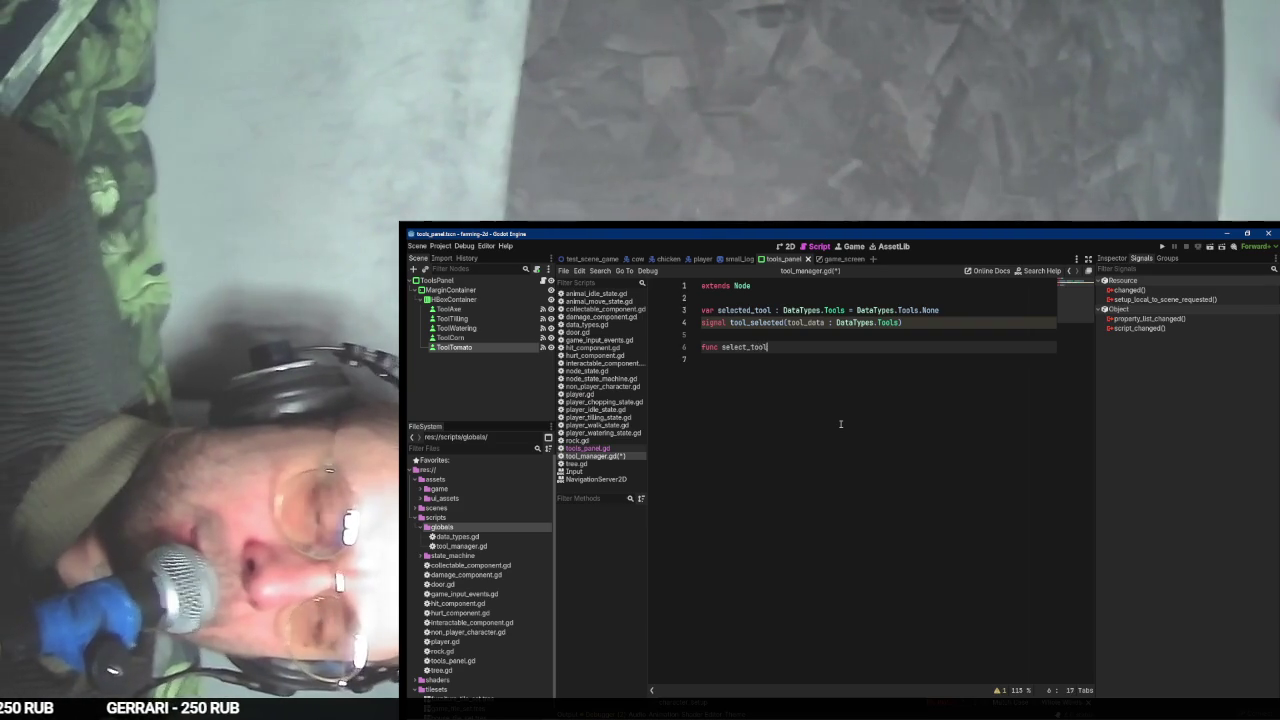
Step: Begin select_tool's body, assigning selected_tool = new_tool
{"action": "key", "text": "alt+Tab"}
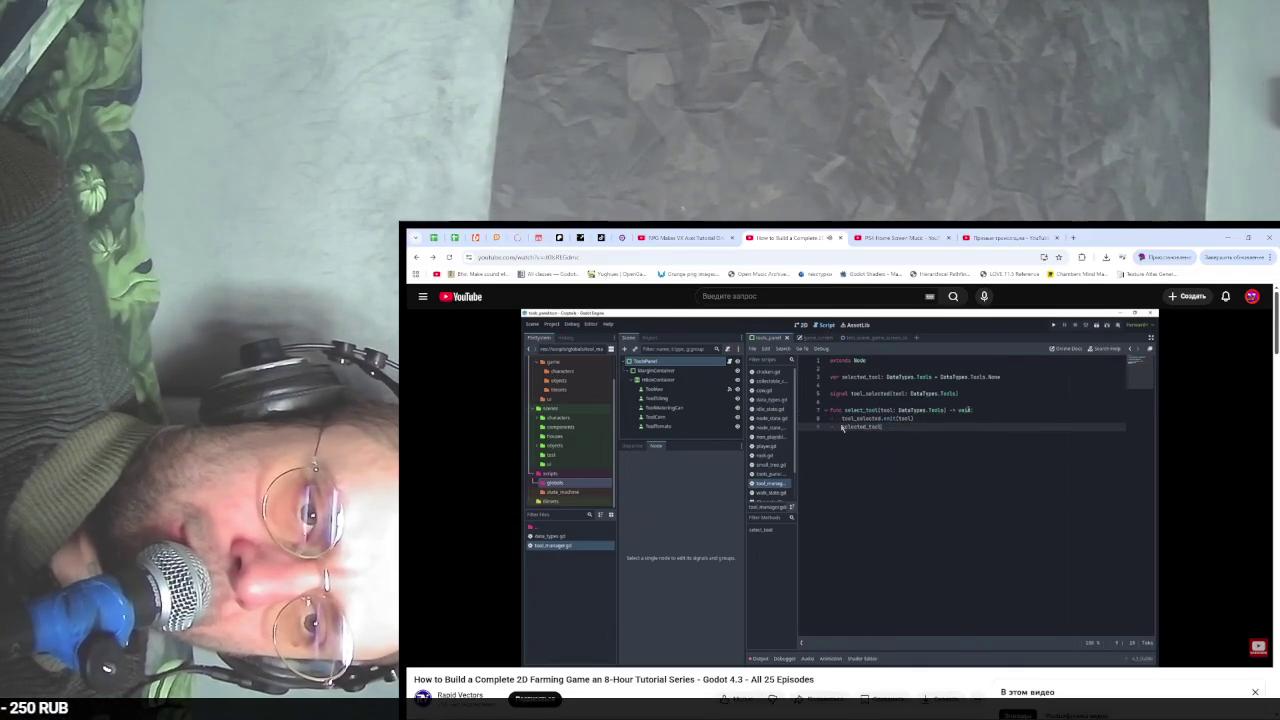
{"action": "key", "text": "alt+Tab"}
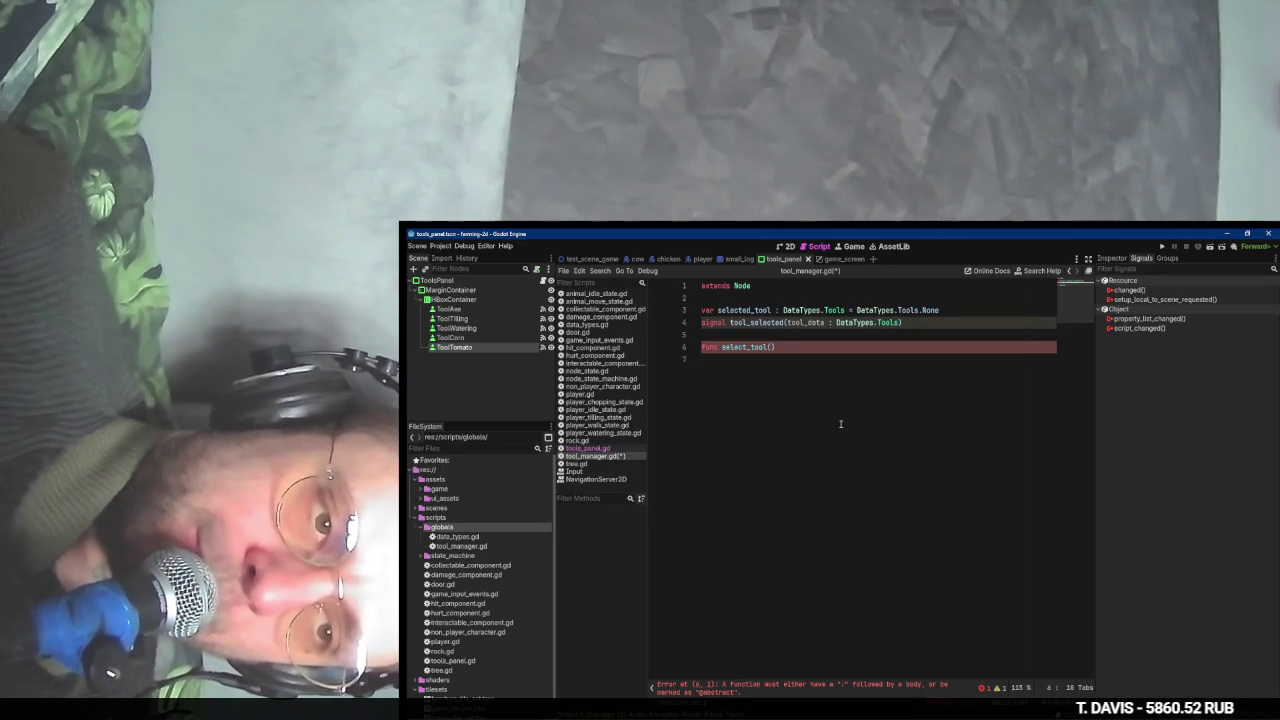
{"action": "key", "text": "alt+Tab"}
{"action": "key", "text": "alt+Tab"}
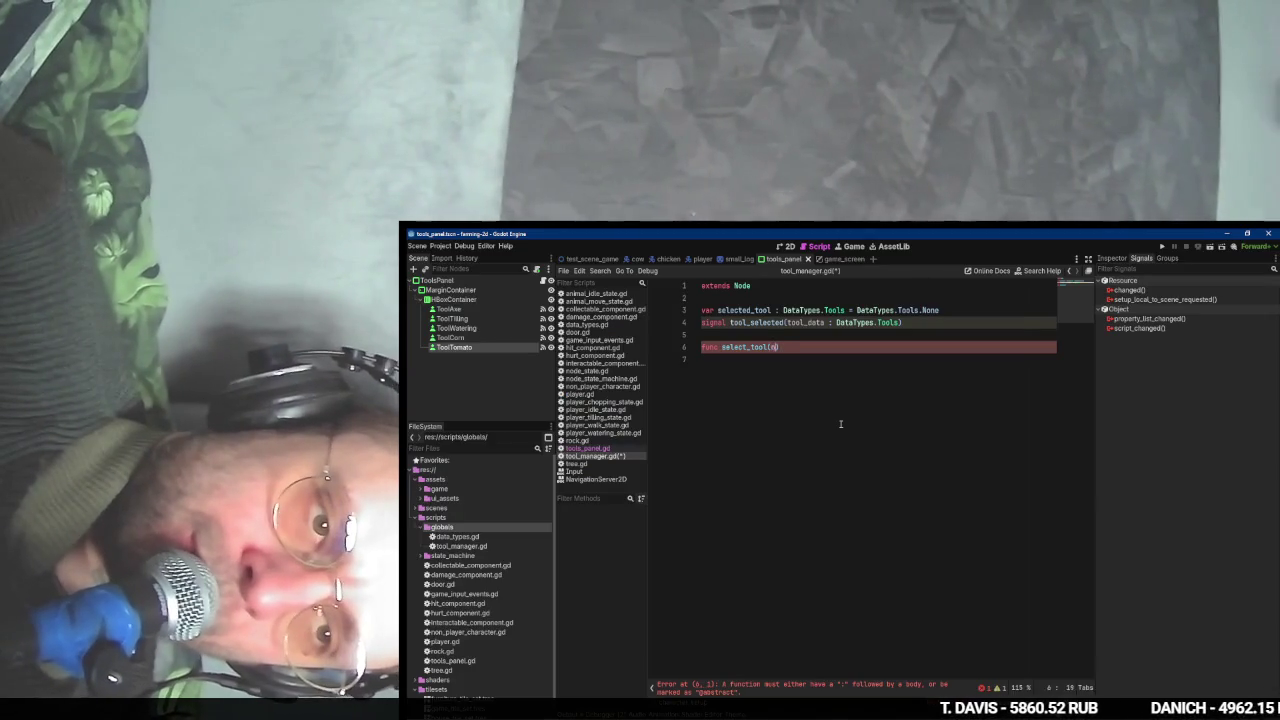
{"action": "type", "text": ":"}
{"action": "key", "text": "Return"}
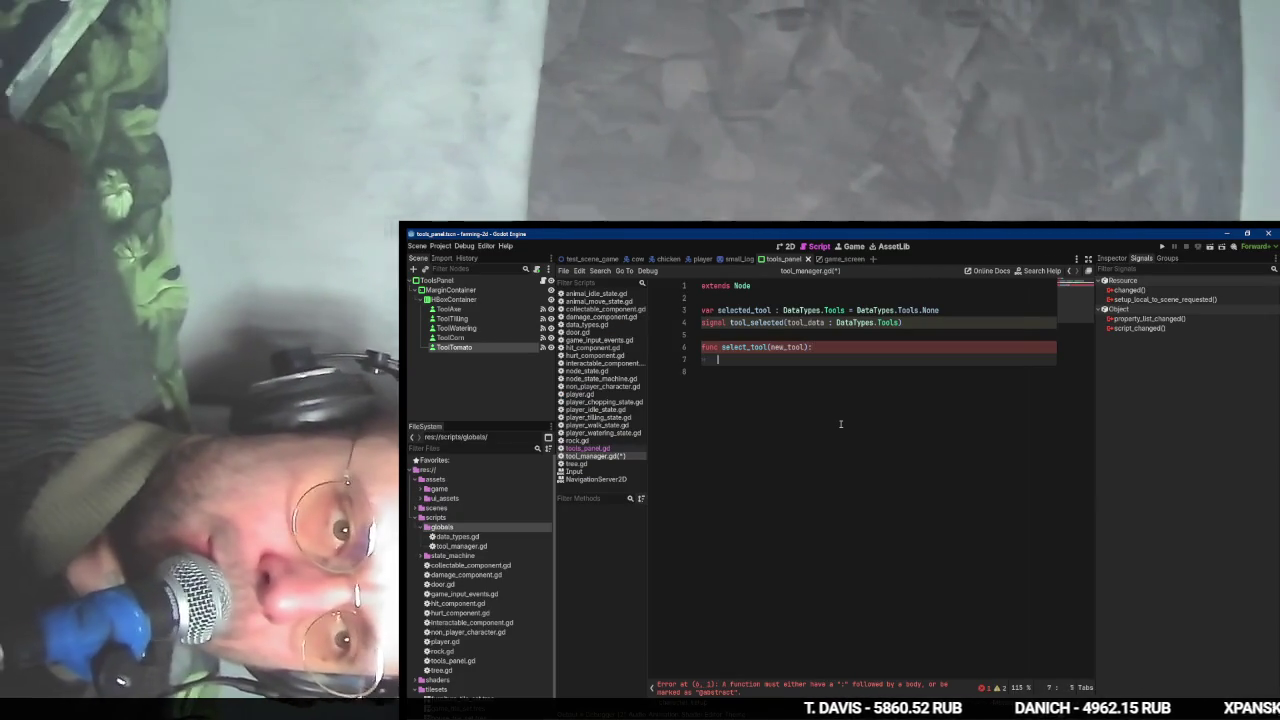
{"action": "type", "text": "sele"}
{"action": "key", "text": "Return"}
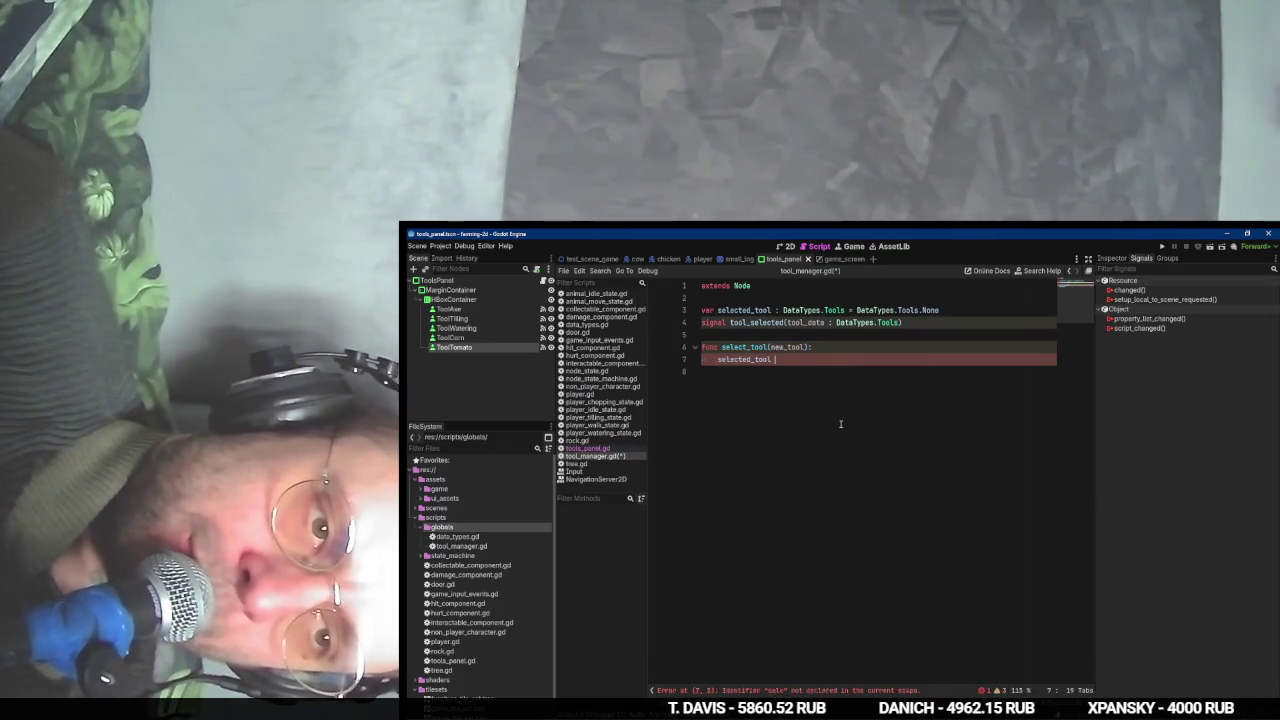
{"action": "key", "text": "Return"}
Step: Type select_tool's new_tool parameter as DataTypes.Tools
{"action": "key", "text": "Up"}
{"action": "key", "text": "Up"}
{"action": "key", "text": "Up"}
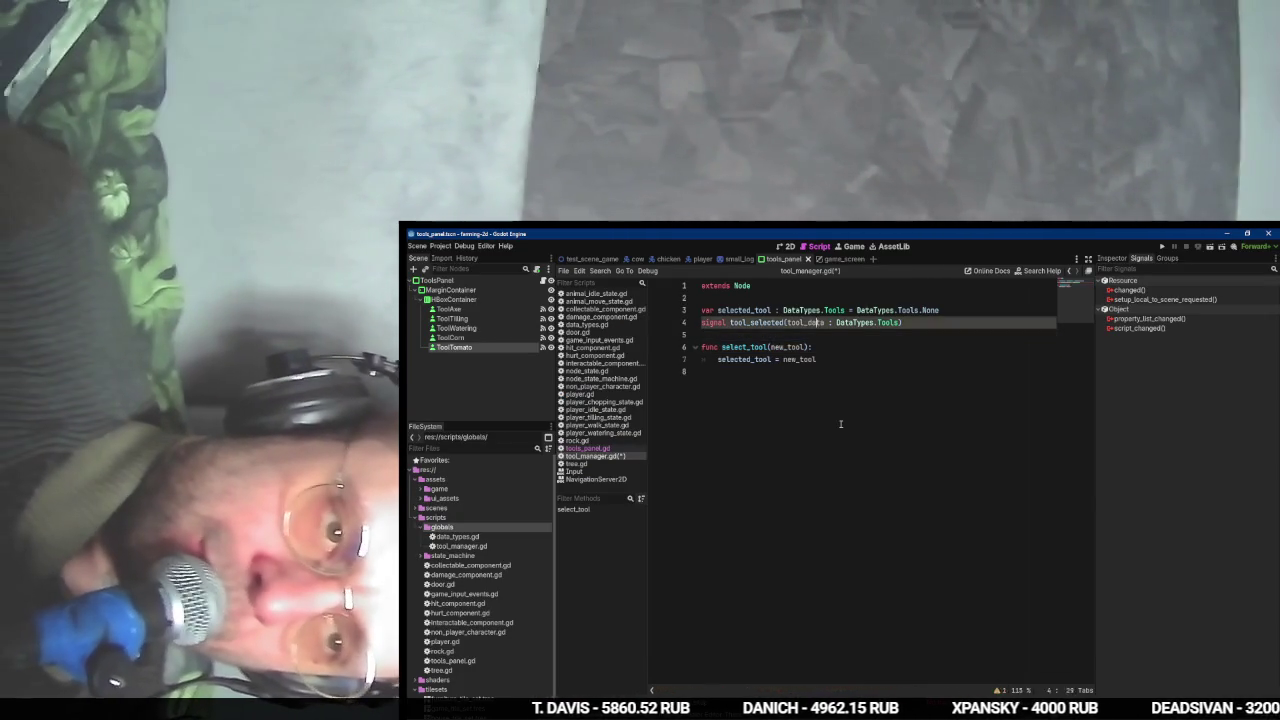
{"action": "key", "text": "Left"}
{"action": "key", "text": "Left"}
{"action": "key", "text": "Left"}
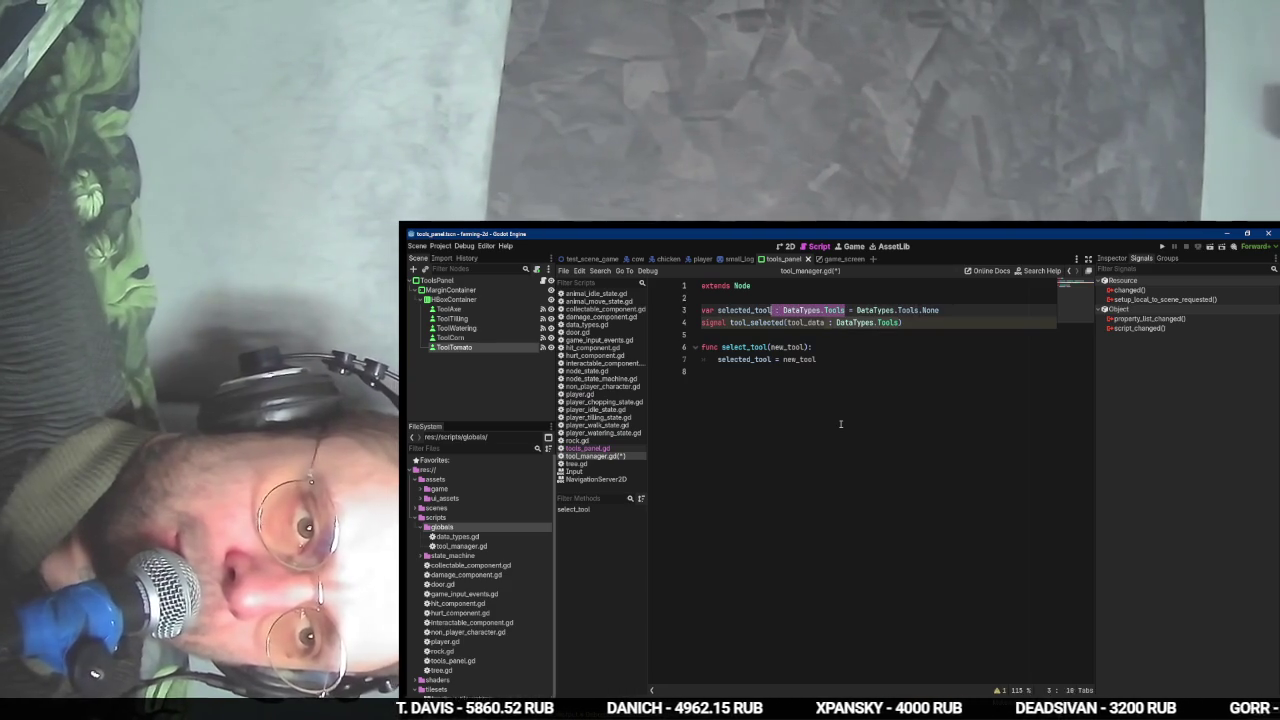
{"action": "key", "text": "Down"}
{"action": "key", "text": "Down"}
{"action": "key", "text": "Down"}
{"action": "type", "text": ": DataTypes.Tools"}
{"action": "key", "text": "Down"}
{"action": "key", "text": "Return"}
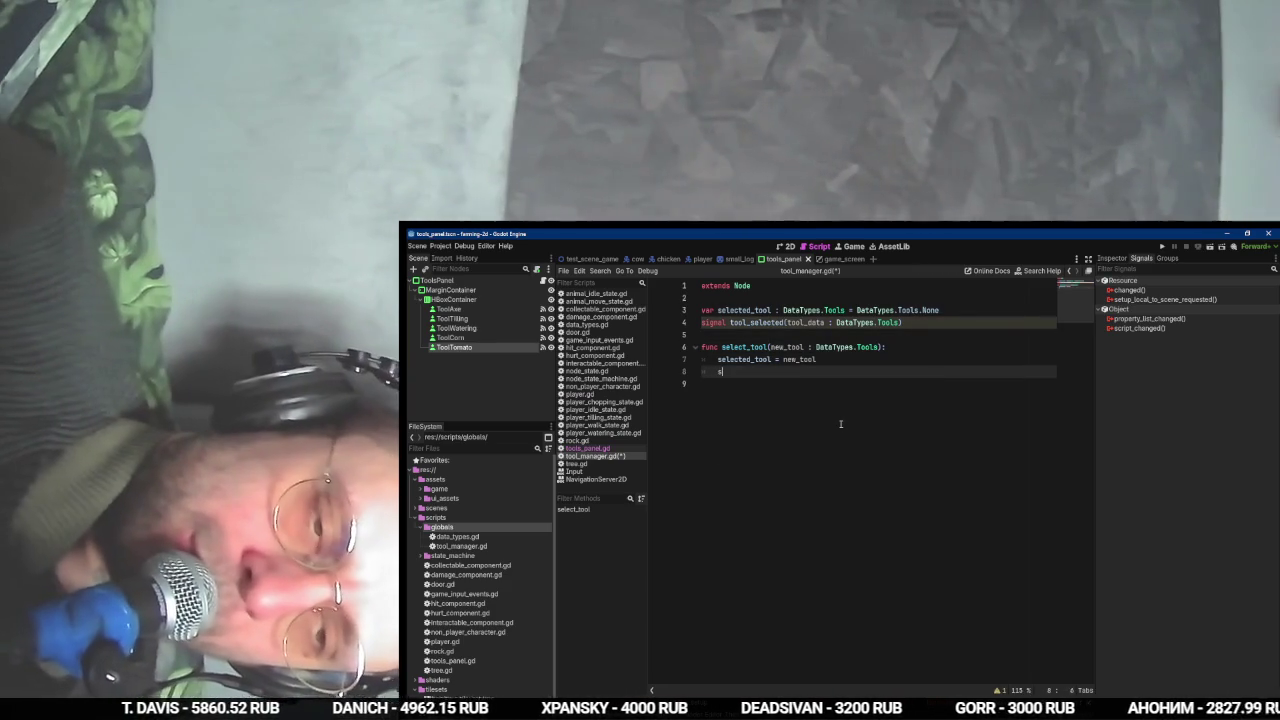
Step: Emit tool_selected with new_tool, then switch to tools_panel.gd
{"action": "key", "text": "Return"}
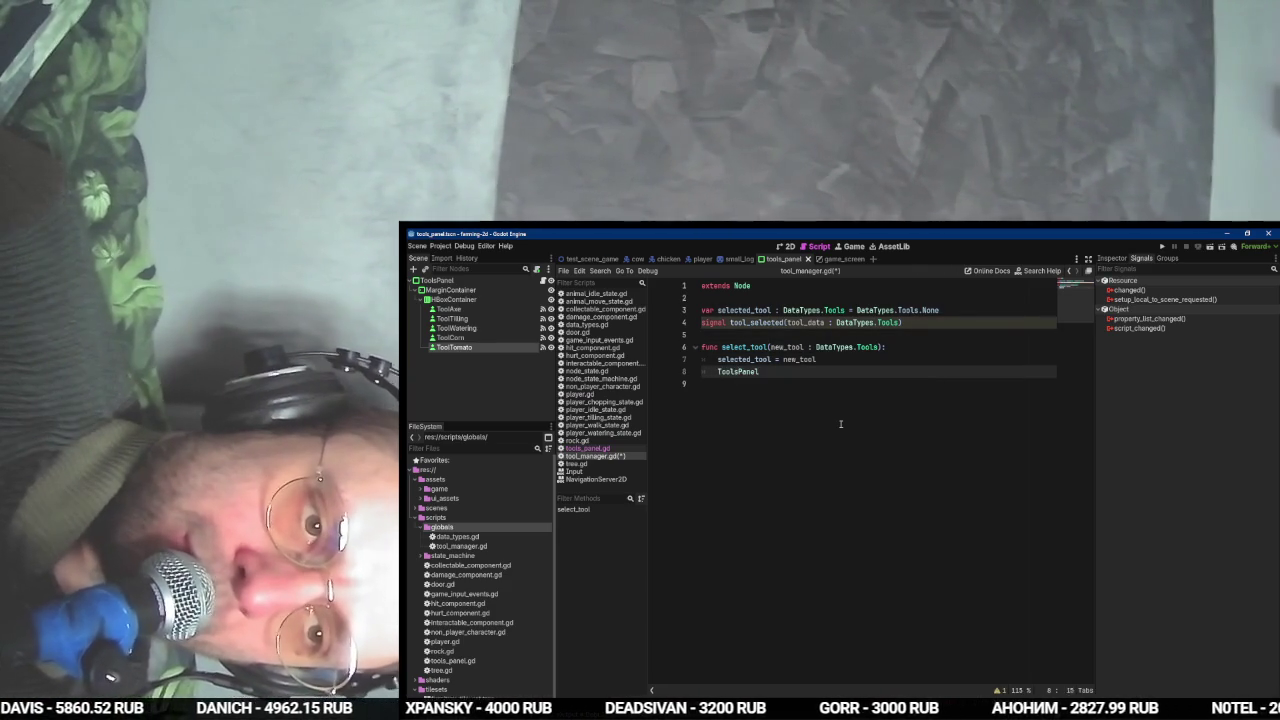
{"action": "key", "text": "Return"}
{"action": "type", "text": ".em"}
{"action": "key", "text": "Return"}
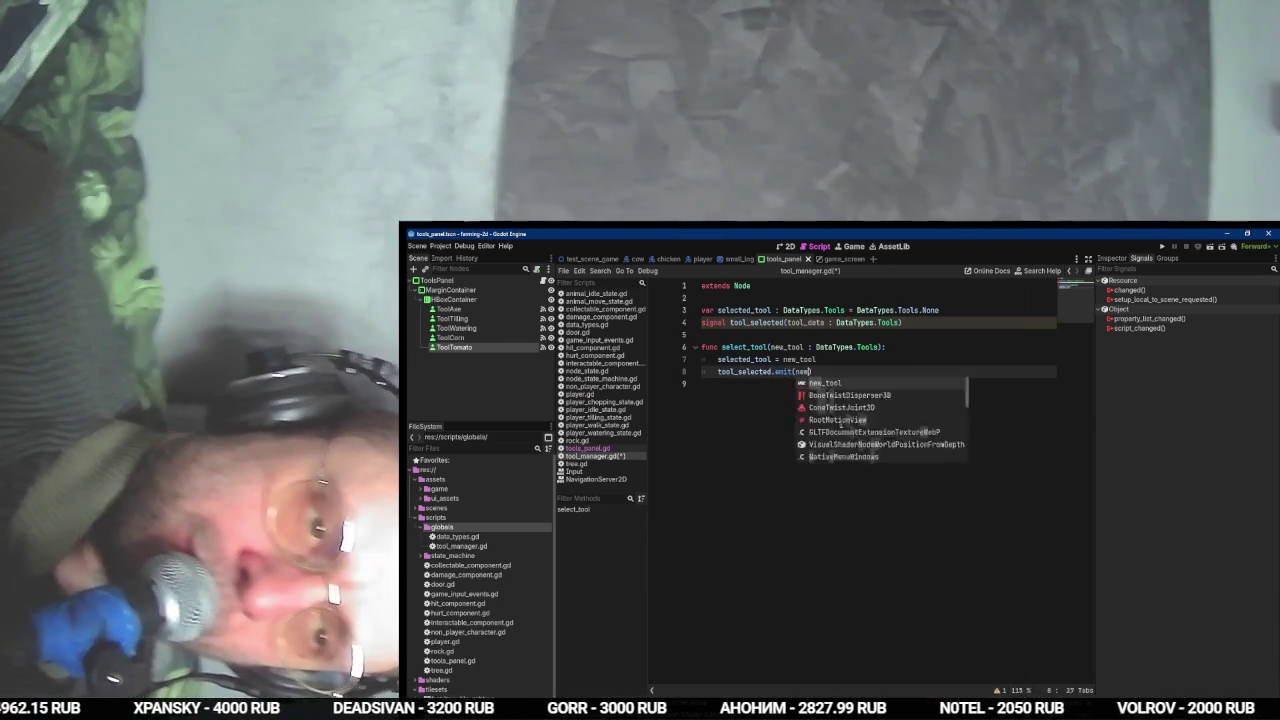
{"action": "key", "text": "alt+Tab"}
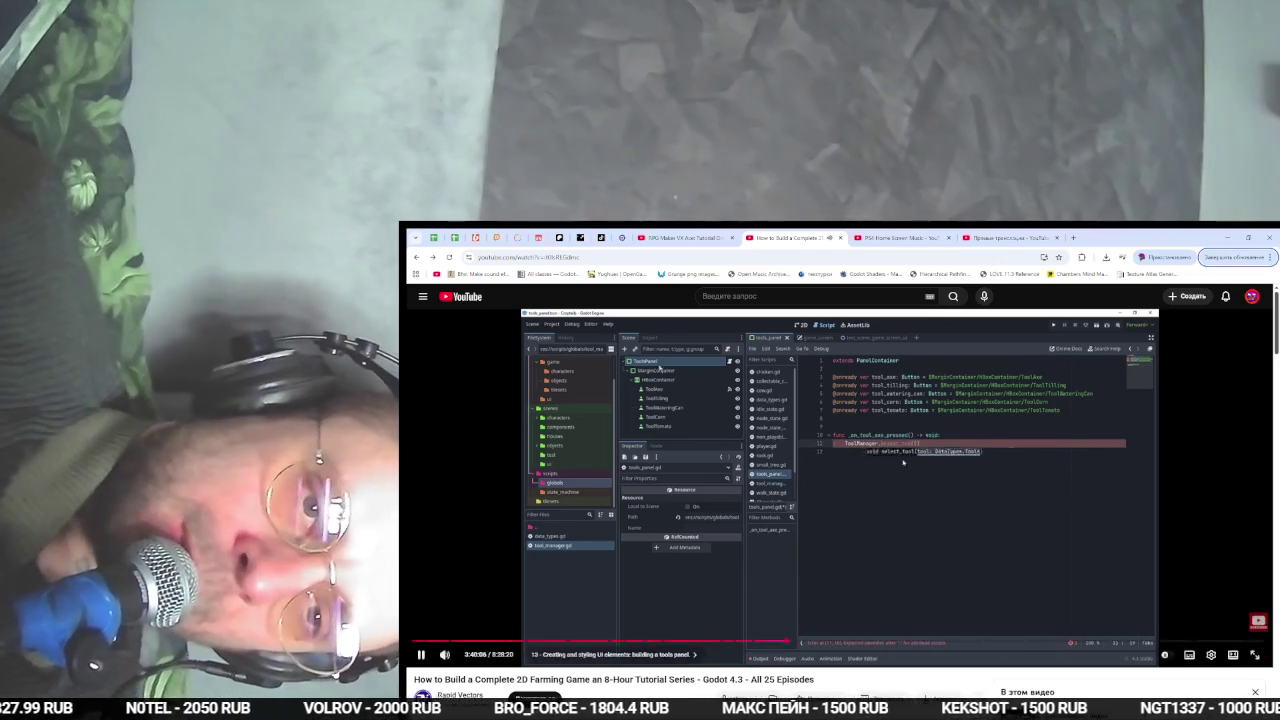
{"action": "key", "text": "alt+Tab"}
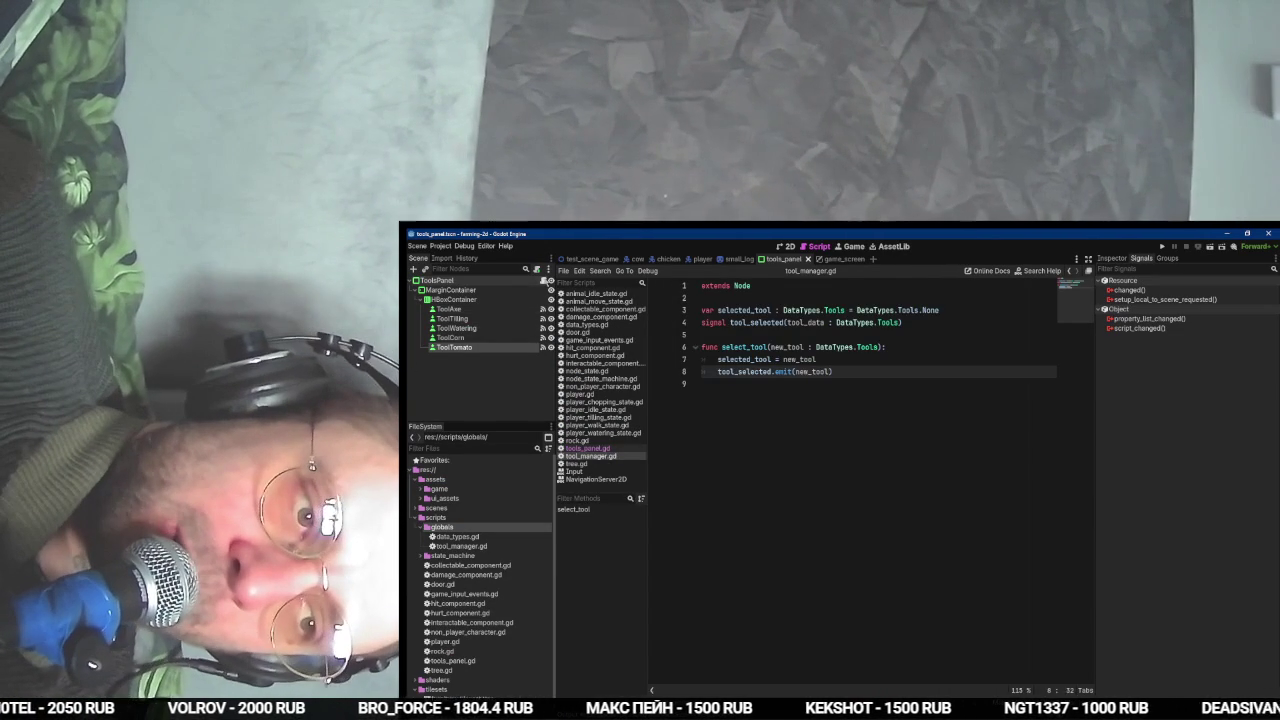
{"action": "left_click", "coordinate": [588, 448]}
Step: Begin a ToolsManager call on a new line in the axe handler
{"action": "left_click", "coordinate": [850, 408]}
{"action": "key", "text": "Return"}
{"action": "type", "text": "To"}
{"action": "type", "text": "olsM"}
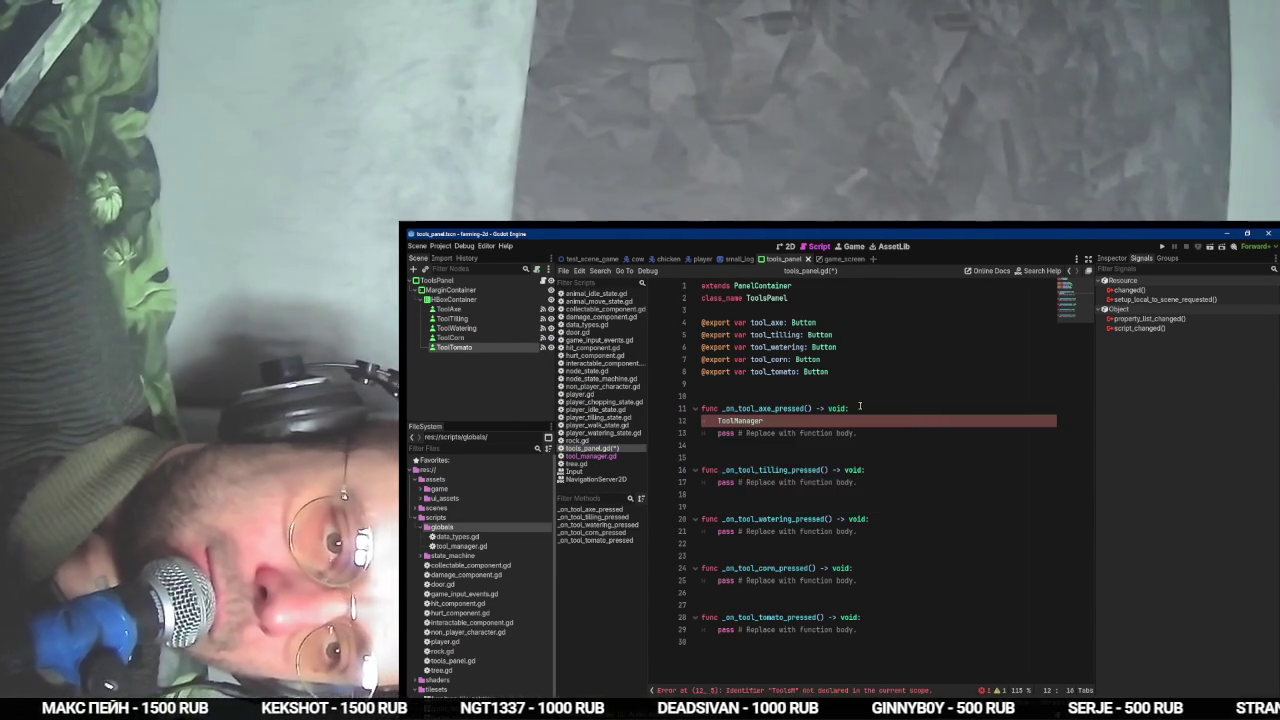
{"action": "key", "text": "alt+Tab"}
{"action": "key", "text": "space"}
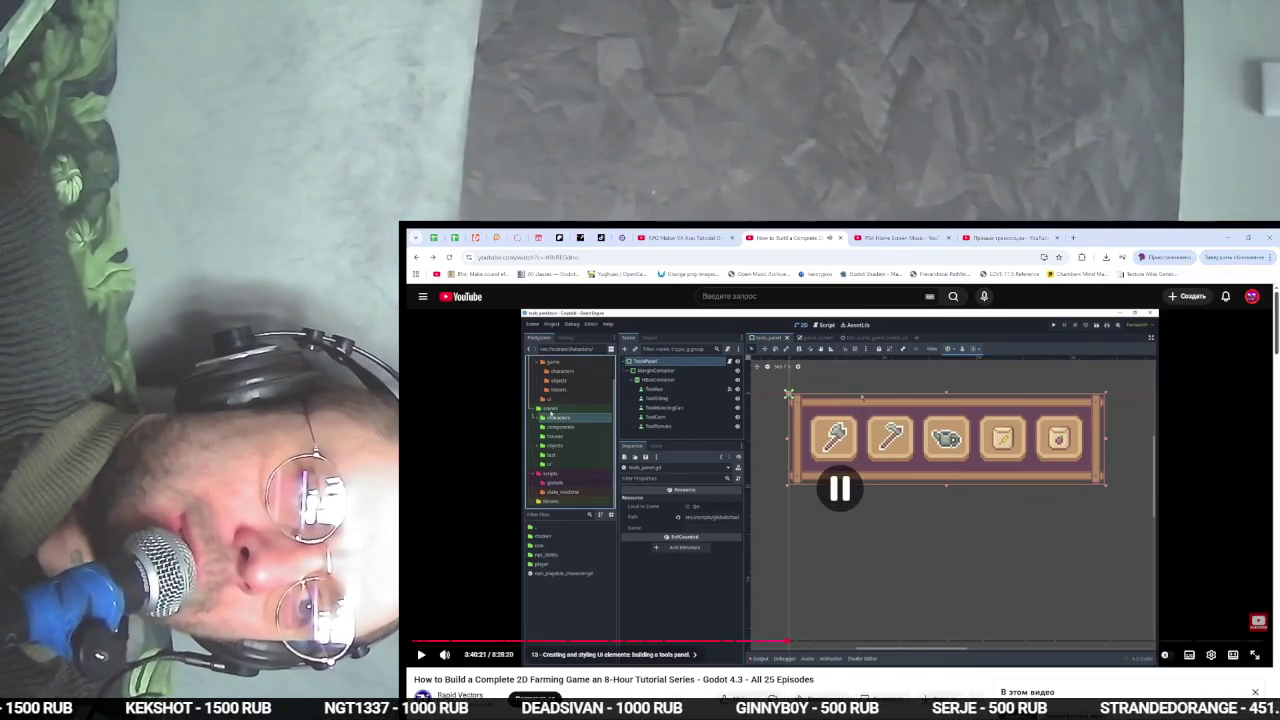
{"action": "key", "text": "alt+Tab"}
Step: Rename tool_manager.gd to tools_manager.gd and its autoload to ToolsManager, then save
{"action": "left_click", "coordinate": [495, 547]}
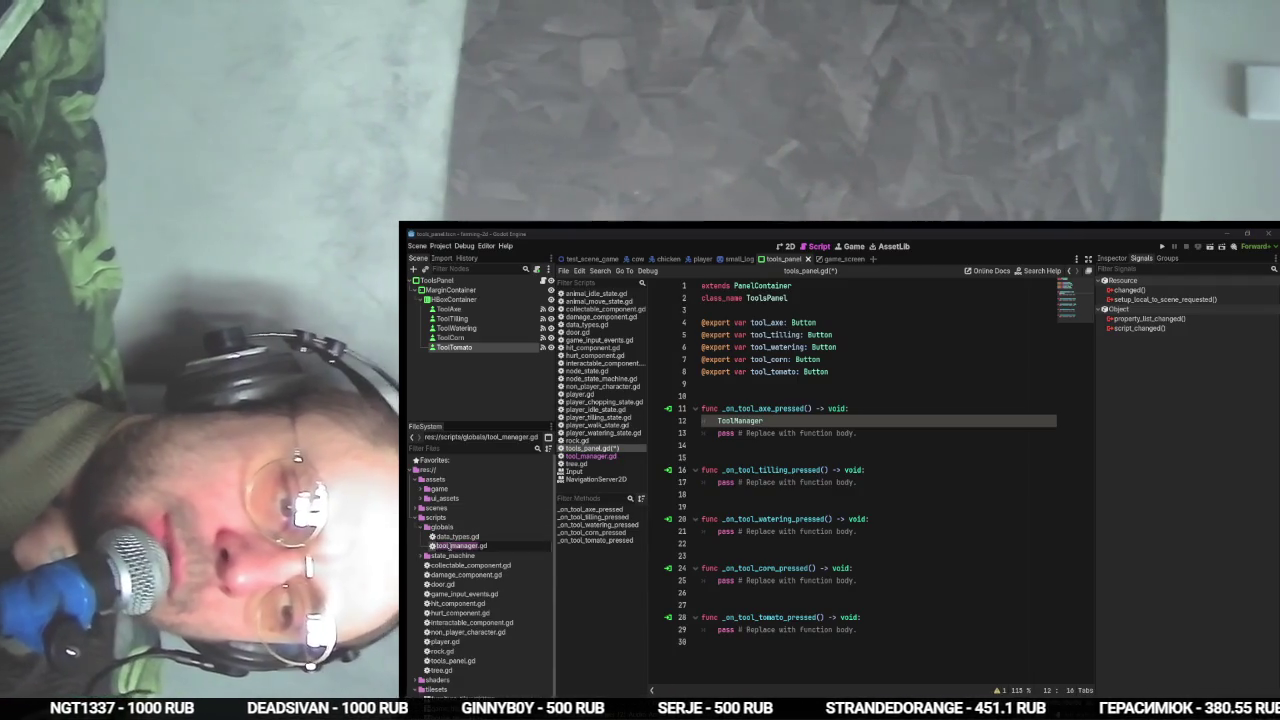
{"action": "type", "text": "s"}
{"action": "key", "text": "Return"}
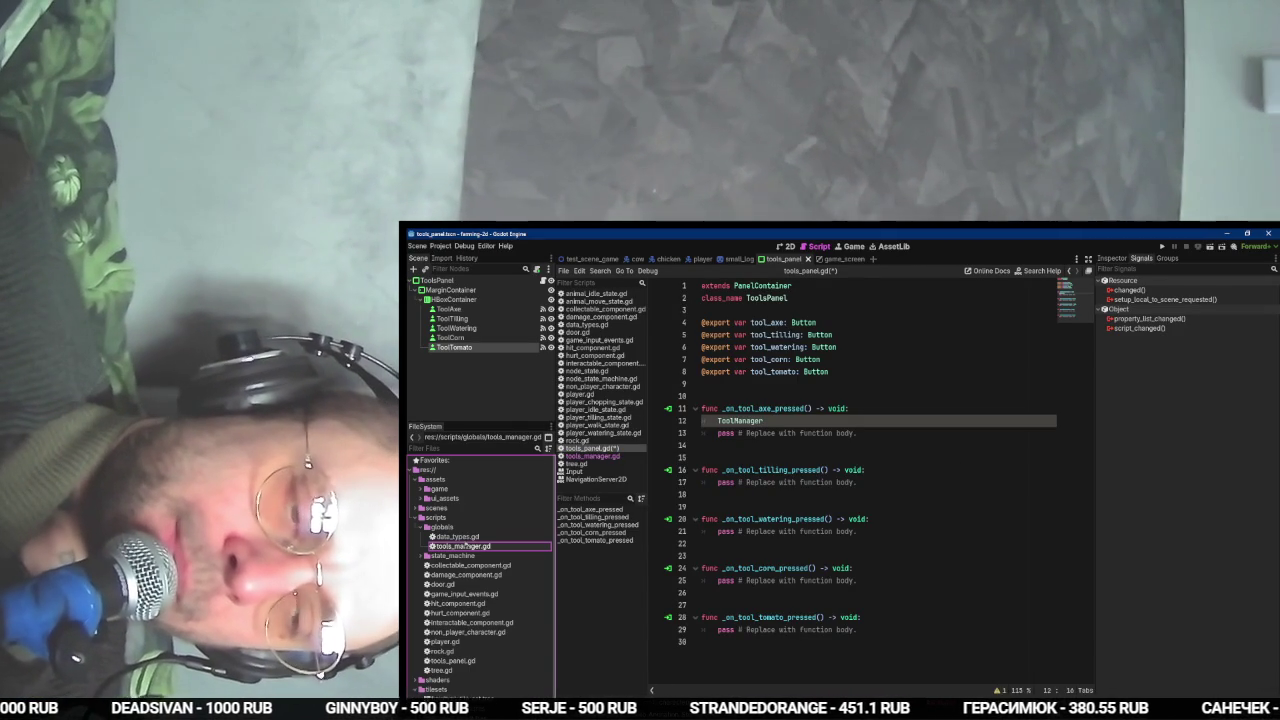
{"action": "left_click", "coordinate": [440, 245]}
{"action": "left_click", "coordinate": [470, 262]}
{"action": "double_click", "coordinate": [703, 361]}
{"action": "type", "text": "ToolsManager"}
{"action": "key", "text": "Return"}
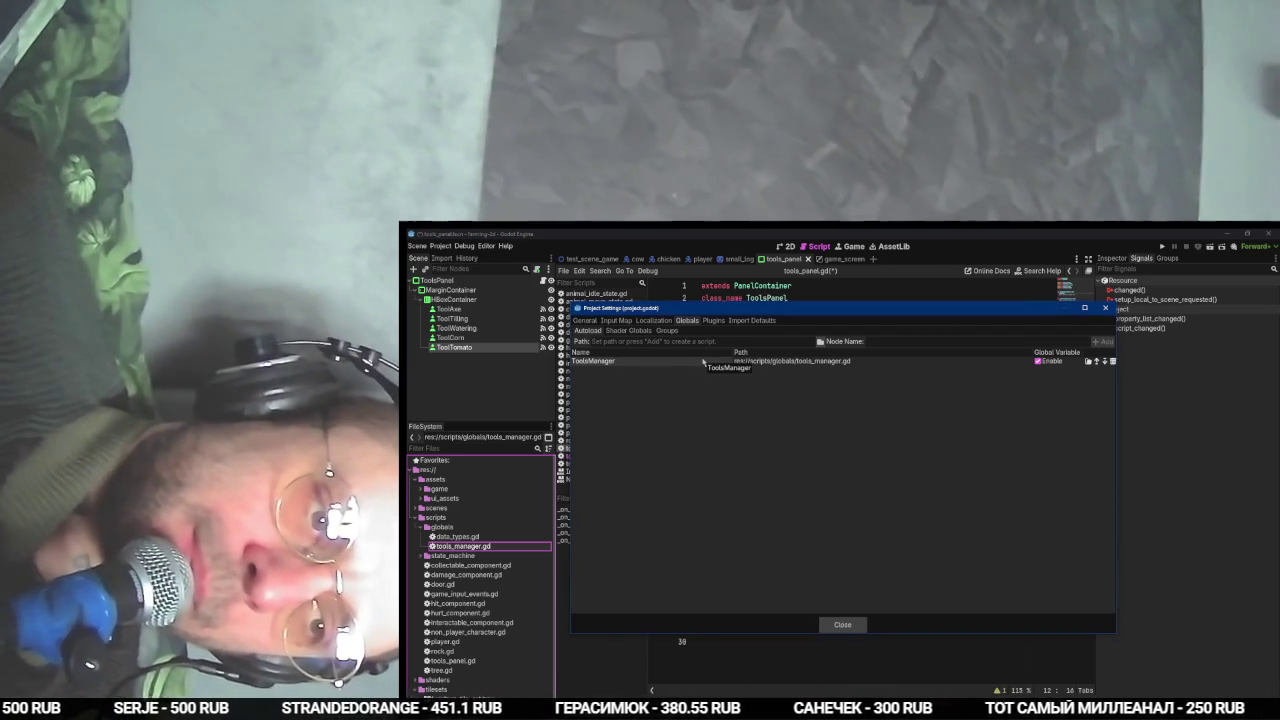
{"action": "left_click", "coordinate": [858, 624]}
{"action": "key", "text": "ctrl+s"}
Step: Make the axe handler call ToolsManager with DataTypes.Tools.AxeWood
{"action": "key", "text": "Home"}
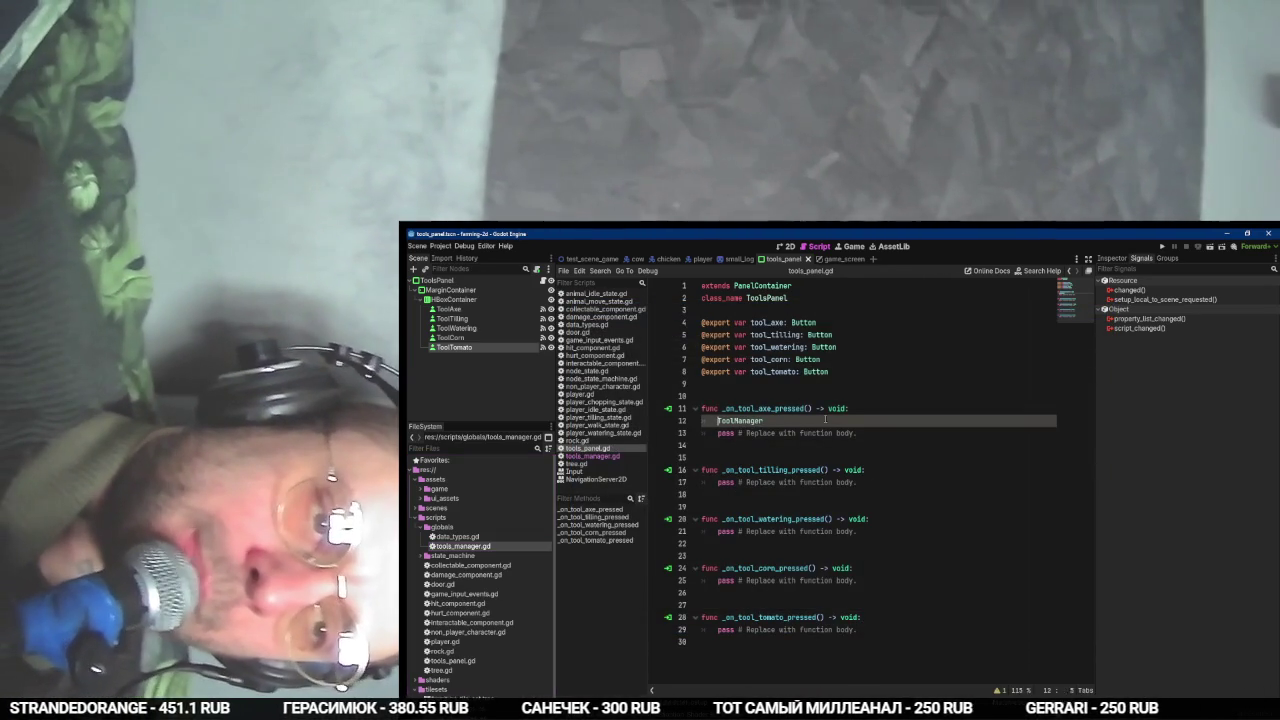
{"action": "type", "text": "s"}
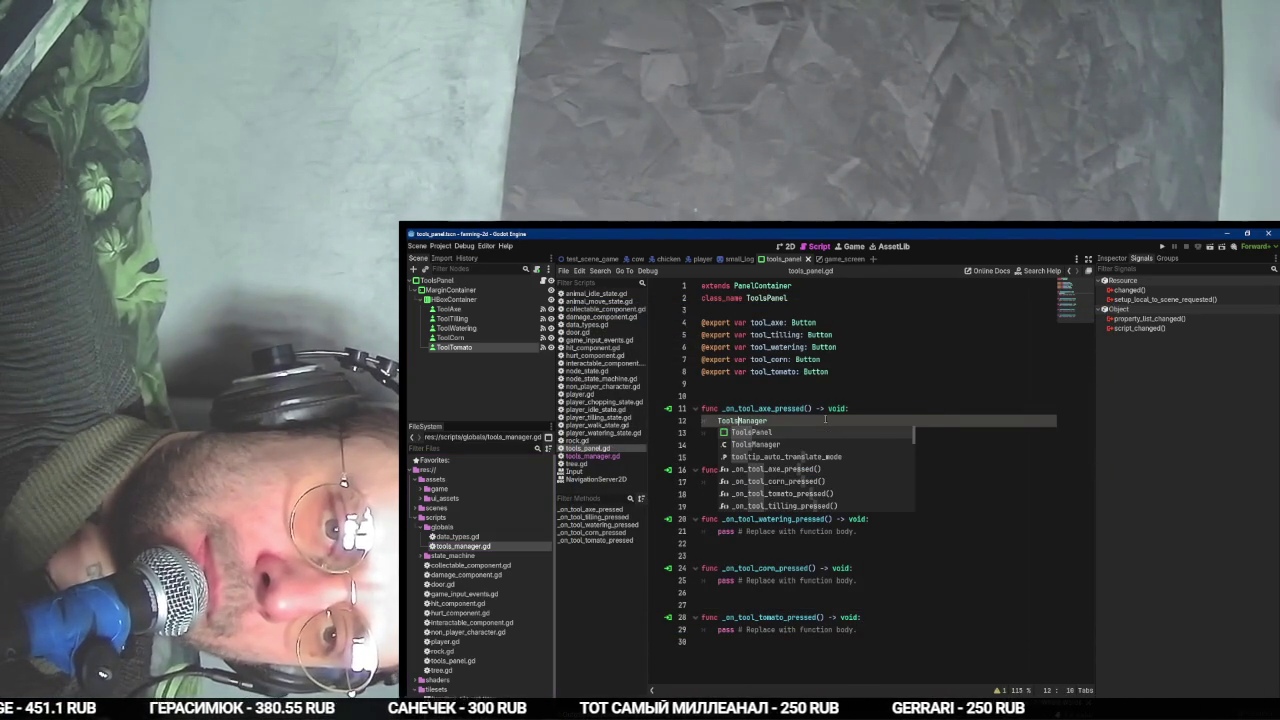
{"action": "key", "text": "End"}
{"action": "type", "text": ".se"}
{"action": "key", "text": "Return"}
{"action": "type", "text": "("}
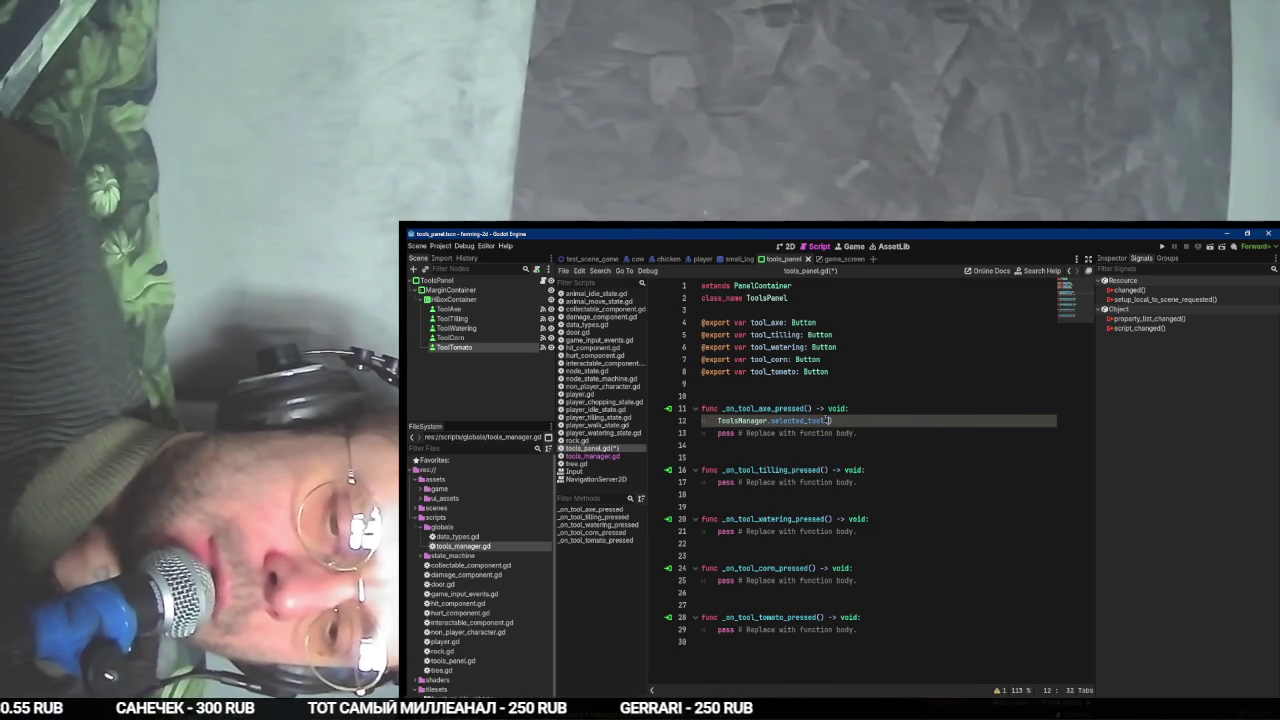
{"action": "type", "text": "ata"}
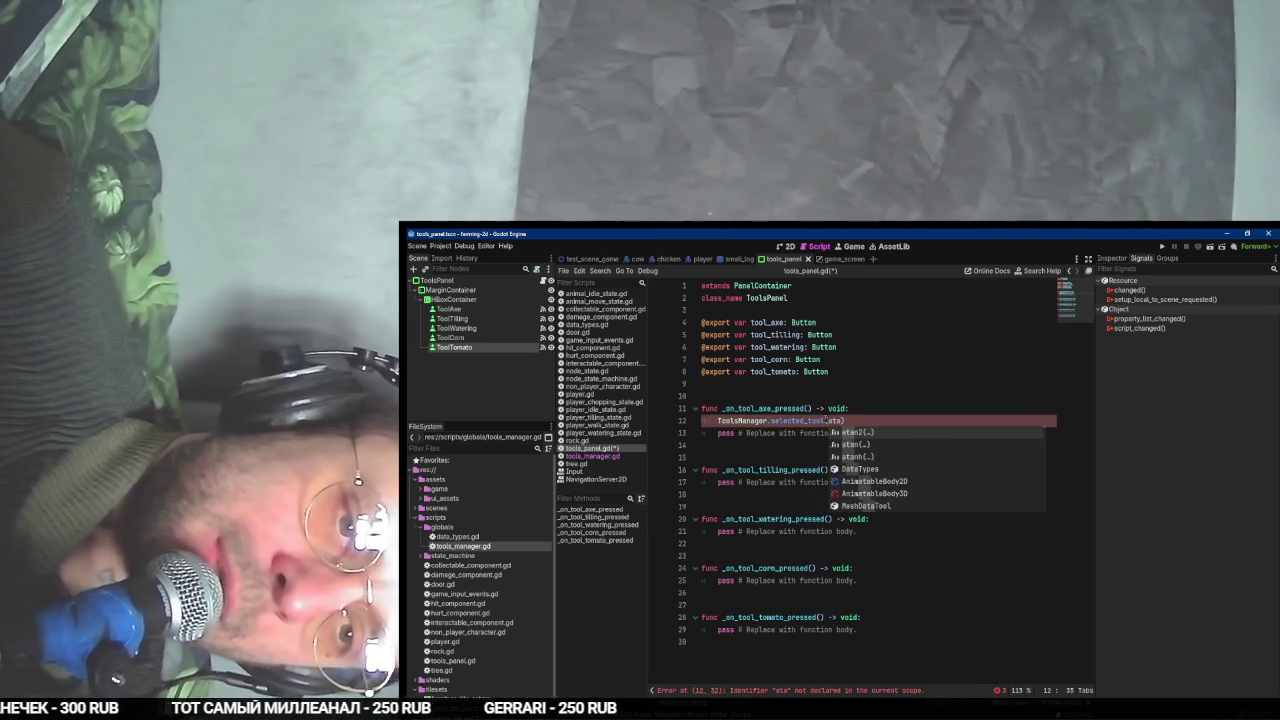
{"action": "key", "text": "Down"}
{"action": "key", "text": "Down"}
{"action": "key", "text": "Down"}
{"action": "key", "text": "Return"}
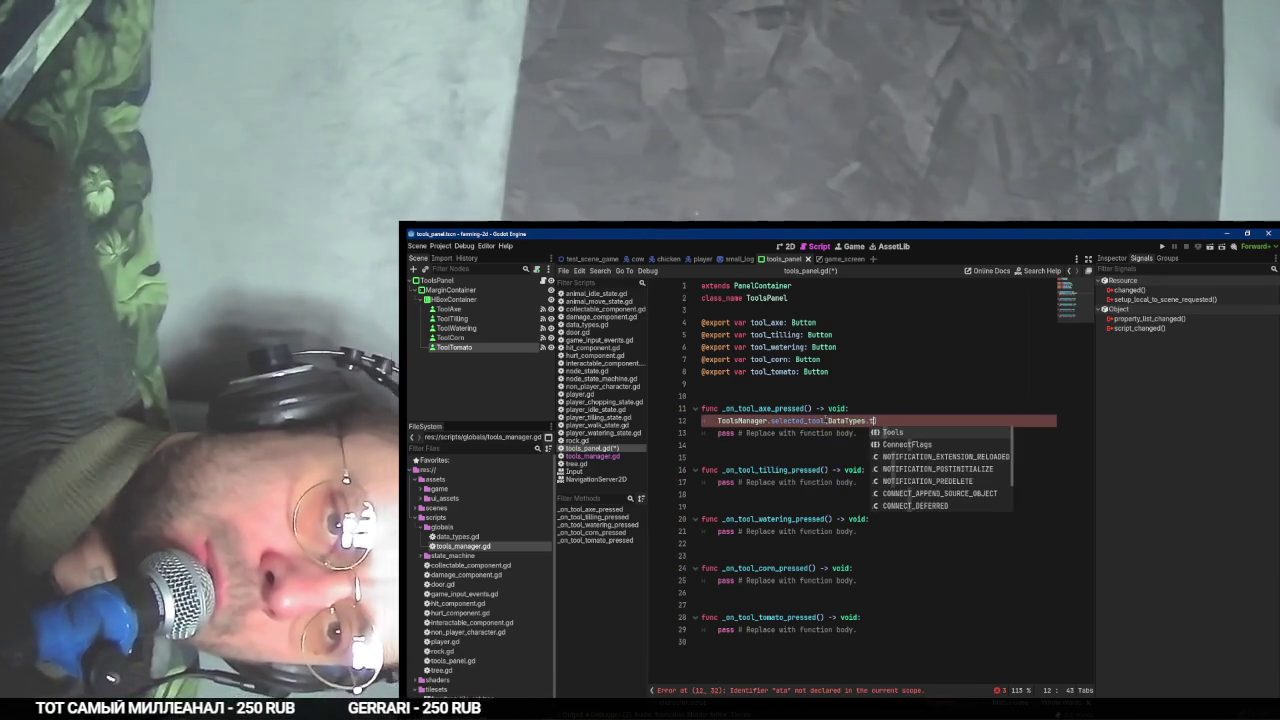
{"action": "type", "text": "Tools.s"}
{"action": "key", "text": "Return"}
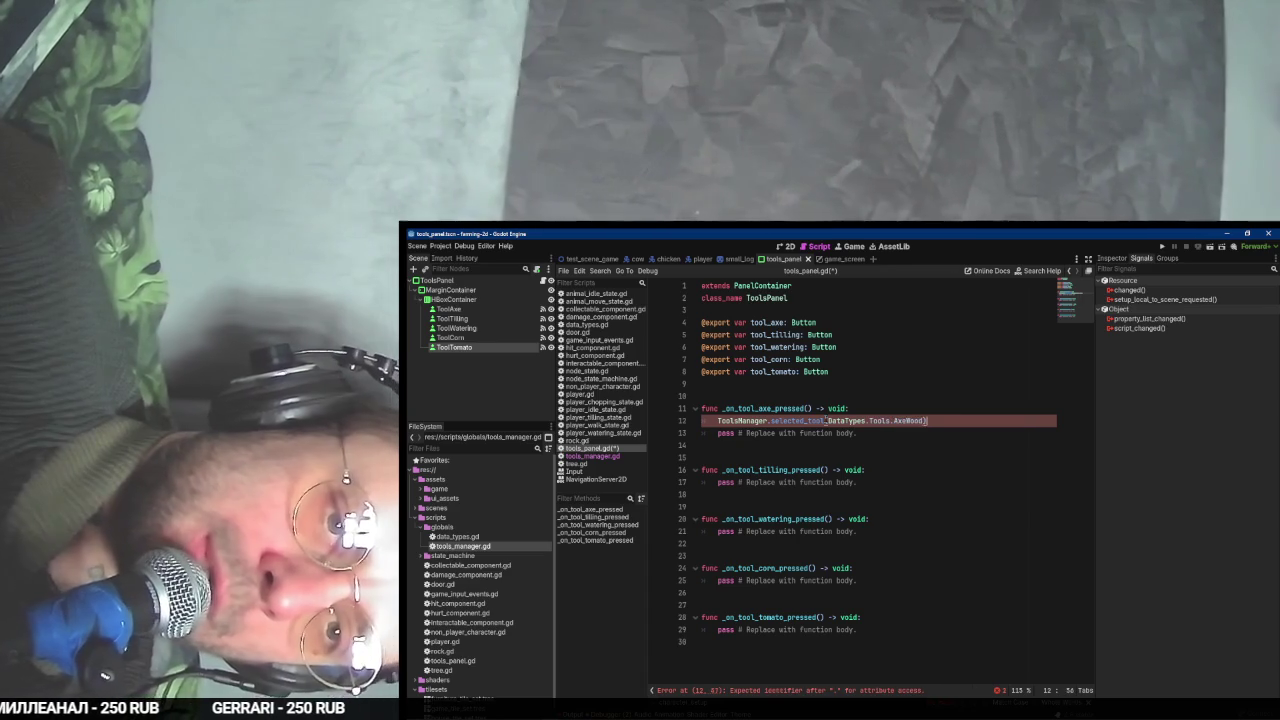
Step: Paste the same call into the tilling handler with TillGround, and save the script
{"action": "key", "text": "Down"}
{"action": "key", "text": "Down"}
{"action": "key", "text": "Down"}
{"action": "key", "text": "Down"}
{"action": "key", "text": "End"}
{"action": "key", "text": "Return"}
{"action": "type", "text": "ToolsManager.selected_tool(DataTypes.Tools.AxeWood)"}
{"action": "type", "text": "Ti"}
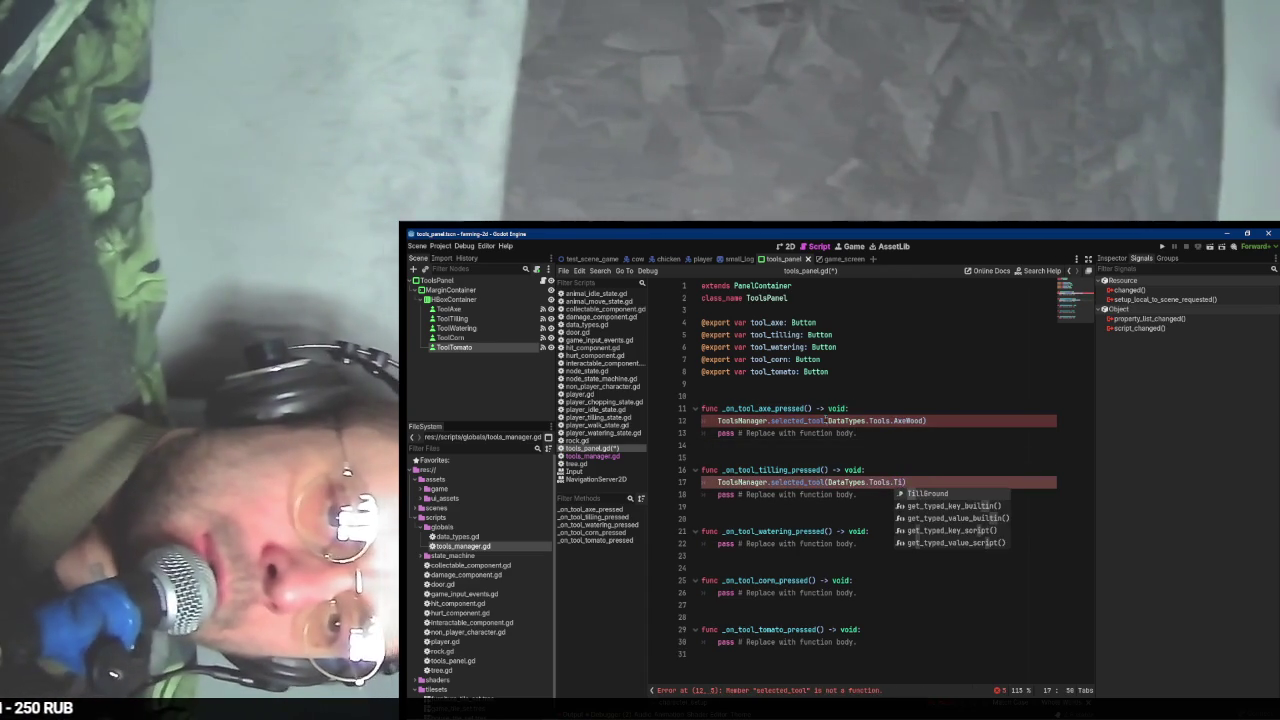
{"action": "key", "text": "Return"}
{"action": "key", "text": "Down"}
{"action": "key", "text": "Down"}
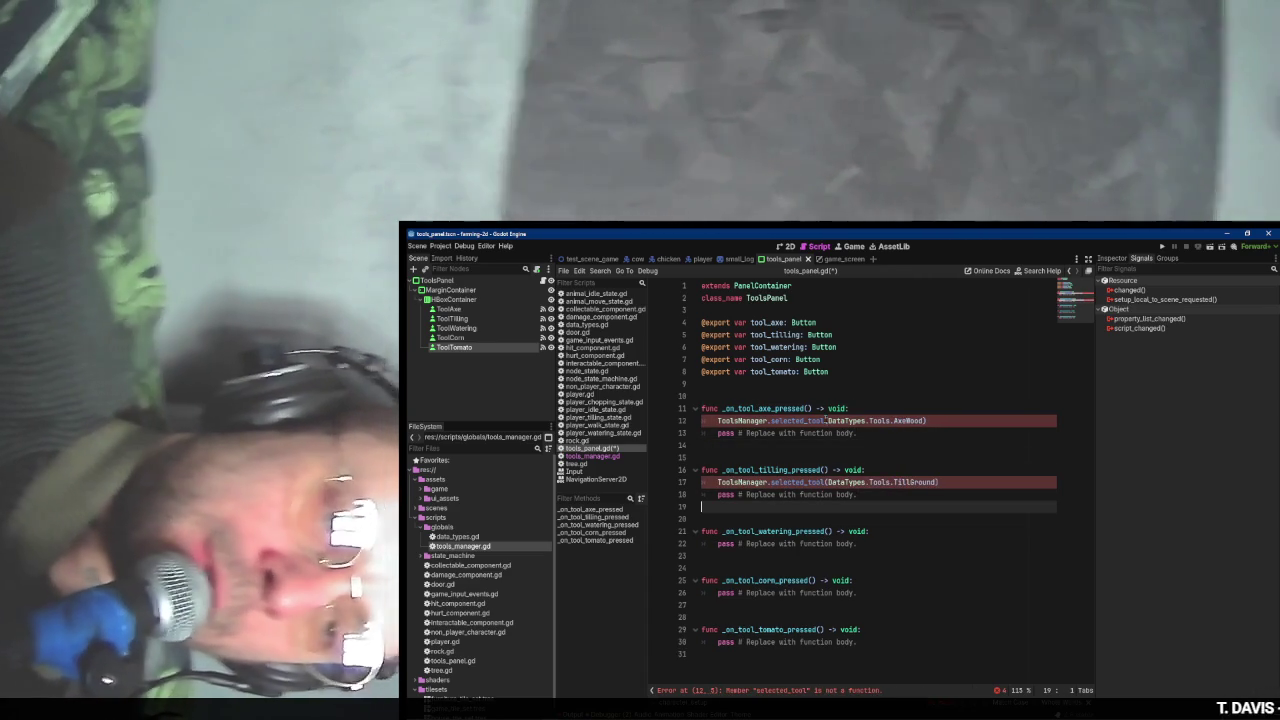
{"action": "key", "text": "ctrl+s"}
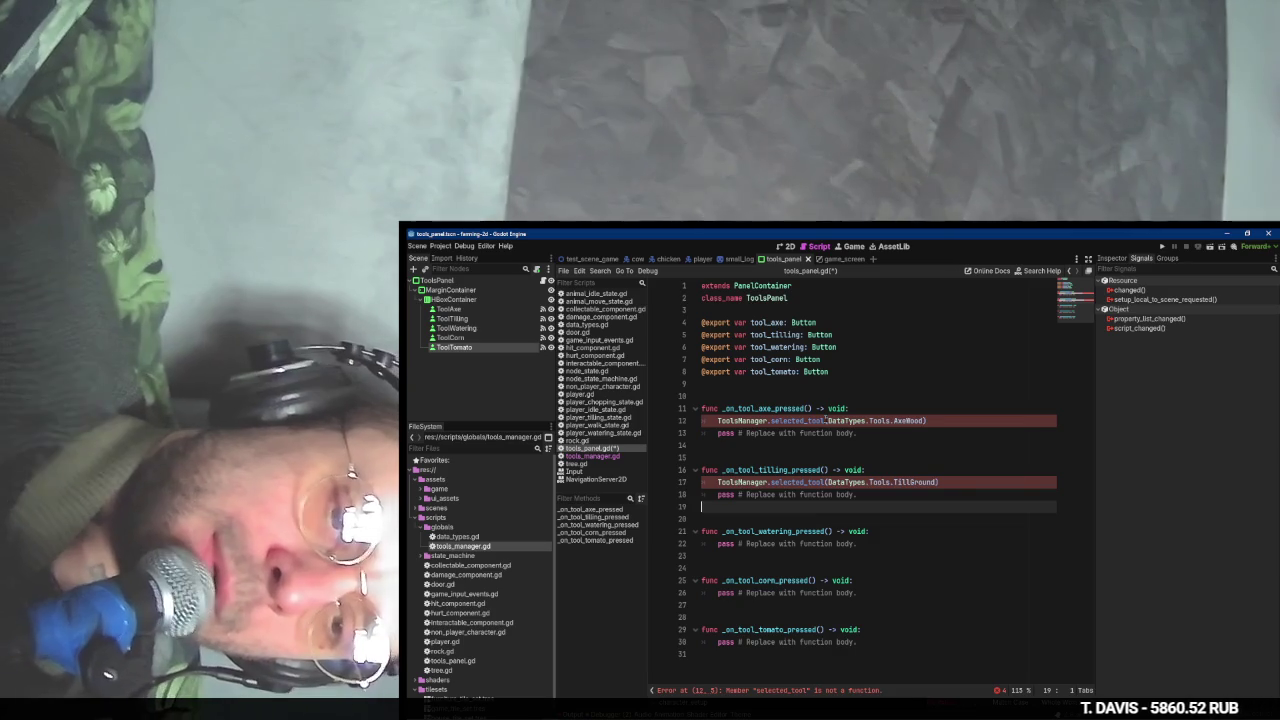
Step: Start replacing selected_tool on line 12, then pause the tutorial to compare
{"action": "key", "text": "Down"}
{"action": "key", "text": "Down"}
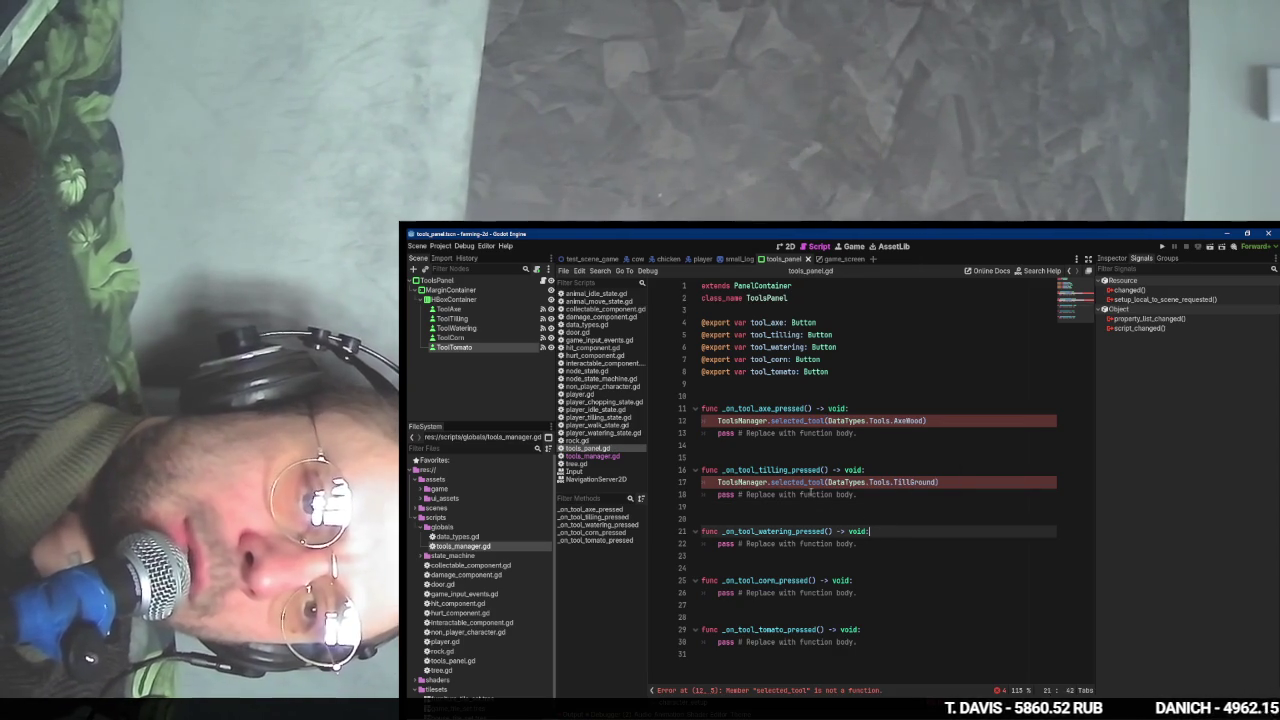
{"action": "left_click", "coordinate": [798, 421]}
{"action": "double_click", "coordinate": [798, 421]}
{"action": "type", "text": "selec"}
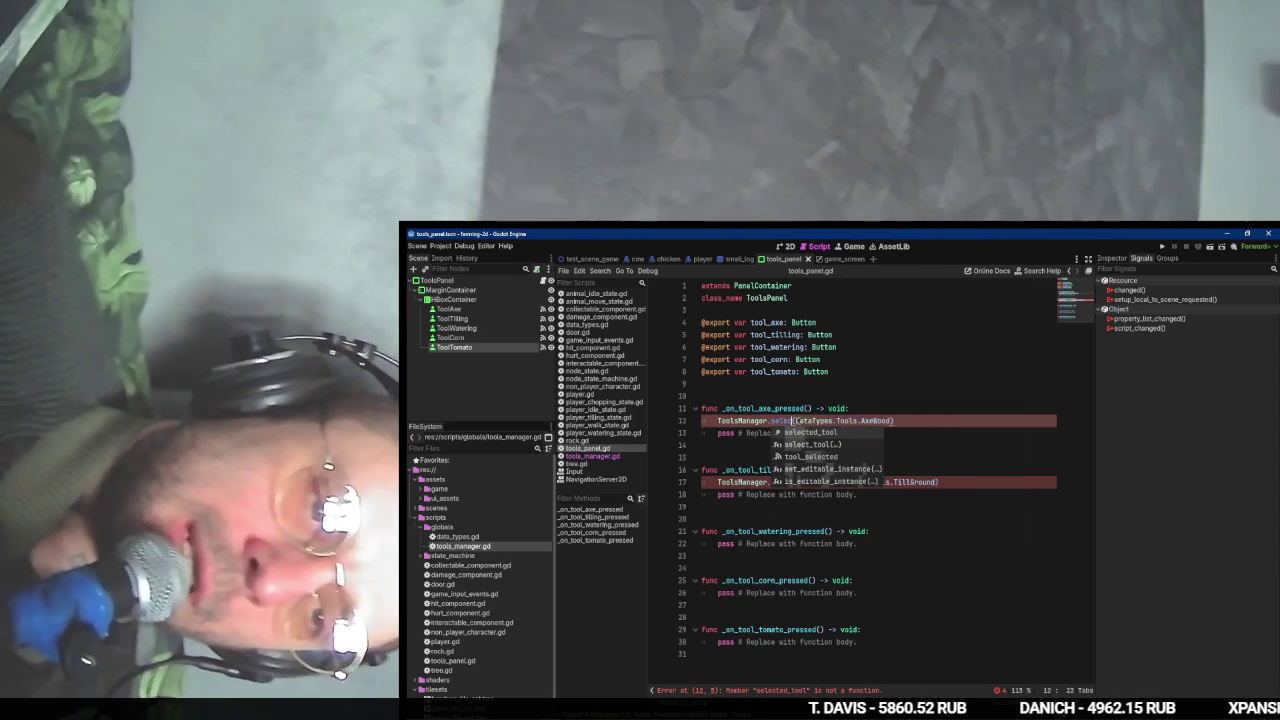
{"action": "key", "text": "alt+Tab"}
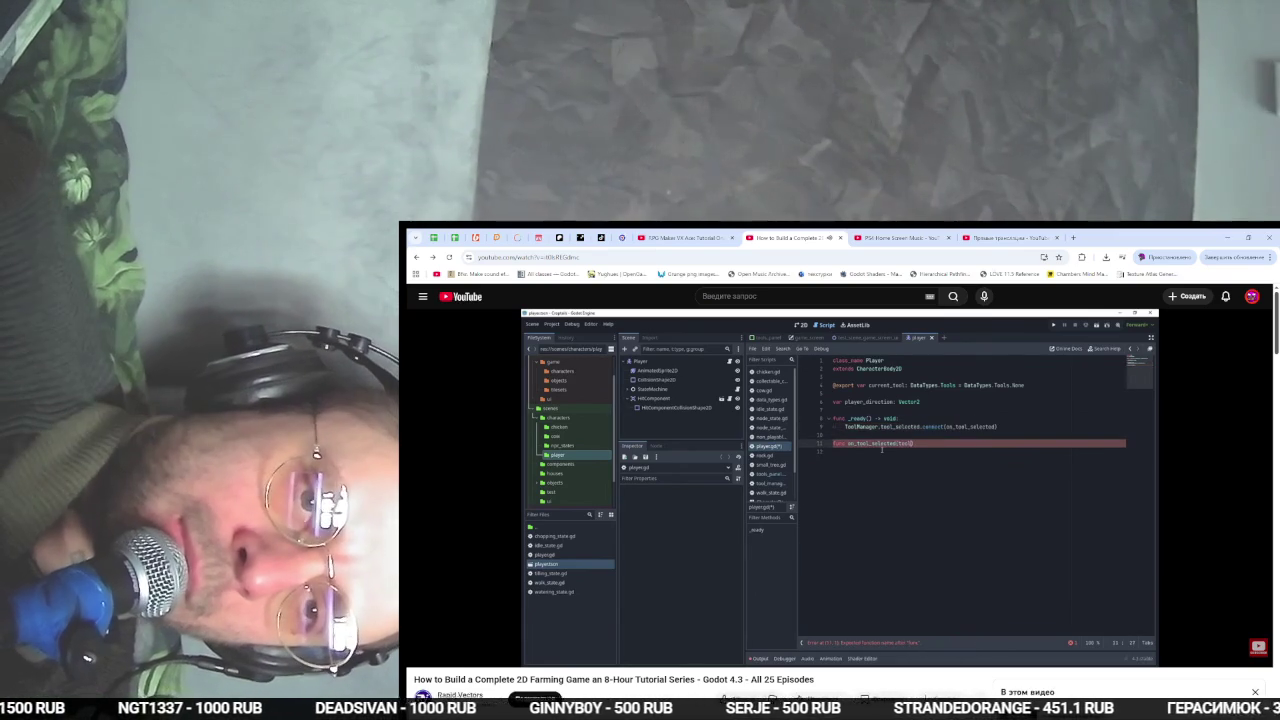
{"action": "left_click", "coordinate": [1125, 470]}
Step: Watch the tutorial's player code, then open player.gd and add a line below its variables
{"action": "left_click", "coordinate": [1000, 448]}
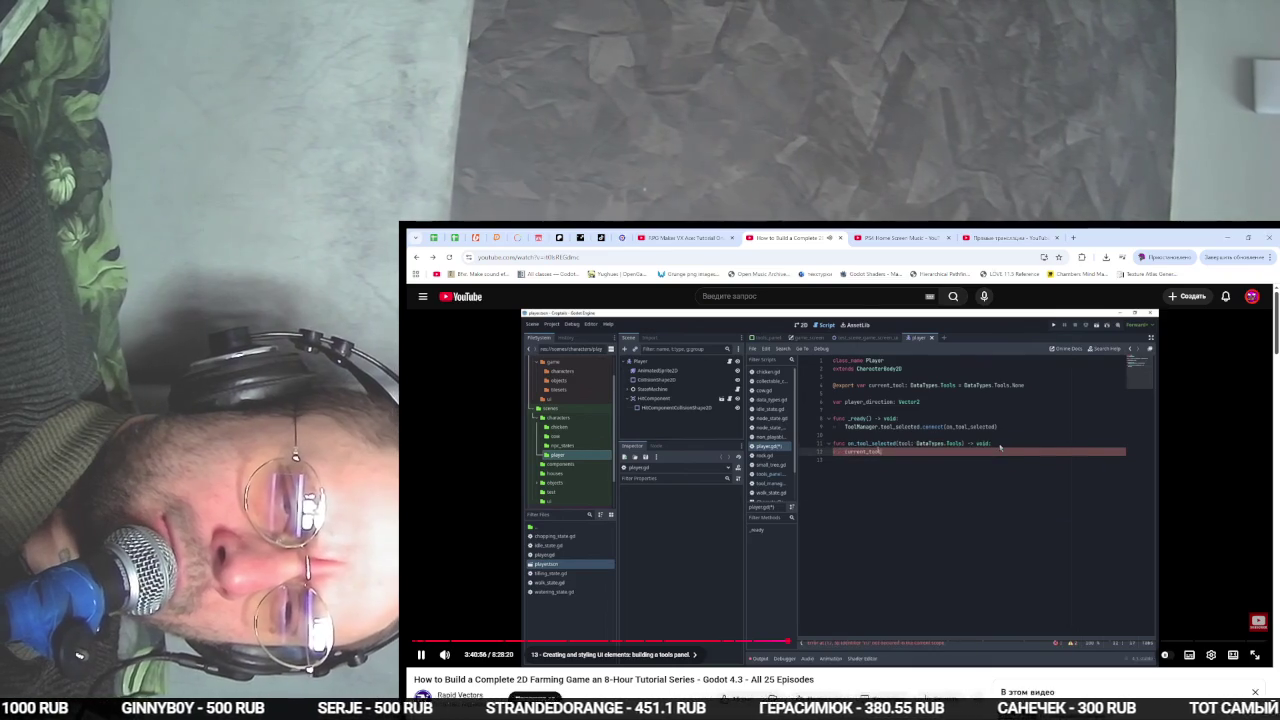
{"action": "key", "text": "k"}
{"action": "key", "text": "alt+Tab"}
{"action": "key", "text": "alt+Tab"}
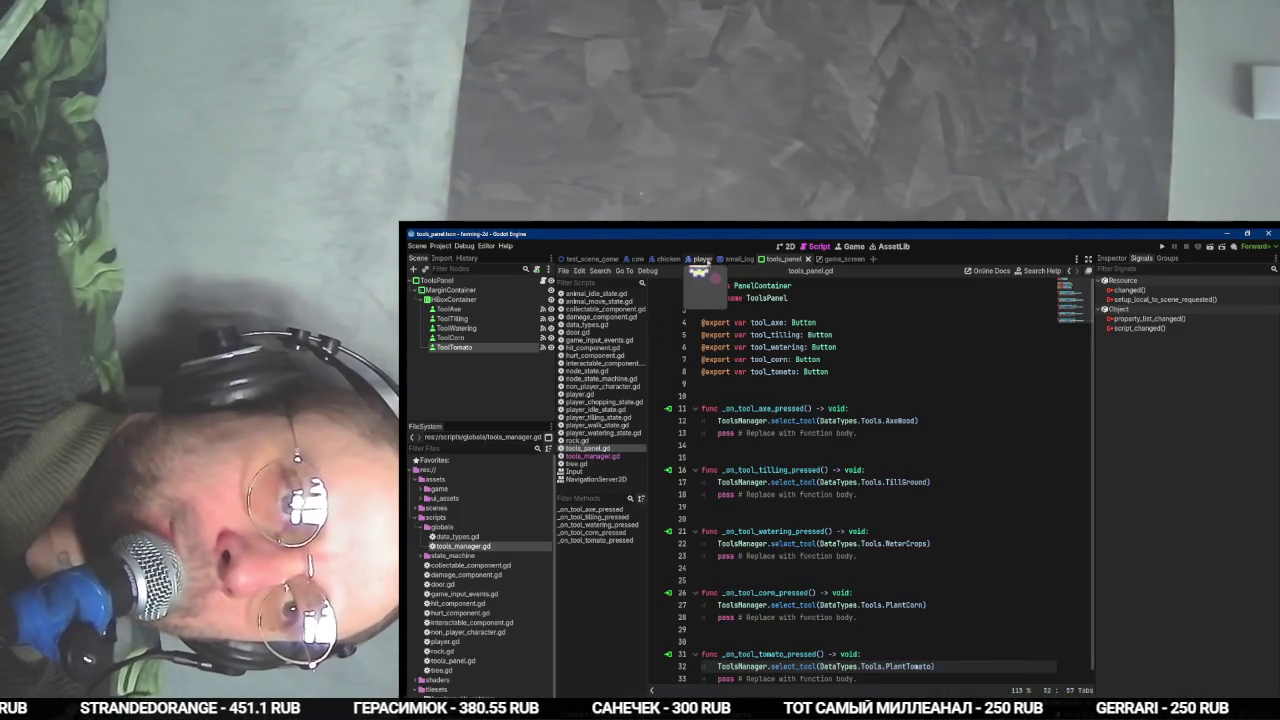
{"action": "left_click", "coordinate": [700, 258]}
{"action": "left_click", "coordinate": [787, 381]}
{"action": "key", "text": "Return"}
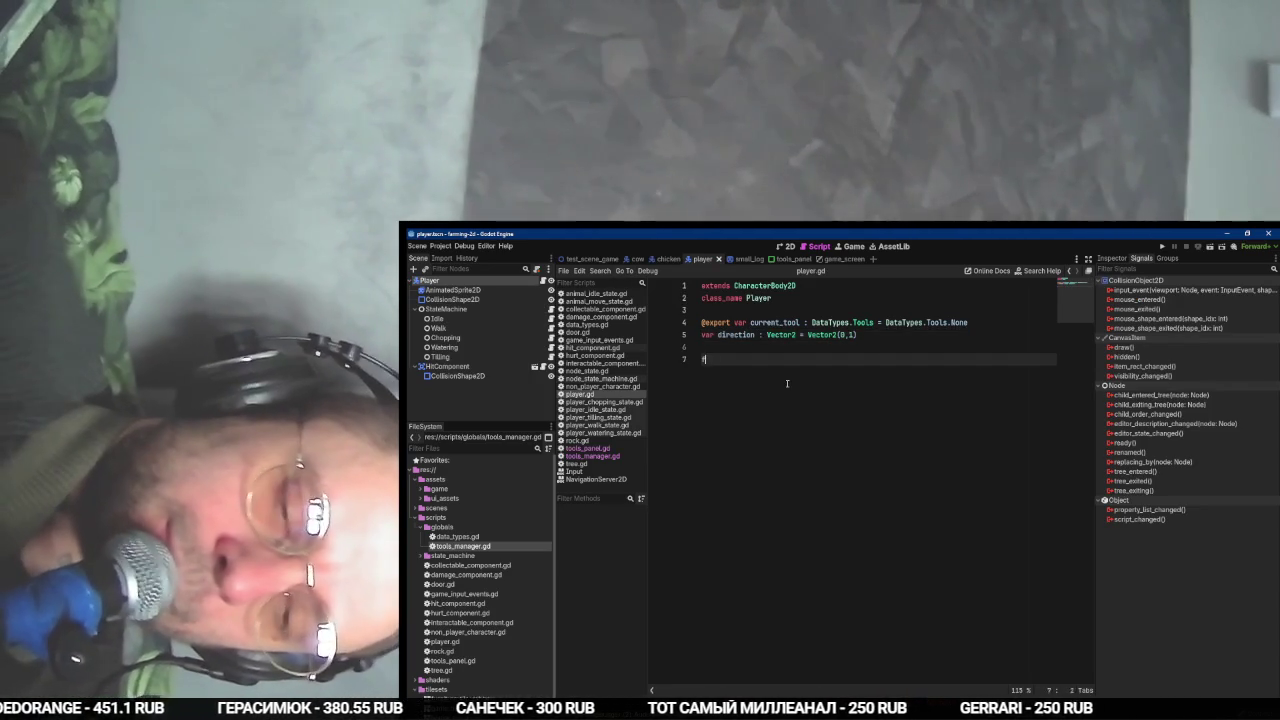
Step: Add _ready() connecting ToolsManager.tool_selected to on_tool_selected
{"action": "type", "text": "func _re"}
{"action": "key", "text": "Return"}
{"action": "key", "text": "Return"}
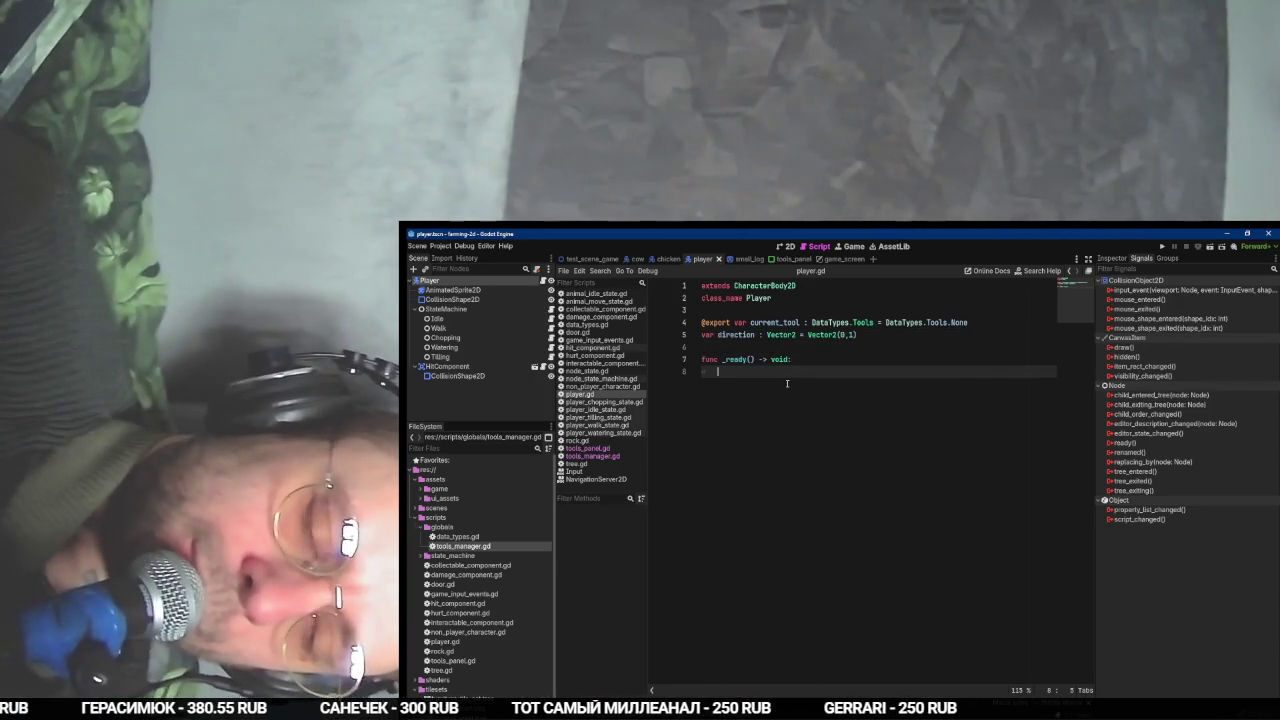
{"action": "type", "text": "ToolsManager."}
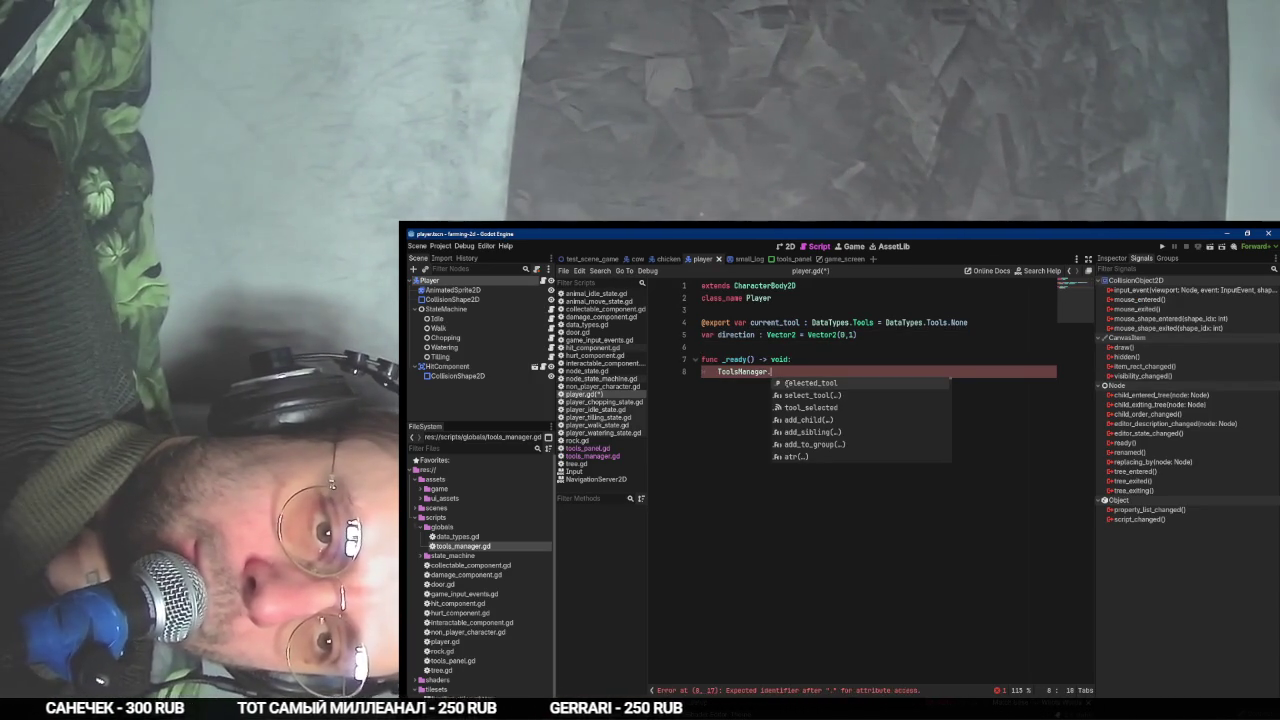
{"action": "key", "text": "Down"}
{"action": "key", "text": "Down"}
{"action": "key", "text": "Return"}
{"action": "type", "text": ".connect("}
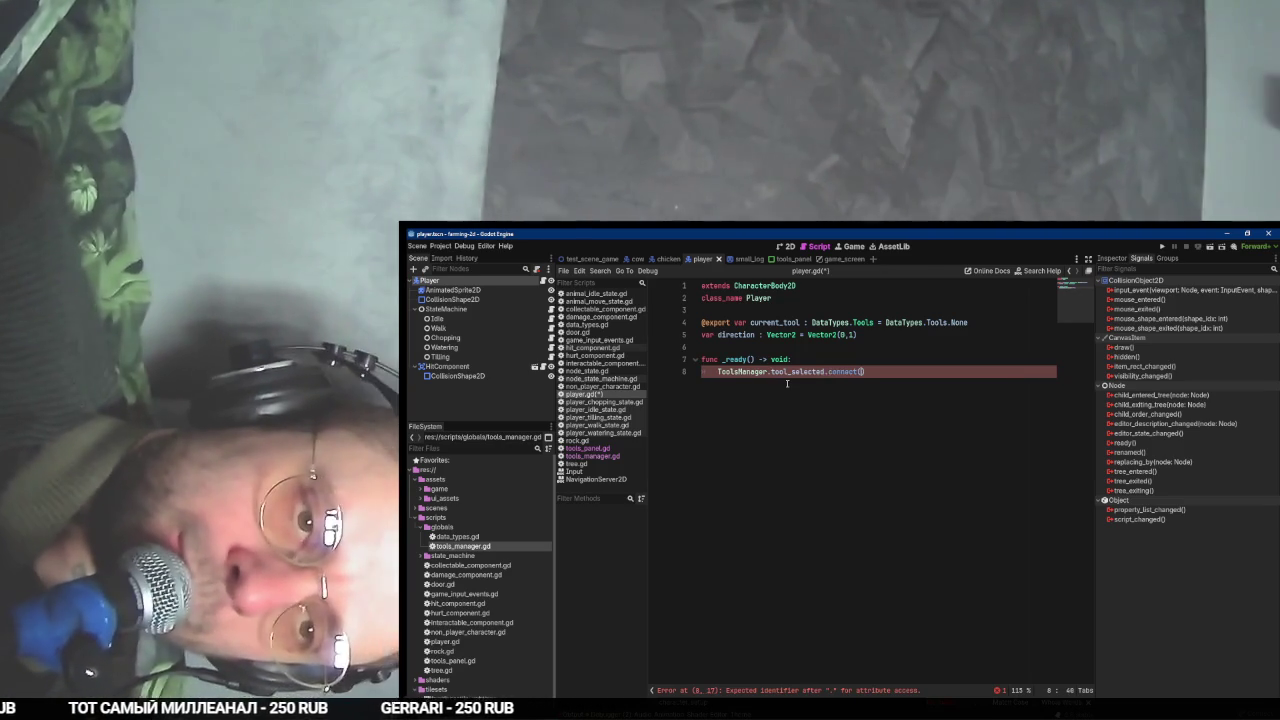
{"action": "key", "text": "alt+Tab"}
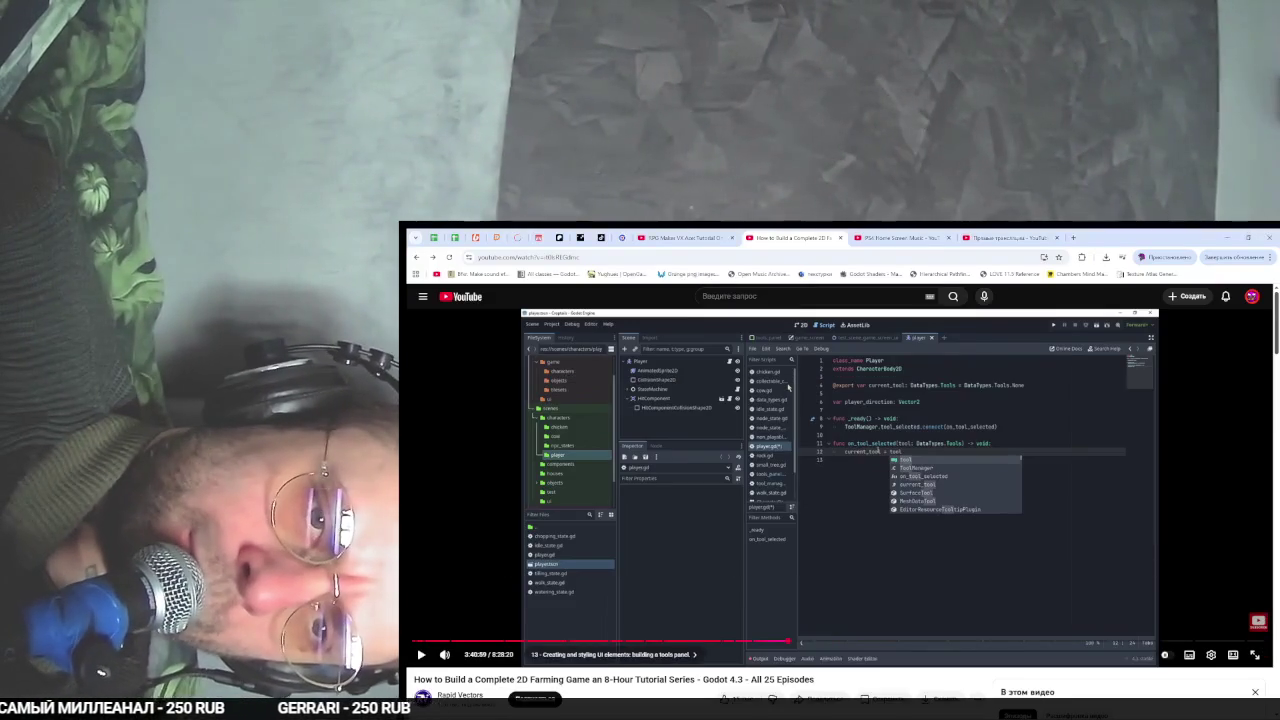
{"action": "key", "text": "alt+Tab"}
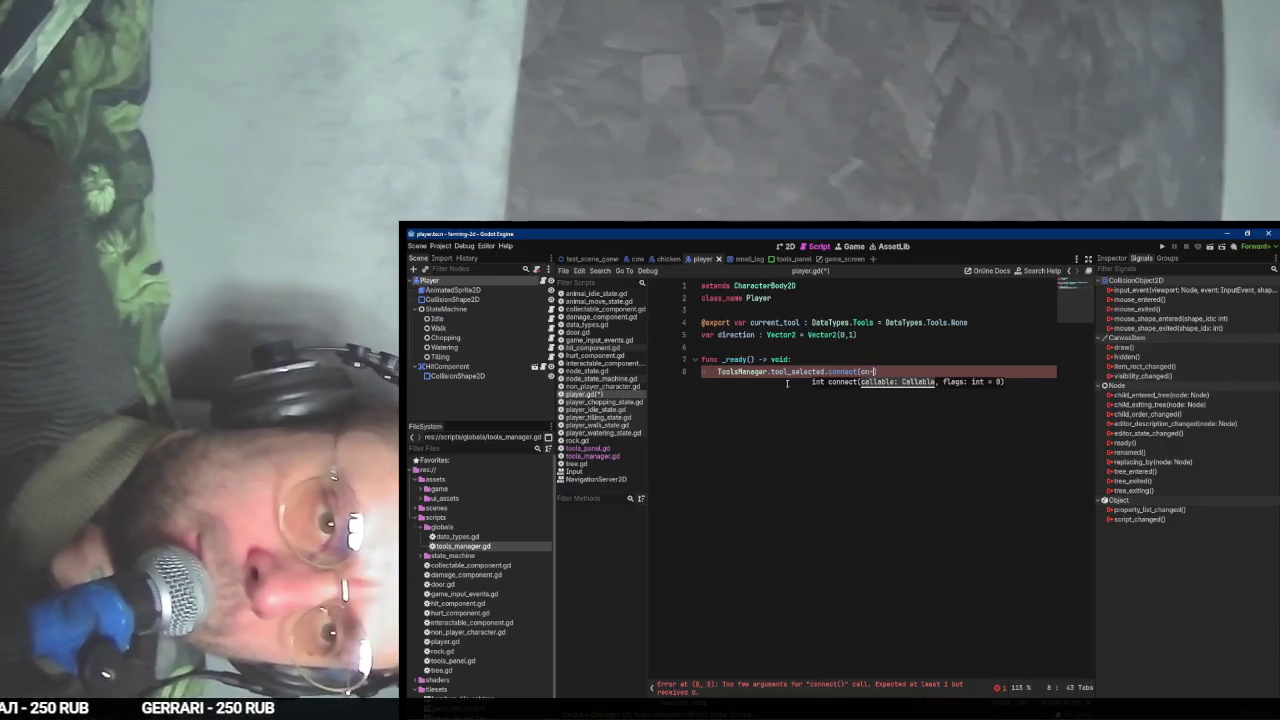
{"action": "key", "text": "BackSpace"}
{"action": "type", "text": "ol_sele"}
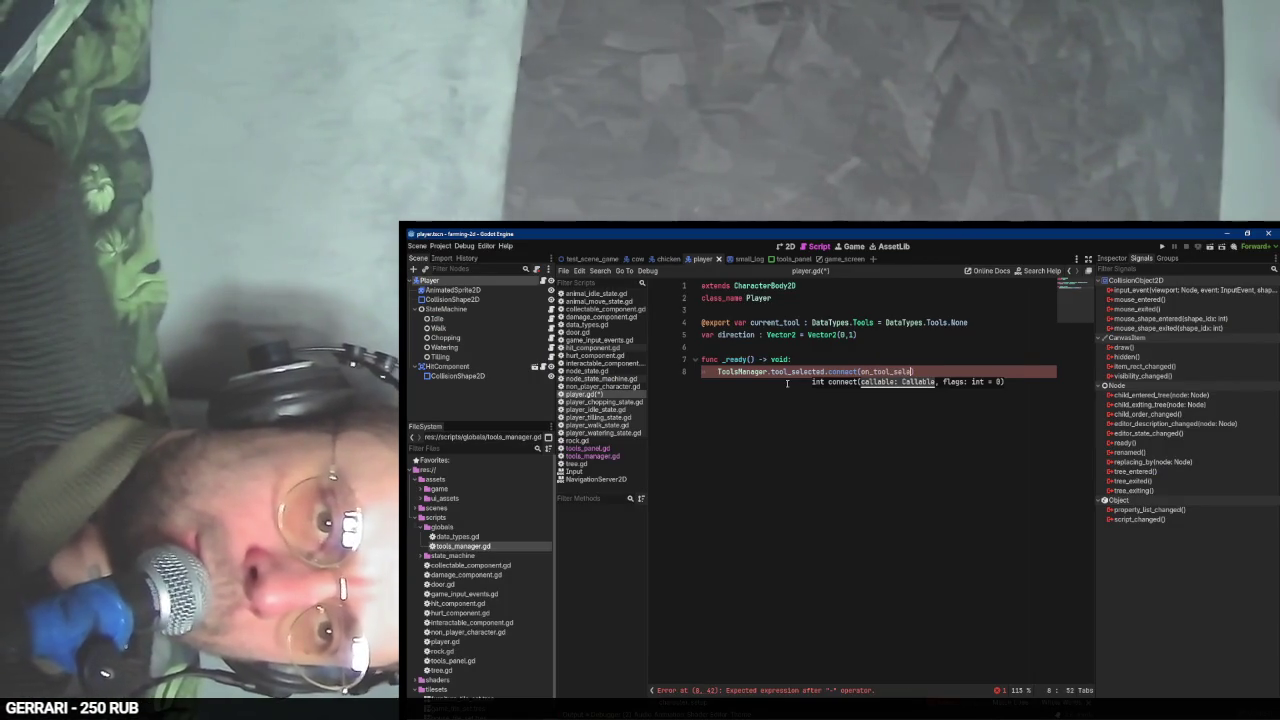
{"action": "type", "text": "d"}
{"action": "key", "text": "End"}
{"action": "key", "text": "Return"}
Step: Write func on_tool_selected(tool) that sets current_tool = tool
{"action": "key", "text": "Return"}
{"action": "type", "text": "func on_tool_selected():"}
{"action": "key", "text": "Return"}
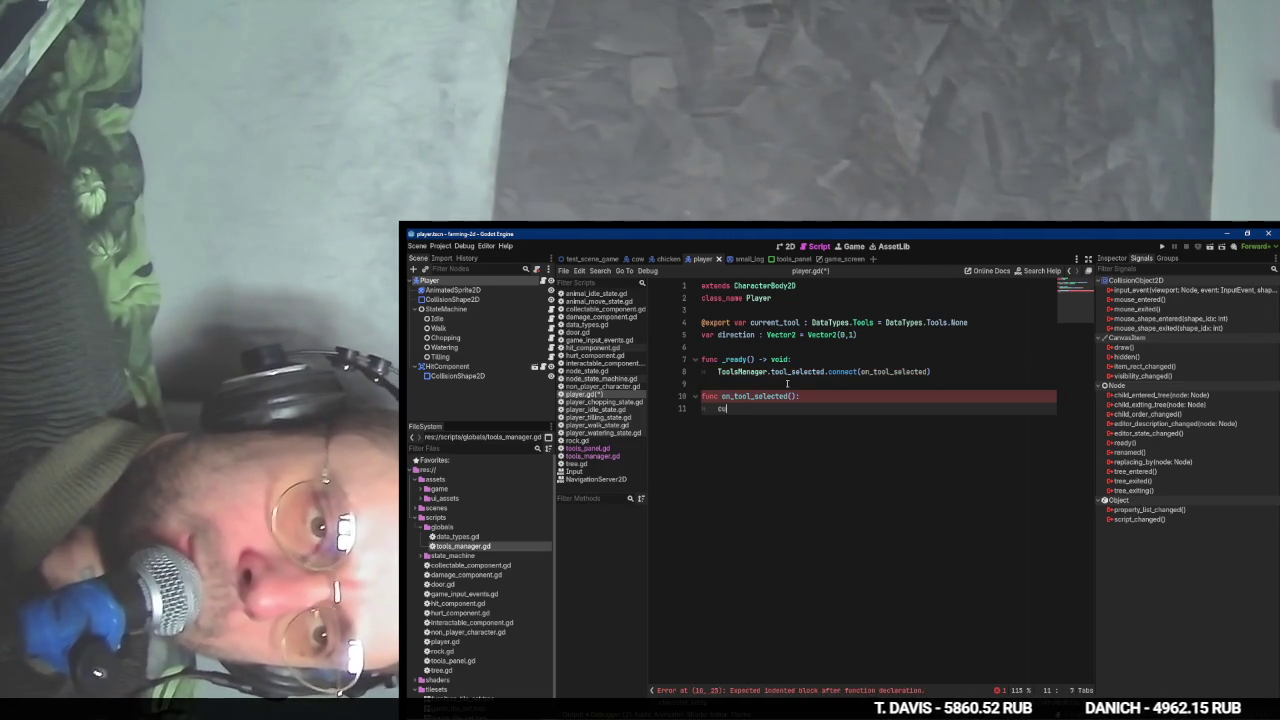
{"action": "key", "text": "Return"}
{"action": "type", "text": "= "}
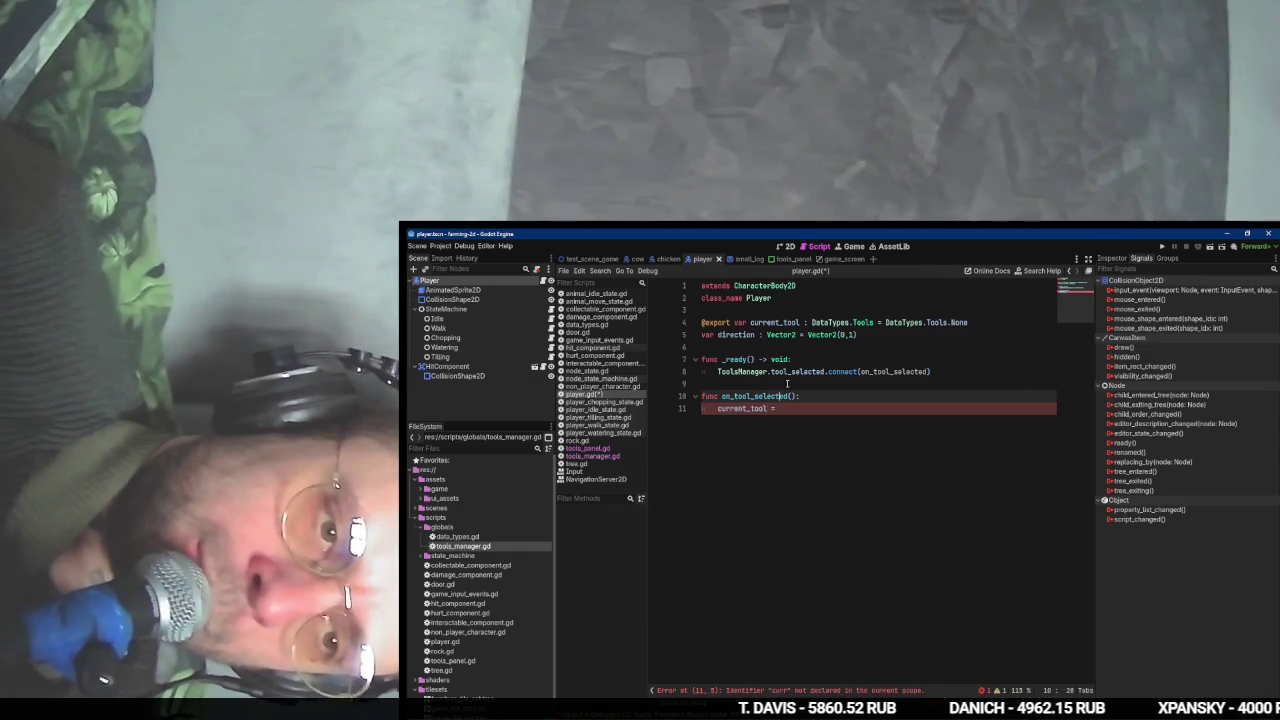
{"action": "type", "text": "tool"}
{"action": "key", "text": "Down"}
{"action": "type", "text": "tool"}
{"action": "key", "text": "alt+Tab"}
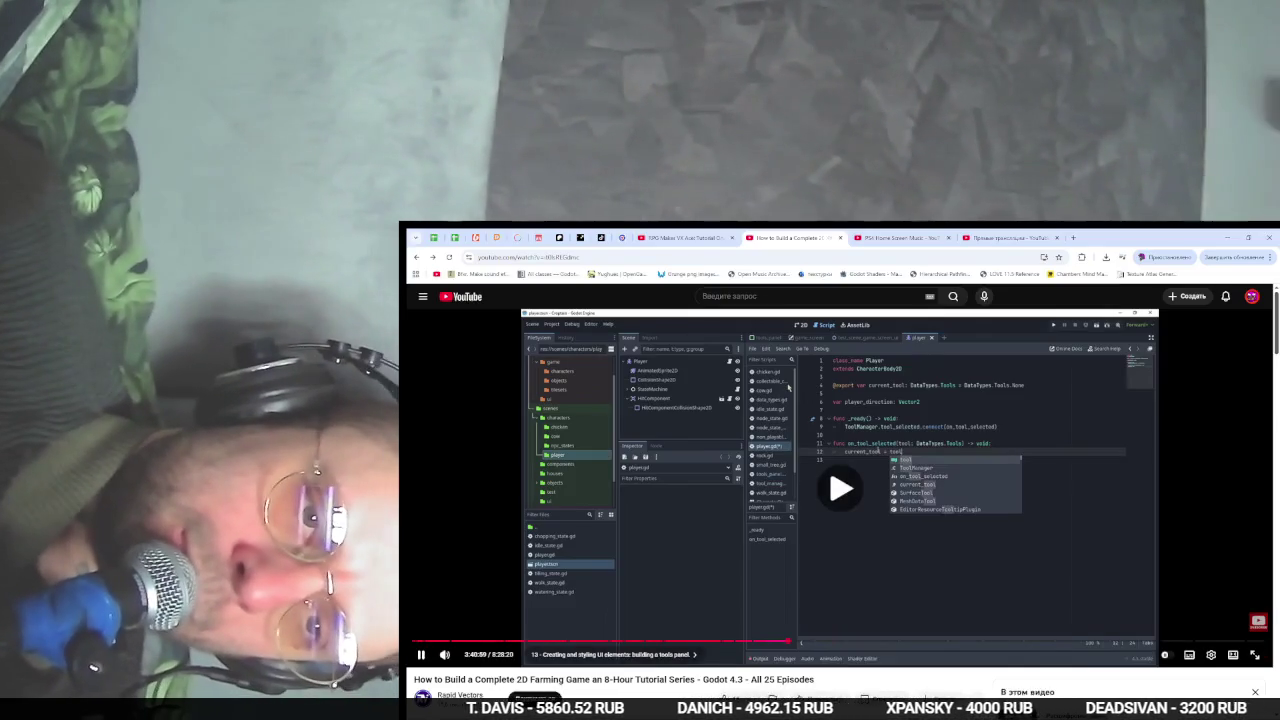
{"action": "key", "text": "alt+Tab"}
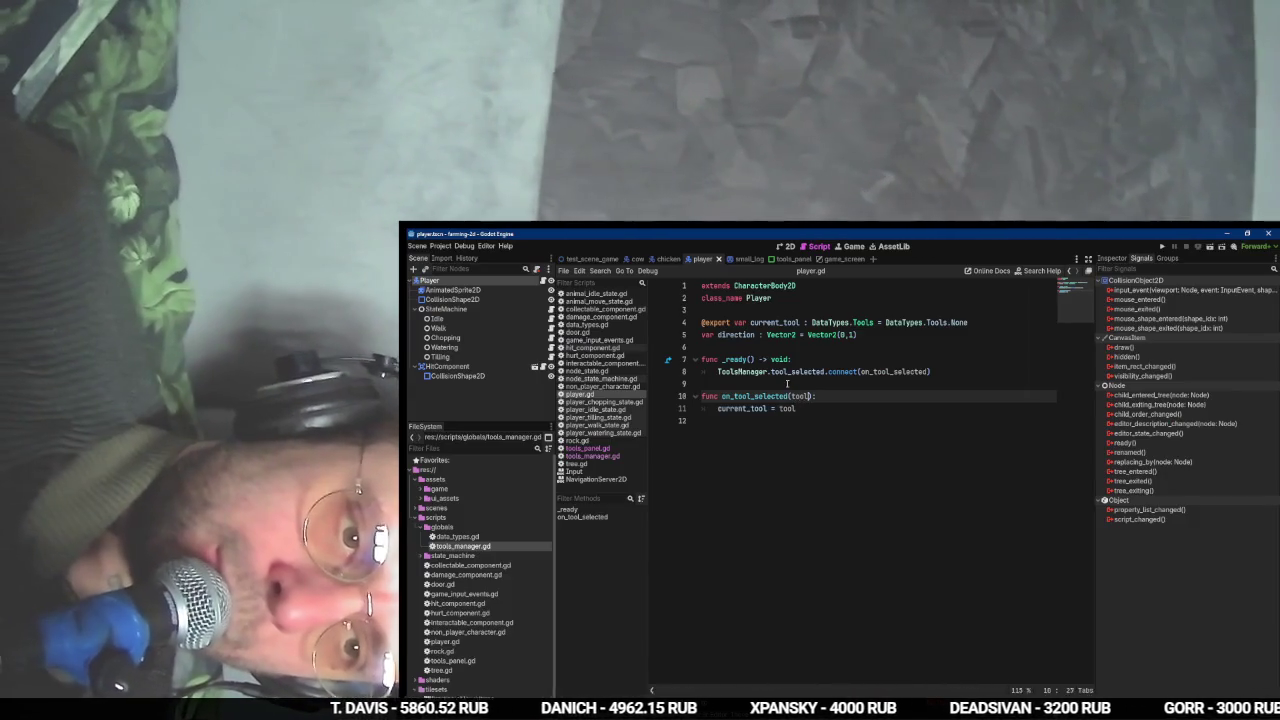
Step: Type the tool parameter as DataTypes.Tools and drag in a HitComponent reference
{"action": "type", "text": "Dat"}
{"action": "key", "text": "Return"}
{"action": "type", "text": ".to"}
{"action": "key", "text": "alt+Tab"}
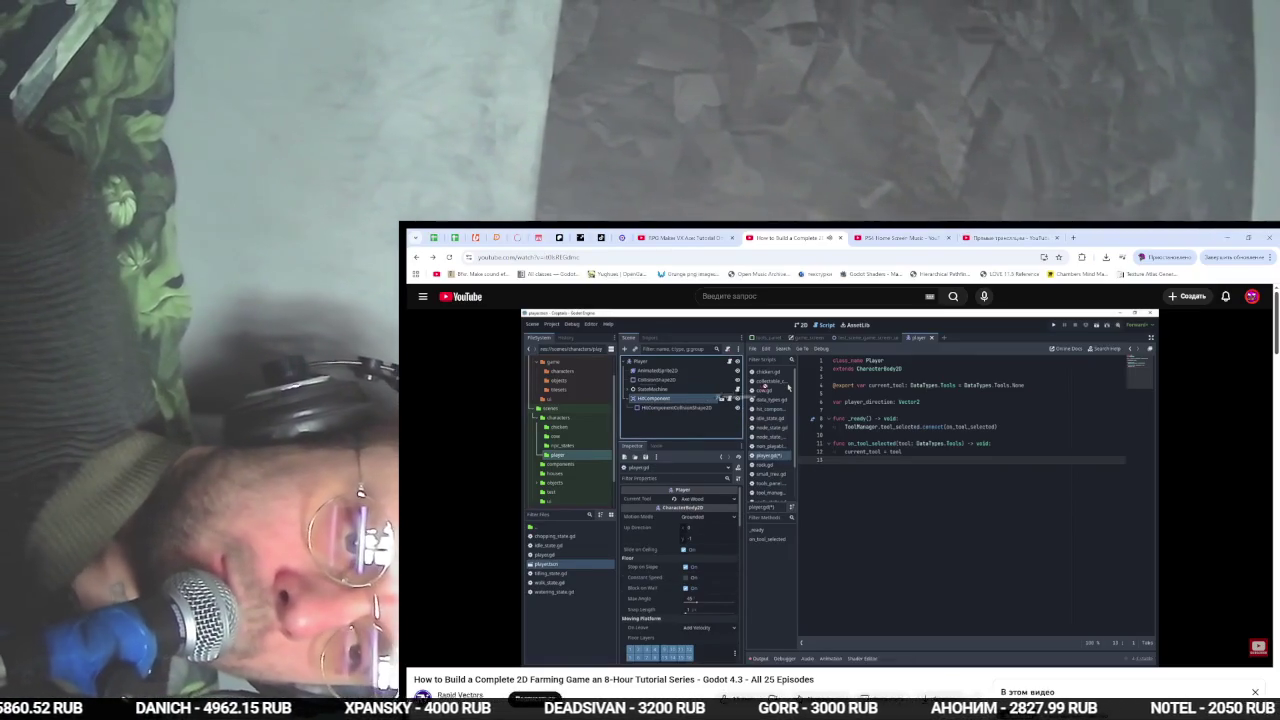
{"action": "key", "text": "space"}
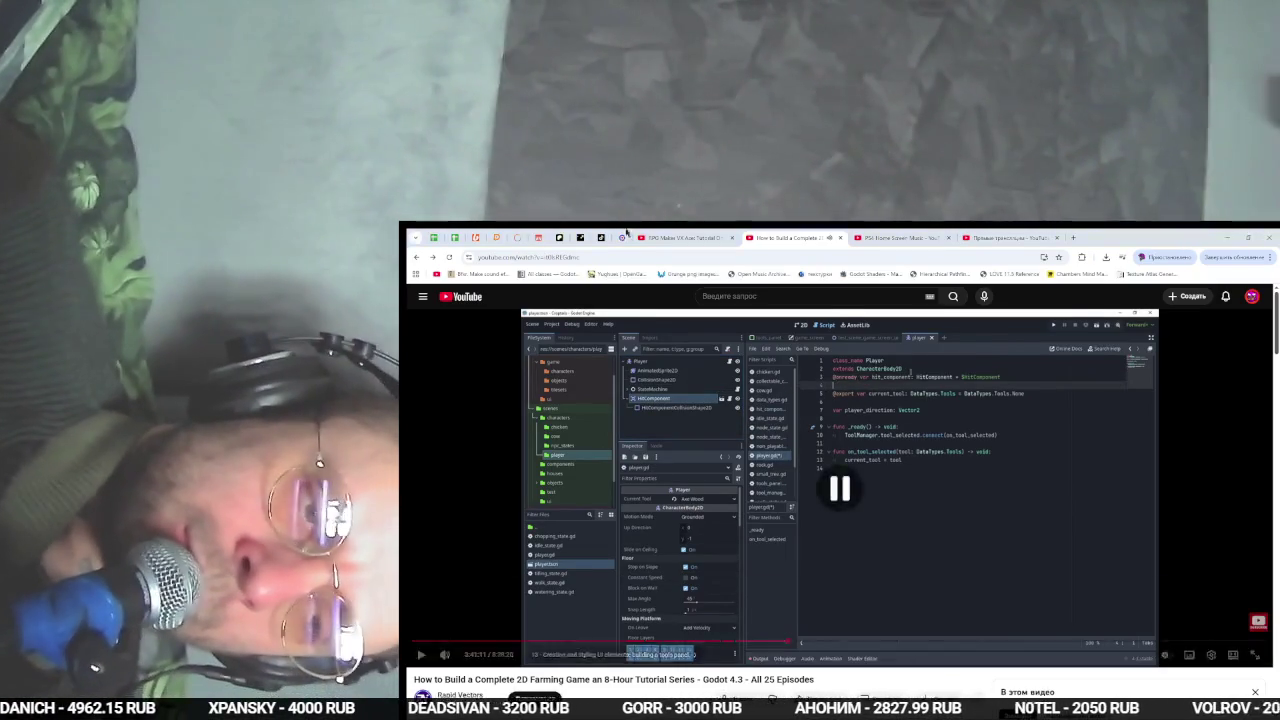
{"action": "key", "text": "alt+Tab"}
{"action": "mouse_move", "coordinate": [448, 366]}
{"action": "left_mouse_down"}
{"action": "mouse_move", "coordinate": [540, 366]}
{"action": "mouse_move", "coordinate": [820, 314]}
{"action": "left_mouse_up"}
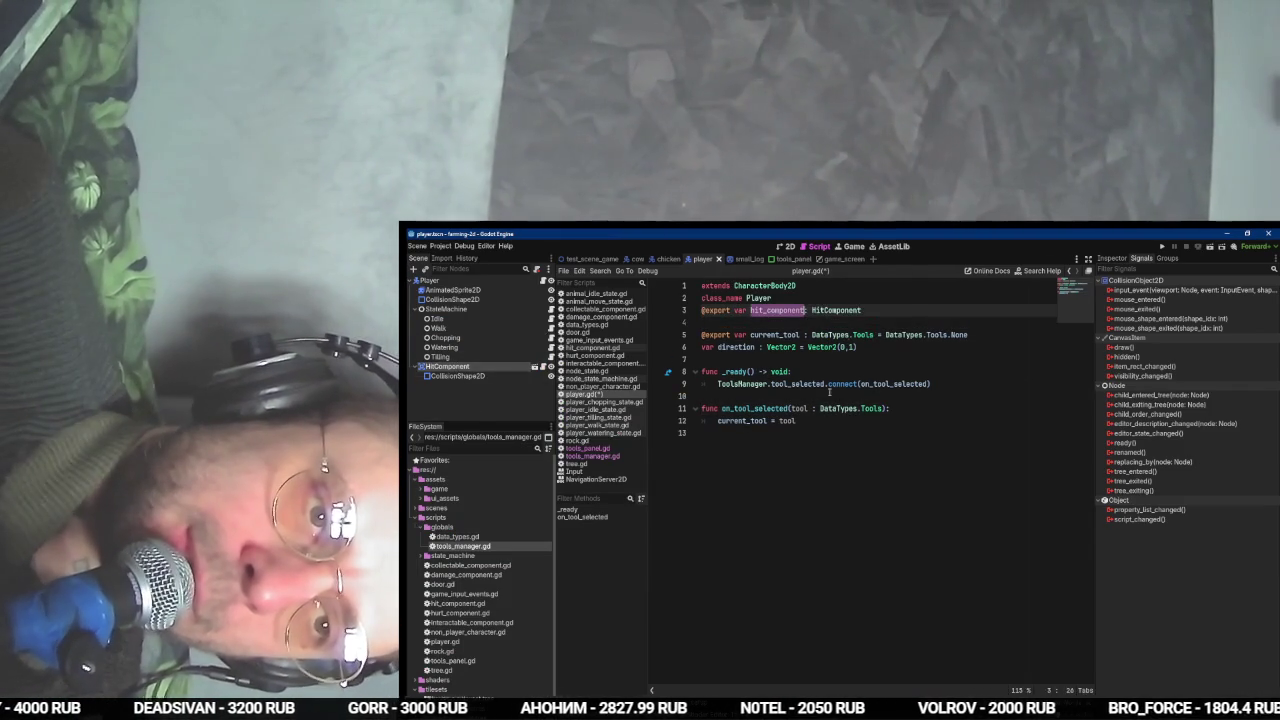
Step: Set hit_component.current_tool = current_tool inside on_tool_selected
{"action": "left_click", "coordinate": [823, 435]}
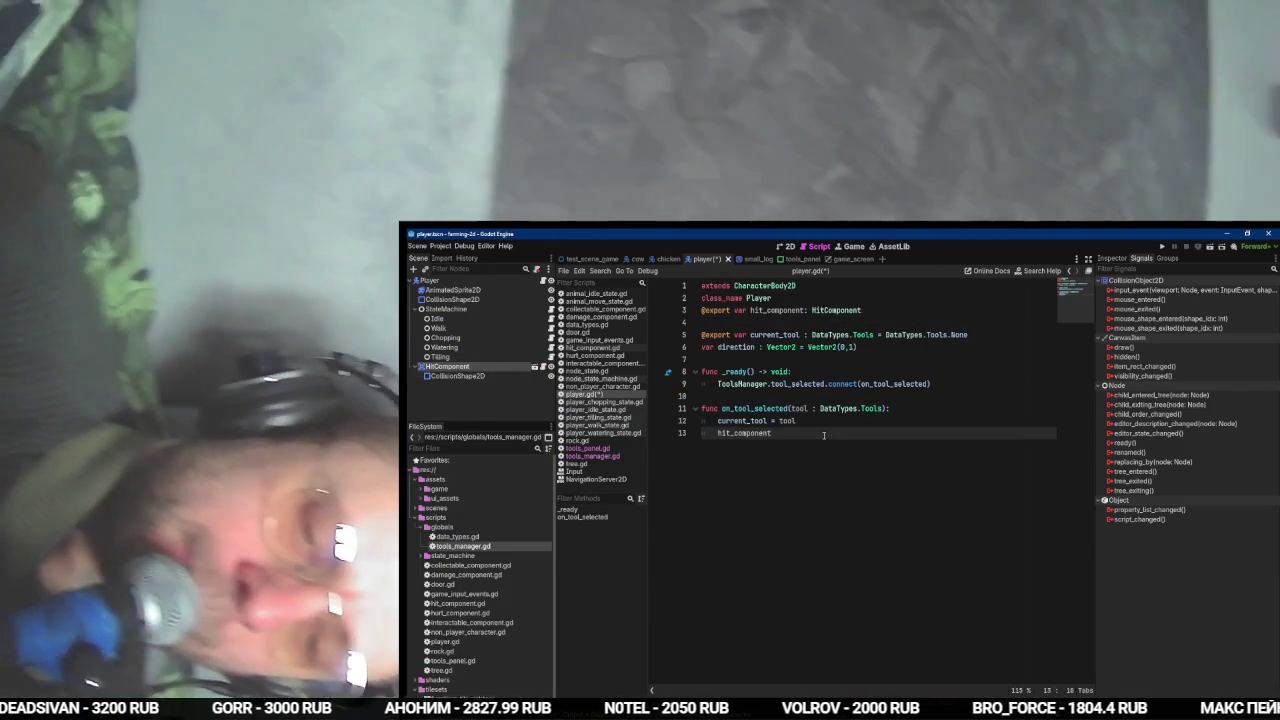
{"action": "type", "text": ".current_tool = current_tool"}
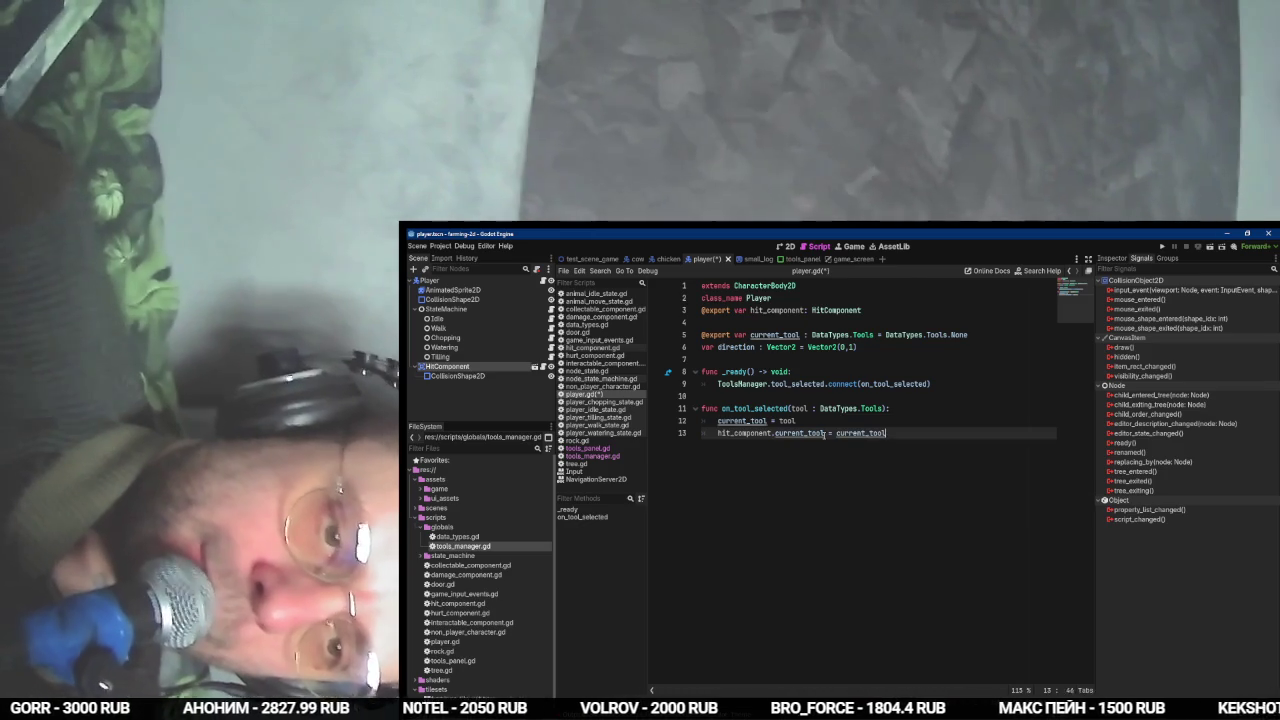
{"action": "key", "text": "alt+Tab"}
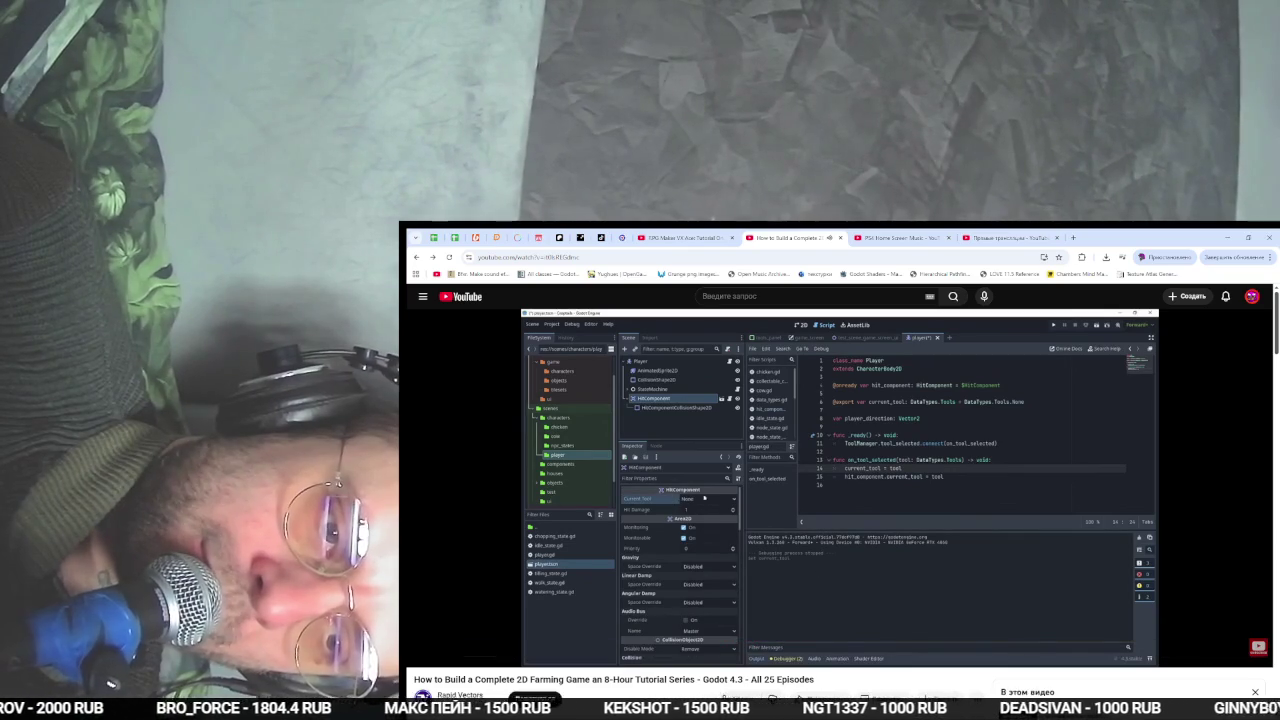
{"action": "key", "text": "alt+Tab"}
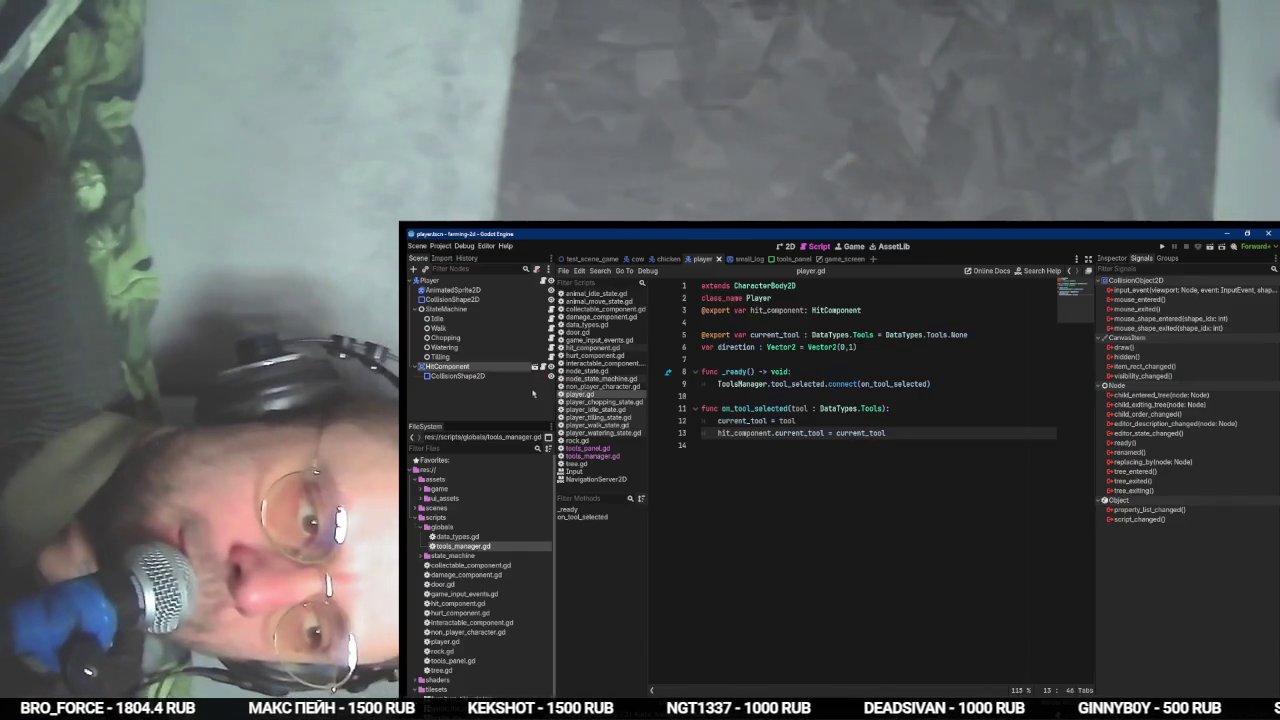
Step: Reset the Player's Current Tool to None in the Inspector
{"action": "left_click", "coordinate": [1111, 259]}
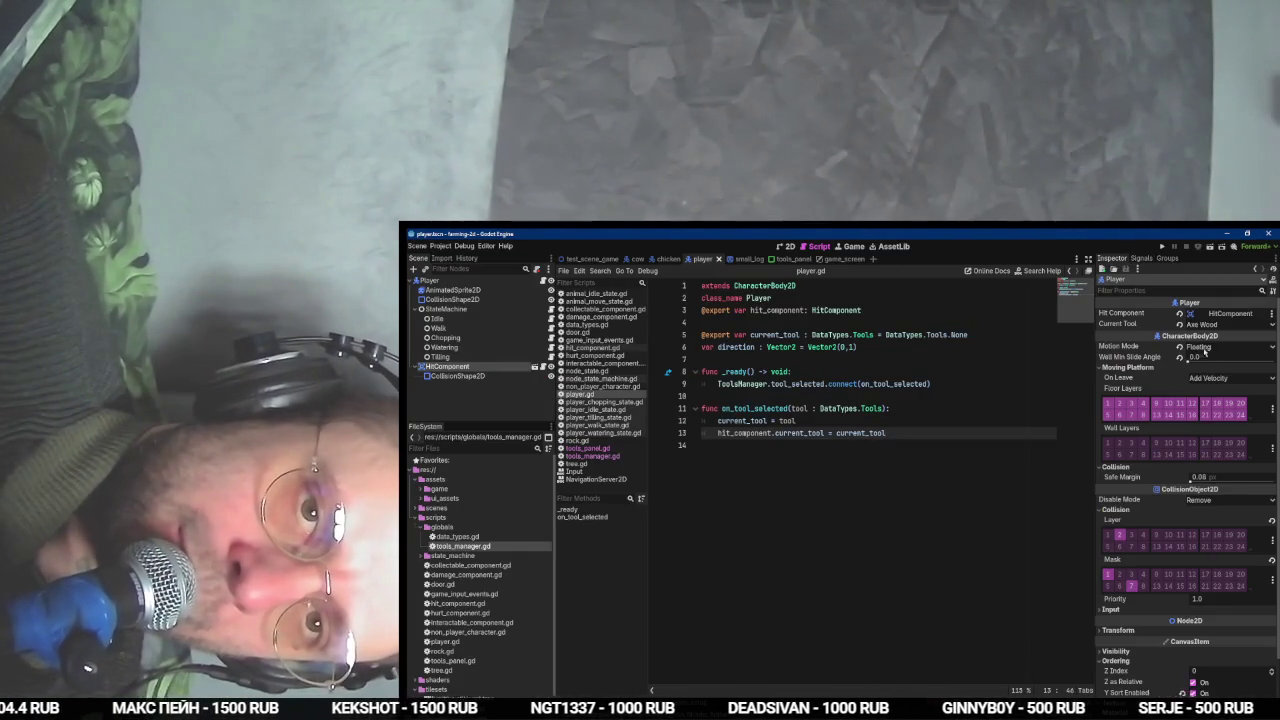
{"action": "left_click", "coordinate": [1179, 324]}
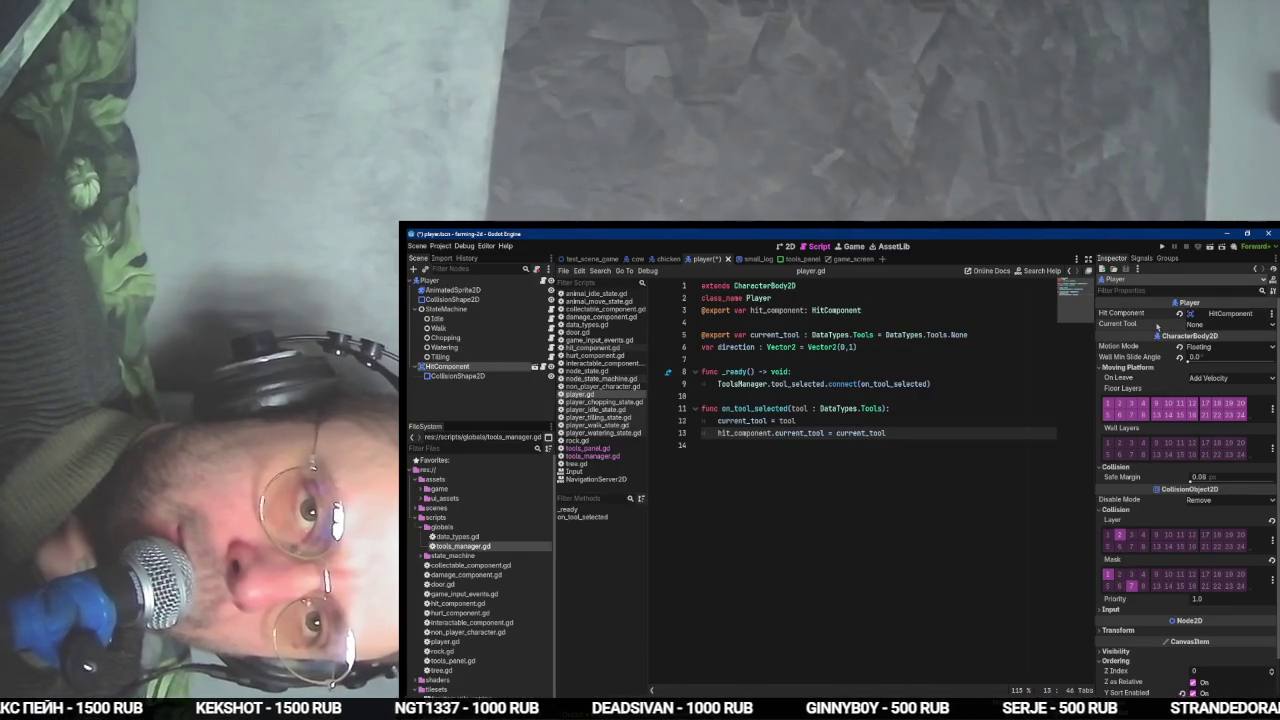
{"action": "key", "text": "alt+Tab"}
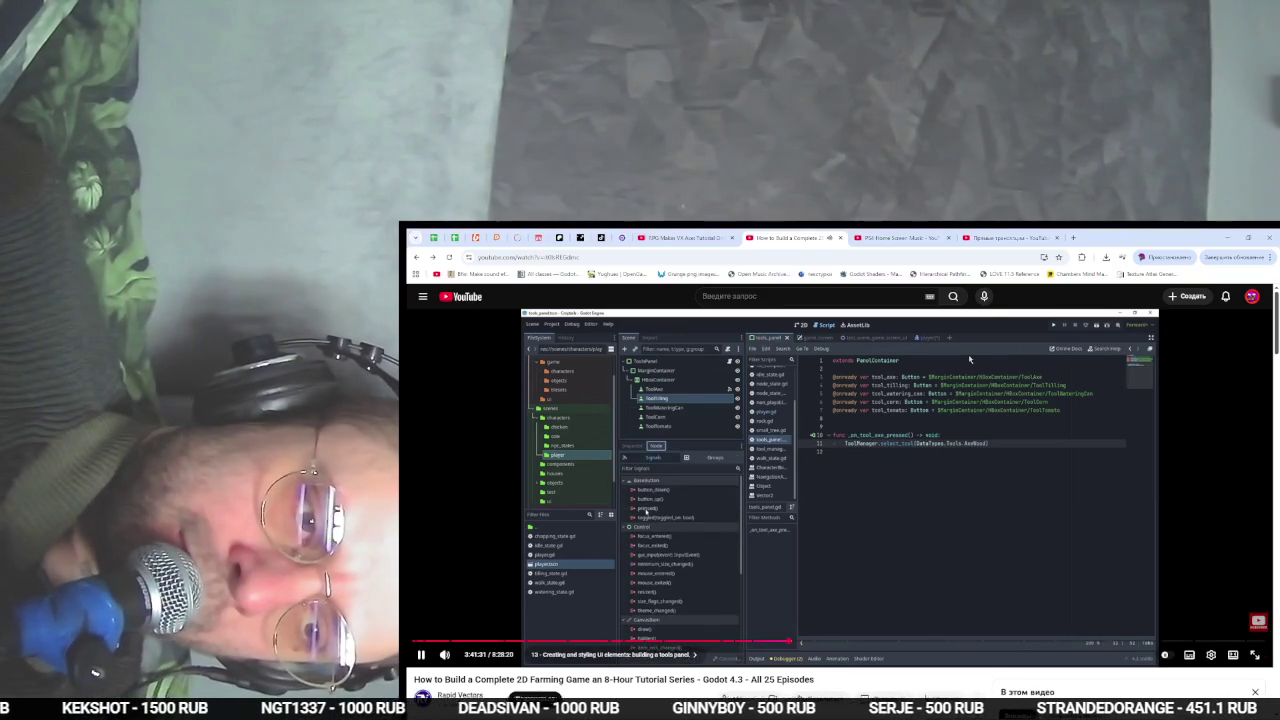
{"action": "key", "text": "alt+Tab"}
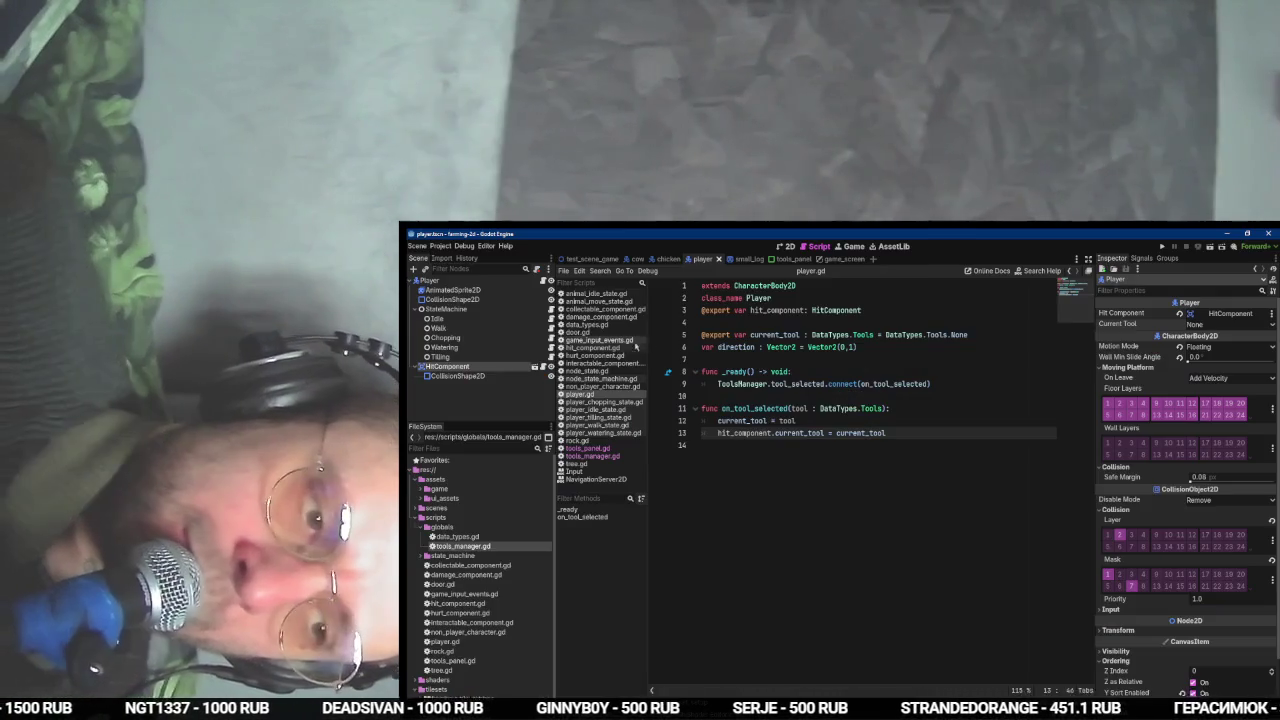
{"action": "left_click", "coordinate": [785, 259]}
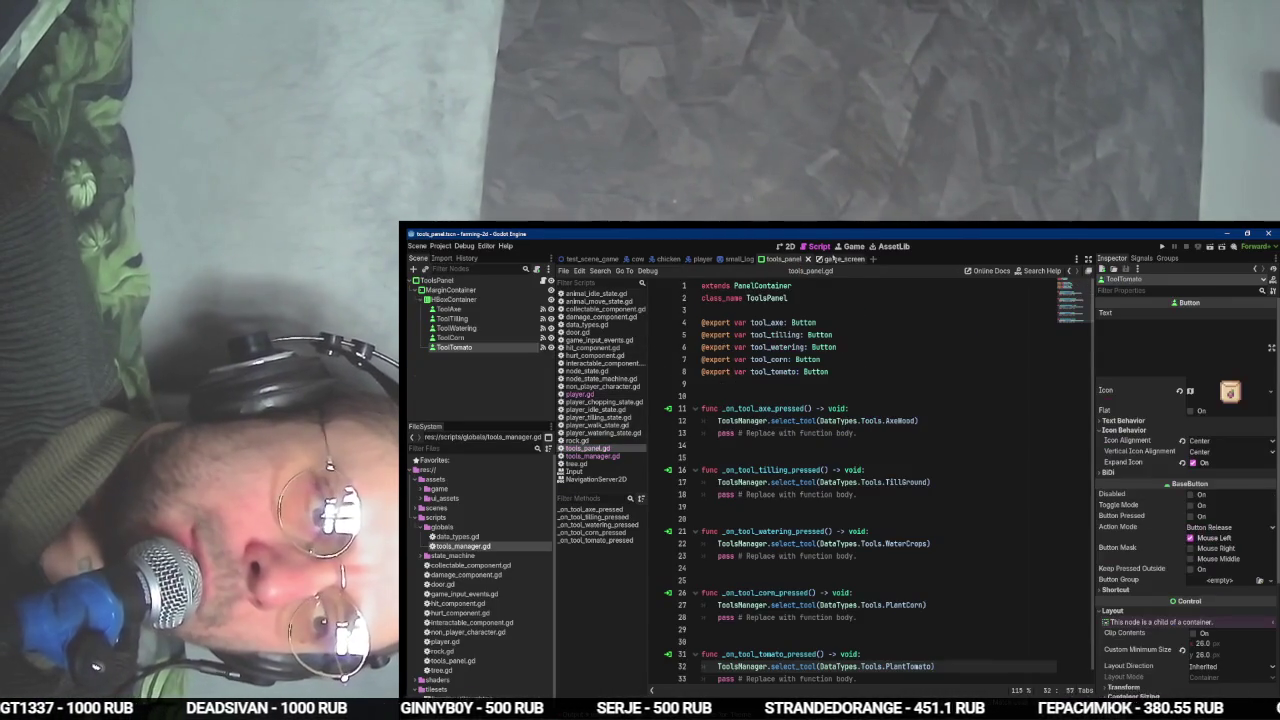
{"action": "left_click", "coordinate": [834, 259]}
{"action": "left_click", "coordinate": [785, 259]}
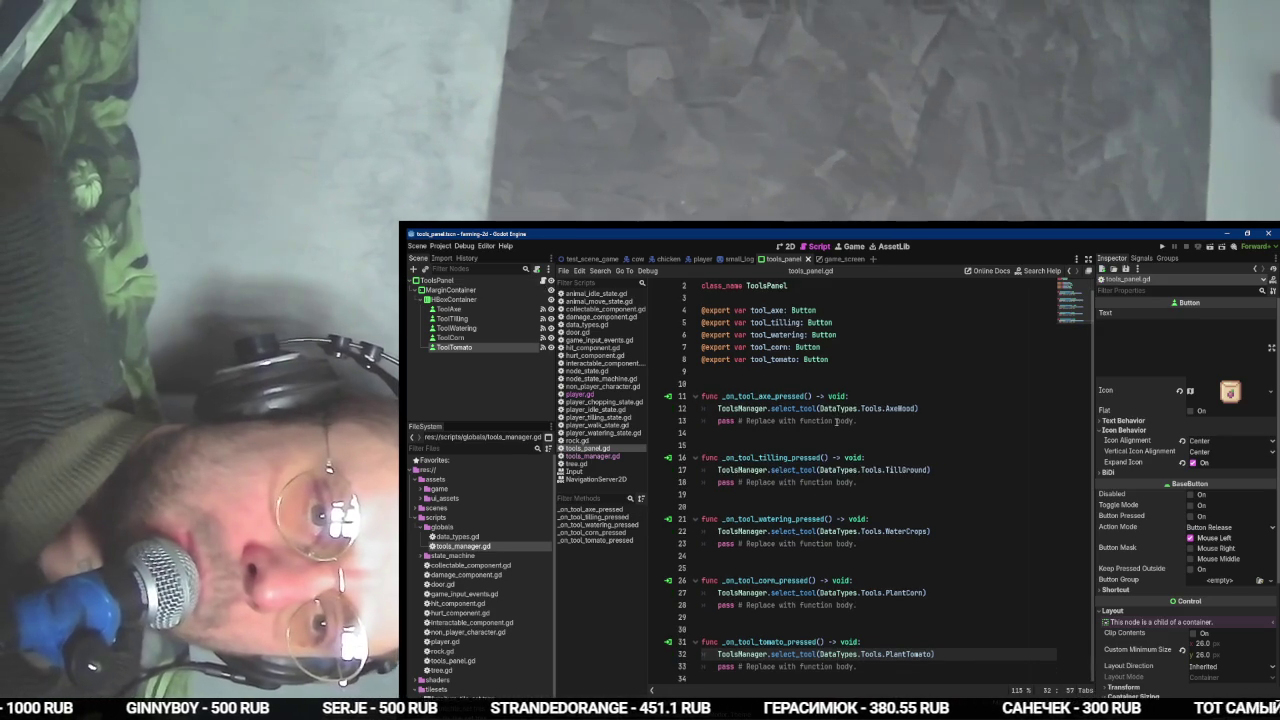
{"action": "key", "text": "alt+Tab"}
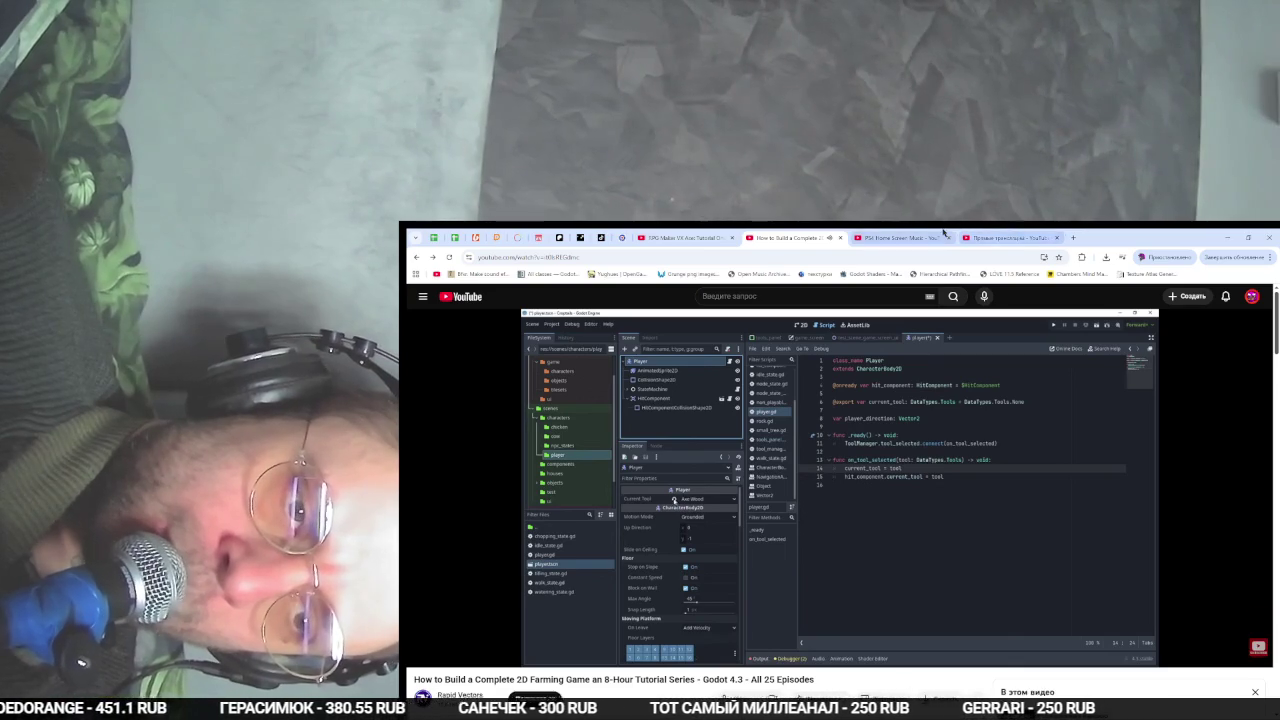
{"action": "left_click", "coordinate": [940, 235]}
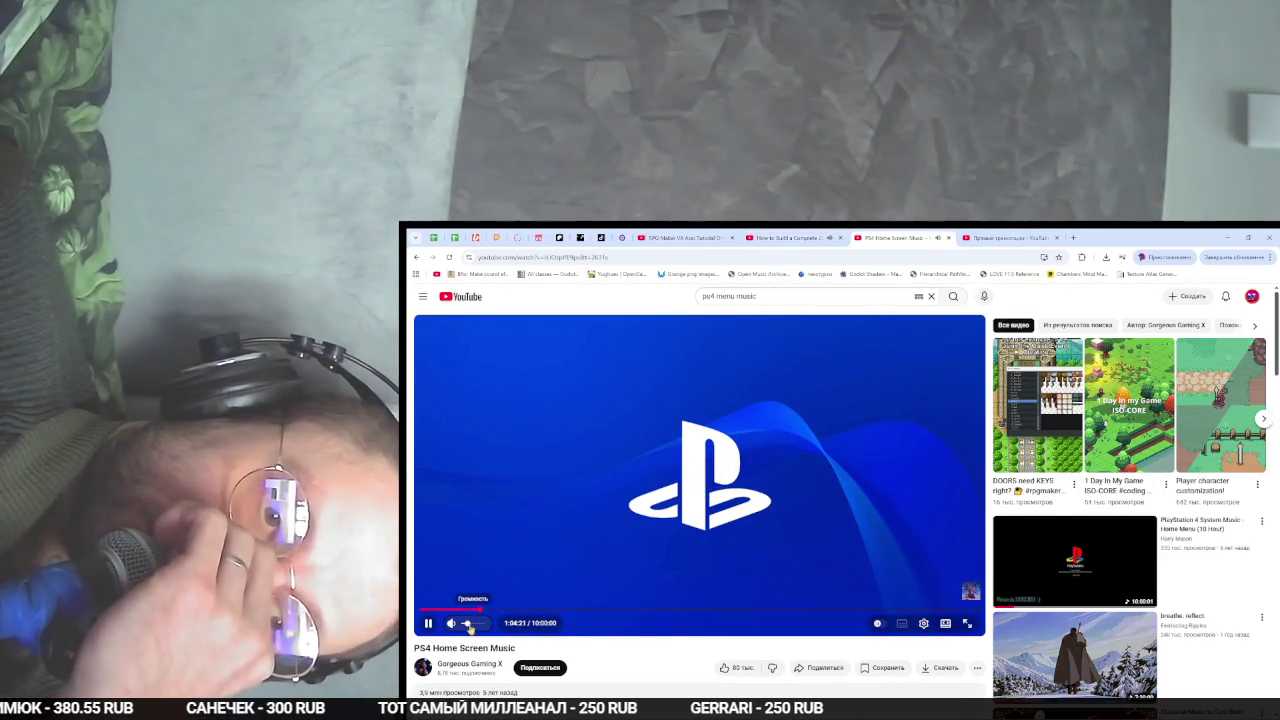
{"action": "left_click", "coordinate": [834, 233]}
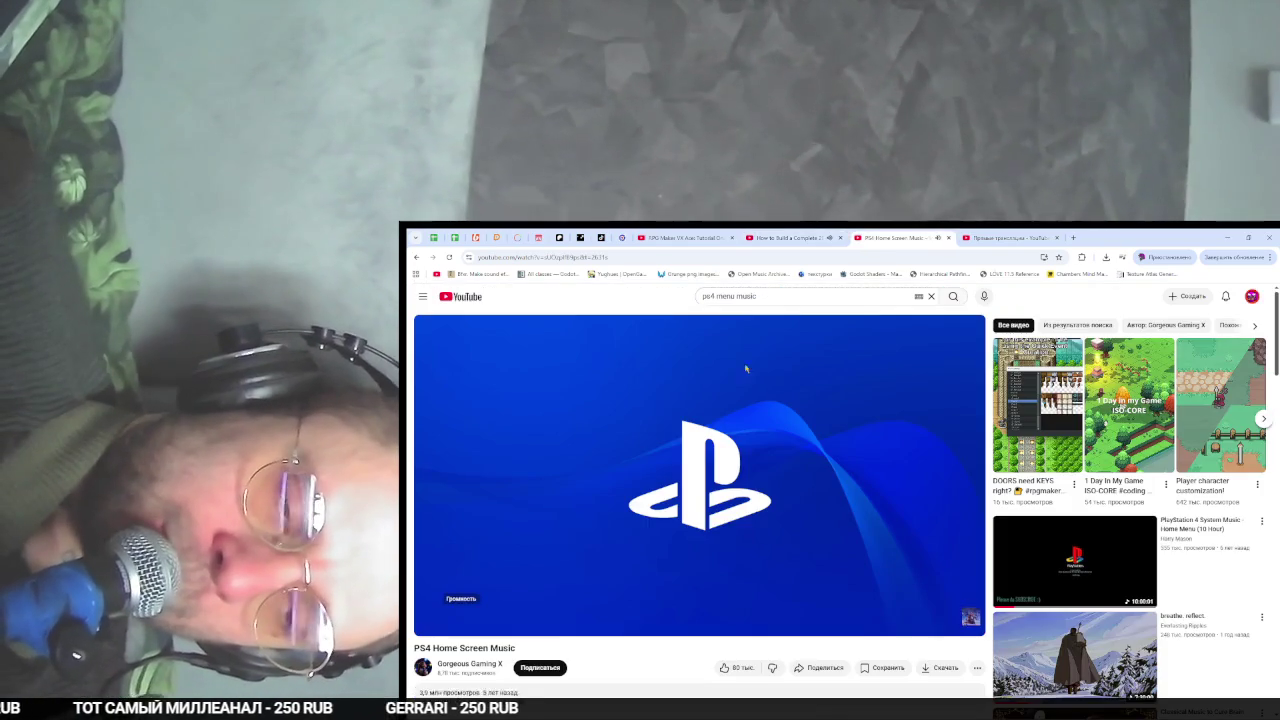
{"action": "key", "text": "ctrl+Tab"}
{"action": "mouse_move", "coordinate": [465, 626]}
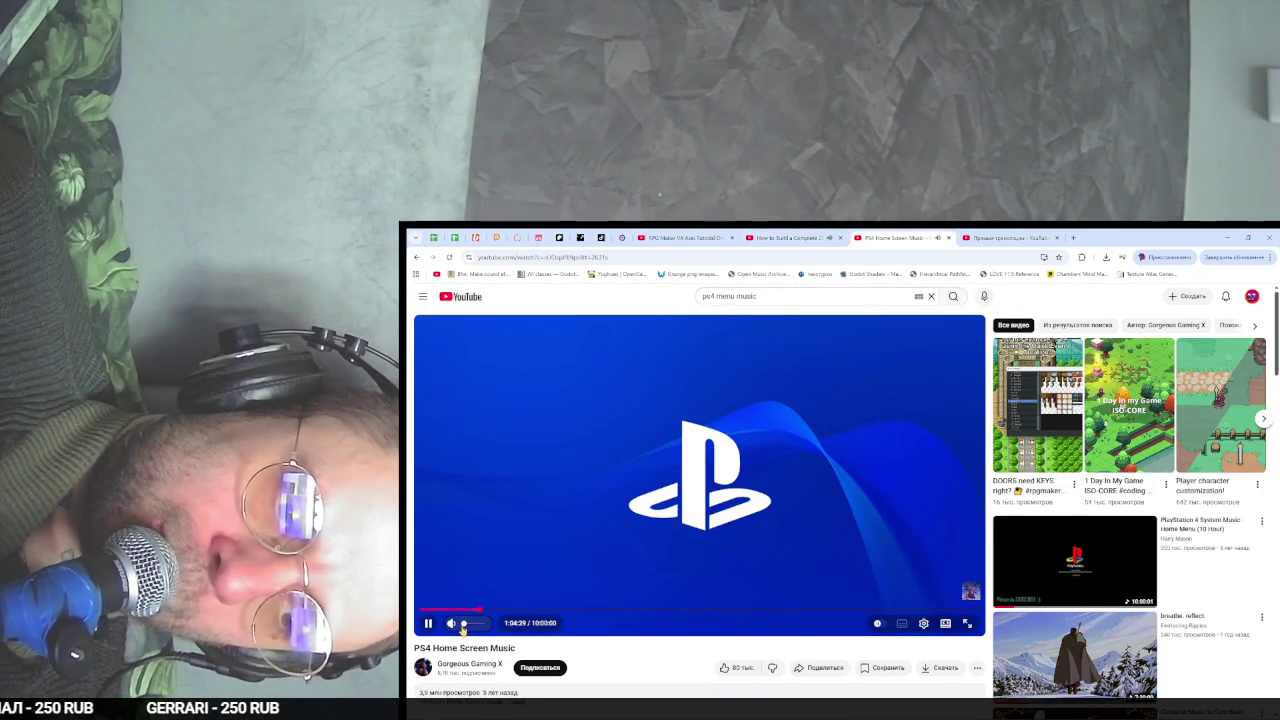
{"action": "key", "text": "ctrl+shift+Tab"}
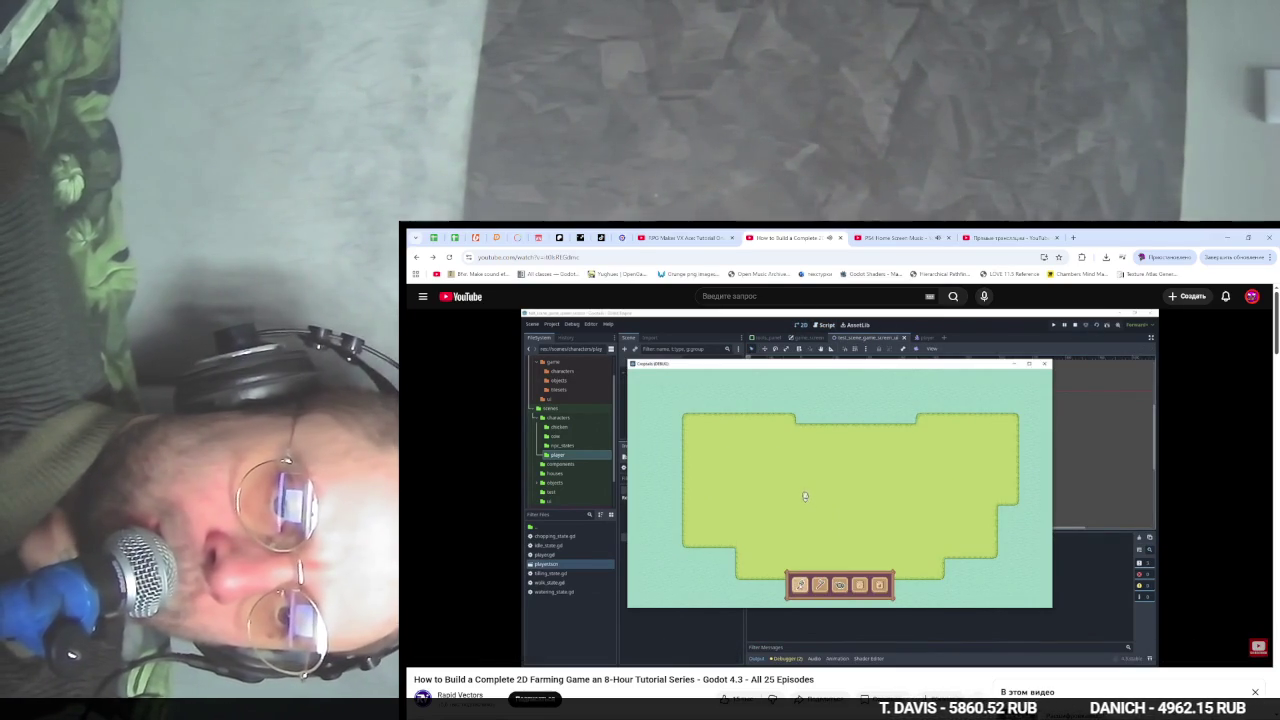
{"action": "key", "text": "alt+Tab"}
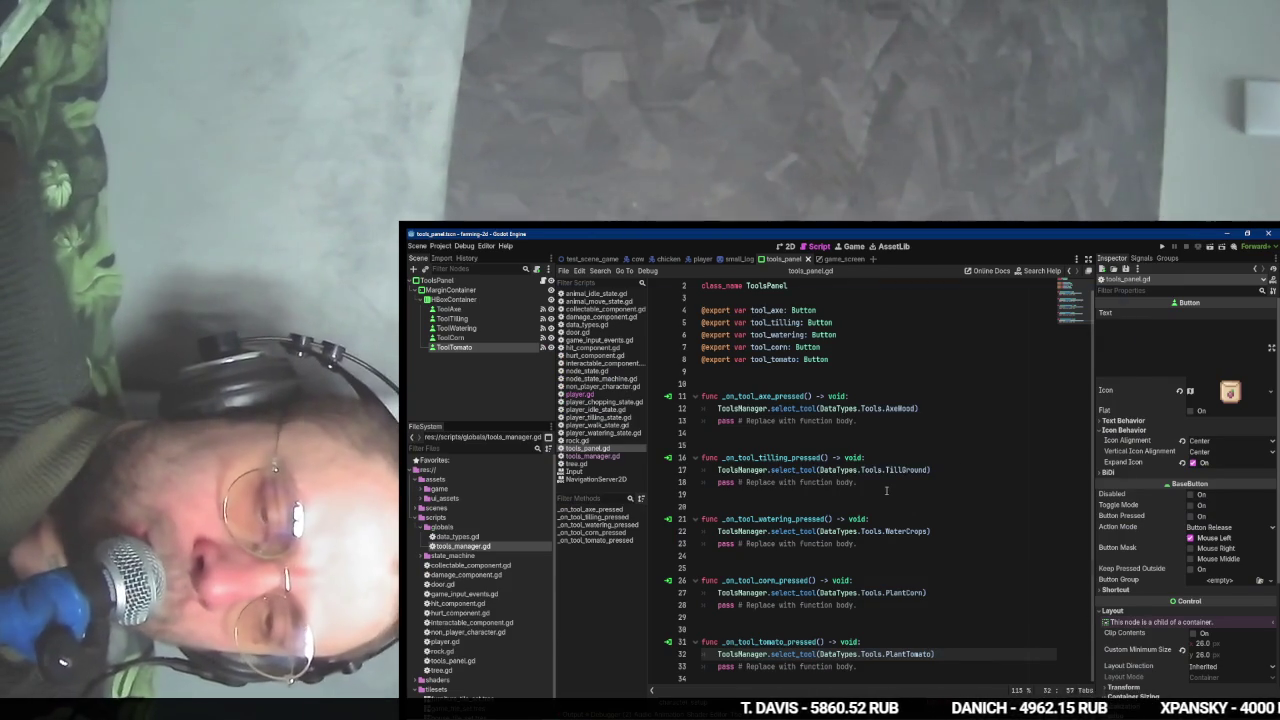
Step: Run the farm game with F5 to check the tools panel, then stop it
{"action": "key", "text": "F5"}
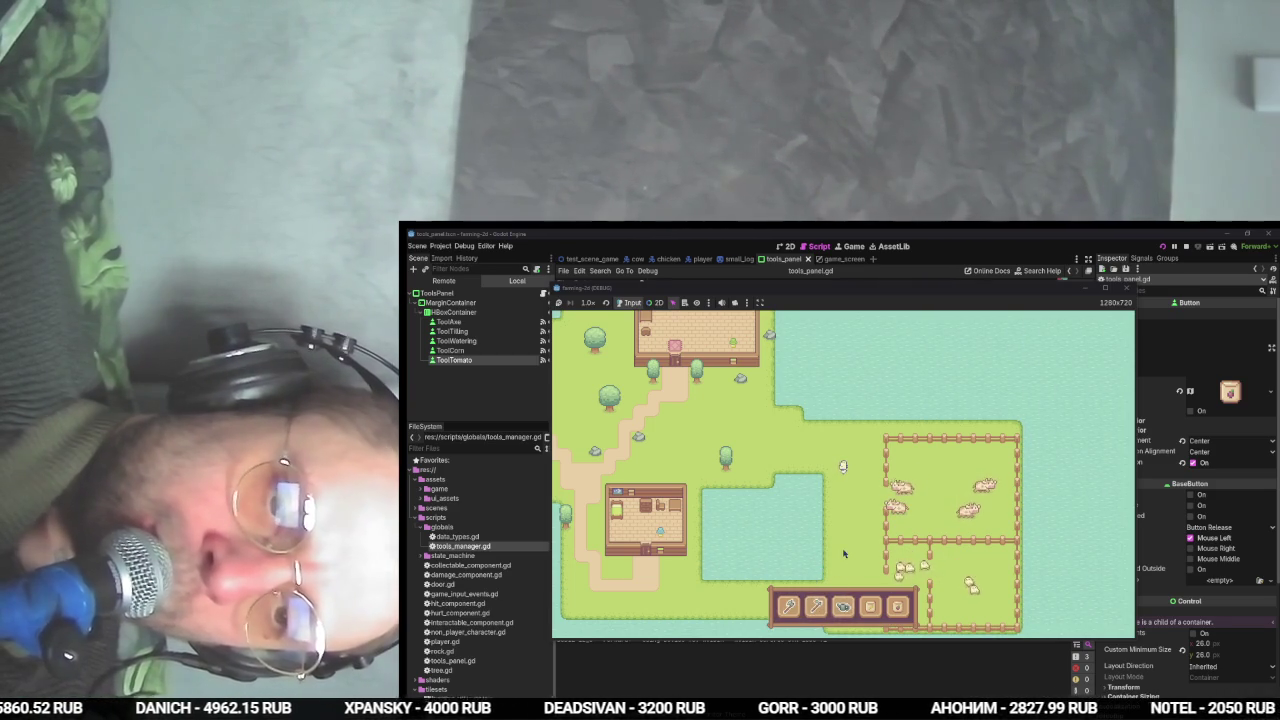
{"action": "key", "text": "F8"}
{"action": "key", "text": "alt+Tab"}
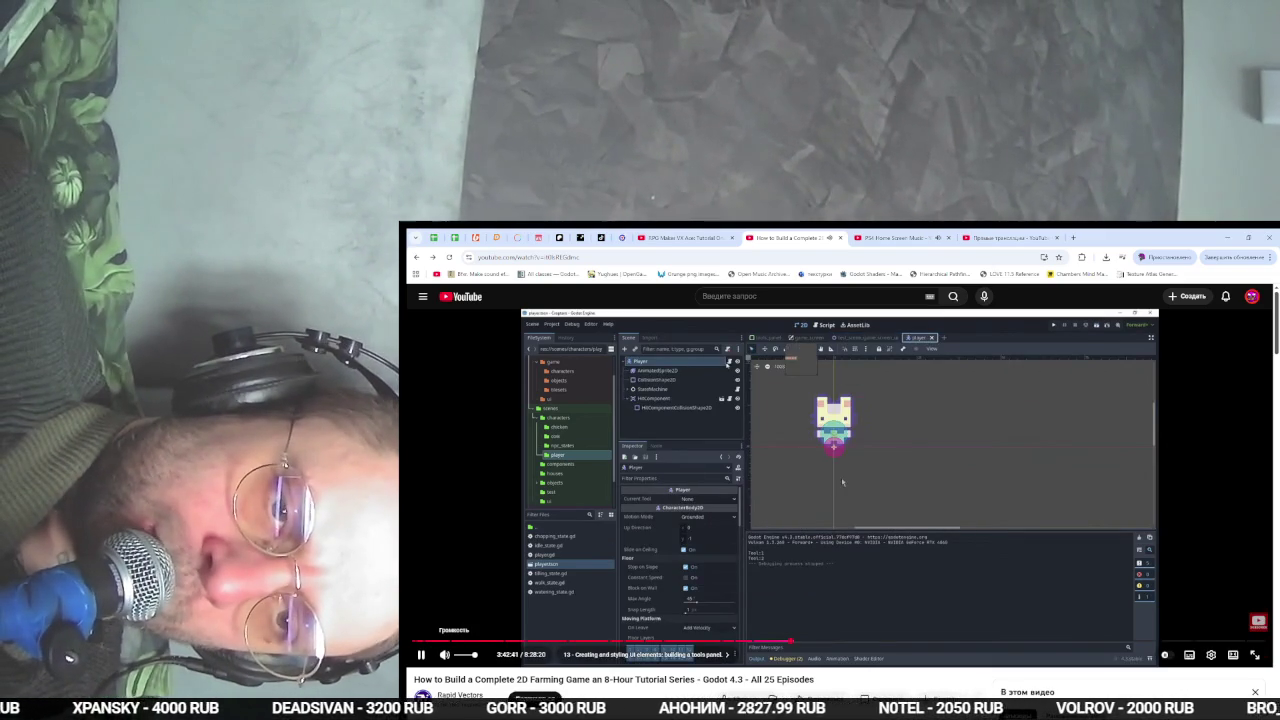
Step: Return to tools_panel.gd and place the caret at the end of line 12 in the axe handler
{"action": "key", "text": "alt+Tab"}
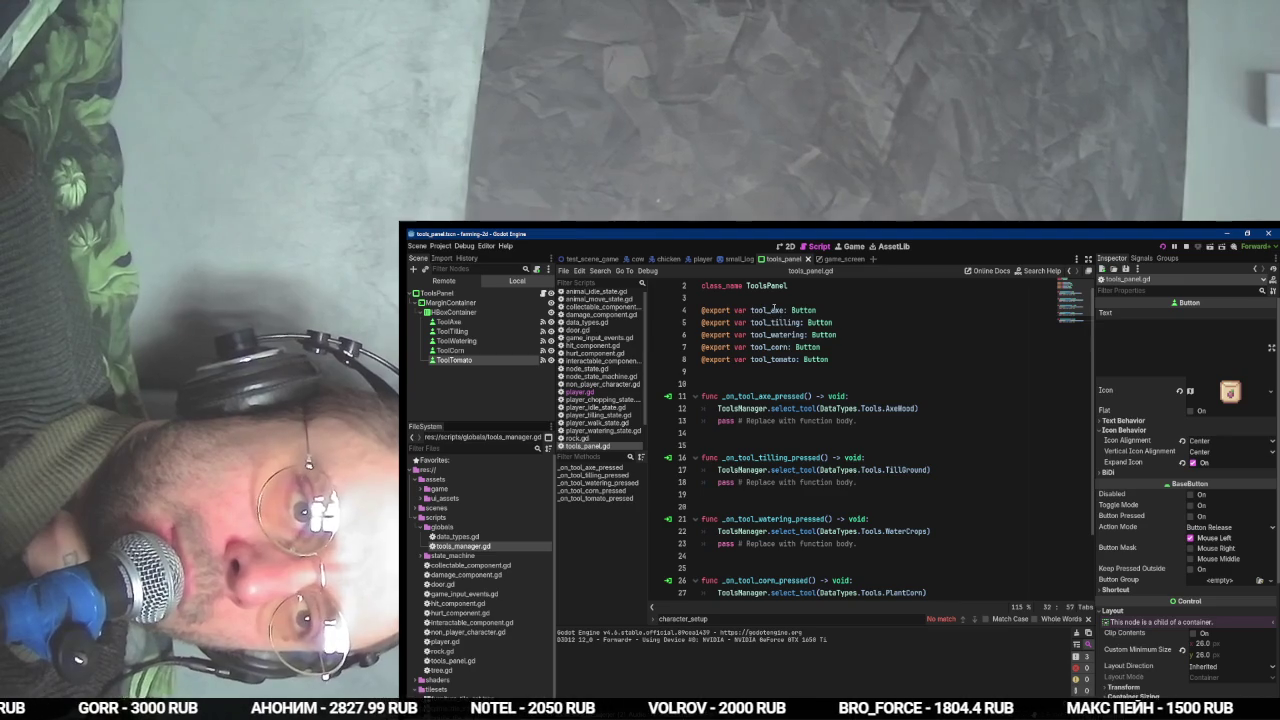
{"action": "left_click", "coordinate": [927, 408]}
Step: Add tool_axe.release_focus() to the axe handler and paste the line into the tilling handler
{"action": "key", "text": "Return"}
{"action": "type", "text": "tool_axe."}
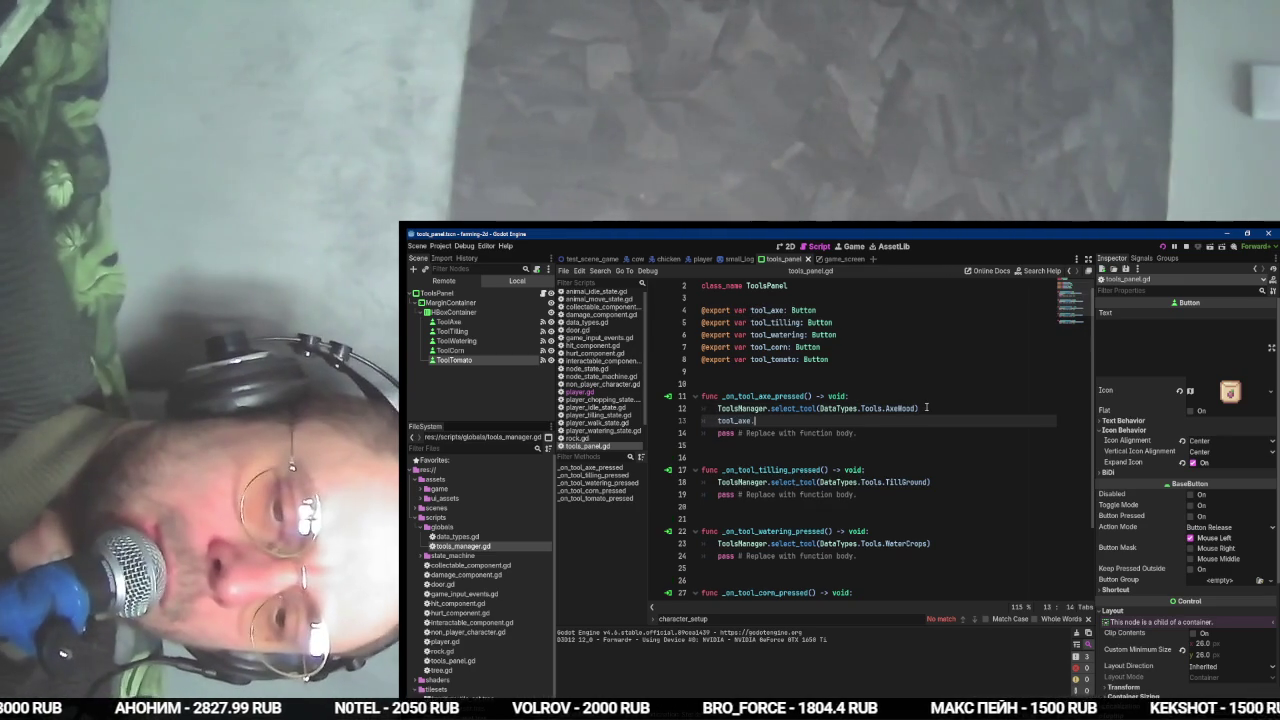
{"action": "type", "text": "rel"}
{"action": "key", "text": "Return"}
{"action": "key", "text": "ctrl+c"}
{"action": "left_click", "coordinate": [930, 482]}
{"action": "key", "text": "Return"}
{"action": "key", "text": "ctrl+v"}
Step: Change the tilling handler's line to tool_tilling.release_focus() and paste it into the watering handler
{"action": "double_click", "coordinate": [776, 322]}
{"action": "key", "text": "ctrl+c"}
{"action": "double_click", "coordinate": [732, 494]}
{"action": "key", "text": "ctrl+v"}
{"action": "left_click_drag", "start_coordinate": [832, 494], "coordinate": [935, 481]}
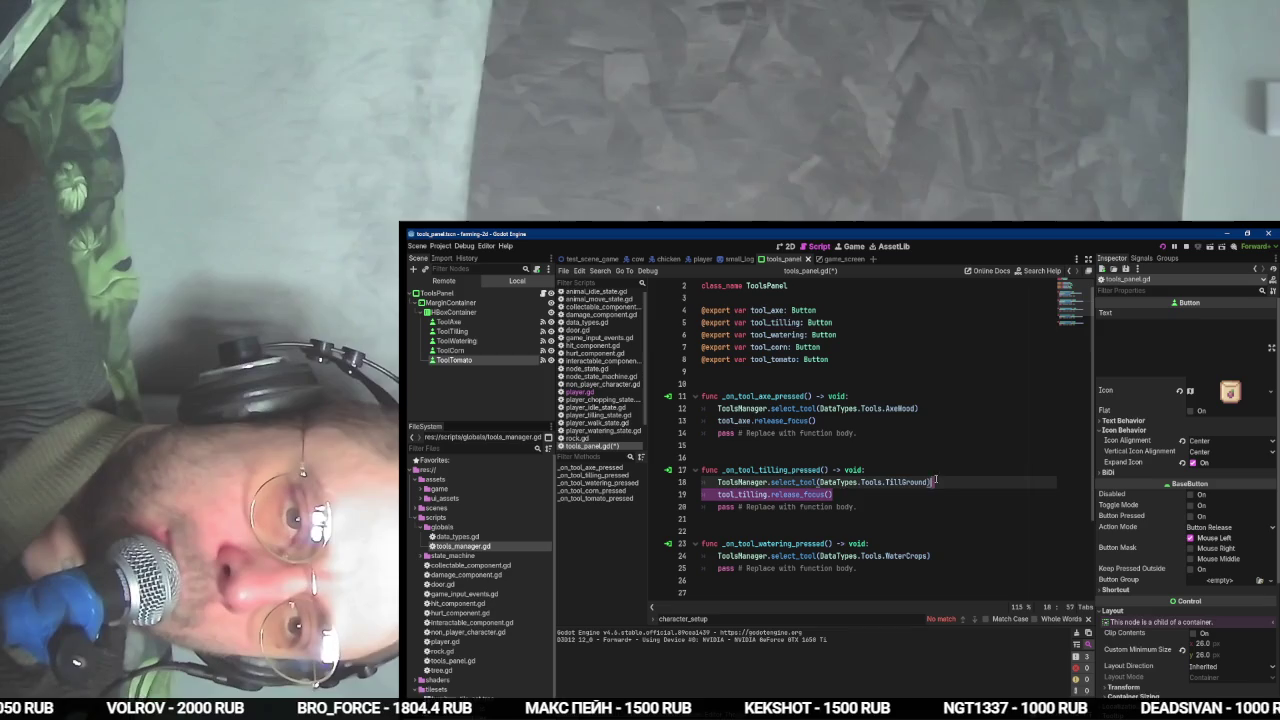
{"action": "key", "text": "ctrl+c"}
{"action": "left_click", "coordinate": [932, 555]}
{"action": "key", "text": "ctrl+v"}
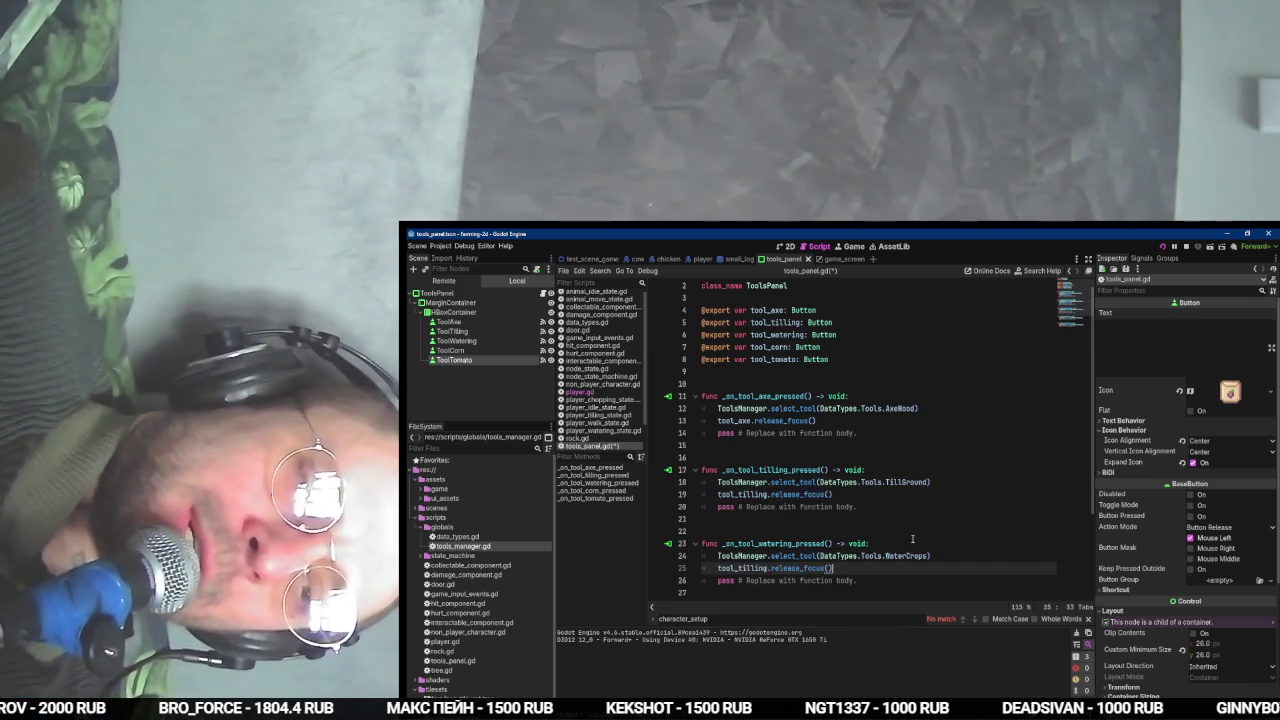
Step: Make the watering handler call tool_watering.release_focus() and paste the line into the corn handler
{"action": "double_click", "coordinate": [770, 335]}
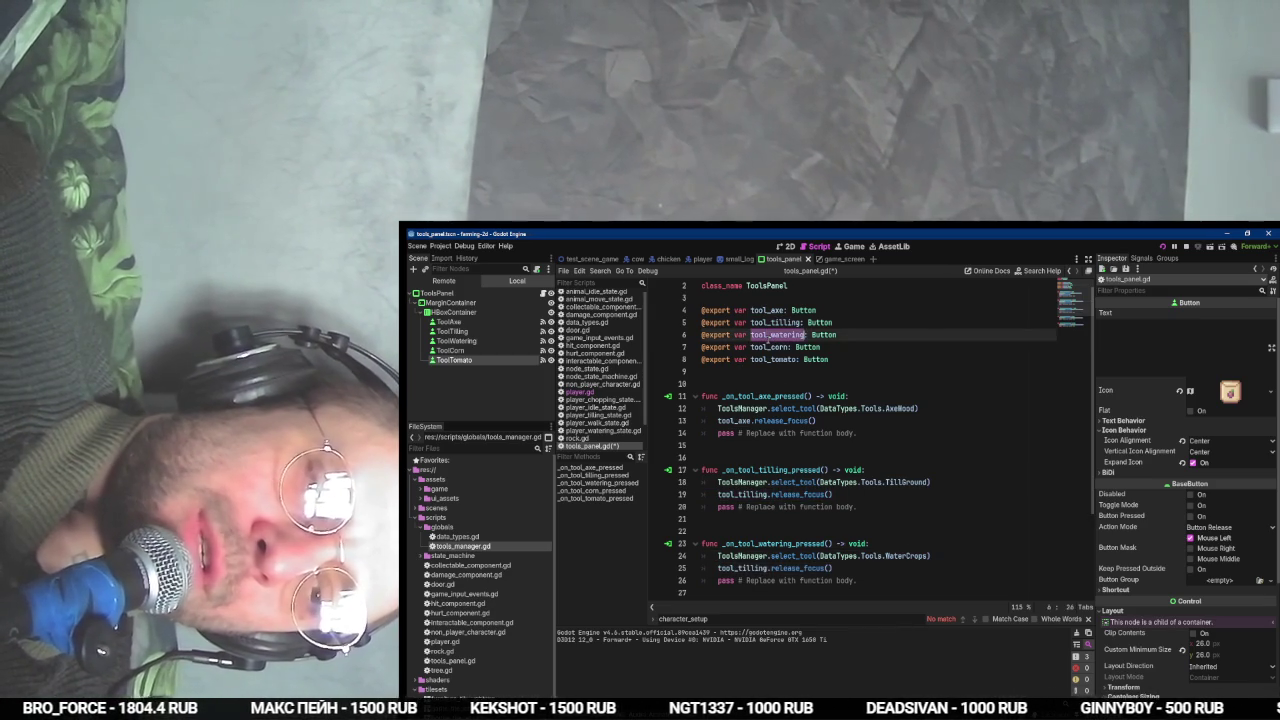
{"action": "key", "text": "ctrl+c"}
{"action": "double_click", "coordinate": [749, 568]}
{"action": "key", "text": "ctrl+v"}
{"action": "left_click_drag", "start_coordinate": [870, 568], "coordinate": [953, 565]}
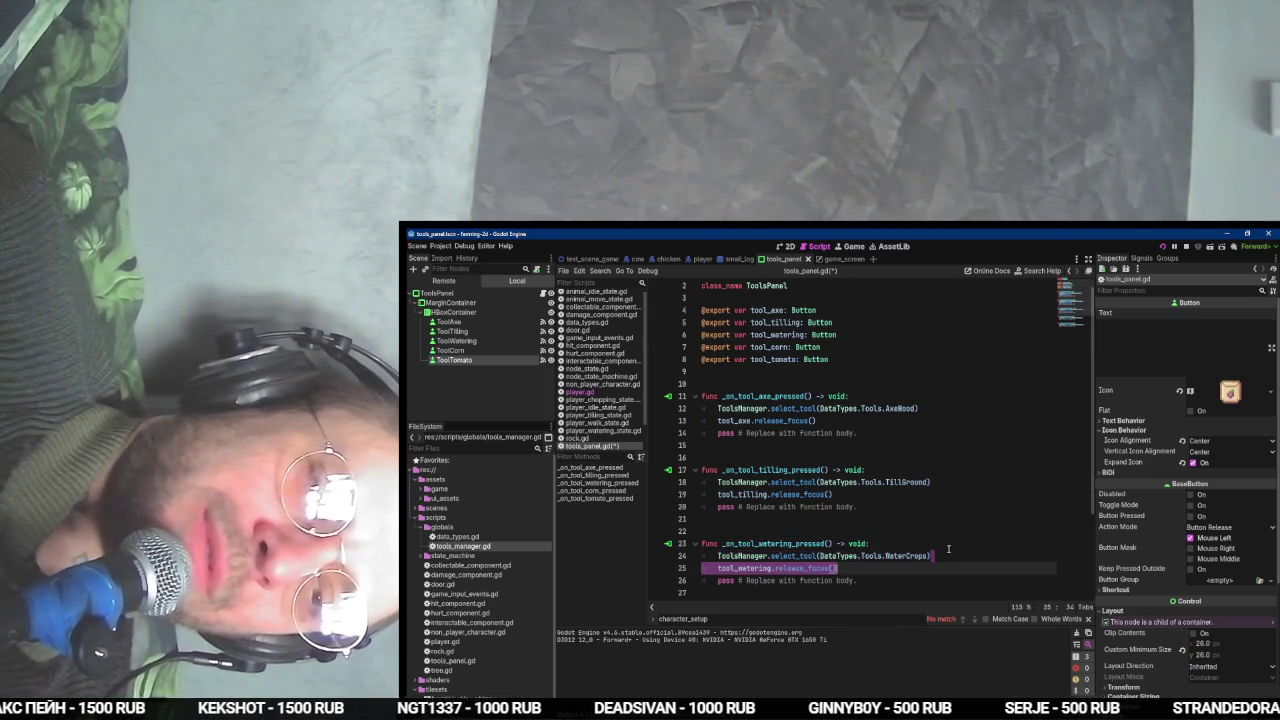
{"action": "key", "text": "ctrl+c"}
{"action": "scroll", "coordinate": [948, 548], "scroll_direction": "down", "scroll_amount": 3}
{"action": "left_click", "coordinate": [950, 508]}
{"action": "key", "text": "ctrl+v"}
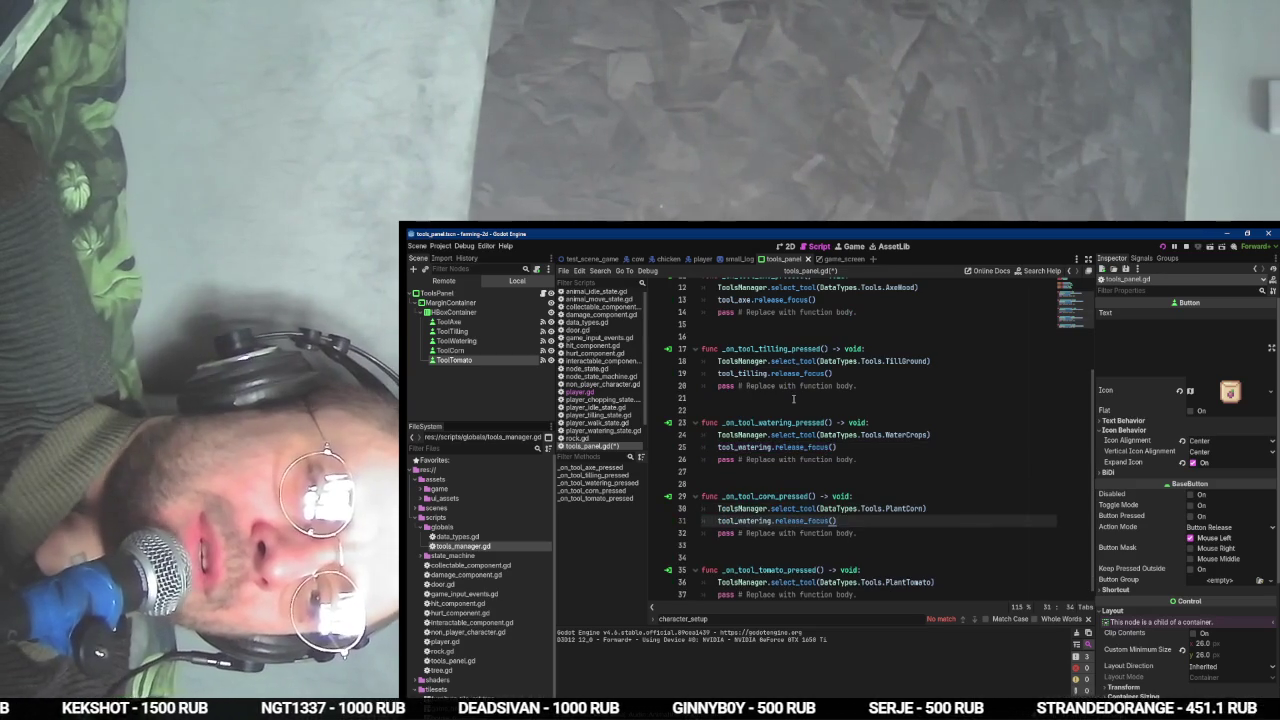
Step: Change the corn handler's line to tool_corn.release_focus()
{"action": "scroll", "coordinate": [803, 423], "scroll_direction": "up", "scroll_amount": 4}
{"action": "left_click", "coordinate": [775, 360]}
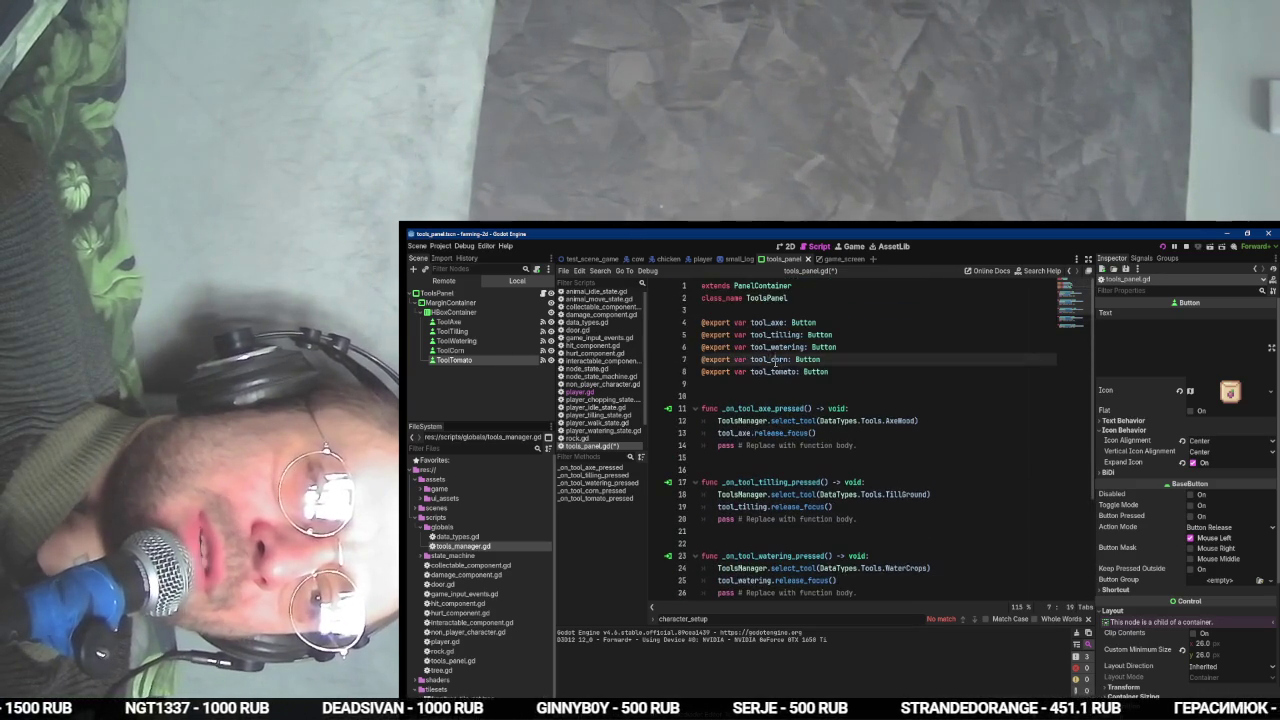
{"action": "key", "text": "ctrl+c"}
{"action": "scroll", "coordinate": [775, 391], "scroll_direction": "down", "scroll_amount": 4}
{"action": "double_click", "coordinate": [742, 508]}
{"action": "key", "text": "ctrl+v"}
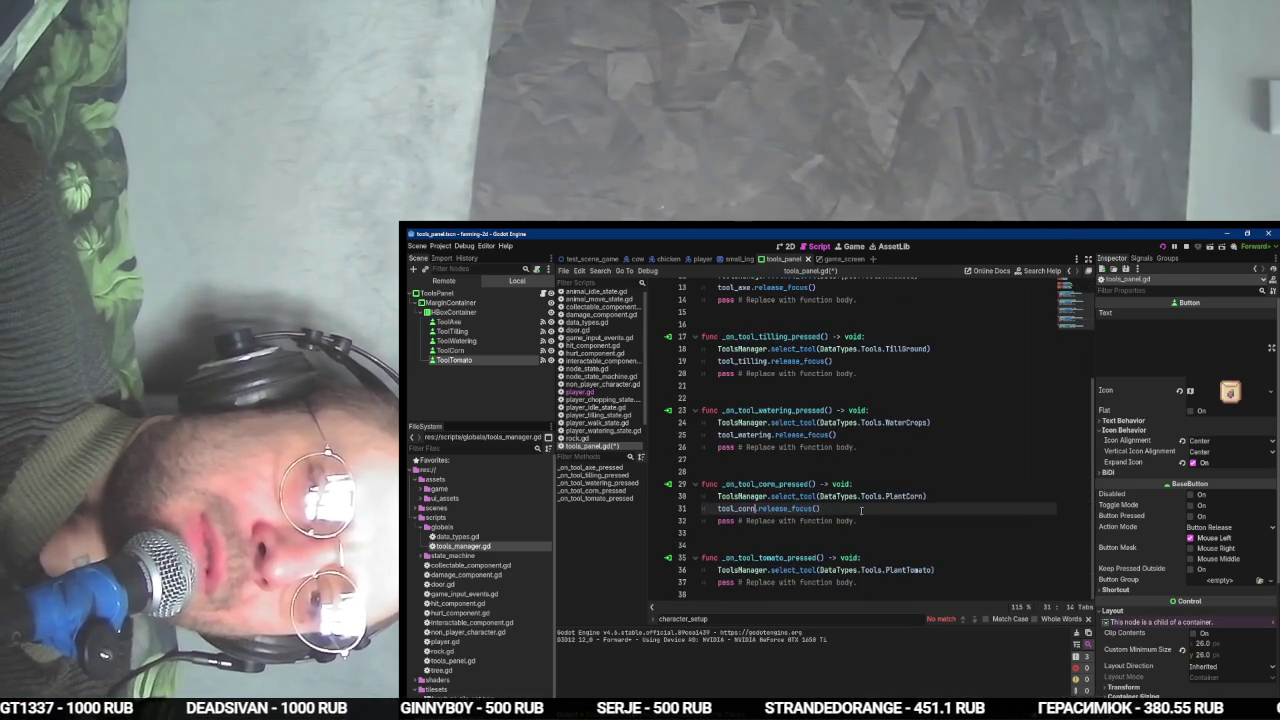
{"action": "left_click_drag", "start_coordinate": [935, 507], "coordinate": [932, 496]}
Step: Make the tomato handler call tool_tomato.release_focus(), then launch the game to test
{"action": "left_click", "coordinate": [930, 576]}
{"action": "scroll", "coordinate": [775, 400], "scroll_direction": "up", "scroll_amount": 4}
{"action": "left_click", "coordinate": [773, 372]}
{"action": "scroll", "coordinate": [773, 375], "scroll_direction": "down", "scroll_amount": 4}
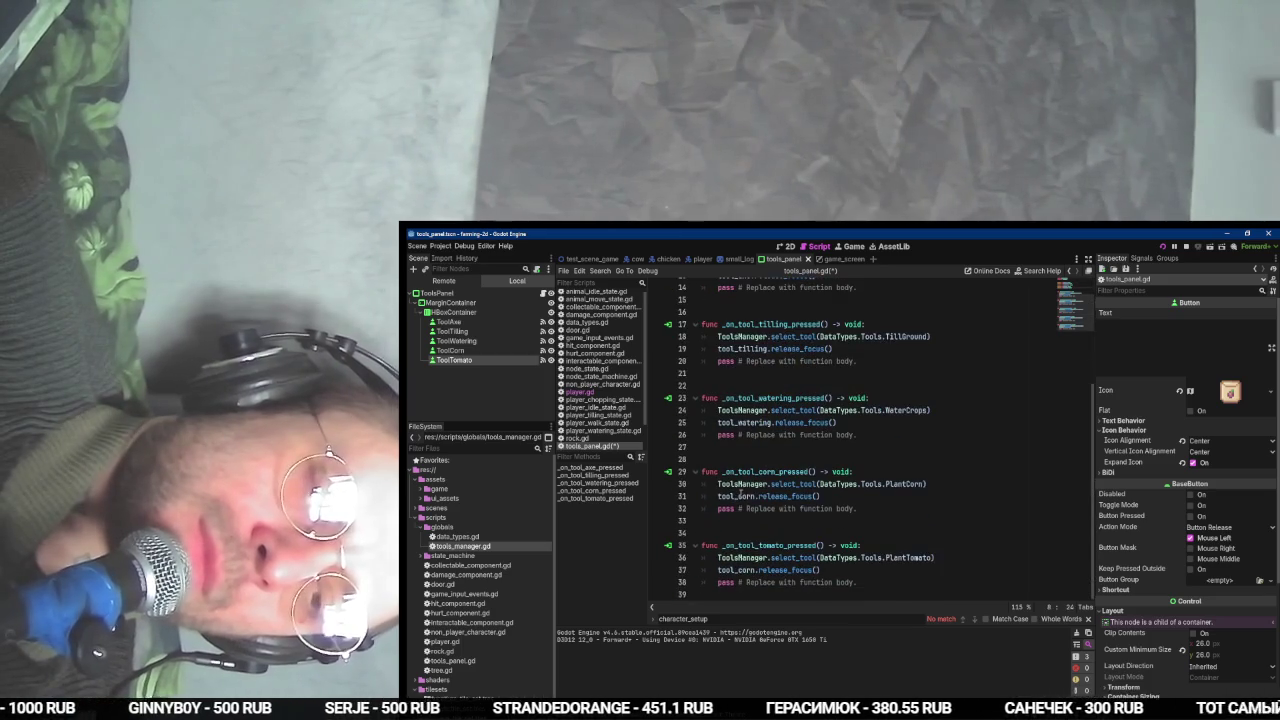
{"action": "double_click", "coordinate": [745, 570]}
{"action": "type", "text": "tomato"}
{"action": "left_click", "coordinate": [703, 533]}
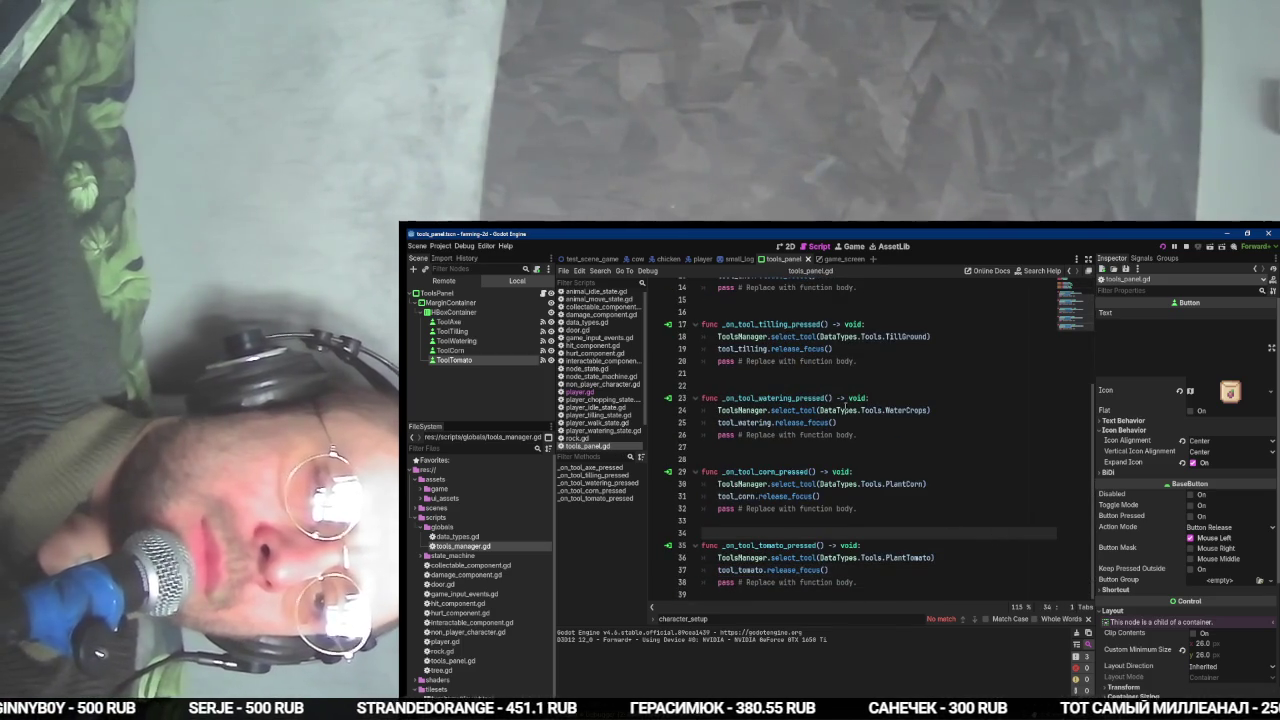
{"action": "key", "text": "alt+Tab"}
{"action": "key", "text": "alt+Tab"}
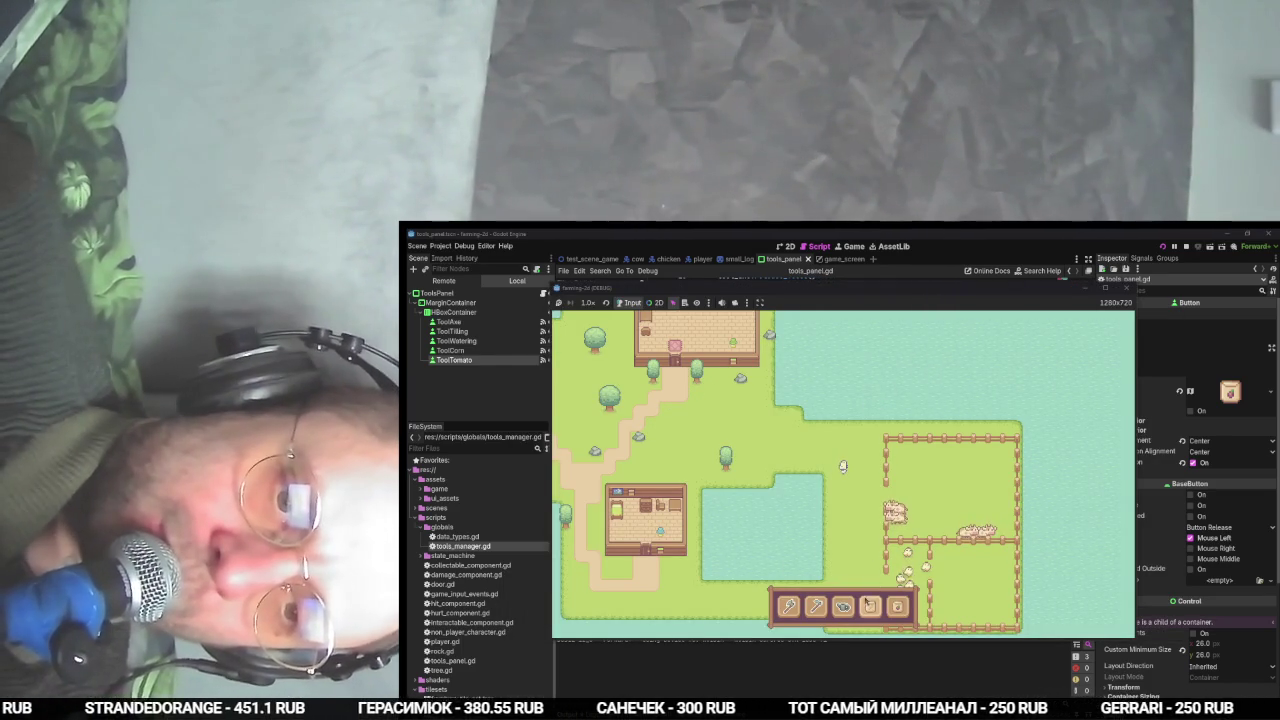
Step: Stop the running farm game with F8 and bring OBS Studio to the front
{"action": "key", "text": "F8"}
{"action": "key", "text": "alt+Tab"}
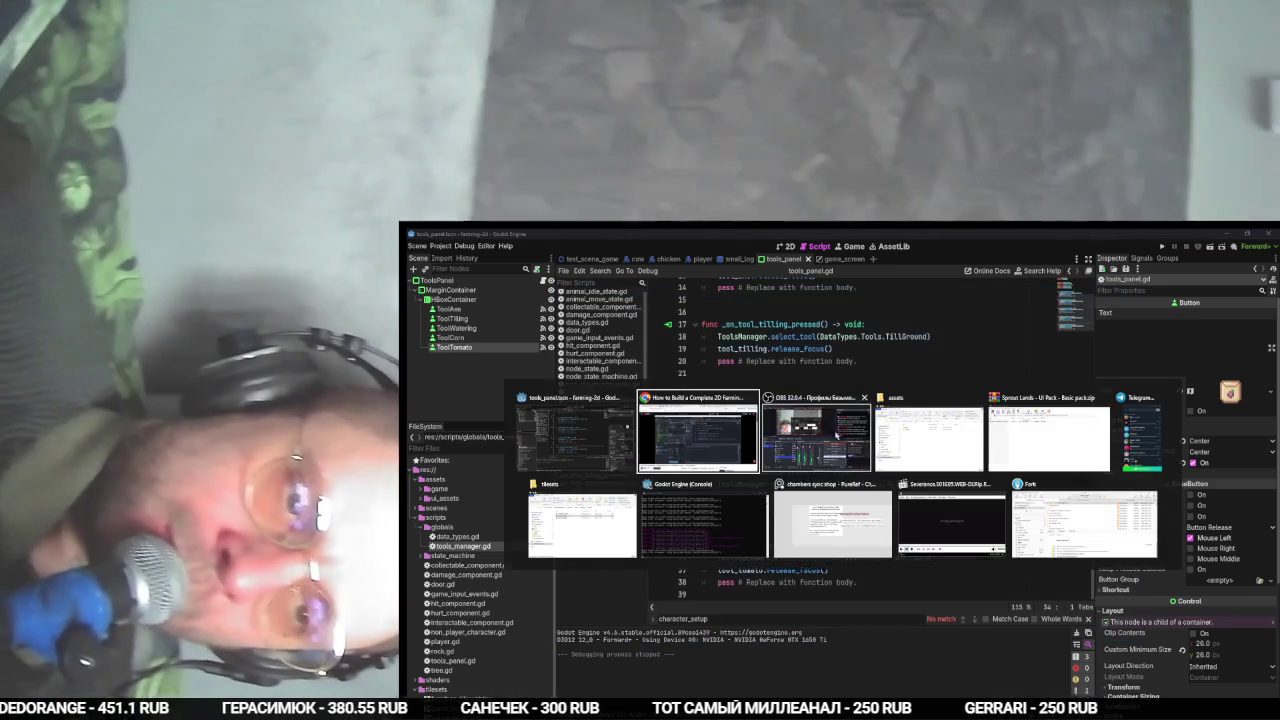
{"action": "key", "text": "alt+Tab"}
{"action": "key", "text": "alt+Tab"}
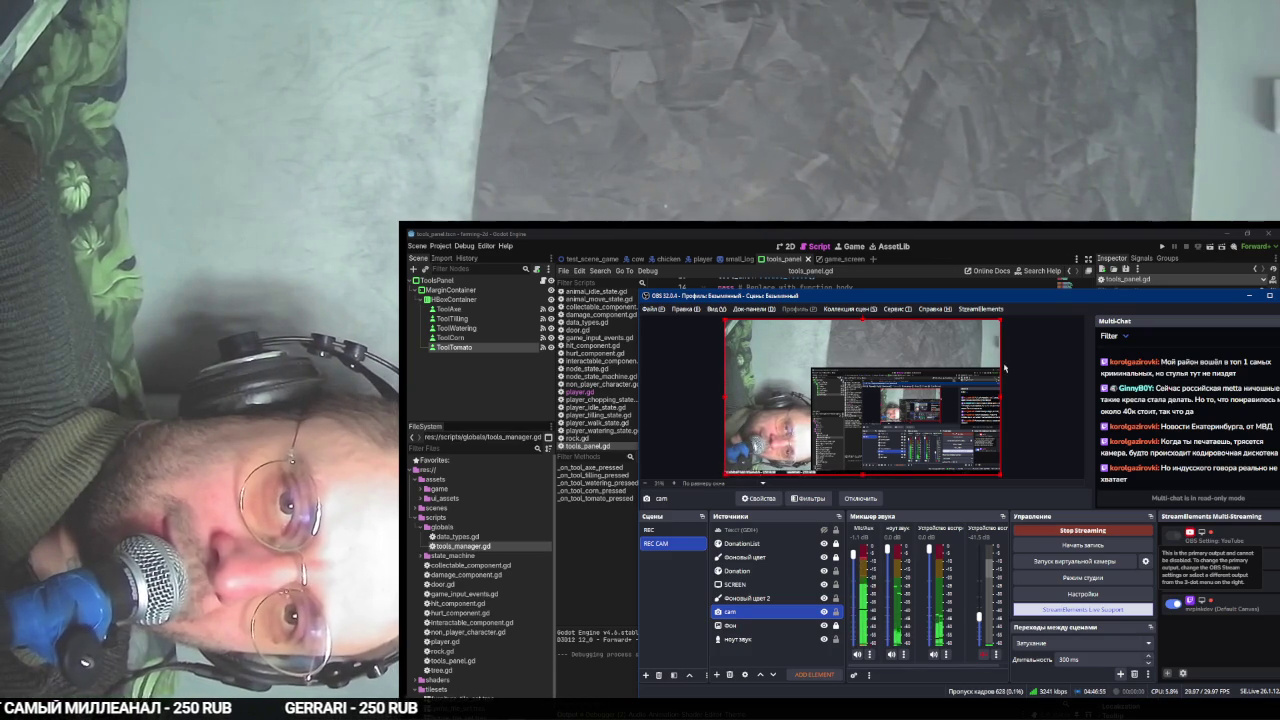
Step: Resume the YouTube farming tutorial from 3:42:42, then return to tools_panel.gd in Godot
{"action": "key", "text": "alt+Tab"}
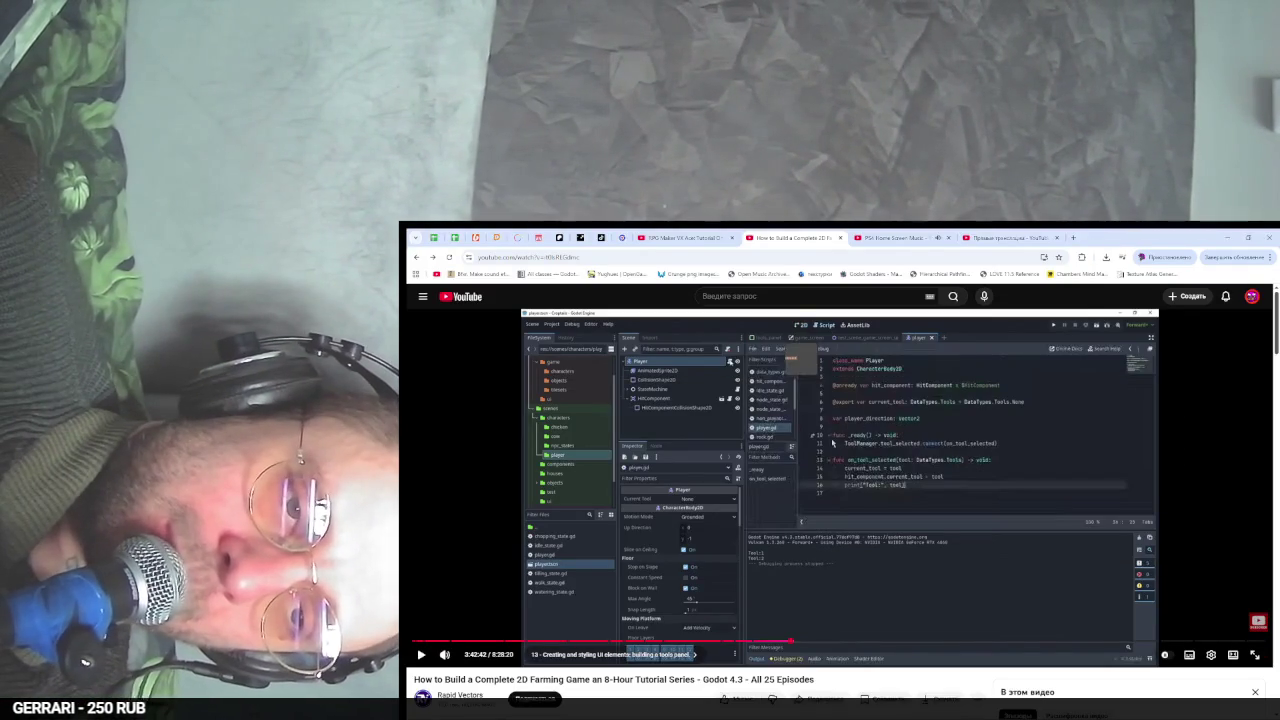
{"action": "key", "text": "space"}
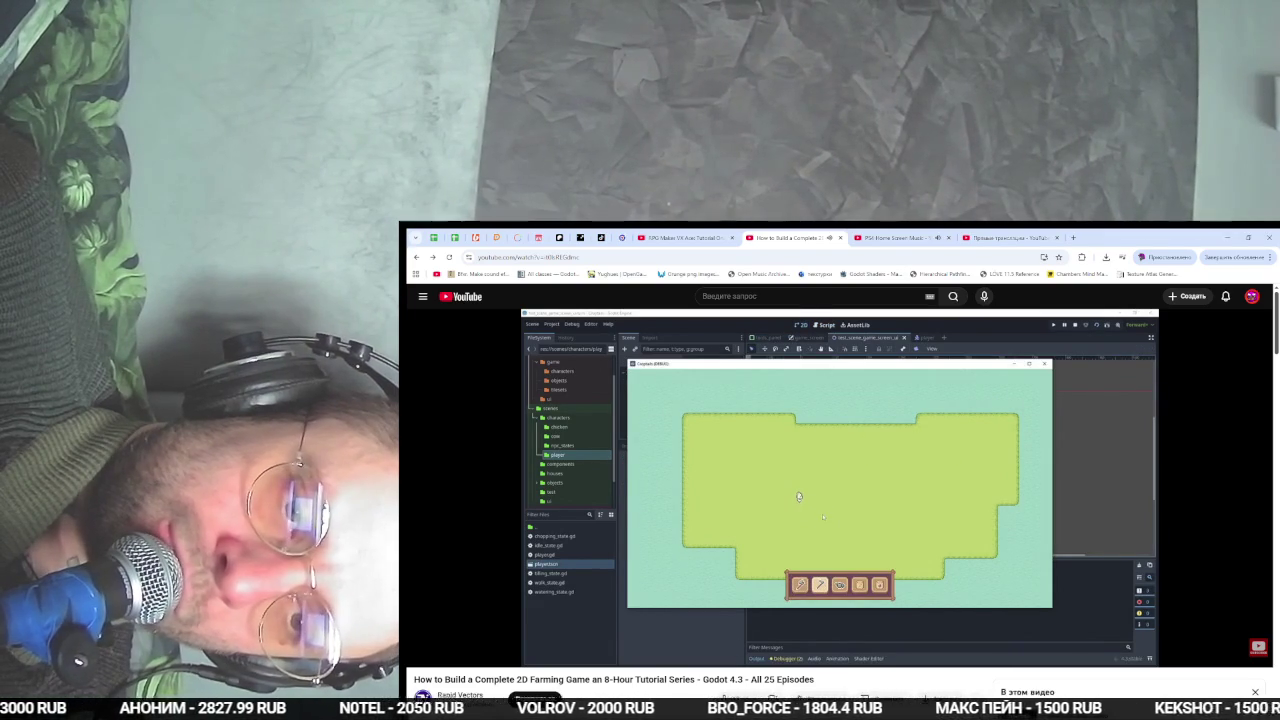
{"action": "key", "text": "alt+Tab"}
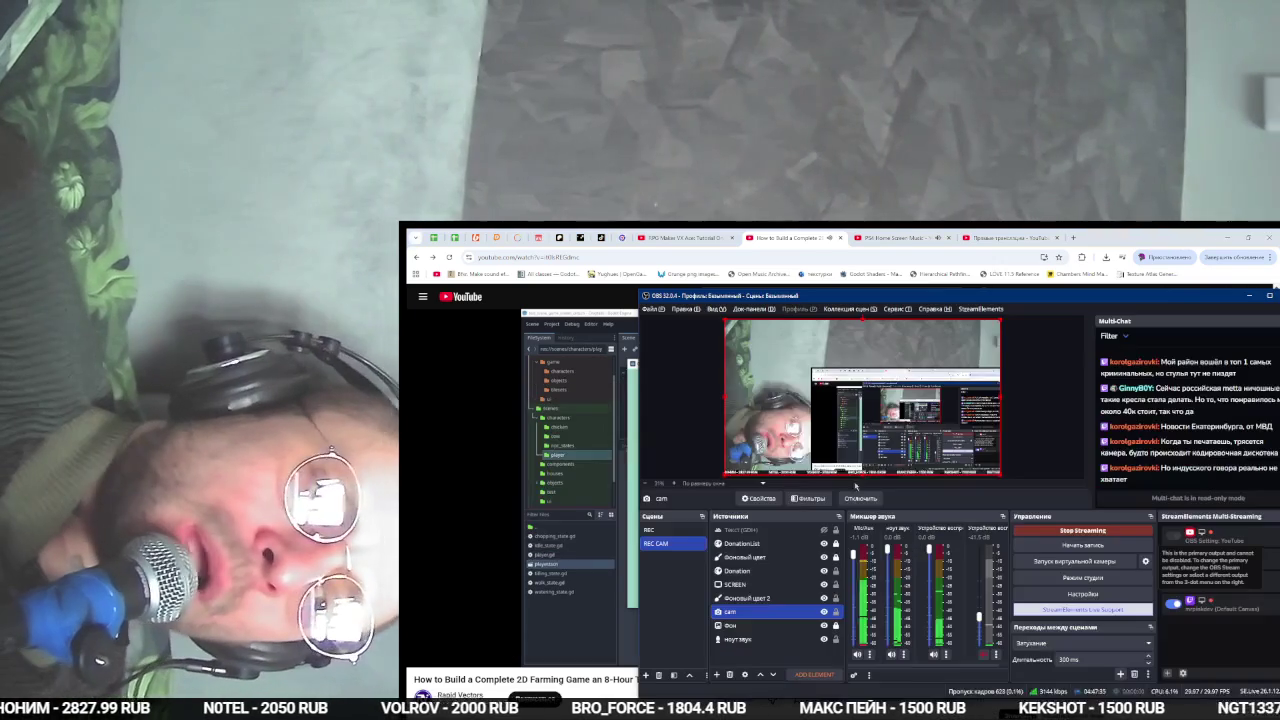
{"action": "scroll", "coordinate": [852, 446], "scroll_direction": "up", "scroll_amount": 5}
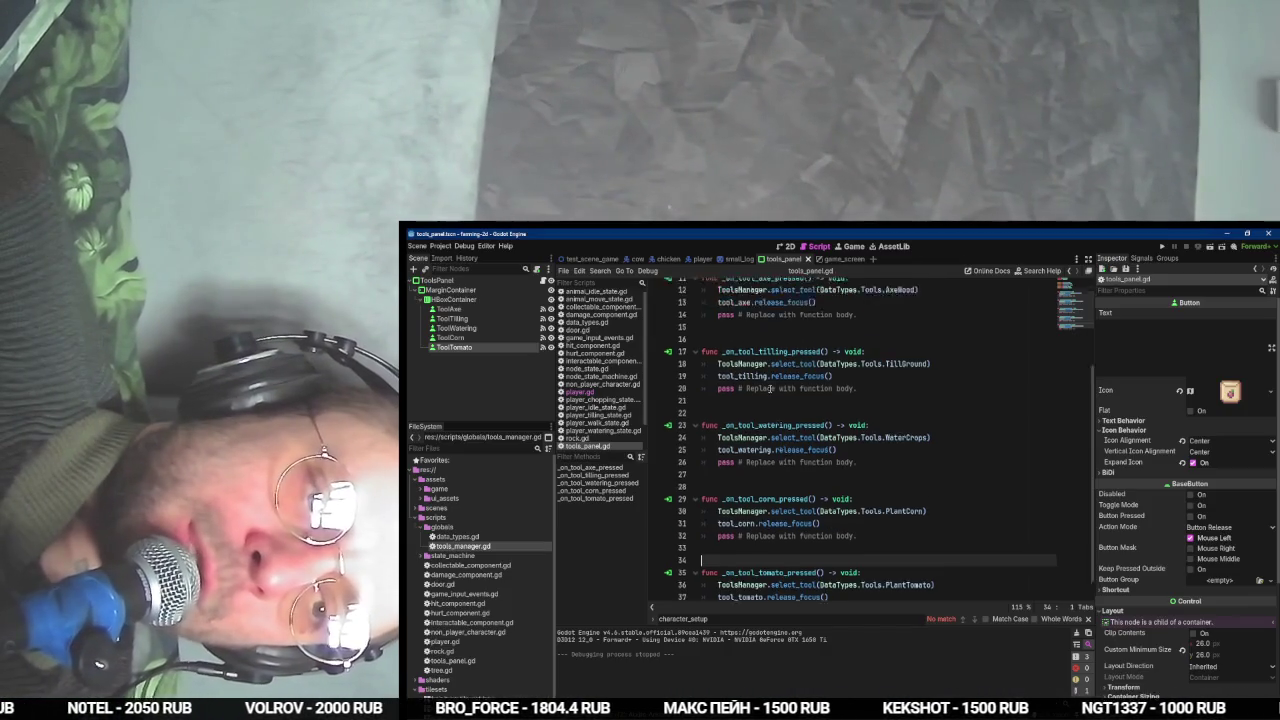
Step: In player.gd's _ready, add on_tool_selected(DataTypes.Tools.AxeWood) below the connect line, then run the game
{"action": "left_click", "coordinate": [702, 259]}
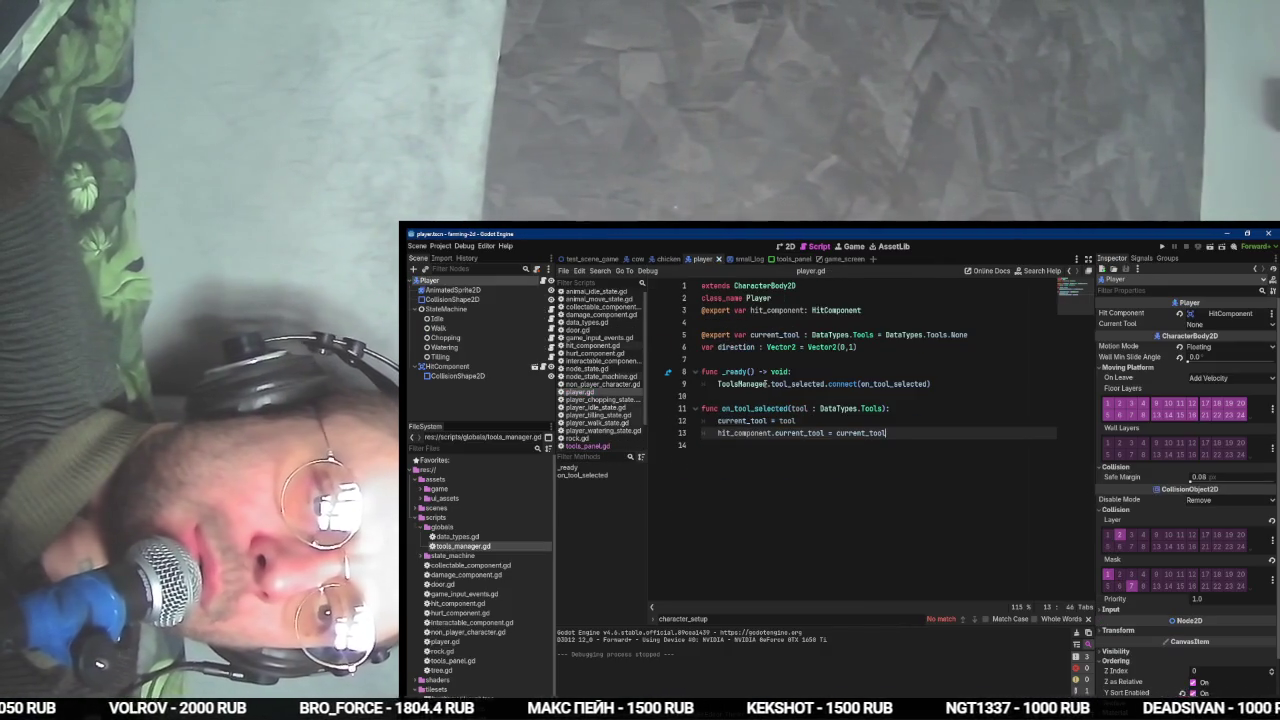
{"action": "left_click", "coordinate": [815, 383]}
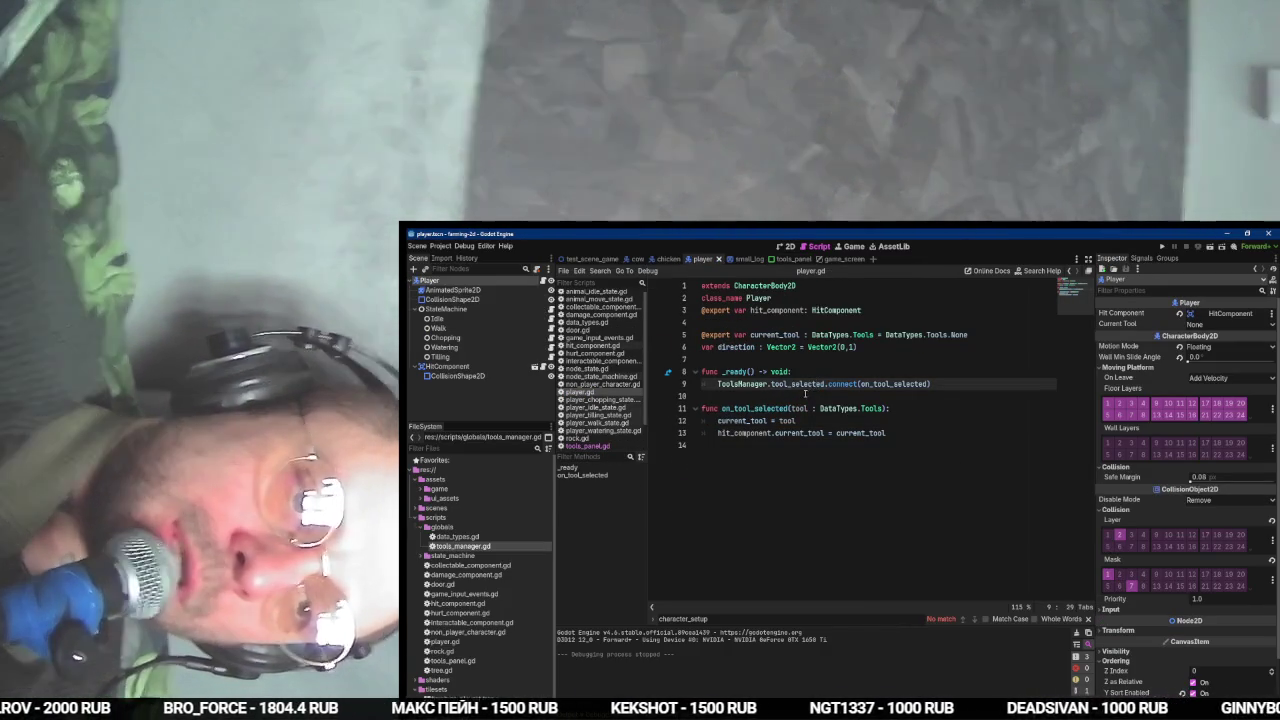
{"action": "left_click", "coordinate": [750, 408]}
{"action": "left_click", "coordinate": [957, 374]}
{"action": "left_click", "coordinate": [957, 385]}
{"action": "key", "text": "Return"}
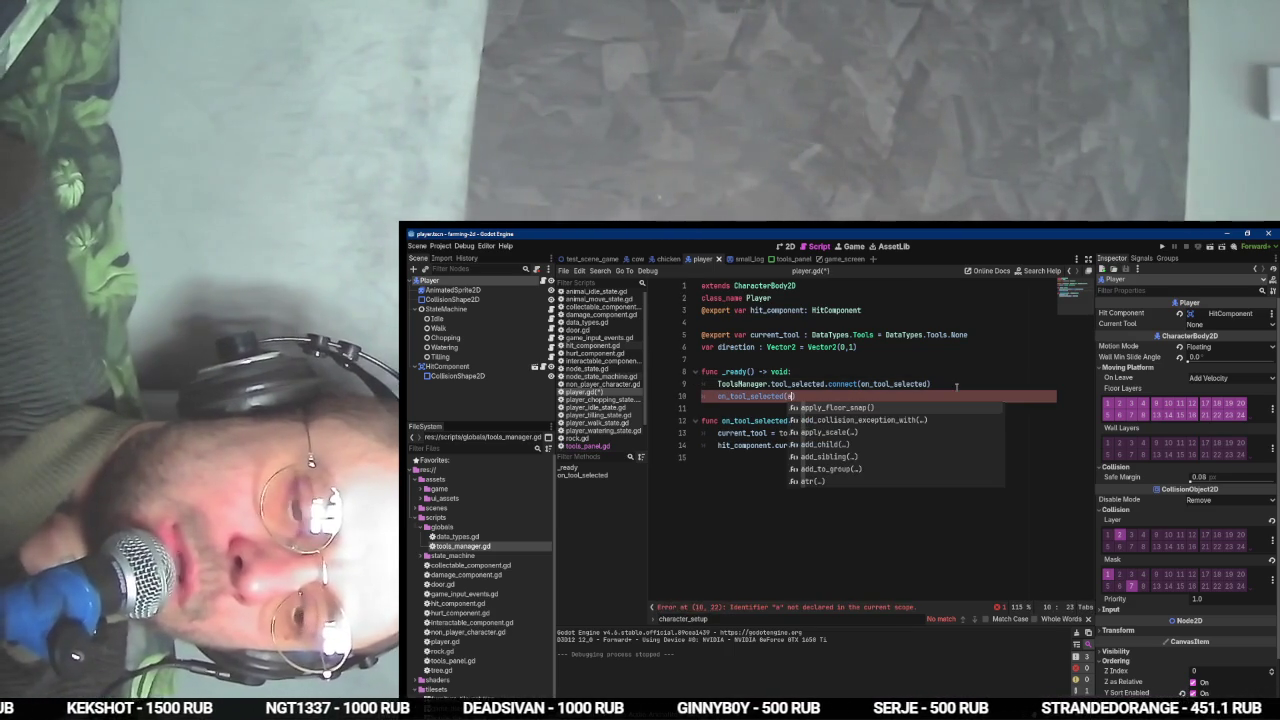
{"action": "key", "text": "BackSpace"}
{"action": "type", "text": "DataTypes.to"}
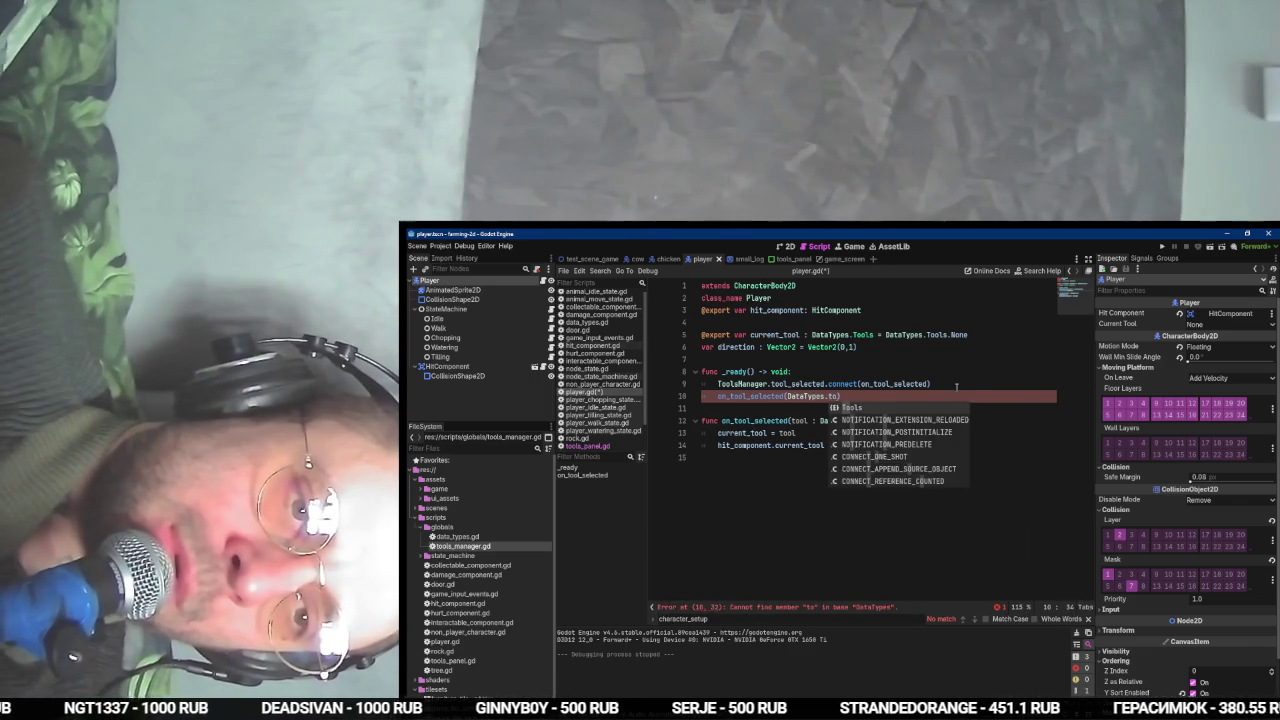
{"action": "key", "text": "Return"}
{"action": "type", "text": "."}
{"action": "key", "text": "Return"}
{"action": "key", "text": "F5"}
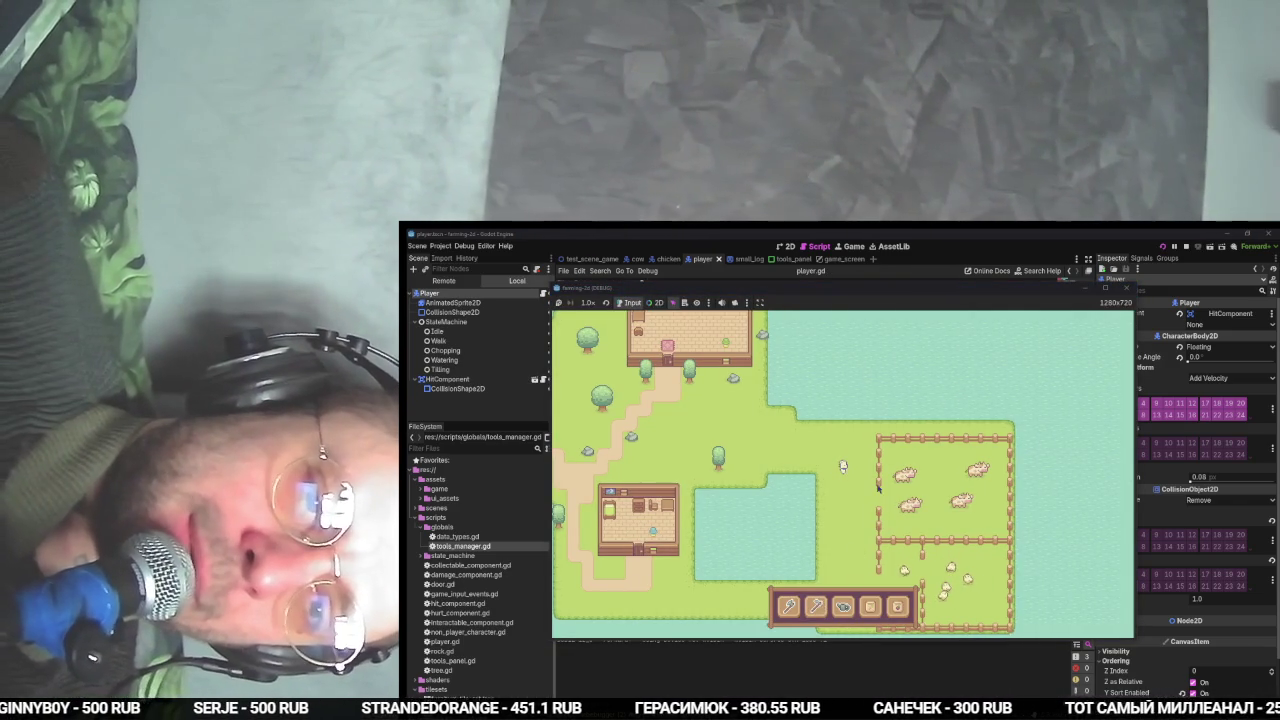
Step: Walk the player around with WASD, pick the second hotbar tool, then stop the game with F8
{"action": "key", "text": "a"}
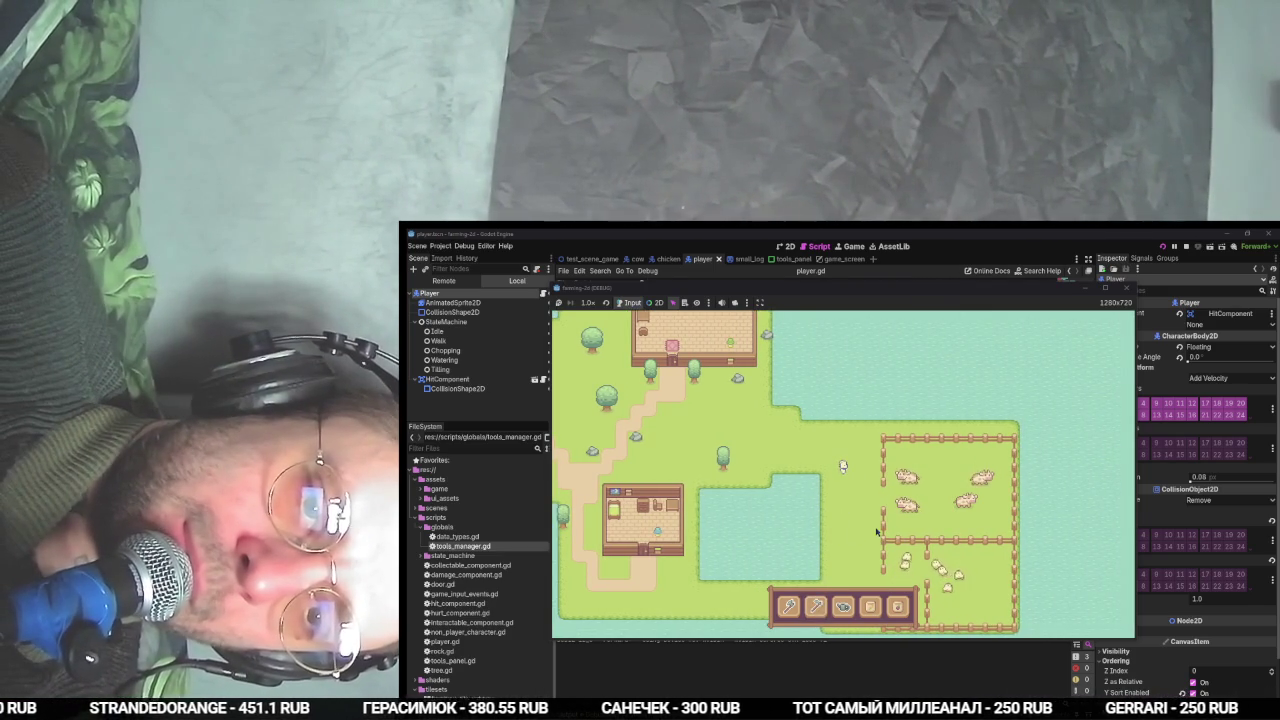
{"action": "key", "text": "d"}
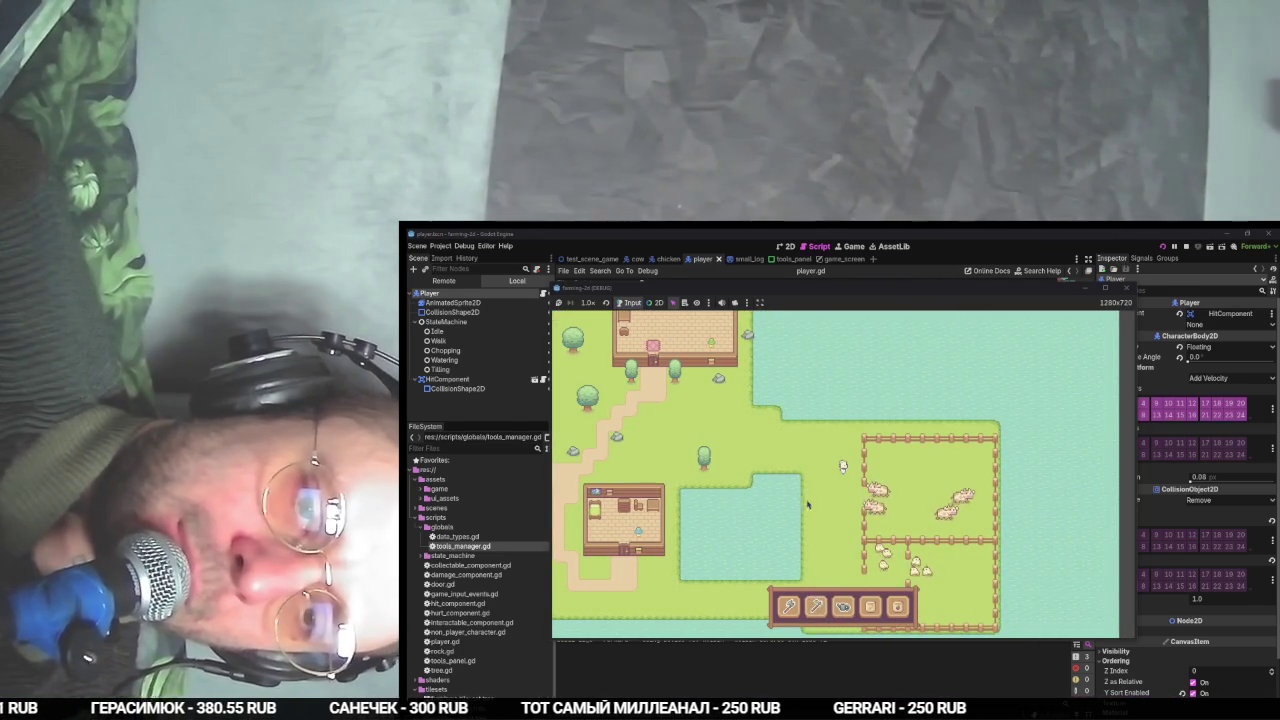
{"action": "key", "text": "a"}
{"action": "key", "text": "w"}
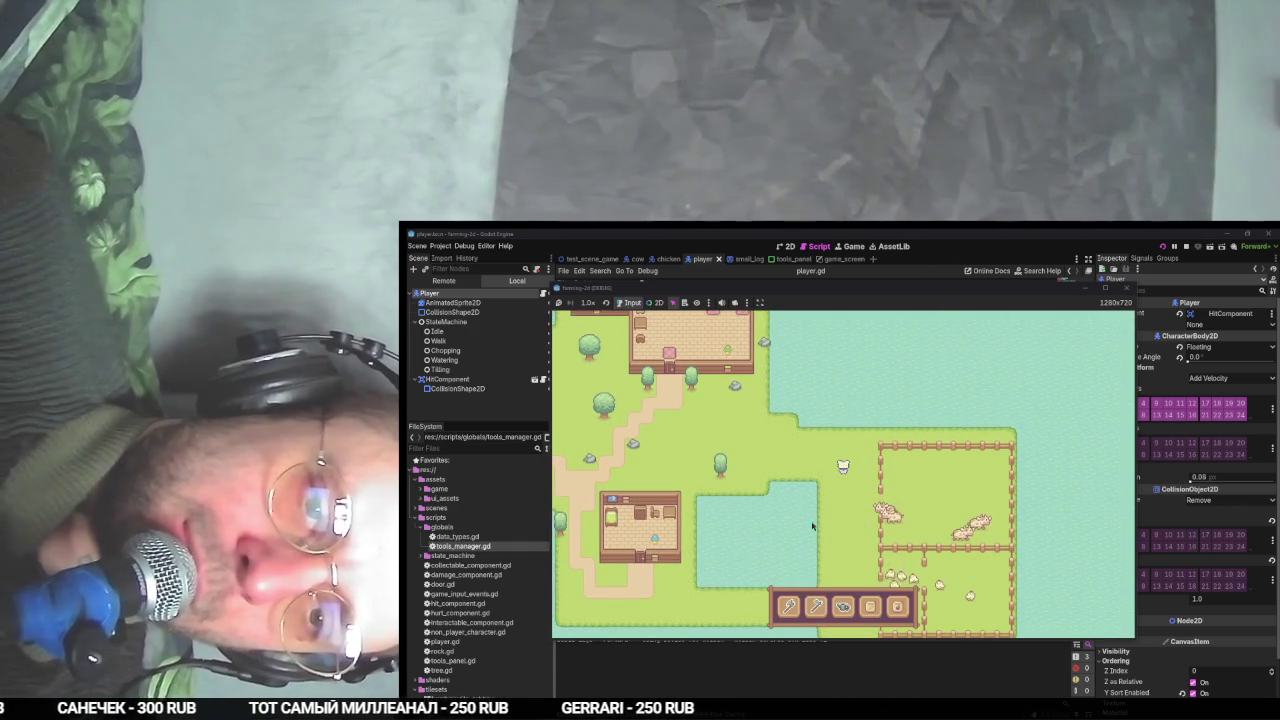
{"action": "left_click", "coordinate": [813, 607]}
{"action": "key", "text": "d"}
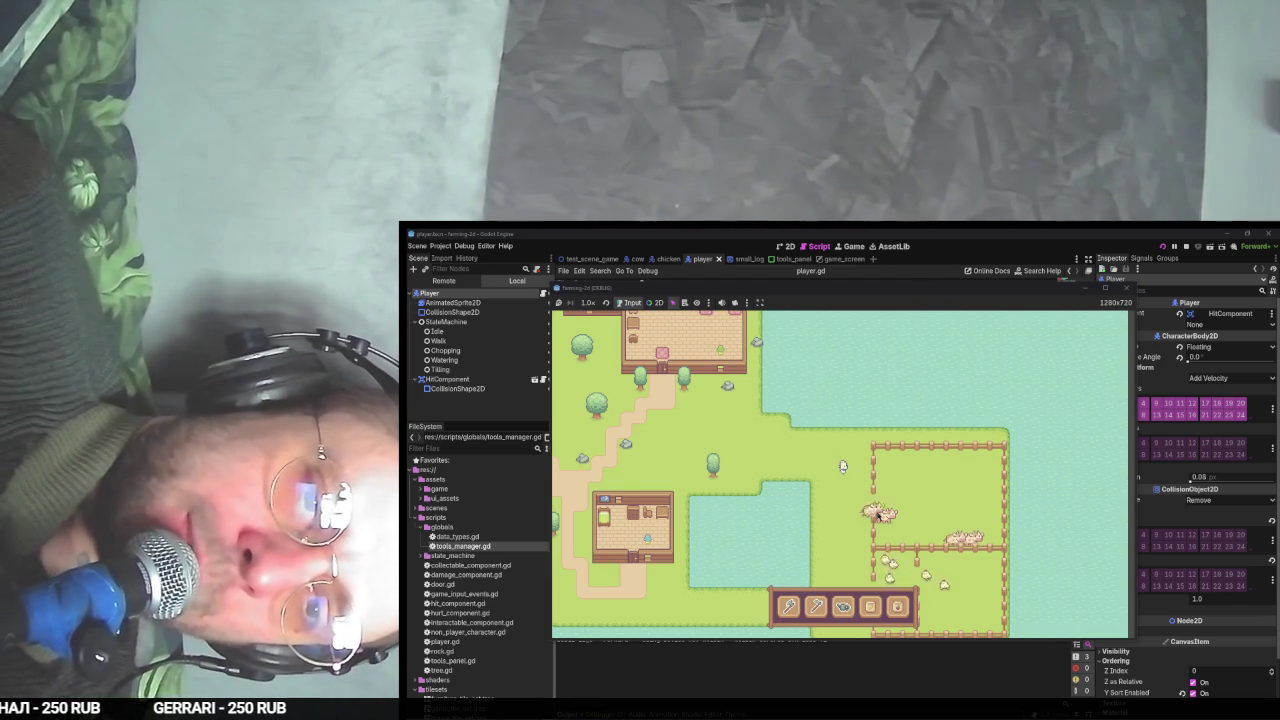
{"action": "key", "text": "d"}
{"action": "key", "text": "s"}
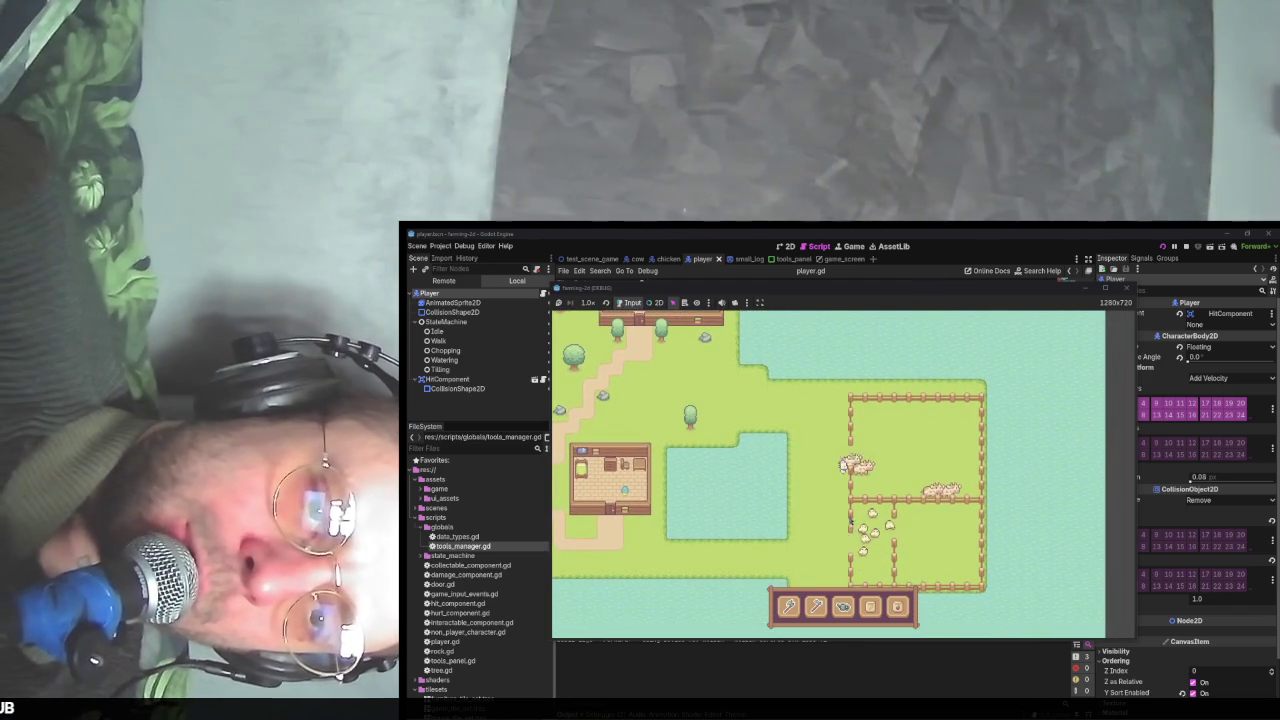
{"action": "key", "text": "a"}
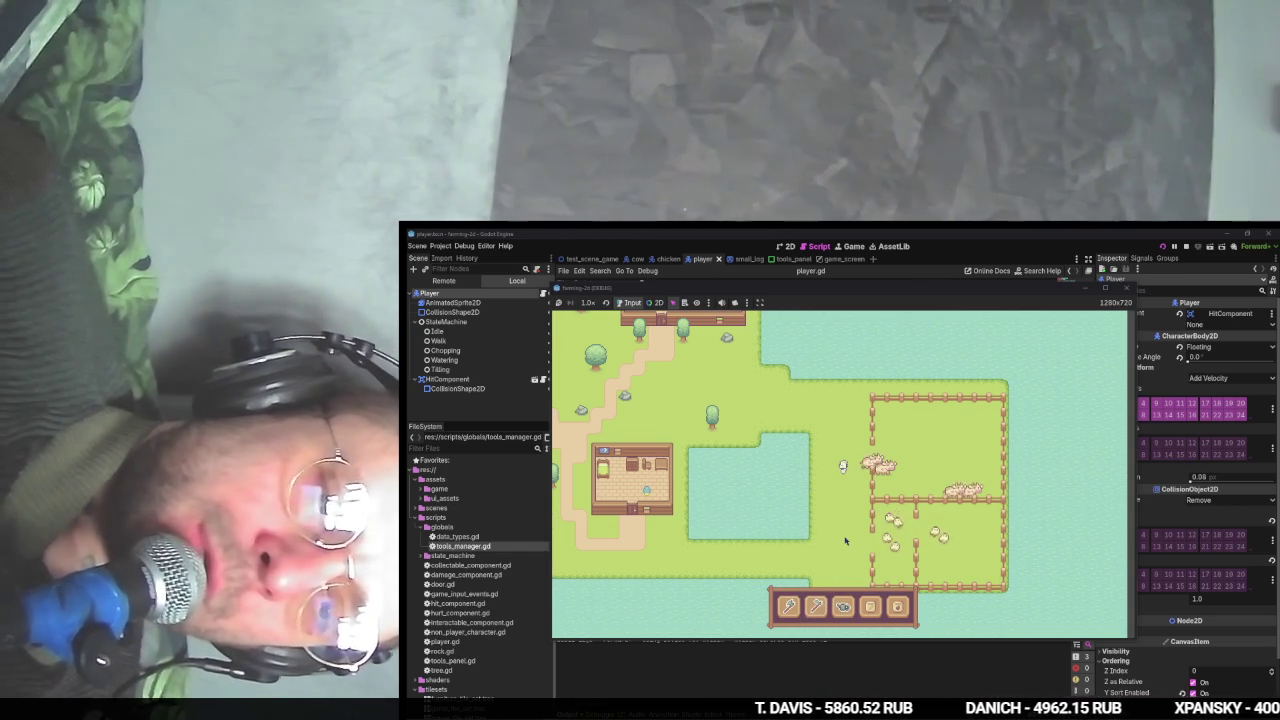
{"action": "key", "text": "F8"}
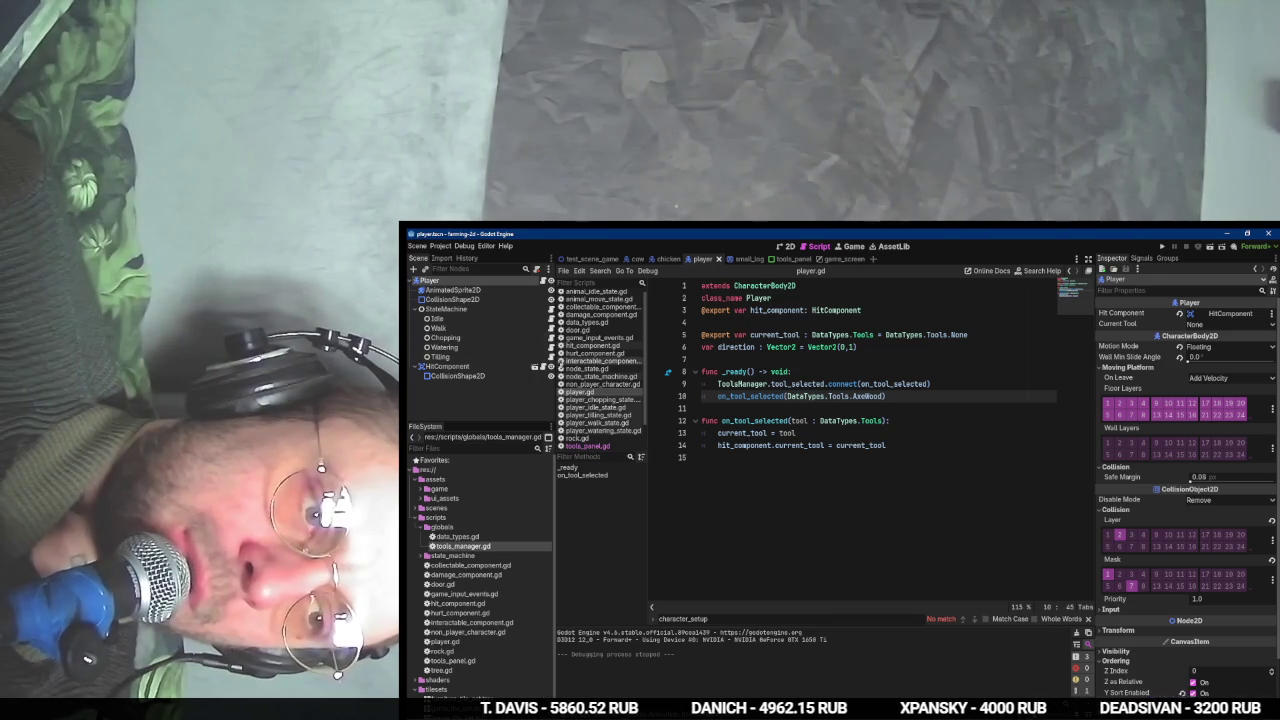
Step: Review the Tilling and Idle state scripts
{"action": "left_click", "coordinate": [551, 357]}
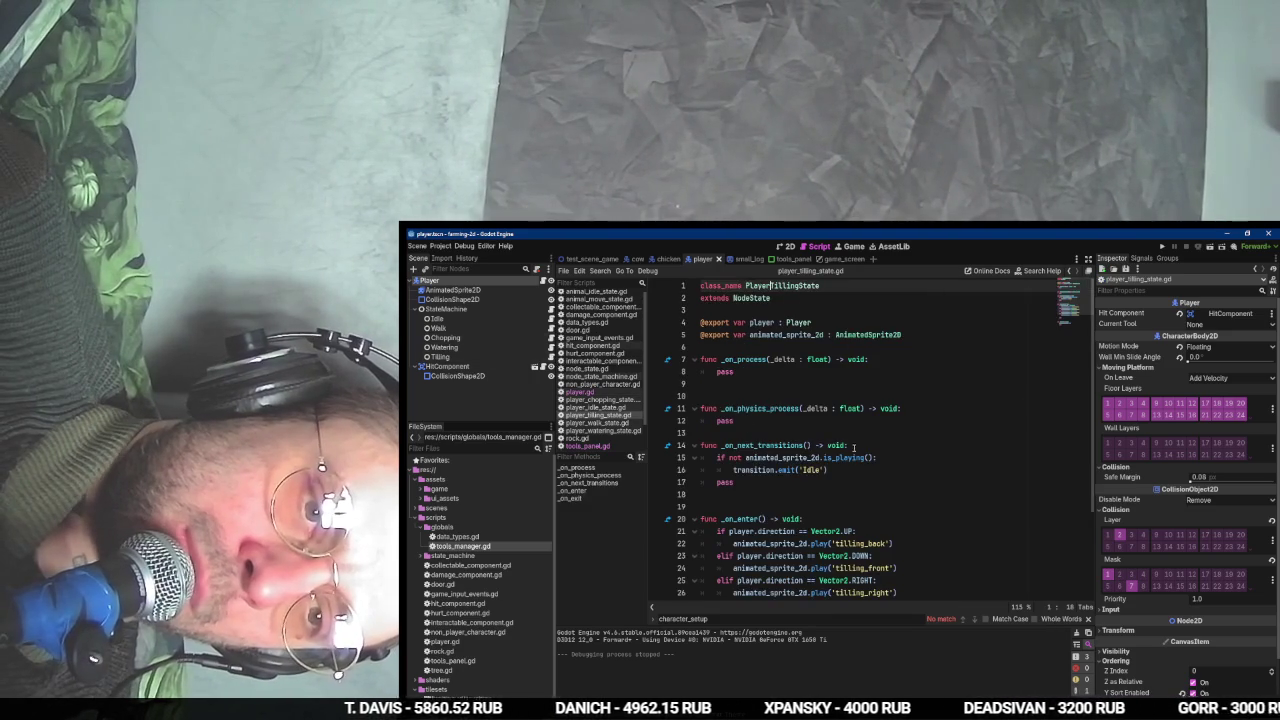
{"action": "scroll", "coordinate": [853, 447], "scroll_direction": "down", "scroll_amount": 4}
{"action": "scroll", "coordinate": [859, 452], "scroll_direction": "up", "scroll_amount": 4}
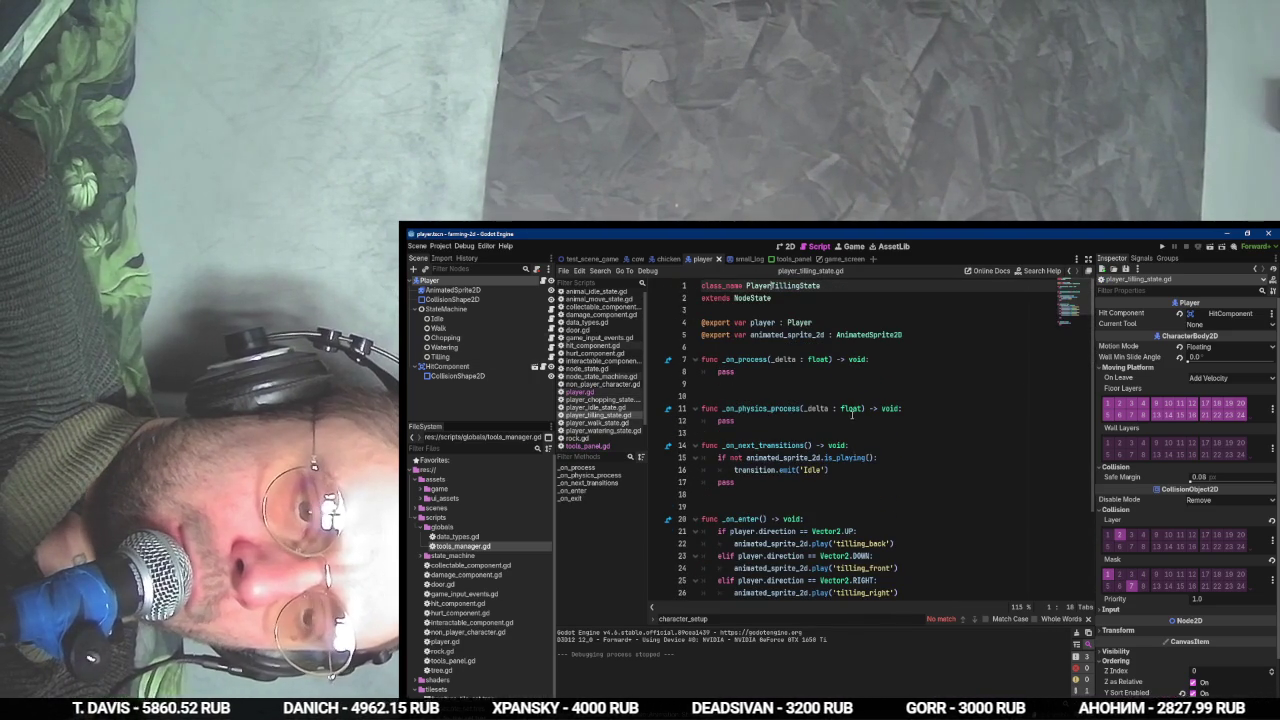
{"action": "scroll", "coordinate": [852, 414], "scroll_direction": "down", "scroll_amount": 3}
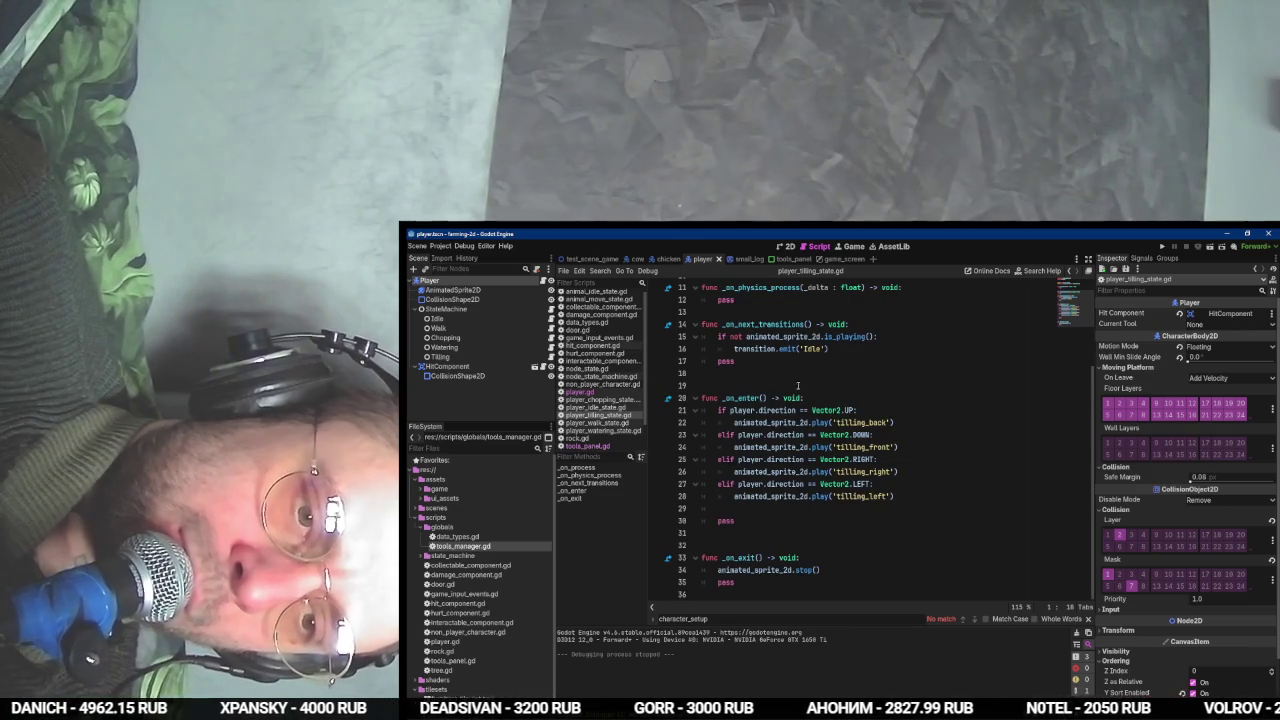
{"action": "scroll", "coordinate": [831, 386], "scroll_direction": "up", "scroll_amount": 3}
{"action": "left_click", "coordinate": [784, 246]}
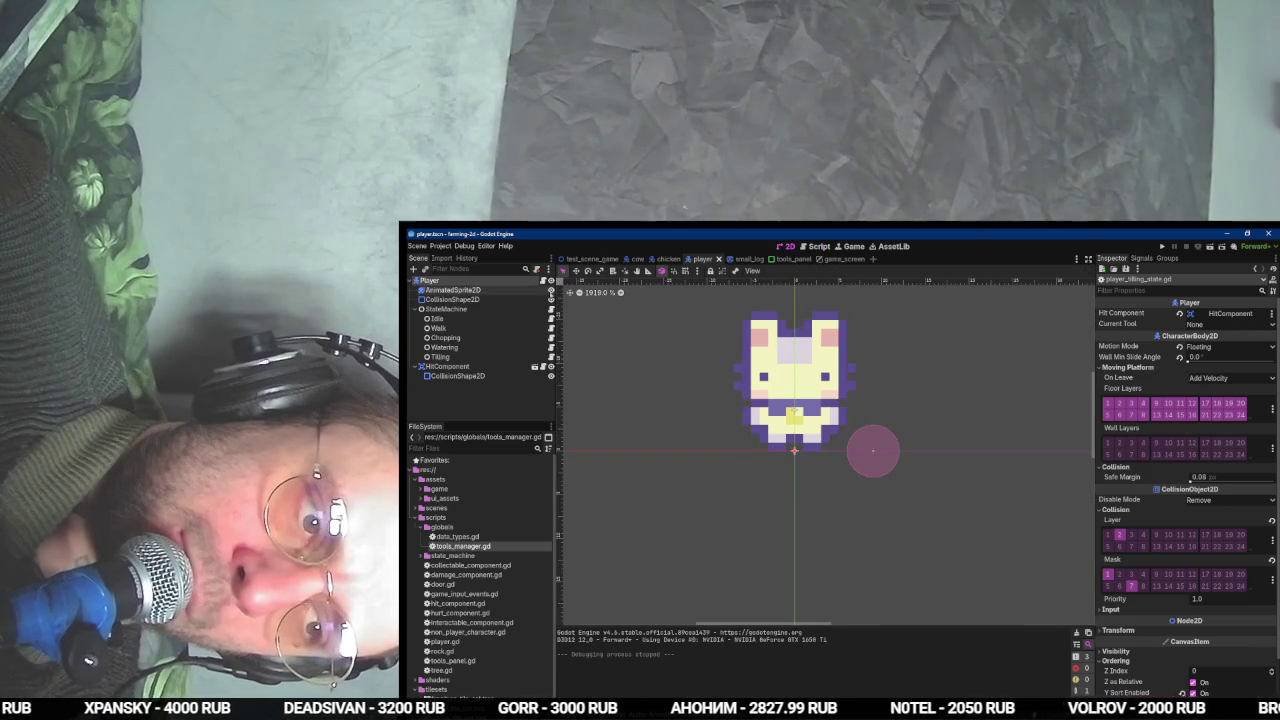
{"action": "left_click", "coordinate": [550, 318]}
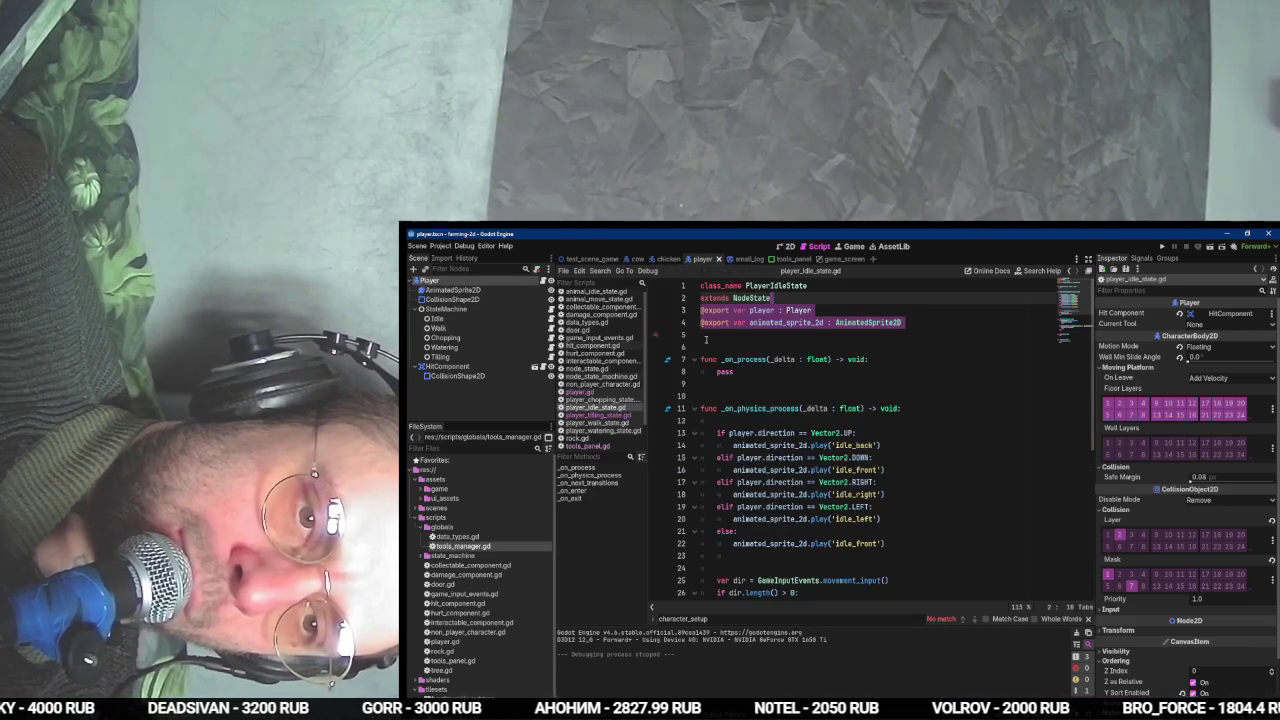
{"action": "scroll", "coordinate": [749, 348], "scroll_direction": "down", "scroll_amount": 5}
{"action": "scroll", "coordinate": [757, 353], "scroll_direction": "down", "scroll_amount": 2}
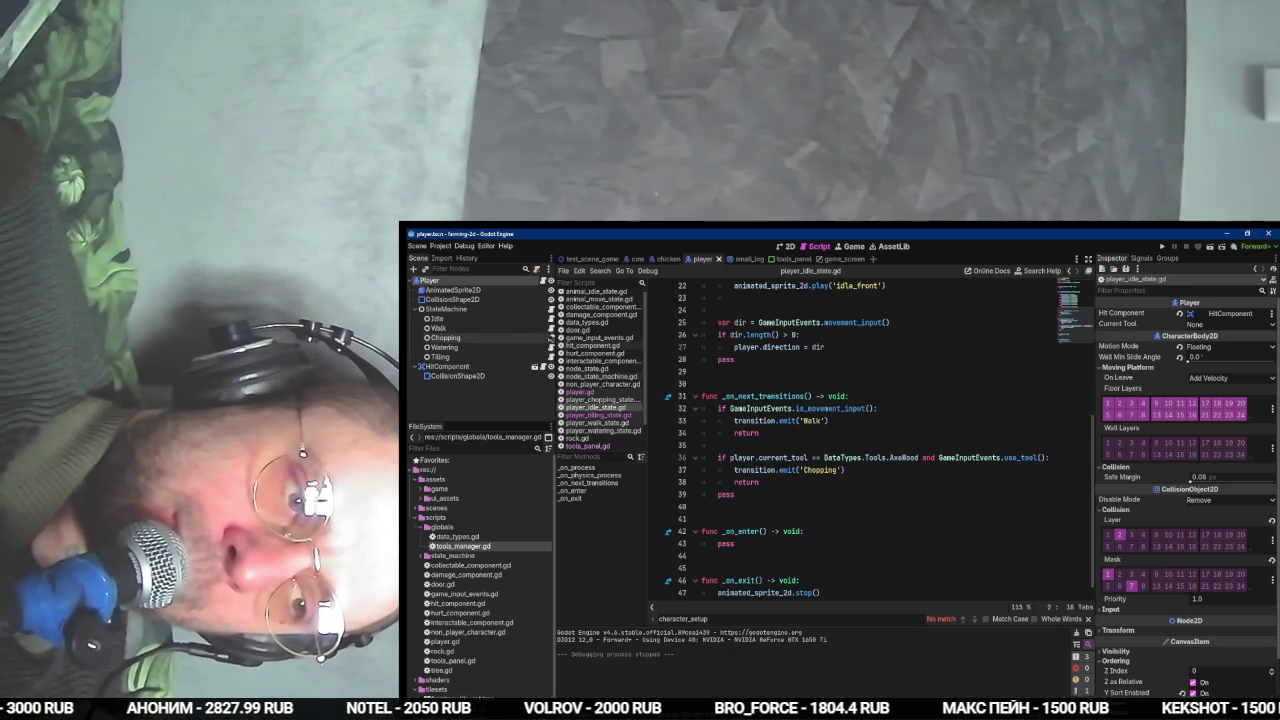
Step: Add transition.emit('Watering') to the walk state, copy its tool match block into the idle state, and run
{"action": "left_click", "coordinate": [550, 328]}
{"action": "type", "text": "transition.emit('Watering')"}
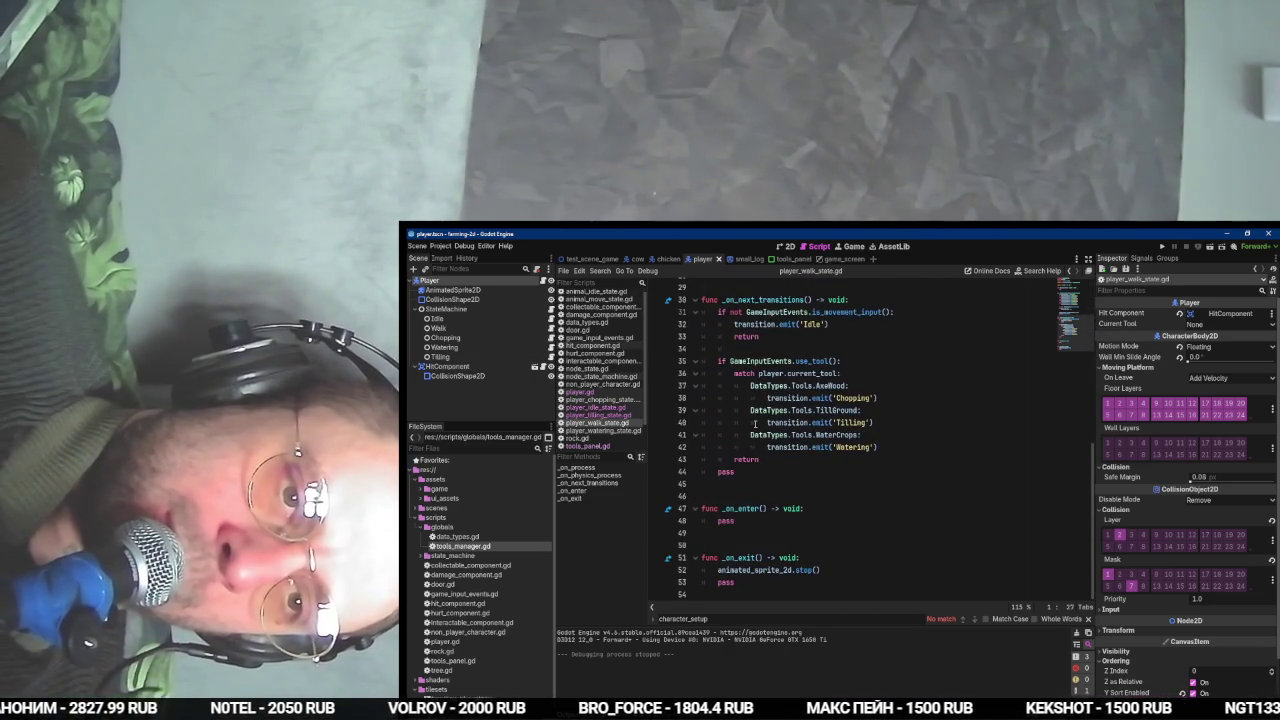
{"action": "mouse_move", "coordinate": [782, 345]}
{"action": "left_mouse_down"}
{"action": "mouse_move", "coordinate": [770, 365]}
{"action": "mouse_move", "coordinate": [880, 447]}
{"action": "mouse_move", "coordinate": [762, 459]}
{"action": "left_mouse_up"}
{"action": "key", "text": "ctrl+c"}
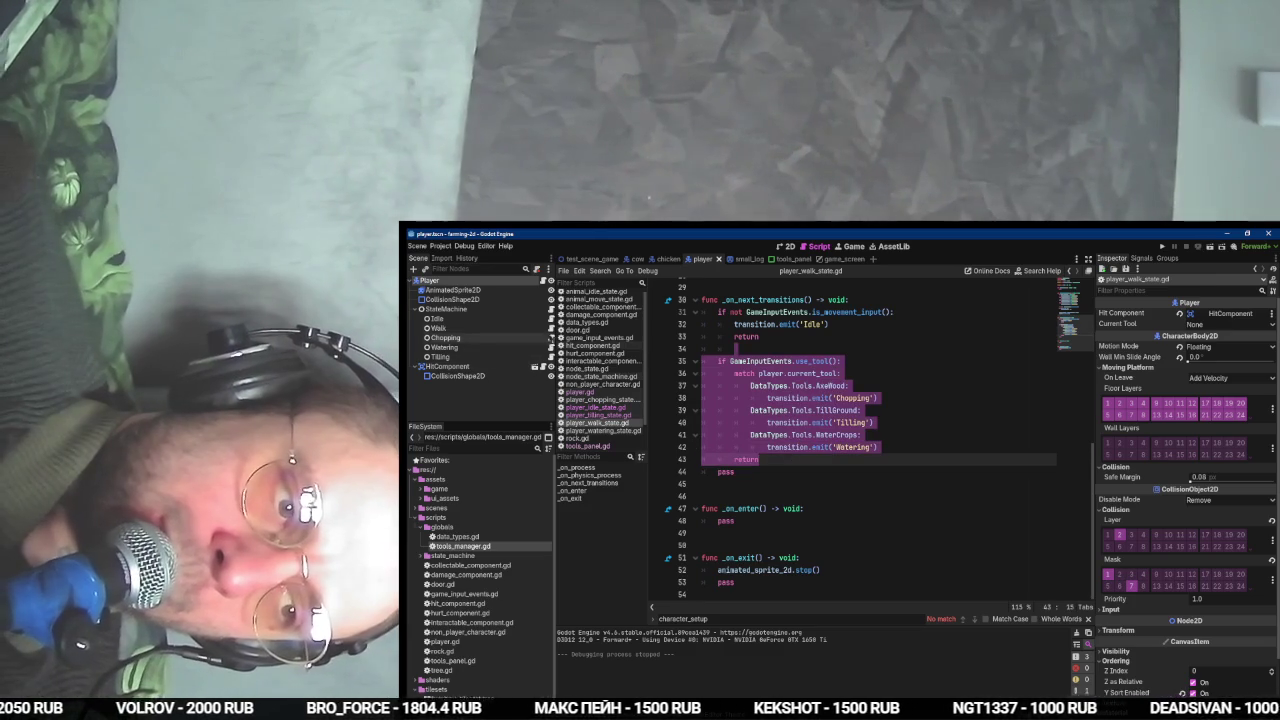
{"action": "left_click", "coordinate": [551, 318]}
{"action": "left_click_drag", "start_coordinate": [753, 441], "coordinate": [776, 483]}
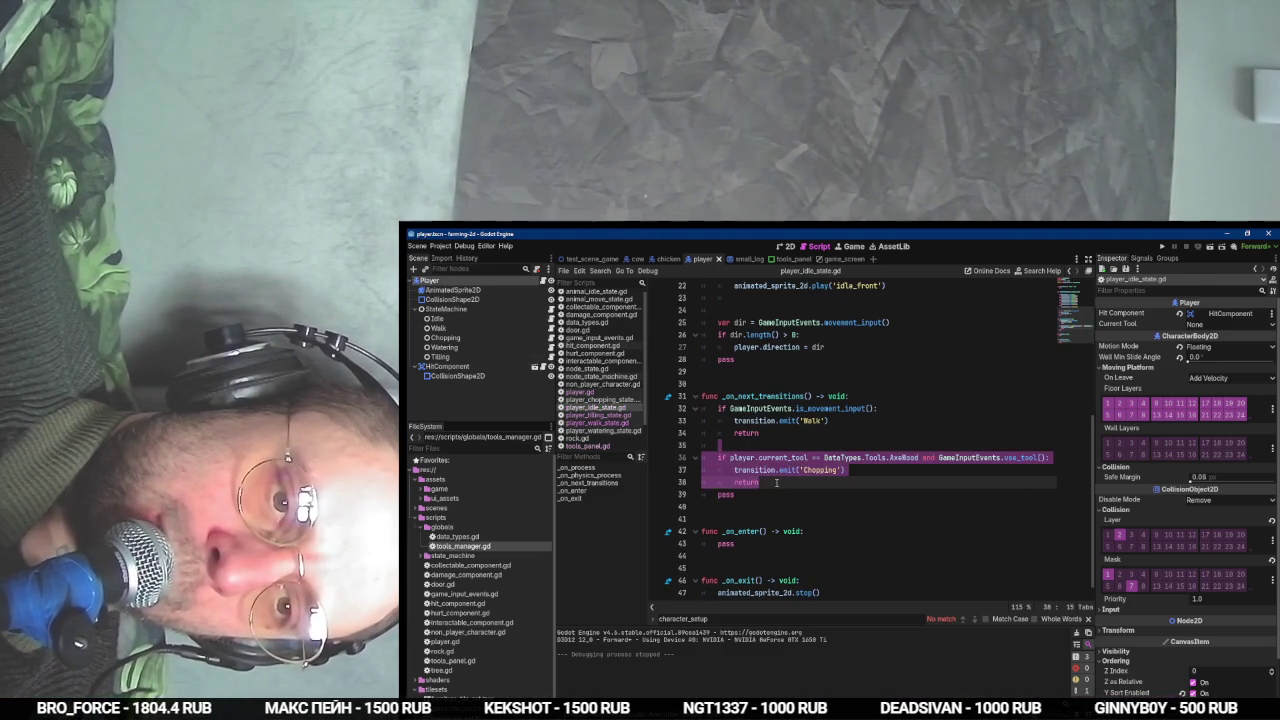
{"action": "key", "text": "ctrl+v"}
{"action": "key", "text": "F5"}
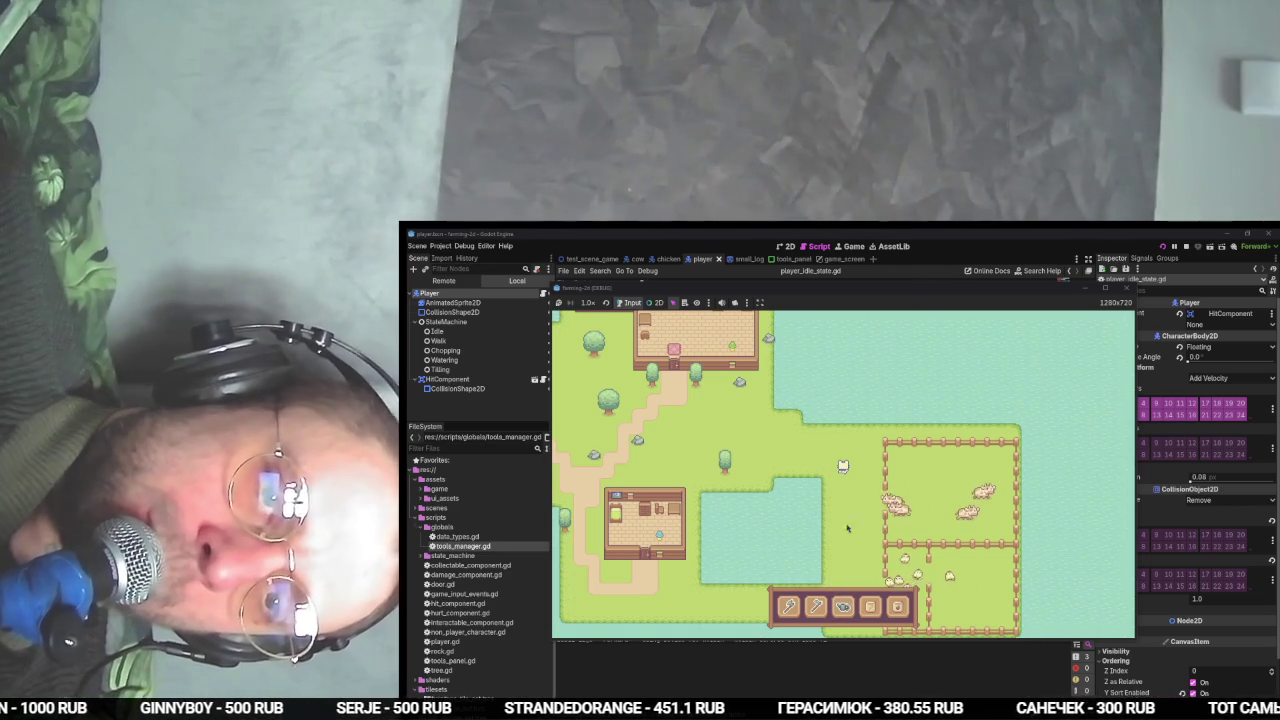
Step: Copy the whole tilling state script into player_watering_state.gd
{"action": "left_click", "coordinate": [923, 232]}
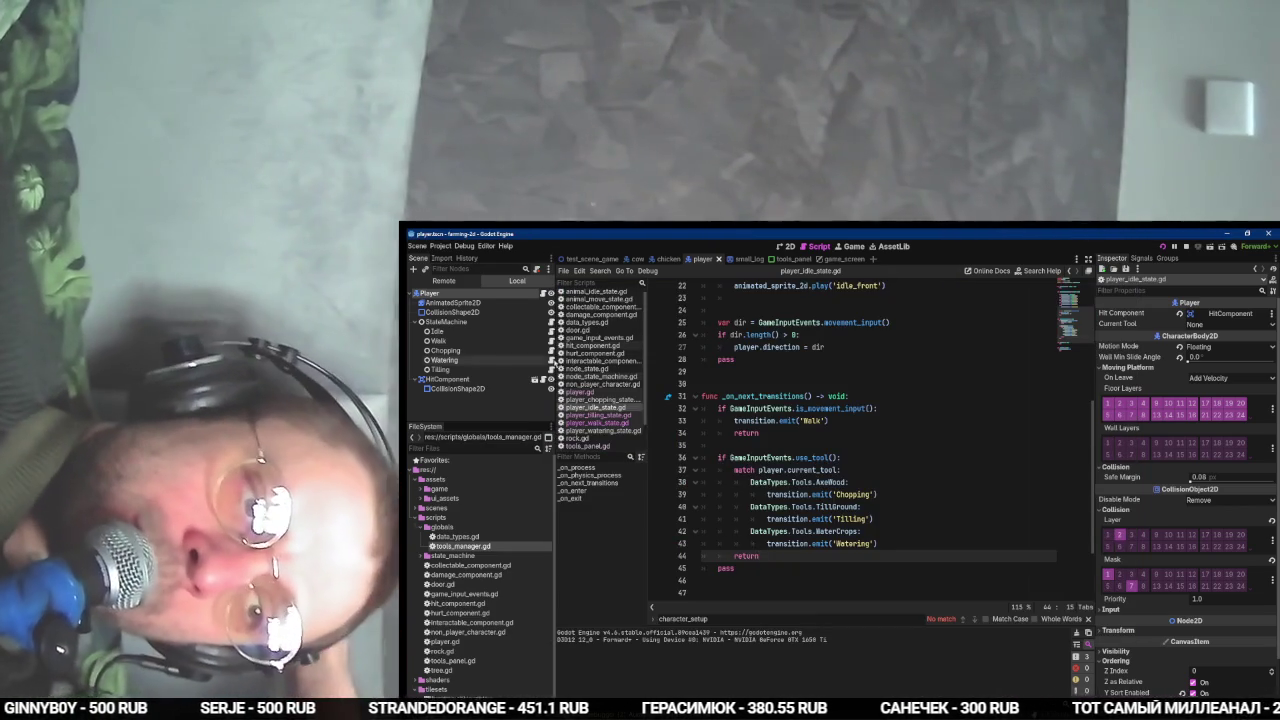
{"action": "left_click", "coordinate": [603, 430]}
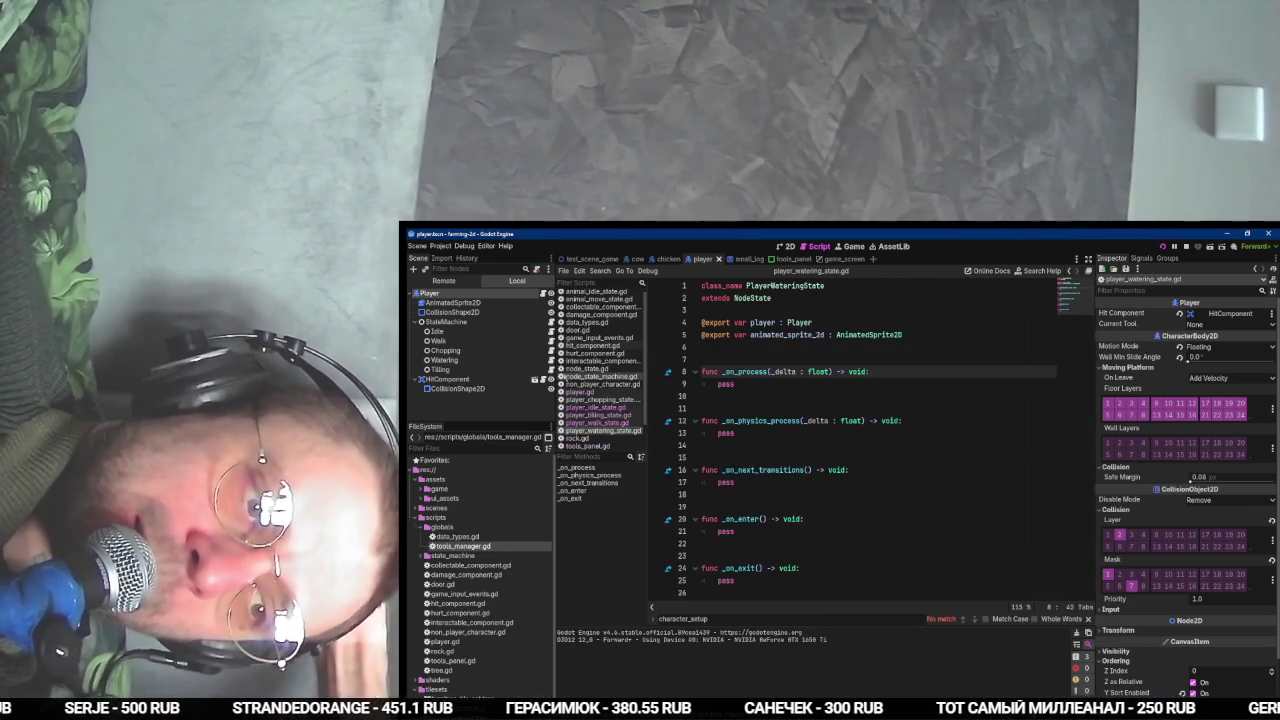
{"action": "left_click", "coordinate": [542, 369]}
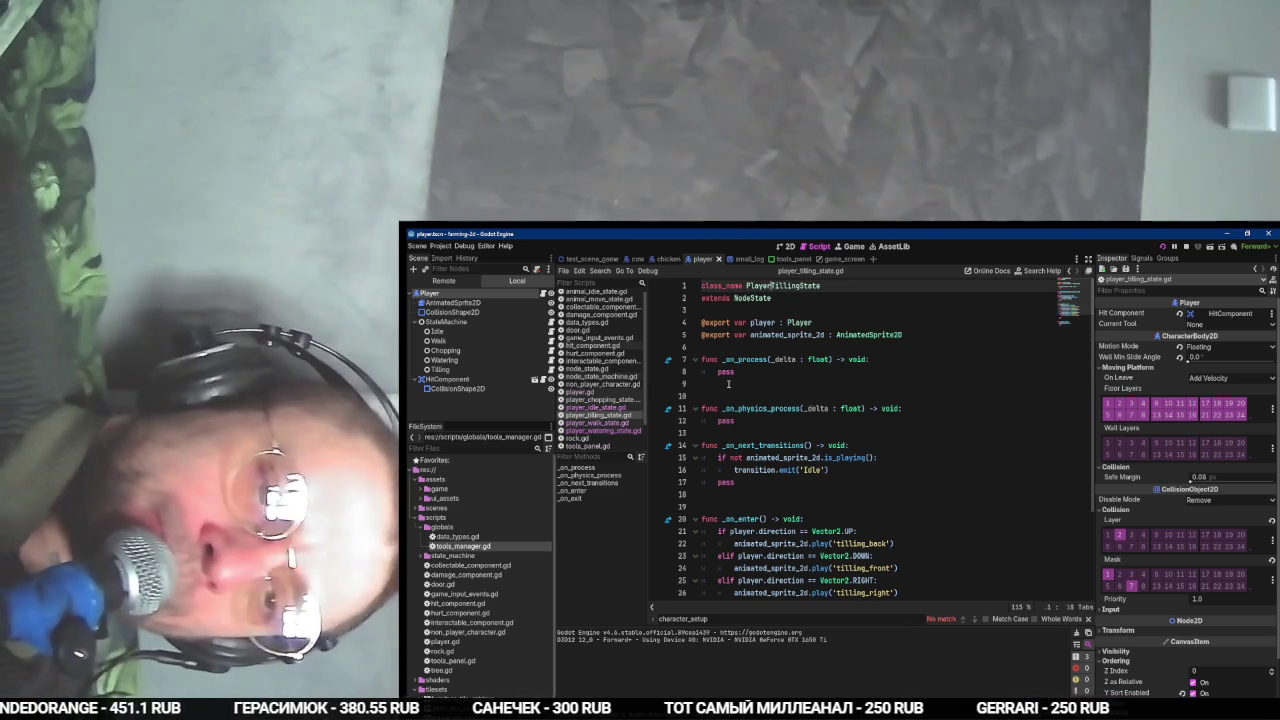
{"action": "key", "text": "ctrl+a"}
{"action": "left_click", "coordinate": [542, 360]}
{"action": "left_click", "coordinate": [927, 405]}
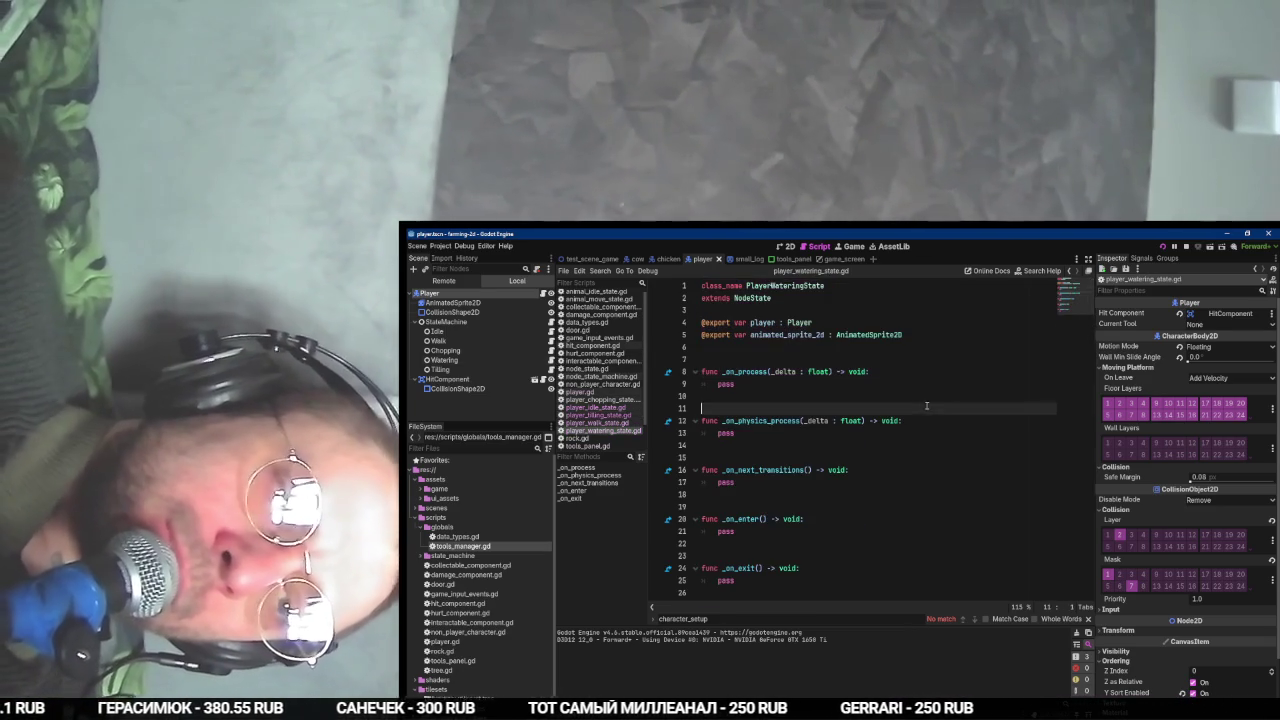
{"action": "left_click", "coordinate": [542, 369]}
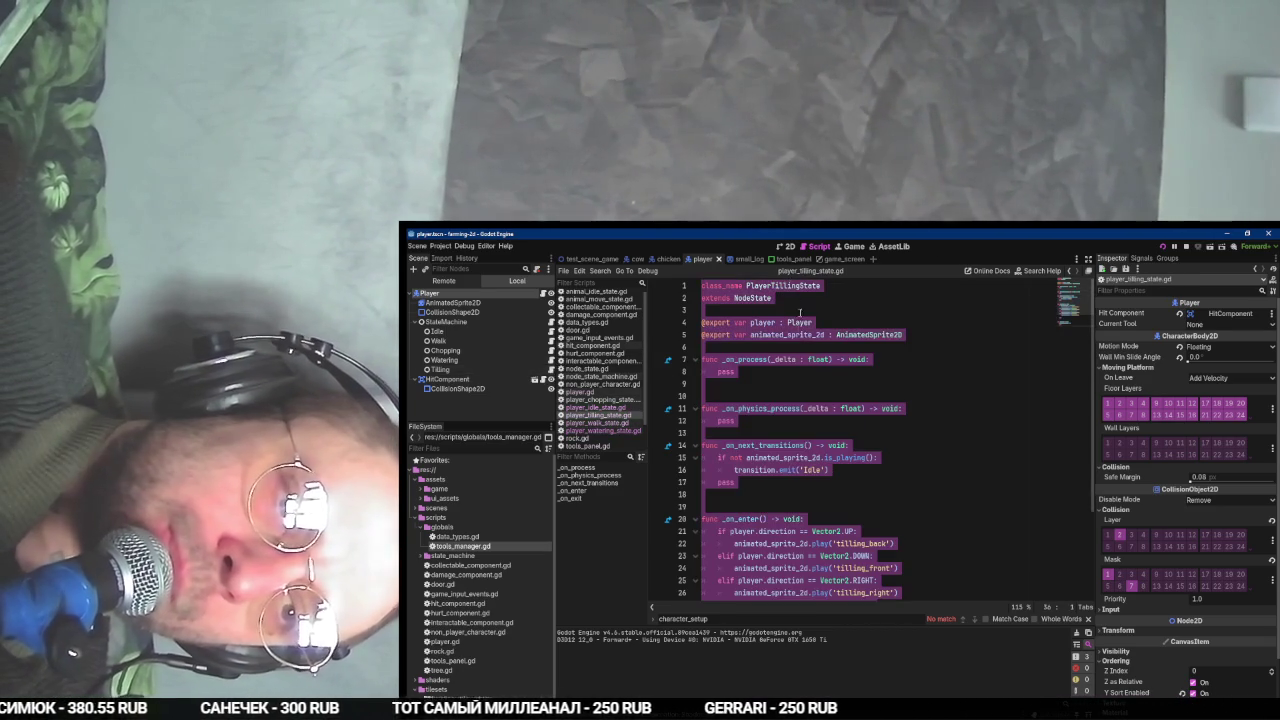
{"action": "scroll", "coordinate": [757, 349], "scroll_direction": "down", "scroll_amount": 4}
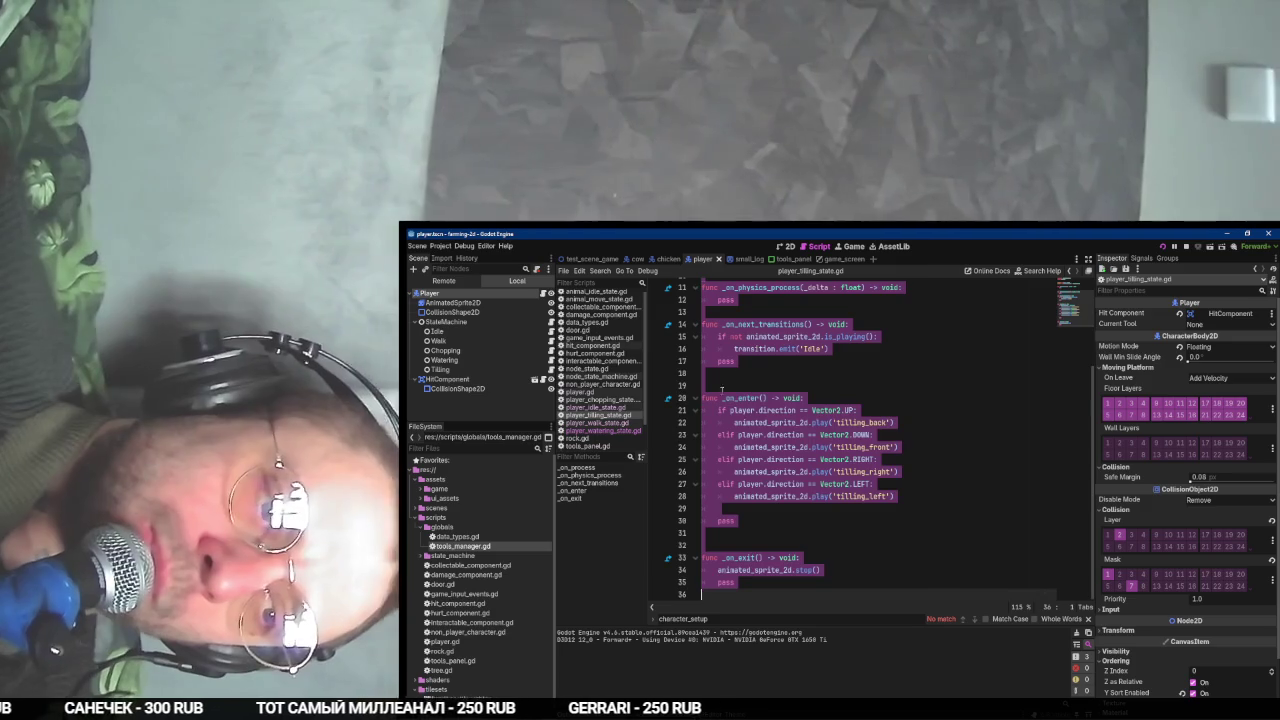
{"action": "left_click", "coordinate": [542, 360]}
{"action": "key", "text": "ctrl+a"}
{"action": "key", "text": "ctrl+v"}
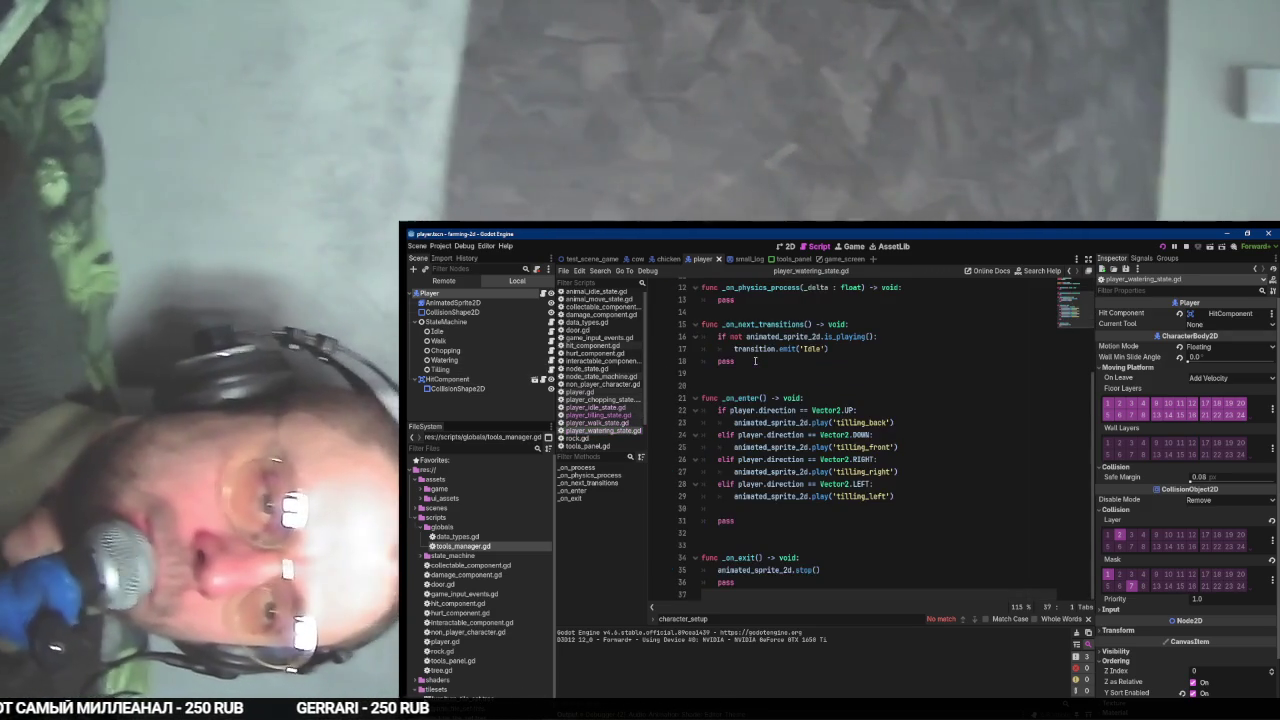
Step: Rename the tilling_back/front/right/left animations to watering_* and run the game
{"action": "double_click", "coordinate": [850, 423]}
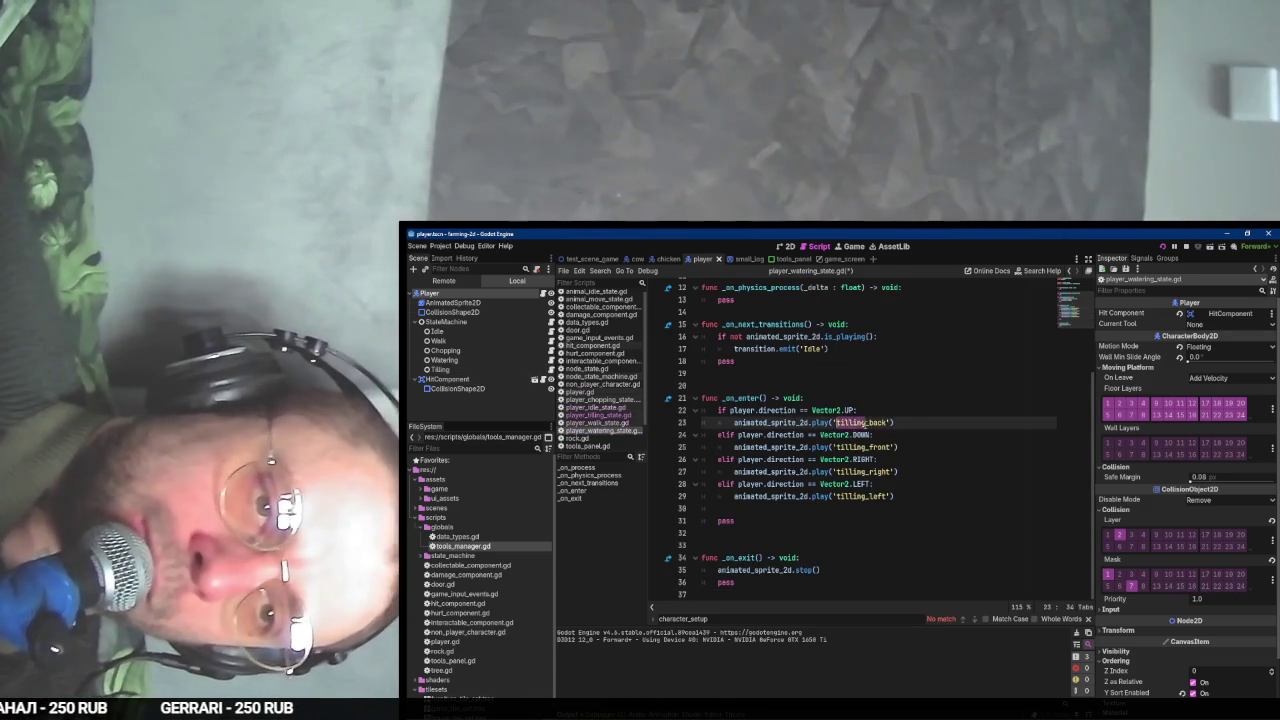
{"action": "type", "text": "watering"}
{"action": "left_click", "coordinate": [833, 435]}
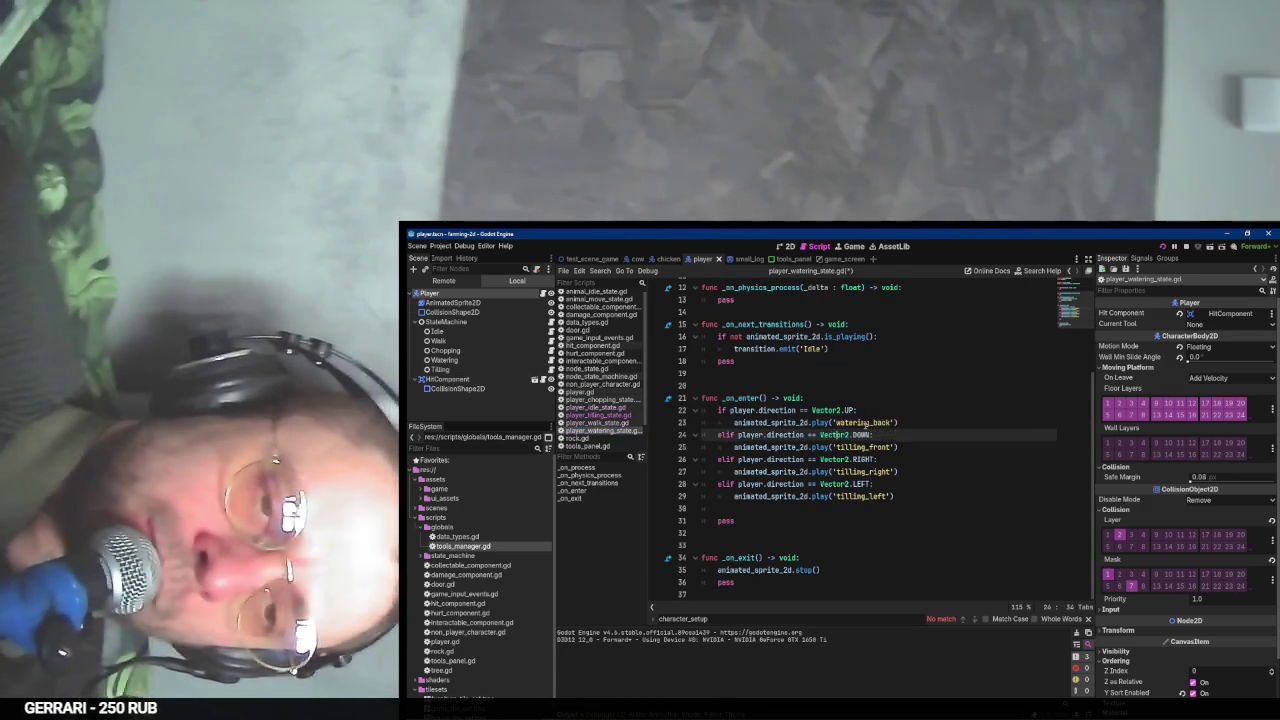
{"action": "key", "text": "Down"}
{"action": "type", "text": "watering"}
{"action": "key", "text": "Down"}
{"action": "key", "text": "Down"}
{"action": "type", "text": "watering"}
{"action": "key", "text": "Down"}
{"action": "key", "text": "Down"}
{"action": "type", "text": "watering"}
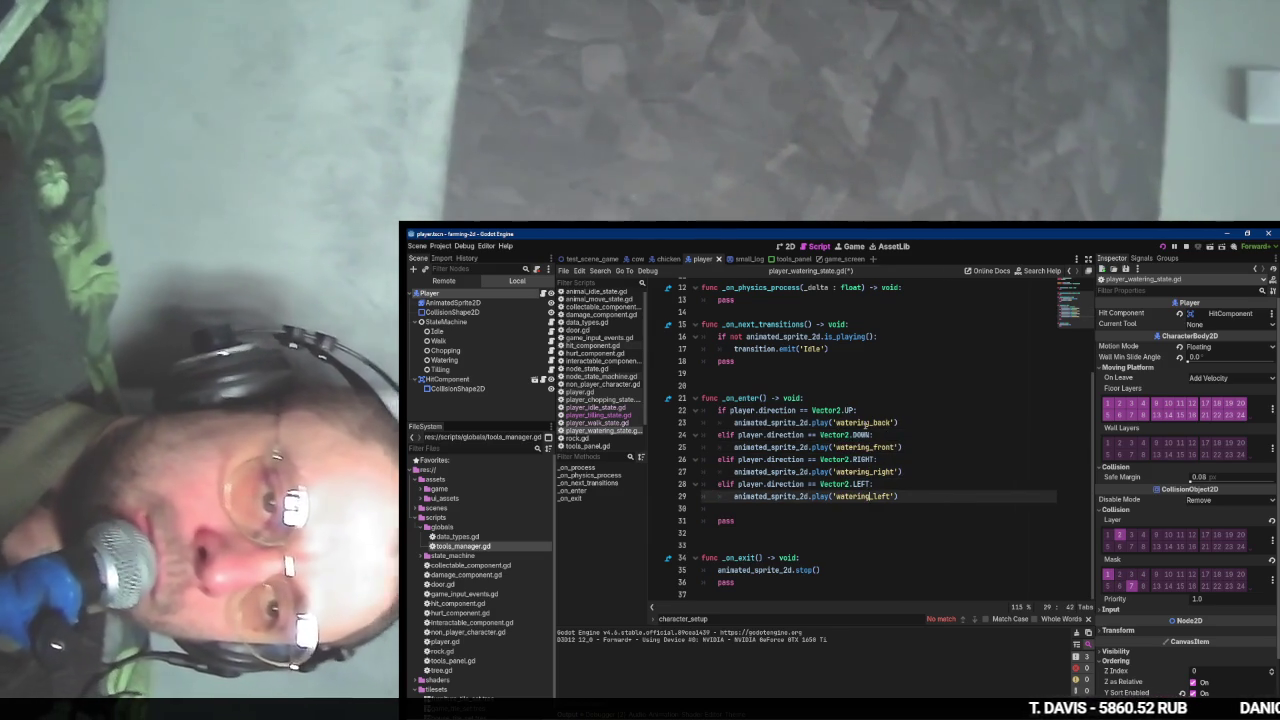
{"action": "scroll", "coordinate": [864, 424], "scroll_direction": "up", "scroll_amount": 4}
{"action": "key", "text": "F5"}
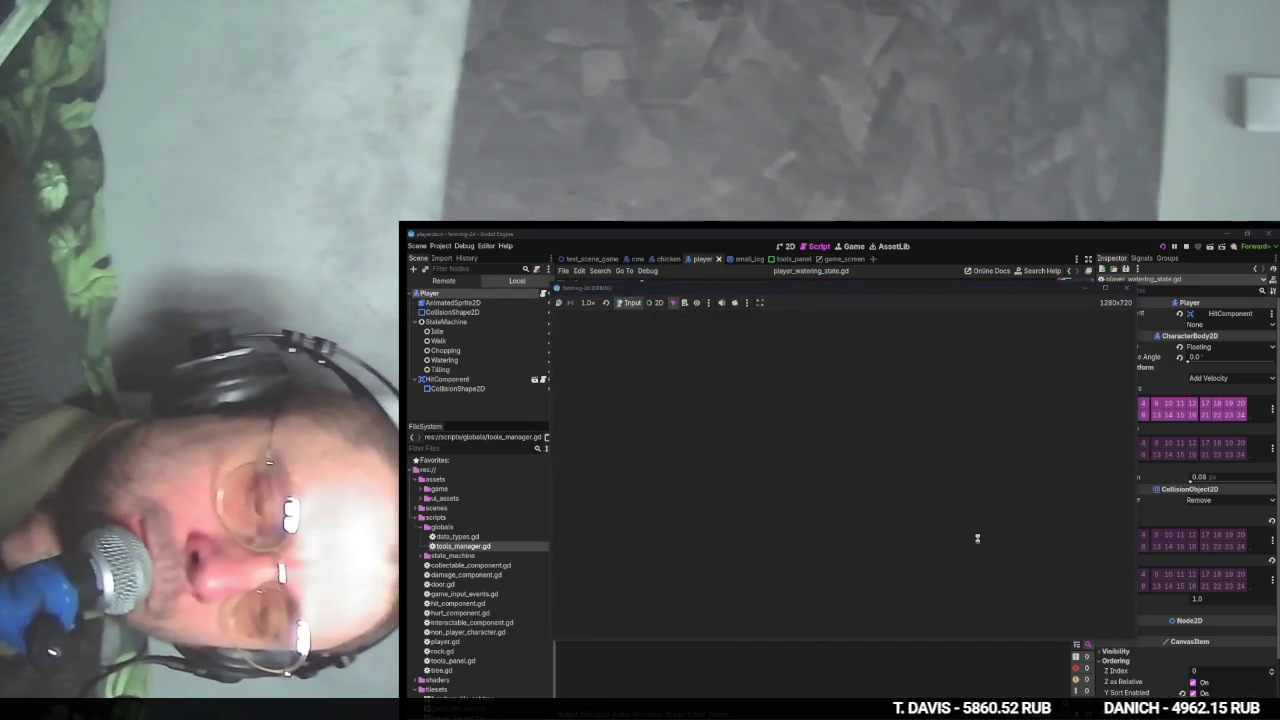
Step: Walk the player left and down, then stop the game with F8 and switch windows
{"action": "key", "text": "a"}
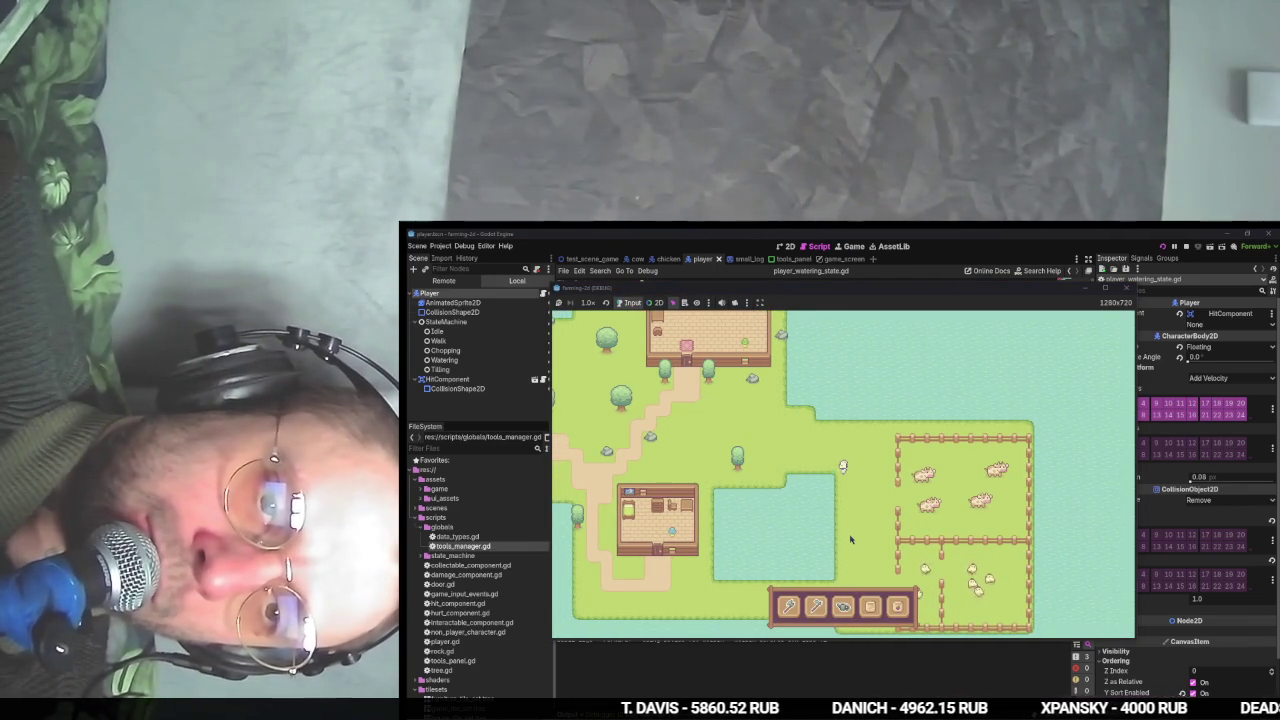
{"action": "key", "text": "s"}
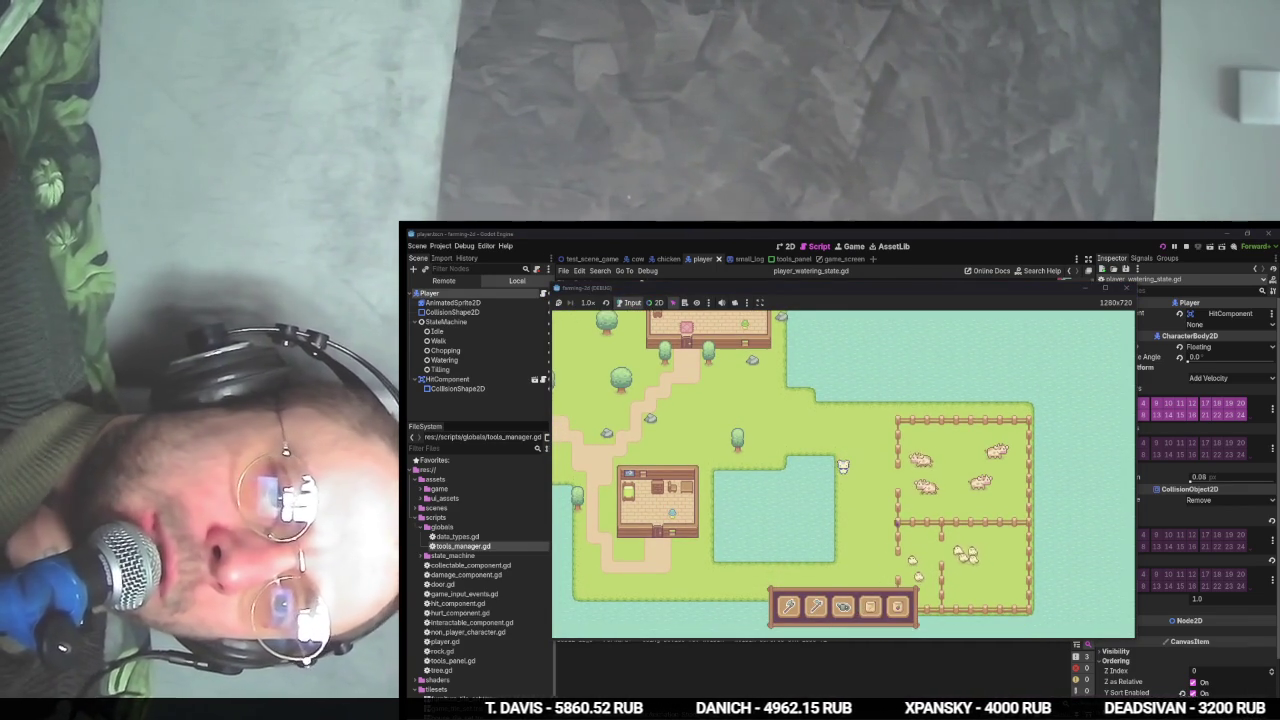
{"action": "key", "text": "F8"}
{"action": "key", "text": "alt+Tab"}
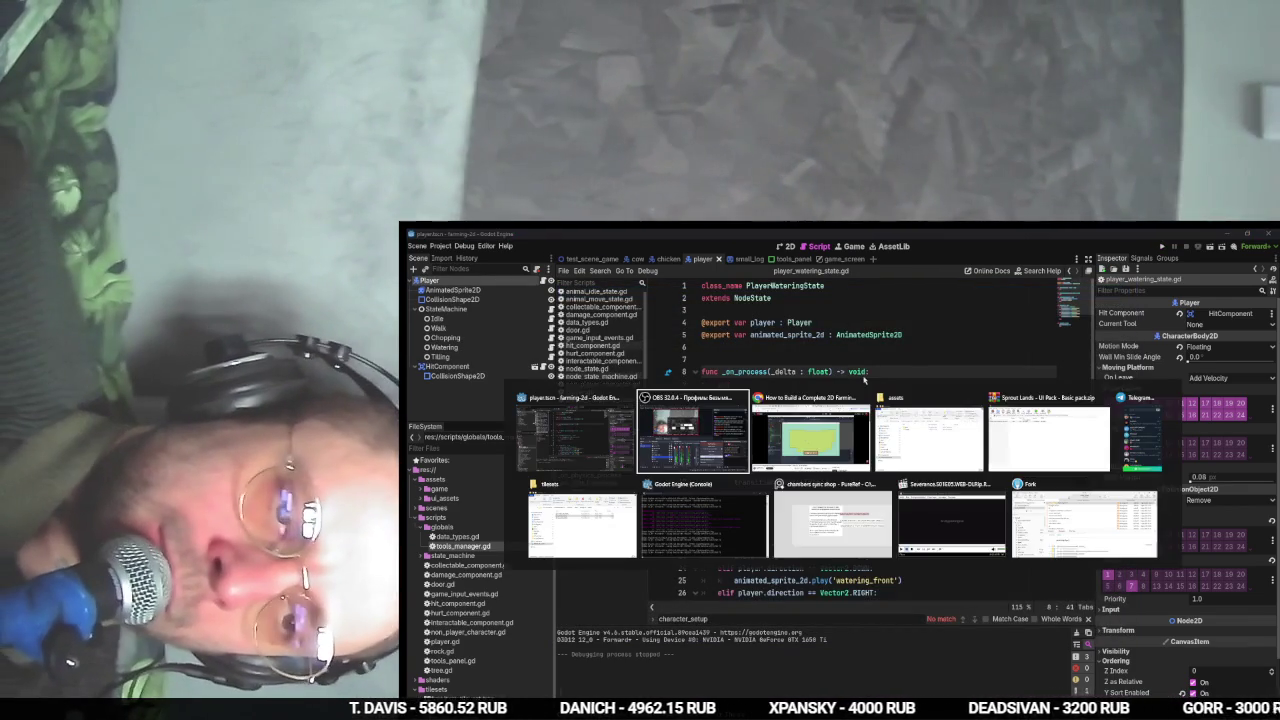
Step: Play the YouTube tutorial through the finished tools panel code, then return to Godot
{"action": "key", "text": "alt+Tab"}
{"action": "key", "text": "space"}
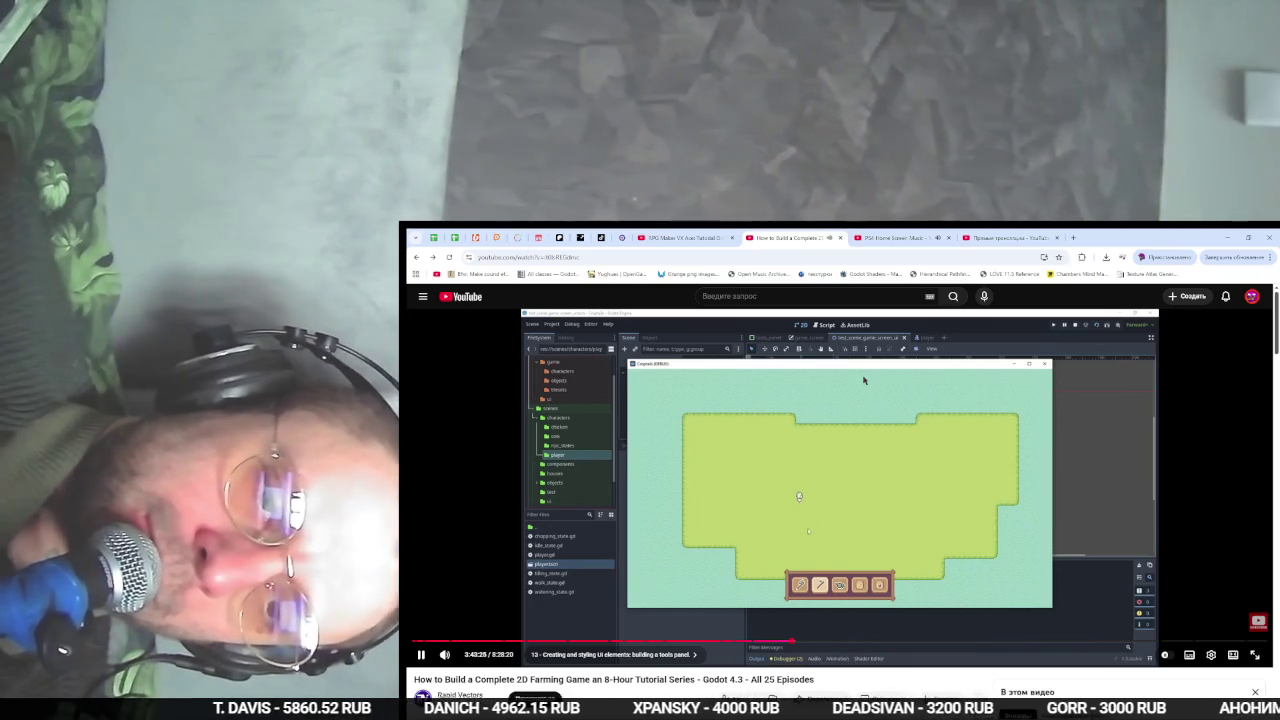
{"action": "key", "text": "alt+Tab"}
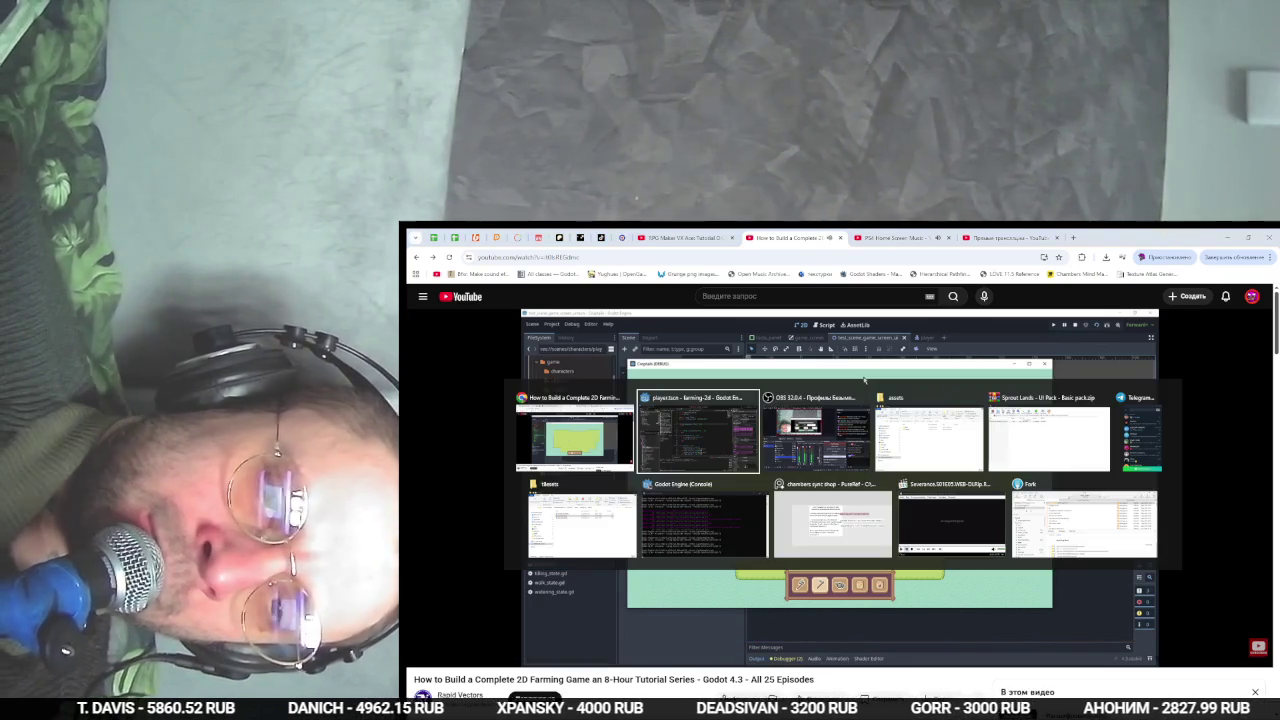
{"action": "key", "text": "Tab"}
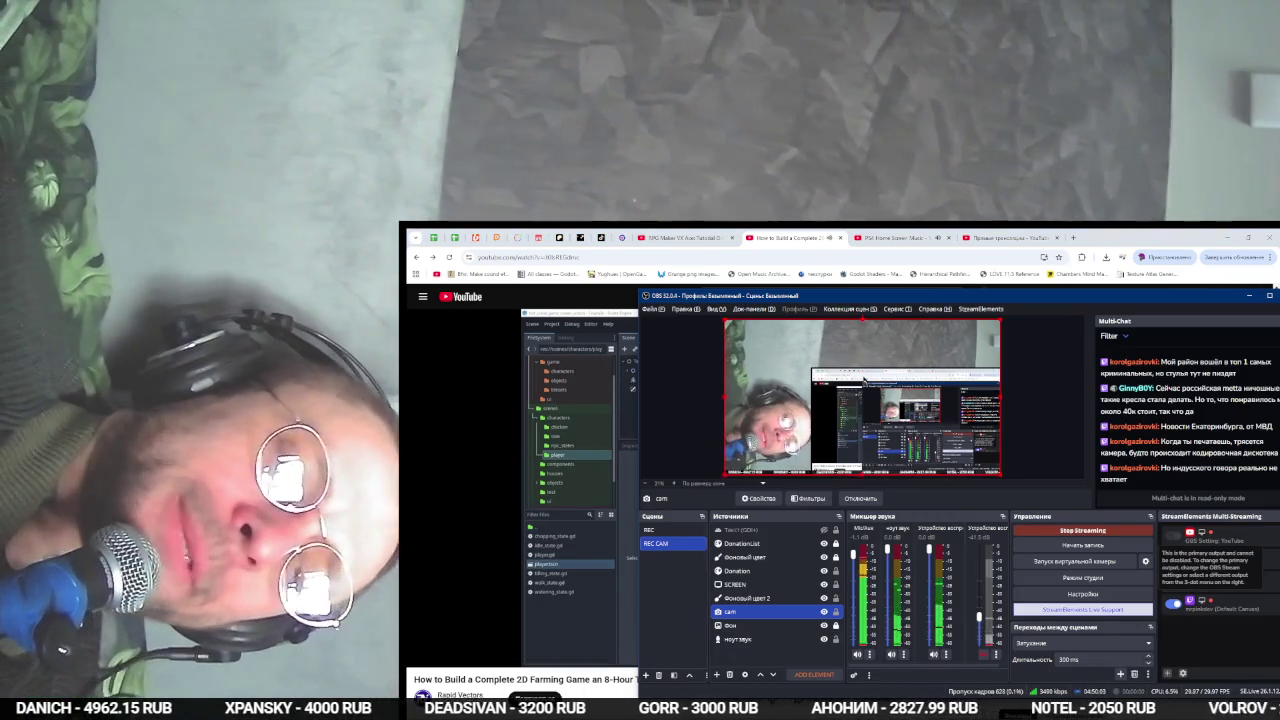
{"action": "key", "text": "alt+Tab"}
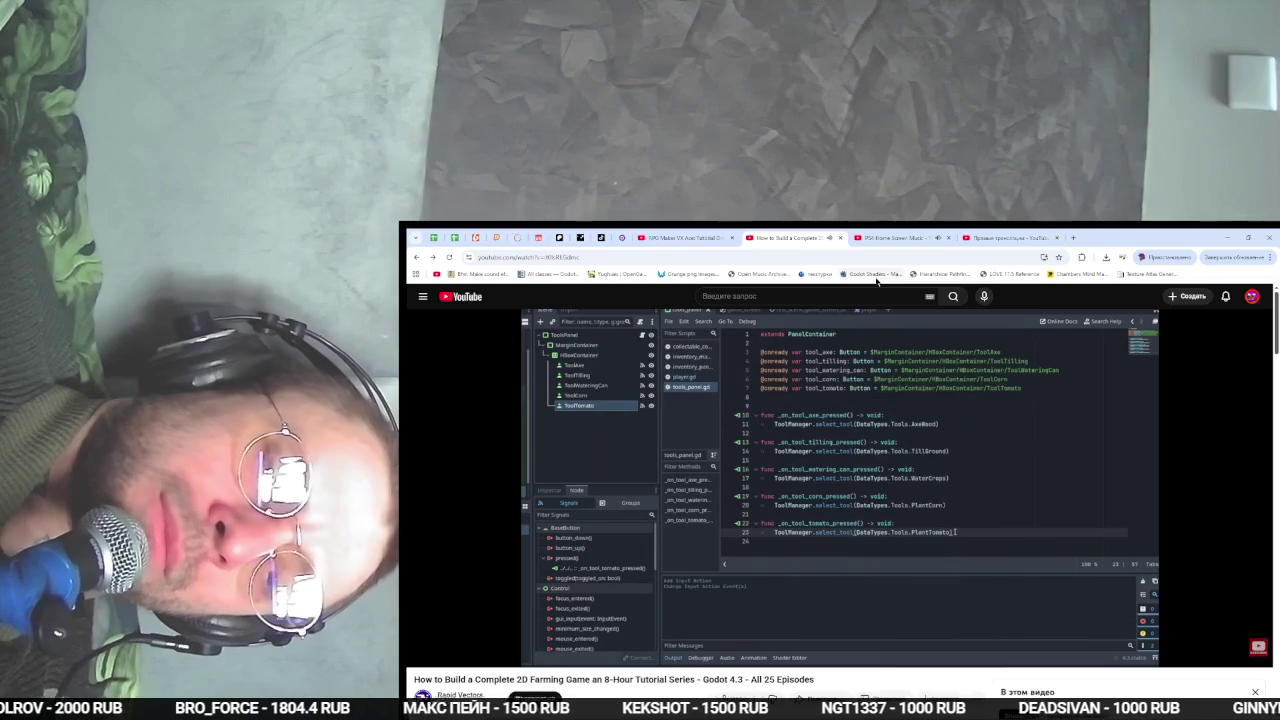
{"action": "key", "text": "alt+Tab"}
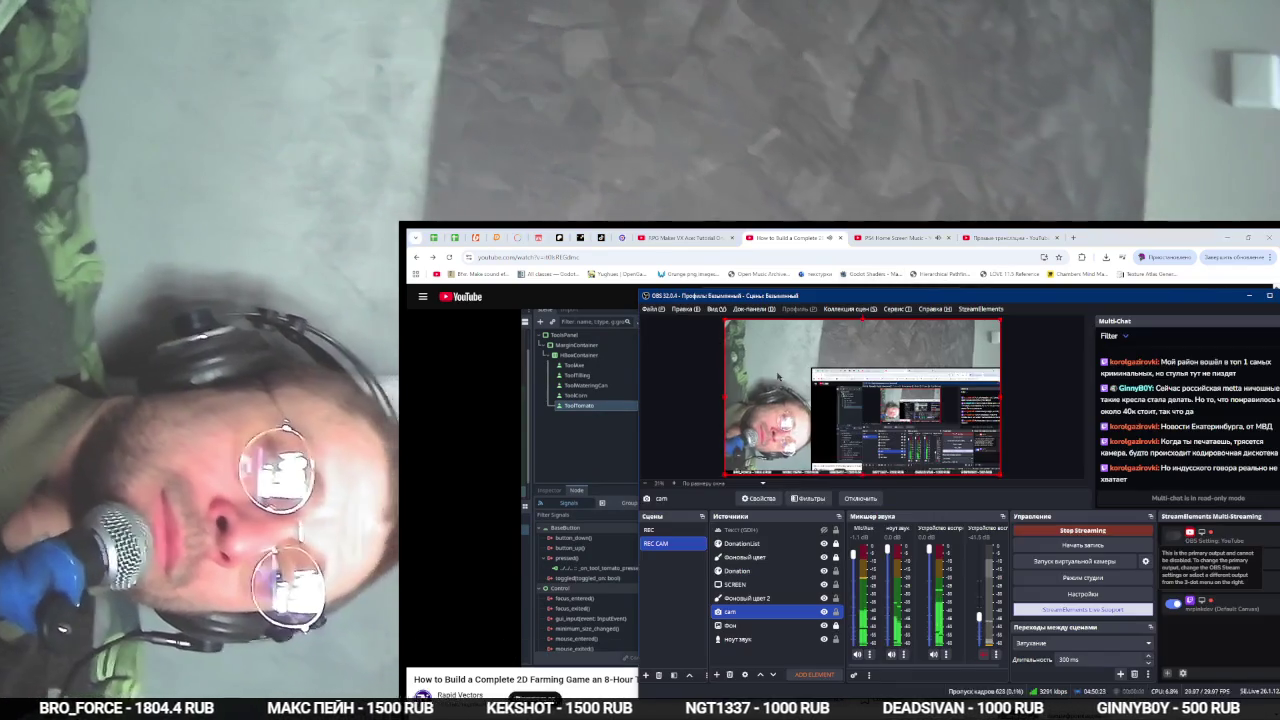
{"action": "key", "text": "alt+Tab"}
{"action": "left_click", "coordinate": [441, 246]}
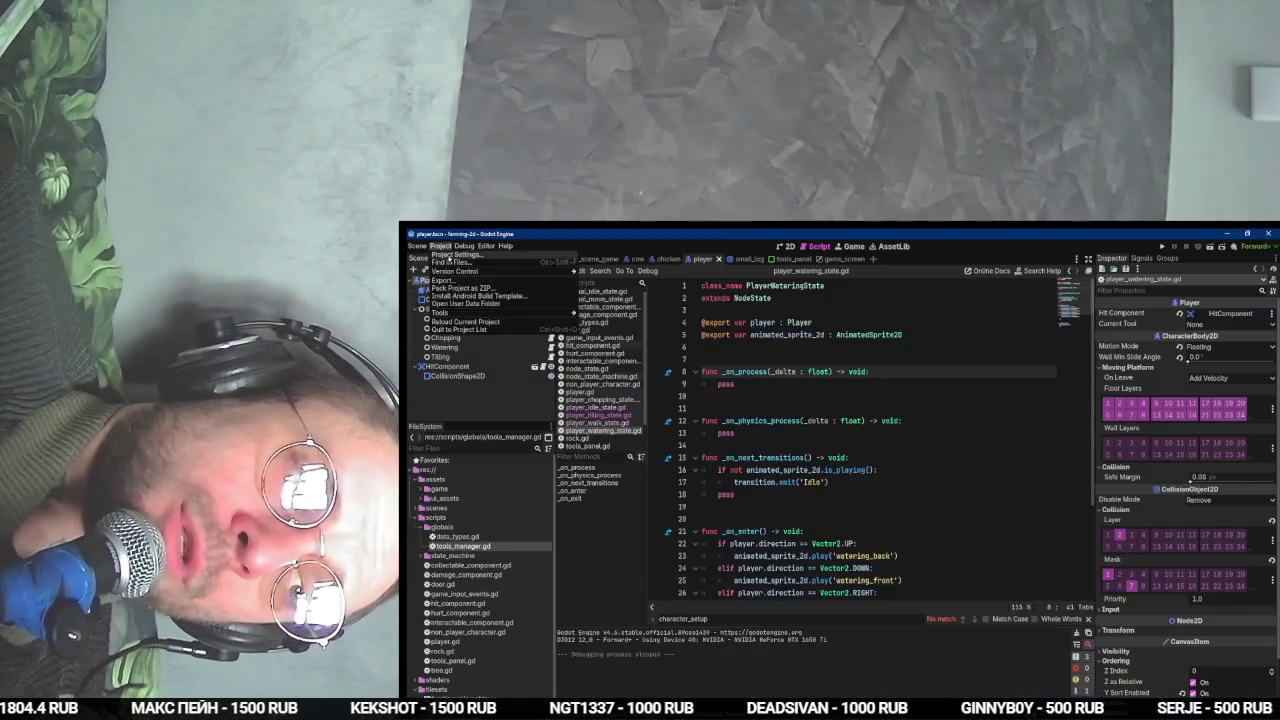
Step: In Project Settings' Input Map, bind the X key to the hit action
{"action": "left_click", "coordinate": [452, 255]}
{"action": "left_click", "coordinate": [609, 321]}
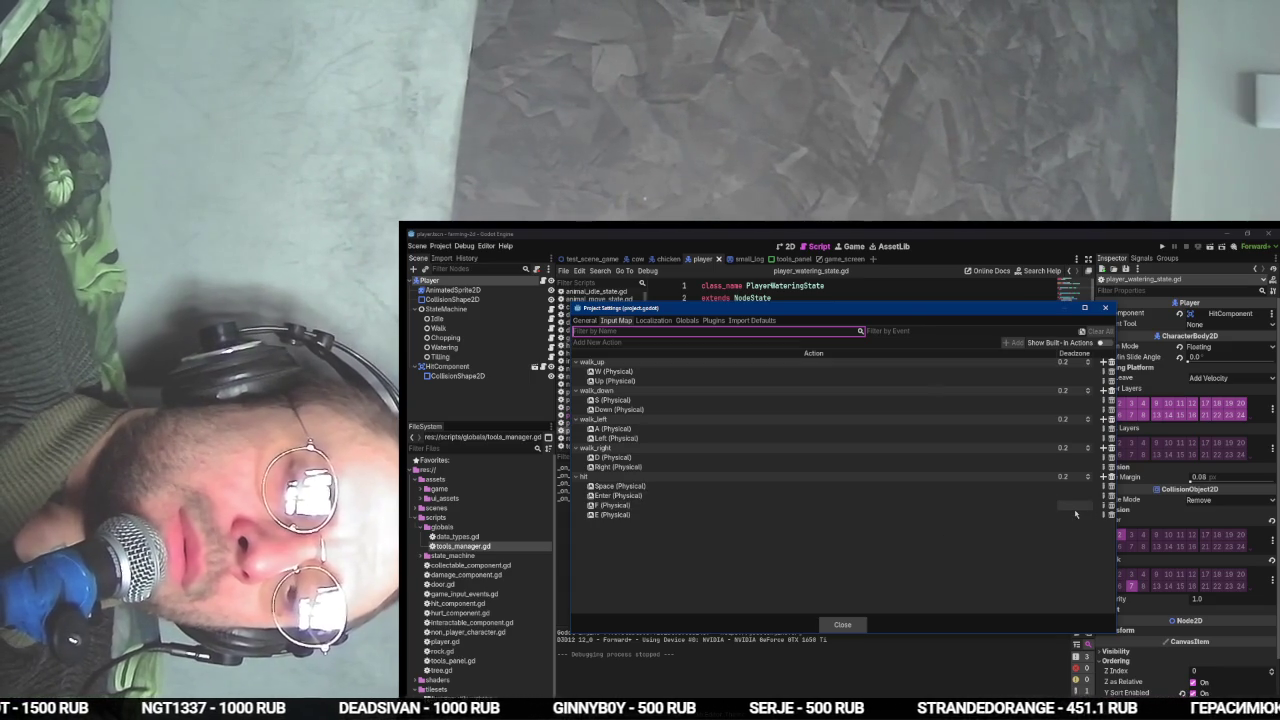
{"action": "left_click", "coordinate": [1104, 477]}
{"action": "key", "text": "x"}
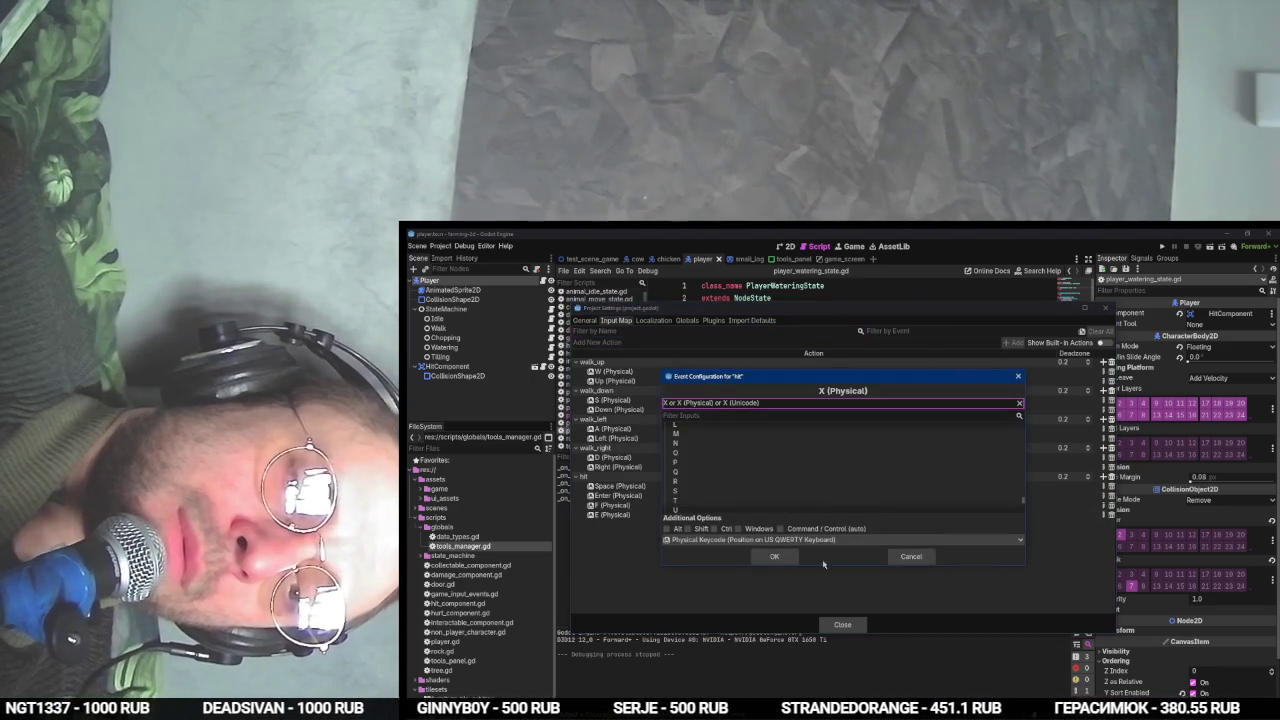
{"action": "left_click", "coordinate": [778, 560]}
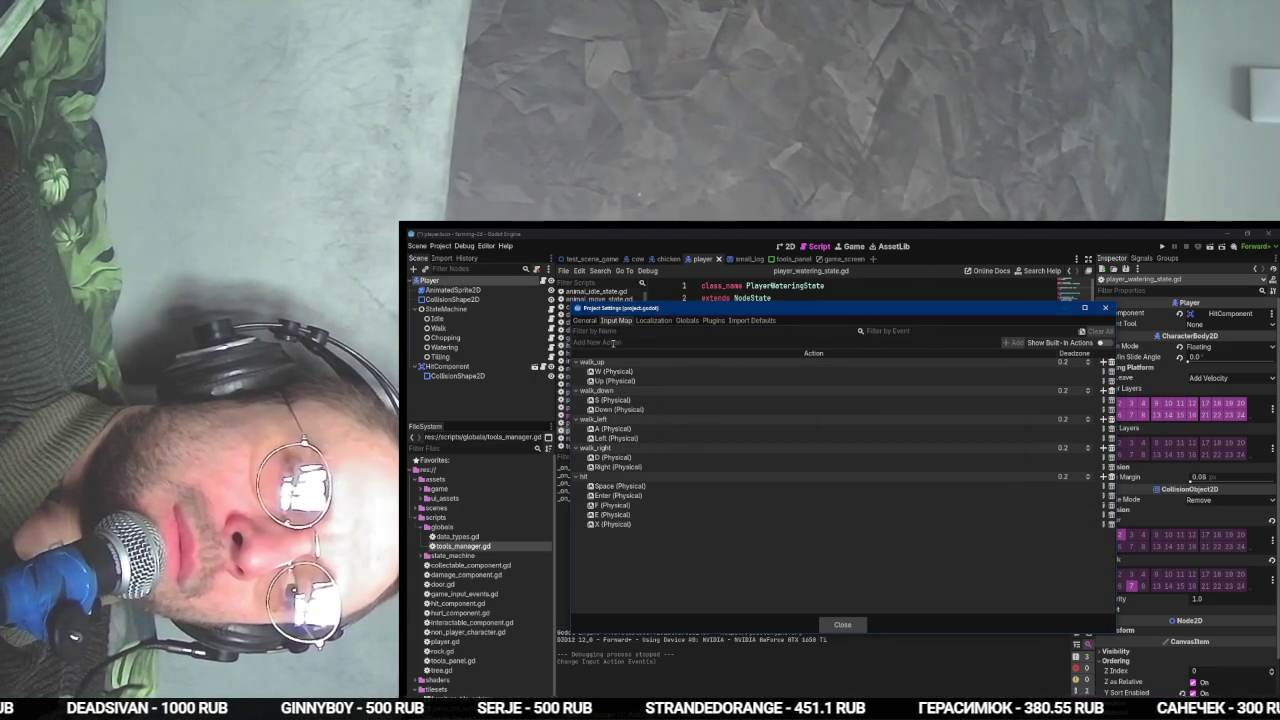
Step: Create a new input action named back and bind it to Z
{"action": "left_click", "coordinate": [613, 342]}
{"action": "type", "text": "back"}
{"action": "key", "text": "Return"}
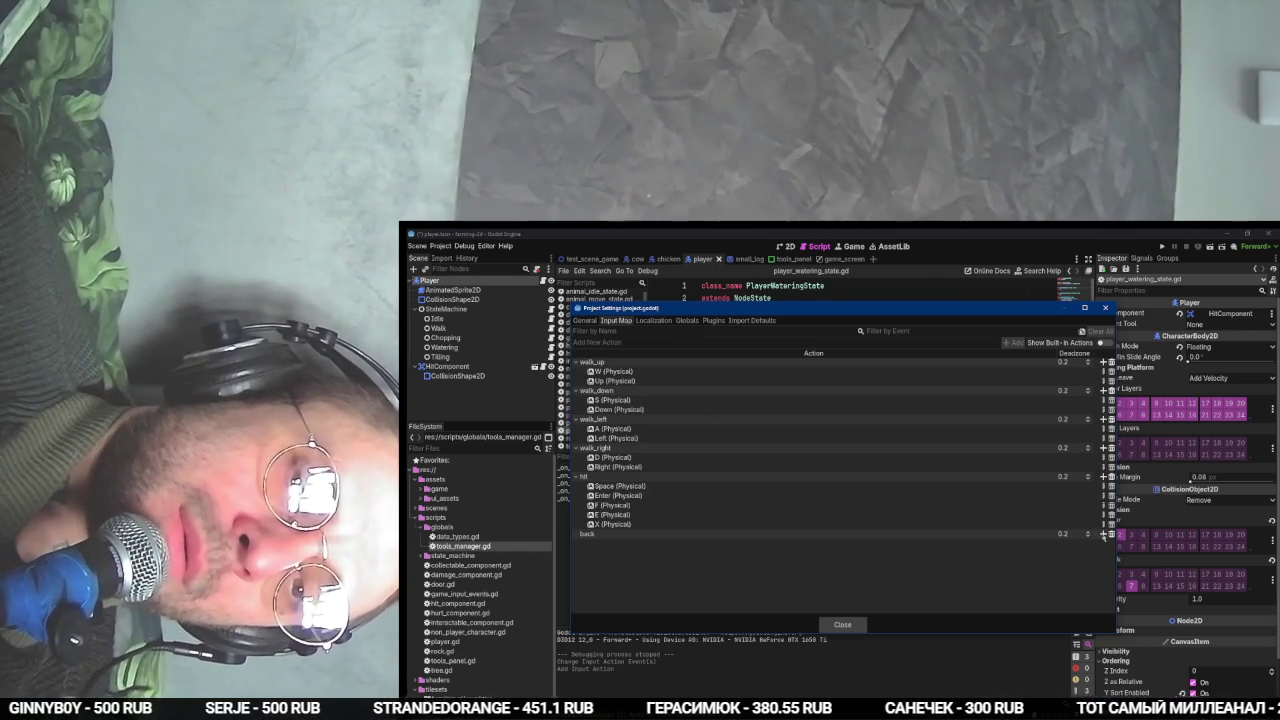
{"action": "left_click", "coordinate": [1104, 534]}
{"action": "key", "text": "z"}
{"action": "left_click", "coordinate": [778, 560]}
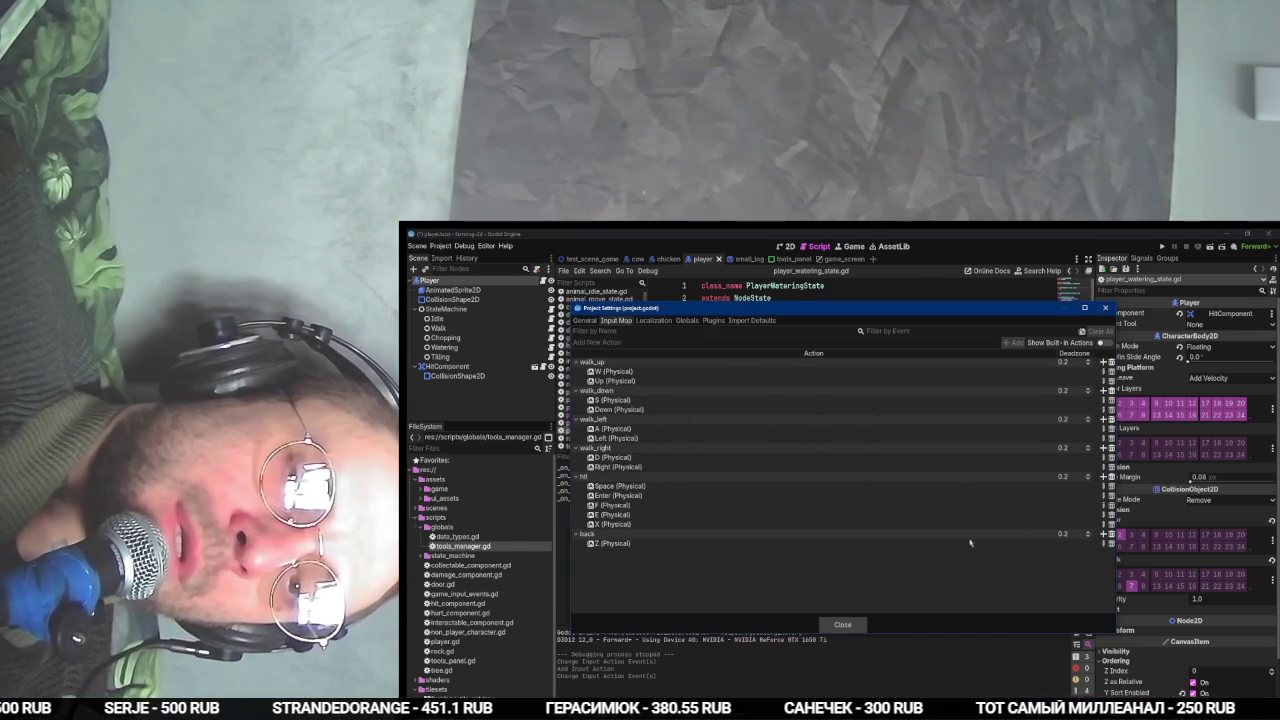
Step: Add Right Mouse Button and one more key to back, then close Project Settings
{"action": "left_click", "coordinate": [1104, 534]}
{"action": "left_click", "coordinate": [670, 437]}
{"action": "left_click", "coordinate": [700, 456]}
{"action": "left_click", "coordinate": [774, 556]}
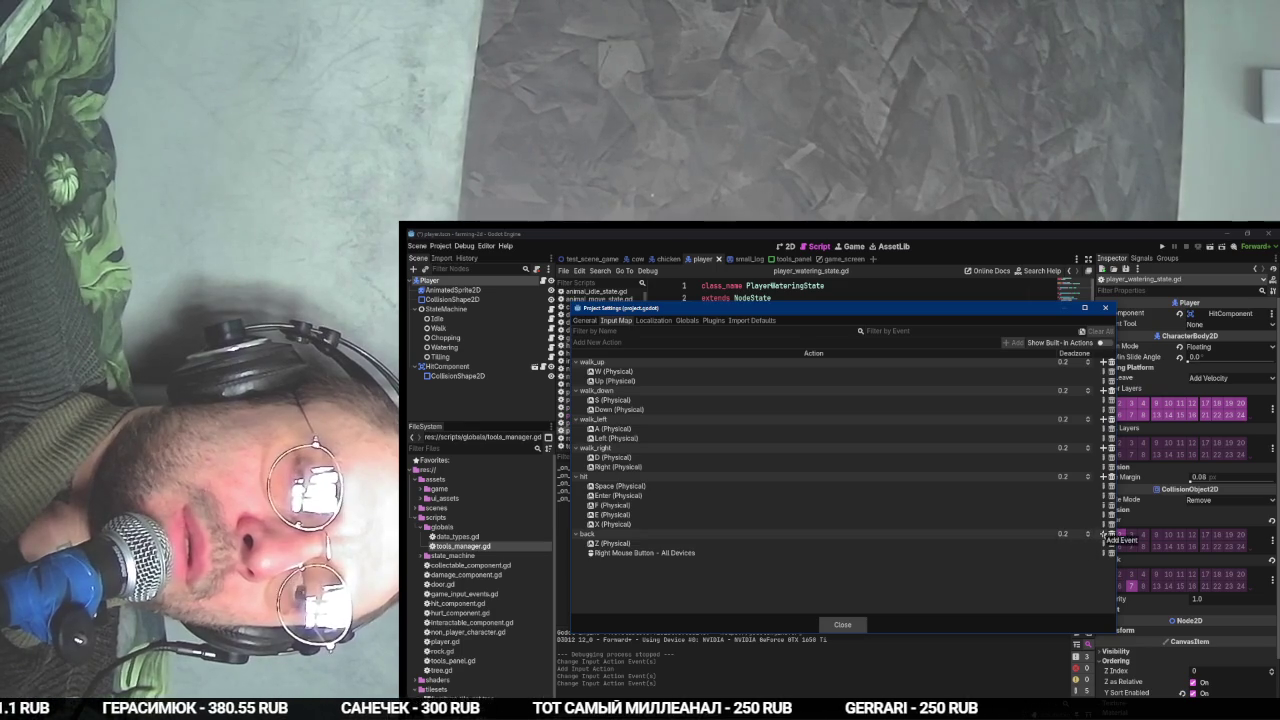
{"action": "left_click", "coordinate": [1104, 534]}
{"action": "key", "text": "Escape"}
{"action": "left_click", "coordinate": [774, 556]}
{"action": "left_click", "coordinate": [843, 624]}
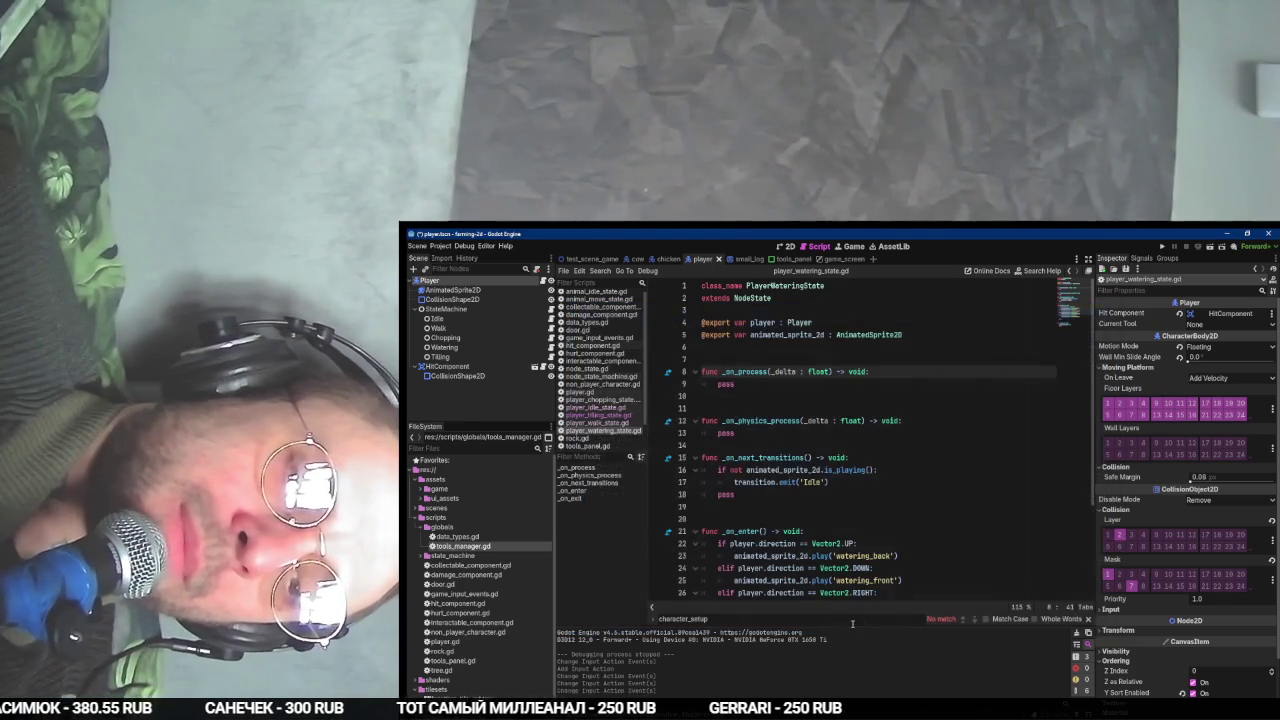
{"action": "left_click", "coordinate": [805, 531]}
{"action": "scroll", "coordinate": [738, 434], "scroll_direction": "down", "scroll_amount": 4}
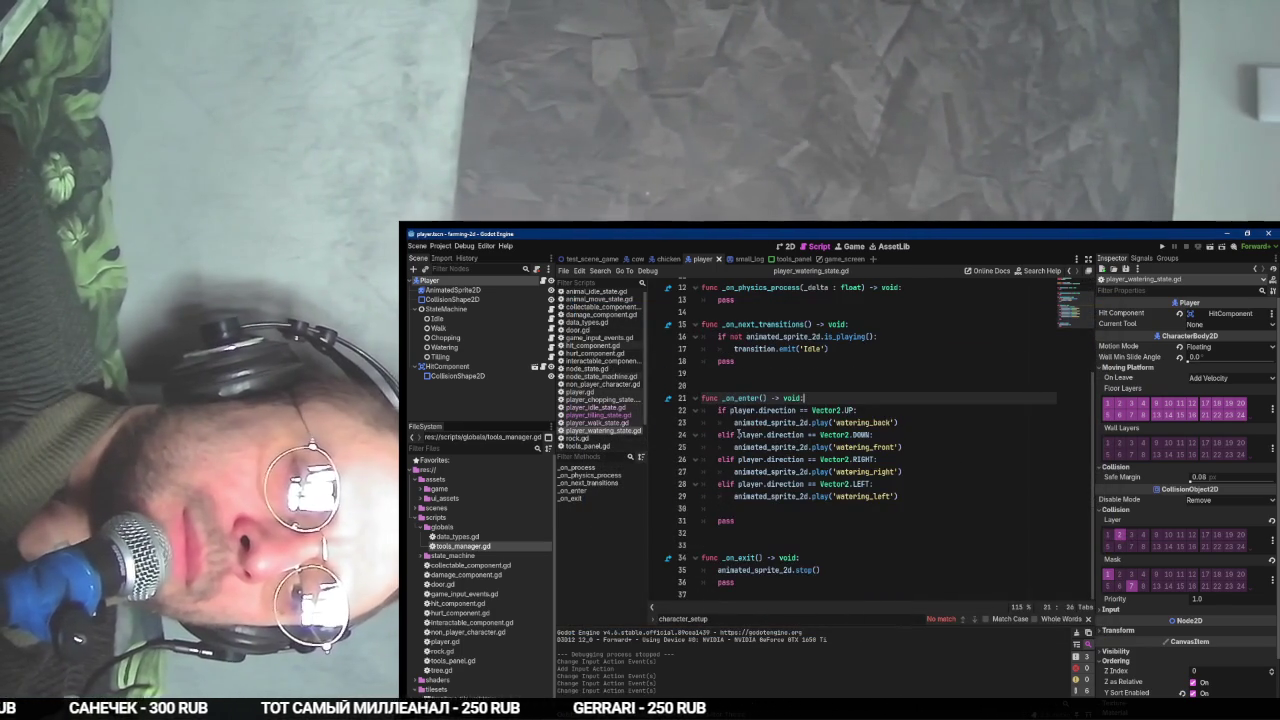
{"action": "scroll", "coordinate": [705, 378], "scroll_direction": "up", "scroll_amount": 4}
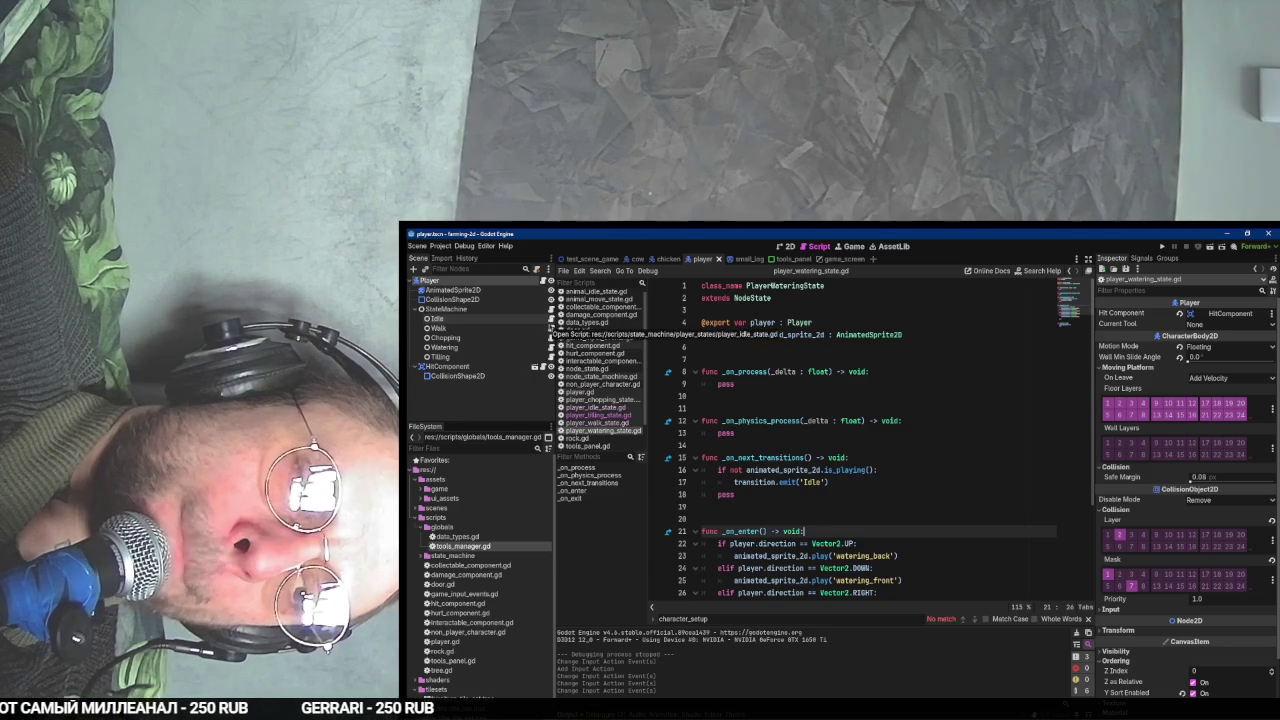
{"action": "left_click", "coordinate": [550, 326]}
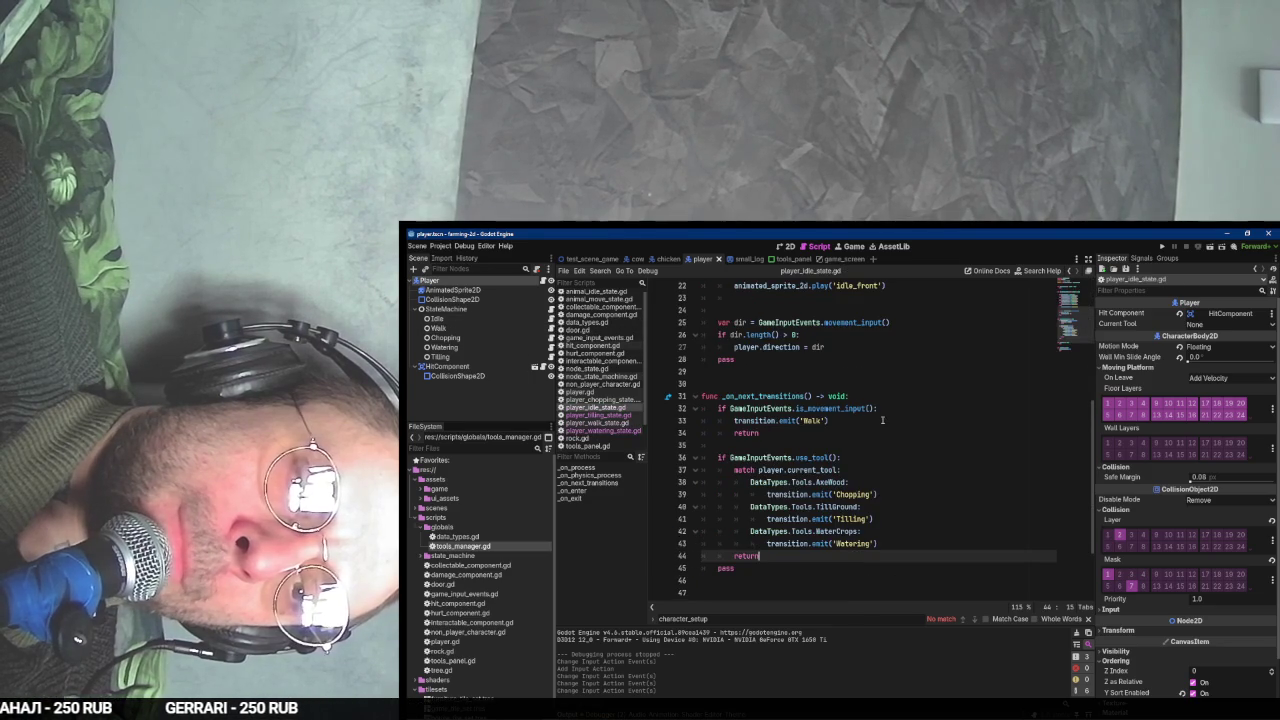
{"action": "scroll", "coordinate": [833, 387], "scroll_direction": "up", "scroll_amount": 8}
{"action": "key", "text": "alt+Tab"}
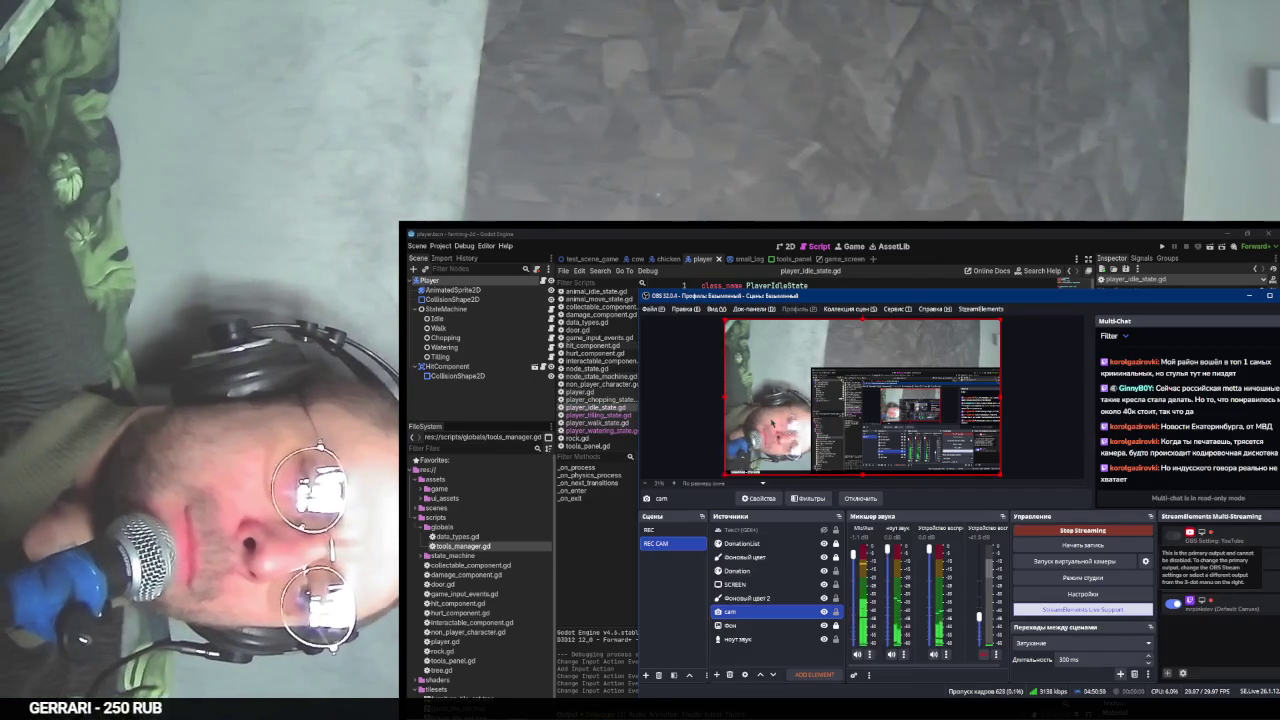
{"action": "key", "text": "alt+Tab"}
{"action": "left_click", "coordinate": [646, 484]}
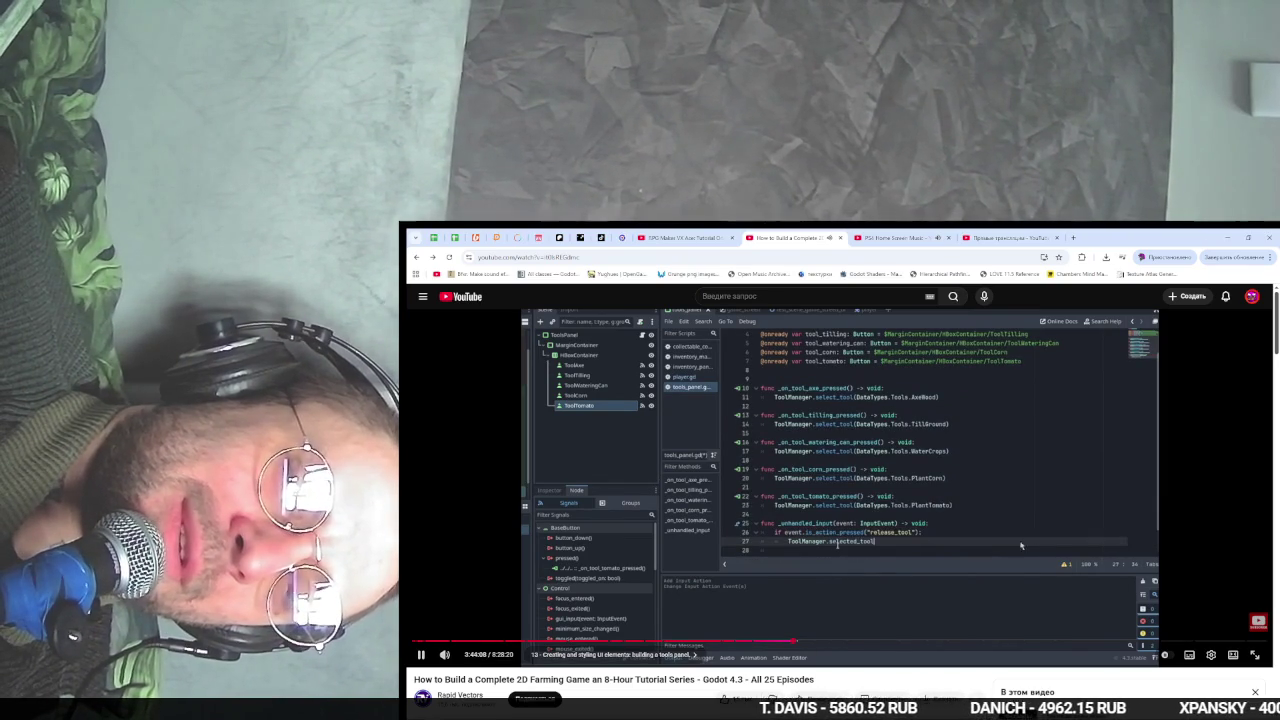
{"action": "key", "text": "alt+Tab"}
{"action": "key", "text": "alt+Tab"}
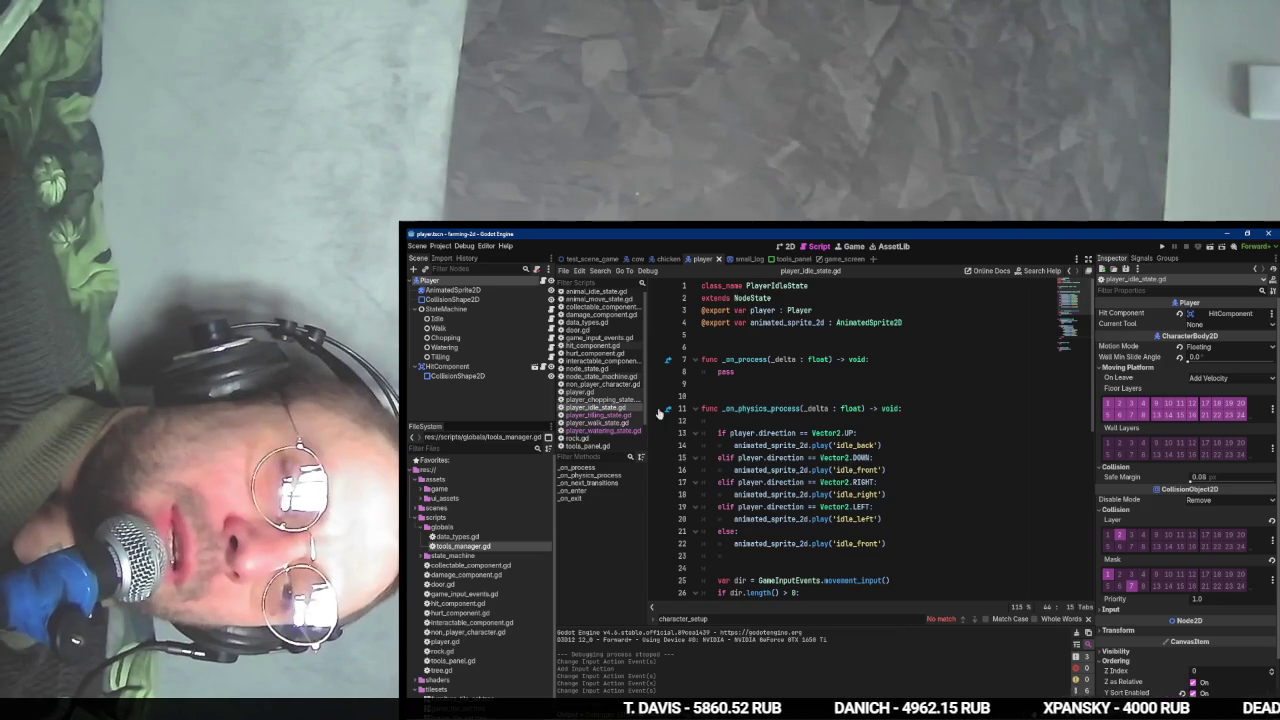
{"action": "left_click", "coordinate": [778, 387]}
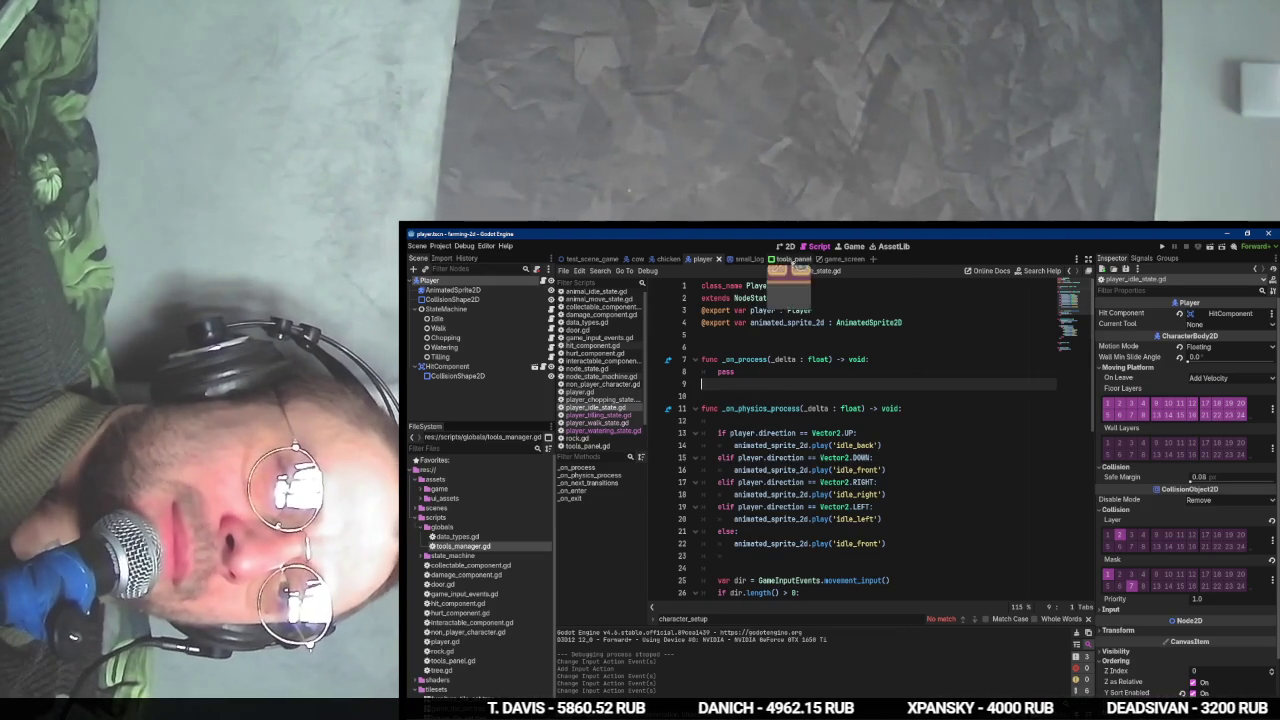
{"action": "left_click", "coordinate": [785, 259]}
Step: Declare func _unhandled_input(event) after line 39 using the autocomplete suggestion
{"action": "scroll", "coordinate": [779, 458], "scroll_direction": "down", "scroll_amount": 4}
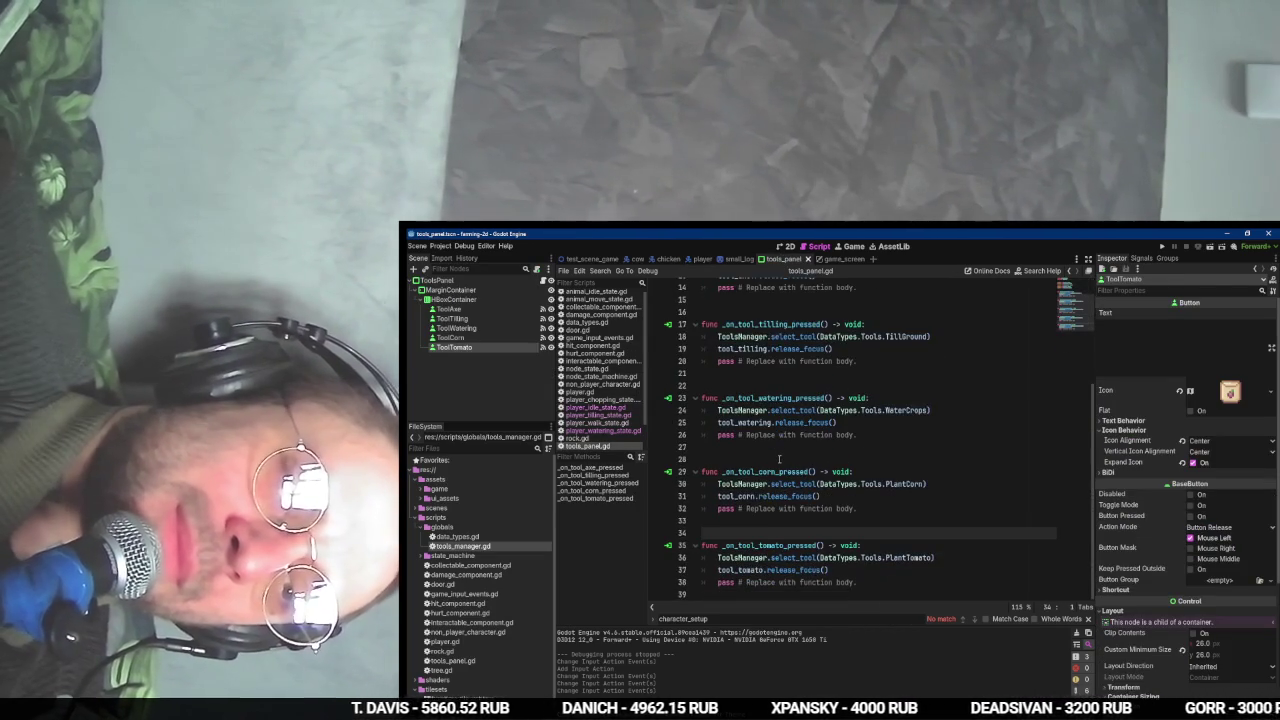
{"action": "key", "text": "alt+Tab"}
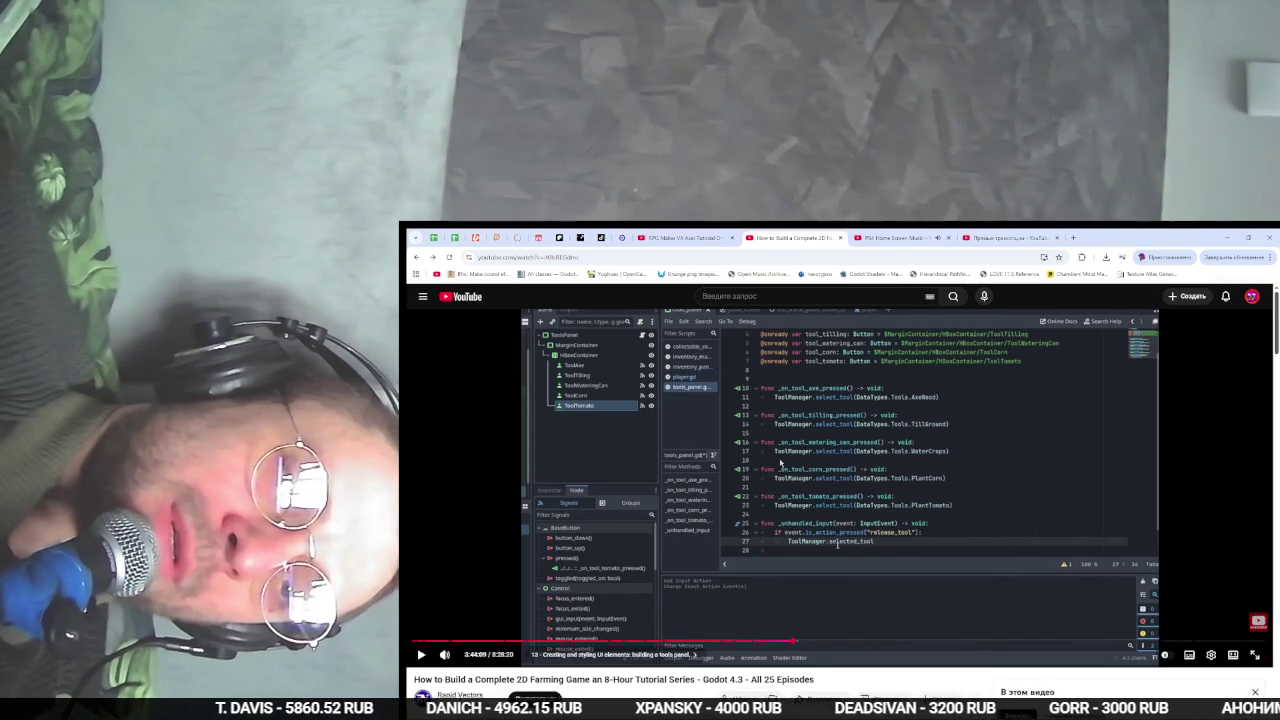
{"action": "key", "text": "alt+Tab"}
{"action": "left_click", "coordinate": [738, 596]}
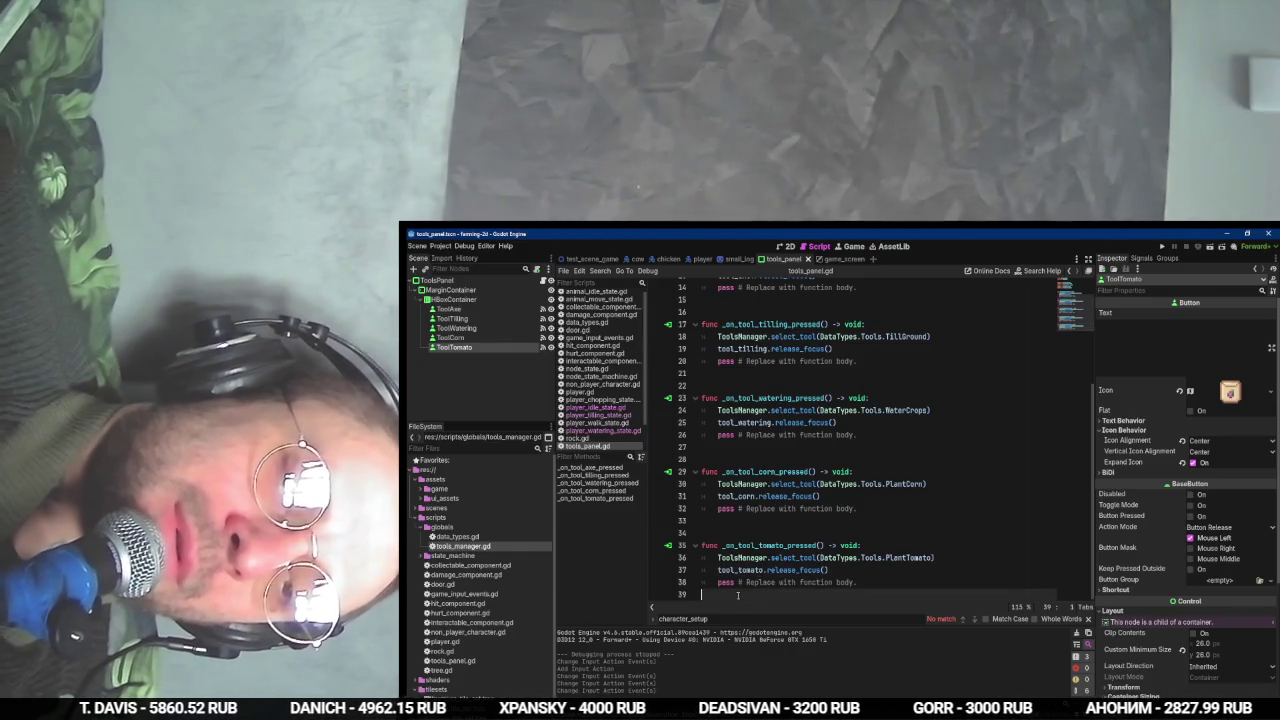
{"action": "key", "text": "Return"}
{"action": "type", "text": "func un"}
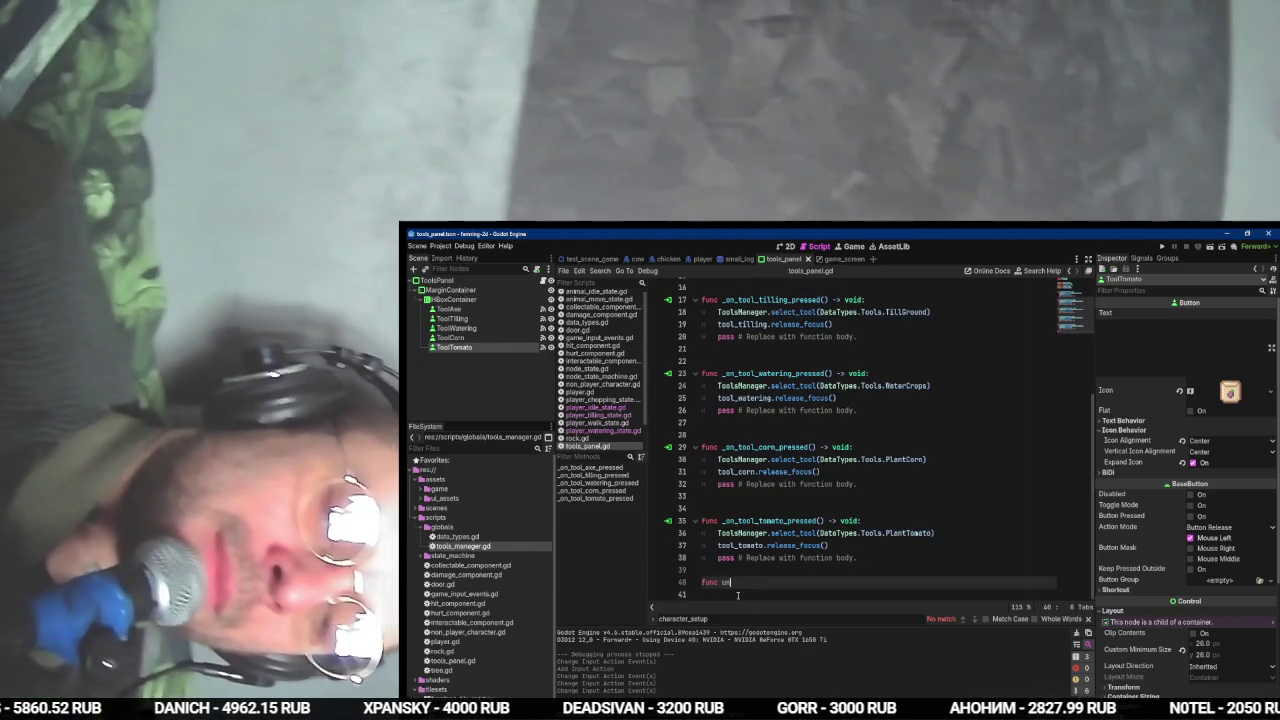
{"action": "type", "text": "han"}
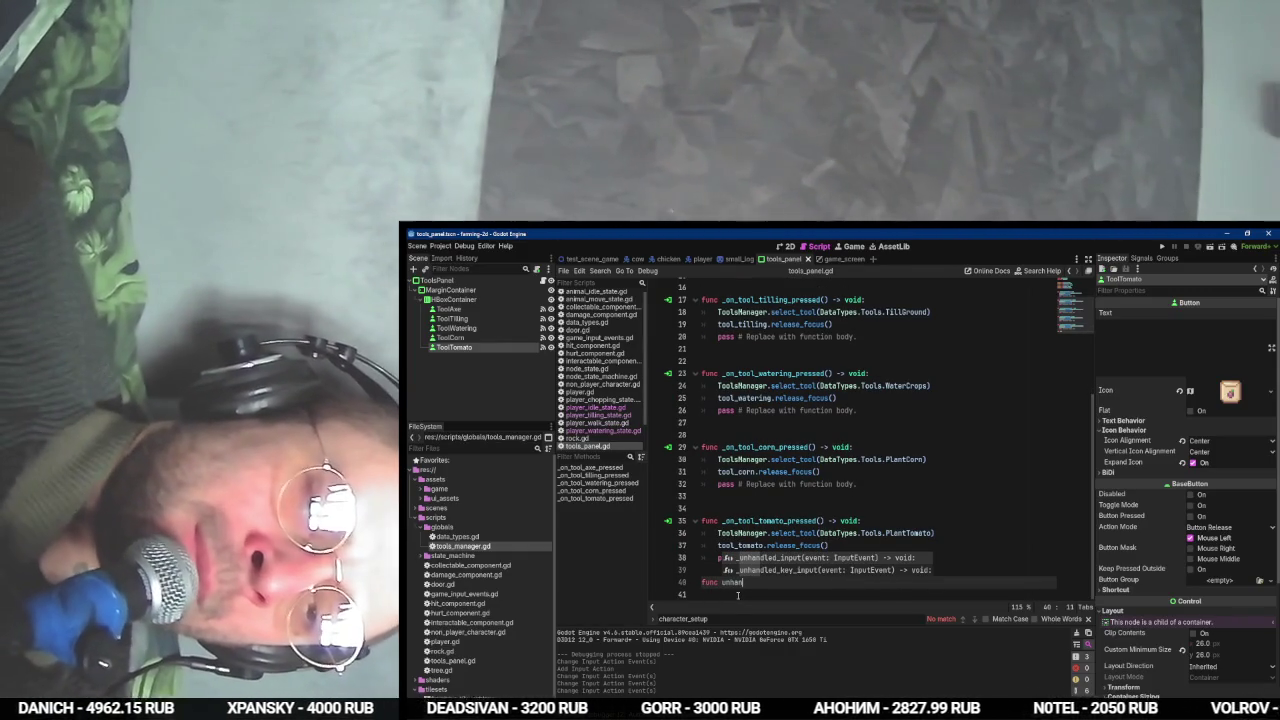
{"action": "key", "text": "Return"}
{"action": "key", "text": "Return"}
{"action": "type", "text": "if event"}
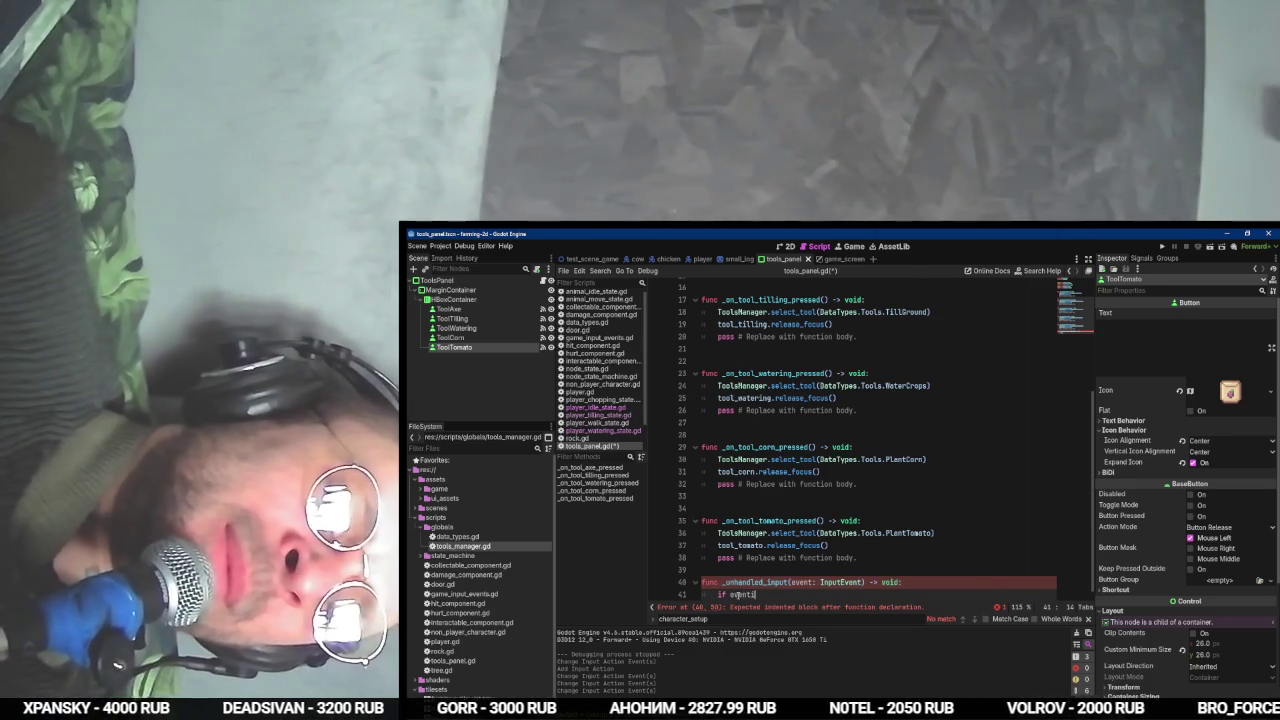
Step: Add the condition if event.is_action_pressed('back') inside the function
{"action": "type", "text": ".isac"}
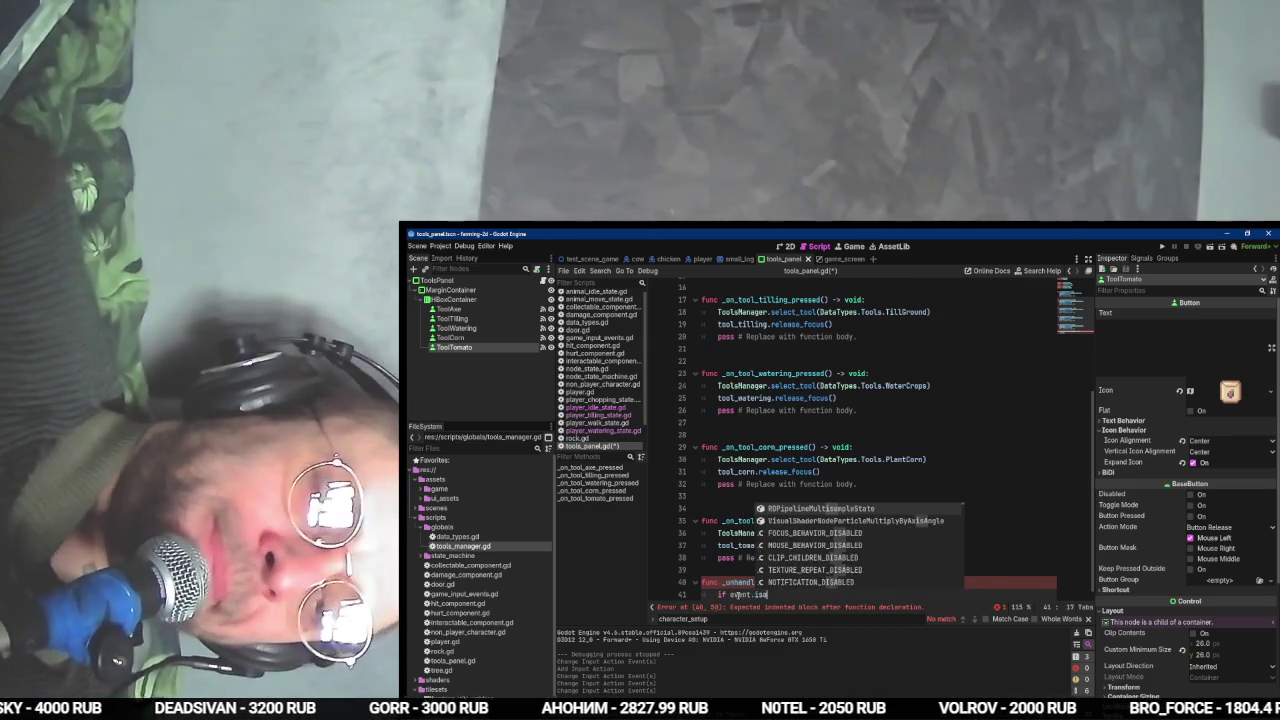
{"action": "key", "text": "Down"}
{"action": "key", "text": "Down"}
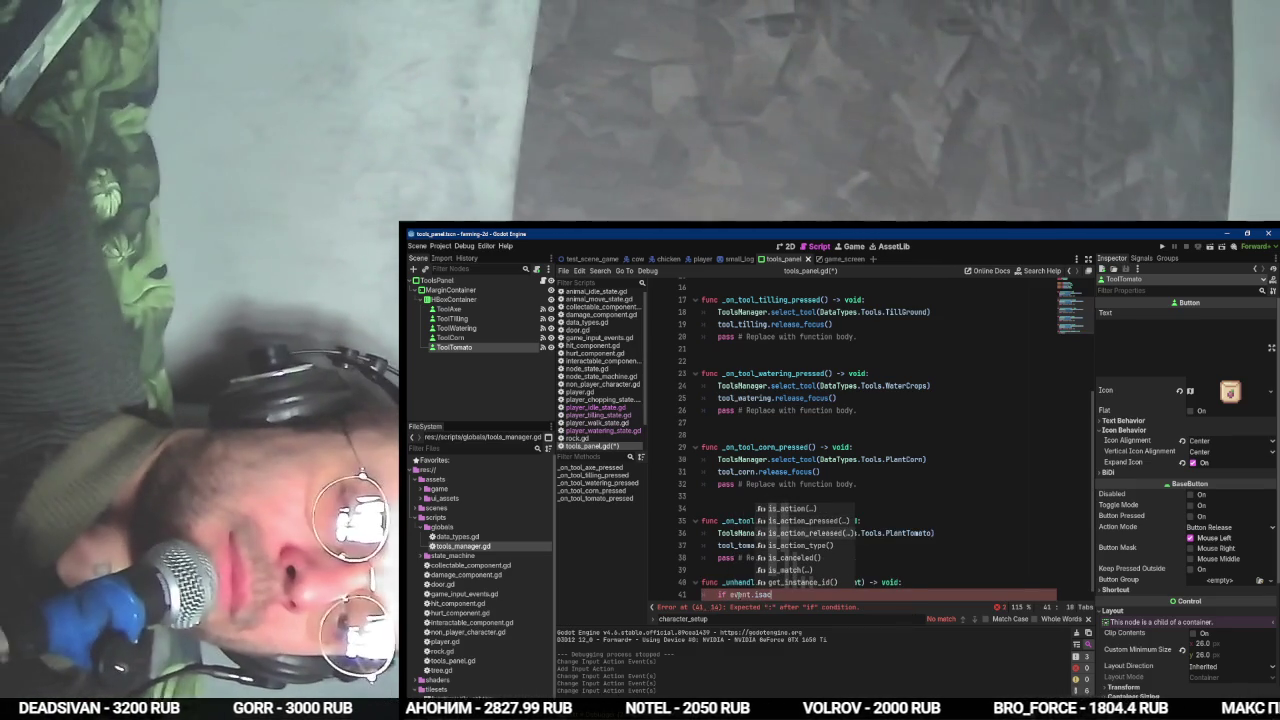
{"action": "key", "text": "Up"}
{"action": "key", "text": "Return"}
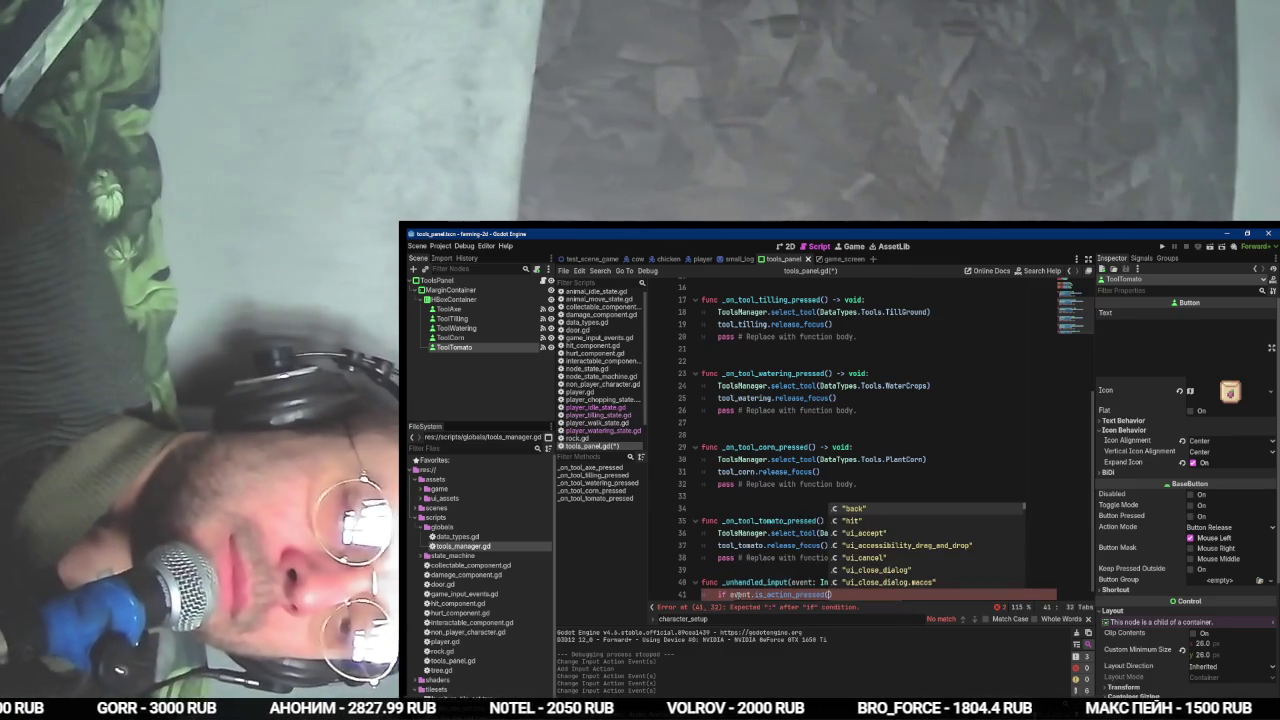
{"action": "key", "text": "Left"}
{"action": "key", "text": "Left"}
{"action": "key", "text": "Left"}
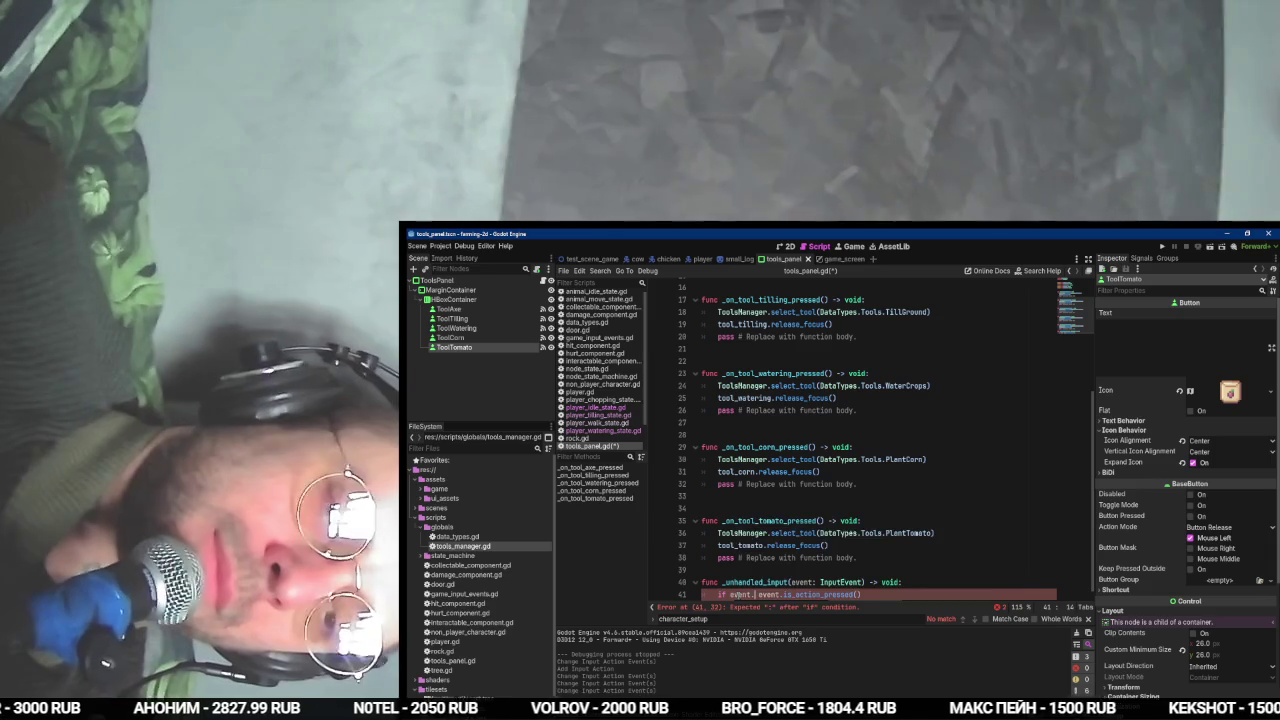
{"action": "type", "text": "is"}
{"action": "key", "text": "Down"}
{"action": "key", "text": "Down"}
{"action": "key", "text": "Down"}
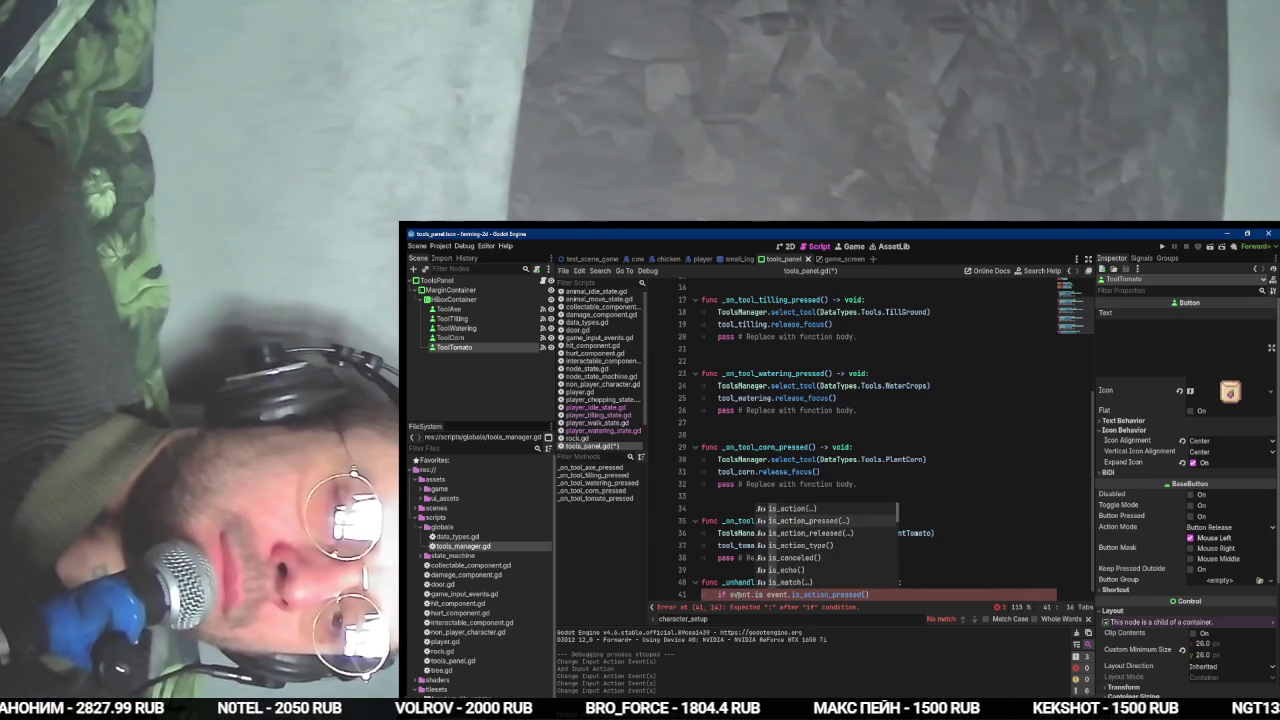
{"action": "key", "text": "Down"}
{"action": "key", "text": "Down"}
{"action": "key", "text": "Down"}
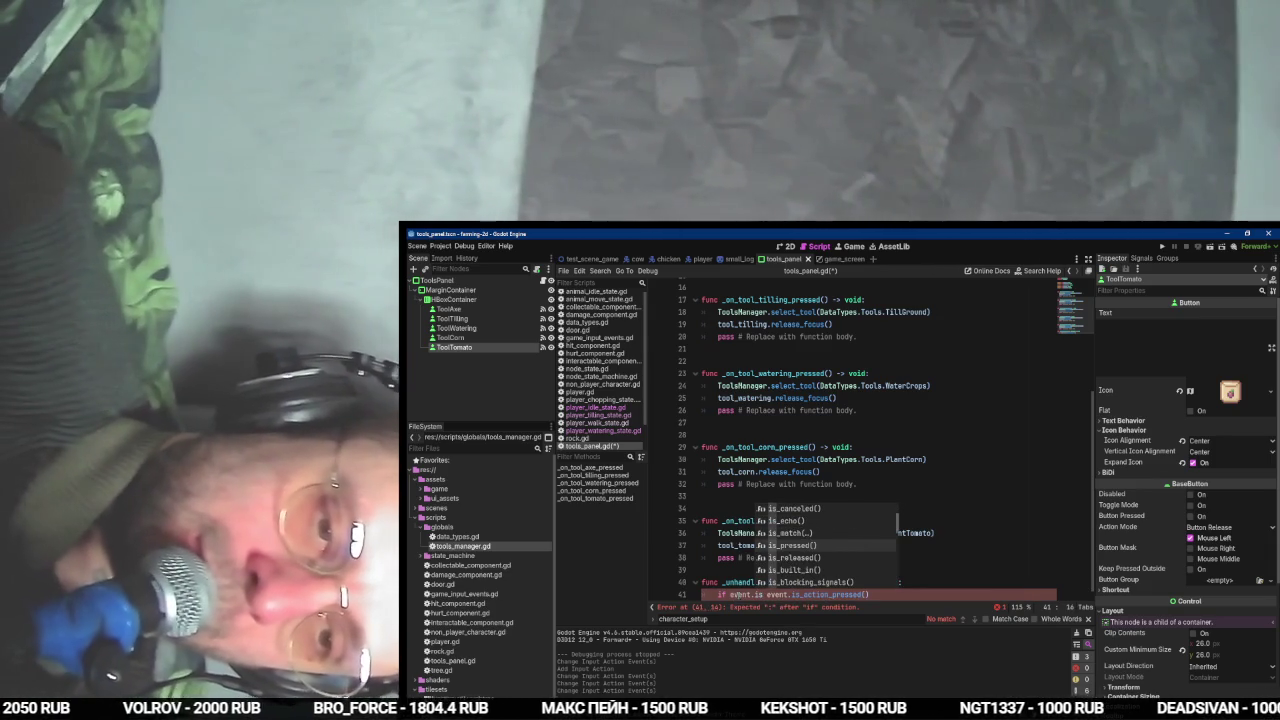
{"action": "key", "text": "BackSpace"}
{"action": "key", "text": "BackSpace"}
{"action": "key", "text": "BackSpace"}
{"action": "key", "text": "Return"}
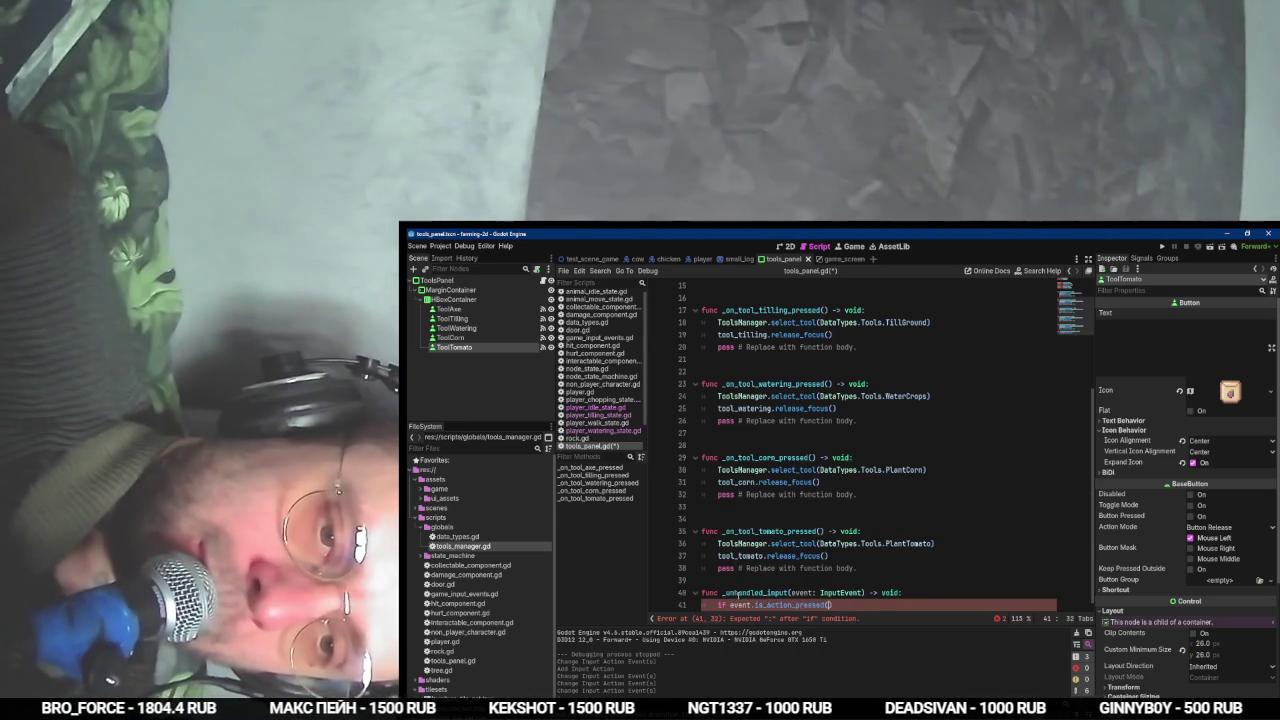
{"action": "type", "text": "ack"}
{"action": "key", "text": "Return"}
{"action": "type", "text": "ToolsManag"}
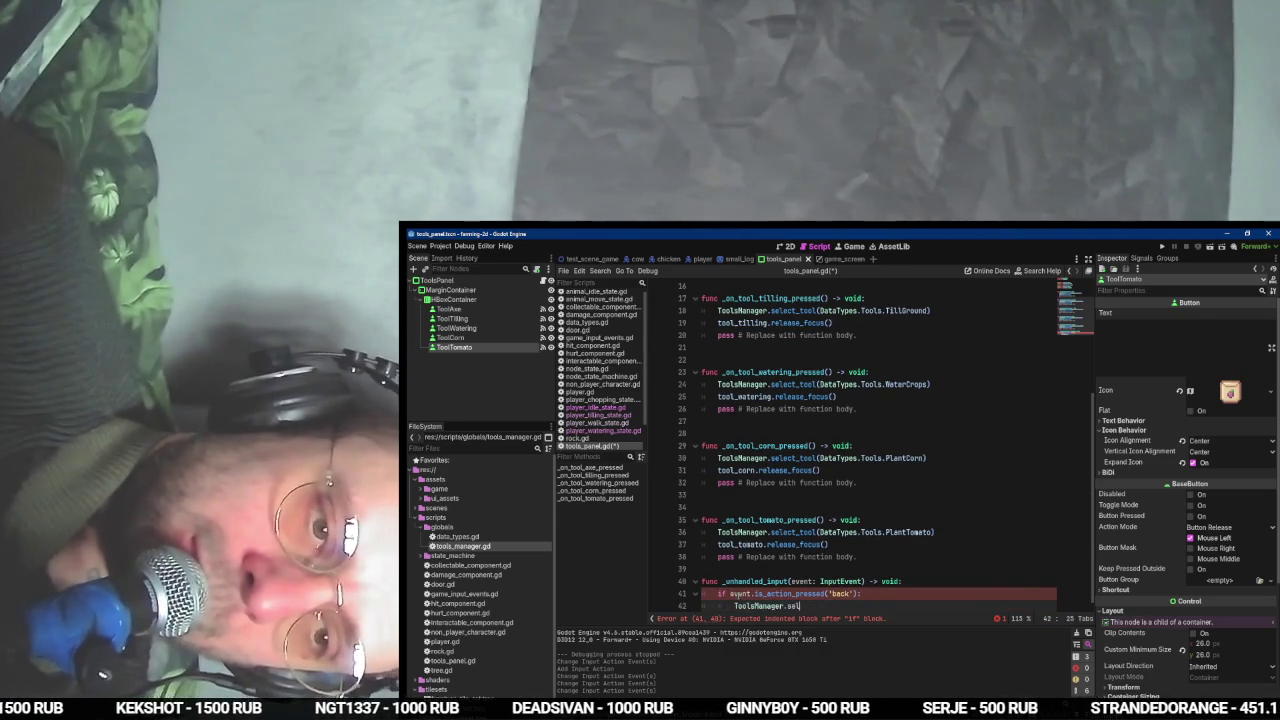
Step: Call ToolsManager.select_tool(DataTypes.Tools.None) inside the back branch
{"action": "type", "text": "er.selec"}
{"action": "key", "text": "Return"}
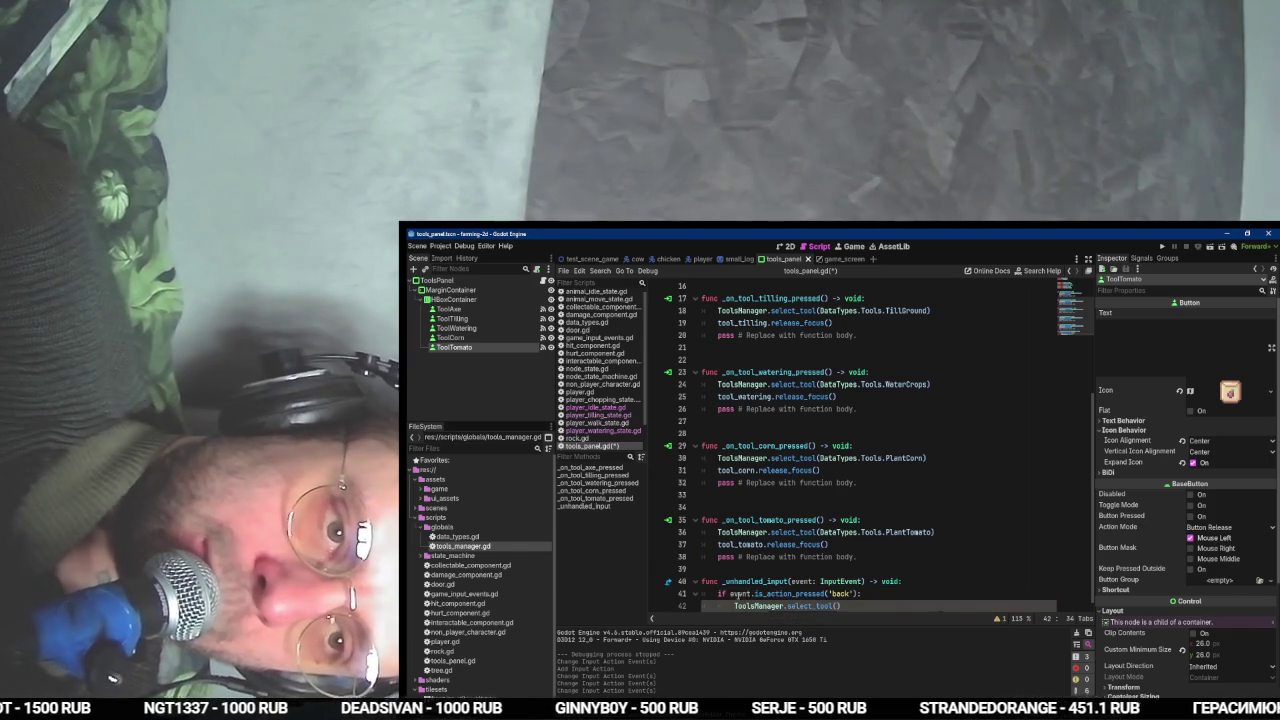
{"action": "type", "text": "Dat"}
{"action": "key", "text": "BackSpace"}
{"action": "key", "text": "BackSpace"}
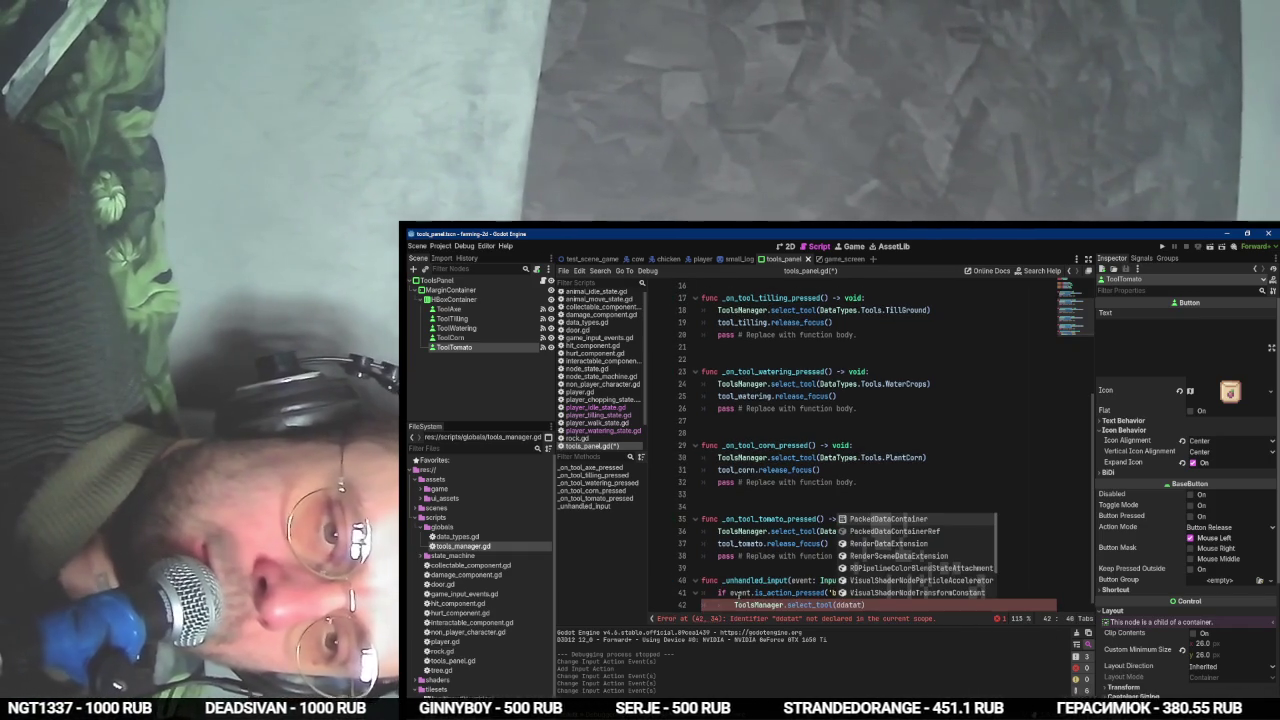
{"action": "type", "text": "t"}
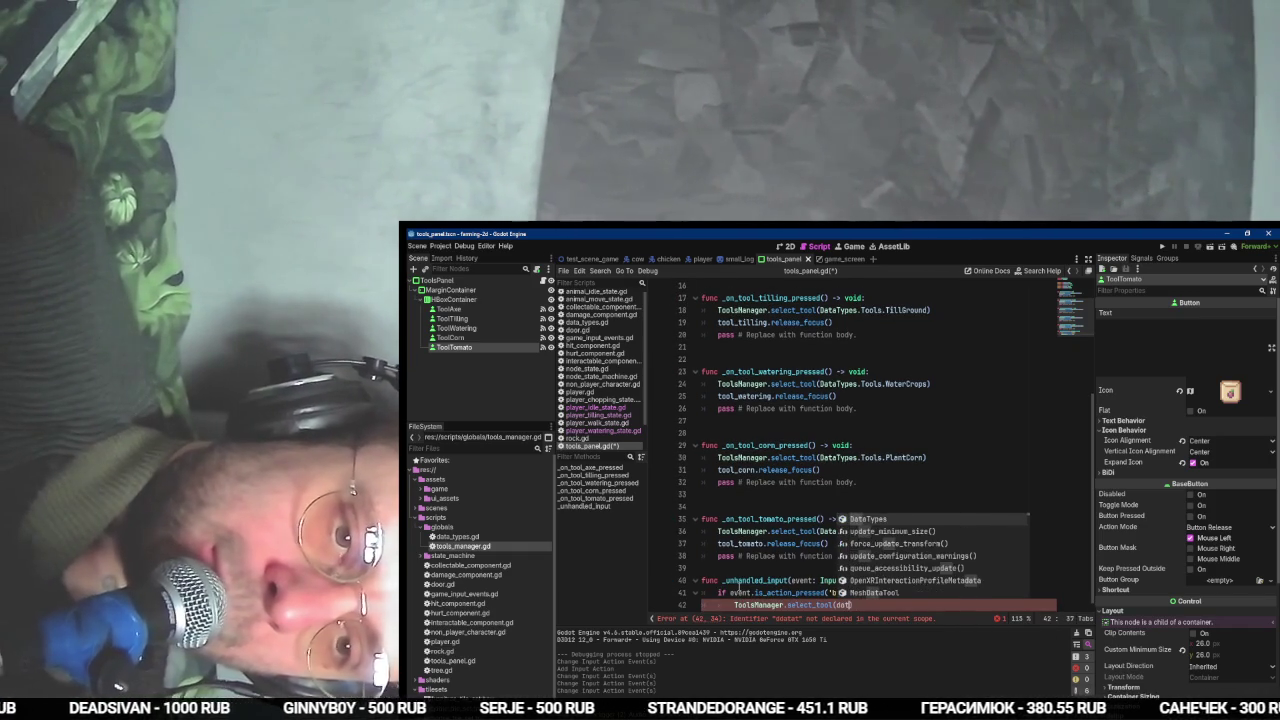
{"action": "key", "text": "Return"}
{"action": "type", "text": ".tool"}
{"action": "key", "text": "Return"}
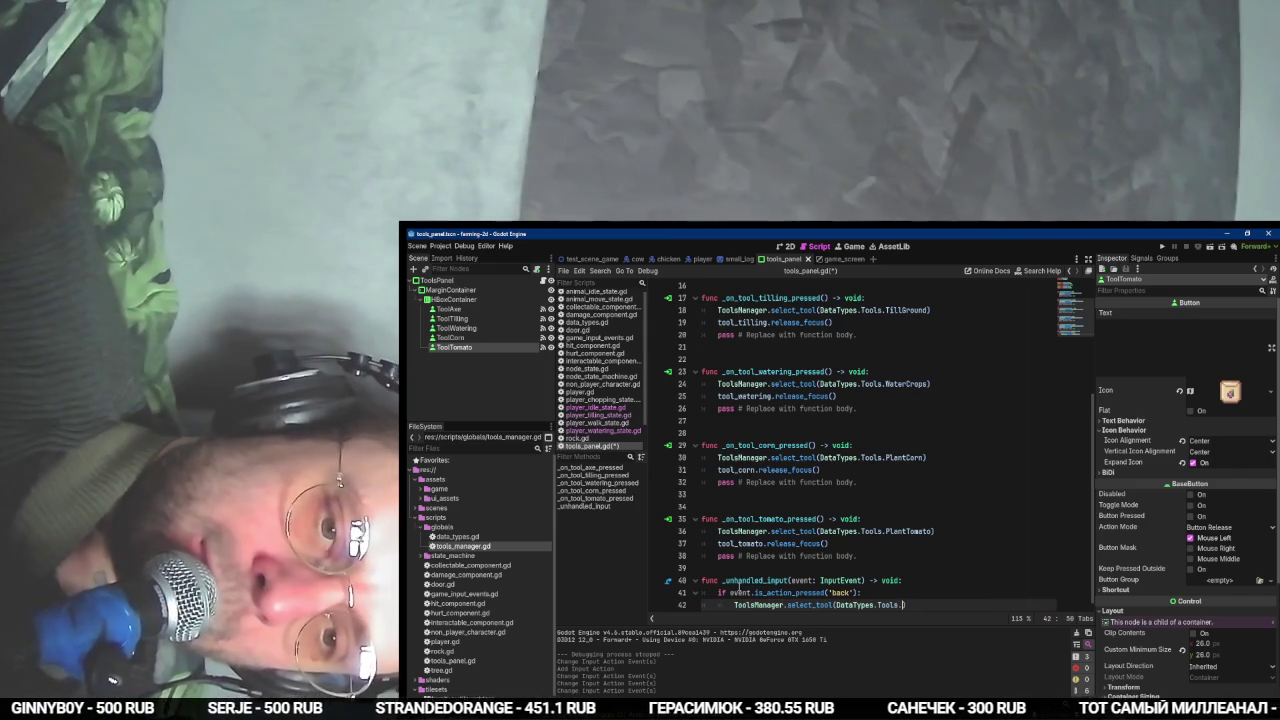
{"action": "key", "text": "Return"}
{"action": "key", "text": "alt+Tab"}
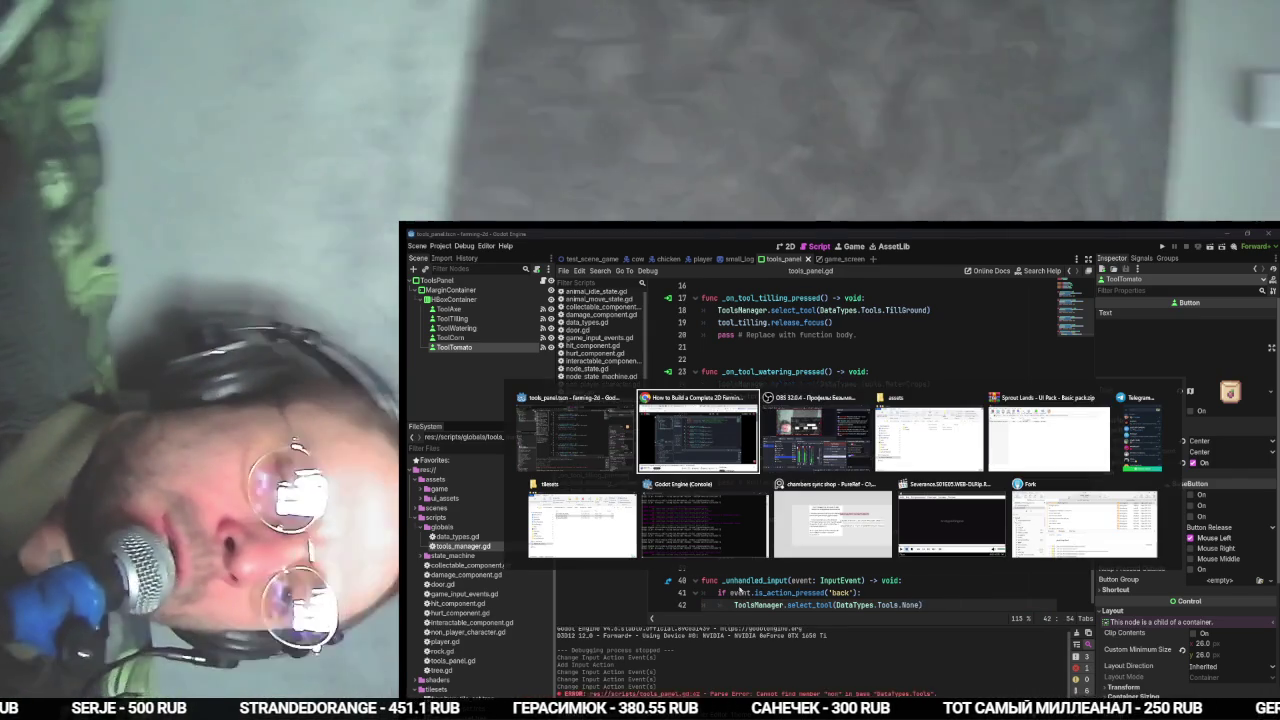
Step: Search YouTube for 'roots' and open the Roots Bloody Roots video
{"action": "left_click", "coordinate": [700, 452]}
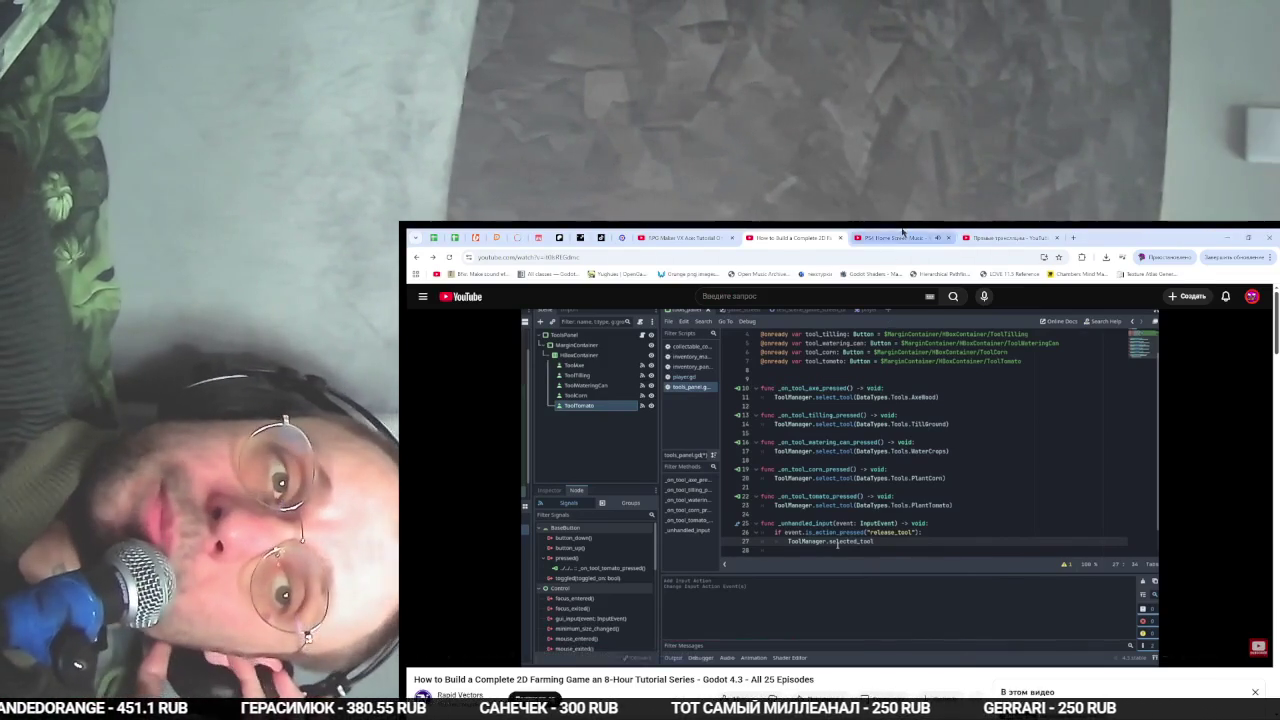
{"action": "key", "text": "ctrl+Tab"}
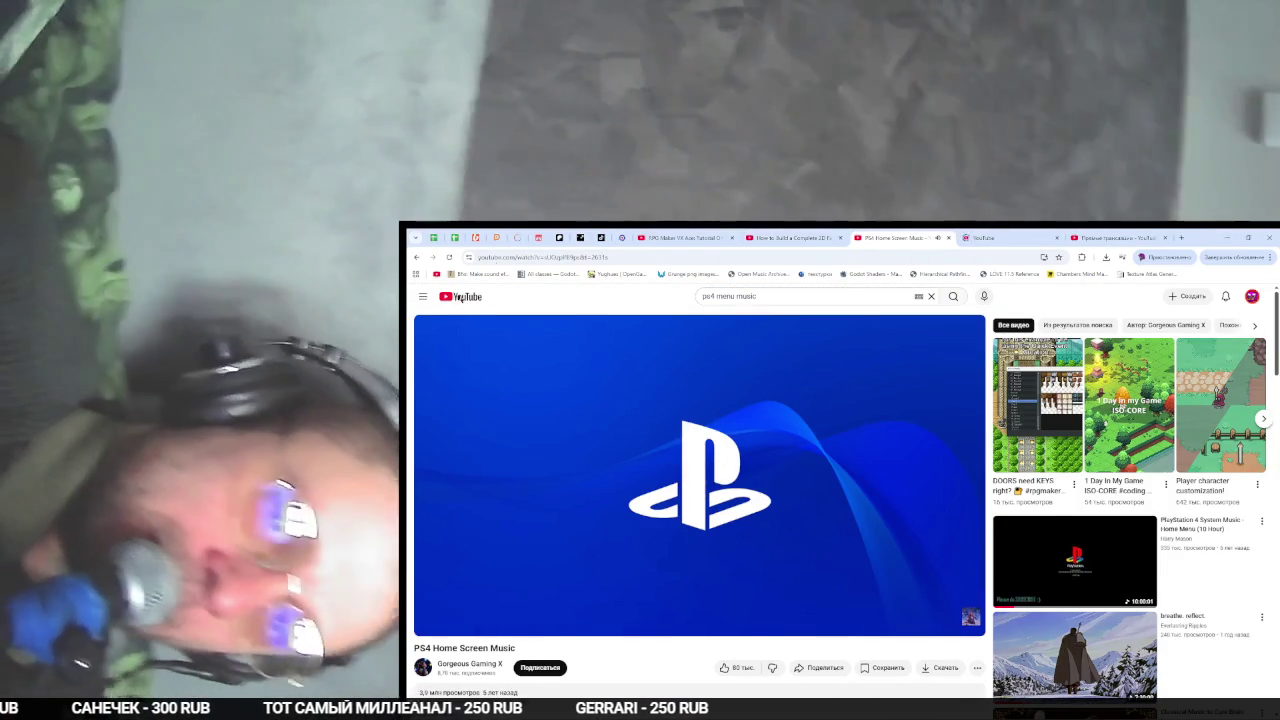
{"action": "key", "text": "ctrl+Tab"}
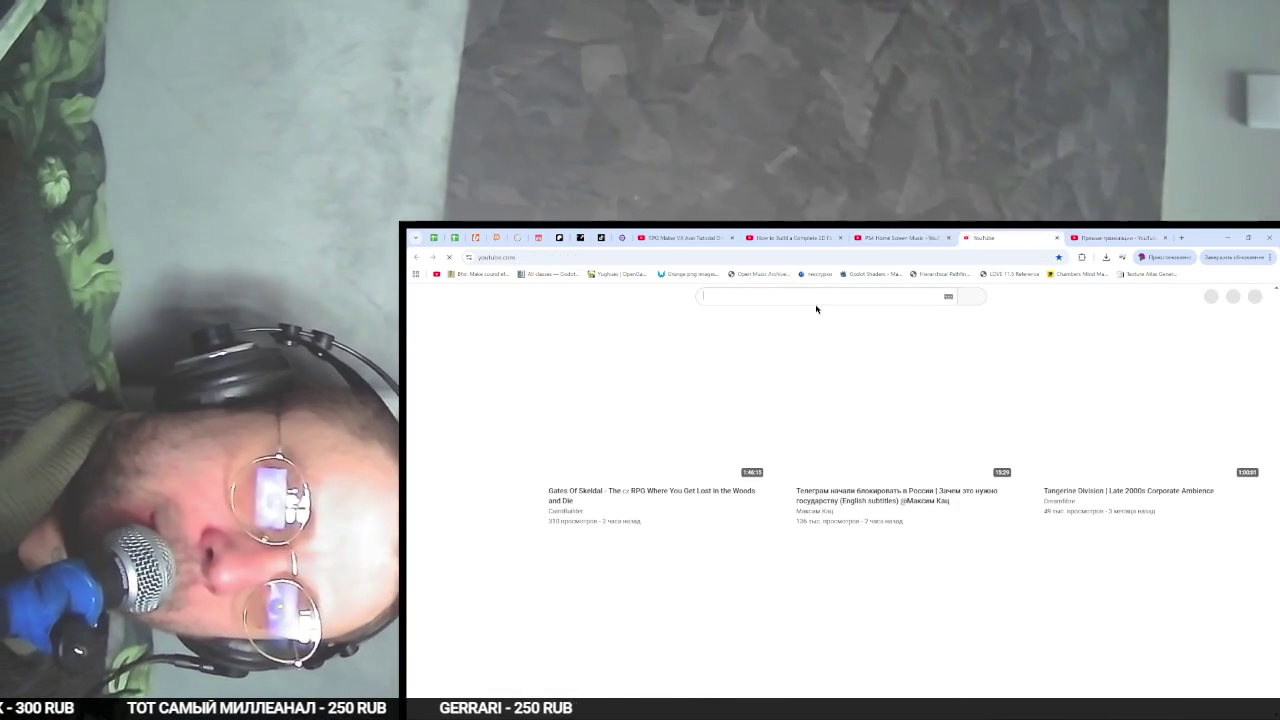
{"action": "left_click", "coordinate": [808, 298]}
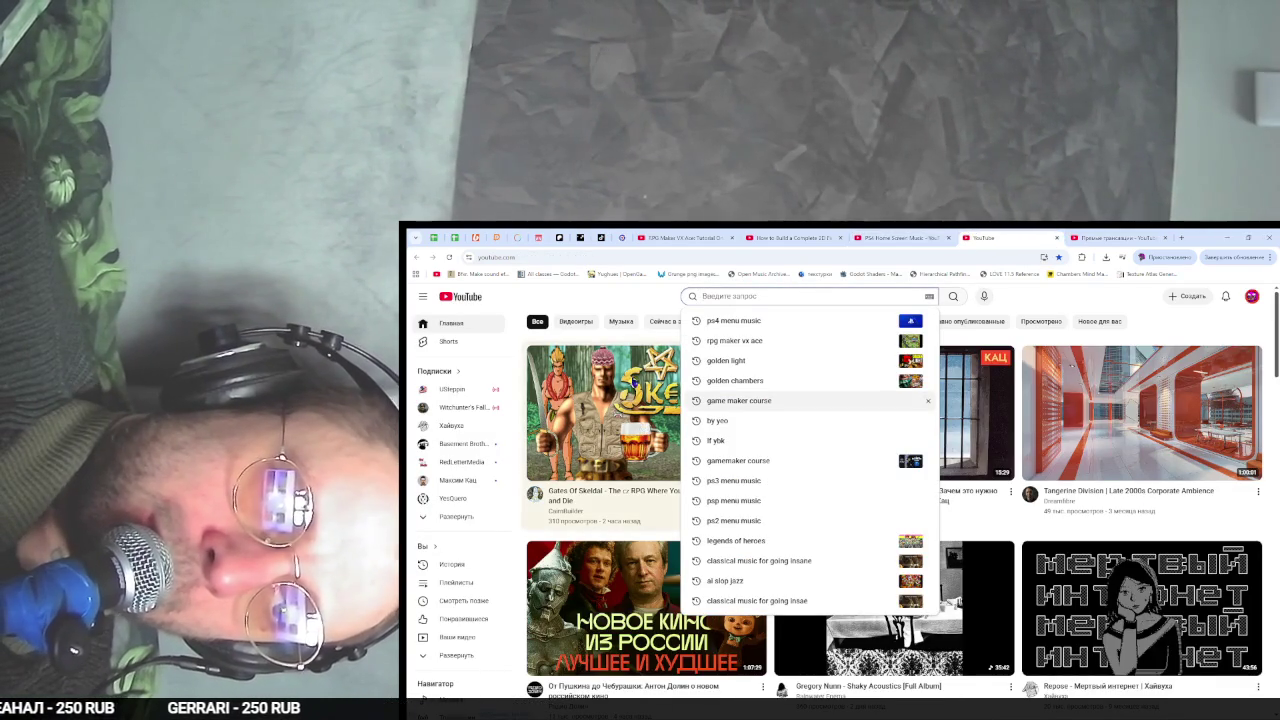
{"action": "key", "text": "Escape"}
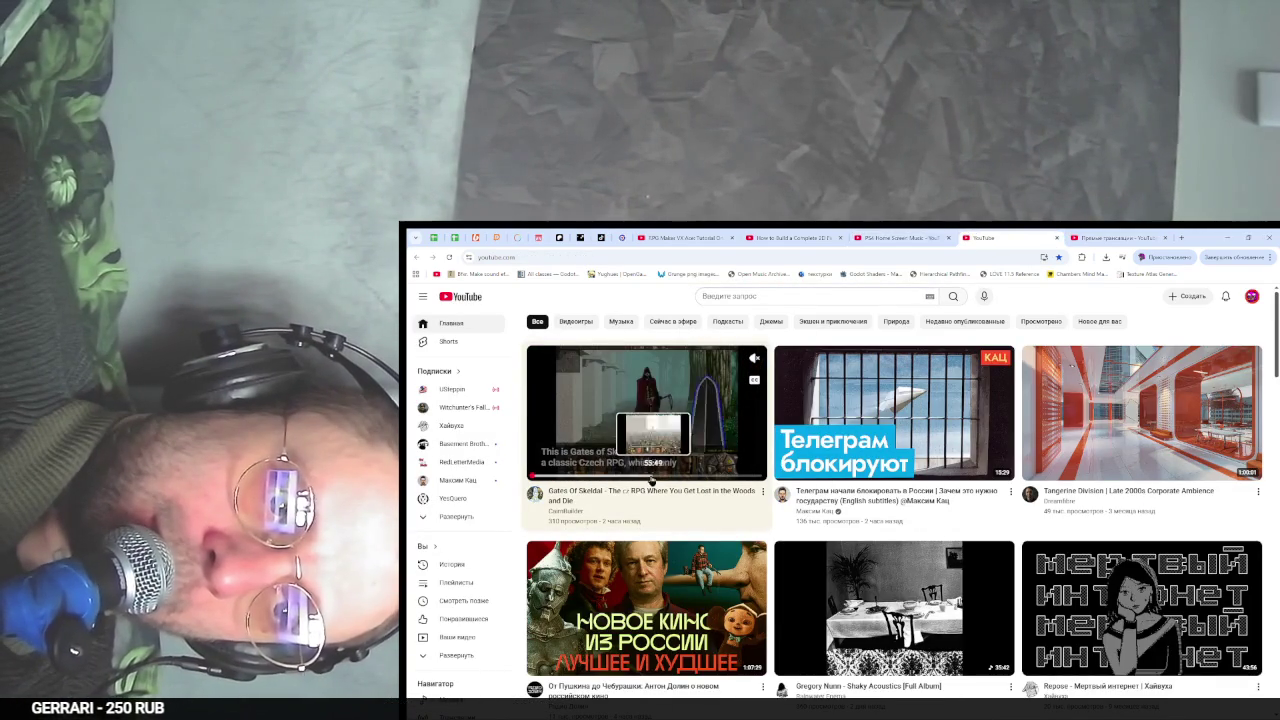
{"action": "left_click", "coordinate": [787, 296]}
{"action": "type", "text": "root"}
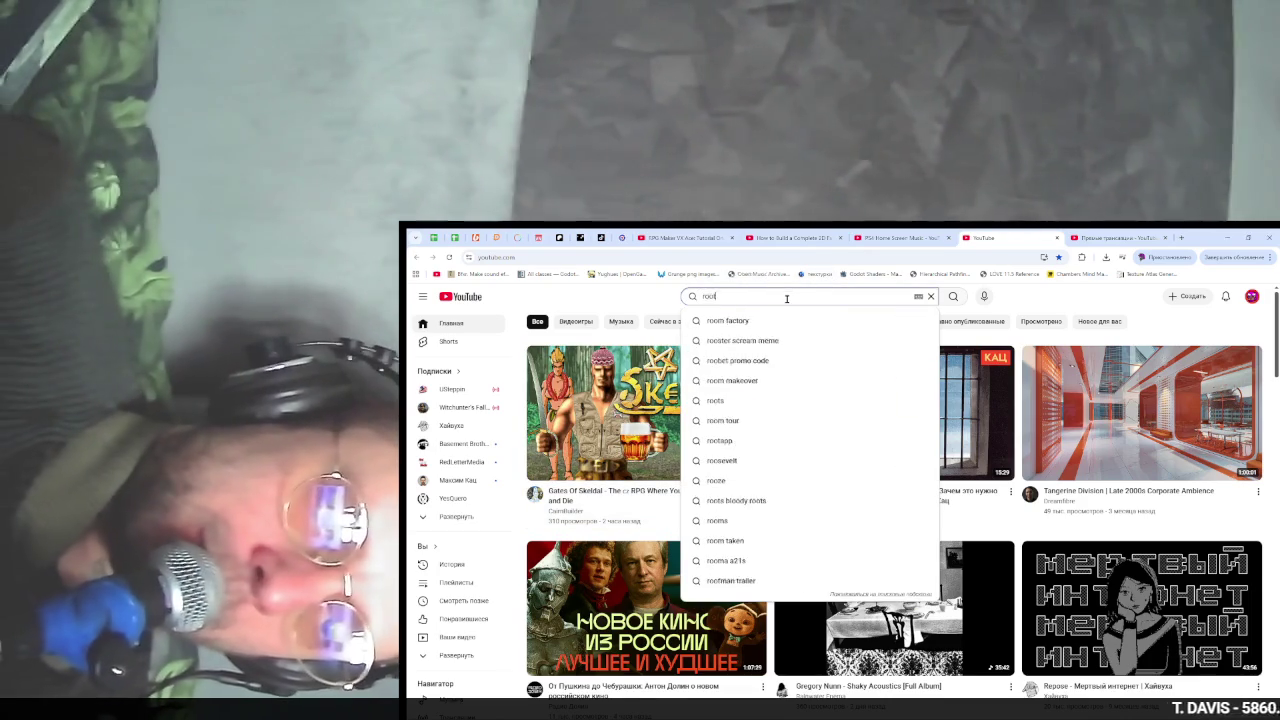
{"action": "type", "text": "s"}
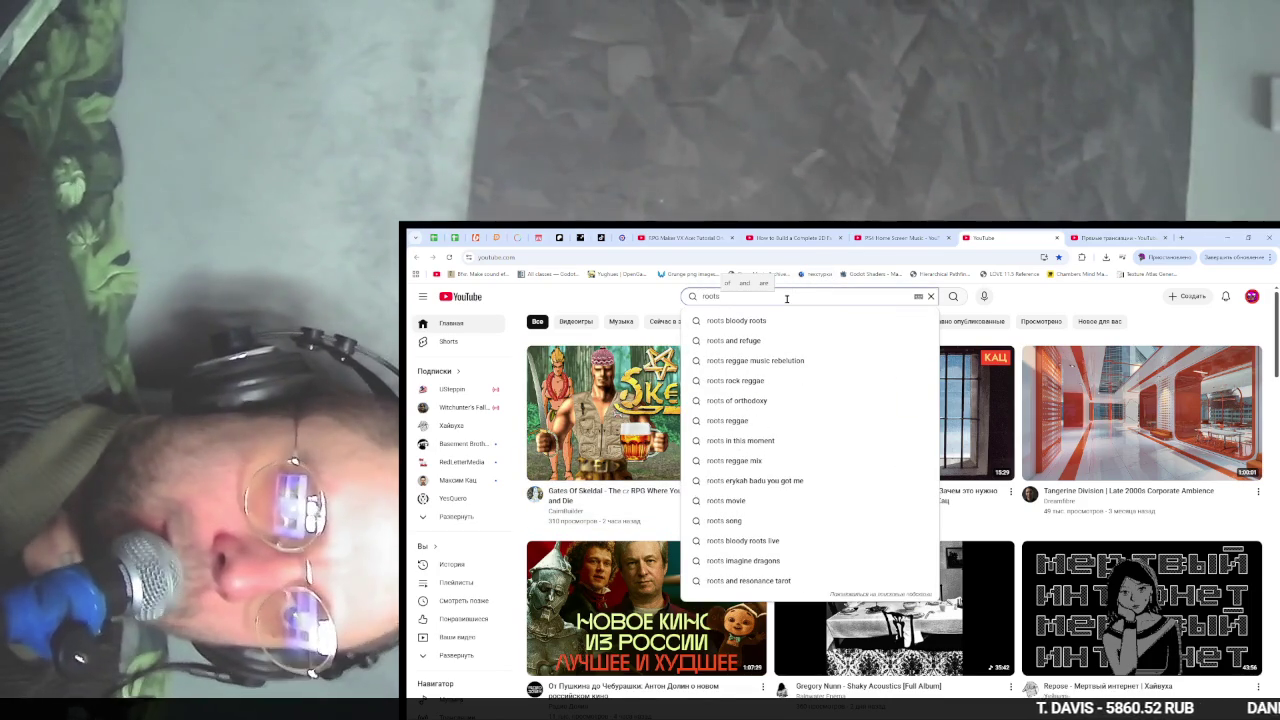
{"action": "key", "text": "Down"}
{"action": "key", "text": "Return"}
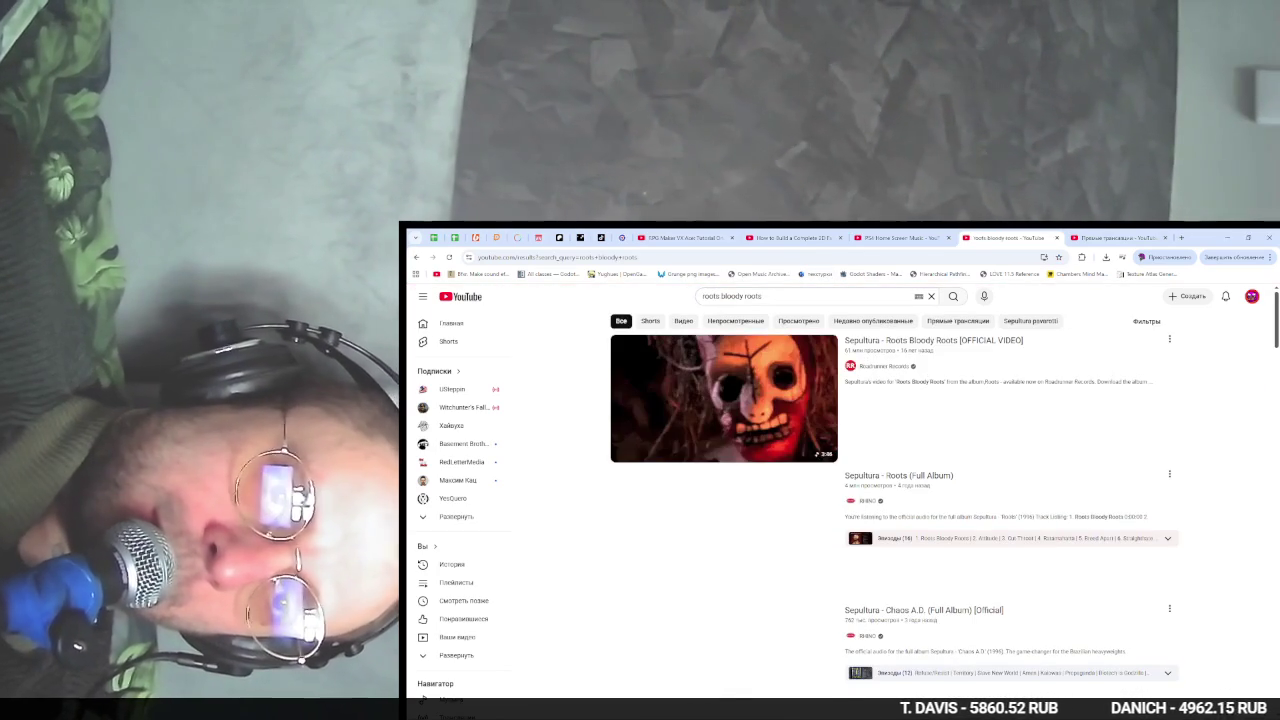
{"action": "left_click", "coordinate": [777, 371]}
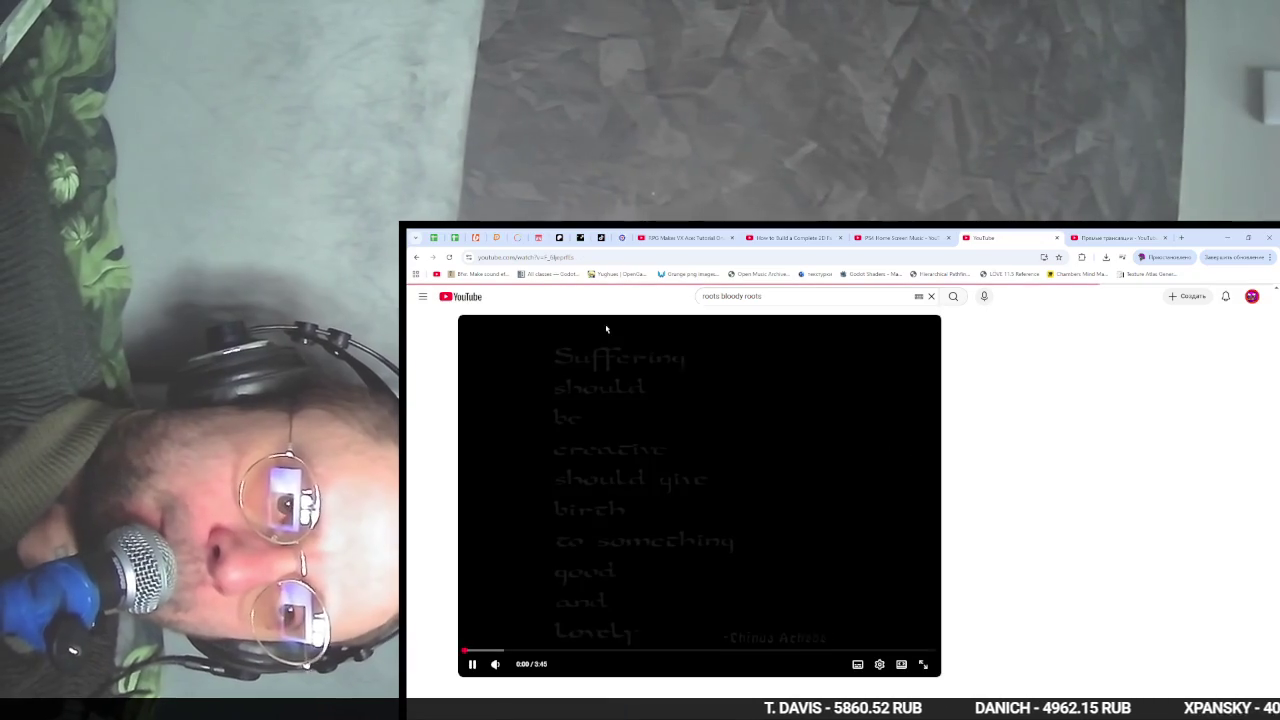
{"action": "key", "text": "alt+Left"}
{"action": "key", "text": "alt+Right"}
Step: Switch to the Godot farming tutorial tab, then return to the Godot editor
{"action": "key", "text": "alt+Tab"}
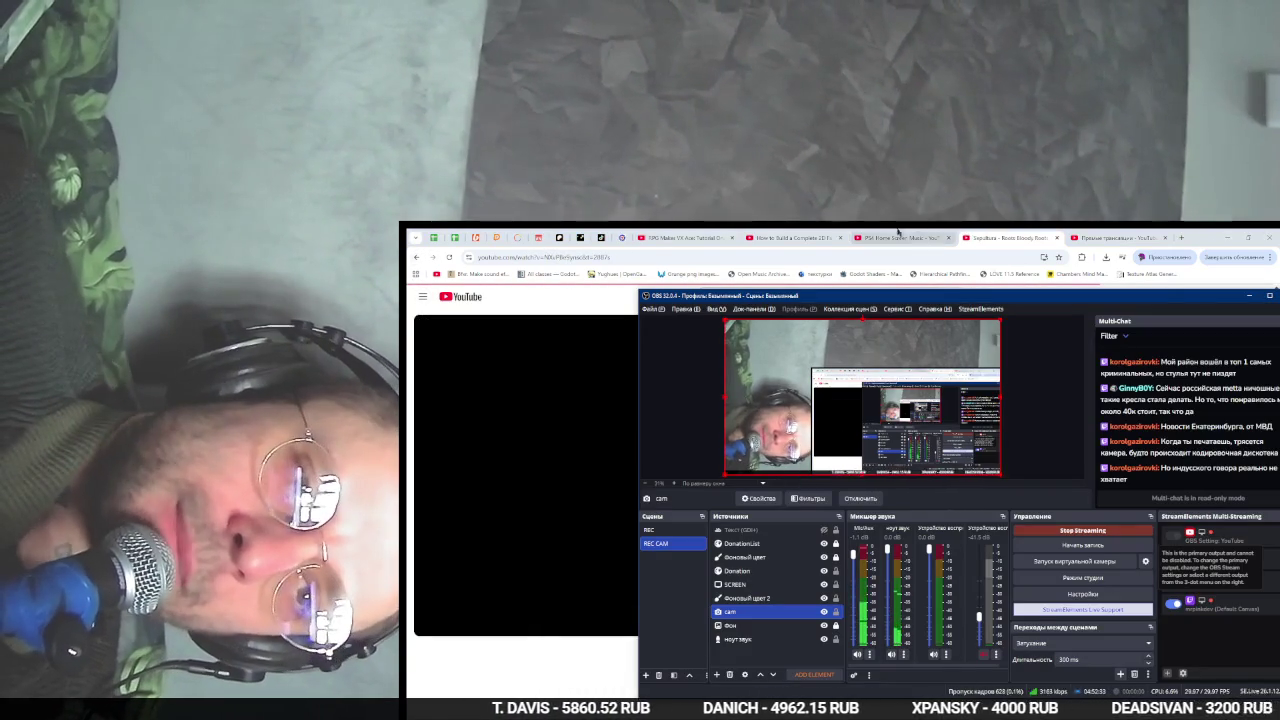
{"action": "left_click", "coordinate": [971, 240]}
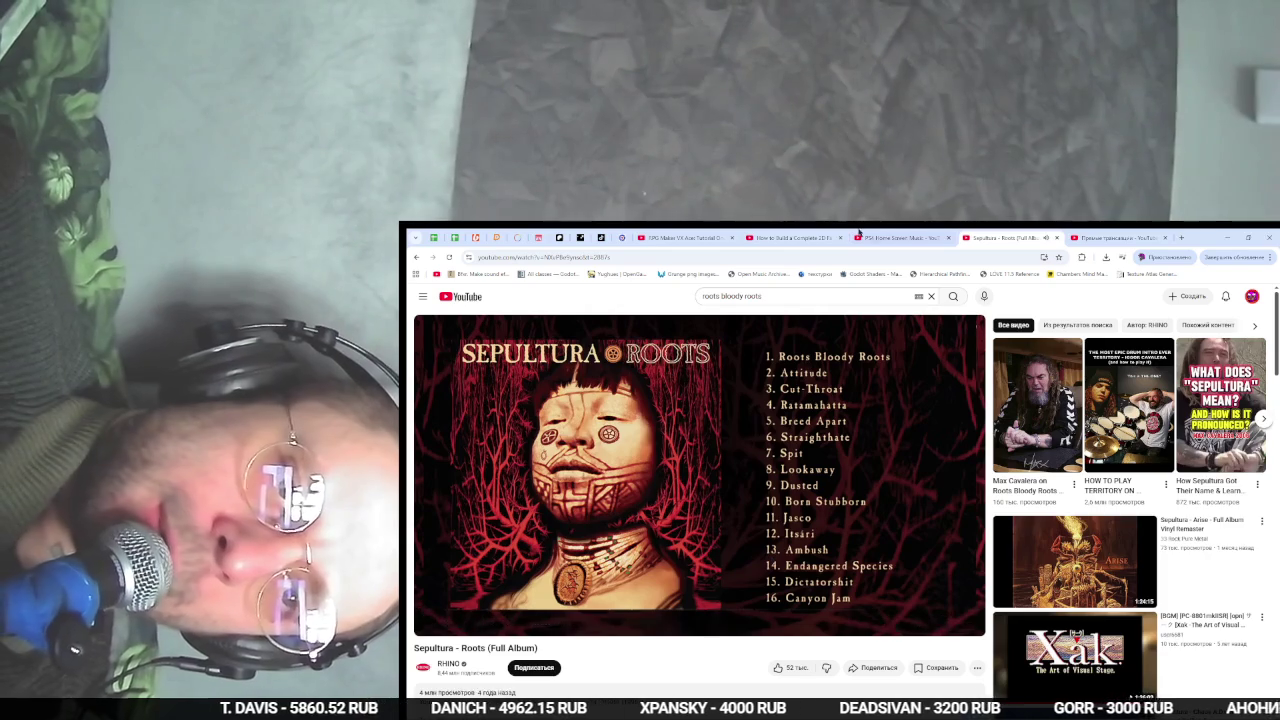
{"action": "left_click", "coordinate": [818, 236]}
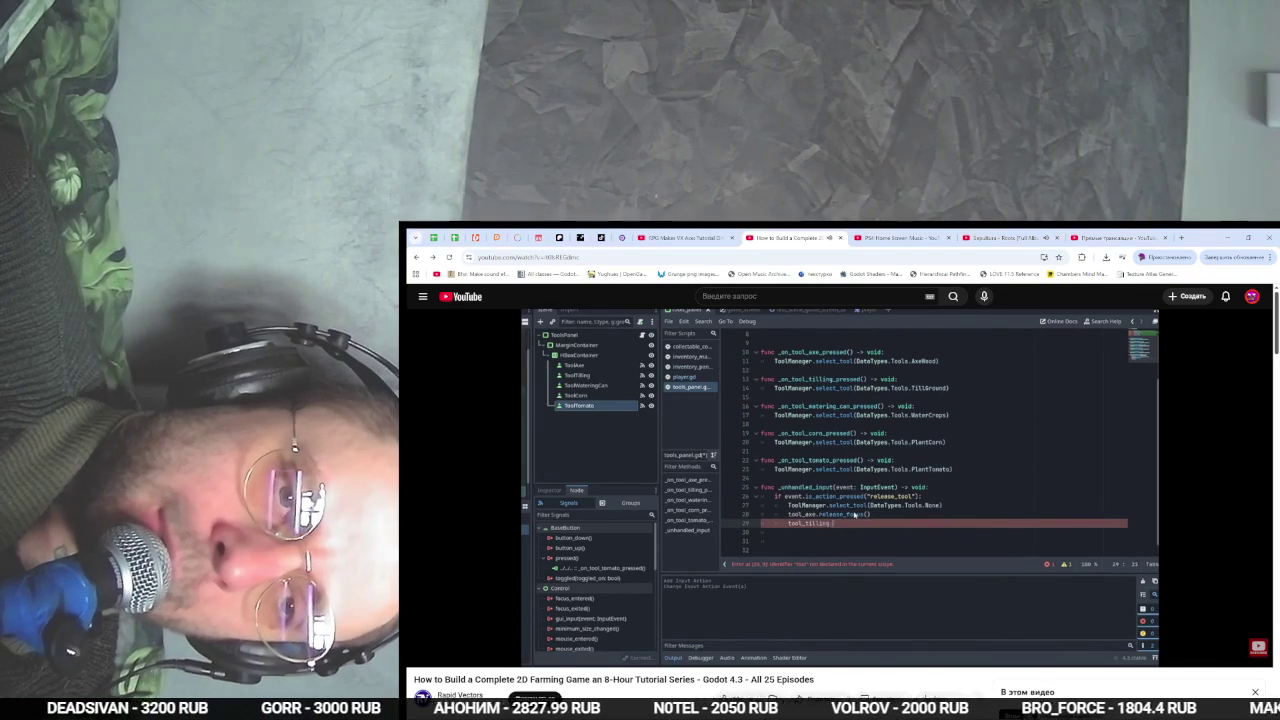
{"action": "key", "text": "alt+Tab"}
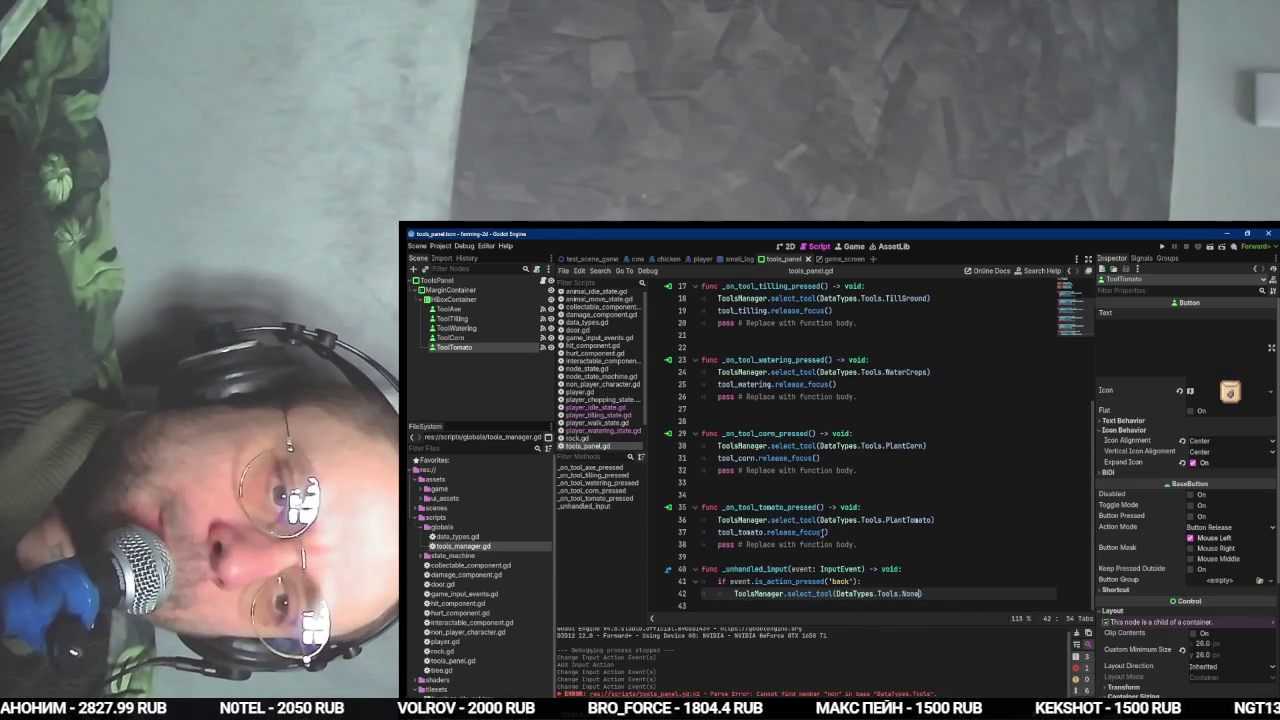
Step: Paste the tool_axe and tool_tilling release_focus() lines under the back branch
{"action": "scroll", "coordinate": [850, 470], "scroll_direction": "up", "scroll_amount": 5}
{"action": "left_click", "coordinate": [873, 405]}
{"action": "left_click_drag", "start_coordinate": [873, 405], "coordinate": [925, 393]}
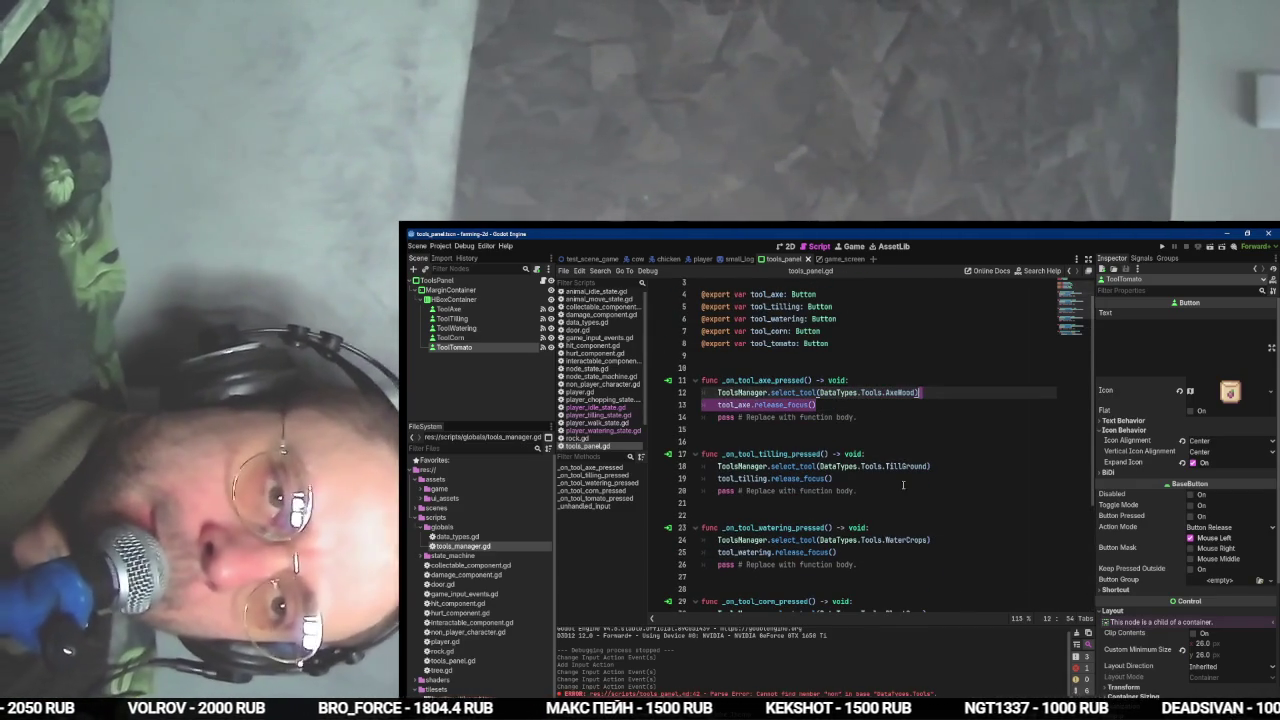
{"action": "scroll", "coordinate": [906, 517], "scroll_direction": "down", "scroll_amount": 5}
{"action": "left_click", "coordinate": [937, 594]}
{"action": "type", "text": "tool_axe.release_focus()"}
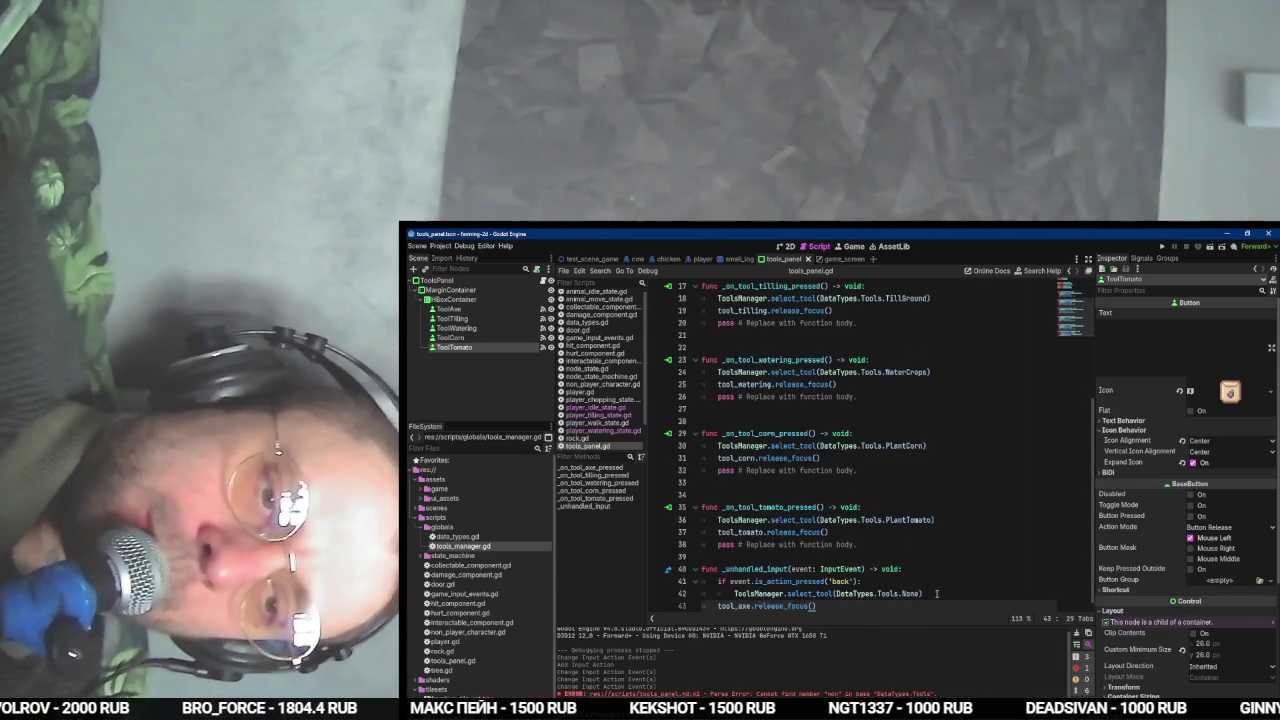
{"action": "key", "text": "alt+Tab"}
{"action": "key", "text": "alt+Tab"}
{"action": "scroll", "coordinate": [880, 421], "scroll_direction": "up", "scroll_amount": 5}
{"action": "scroll", "coordinate": [880, 421], "scroll_direction": "up", "scroll_amount": 1}
{"action": "left_click_drag", "start_coordinate": [939, 492], "coordinate": [939, 510]}
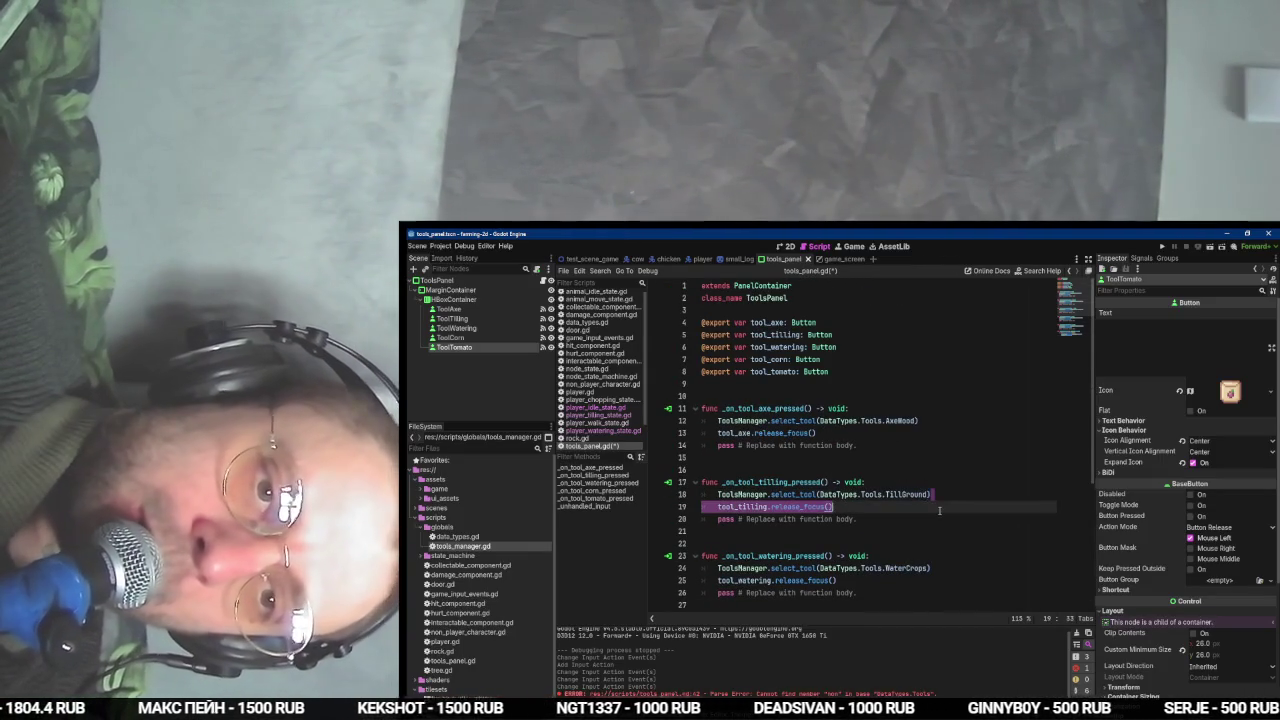
{"action": "key", "text": "ctrl+c"}
{"action": "scroll", "coordinate": [939, 509], "scroll_direction": "down", "scroll_amount": 6}
{"action": "left_click", "coordinate": [932, 593]}
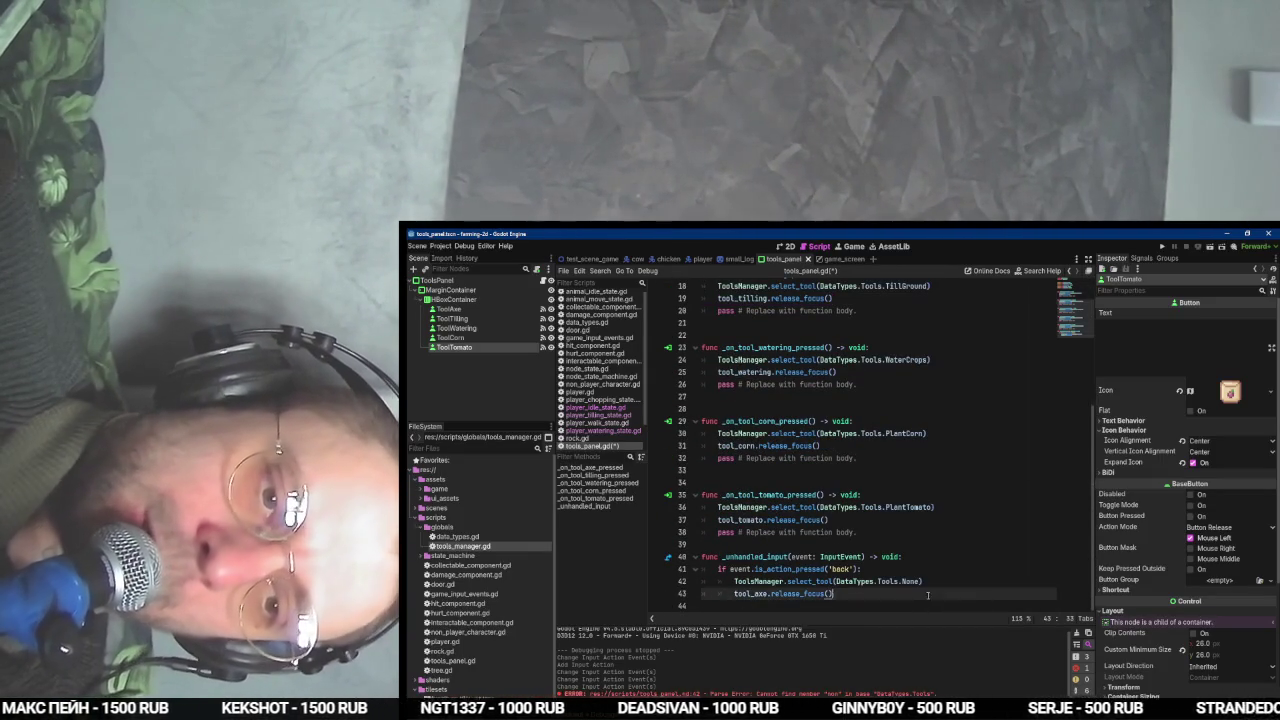
{"action": "key", "text": "ctrl+v"}
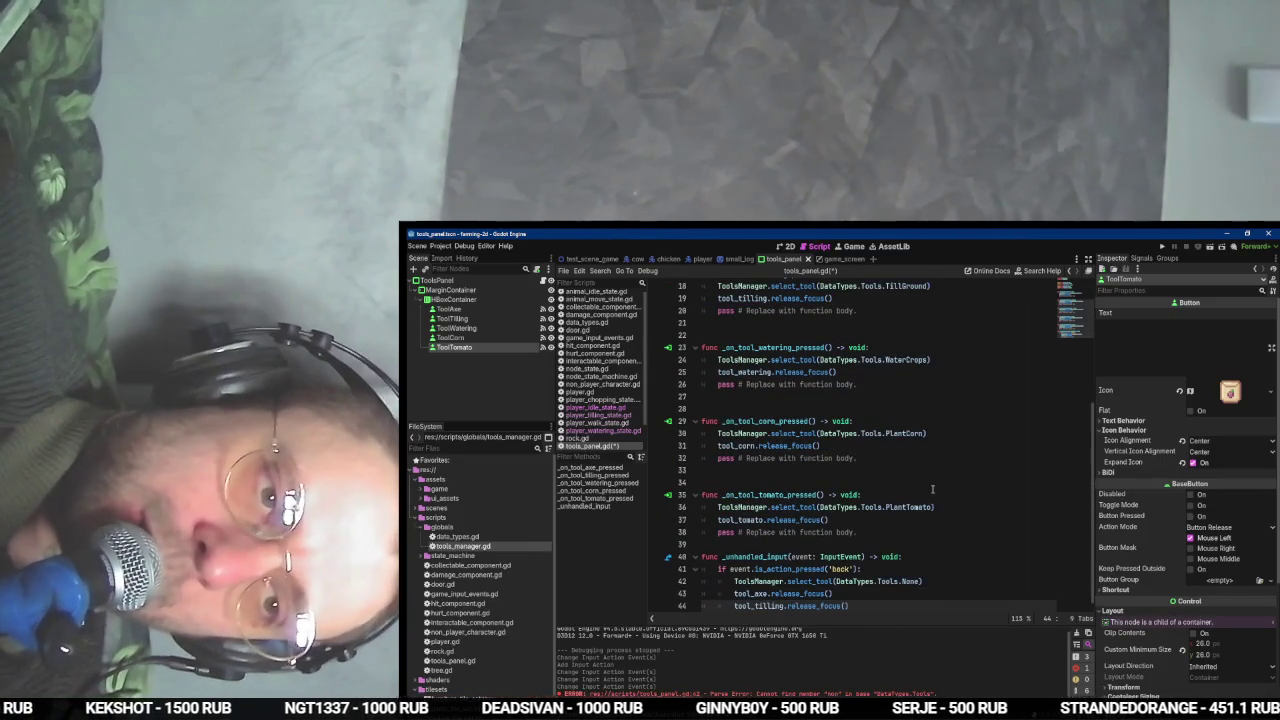
Step: Add indented tool_watering and tool_corn release_focus() lines to the back branch
{"action": "left_click", "coordinate": [950, 354]}
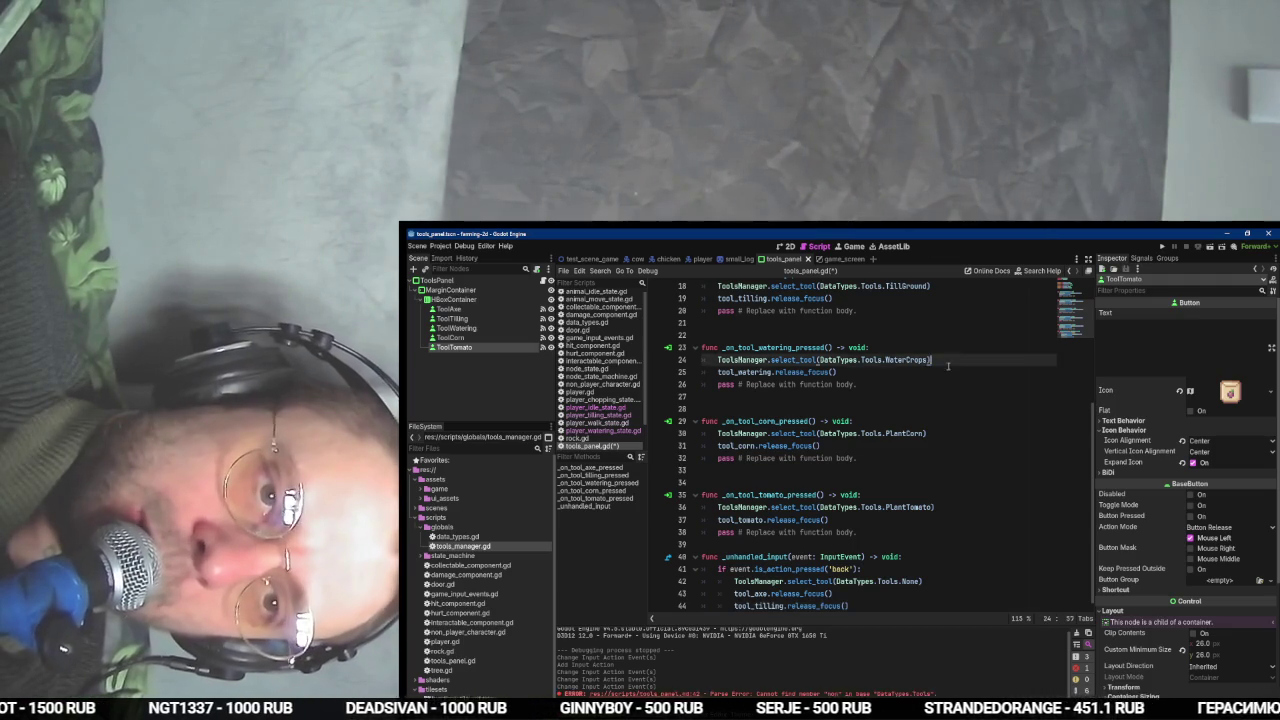
{"action": "key", "text": "shift+Down"}
{"action": "key", "text": "ctrl+c"}
{"action": "left_click", "coordinate": [881, 600]}
{"action": "key", "text": "ctrl+v"}
{"action": "key", "text": "Home"}
{"action": "key", "text": "Tab"}
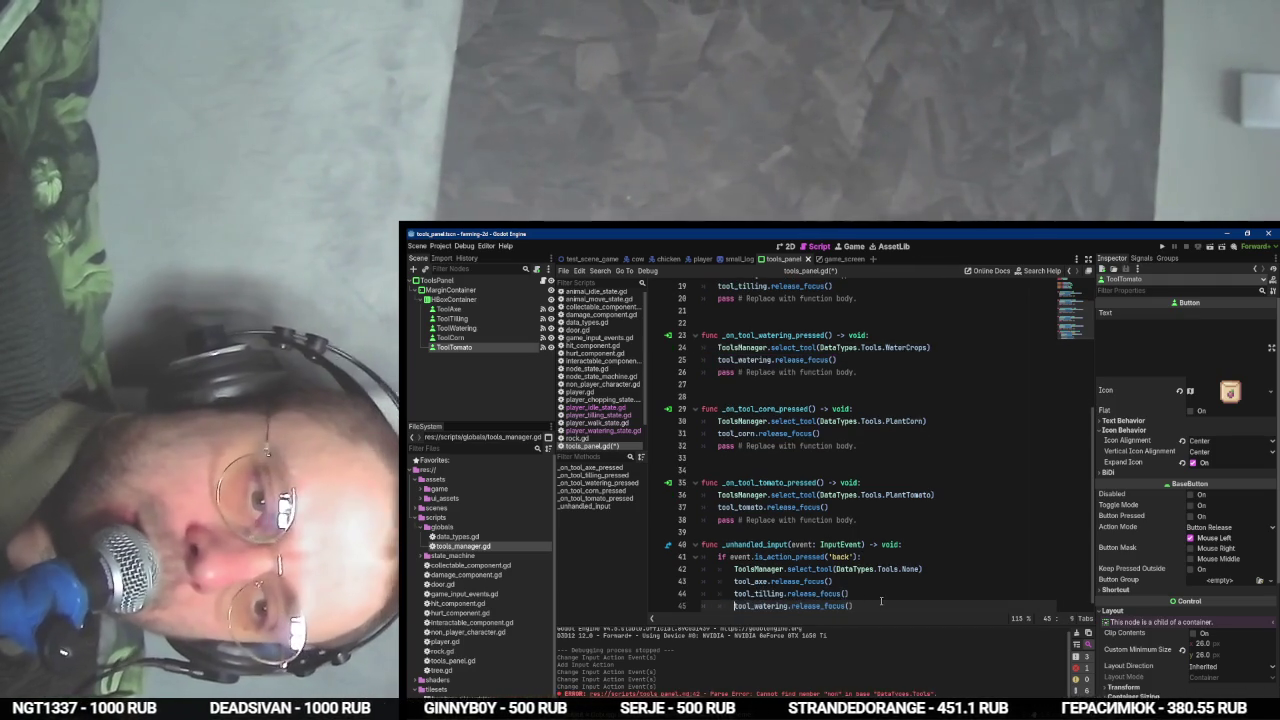
{"action": "left_click_drag", "start_coordinate": [927, 421], "coordinate": [934, 436]}
{"action": "key", "text": "ctrl+c"}
{"action": "left_click", "coordinate": [946, 605]}
{"action": "key", "text": "ctrl+v"}
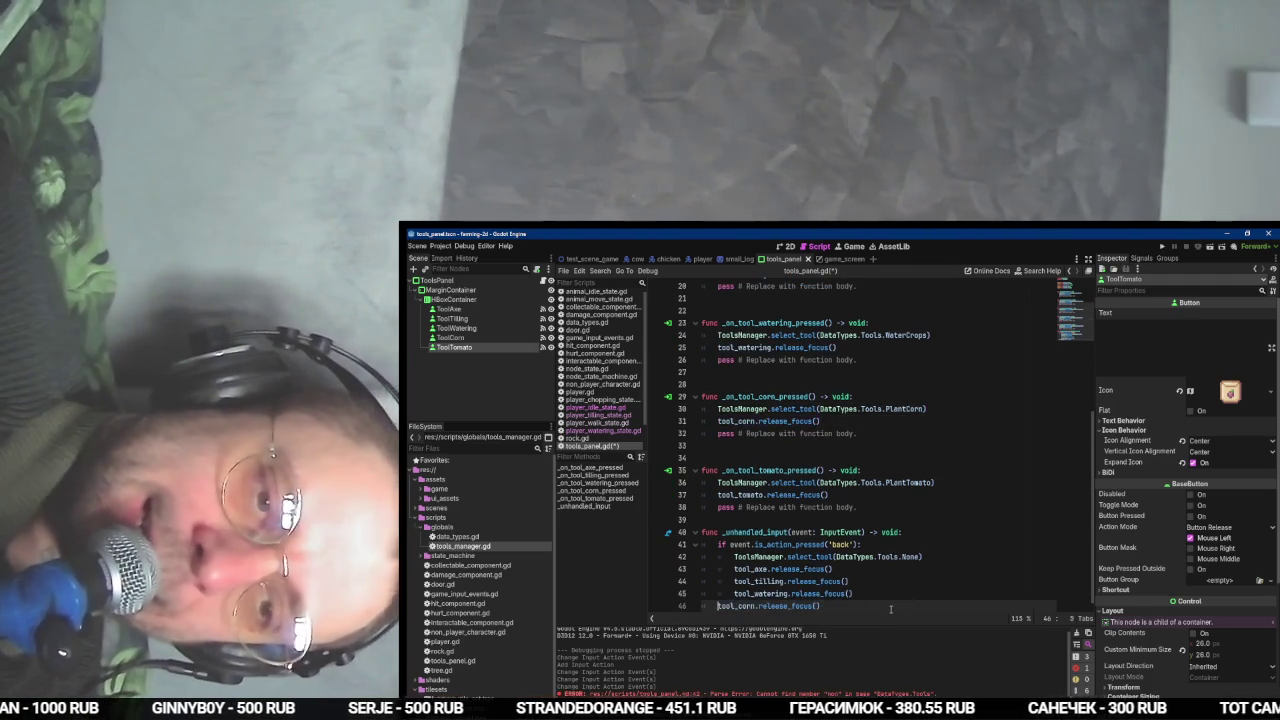
{"action": "key", "text": "Home"}
{"action": "key", "text": "Tab"}
{"action": "key", "text": "alt+Tab"}
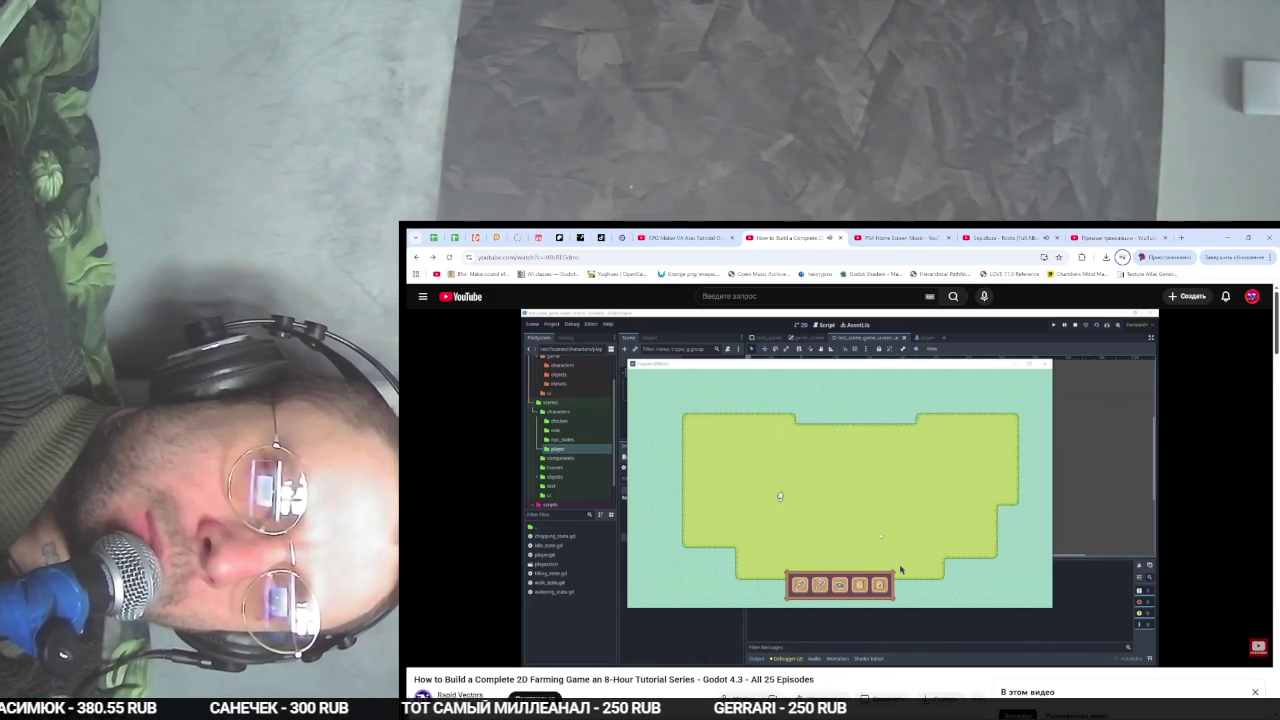
Step: Pause the tutorial video and return to tools_panel.gd in Godot
{"action": "left_click", "coordinate": [900, 569]}
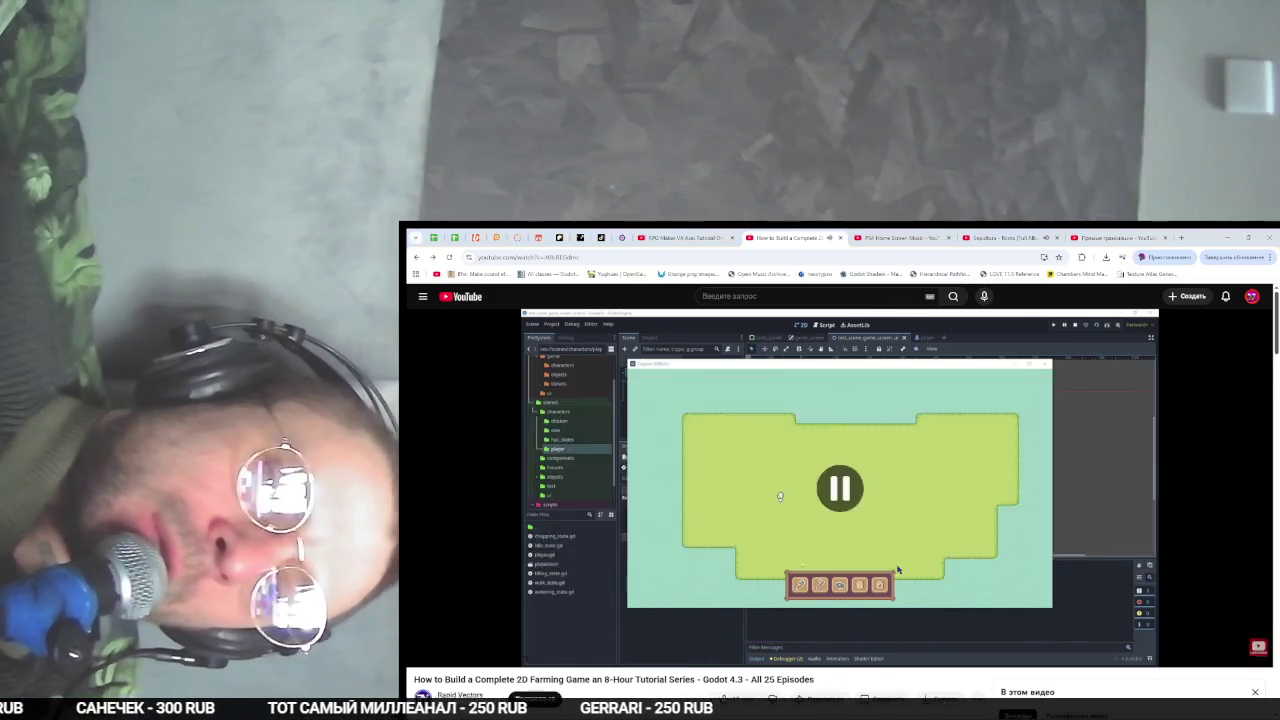
{"action": "key", "text": "alt+Tab"}
{"action": "scroll", "coordinate": [865, 594], "scroll_direction": "down", "scroll_amount": 1}
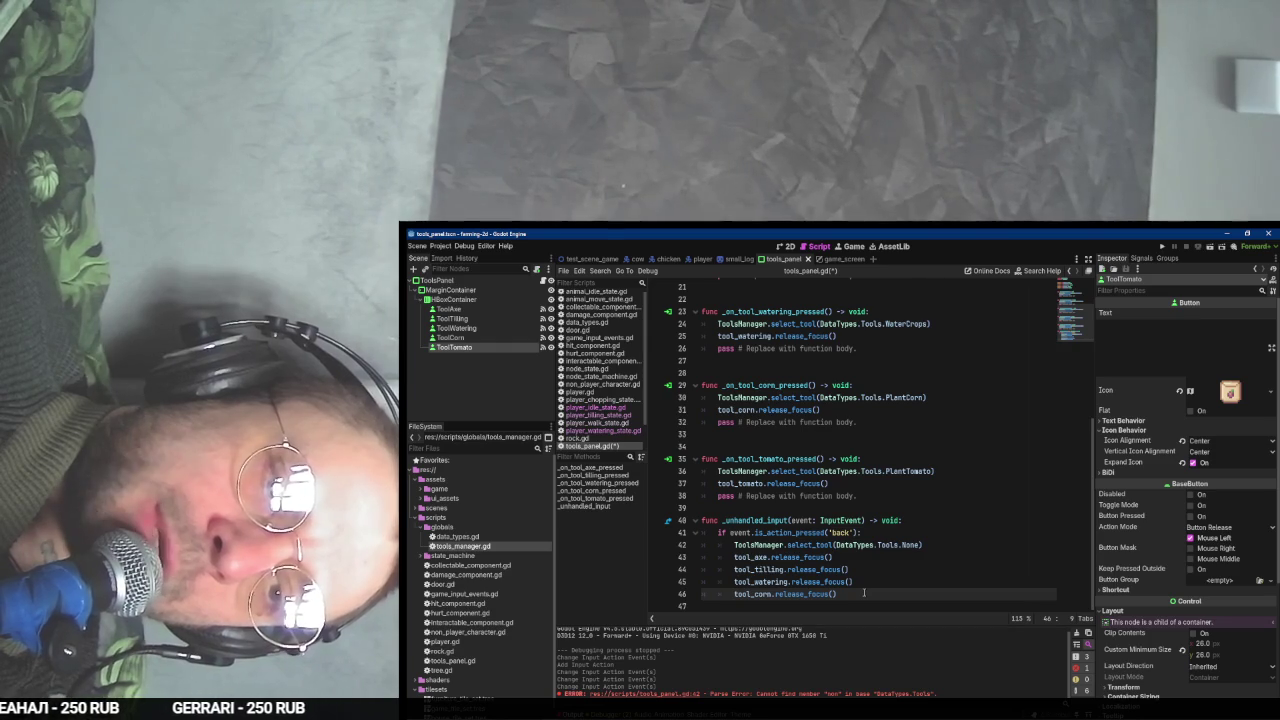
Step: Add an indented tool_tomato.release_focus() line to the back branch
{"action": "left_click_drag", "start_coordinate": [942, 471], "coordinate": [942, 479]}
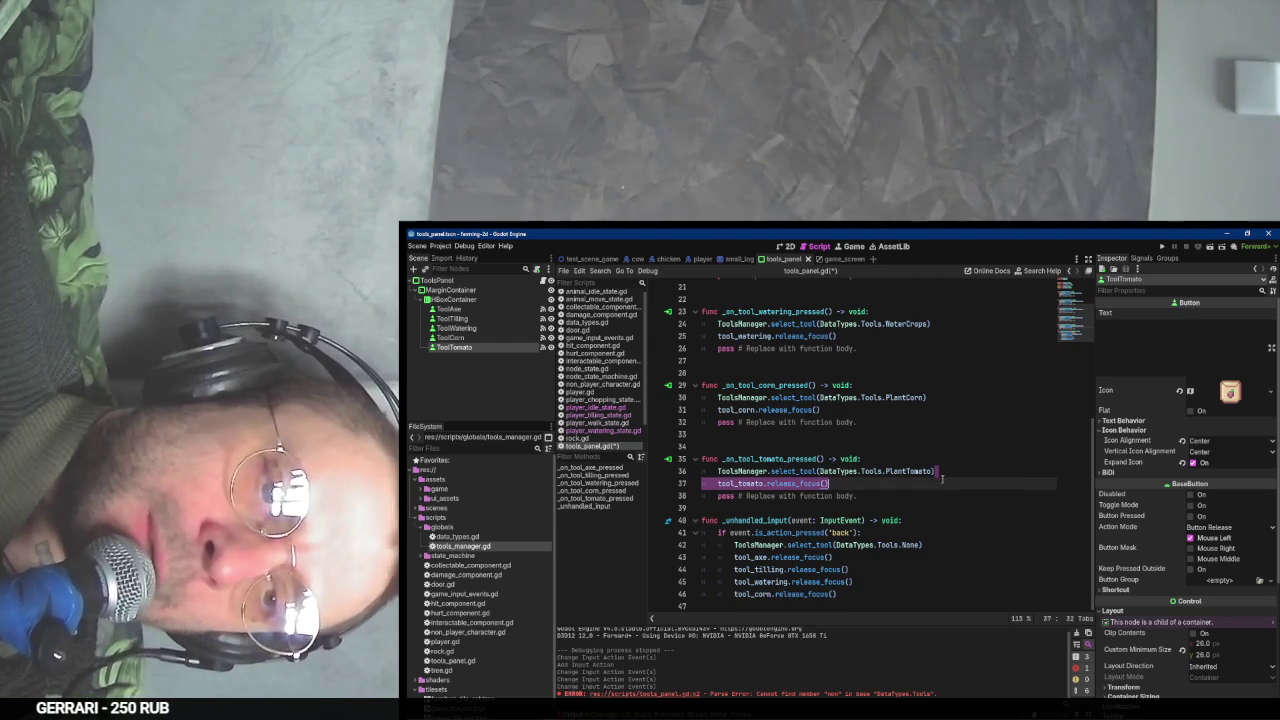
{"action": "key", "text": "ctrl+c"}
{"action": "left_click", "coordinate": [845, 594]}
{"action": "key", "text": "ctrl+v"}
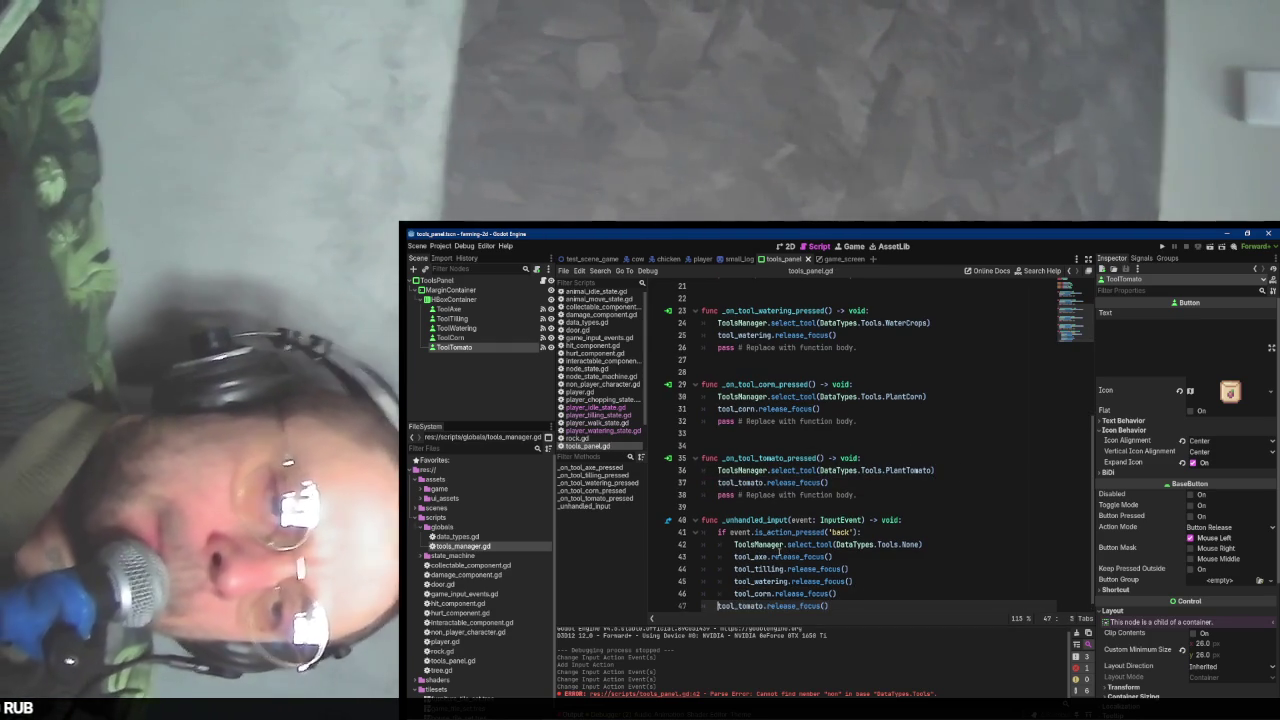
{"action": "key", "text": "Tab"}
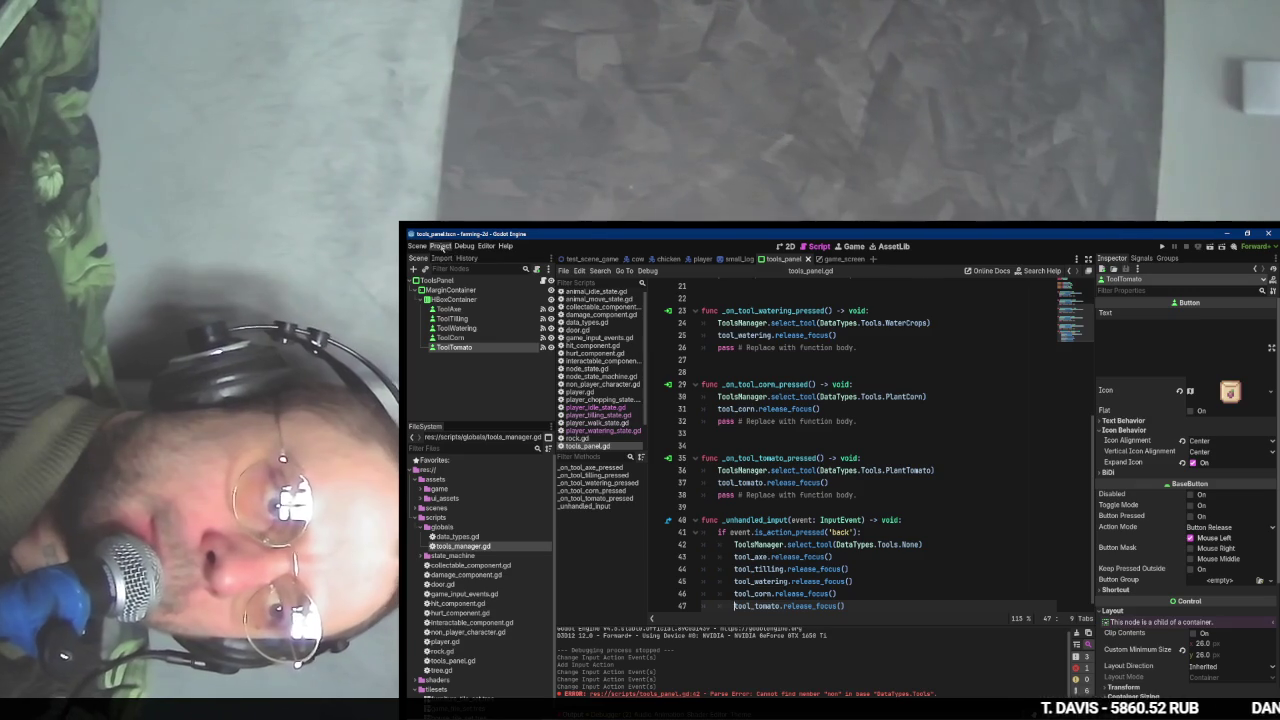
Step: Check the Project menu, view the tools panel scene in 2D, then review the script
{"action": "left_click", "coordinate": [440, 246]}
{"action": "key", "text": "Escape"}
{"action": "scroll", "coordinate": [970, 406], "scroll_direction": "up", "scroll_amount": 7}
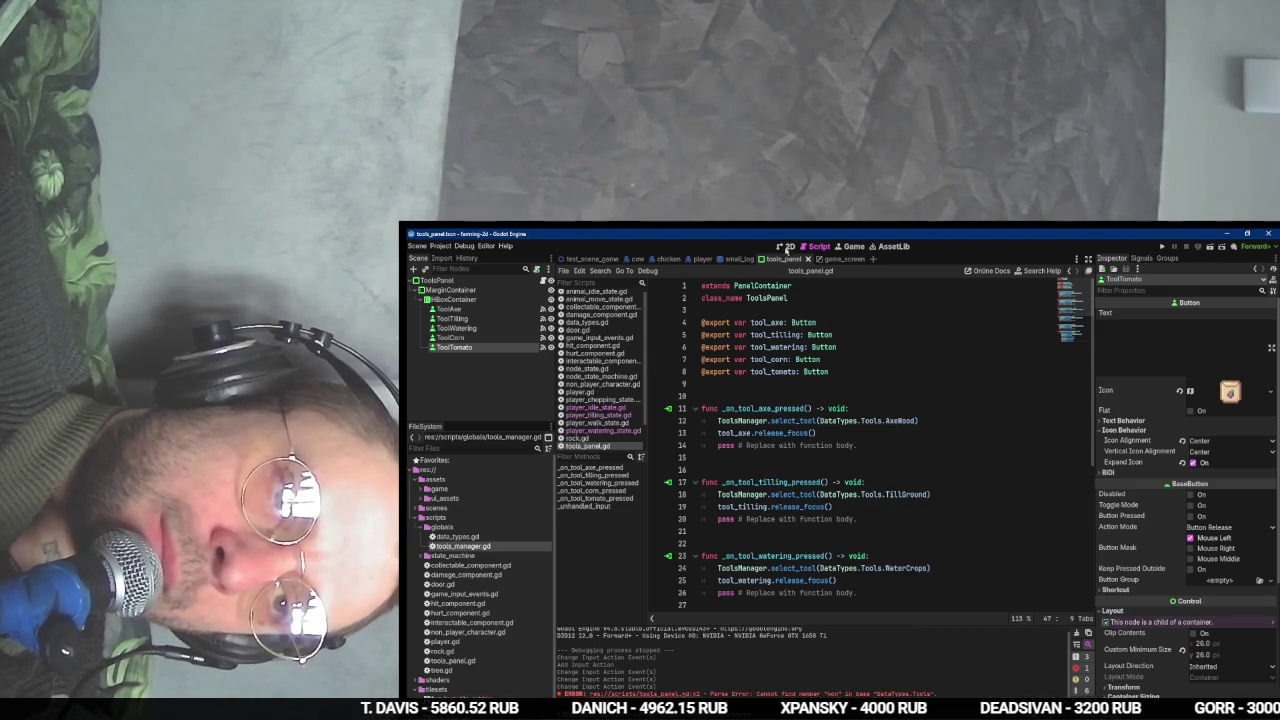
{"action": "left_click", "coordinate": [787, 249]}
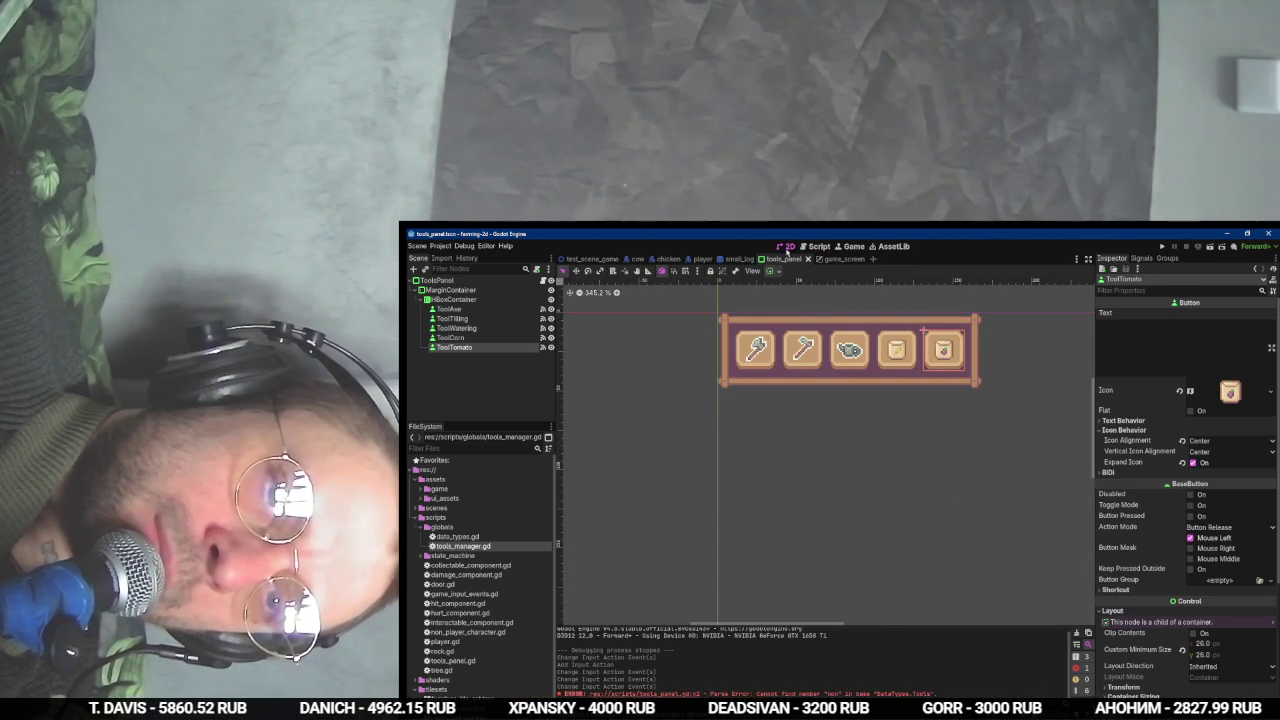
{"action": "left_click", "coordinate": [814, 246]}
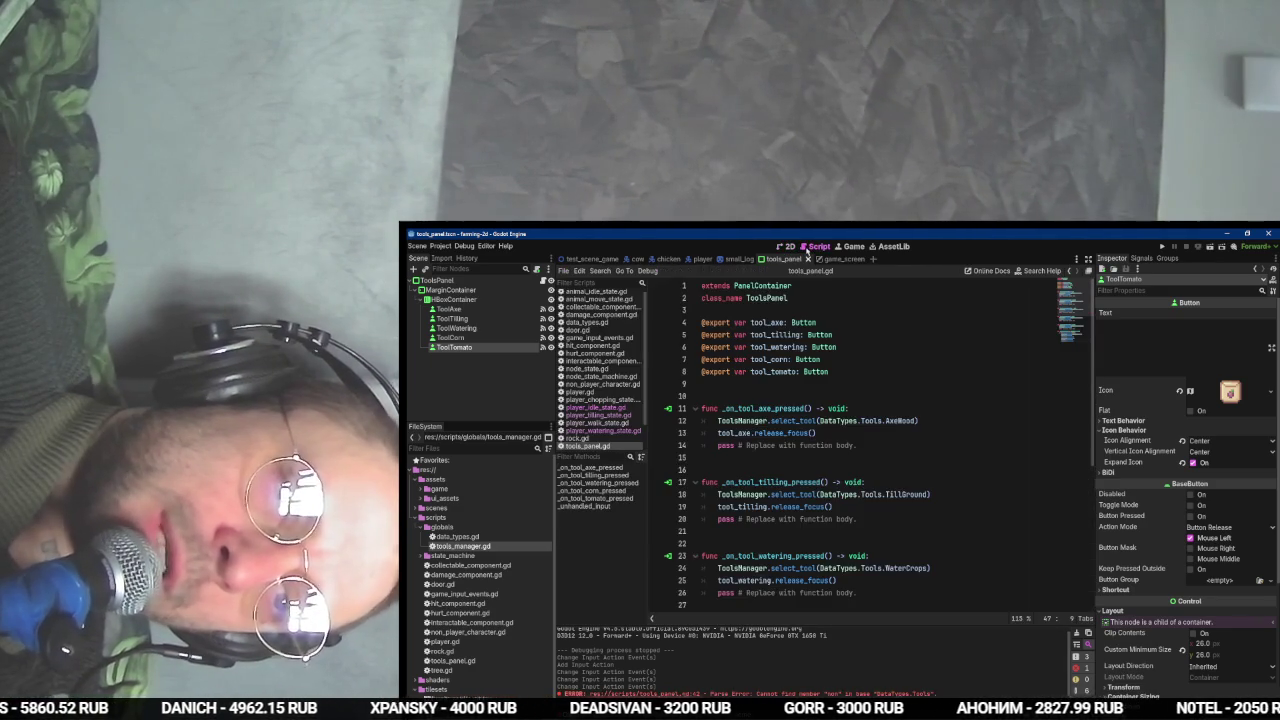
{"action": "scroll", "coordinate": [751, 336], "scroll_direction": "down", "scroll_amount": 3}
{"action": "scroll", "coordinate": [751, 336], "scroll_direction": "up", "scroll_amount": 3}
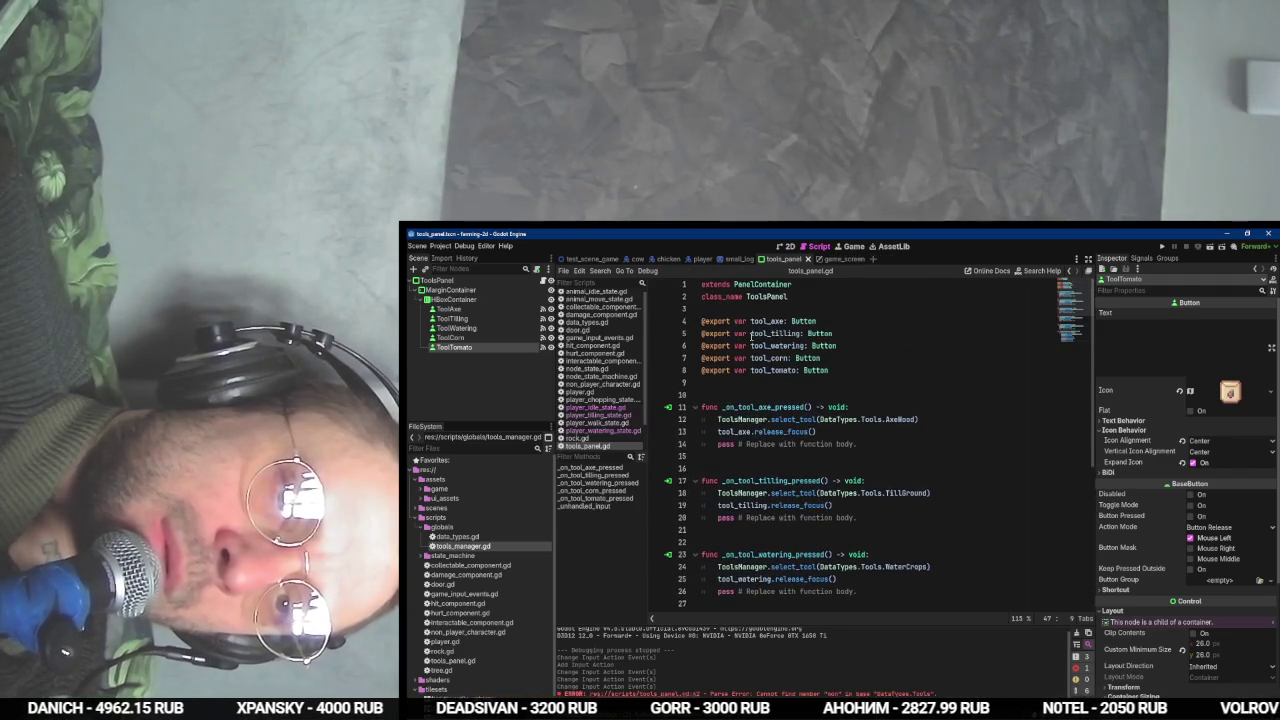
{"action": "scroll", "coordinate": [751, 336], "scroll_direction": "down", "scroll_amount": 3, "text": "ctrl"}
{"action": "scroll", "coordinate": [751, 336], "scroll_direction": "down", "scroll_amount": 5}
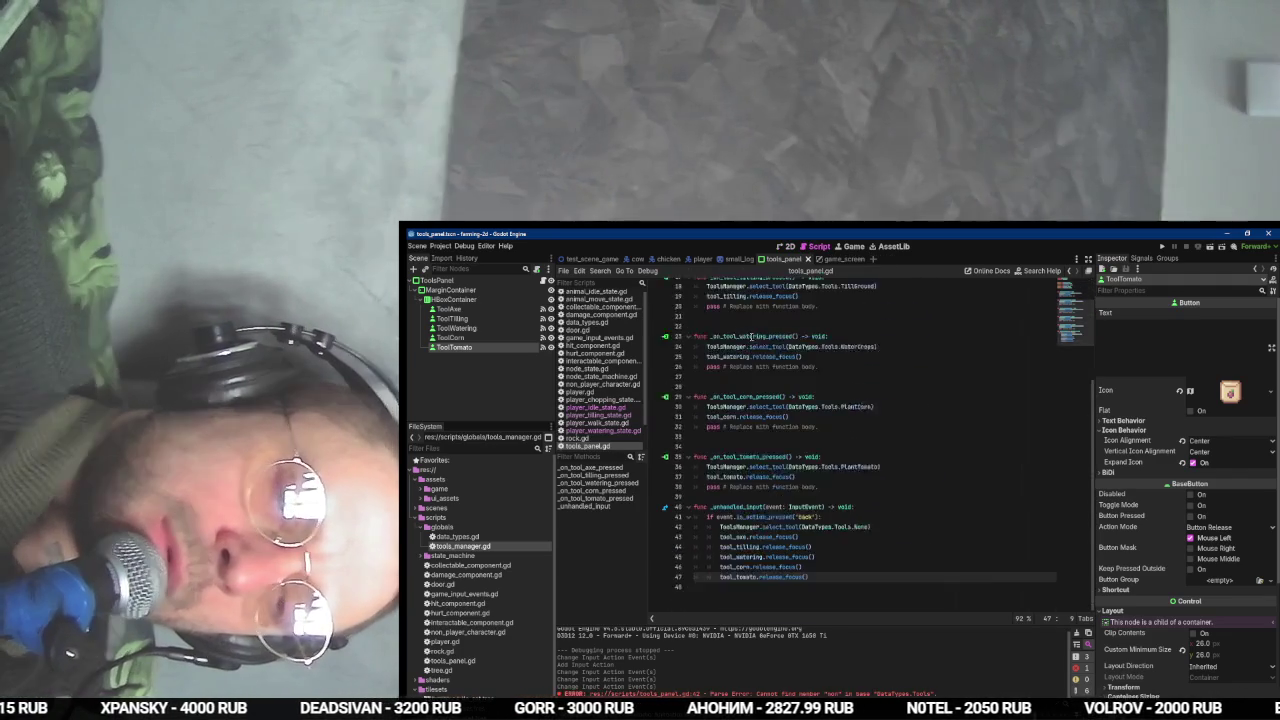
{"action": "scroll", "coordinate": [751, 336], "scroll_direction": "up", "scroll_amount": 3}
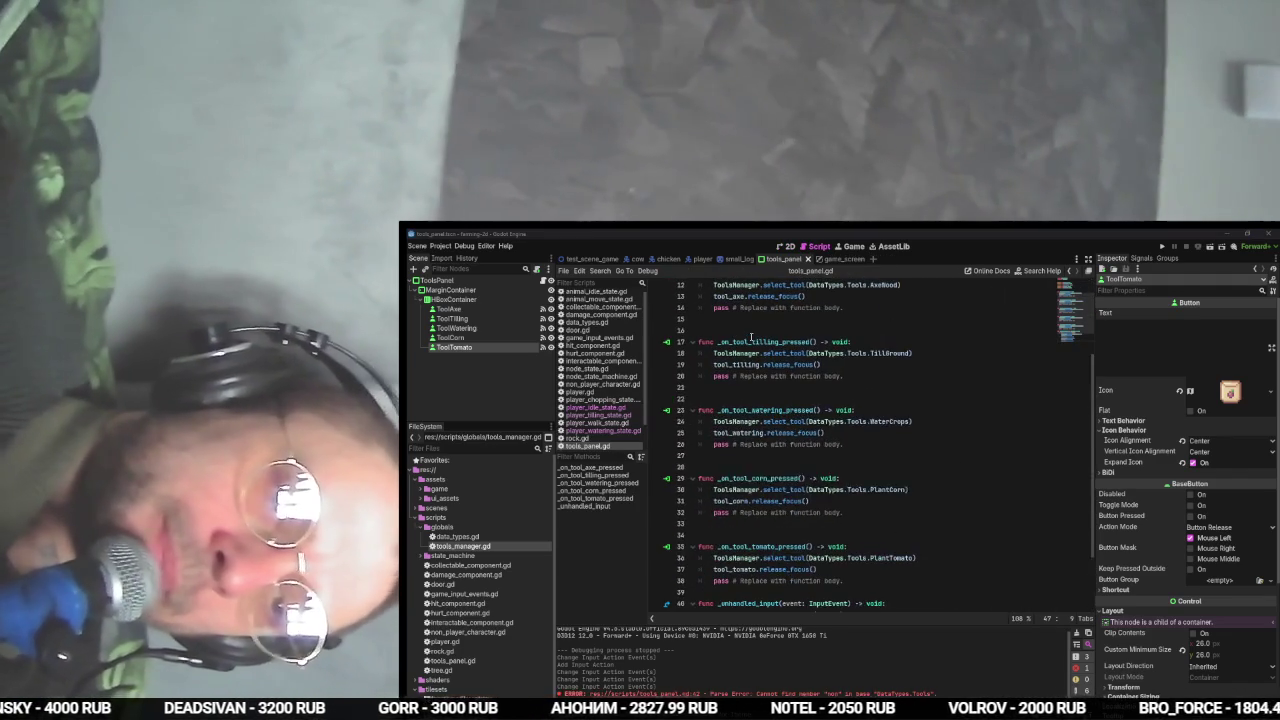
{"action": "key", "text": "alt+Tab"}
{"action": "key", "text": "alt+Tab"}
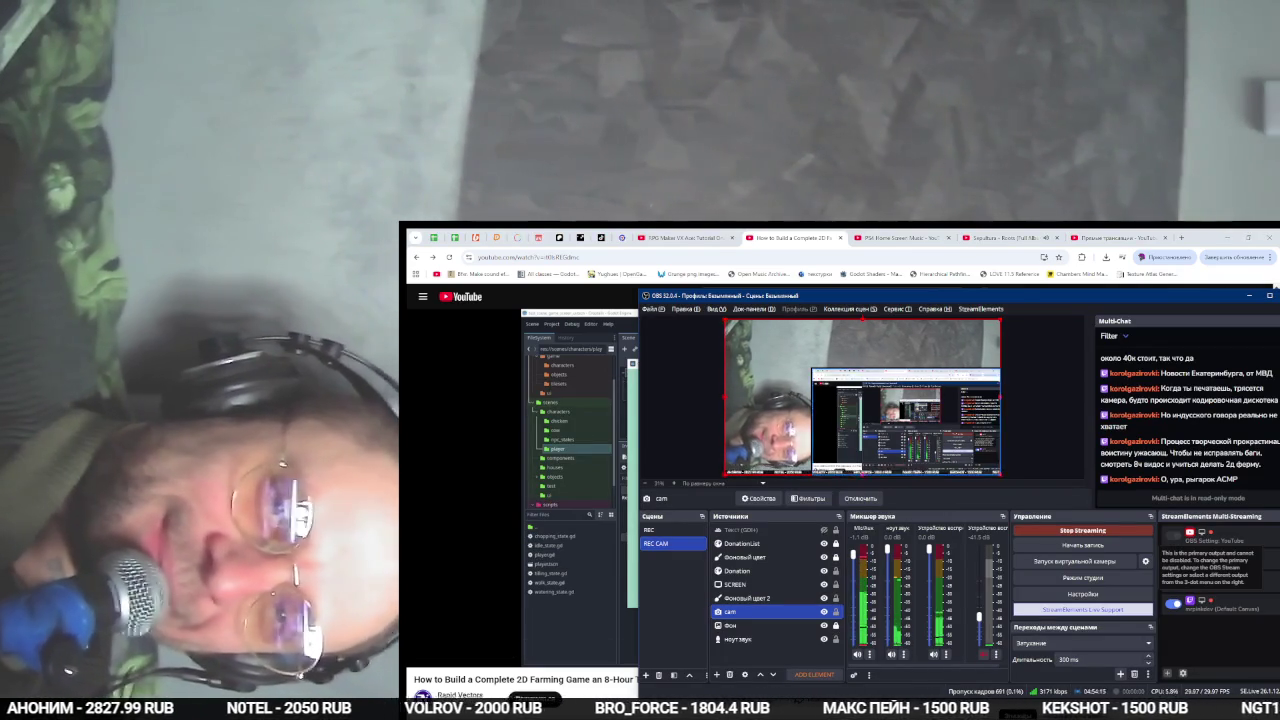
Step: Drag the OBS window to the left, then slightly back to the right
{"action": "left_click_drag", "start_coordinate": [1018, 296], "coordinate": [873, 285]}
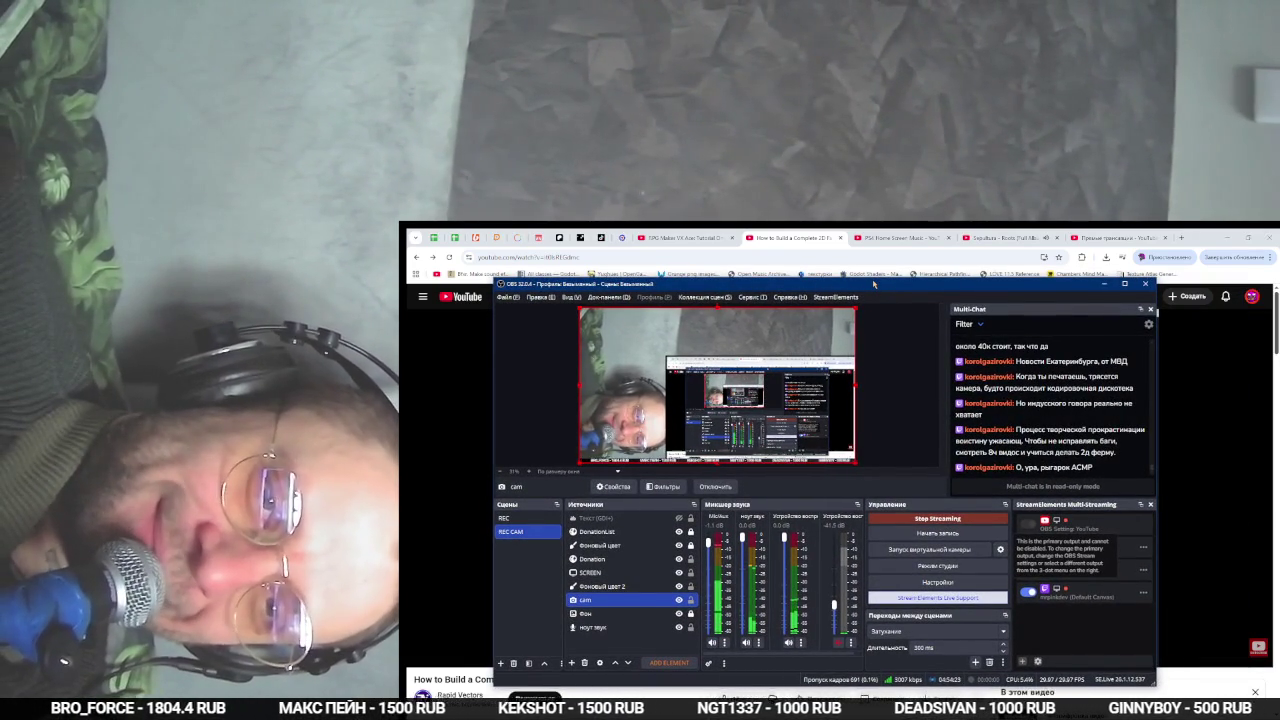
{"action": "mouse_move", "coordinate": [873, 285]}
{"action": "left_mouse_down"}
{"action": "mouse_move", "coordinate": [960, 436]}
{"action": "mouse_move", "coordinate": [975, 571]}
{"action": "mouse_move", "coordinate": [1006, 594]}
{"action": "mouse_move", "coordinate": [966, 449]}
{"action": "mouse_move", "coordinate": [975, 468]}
{"action": "mouse_move", "coordinate": [990, 678]}
{"action": "left_mouse_up"}
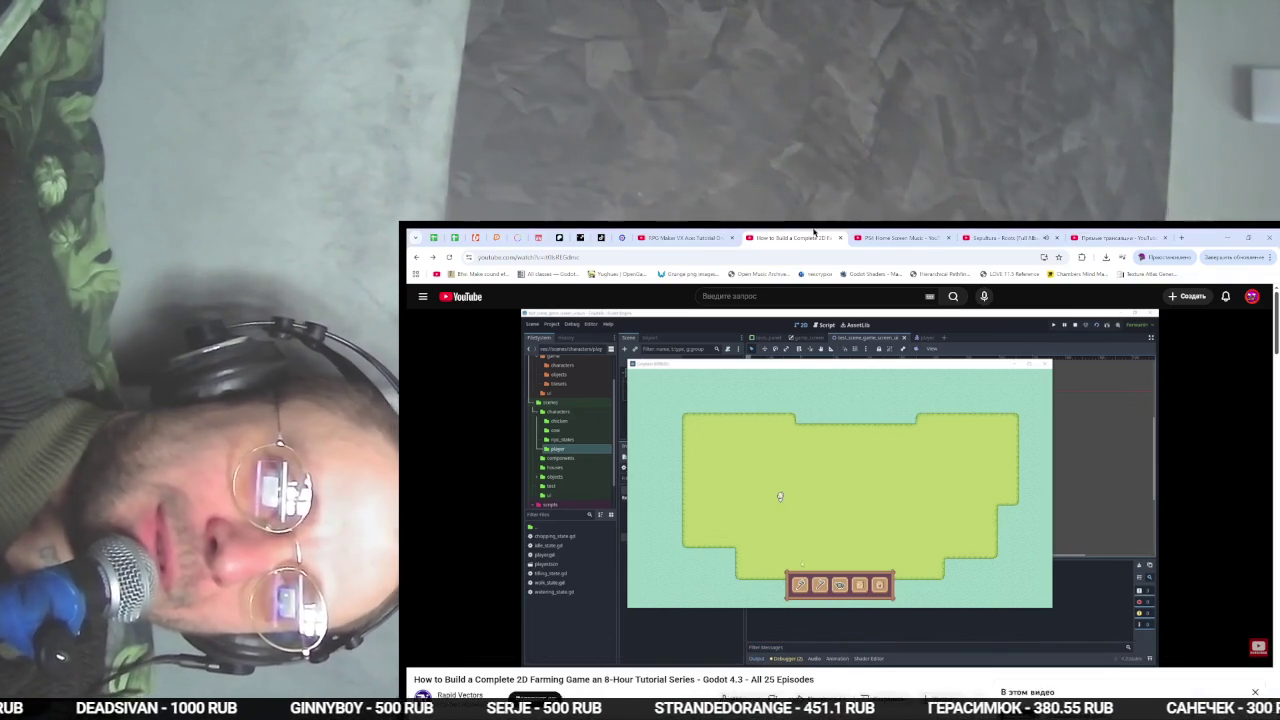
Step: Resume the tutorial at the Tutorial 14 chapter (3:48:28) and close the PSX Home Screen Music tab
{"action": "left_click", "coordinate": [880, 430]}
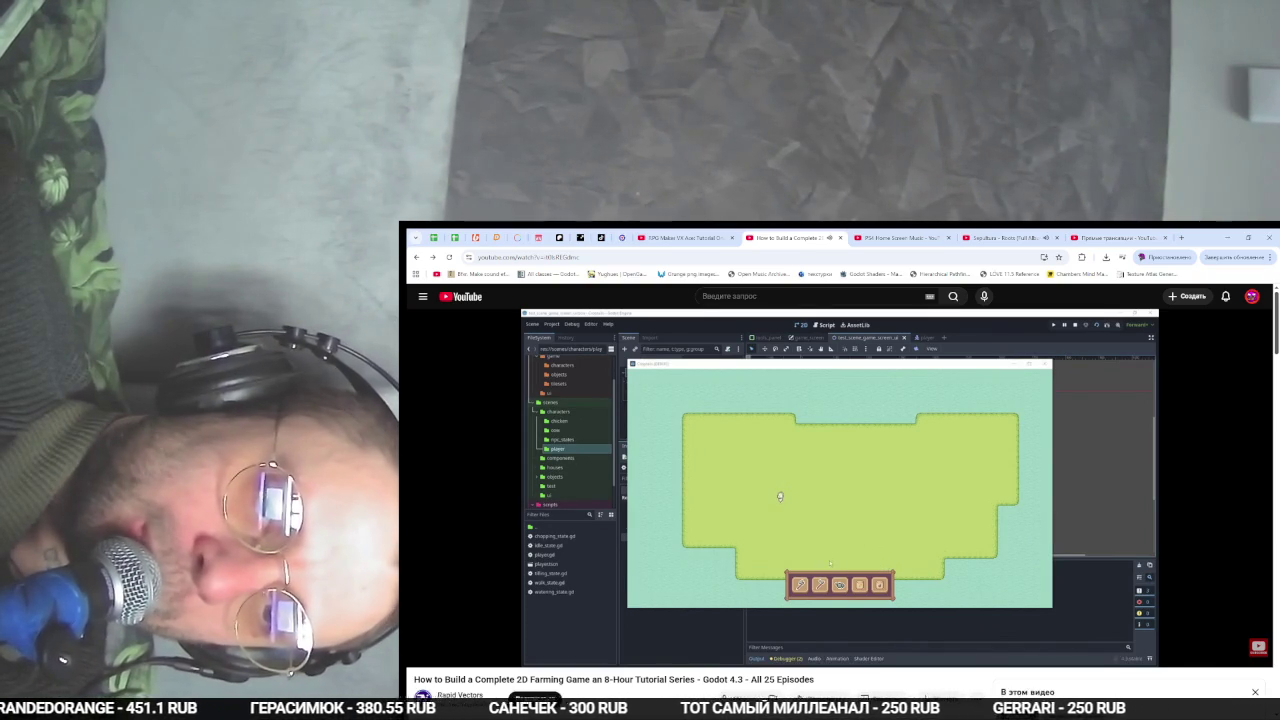
{"action": "left_click", "coordinate": [802, 634]}
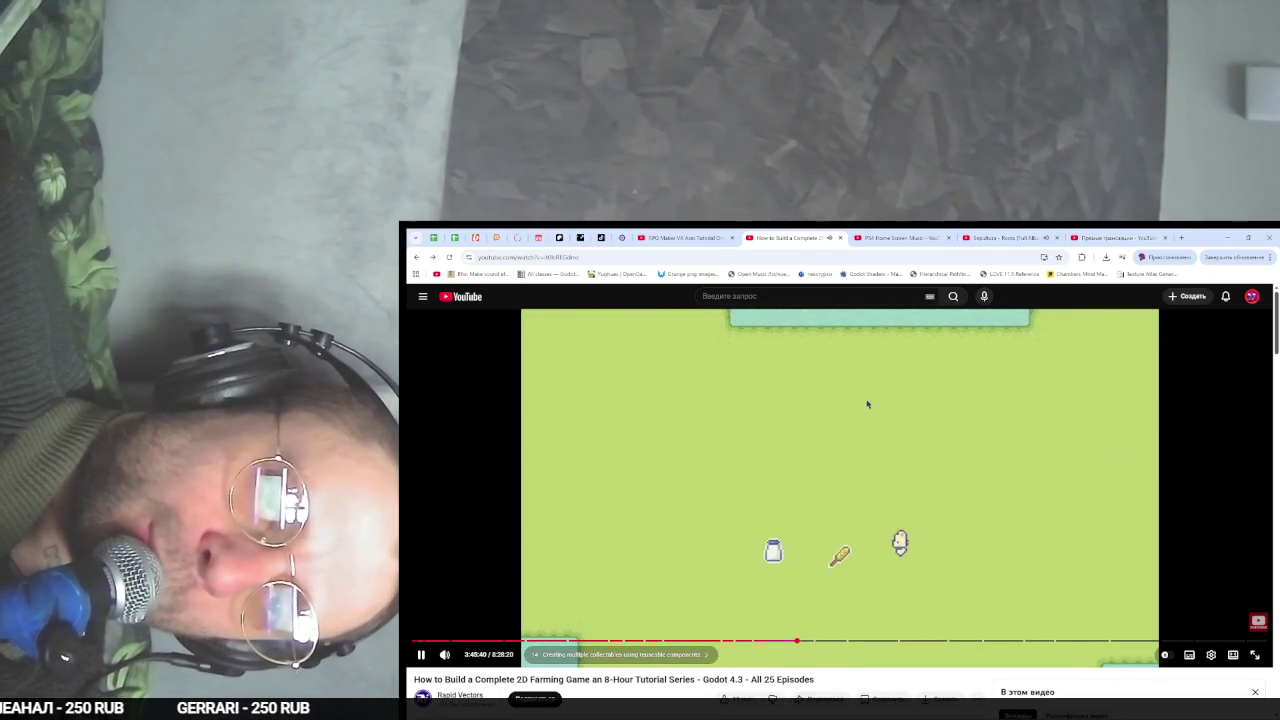
{"action": "left_click", "coordinate": [948, 238]}
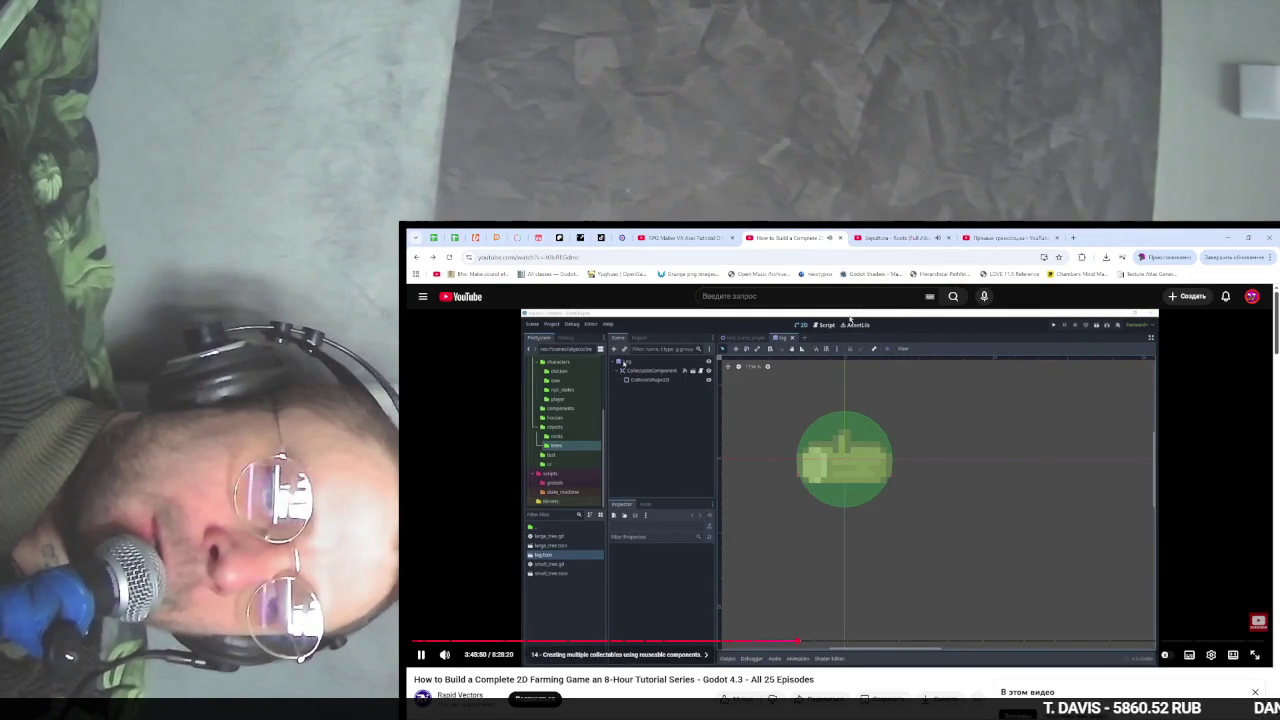
{"action": "left_click", "coordinate": [850, 318]}
{"action": "left_click", "coordinate": [663, 424]}
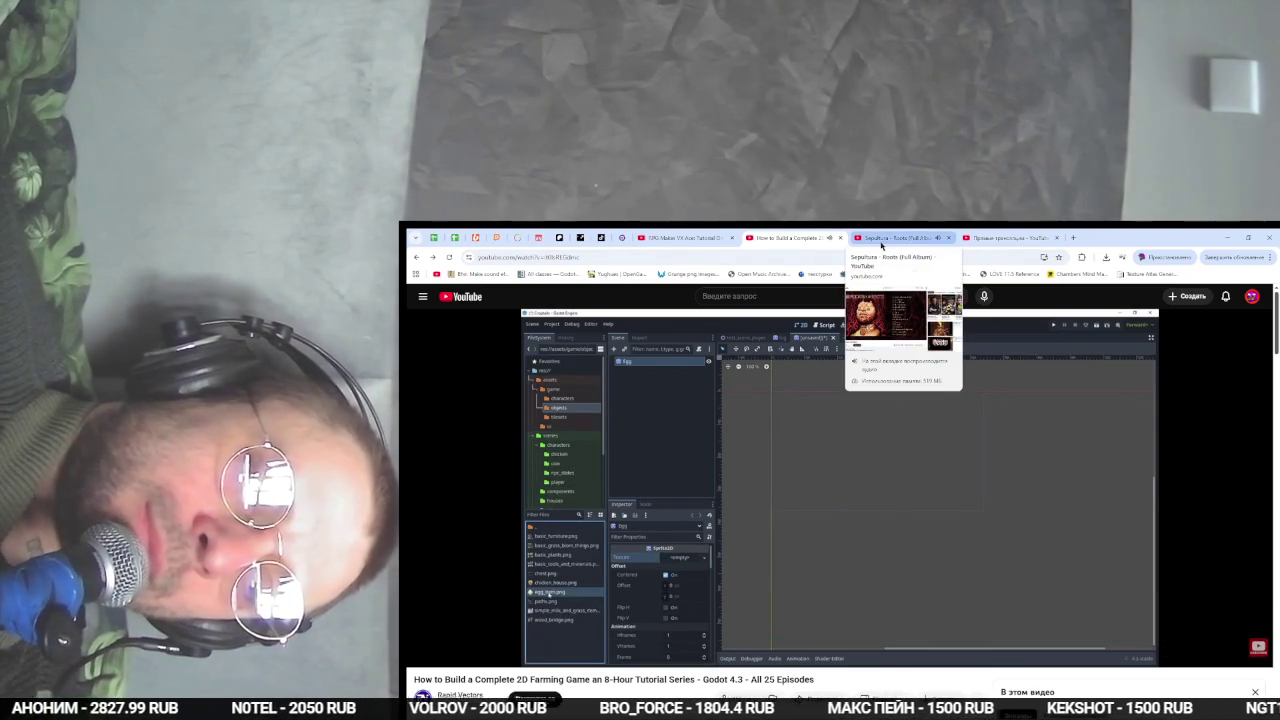
Step: Pause the tutorial and search YouTube for 'bulimic orgy' in the album tab
{"action": "left_click", "coordinate": [795, 413]}
{"action": "key", "text": "ctrl+Tab"}
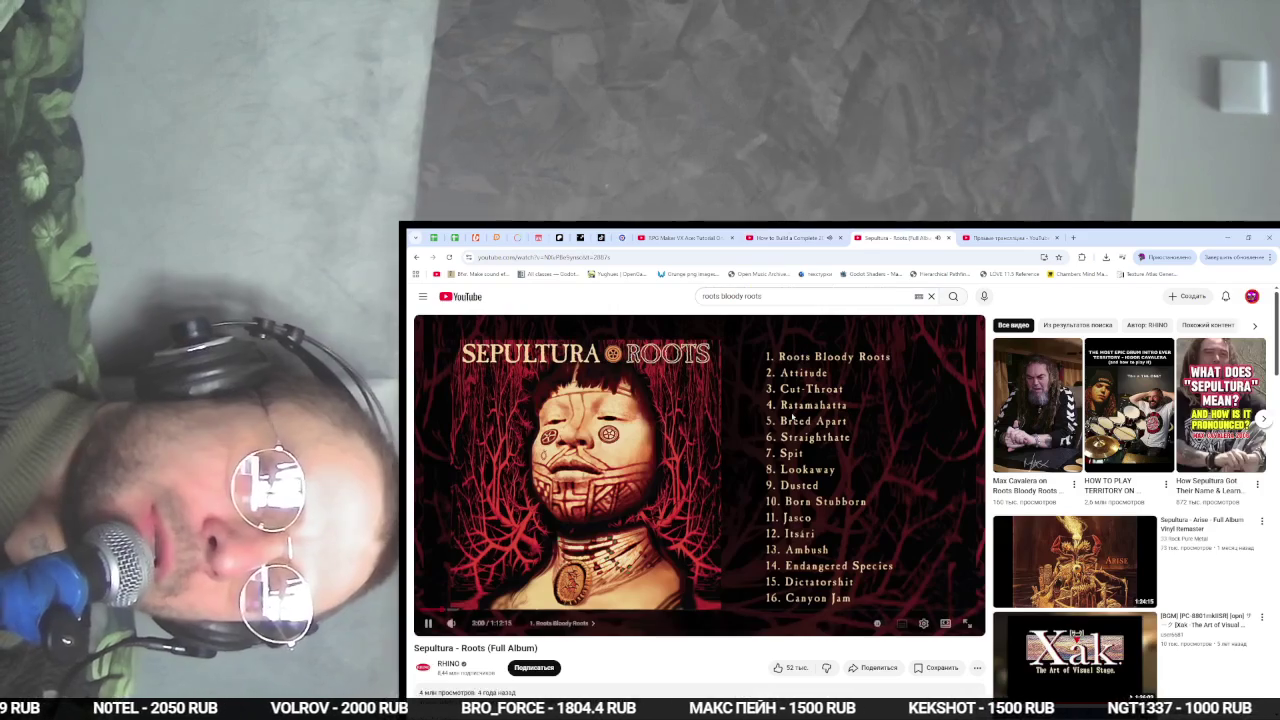
{"action": "triple_click", "coordinate": [764, 296]}
{"action": "type", "text": "bulimic"}
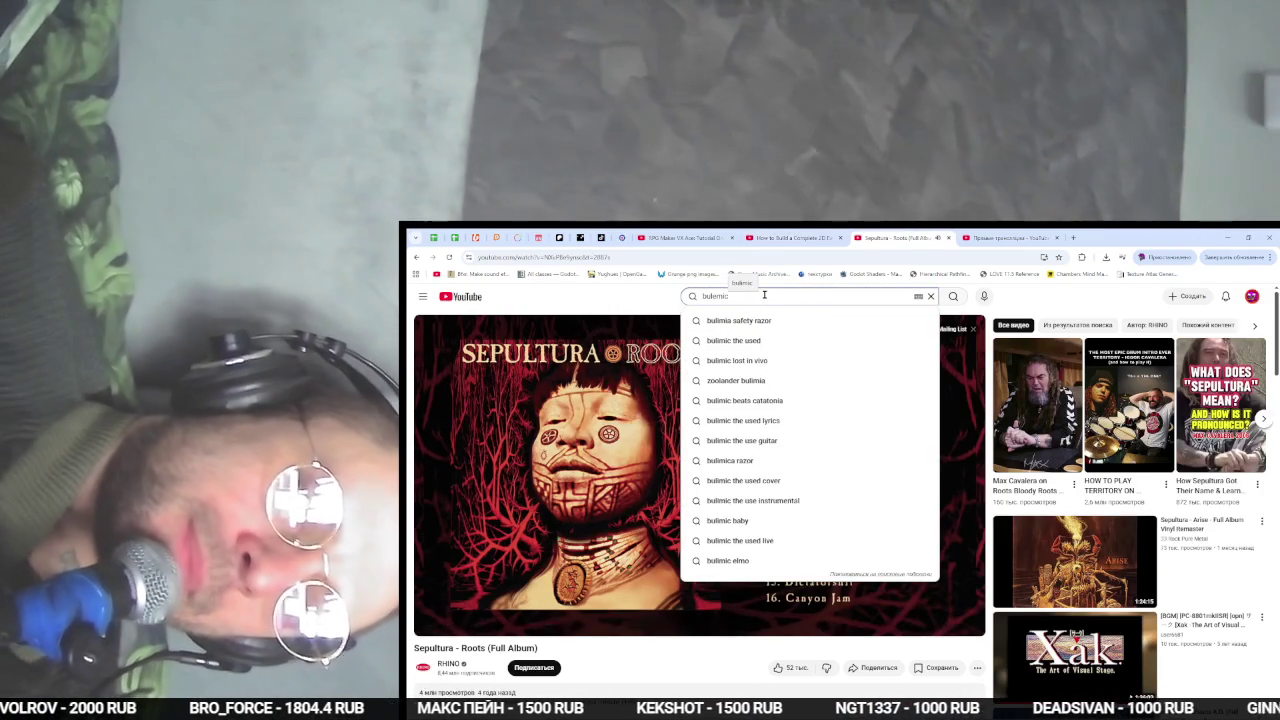
{"action": "type", "text": " orgy"}
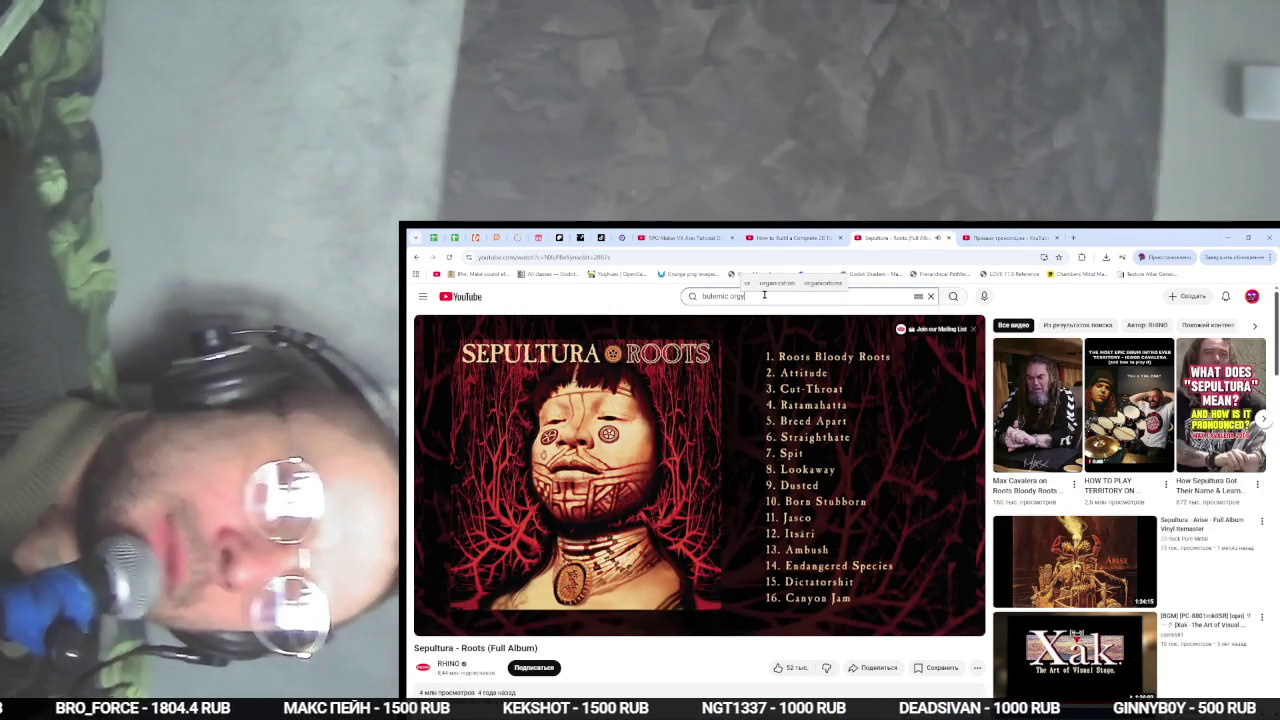
{"action": "key", "text": "Return"}
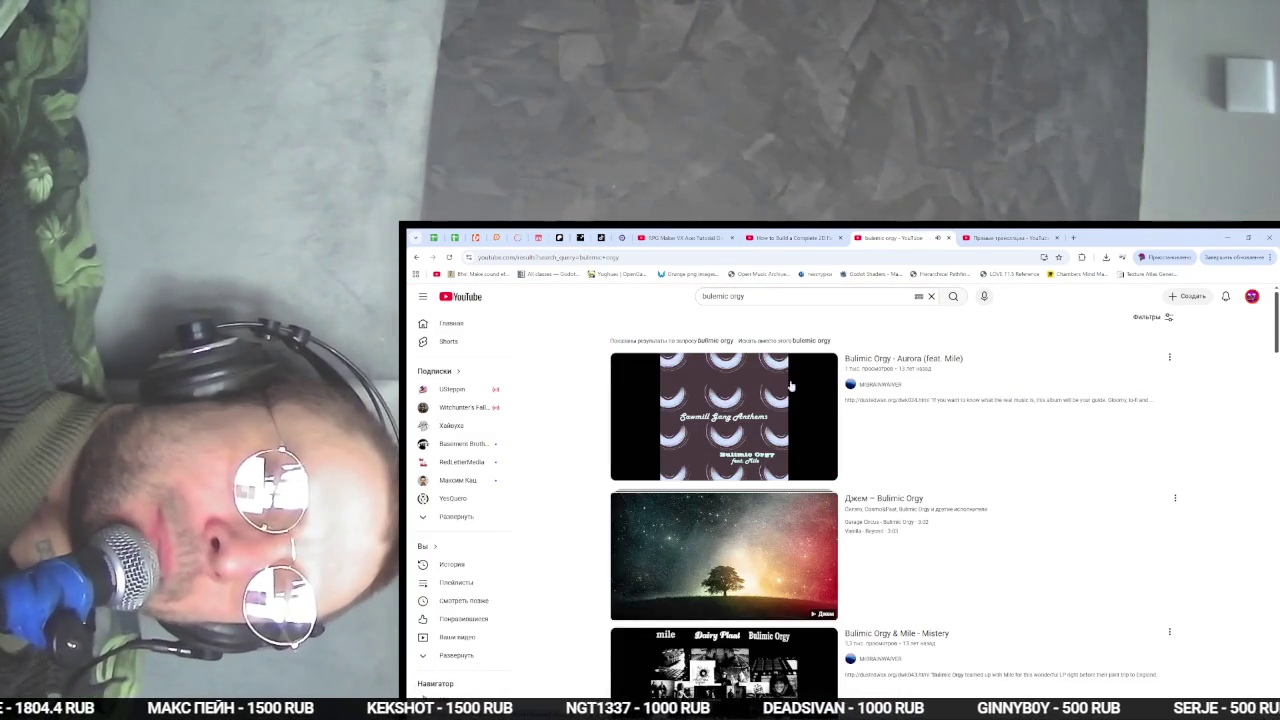
{"action": "scroll", "coordinate": [790, 386], "scroll_direction": "down", "scroll_amount": 5}
{"action": "scroll", "coordinate": [796, 443], "scroll_direction": "down", "scroll_amount": 5}
{"action": "scroll", "coordinate": [796, 443], "scroll_direction": "up", "scroll_amount": 5}
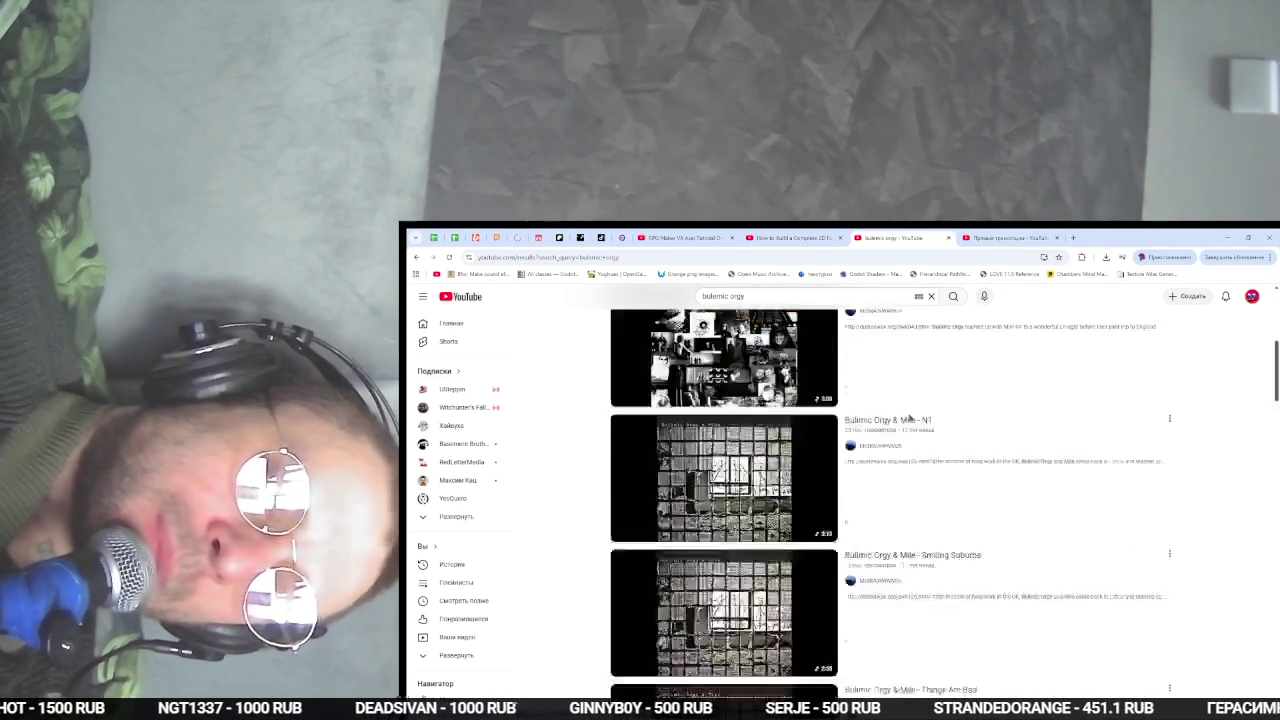
{"action": "scroll", "coordinate": [905, 416], "scroll_direction": "up", "scroll_amount": 5}
Step: Play the MrBRAINWAIVER Dairy Plant playlist in a new tab, then resume the Godot tutorial
{"action": "left_click", "coordinate": [849, 380]}
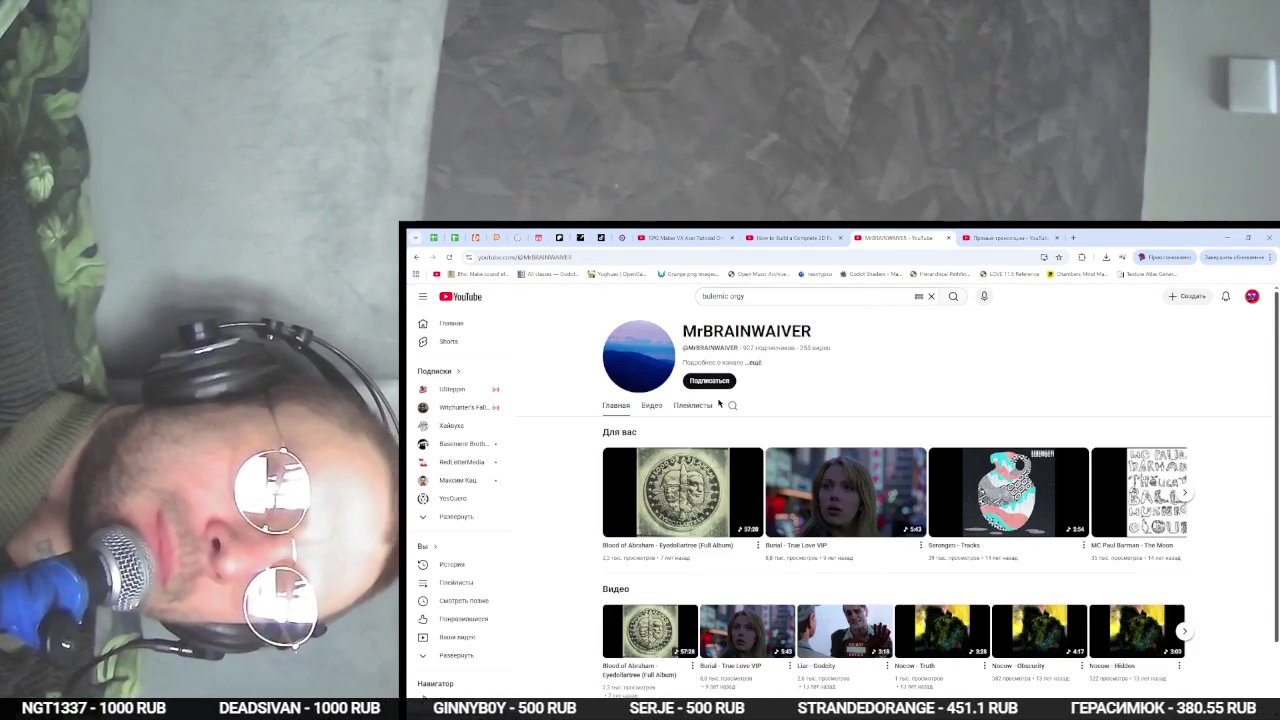
{"action": "left_click", "coordinate": [679, 411]}
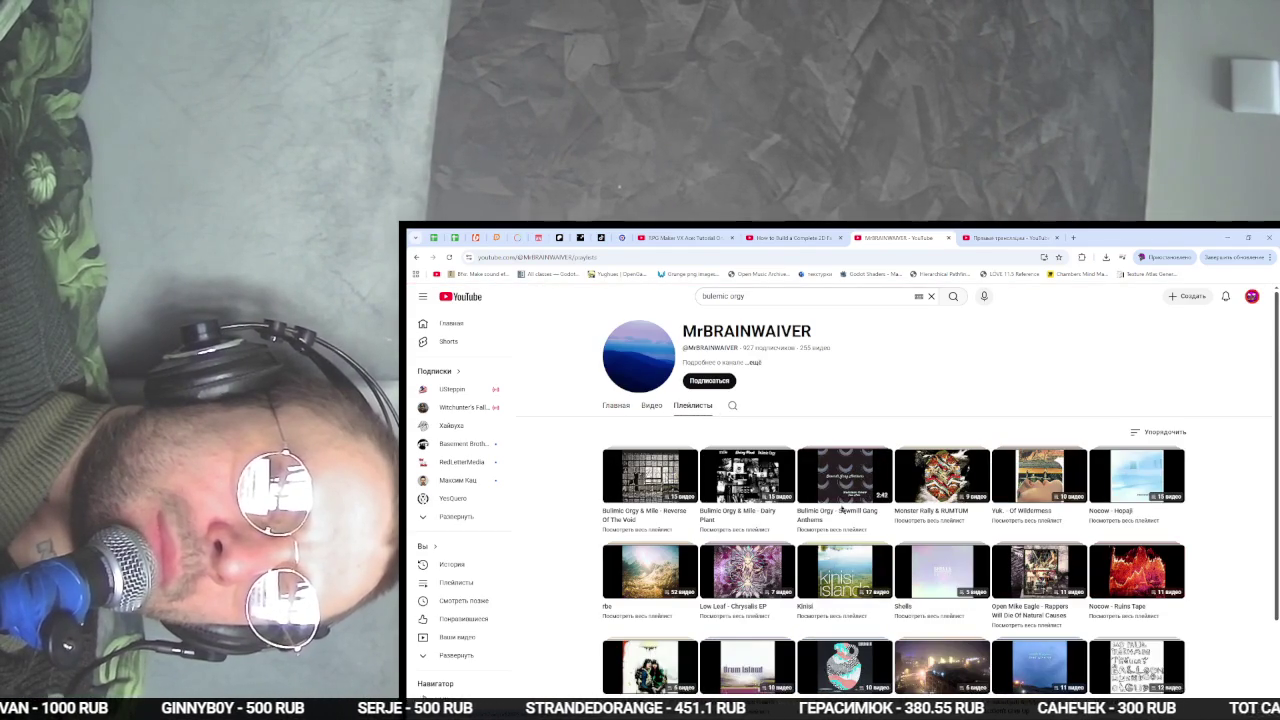
{"action": "middle_click", "coordinate": [733, 515]}
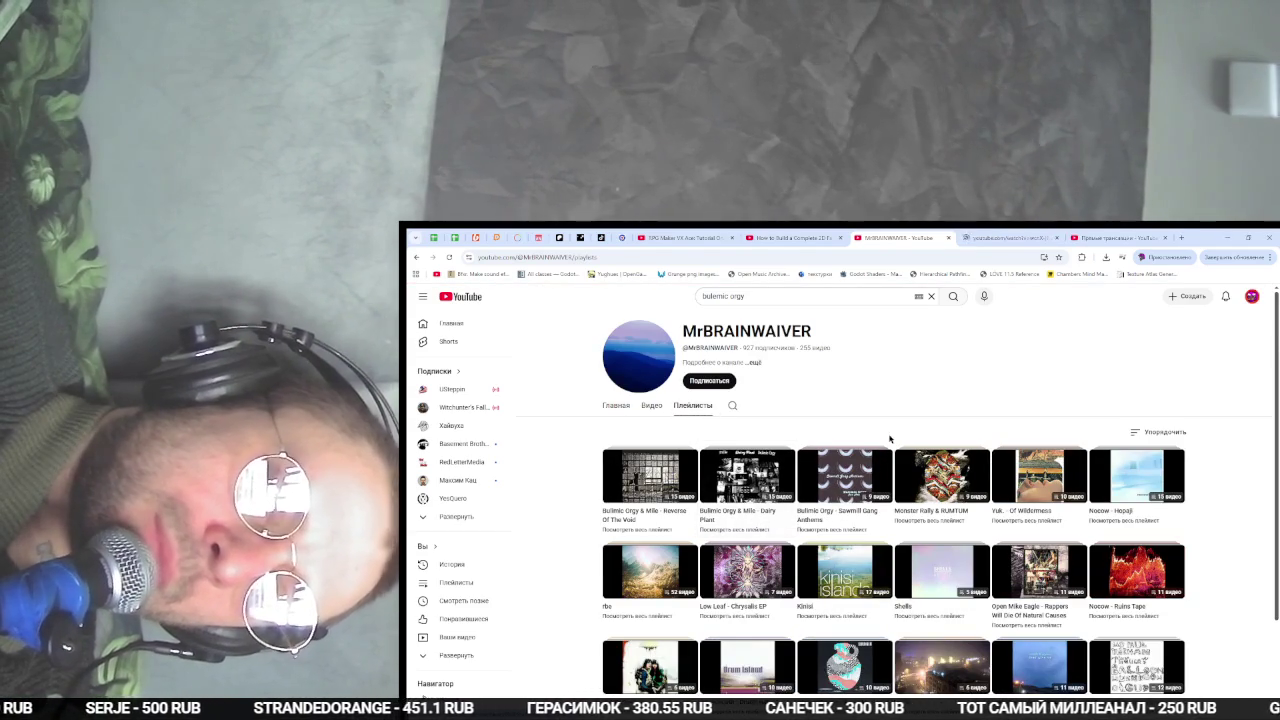
{"action": "key", "text": "ctrl+Tab"}
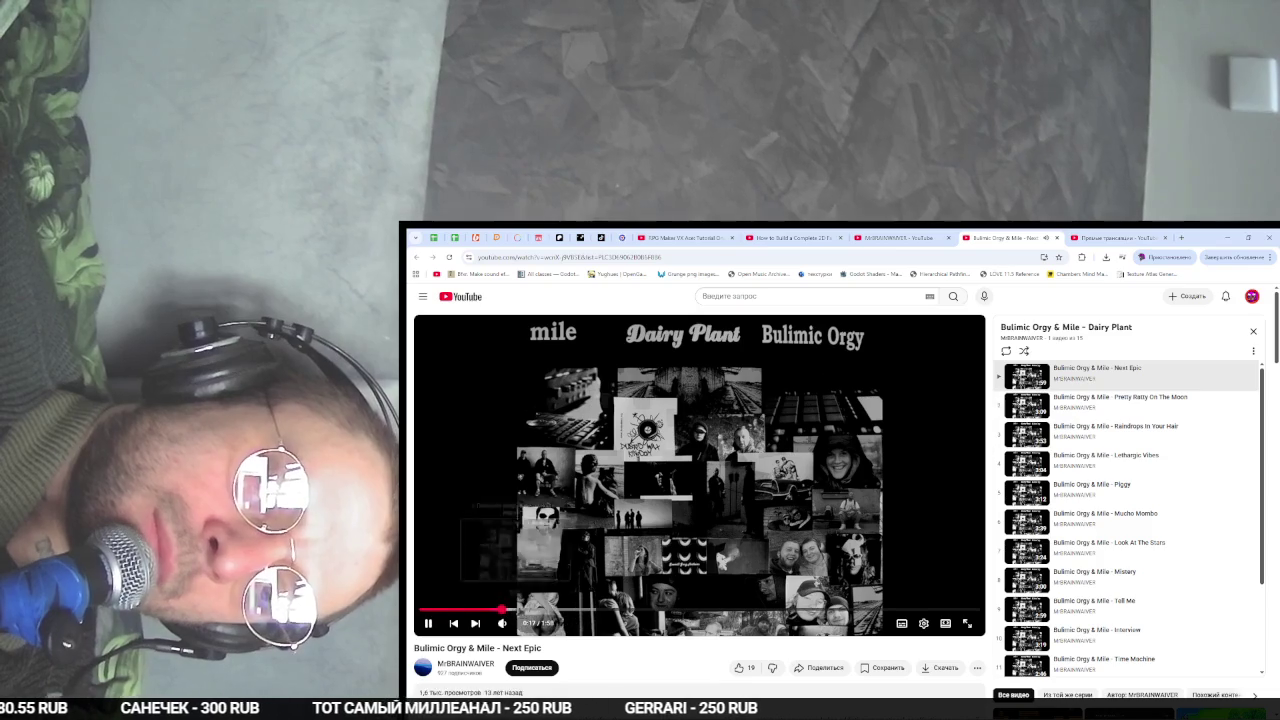
{"action": "left_click", "coordinate": [537, 609]}
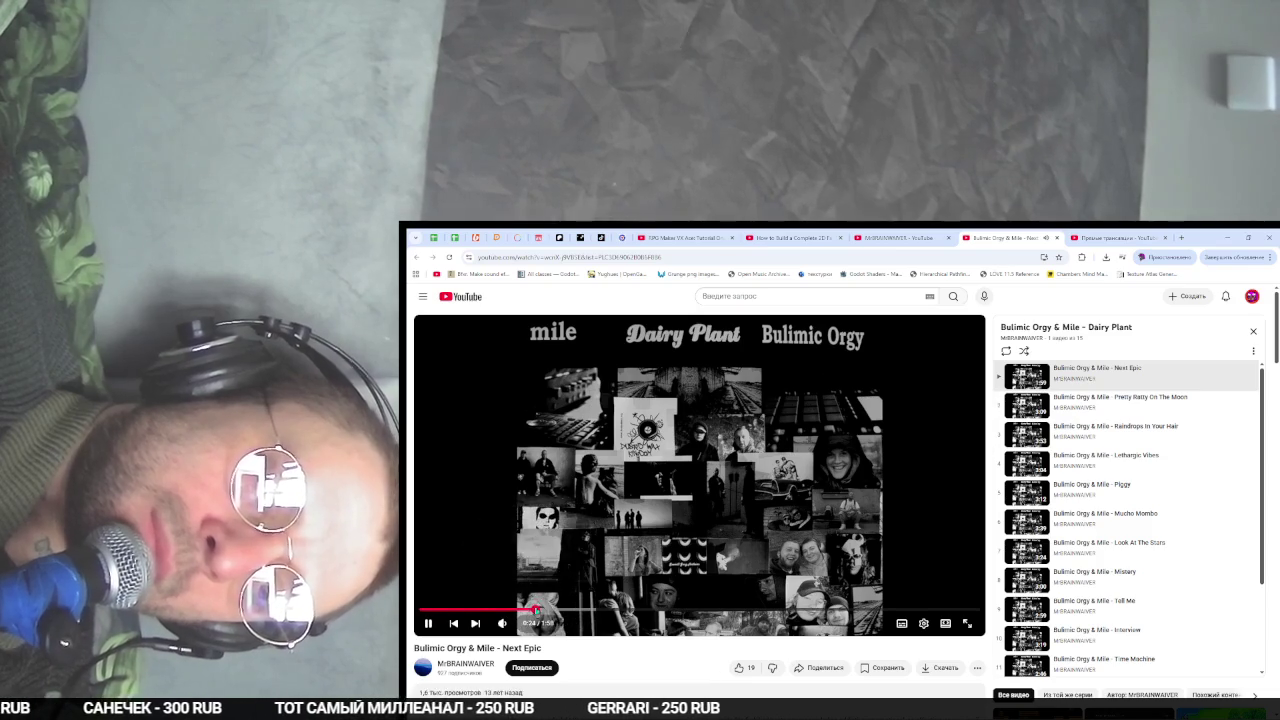
{"action": "key", "text": "Left"}
{"action": "key", "text": "Left"}
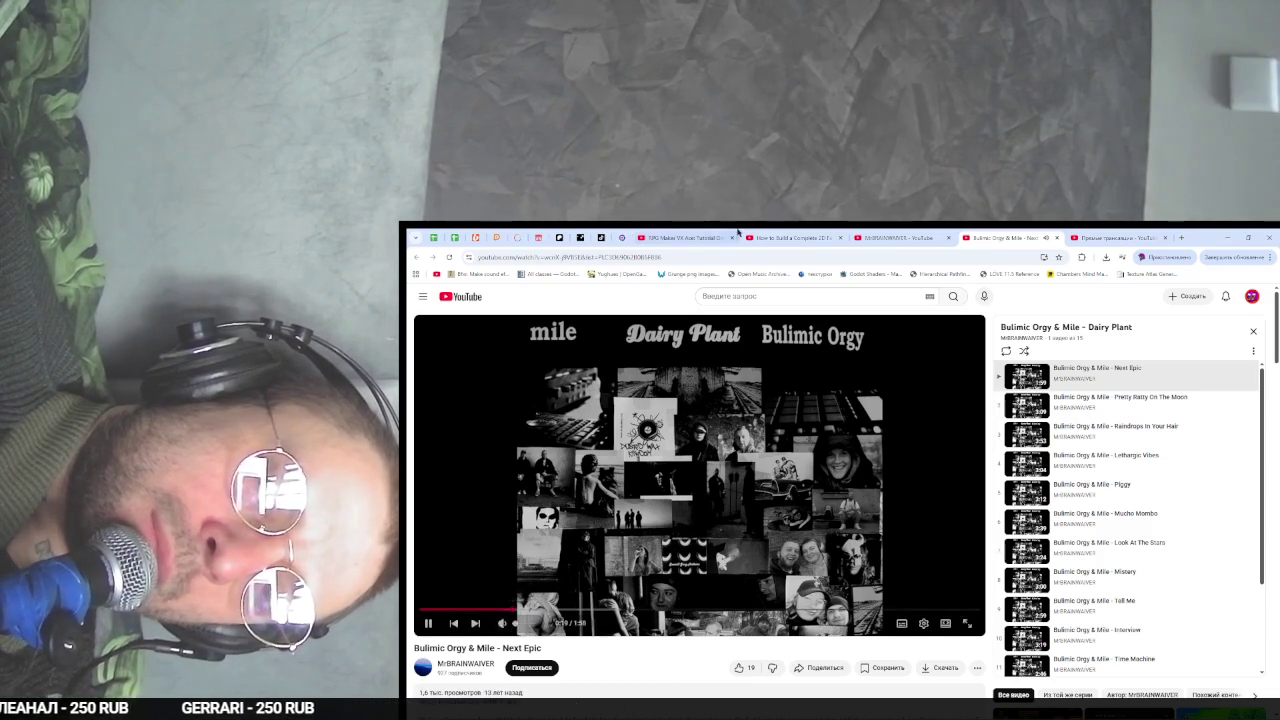
{"action": "left_click", "coordinate": [930, 237]}
{"action": "left_click", "coordinate": [824, 232]}
{"action": "left_click", "coordinate": [854, 456]}
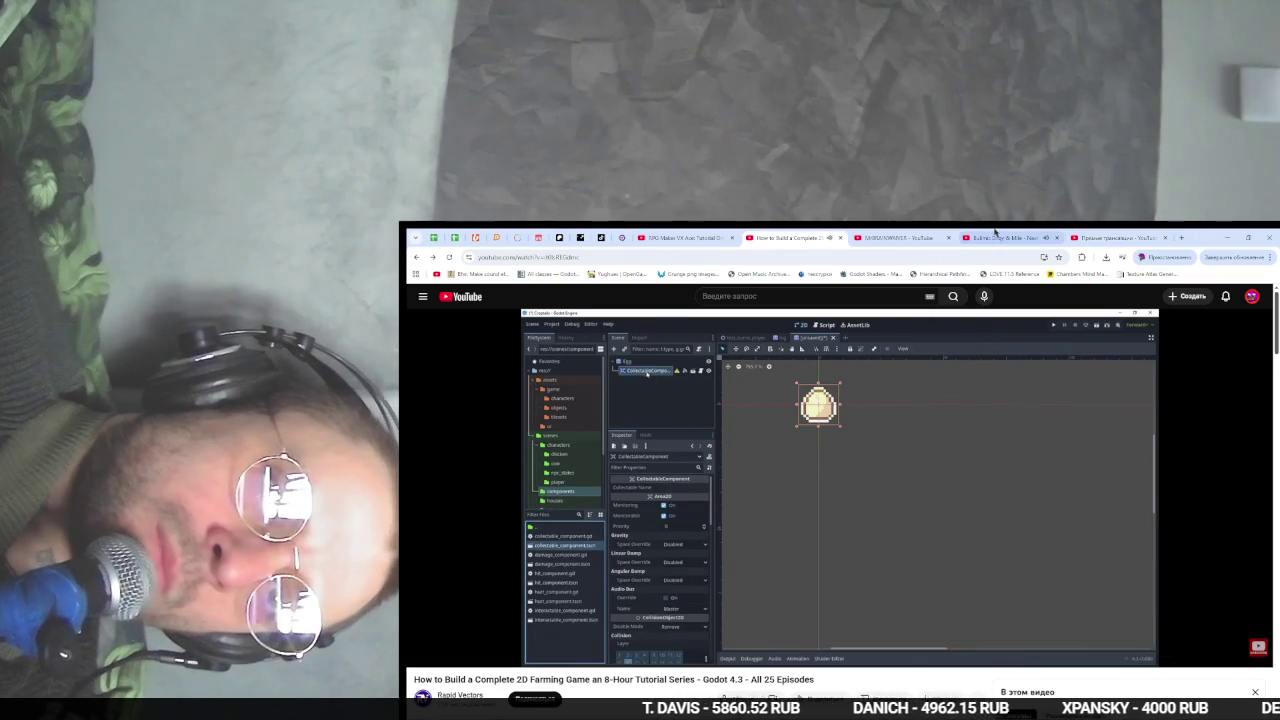
Step: Expand res://scenes/objects in the FileSystem dock and show Create New for the objects folder
{"action": "key", "text": "alt+Tab"}
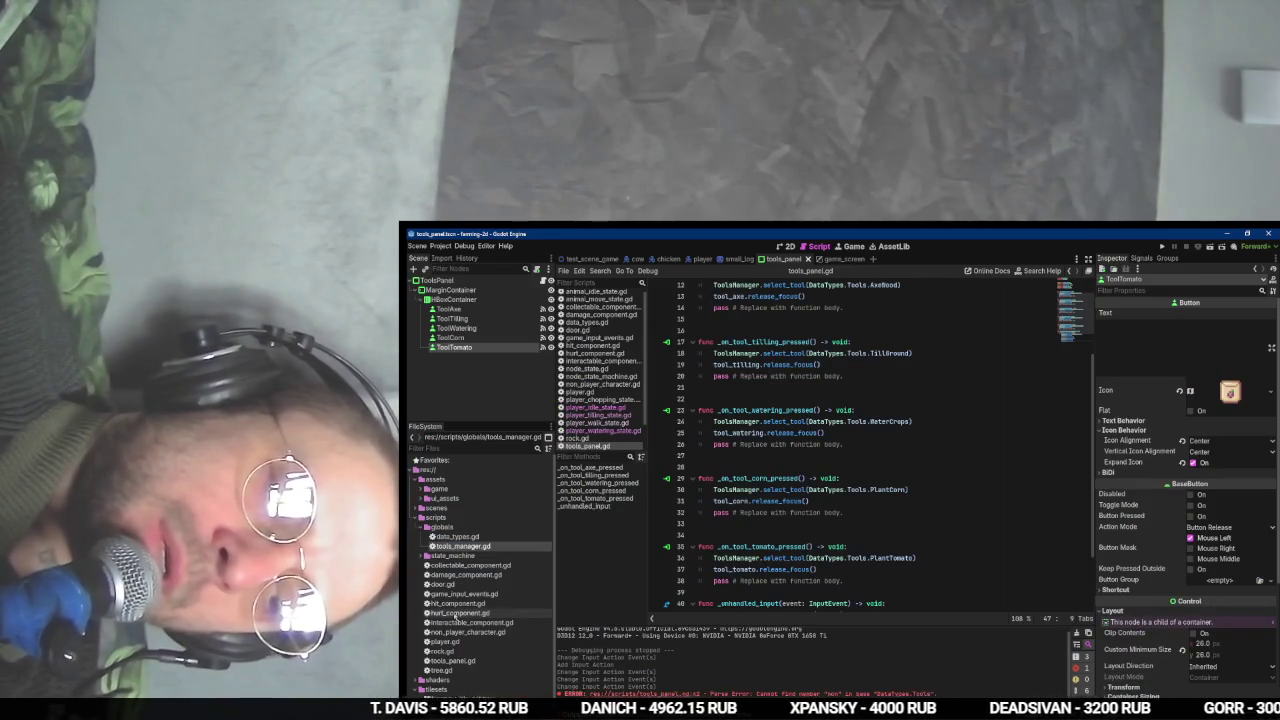
{"action": "scroll", "coordinate": [445, 570], "scroll_direction": "down", "scroll_amount": 1}
{"action": "left_click", "coordinate": [414, 507]}
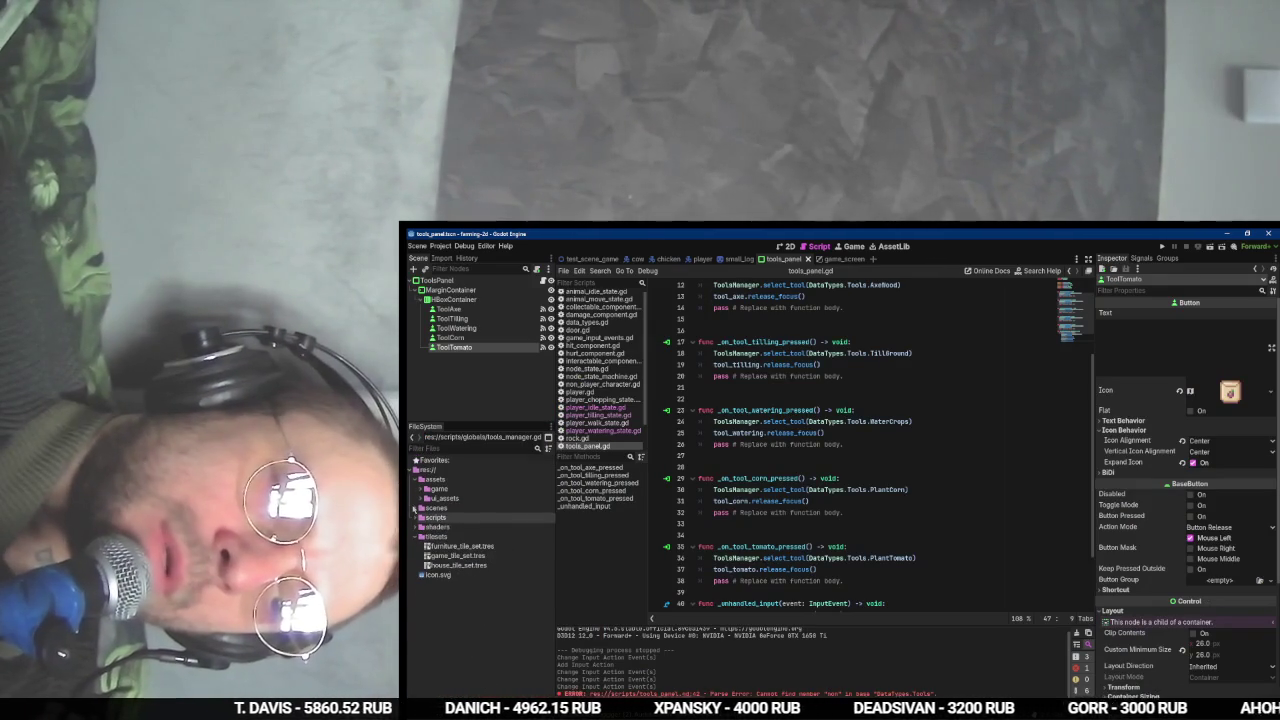
{"action": "left_click", "coordinate": [414, 508]}
{"action": "left_click", "coordinate": [418, 547]}
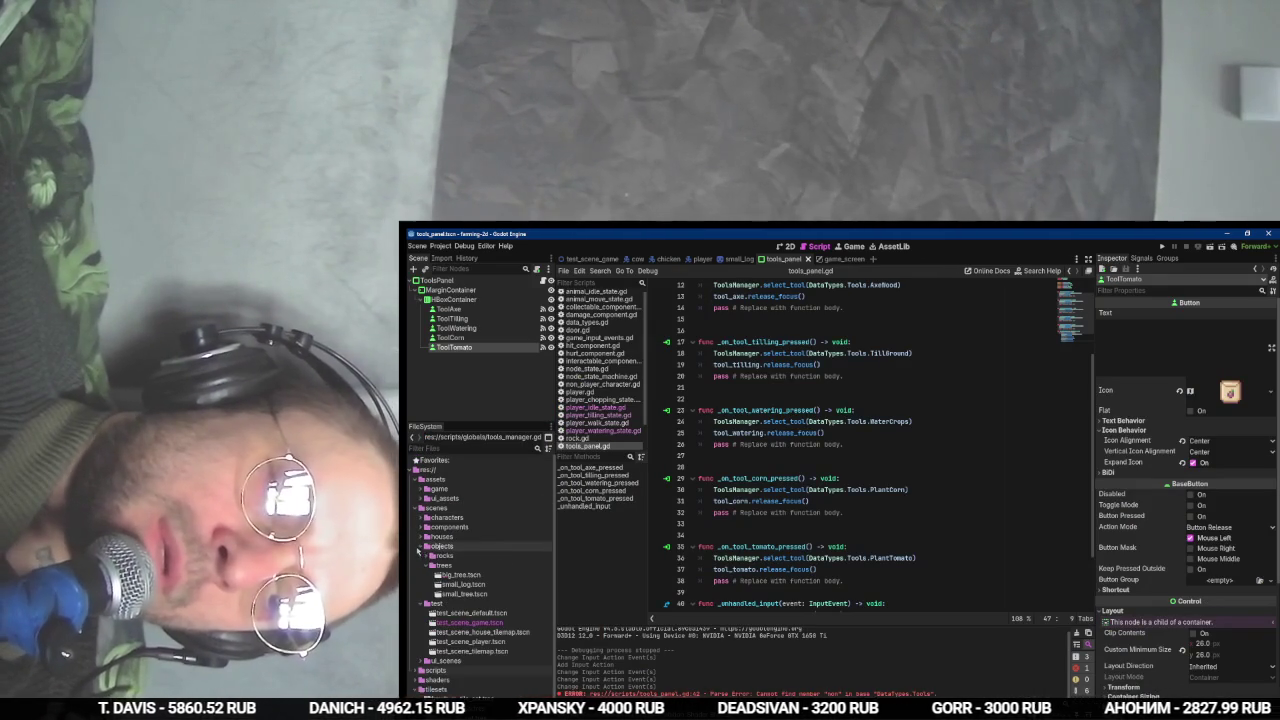
{"action": "left_click", "coordinate": [424, 565]}
{"action": "key", "text": "alt+Tab"}
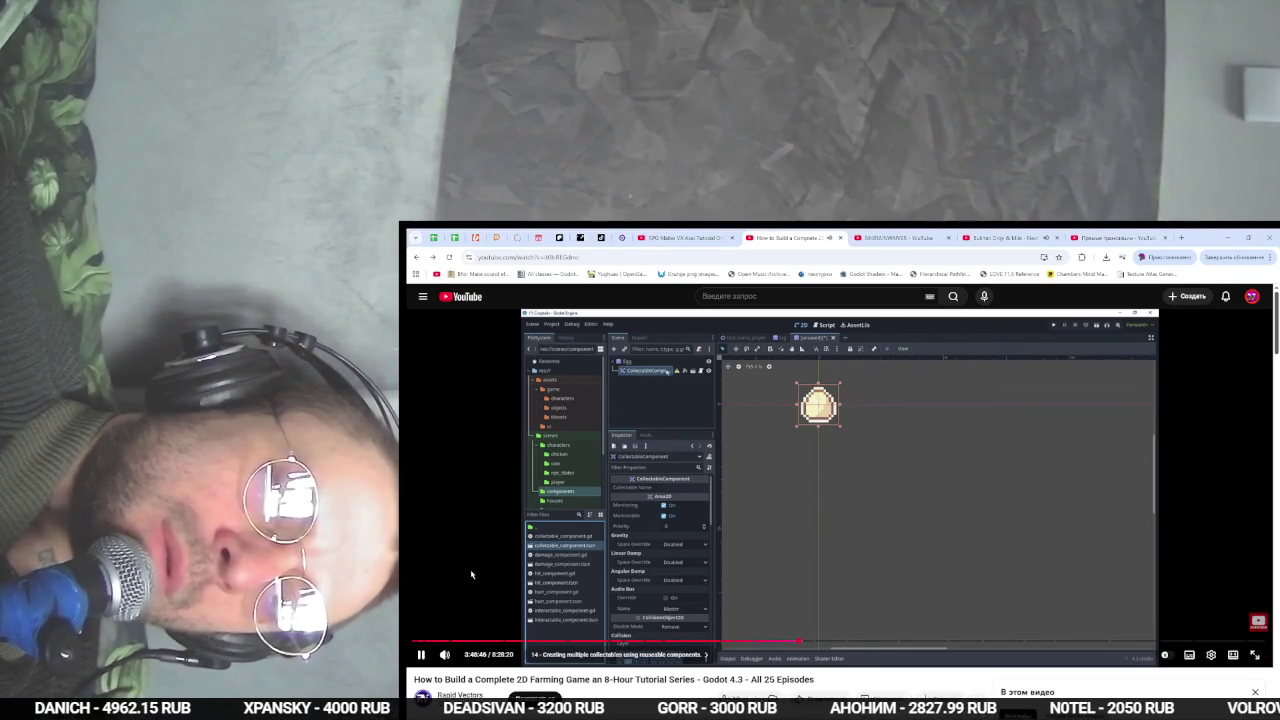
{"action": "key", "text": "alt+Tab"}
{"action": "right_click", "coordinate": [453, 547]}
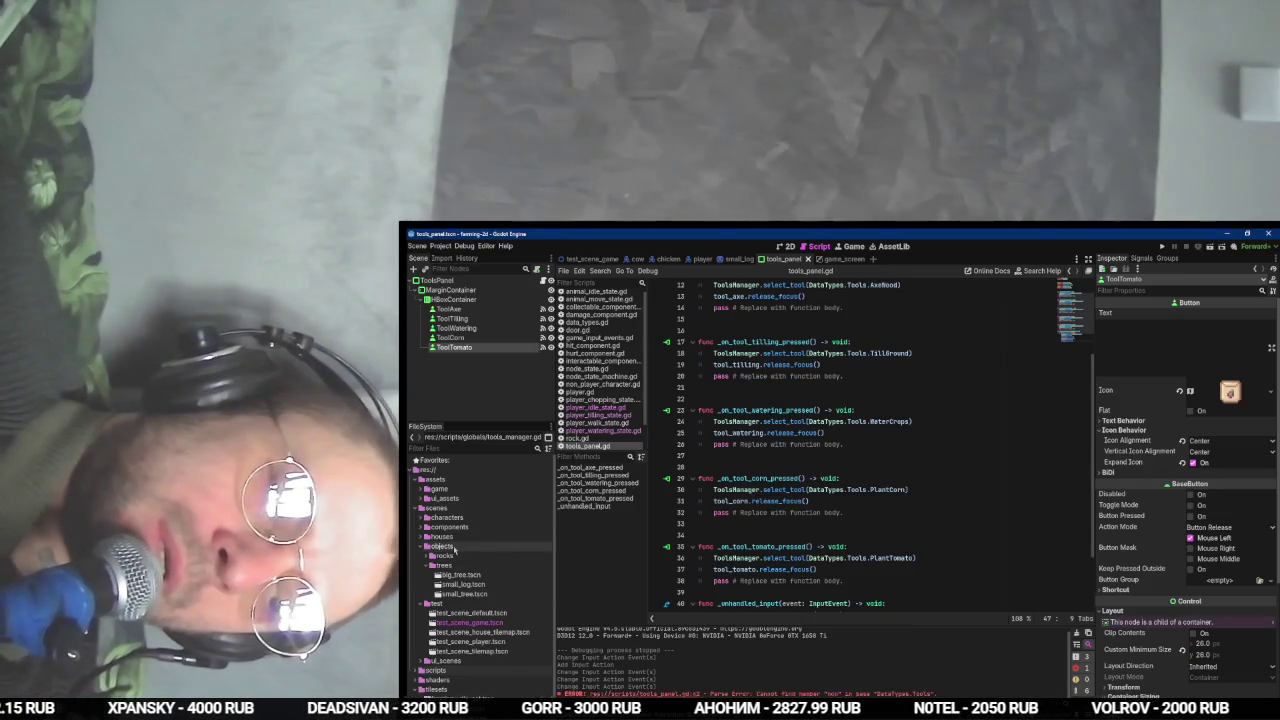
{"action": "mouse_move", "coordinate": [540, 551]}
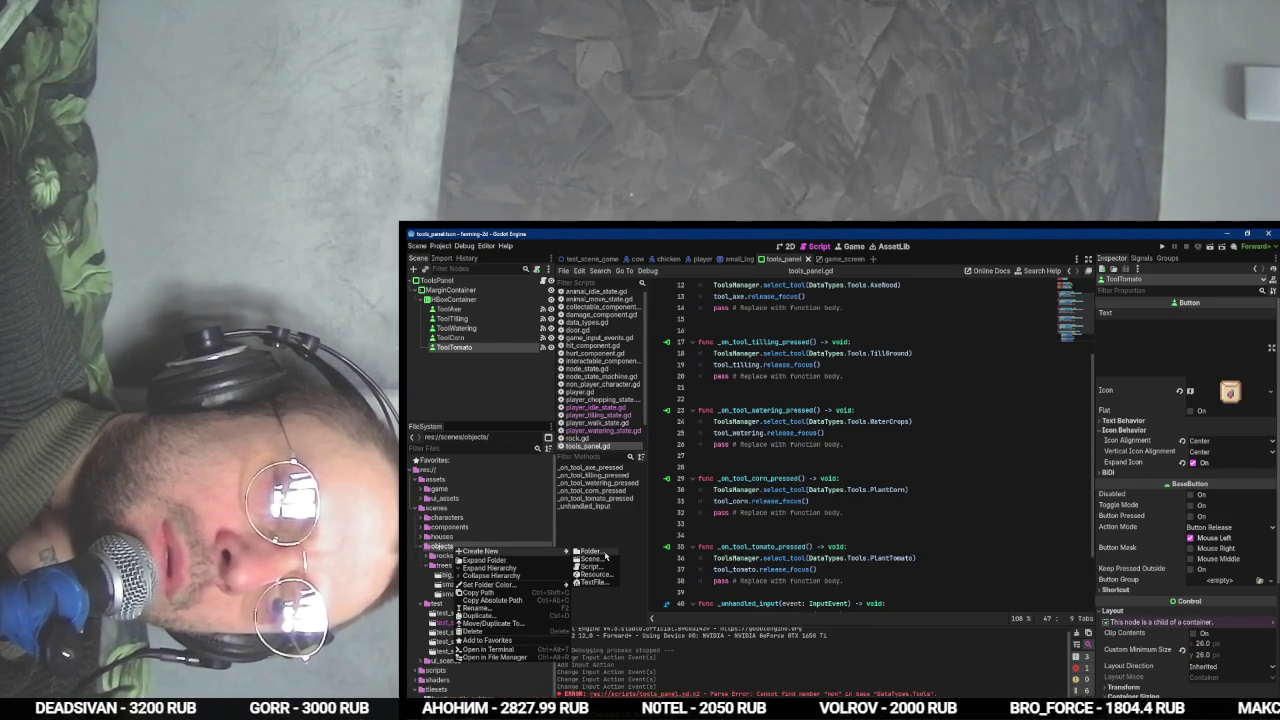
Step: Create a 'collectables' folder under objects and move small_log.tscn into it
{"action": "left_click", "coordinate": [604, 552]}
{"action": "type", "text": "collectab"}
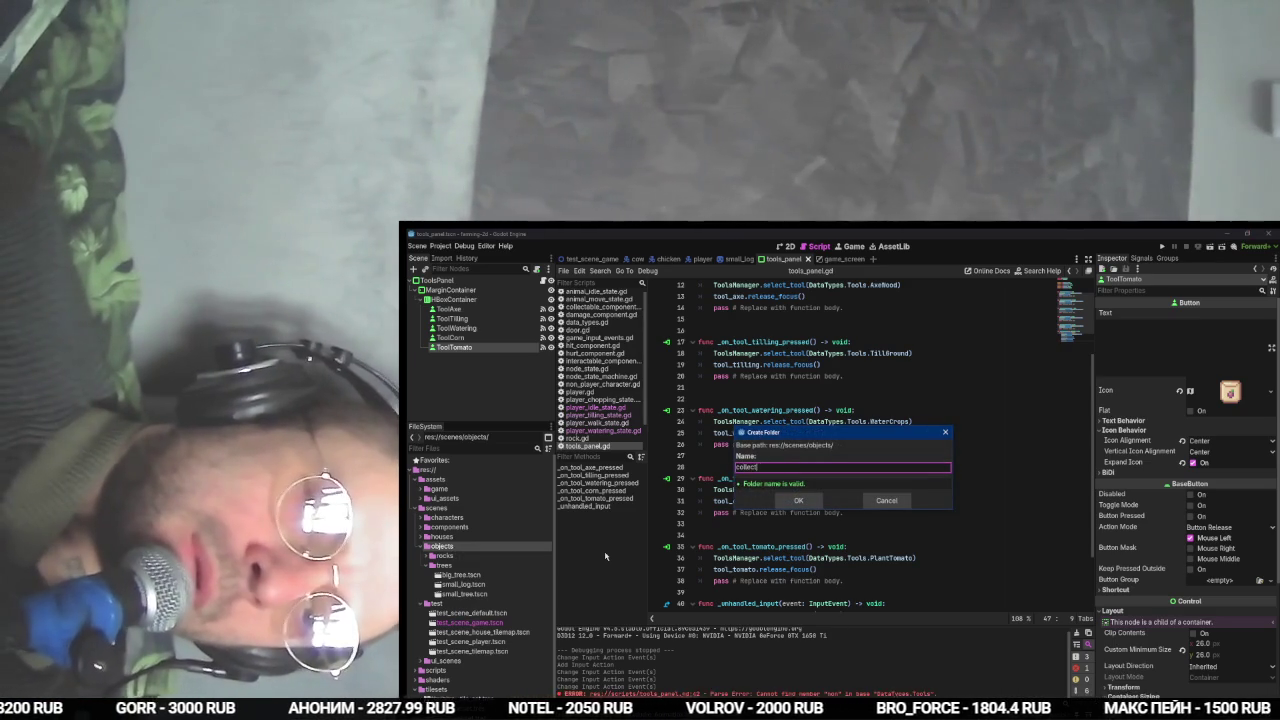
{"action": "type", "text": "les"}
{"action": "key", "text": "Return"}
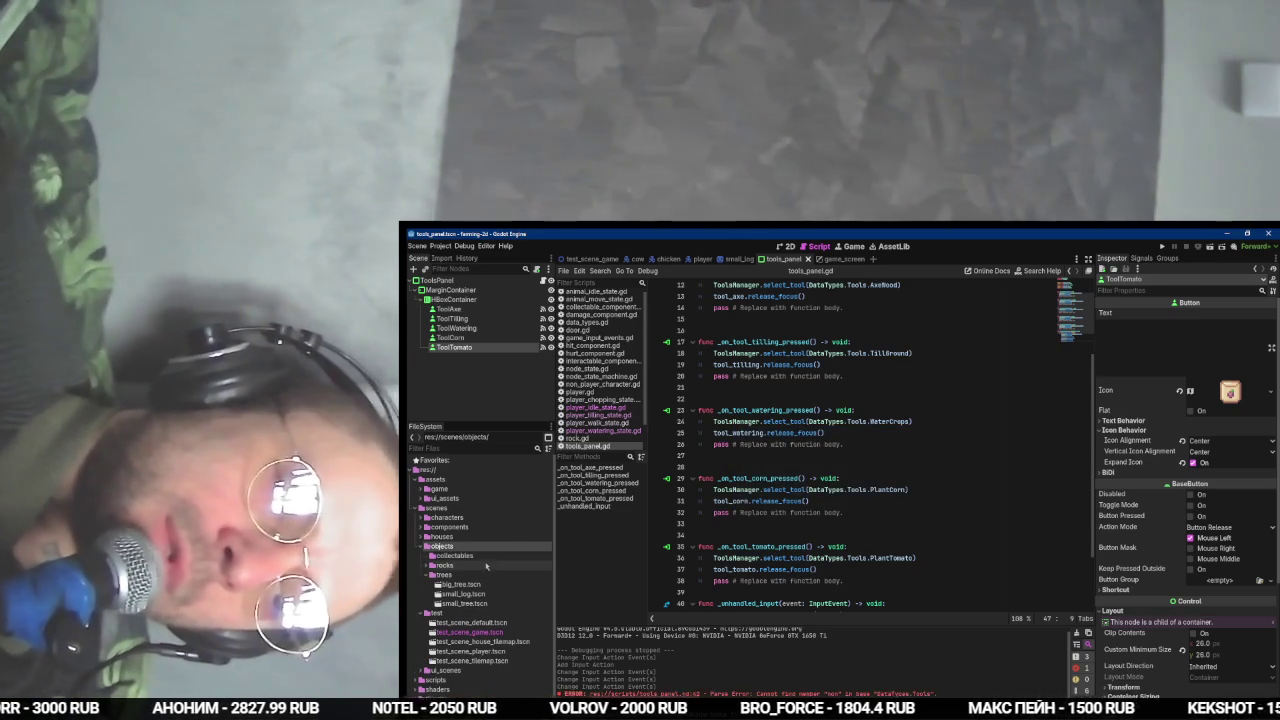
{"action": "left_click", "coordinate": [478, 558]}
{"action": "left_click_drag", "start_coordinate": [462, 593], "coordinate": [460, 558]}
{"action": "key", "text": "Return"}
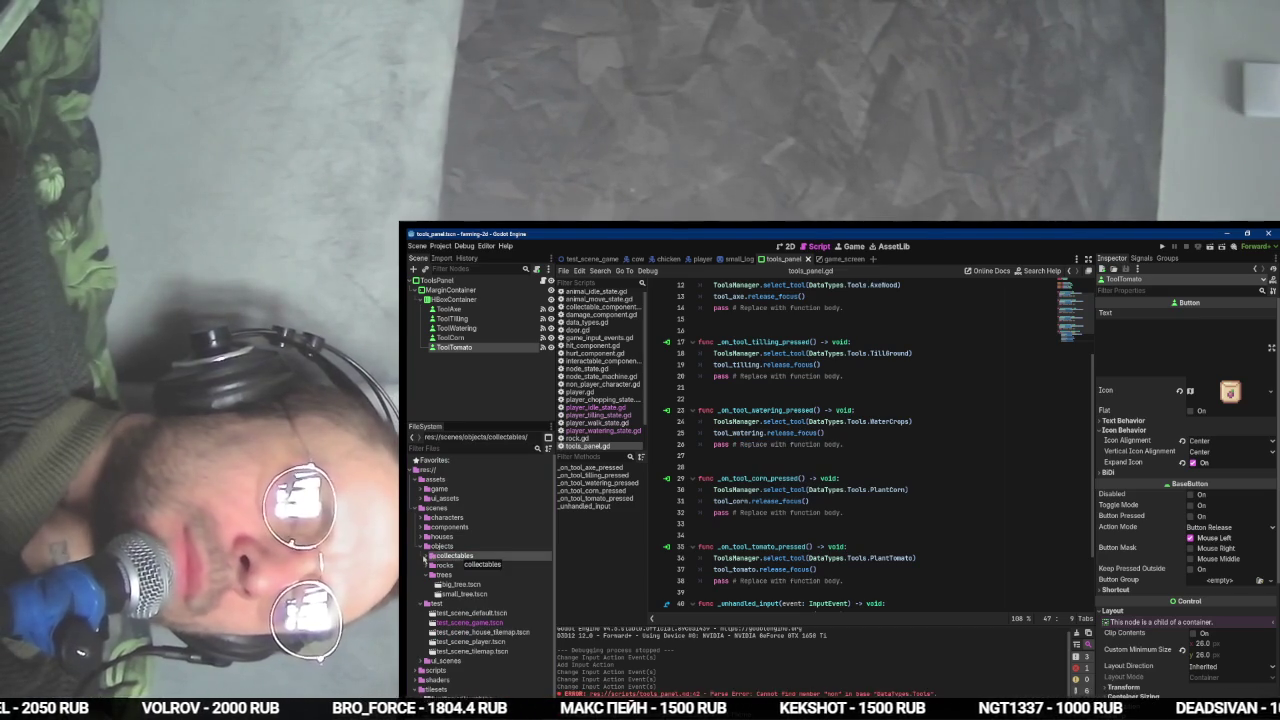
Step: Duplicate small_log.tscn as egg.tscn and open it in the 2D view
{"action": "double_click", "coordinate": [463, 565]}
{"action": "right_click", "coordinate": [464, 567]}
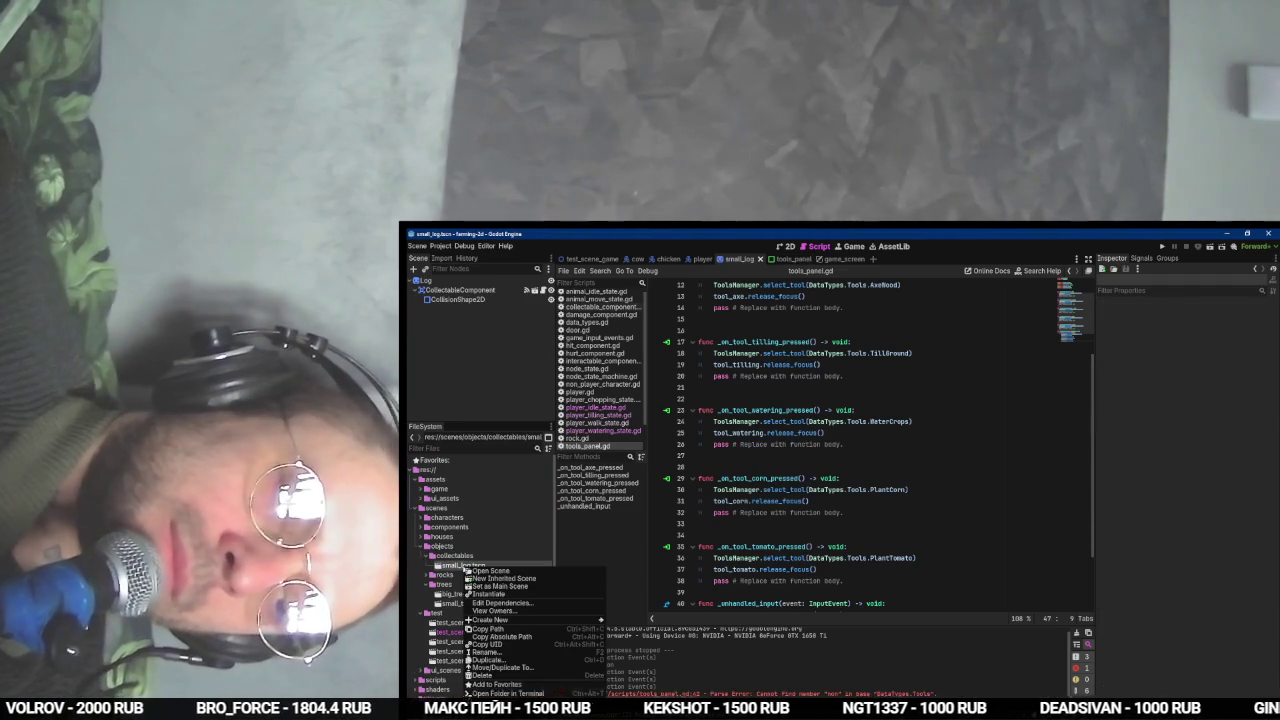
{"action": "left_click", "coordinate": [487, 660]}
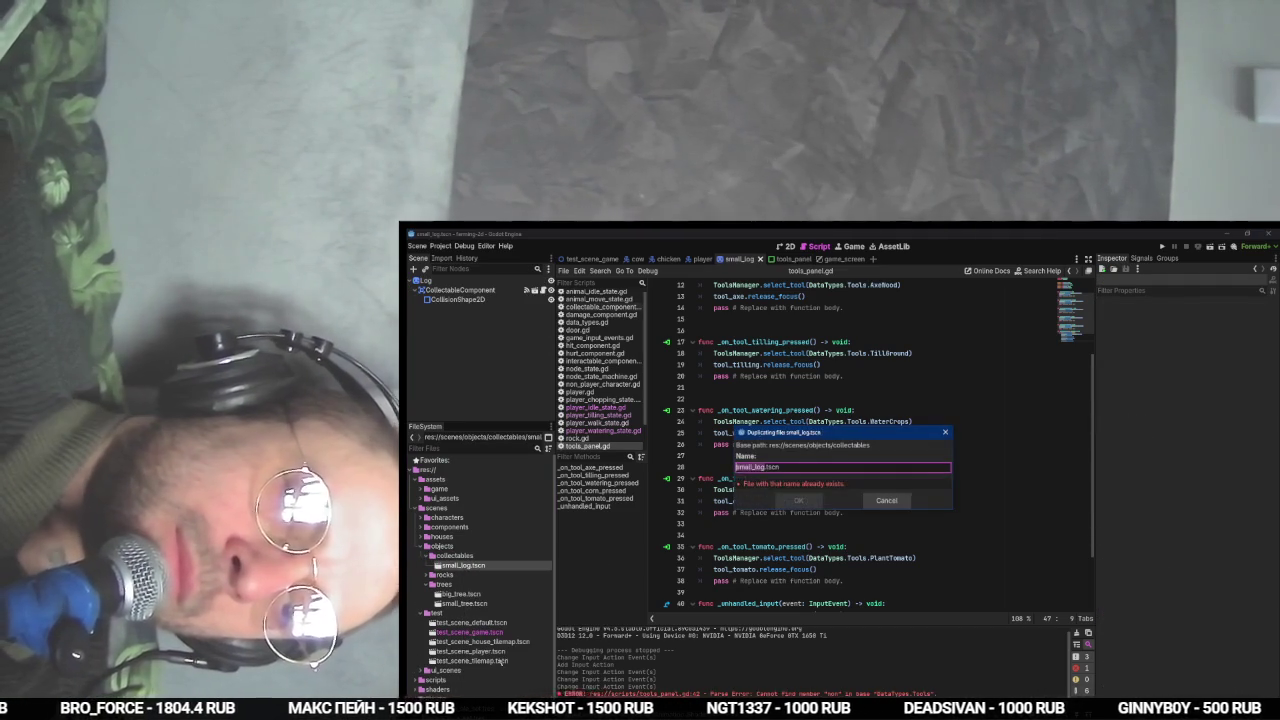
{"action": "type", "text": "egg"}
{"action": "key", "text": "Return"}
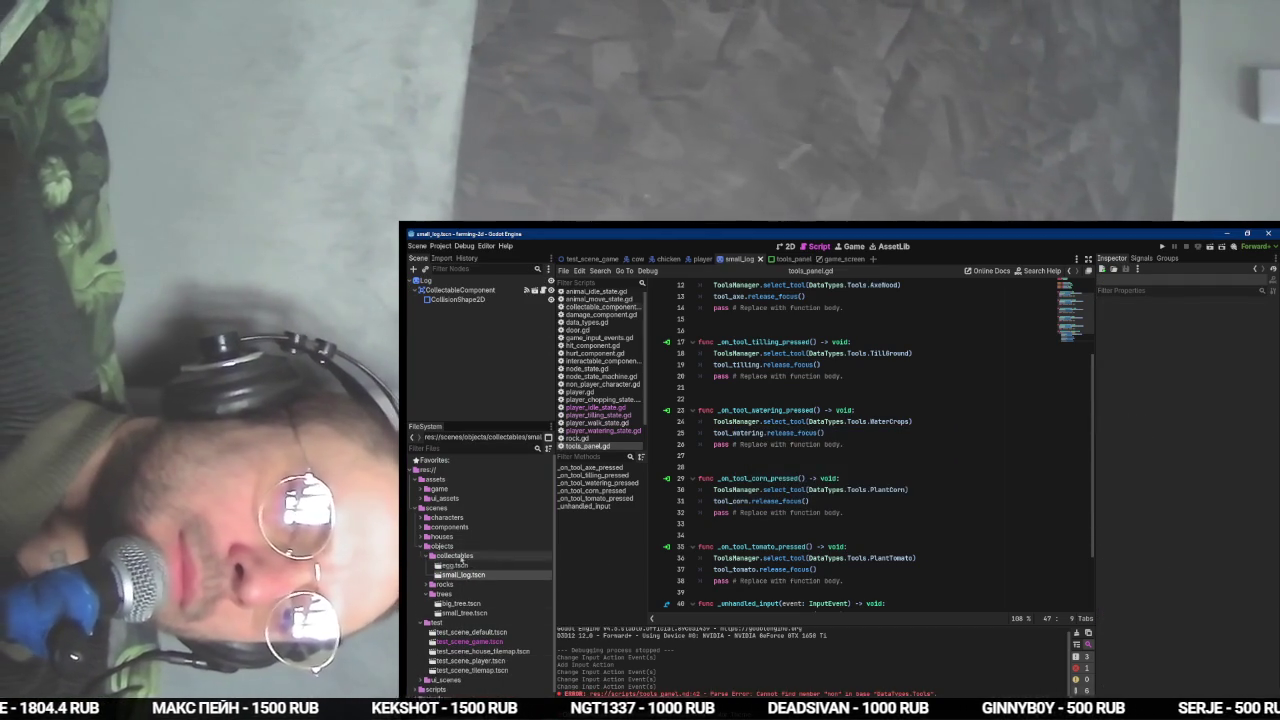
{"action": "double_click", "coordinate": [459, 566]}
{"action": "left_click", "coordinate": [789, 246]}
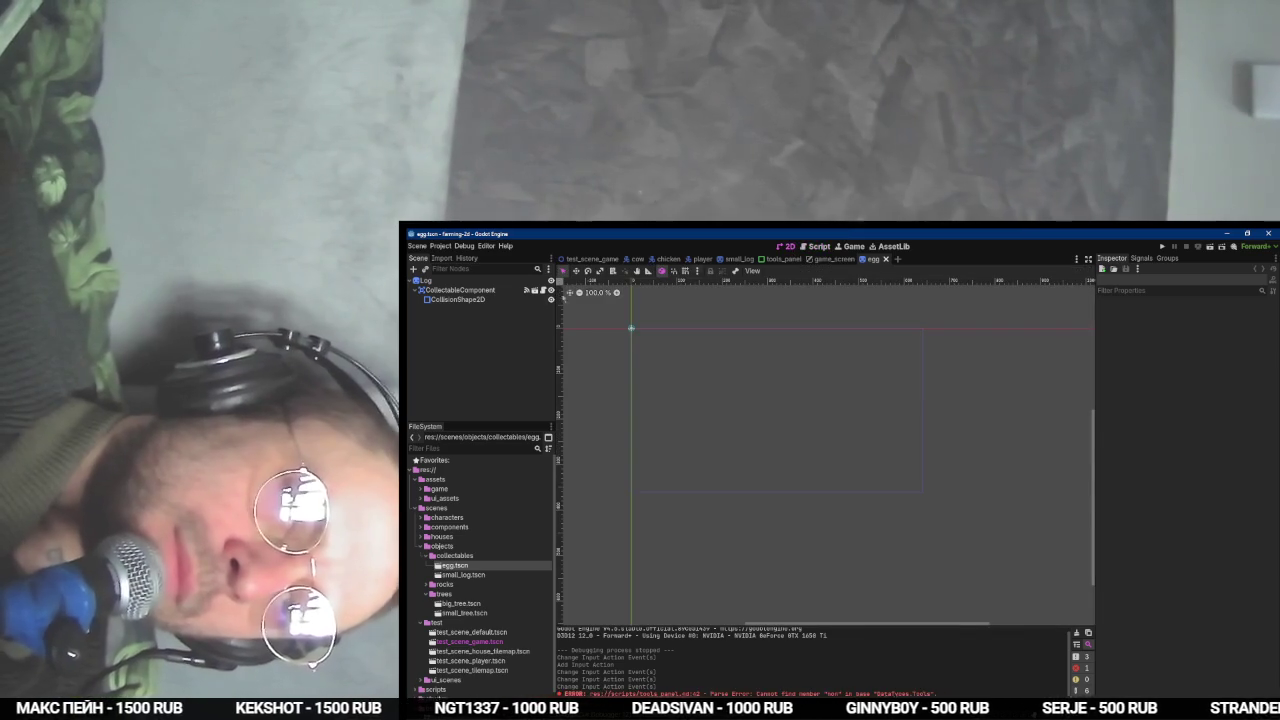
Step: Rename the scene's root node to Egg
{"action": "double_click", "coordinate": [492, 281]}
{"action": "type", "text": "Egg"}
{"action": "key", "text": "Return"}
{"action": "key", "text": "f"}
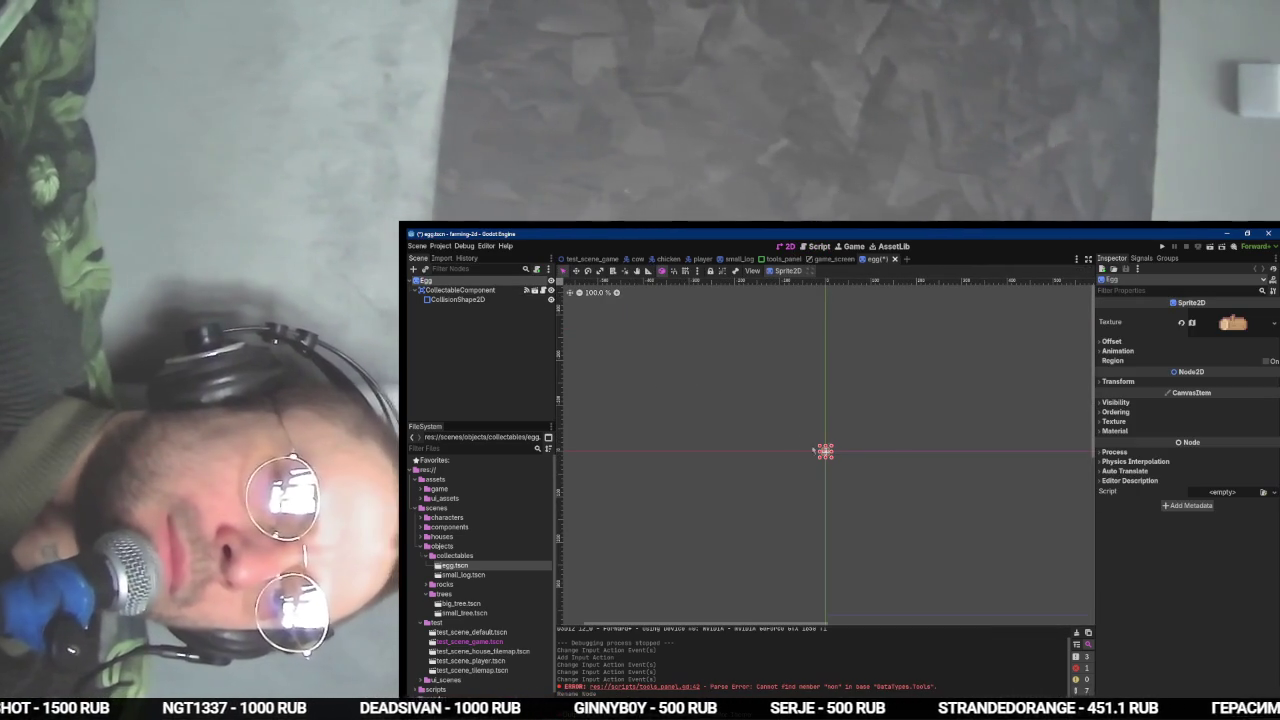
Step: Filter the file list for 'egg' and assign egg_item.png as the sprite's texture
{"action": "scroll", "coordinate": [834, 457], "scroll_direction": "up", "scroll_amount": 10}
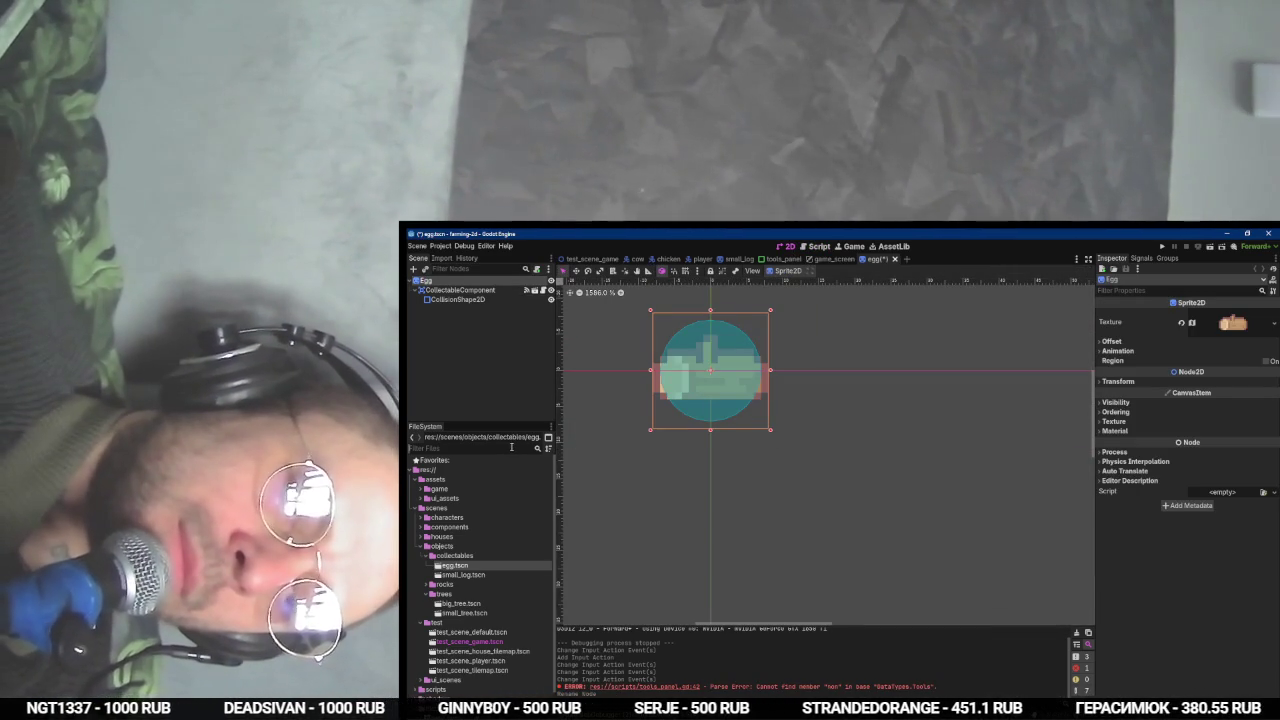
{"action": "left_click", "coordinate": [511, 447]}
{"action": "type", "text": "egg"}
{"action": "mouse_move", "coordinate": [475, 530]}
{"action": "left_mouse_down"}
{"action": "mouse_move", "coordinate": [857, 343]}
{"action": "mouse_move", "coordinate": [1236, 323]}
{"action": "left_mouse_up"}
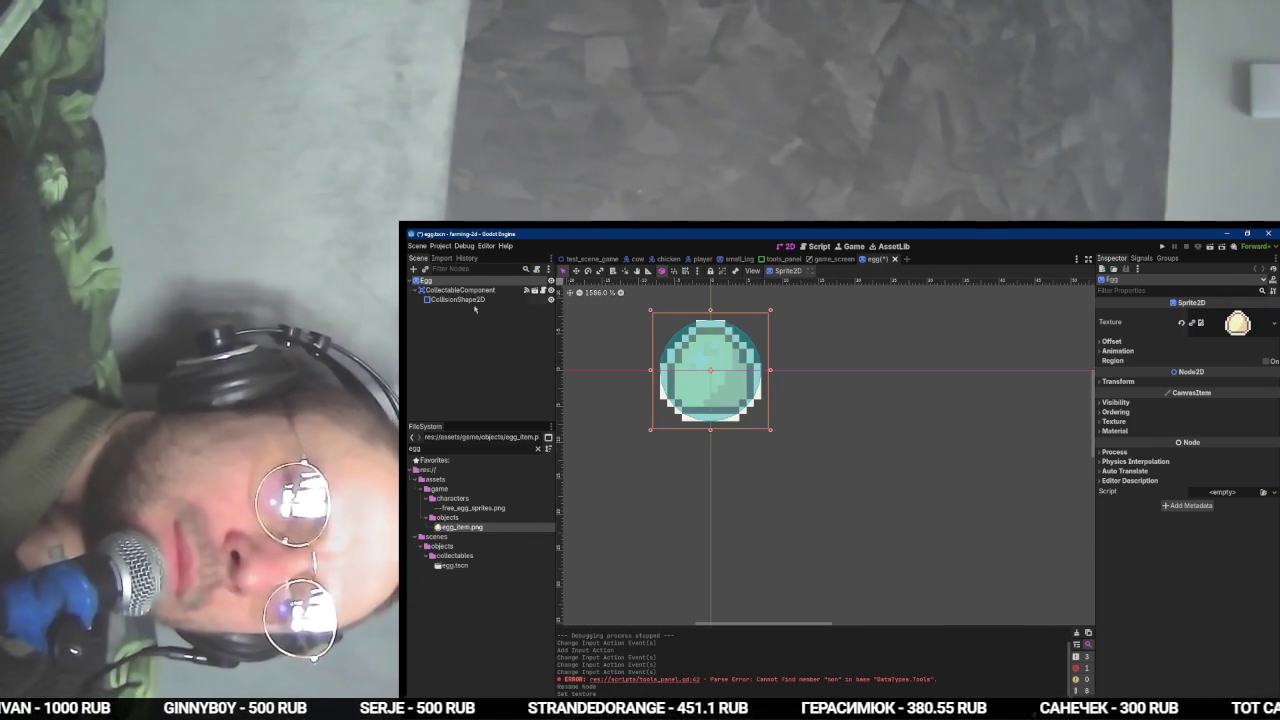
Step: Set the CollectableComponent's Collectable Name to egg, then resume the YouTube tutorial
{"action": "left_click", "coordinate": [460, 290]}
{"action": "type", "text": "egg"}
{"action": "key", "text": "Return"}
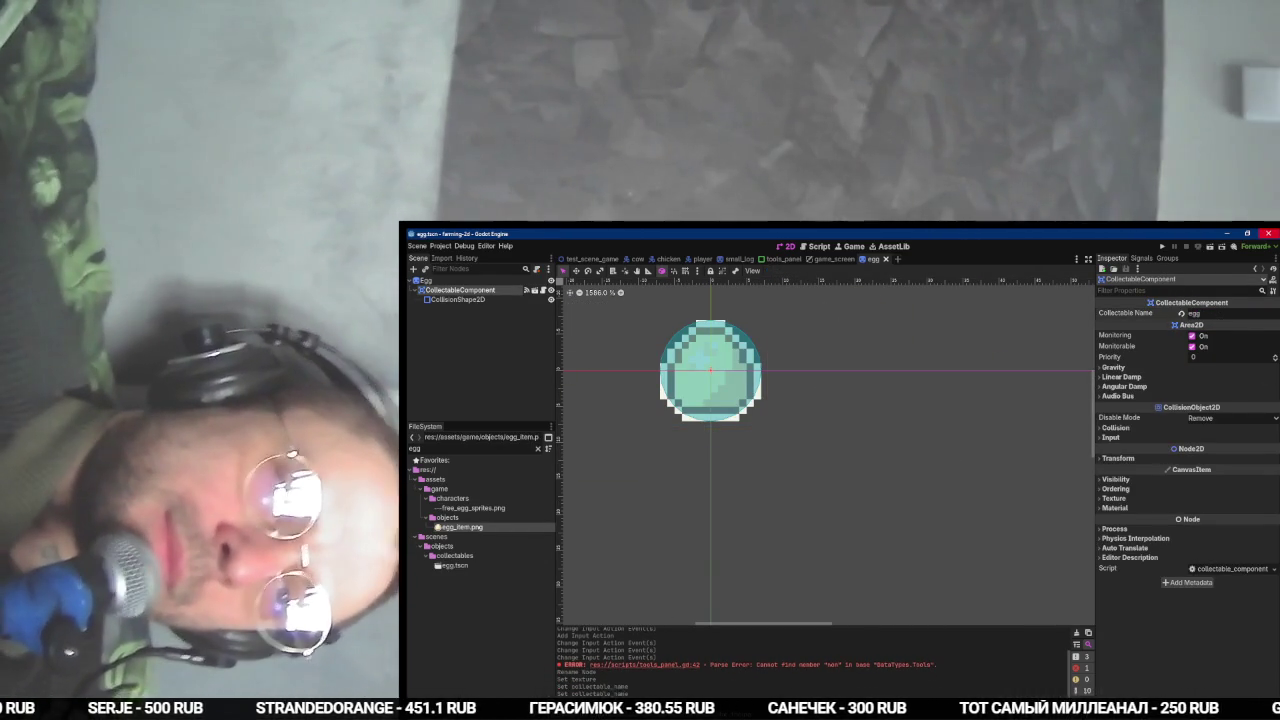
{"action": "key", "text": "alt+Tab"}
{"action": "left_click", "coordinate": [894, 422]}
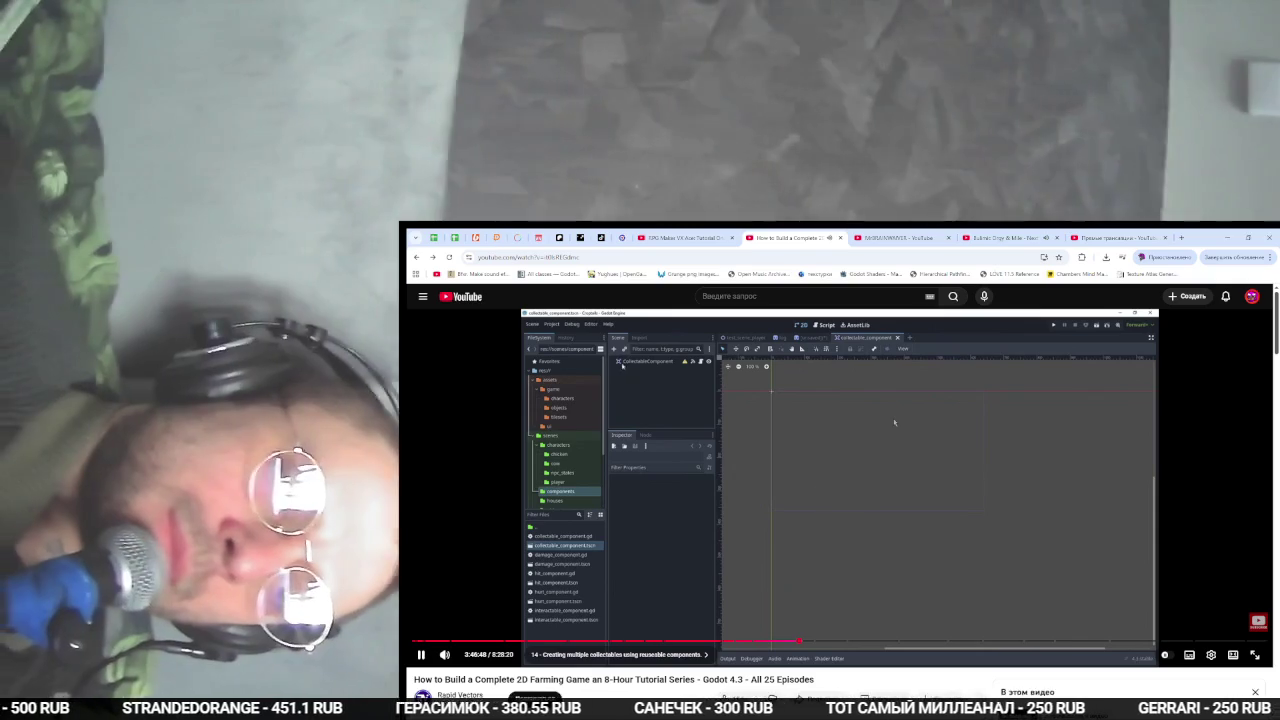
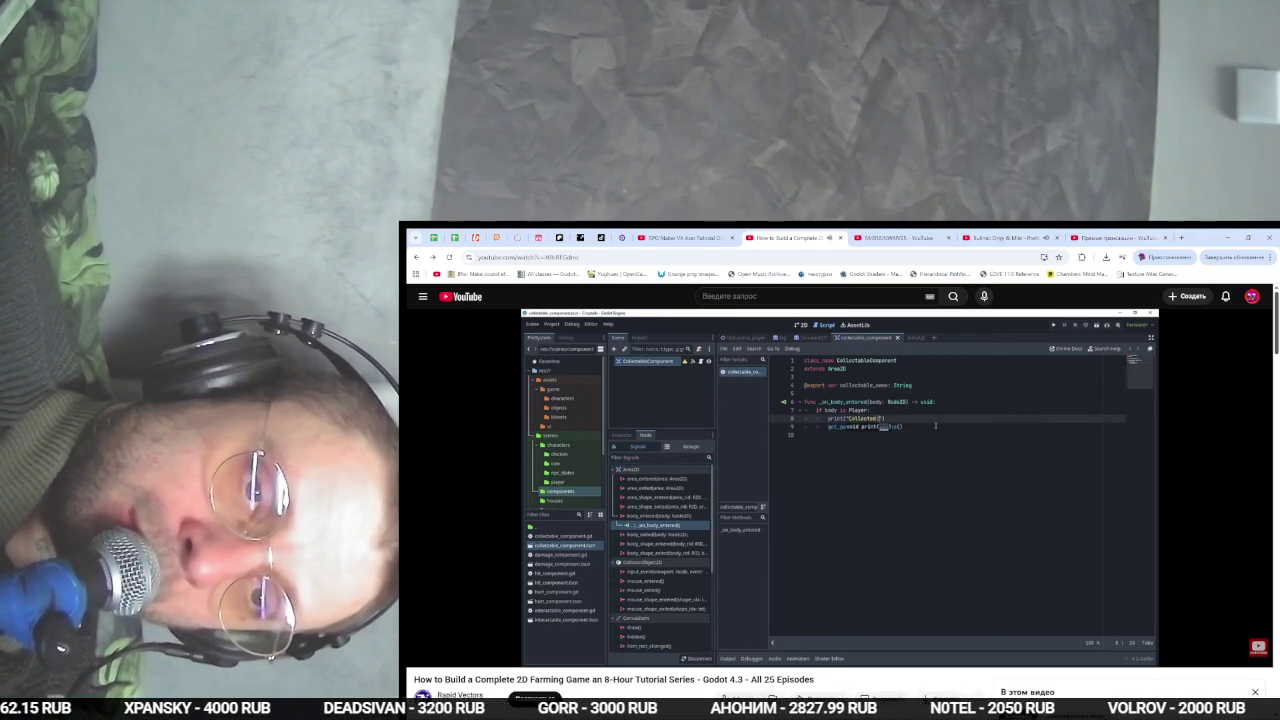
Step: Add a print(' collectedd %s' % collectable_name) line under the player check in collectable_component.gd
{"action": "key", "text": "alt+Tab"}
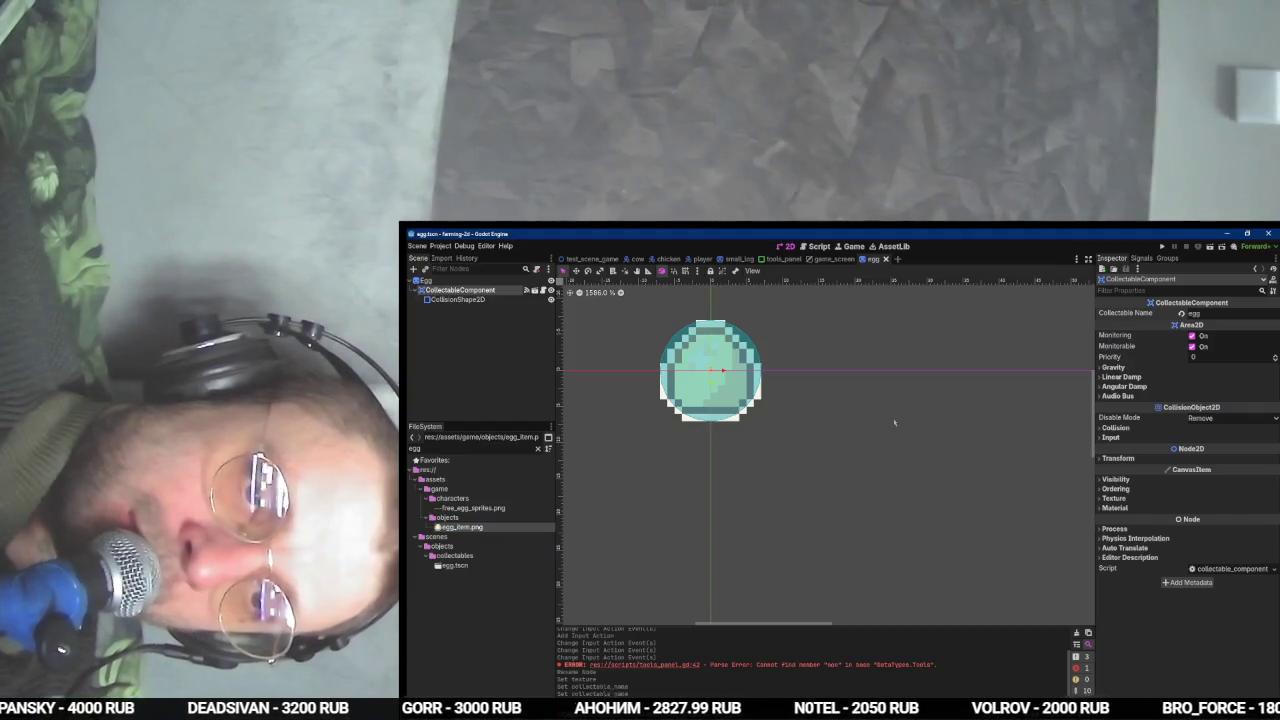
{"action": "left_click", "coordinate": [543, 290]}
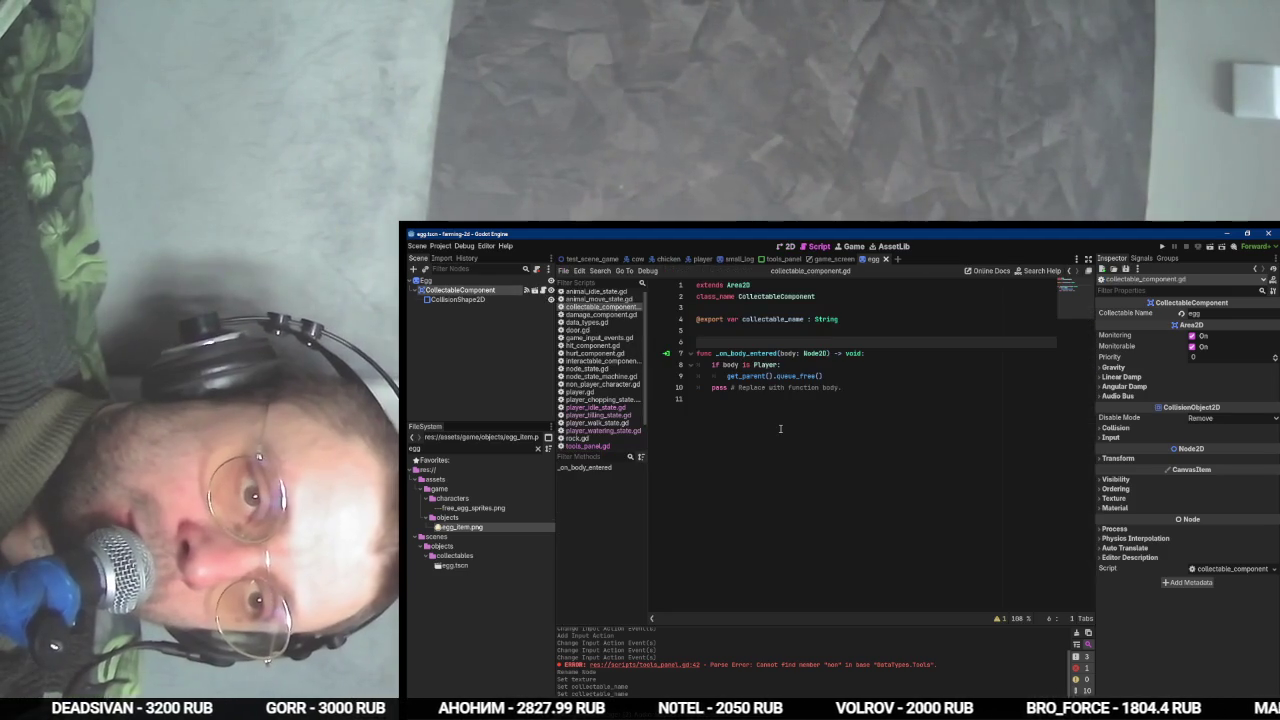
{"action": "left_click", "coordinate": [814, 368]}
{"action": "key", "text": "Return"}
{"action": "type", "text": "ge"}
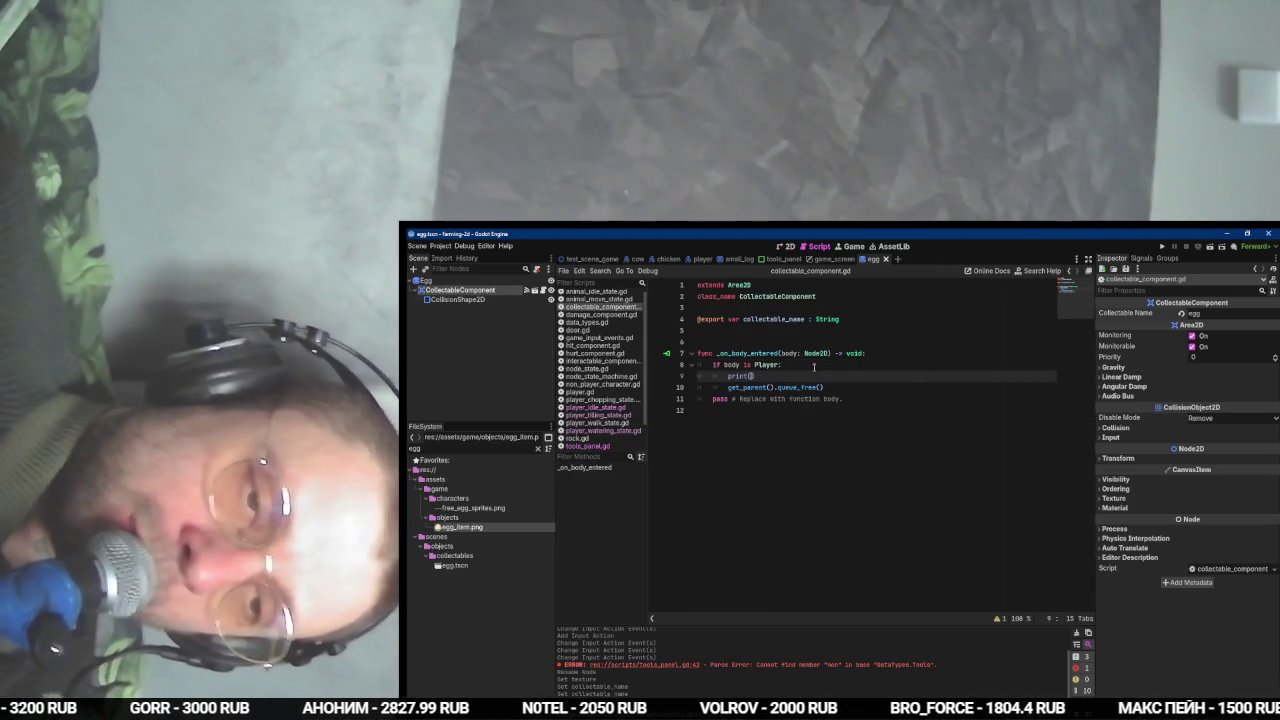
{"action": "type", "text": "'collect"}
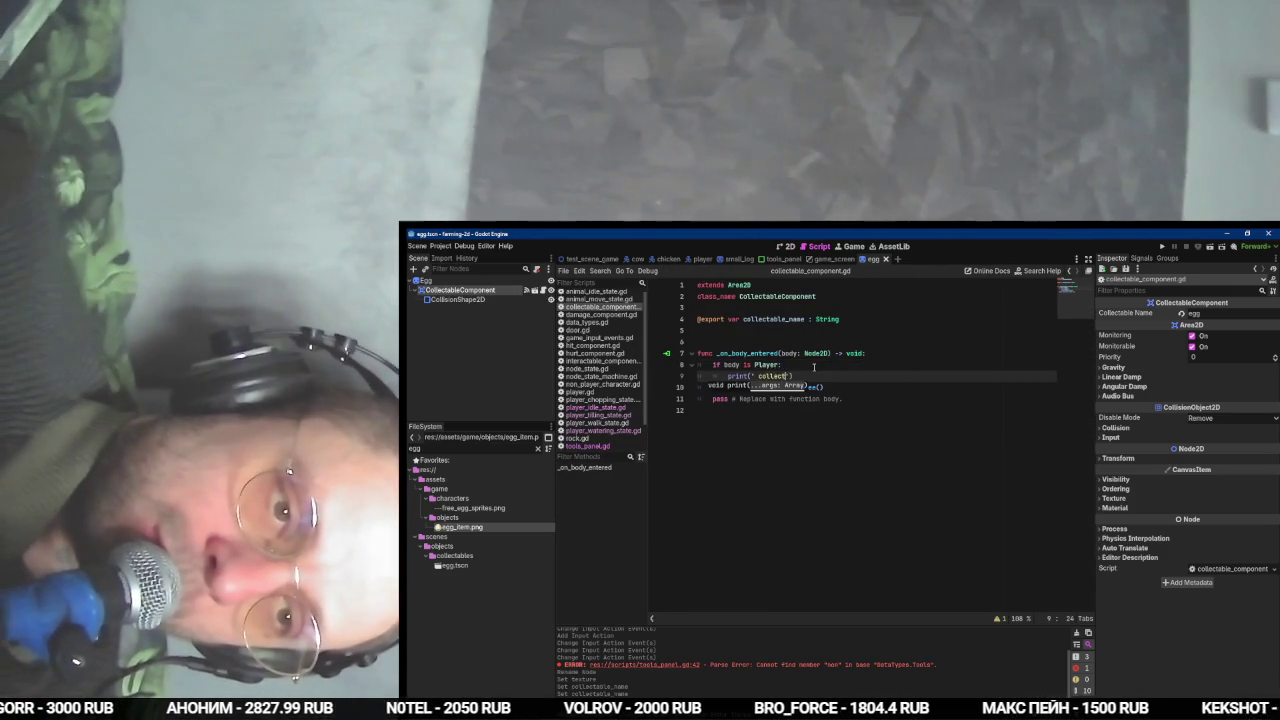
{"action": "type", "text": "d eg"}
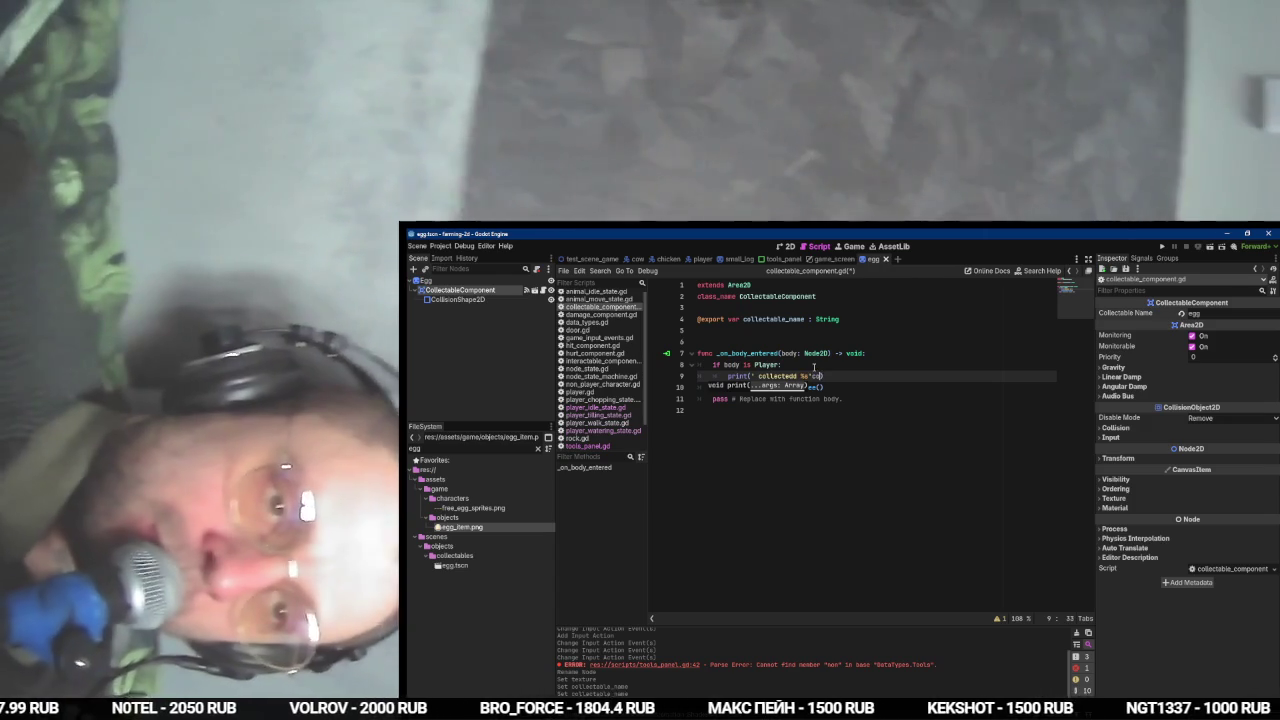
{"action": "type", "text": "%collectable_name"}
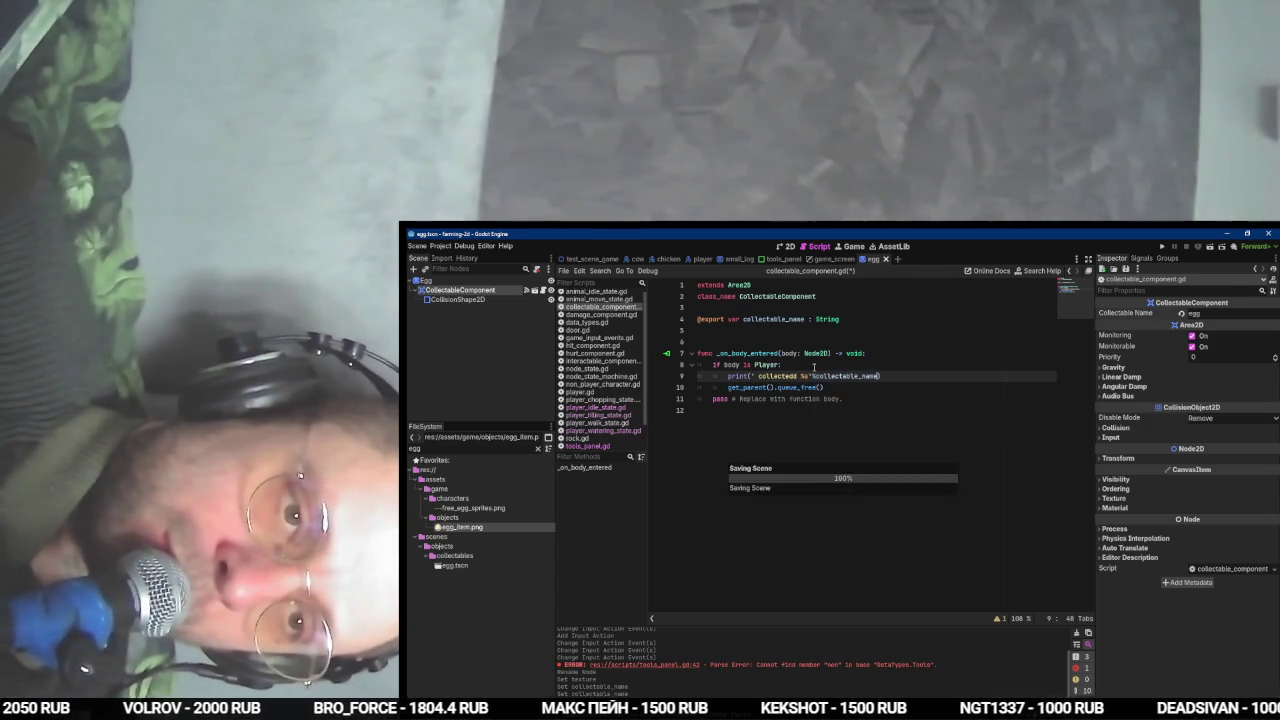
{"action": "key", "text": "alt+Tab"}
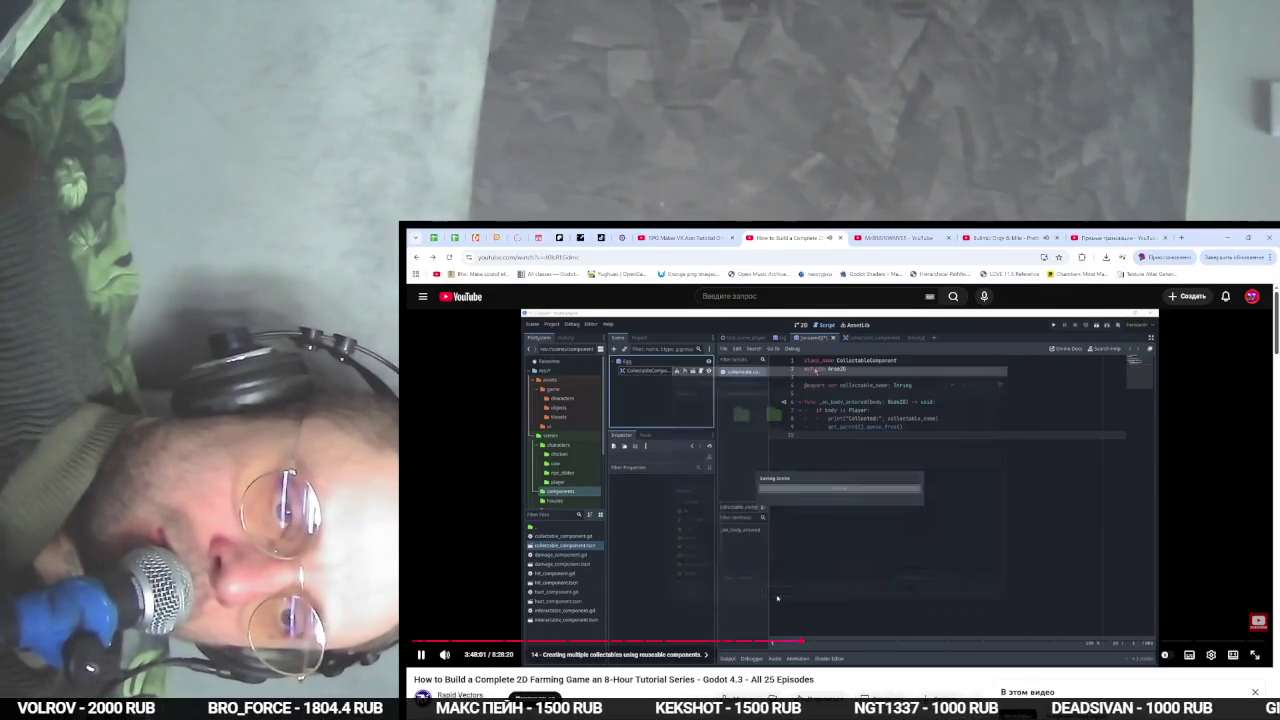
{"action": "key", "text": "alt+Tab"}
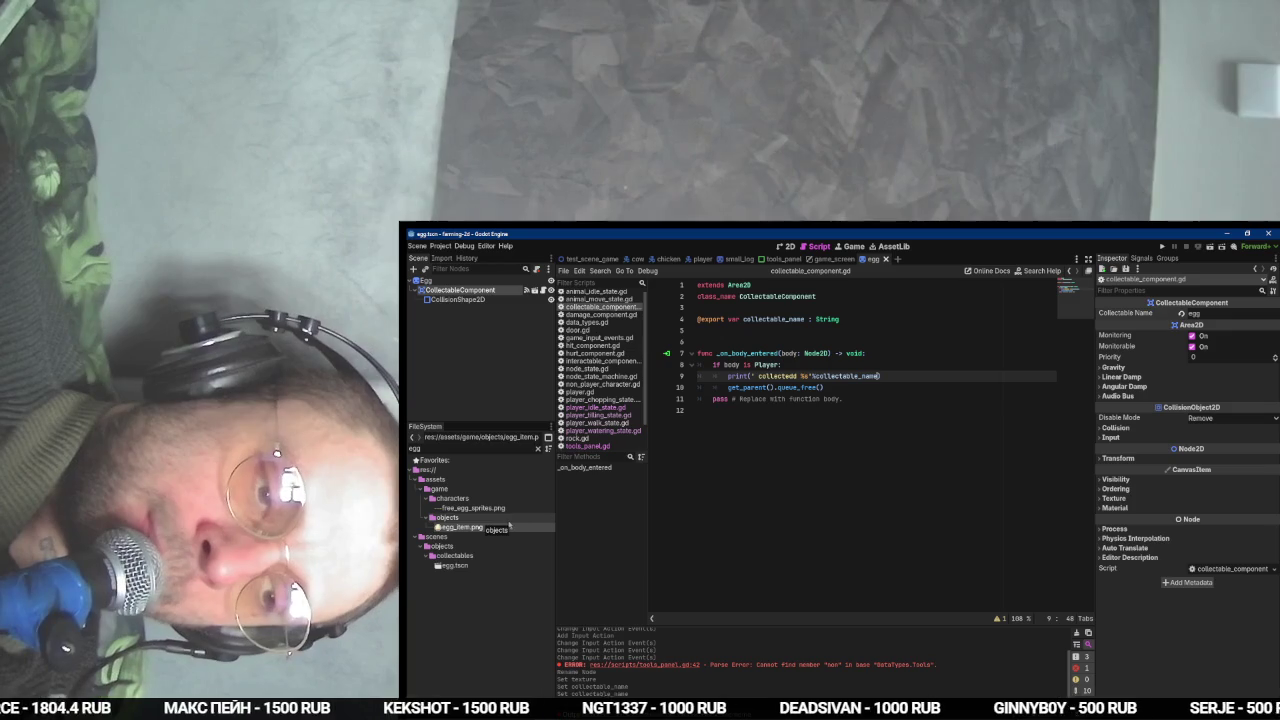
{"action": "left_click", "coordinate": [455, 555]}
Step: Clear the egg filter in FileSystem and resume the tutorial video
{"action": "left_click", "coordinate": [538, 448]}
{"action": "left_click", "coordinate": [870, 487]}
{"action": "key", "text": "alt+Tab"}
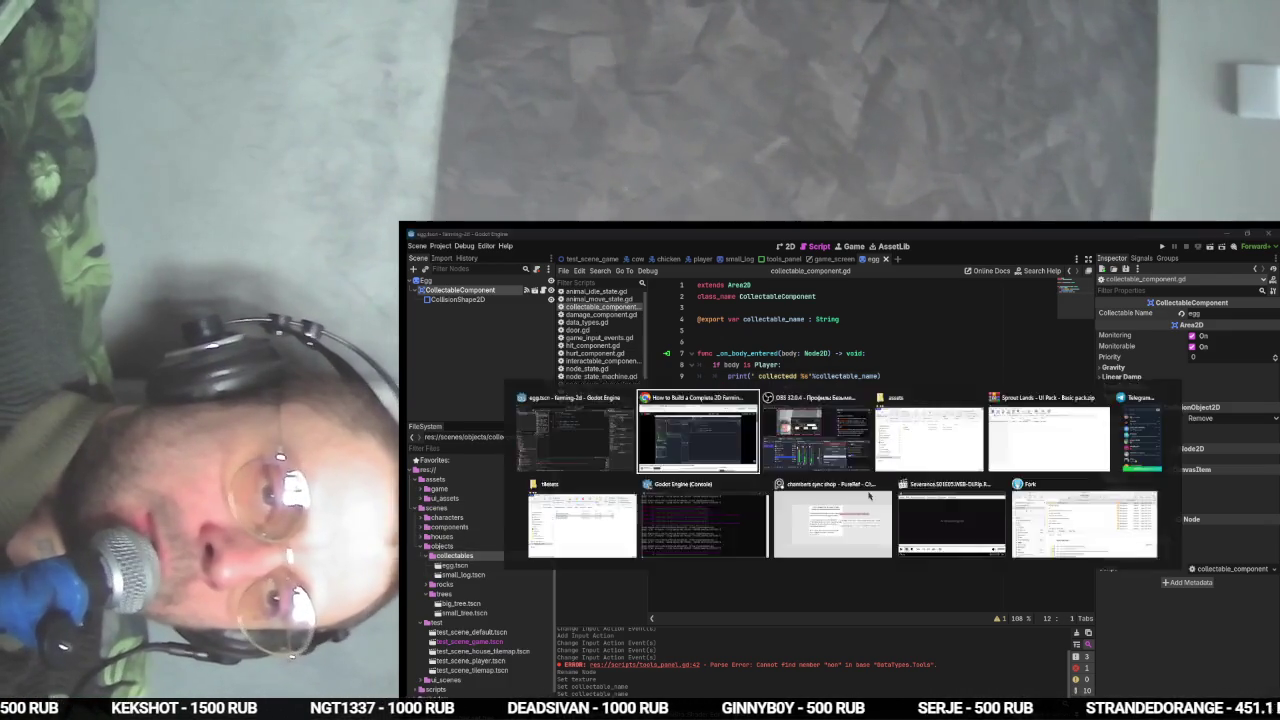
{"action": "key", "text": "alt+Tab"}
{"action": "key", "text": "alt+Tab"}
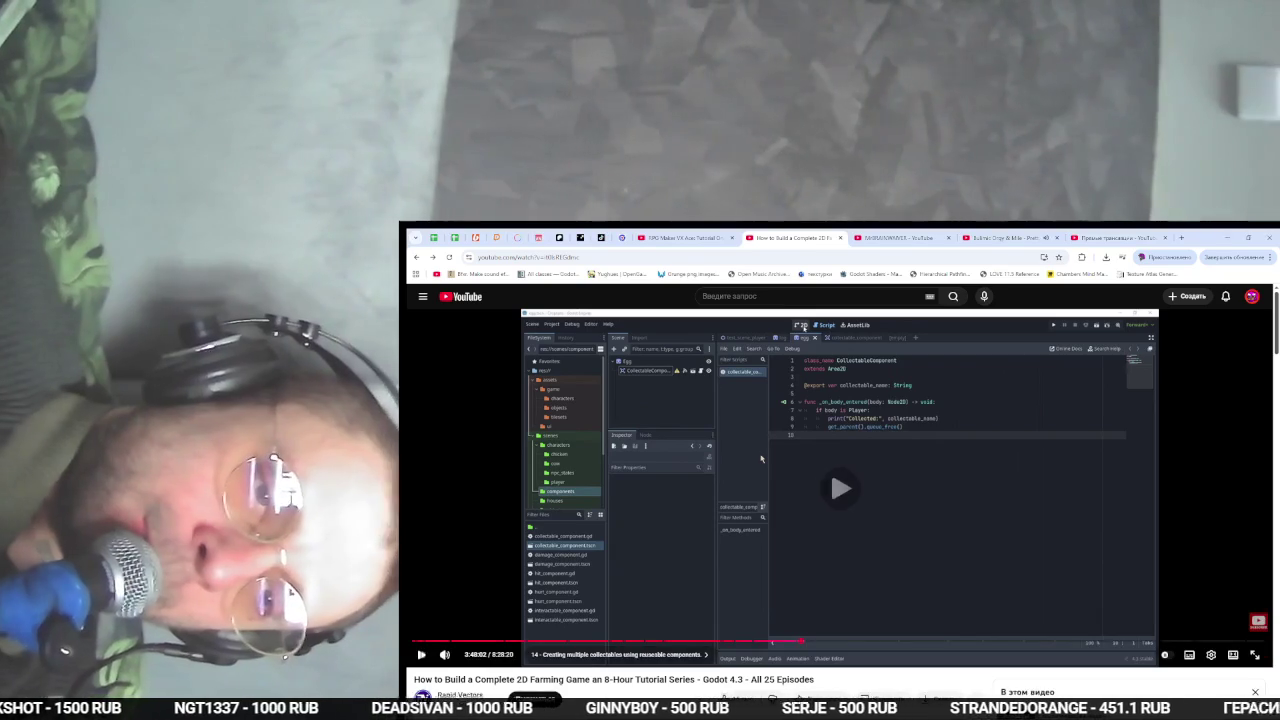
{"action": "key", "text": "space"}
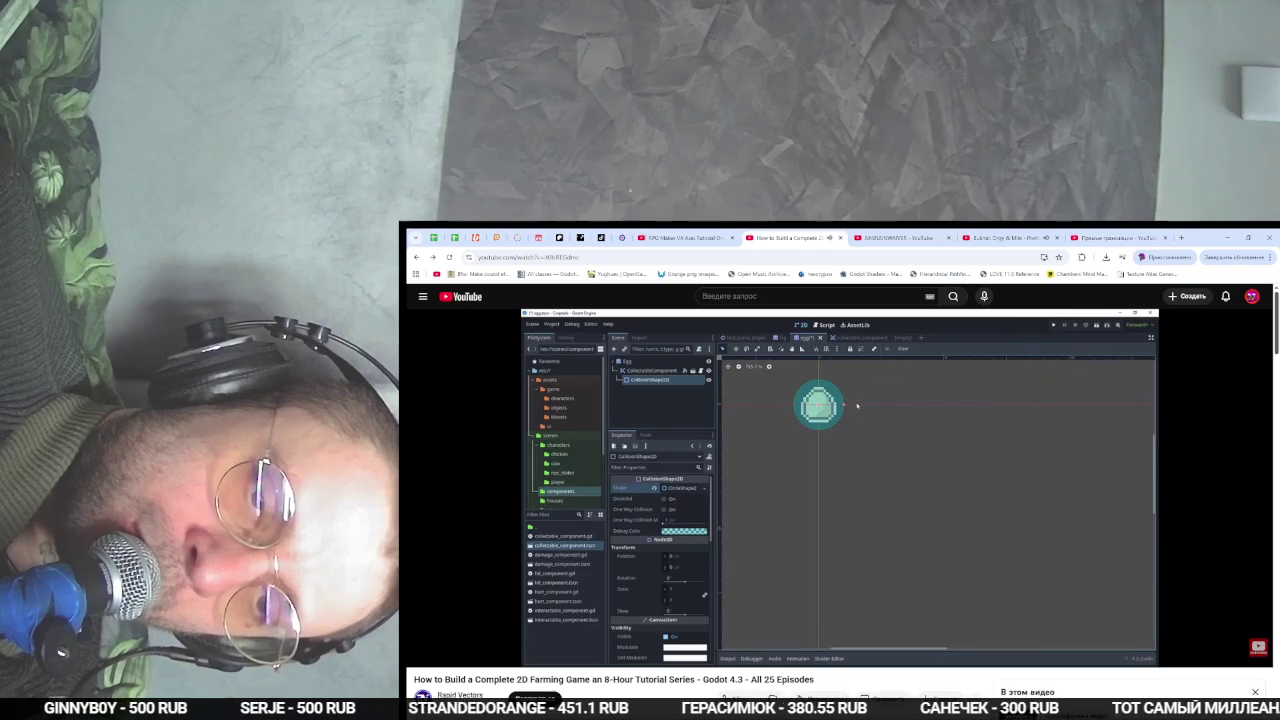
{"action": "key", "text": "alt+Tab"}
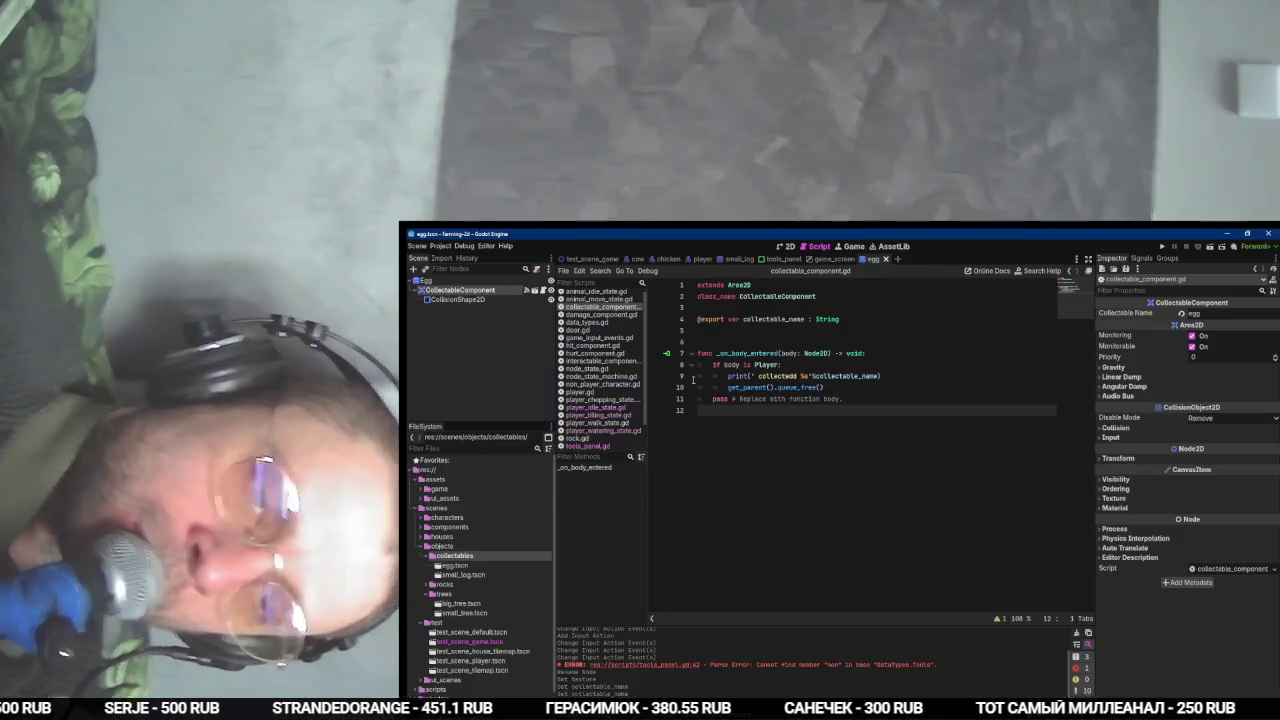
Step: Shrink the egg's CollisionShape2D circle slightly in the 2D view and save the egg scene
{"action": "left_click", "coordinate": [785, 246]}
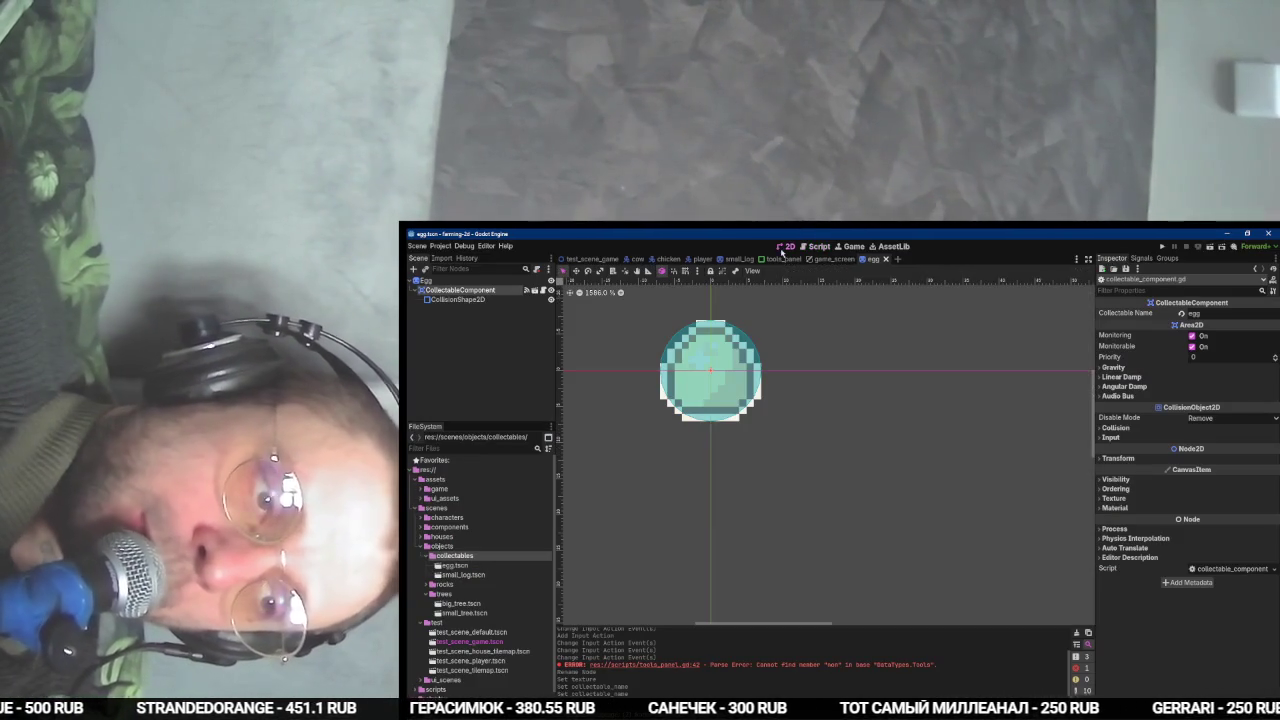
{"action": "left_click", "coordinate": [458, 299]}
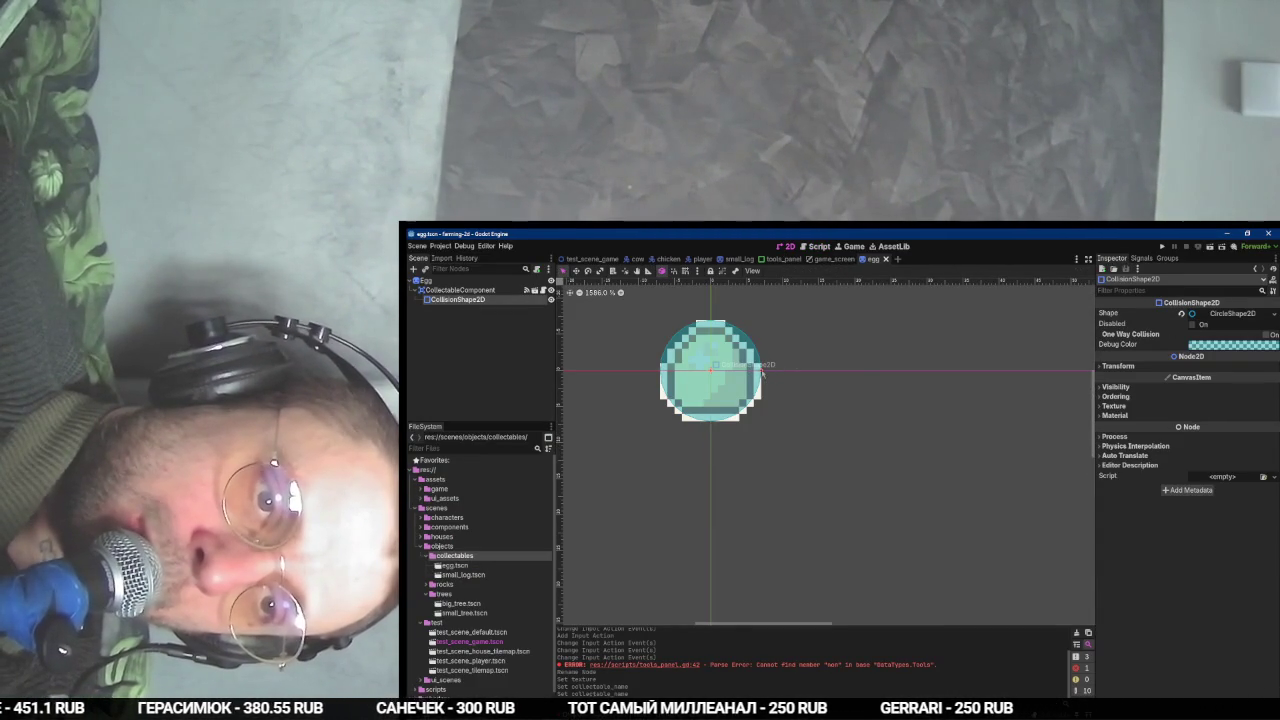
{"action": "left_click_drag", "start_coordinate": [754, 372], "coordinate": [749, 369]}
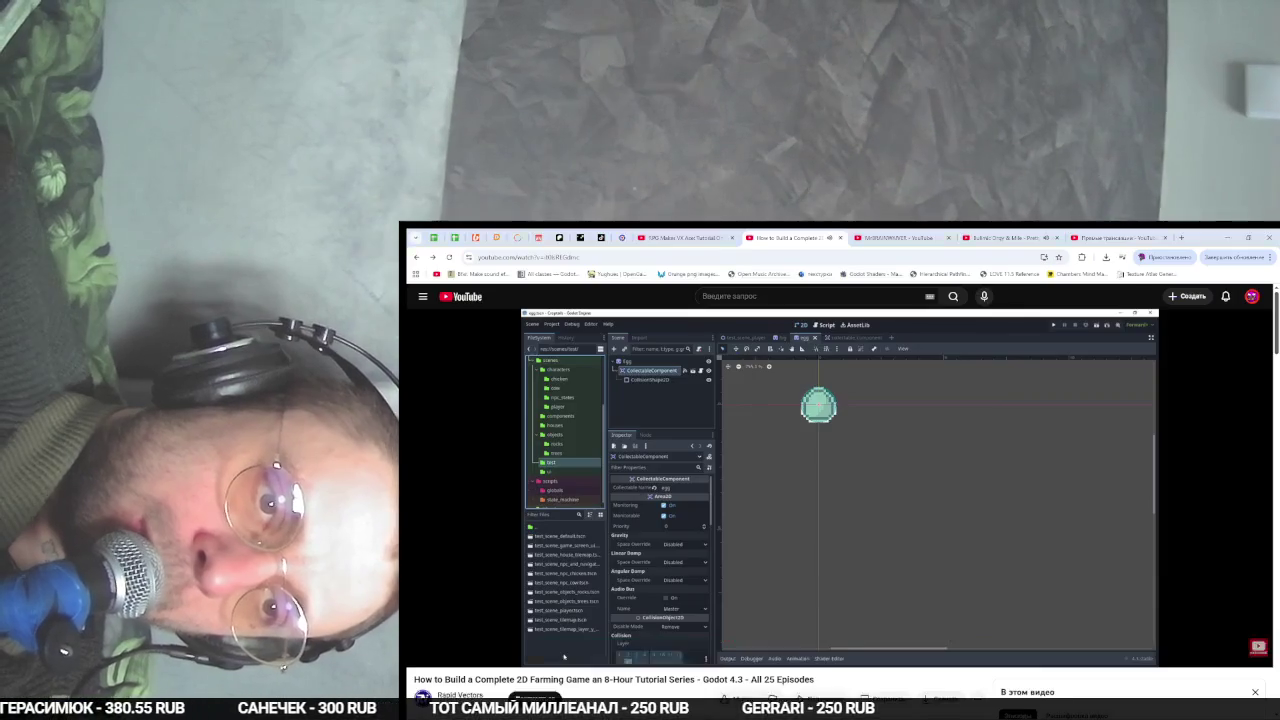
{"action": "key", "text": "ctrl+s"}
{"action": "key", "text": "alt+Tab"}
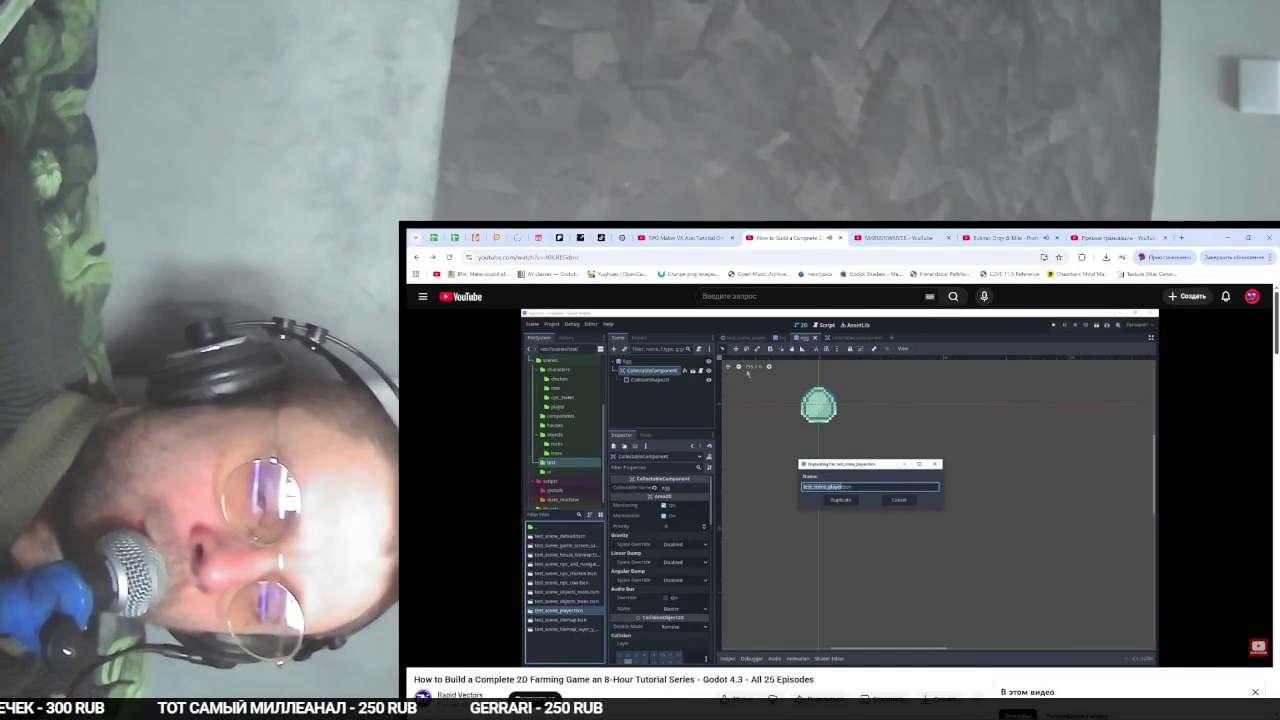
{"action": "key", "text": "alt+Tab"}
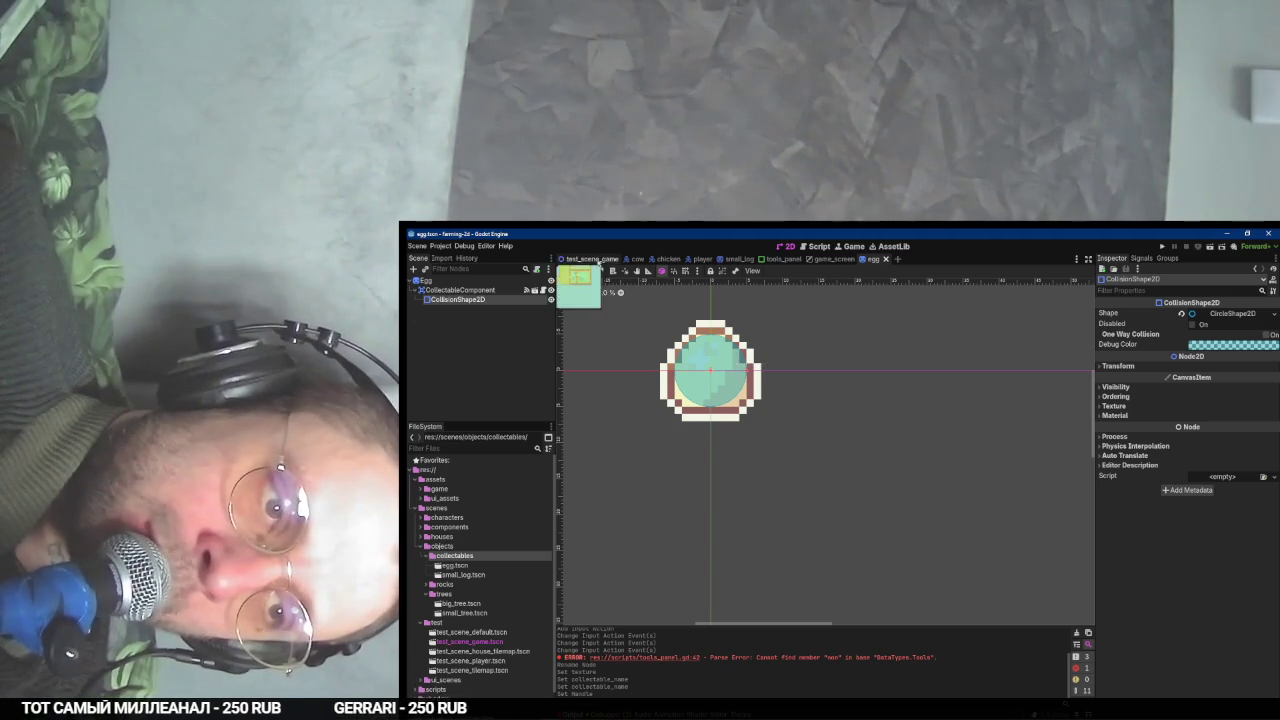
Step: Place egg.tscn instances into test_scene_game, then save and run the scene
{"action": "left_click", "coordinate": [590, 258]}
{"action": "scroll", "coordinate": [711, 424], "scroll_direction": "up", "scroll_amount": 3}
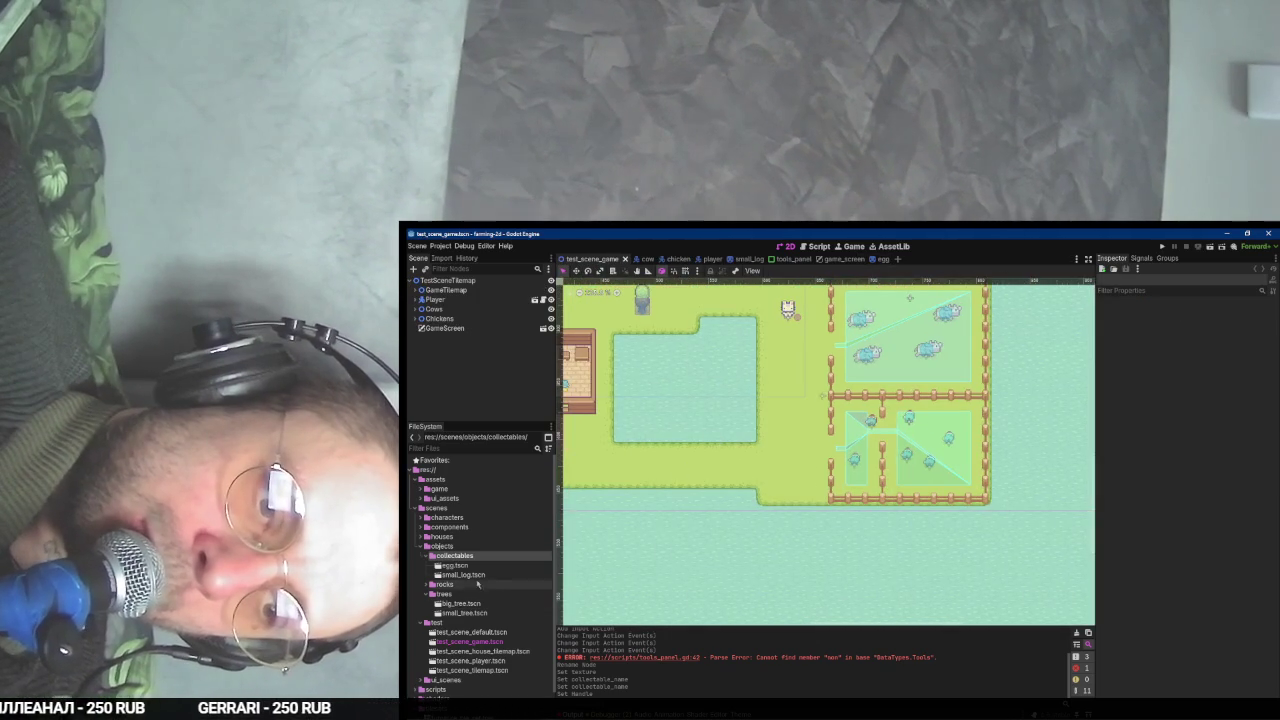
{"action": "mouse_move", "coordinate": [455, 565]}
{"action": "left_mouse_down"}
{"action": "mouse_move", "coordinate": [795, 453]}
{"action": "mouse_move", "coordinate": [790, 463]}
{"action": "mouse_move", "coordinate": [803, 423]}
{"action": "left_mouse_up"}
{"action": "scroll", "coordinate": [789, 457], "scroll_direction": "up", "scroll_amount": 4}
{"action": "key", "text": "ctrl+s"}
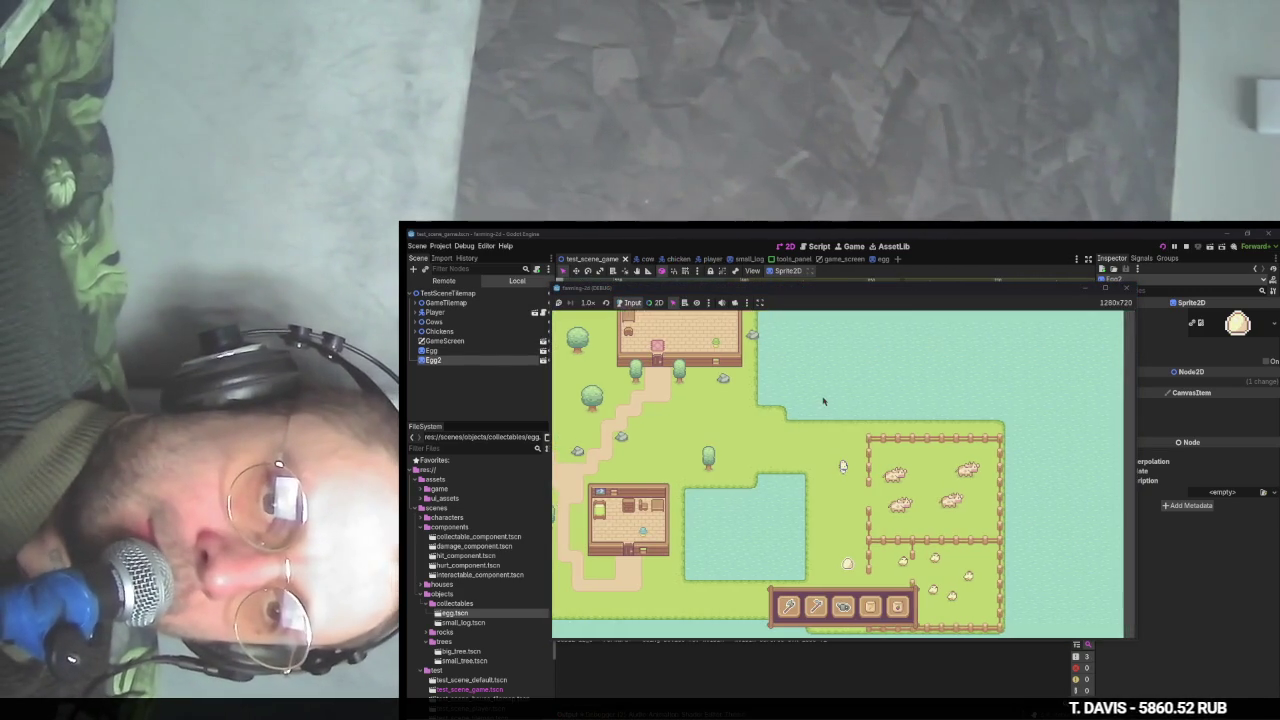
Step: Walk the player over the eggs to print 'collected egg', strike a tree, then stop the game
{"action": "key", "text": "Down"}
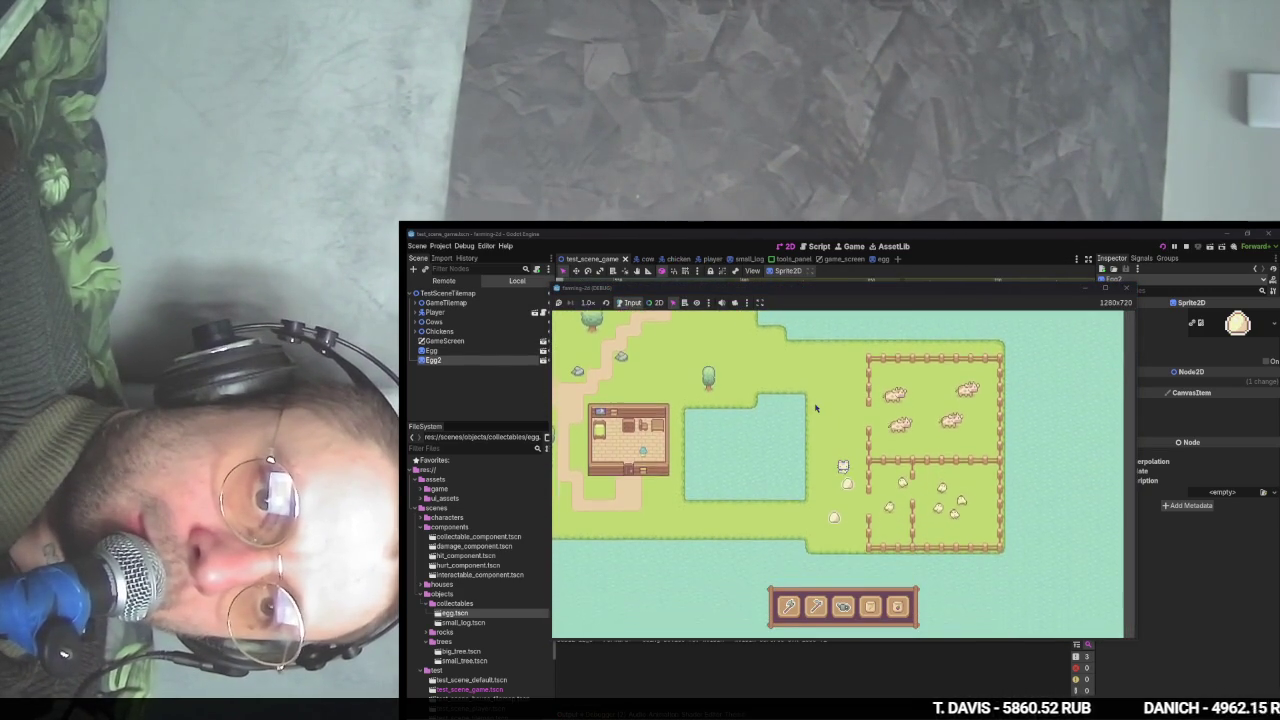
{"action": "key", "text": "Down"}
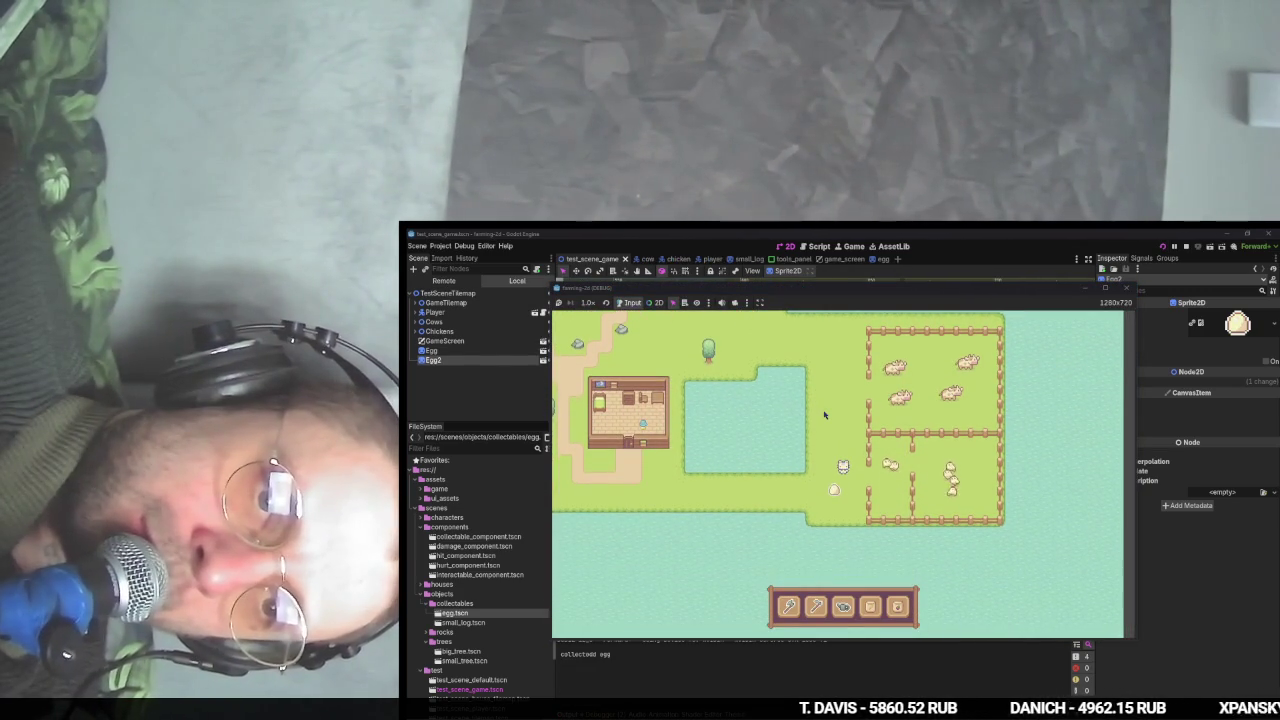
{"action": "key", "text": "Down"}
{"action": "key", "text": "Left"}
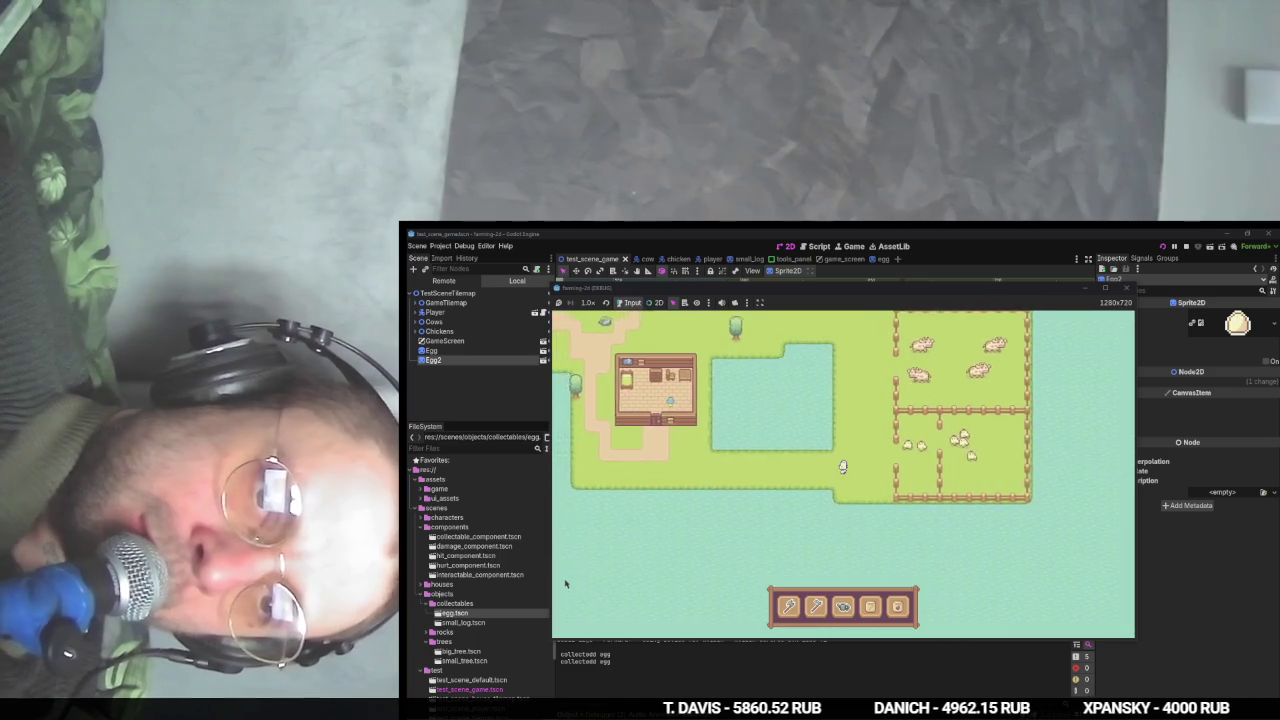
{"action": "key", "text": "Left"}
{"action": "key", "text": "Left"}
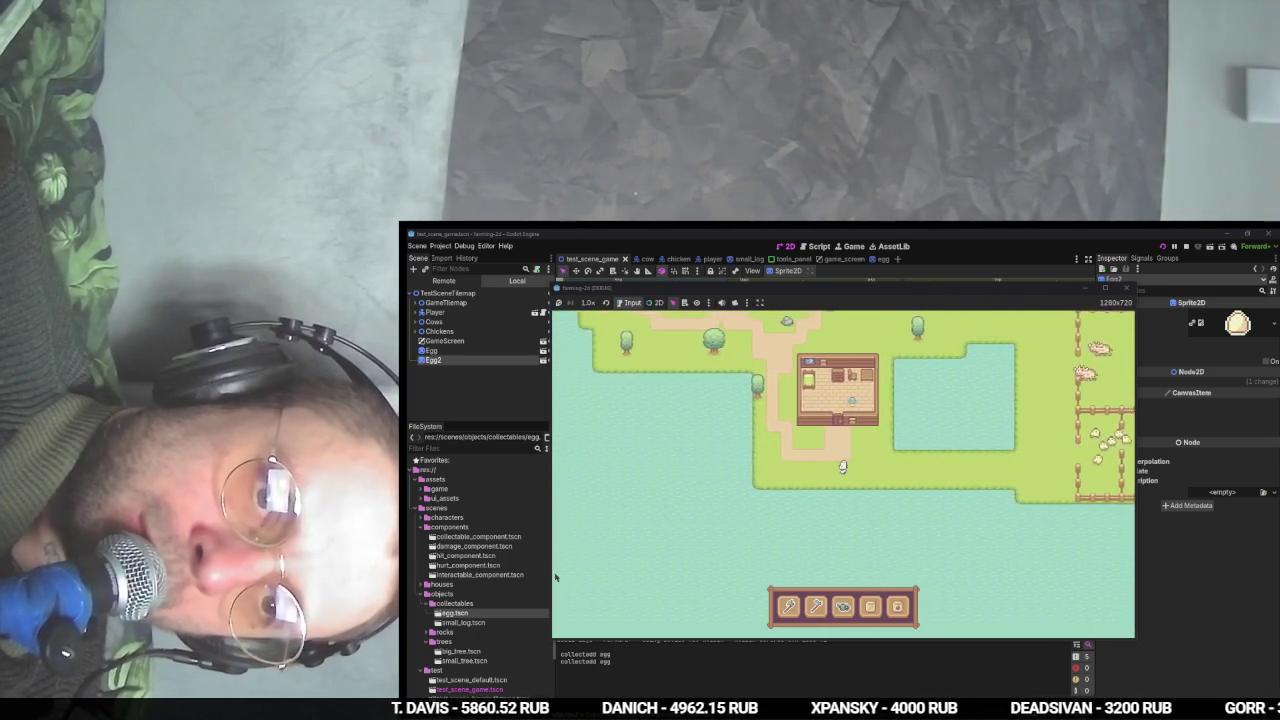
{"action": "key", "text": "Left"}
{"action": "key", "text": "Up"}
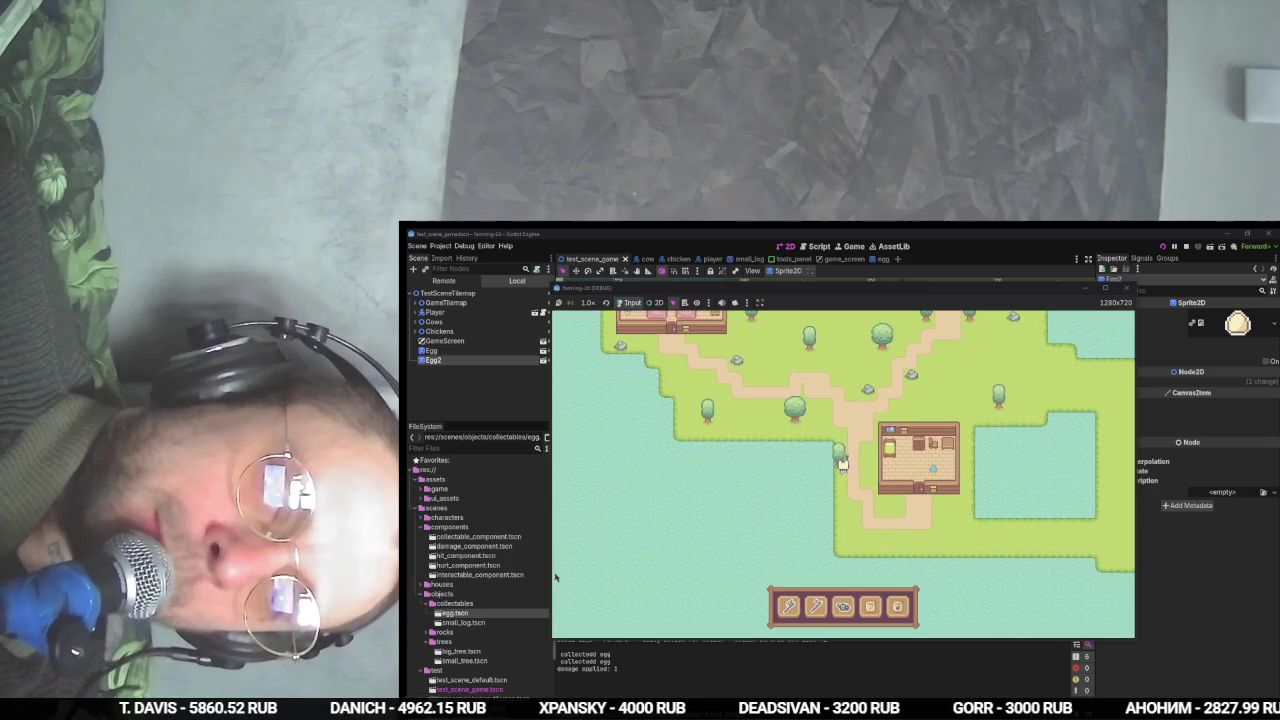
{"action": "key", "text": "space"}
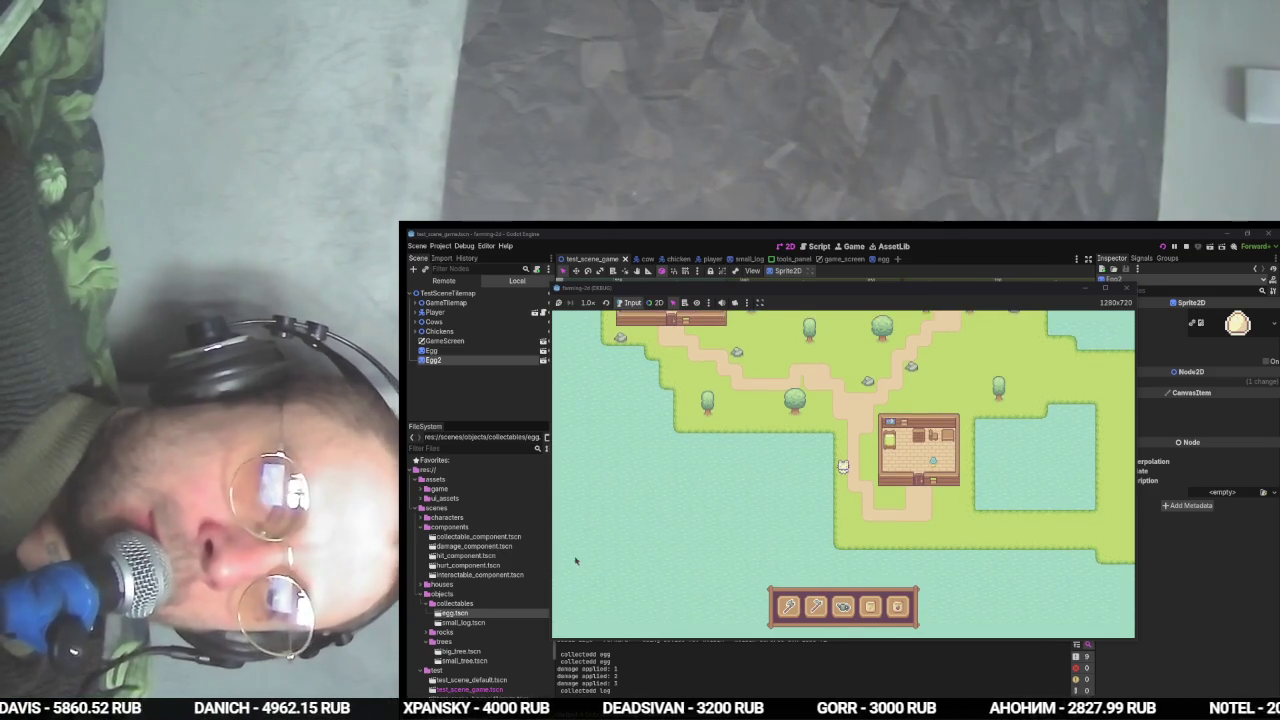
{"action": "key", "text": "F8"}
{"action": "scroll", "coordinate": [833, 480], "scroll_direction": "up", "scroll_amount": 2}
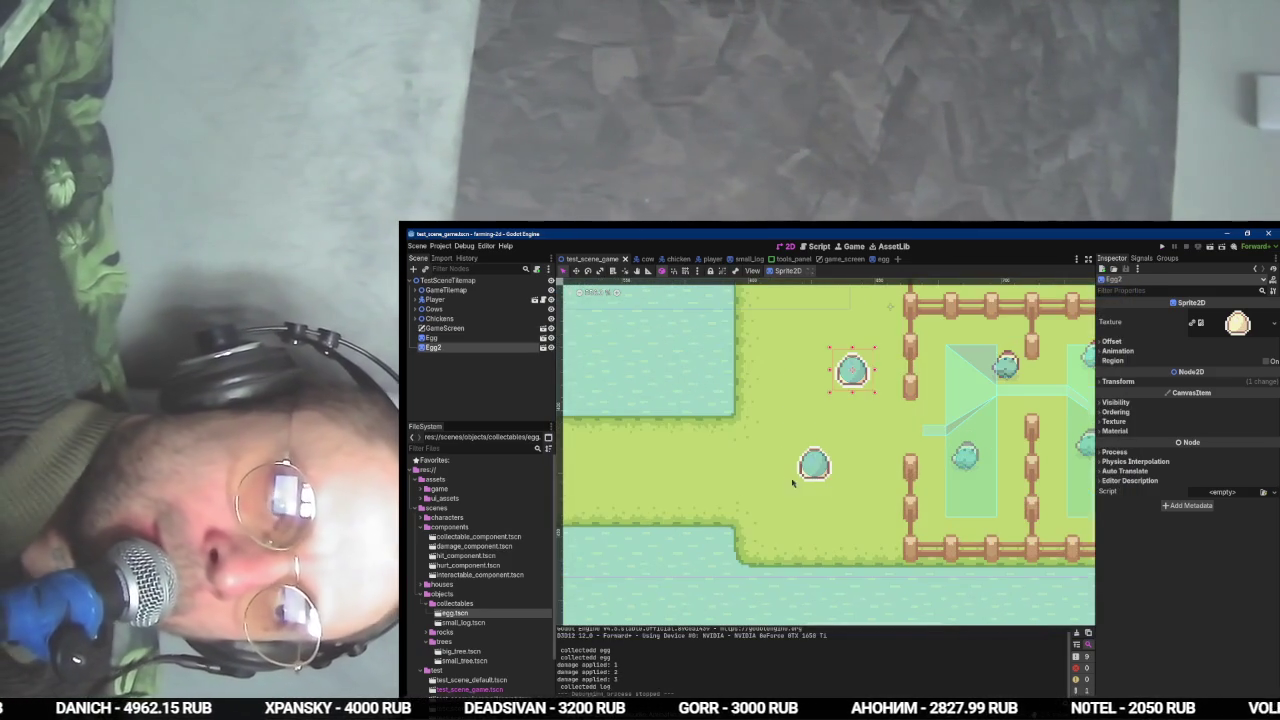
Step: Enable Region on the egg scene's Sprite2D and open its region editor
{"action": "left_click", "coordinate": [880, 258]}
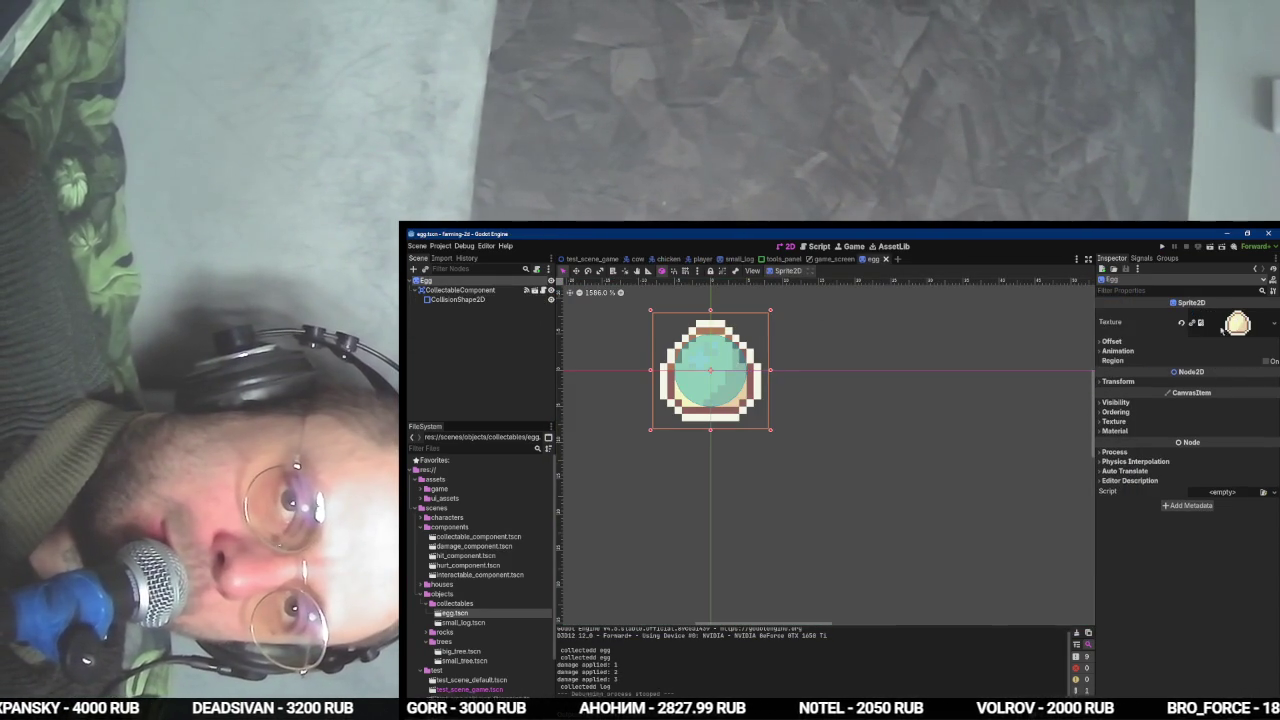
{"action": "left_click", "coordinate": [1237, 322]}
{"action": "left_click", "coordinate": [1155, 484]}
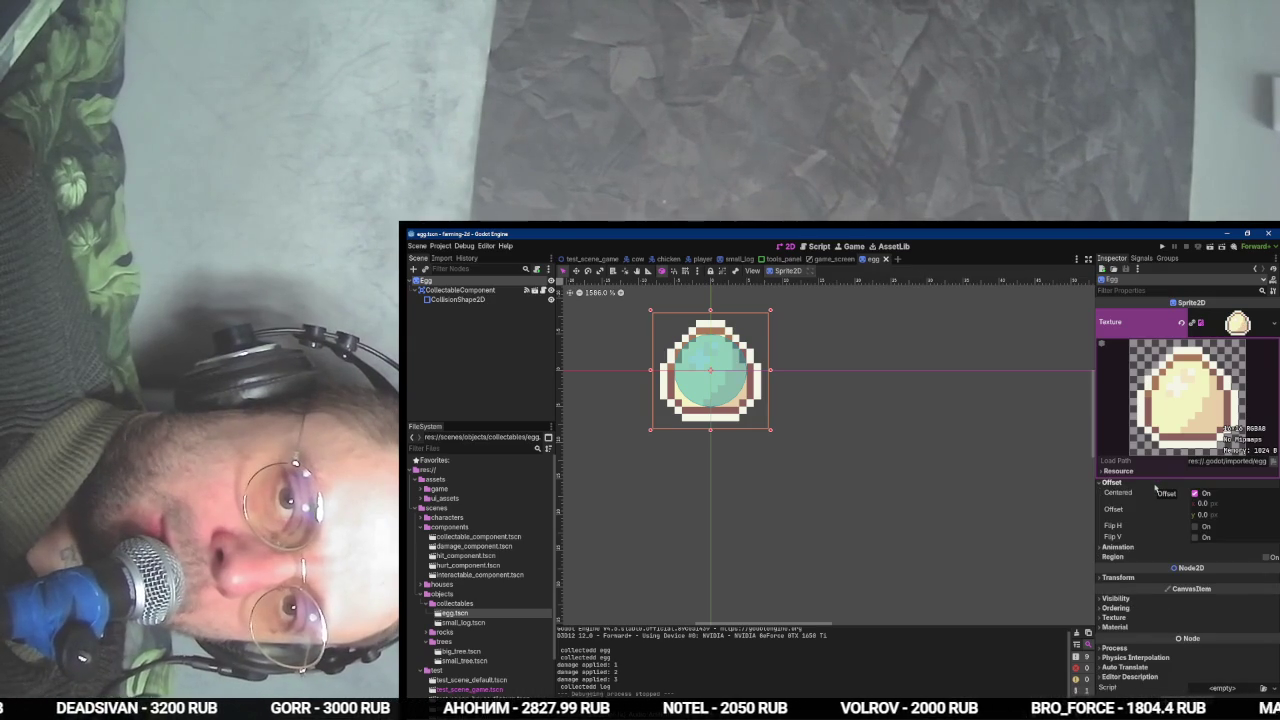
{"action": "left_click", "coordinate": [1138, 547]}
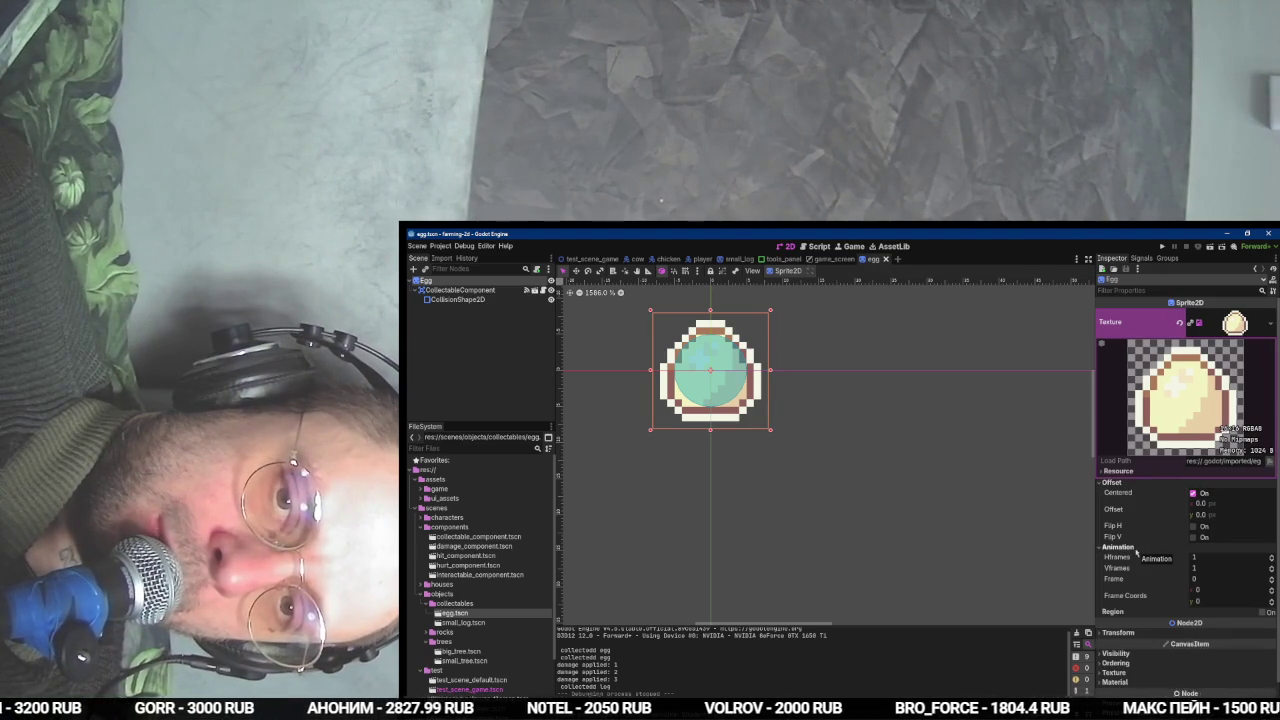
{"action": "left_click", "coordinate": [1262, 612]}
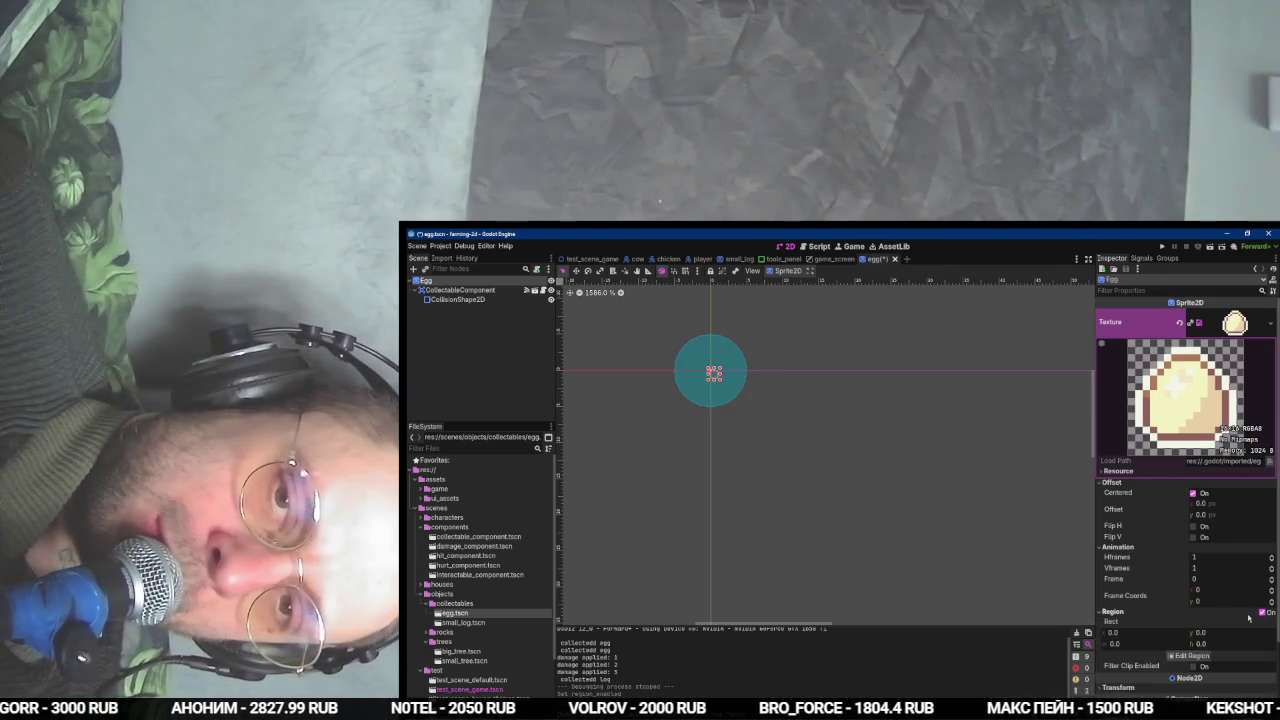
{"action": "left_click", "coordinate": [1192, 656]}
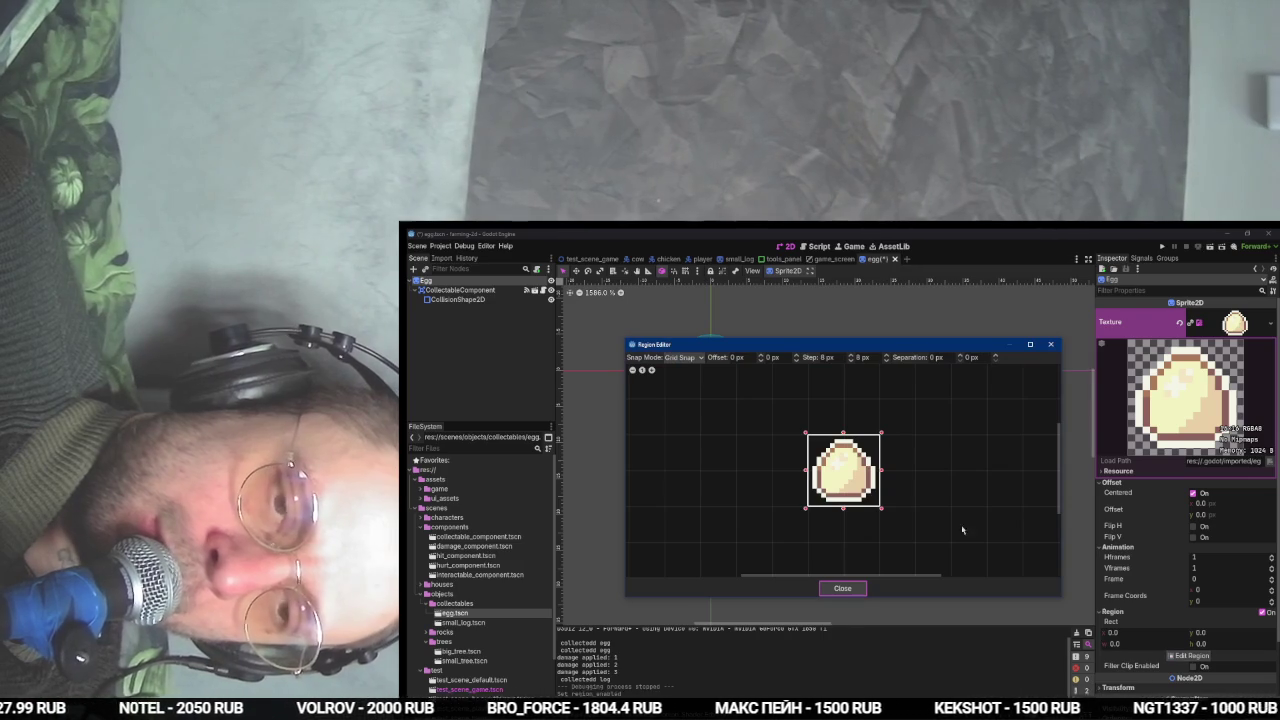
{"action": "left_click", "coordinate": [842, 588]}
Step: Draw a 16×16 crop box around the single egg in the region editor
{"action": "scroll", "coordinate": [790, 430], "scroll_direction": "up", "scroll_amount": 5}
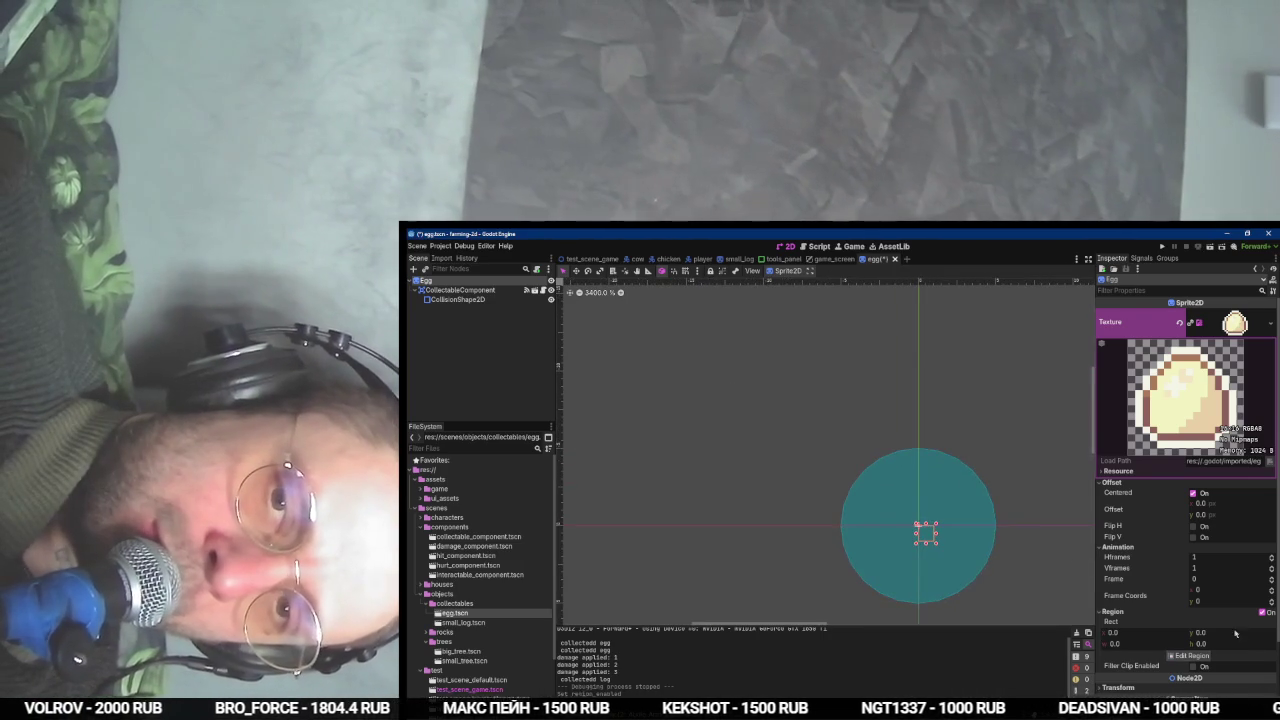
{"action": "left_click", "coordinate": [1192, 656]}
{"action": "left_click_drag", "start_coordinate": [882, 471], "coordinate": [826, 444]}
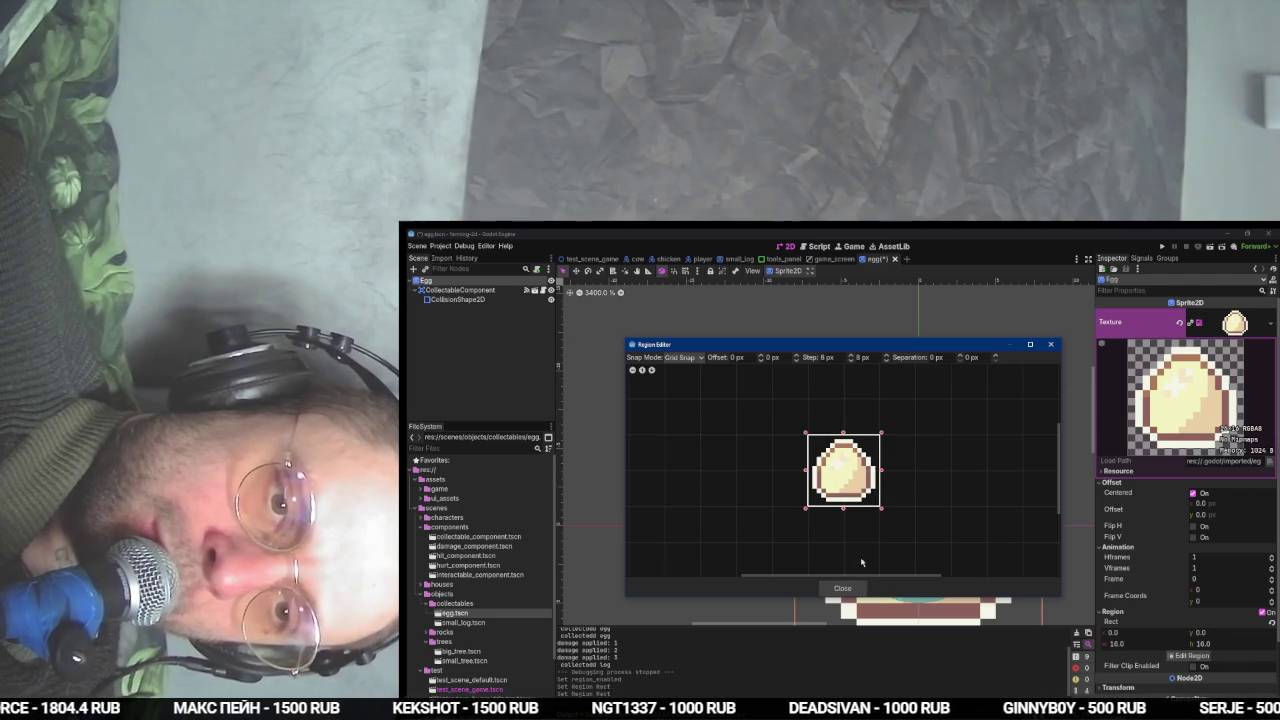
{"action": "left_click", "coordinate": [859, 589]}
{"action": "scroll", "coordinate": [916, 576], "scroll_direction": "down", "scroll_amount": 5}
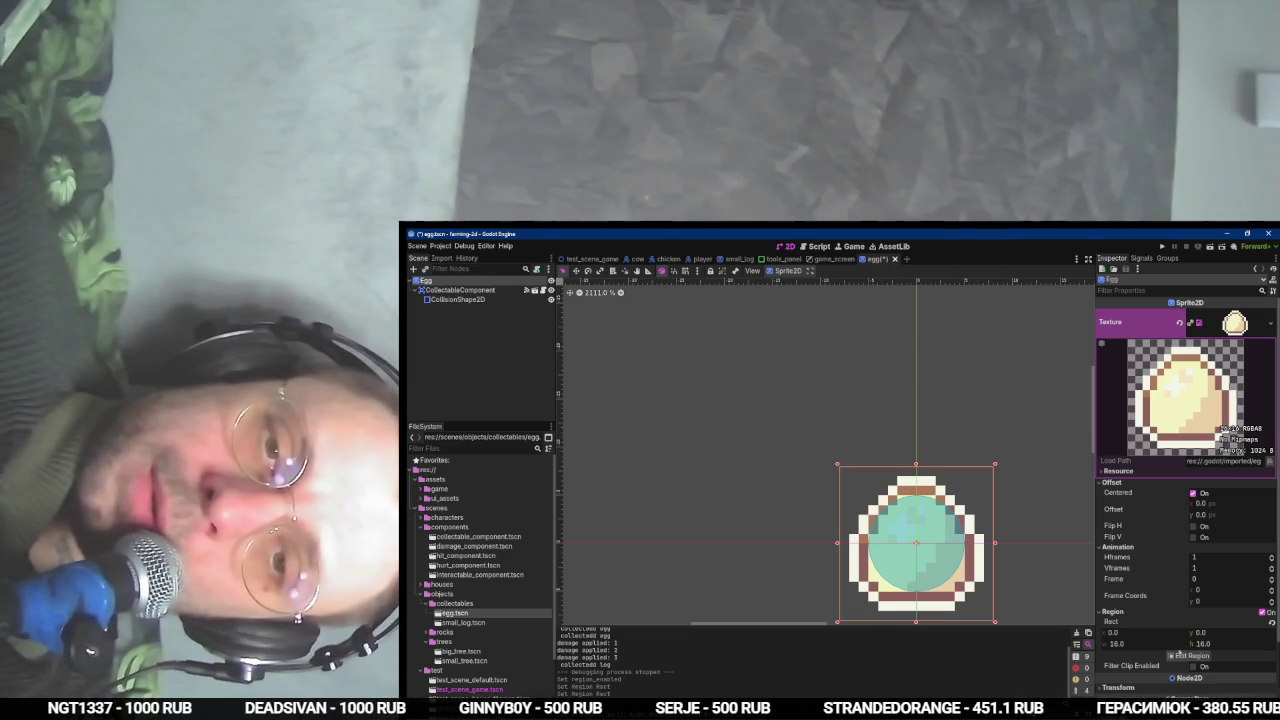
Step: Save the egg scene with its cropped sprite
{"action": "key", "text": "alt+Tab"}
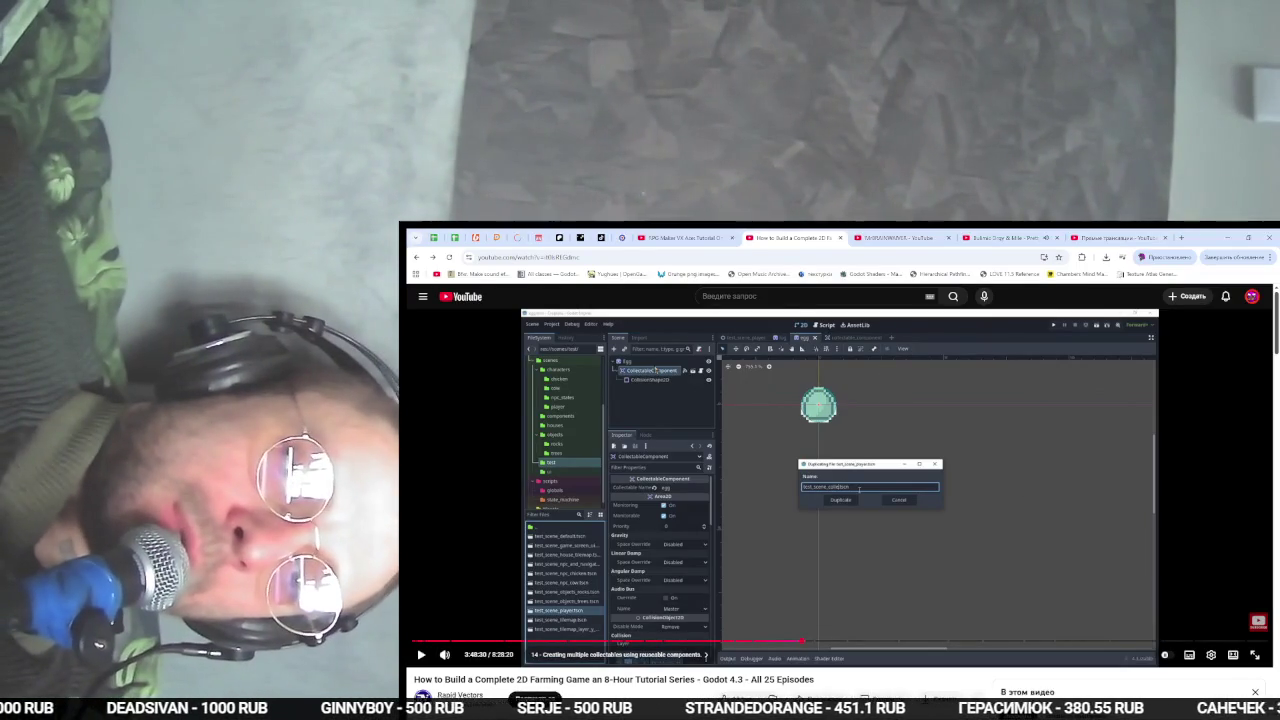
{"action": "key", "text": "alt+Tab"}
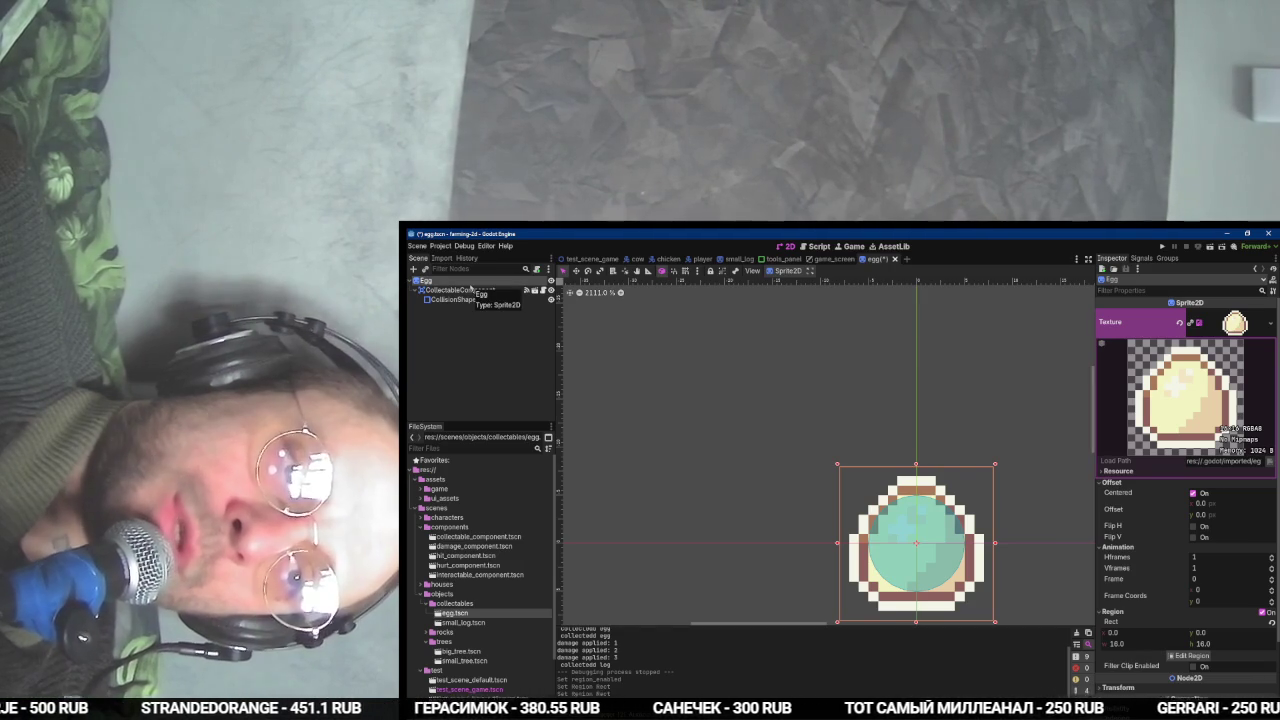
{"action": "left_click", "coordinate": [738, 258]}
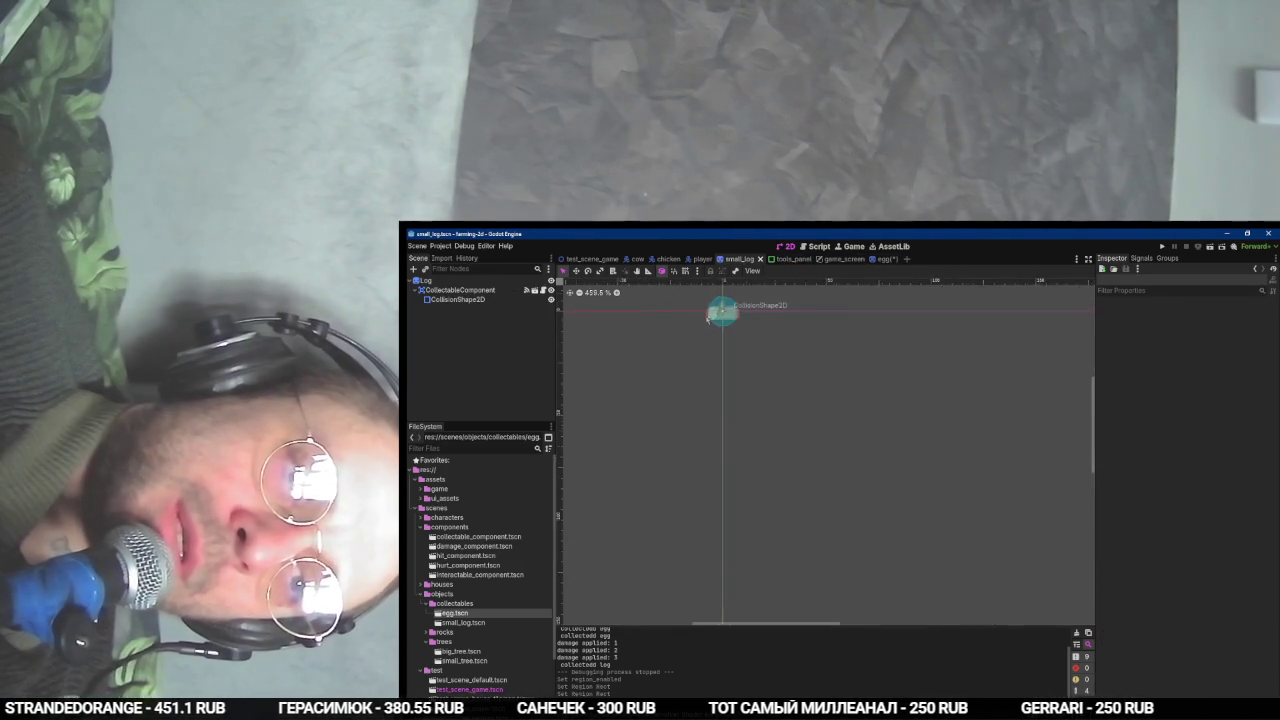
{"action": "scroll", "coordinate": [731, 317], "scroll_direction": "up", "scroll_amount": 5}
{"action": "left_click", "coordinate": [895, 261]}
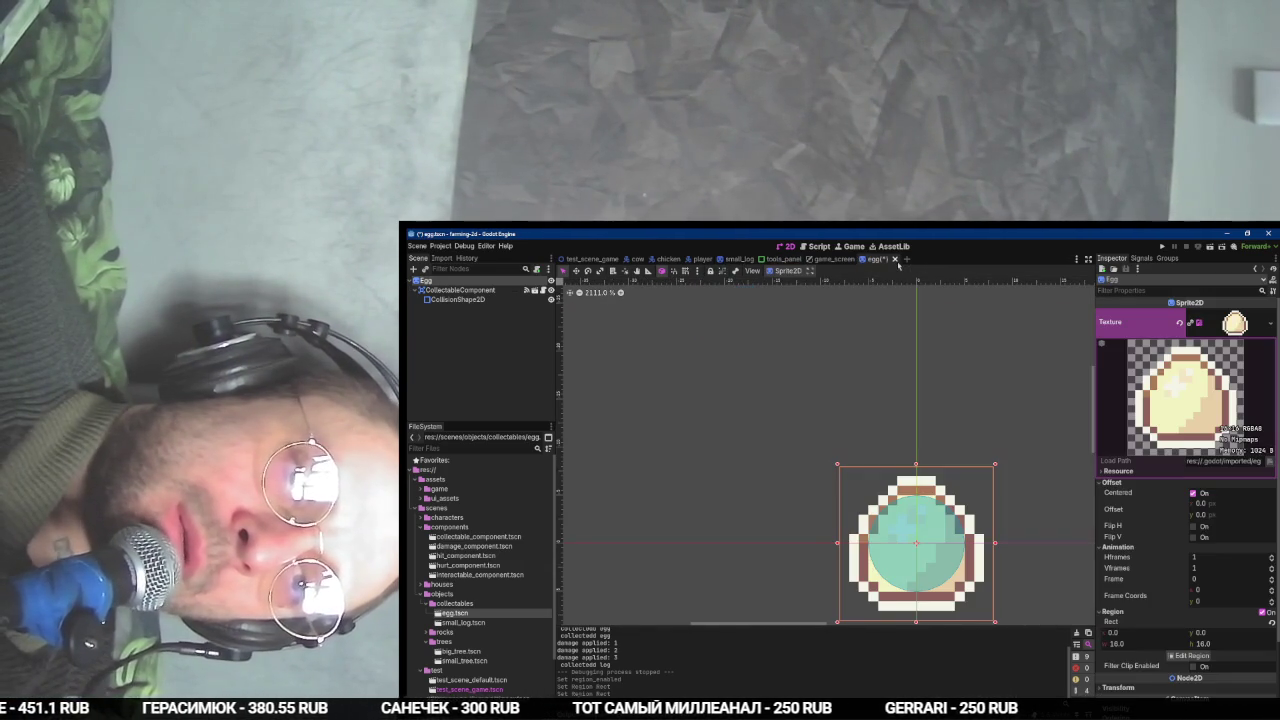
{"action": "key", "text": "ctrl+s"}
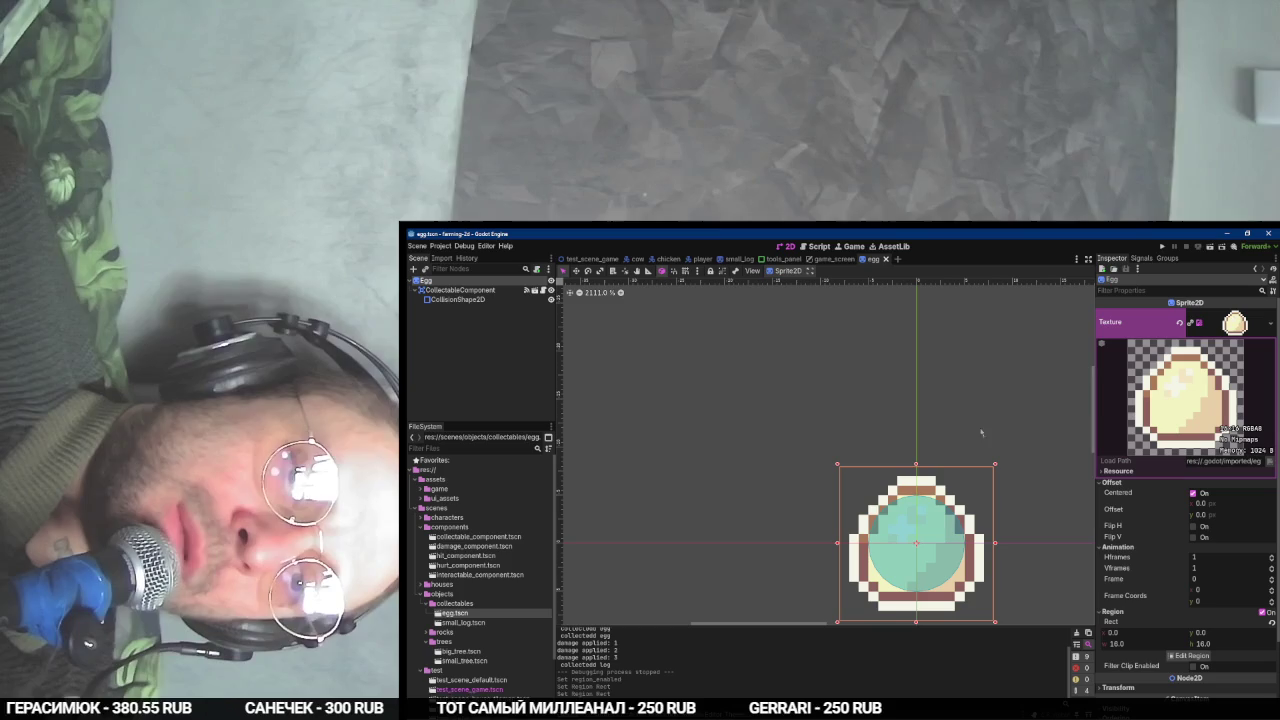
Step: Collapse the Region and Ordering properties, deselect the egg sprite, and bring the tutorial video forward
{"action": "scroll", "coordinate": [1151, 481], "scroll_direction": "down", "scroll_amount": 3}
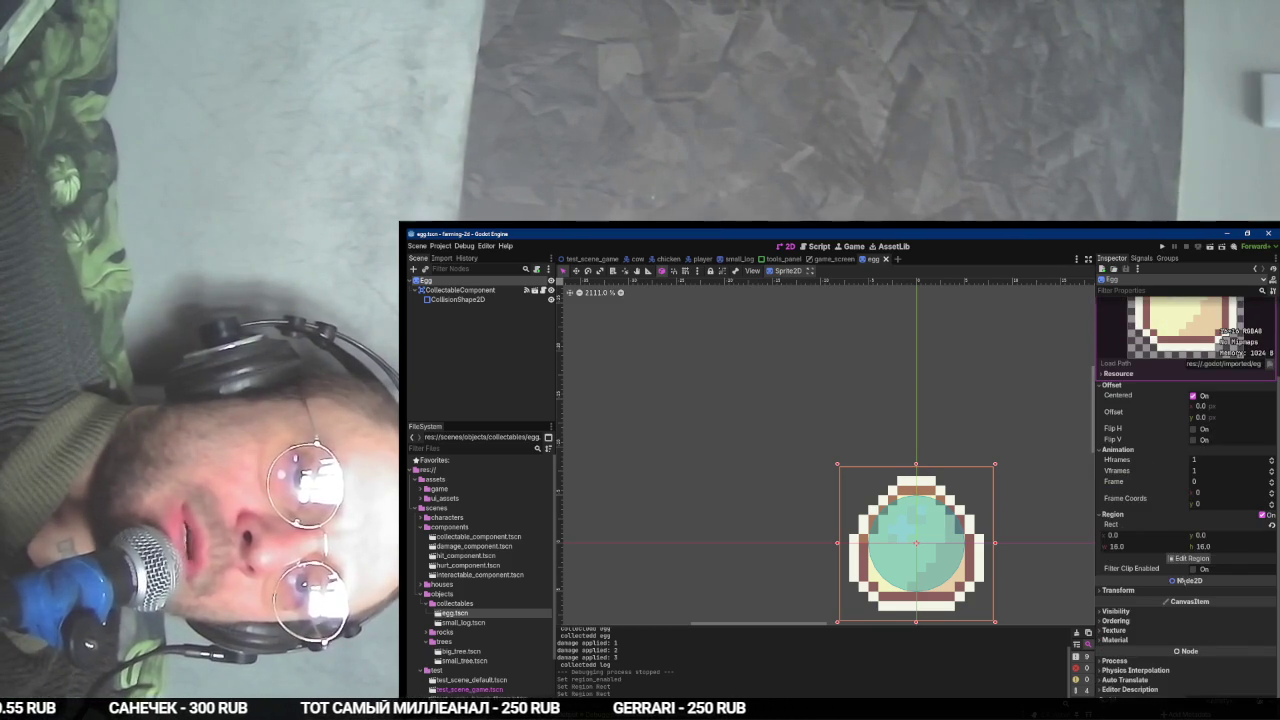
{"action": "left_click", "coordinate": [1230, 514]}
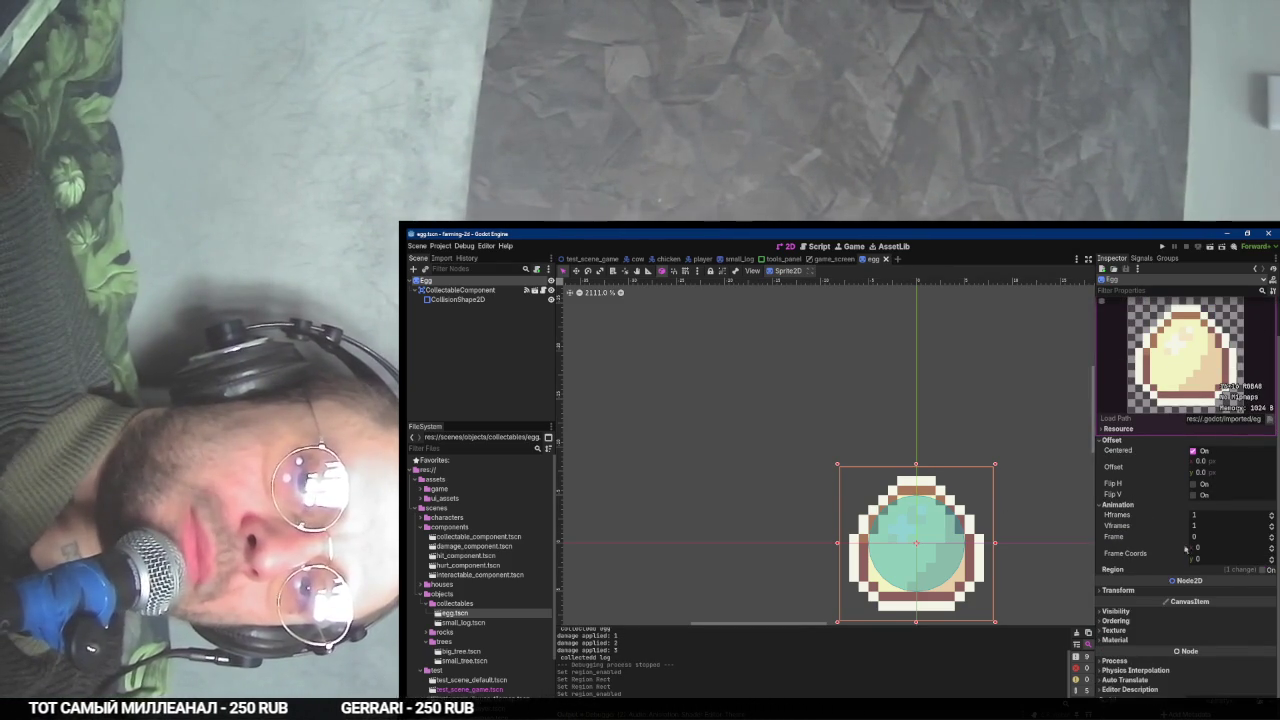
{"action": "left_click", "coordinate": [1127, 621]}
{"action": "left_click", "coordinate": [1127, 621]}
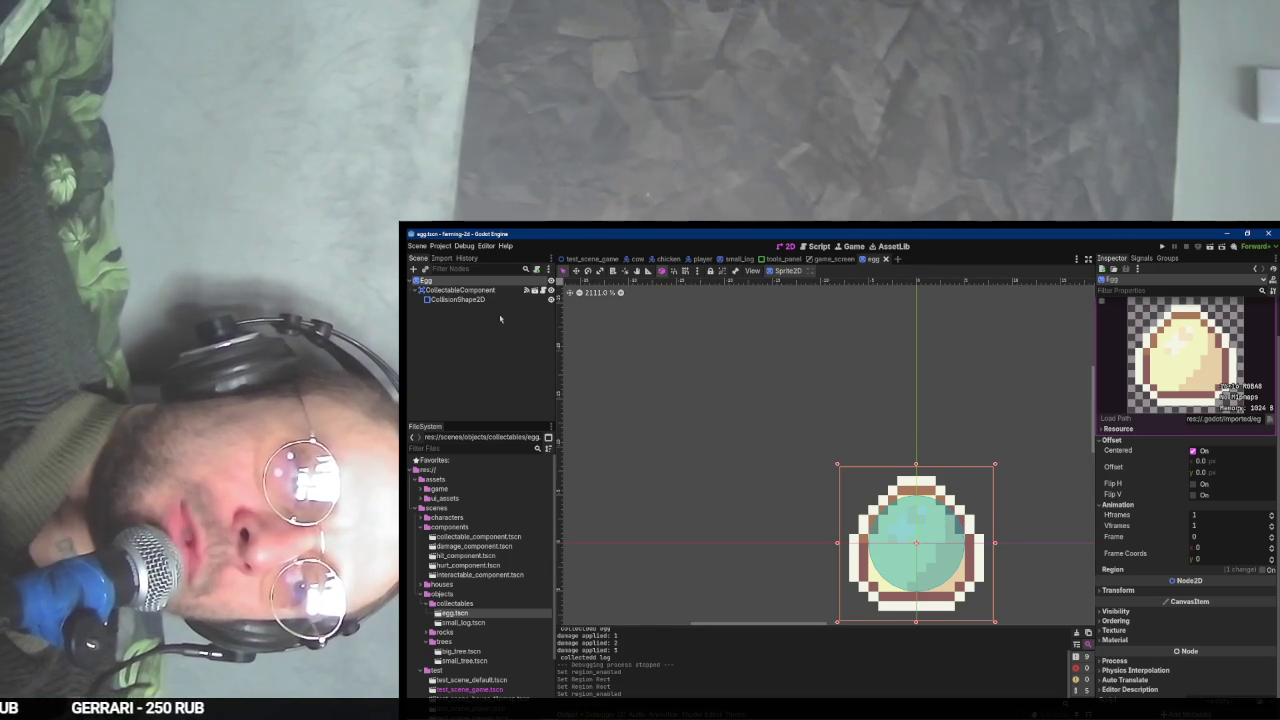
{"action": "left_click", "coordinate": [493, 367]}
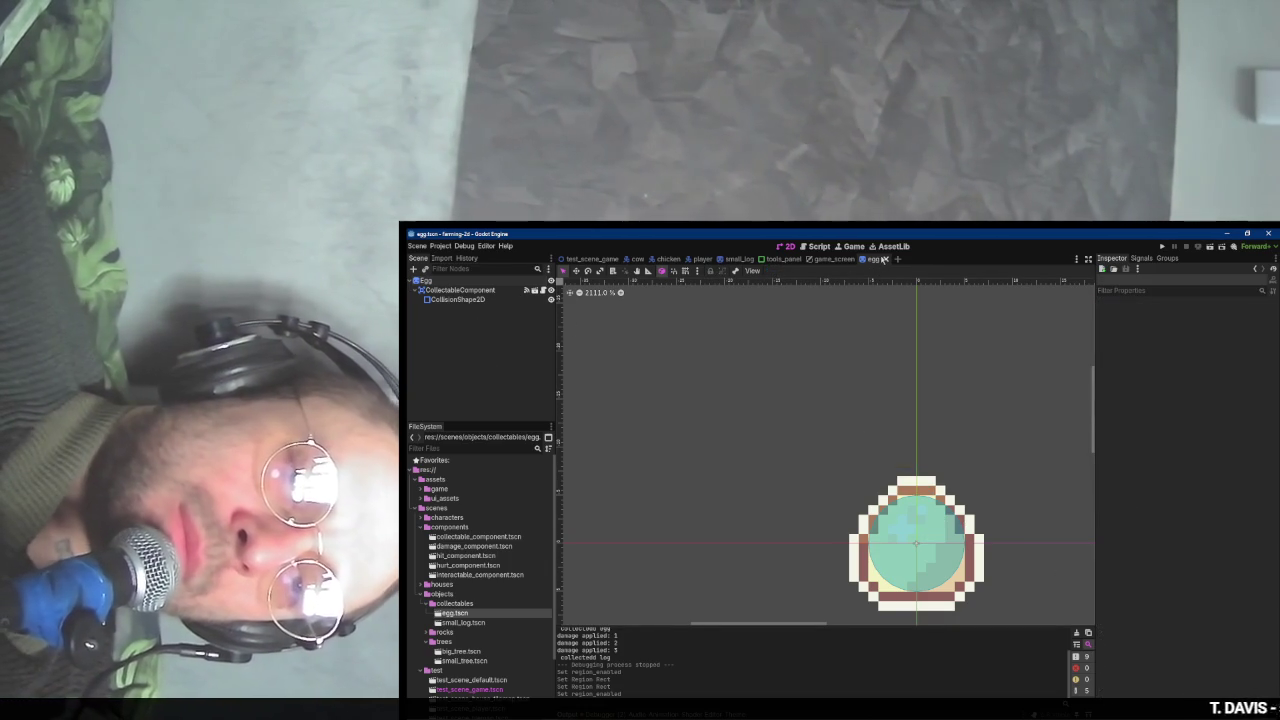
{"action": "key", "text": "alt+Tab"}
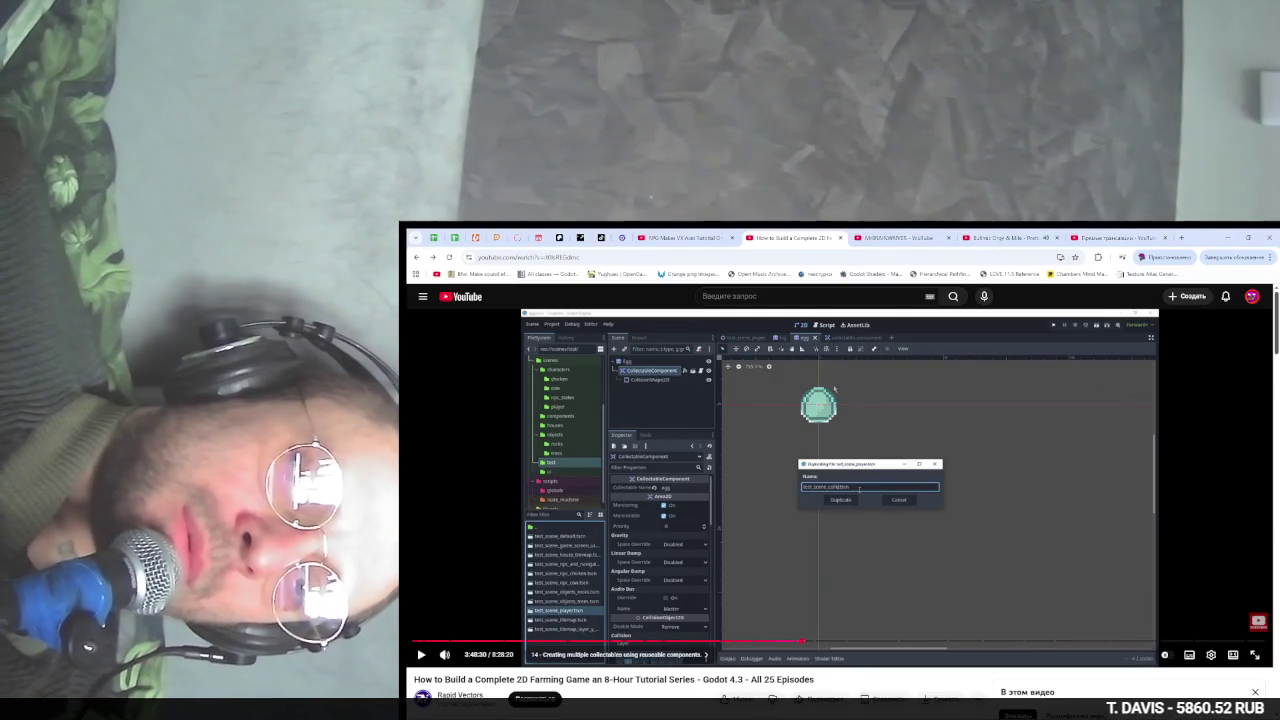
{"action": "left_click", "coordinate": [944, 391]}
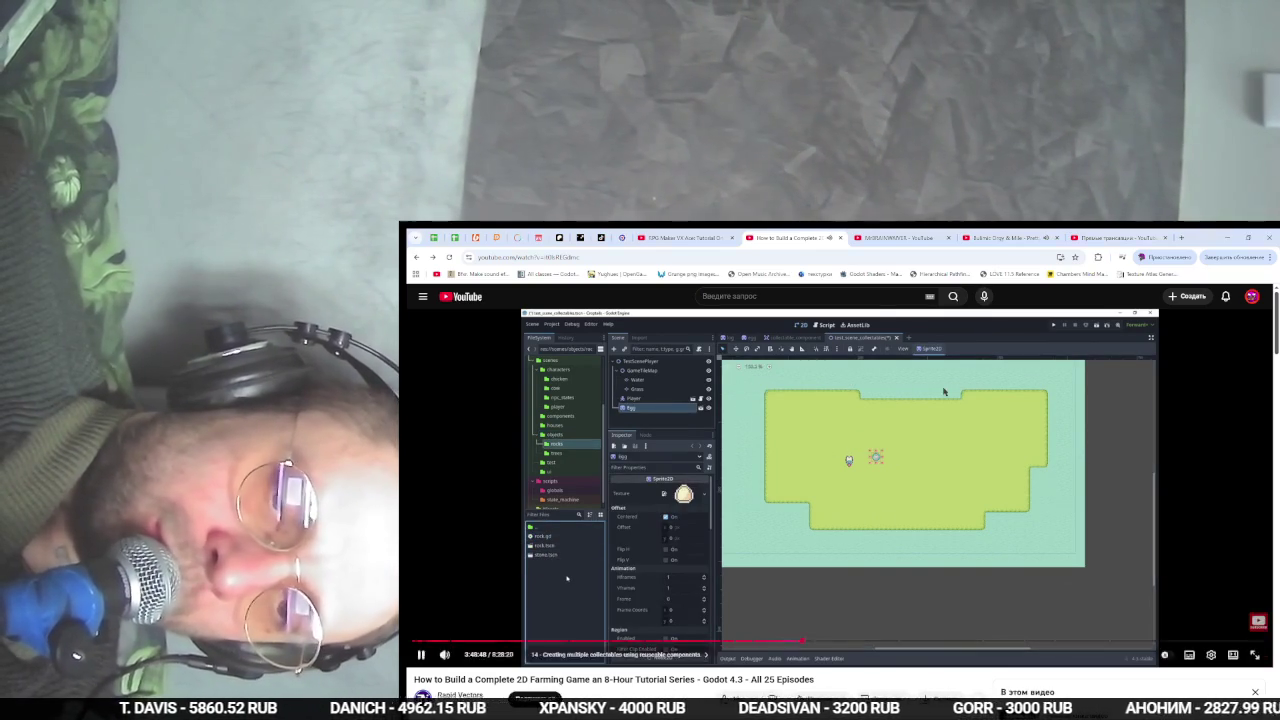
Step: Bring up the OBS window and drag it up and to the left over the video
{"action": "key", "text": "alt+Tab"}
{"action": "key", "text": "alt+Tab"}
{"action": "key", "text": "alt+Tab"}
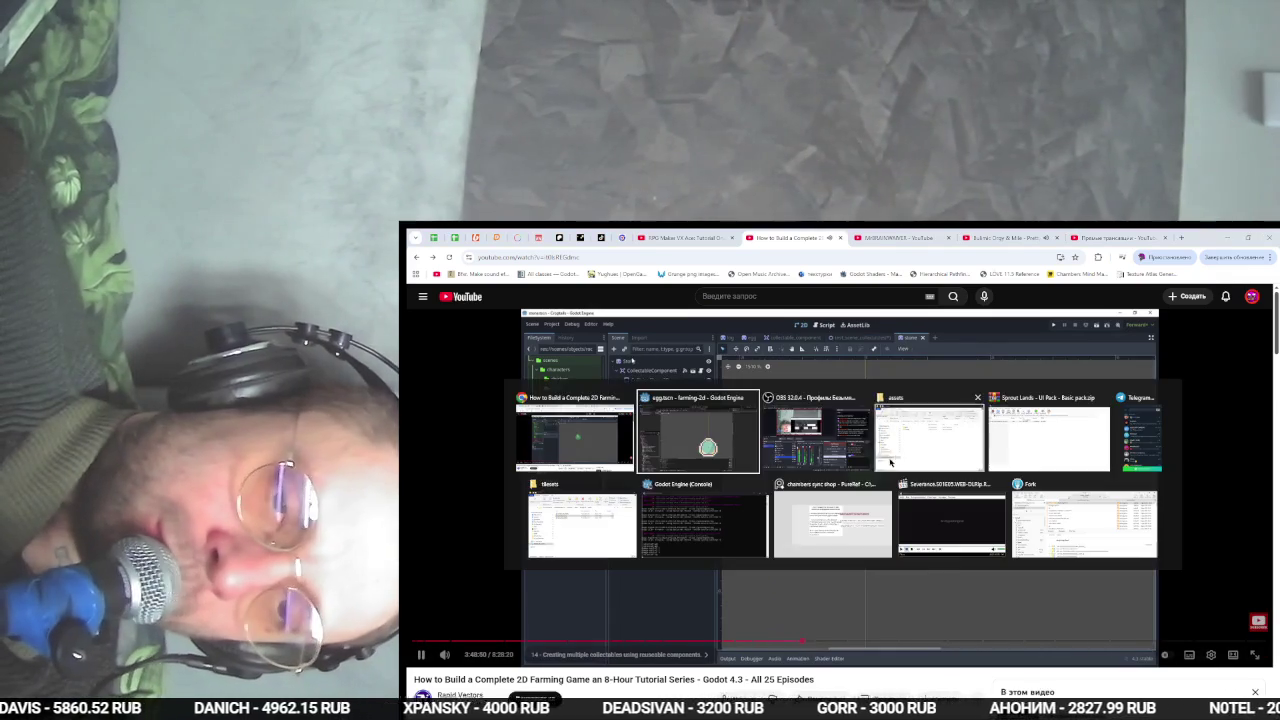
{"action": "key", "text": "alt+Tab"}
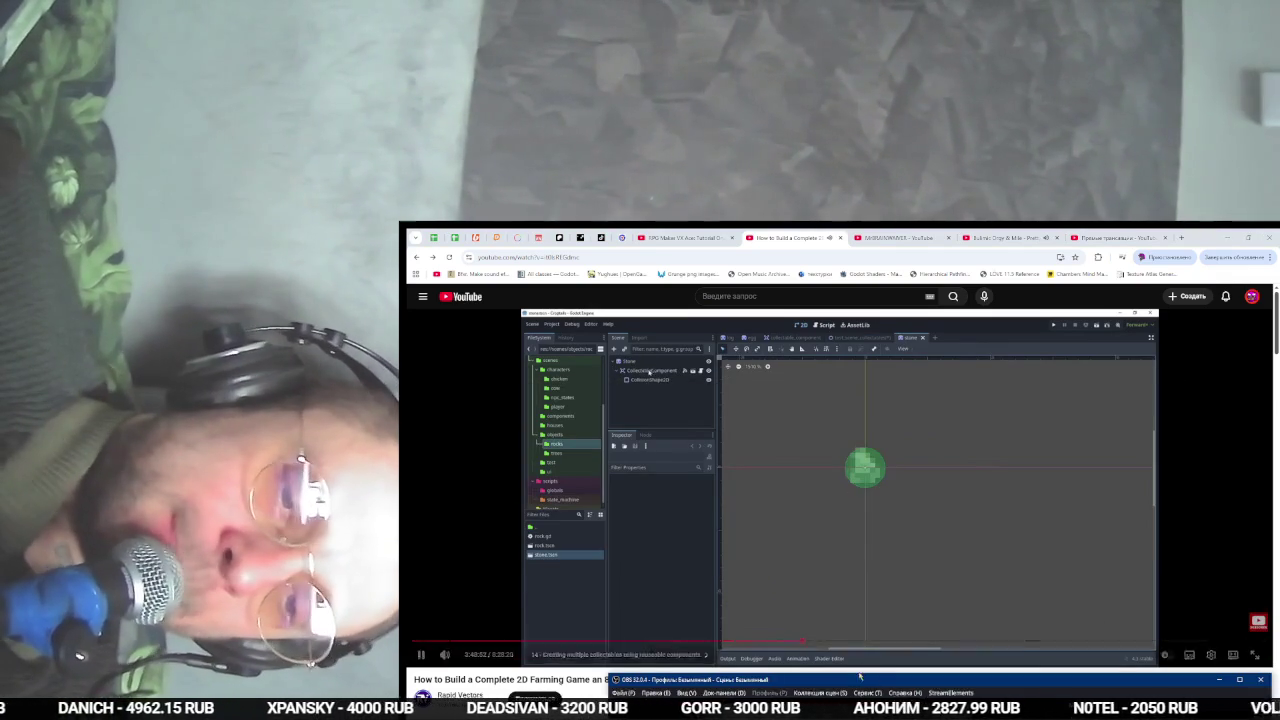
{"action": "mouse_move", "coordinate": [839, 652]}
{"action": "left_mouse_down"}
{"action": "mouse_move", "coordinate": [883, 380]}
{"action": "mouse_move", "coordinate": [785, 400]}
{"action": "left_mouse_up"}
{"action": "left_click_drag", "start_coordinate": [690, 403], "coordinate": [495, 398]}
Step: Pause the tutorial, scroll through the Multi-Chat messages, then minimize the OBS chat window
{"action": "left_click", "coordinate": [828, 500]}
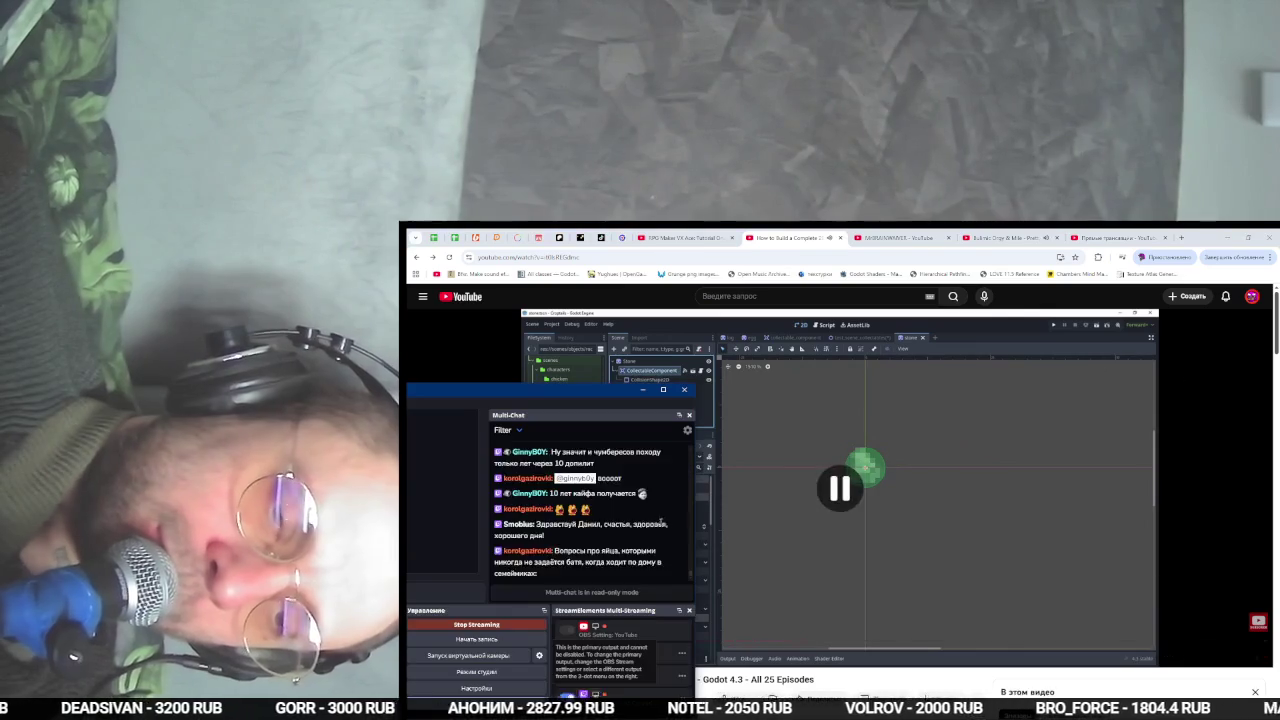
{"action": "scroll", "coordinate": [645, 525], "scroll_direction": "up", "scroll_amount": 3}
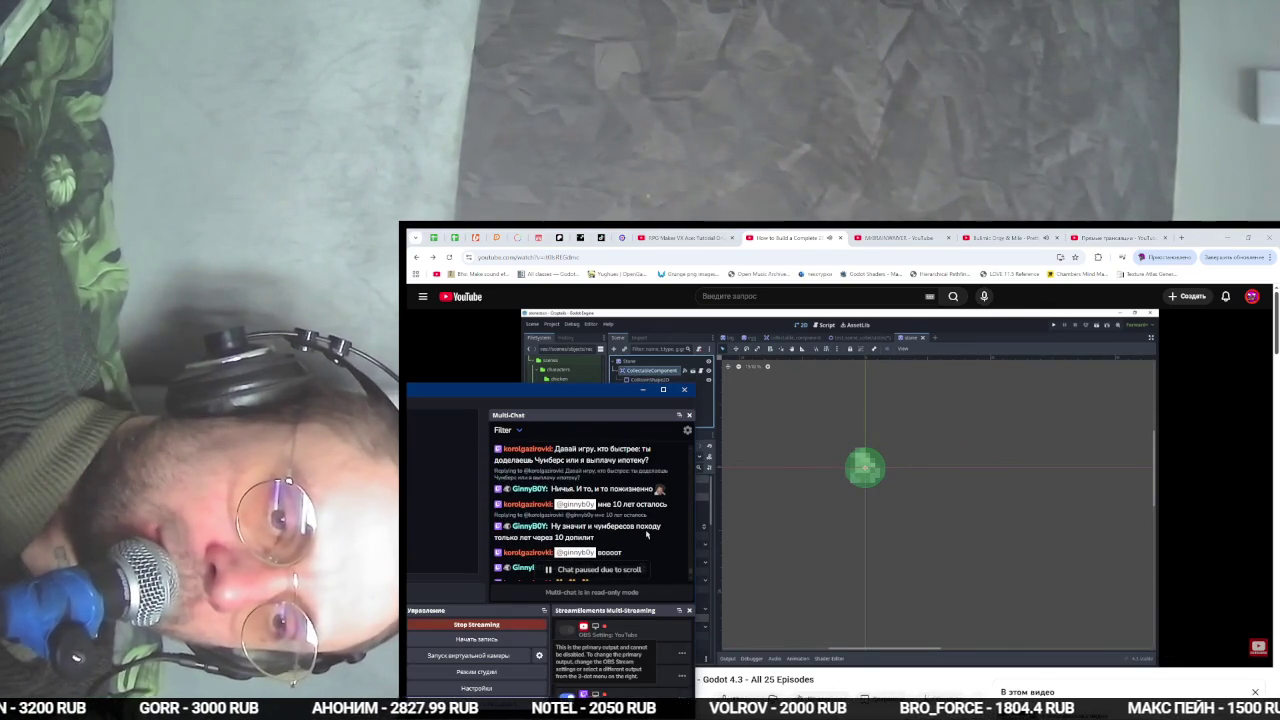
{"action": "scroll", "coordinate": [640, 530], "scroll_direction": "up", "scroll_amount": 2}
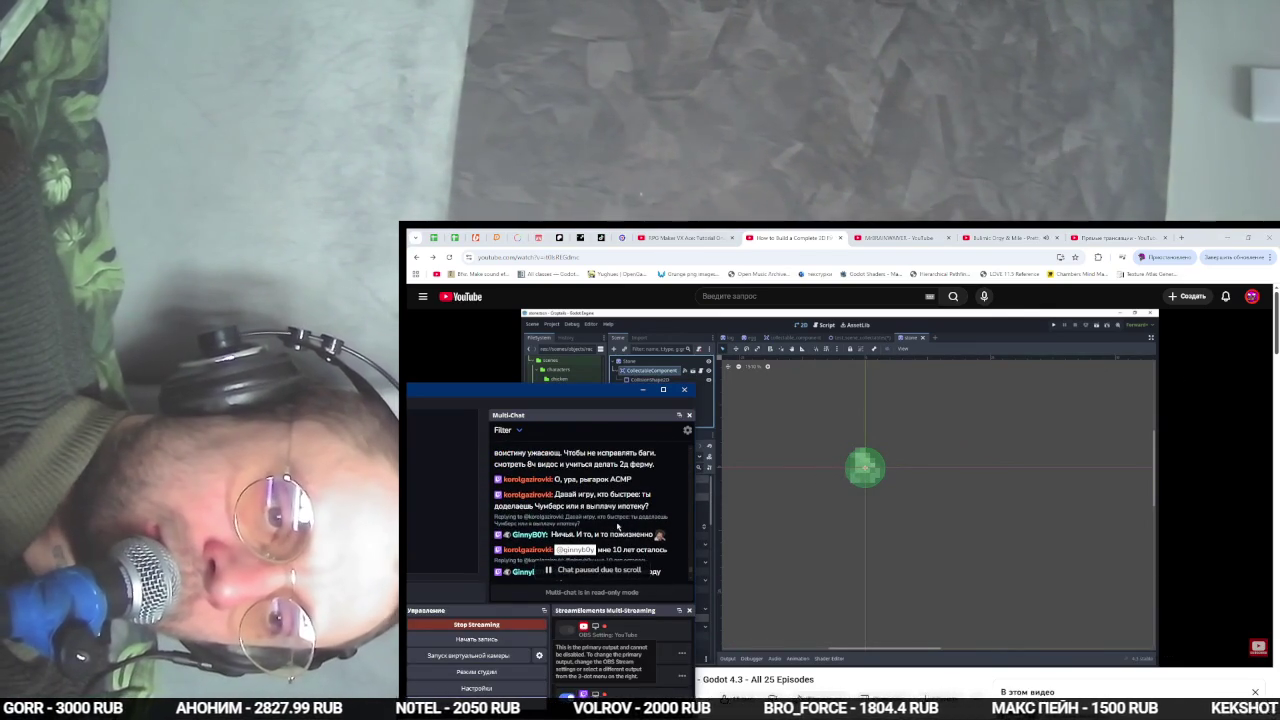
{"action": "scroll", "coordinate": [617, 523], "scroll_direction": "down", "scroll_amount": 2}
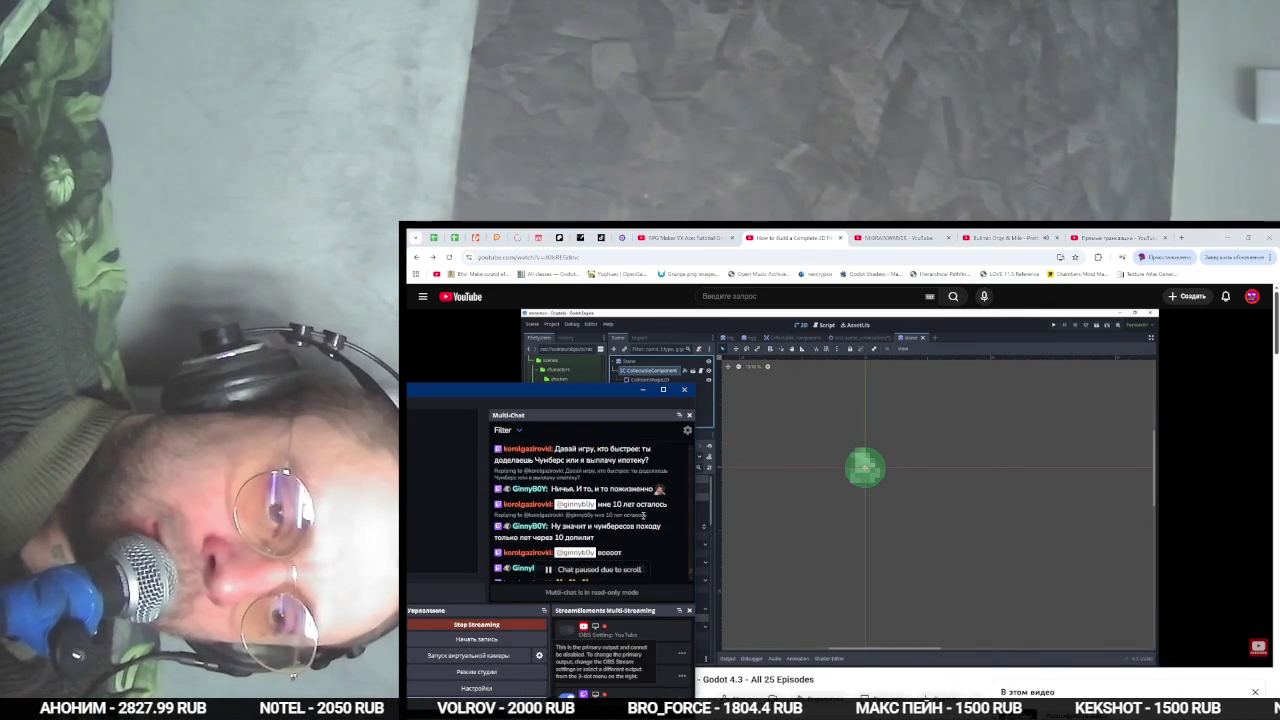
{"action": "scroll", "coordinate": [645, 514], "scroll_direction": "up", "scroll_amount": 2}
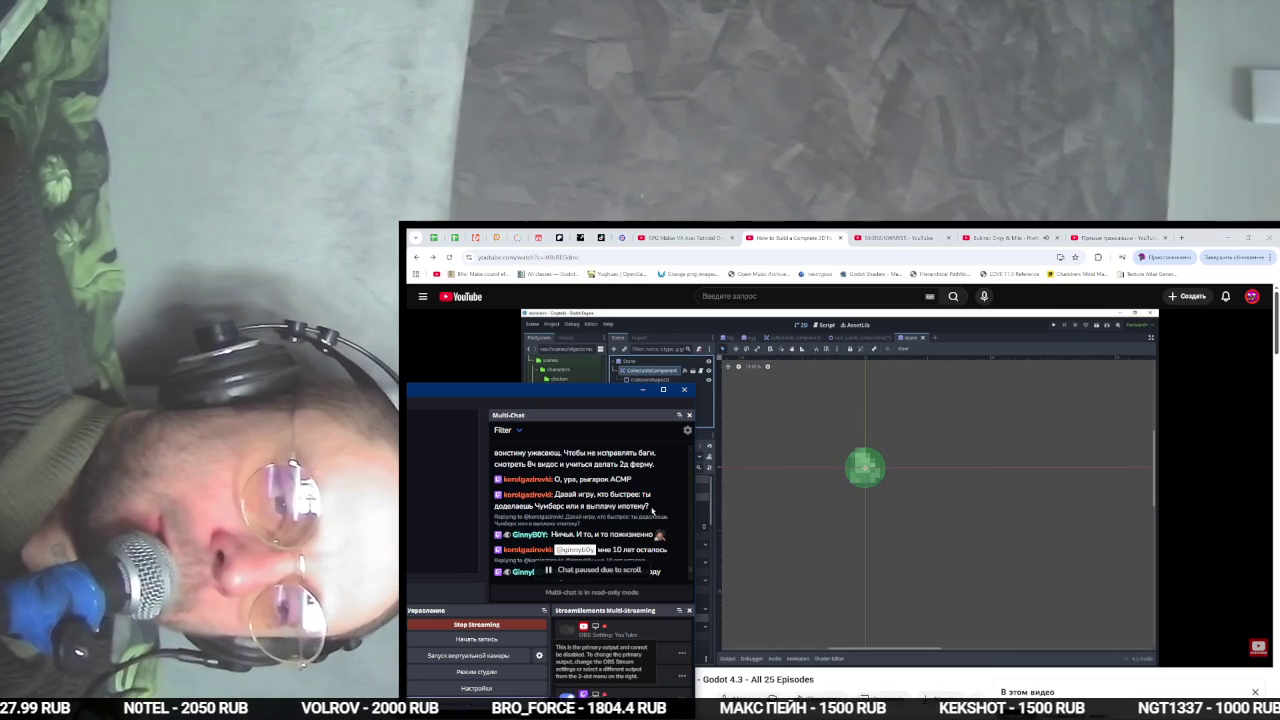
{"action": "scroll", "coordinate": [652, 511], "scroll_direction": "down", "scroll_amount": 2}
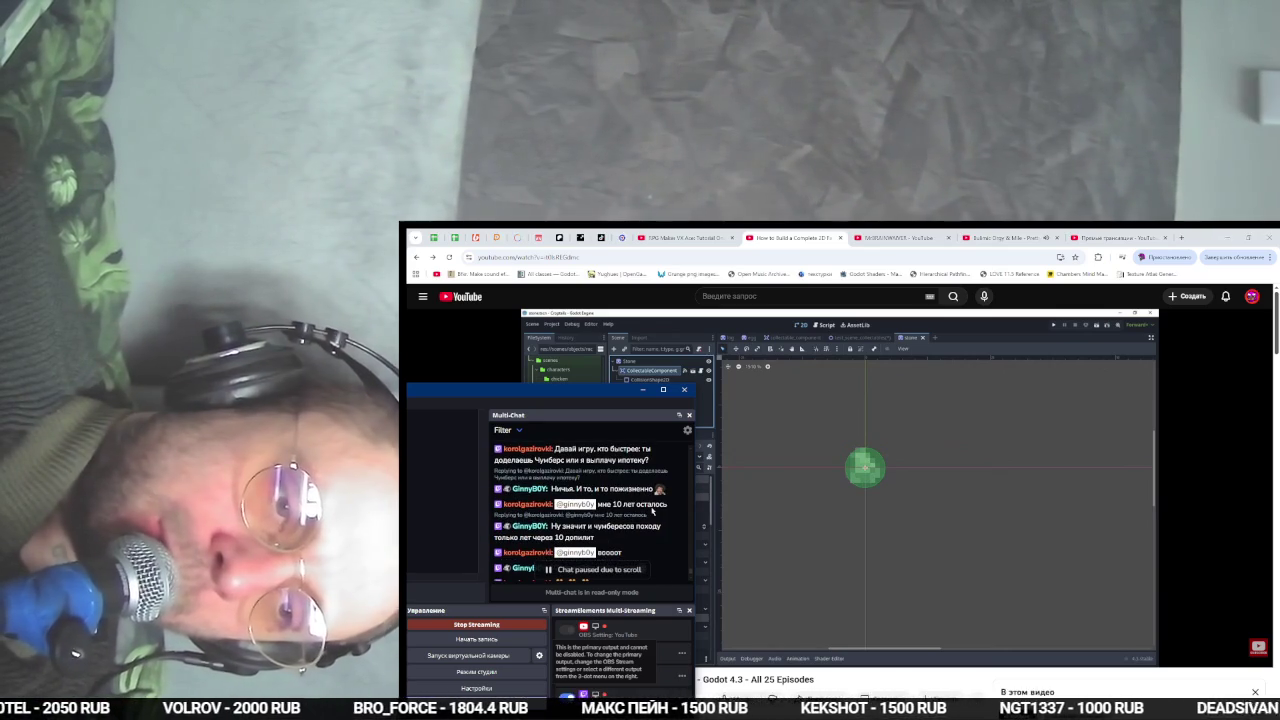
{"action": "scroll", "coordinate": [655, 512], "scroll_direction": "down", "scroll_amount": 3}
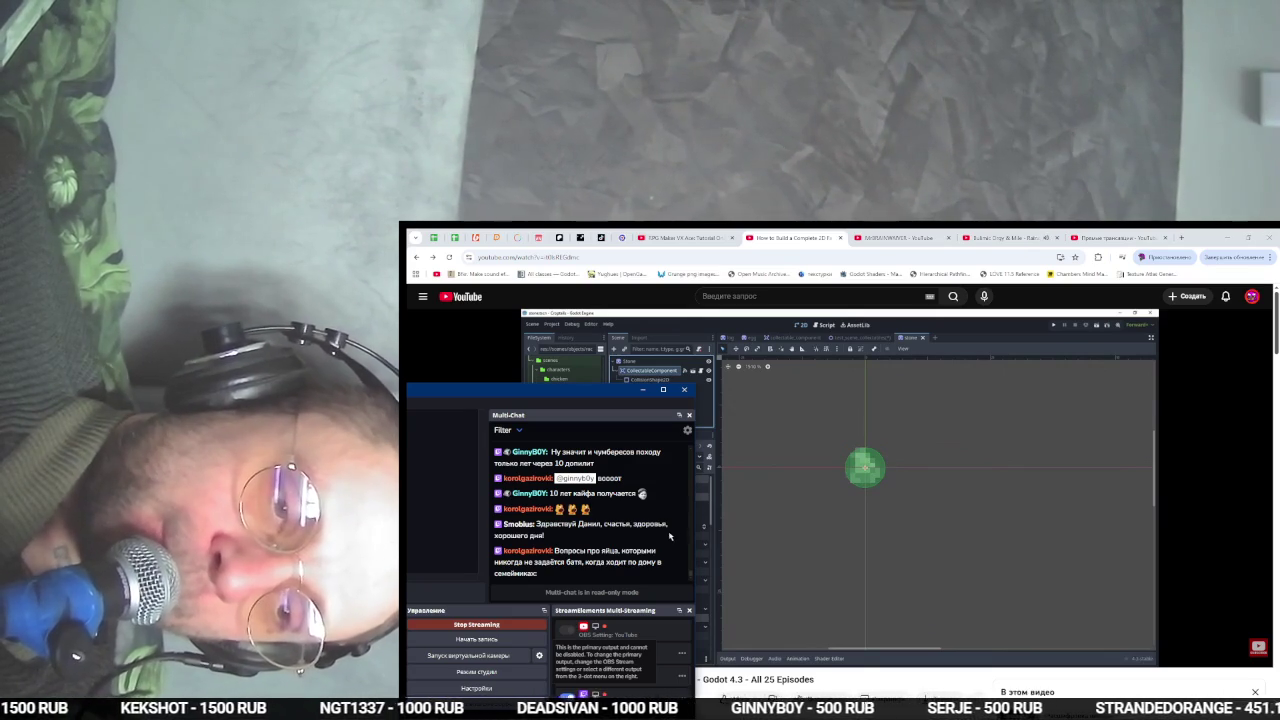
{"action": "scroll", "coordinate": [669, 515], "scroll_direction": "up", "scroll_amount": 2}
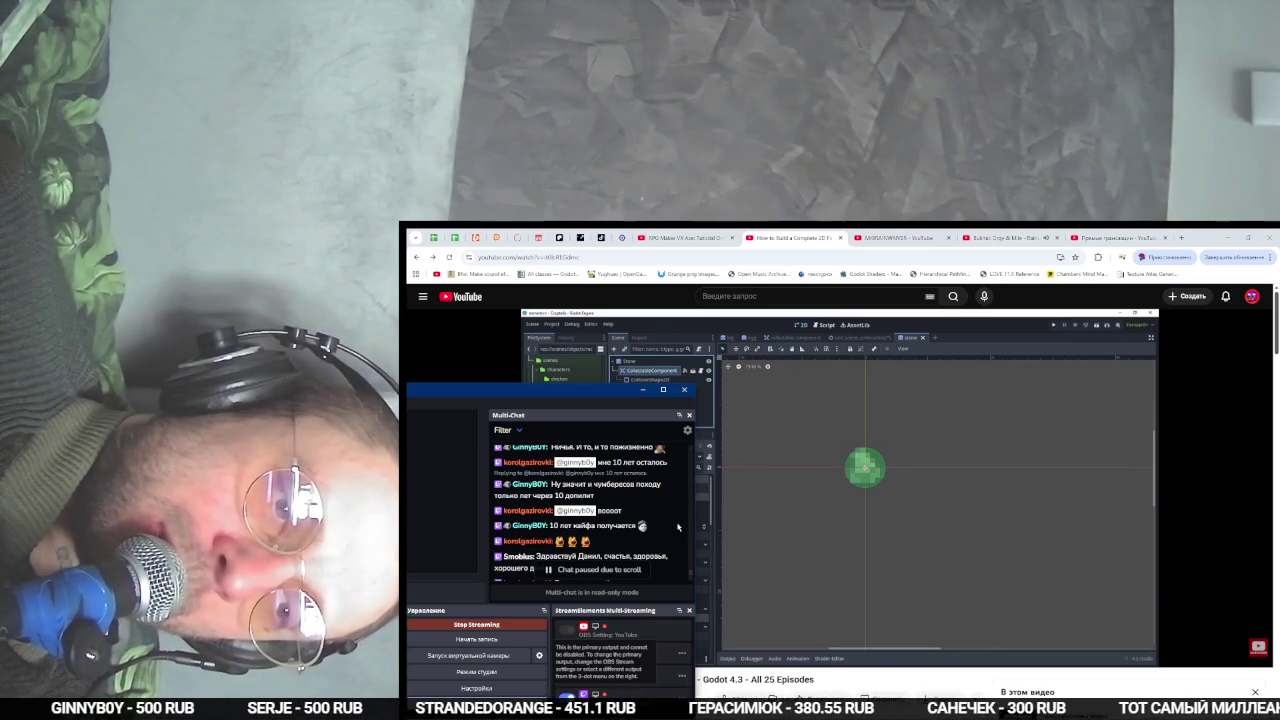
{"action": "left_click", "coordinate": [643, 391]}
{"action": "key", "text": "alt+Tab"}
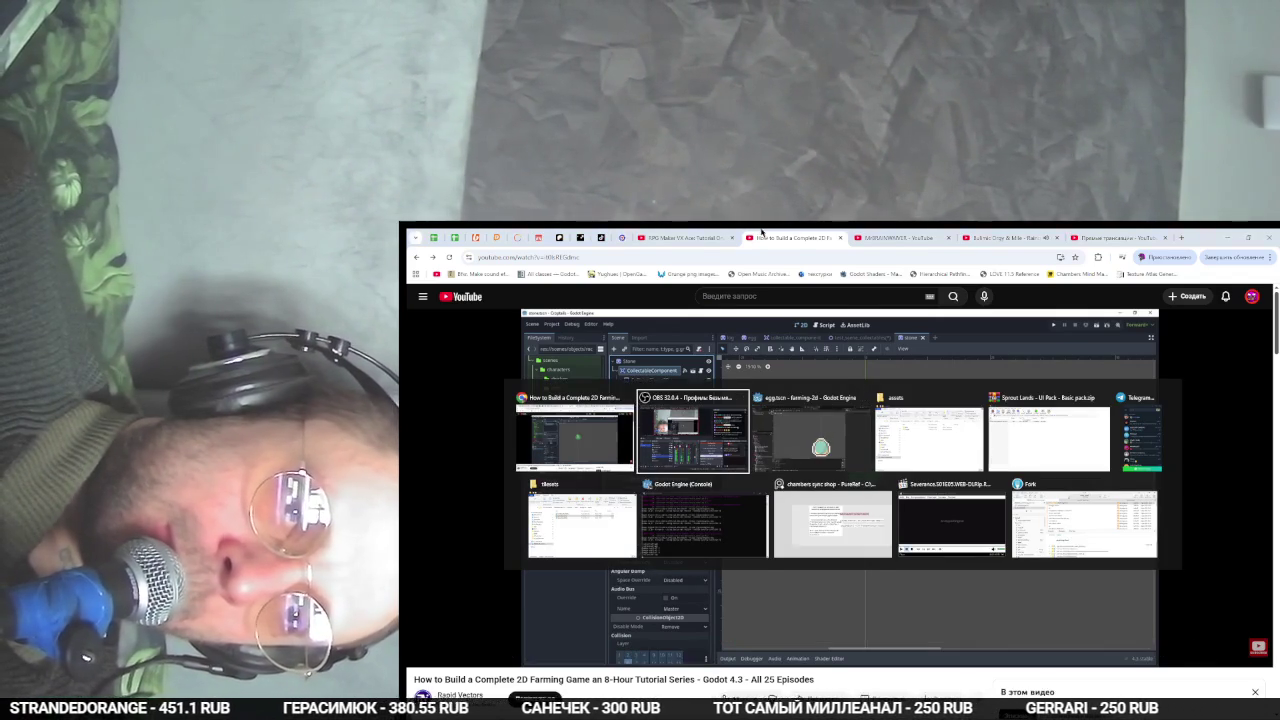
Step: Play the tutorial through to the Milk sprite section, then return to Godot's egg scene
{"action": "key", "text": "Escape"}
{"action": "left_click", "coordinate": [810, 398]}
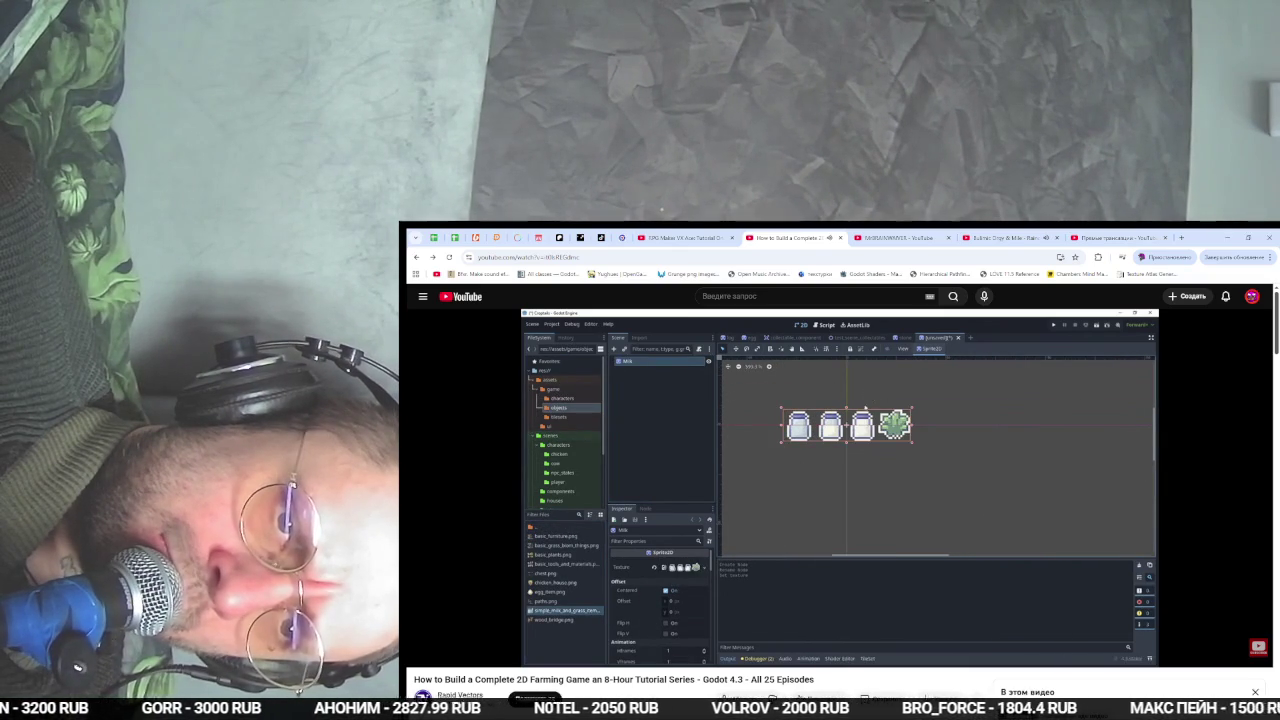
{"action": "key", "text": "space"}
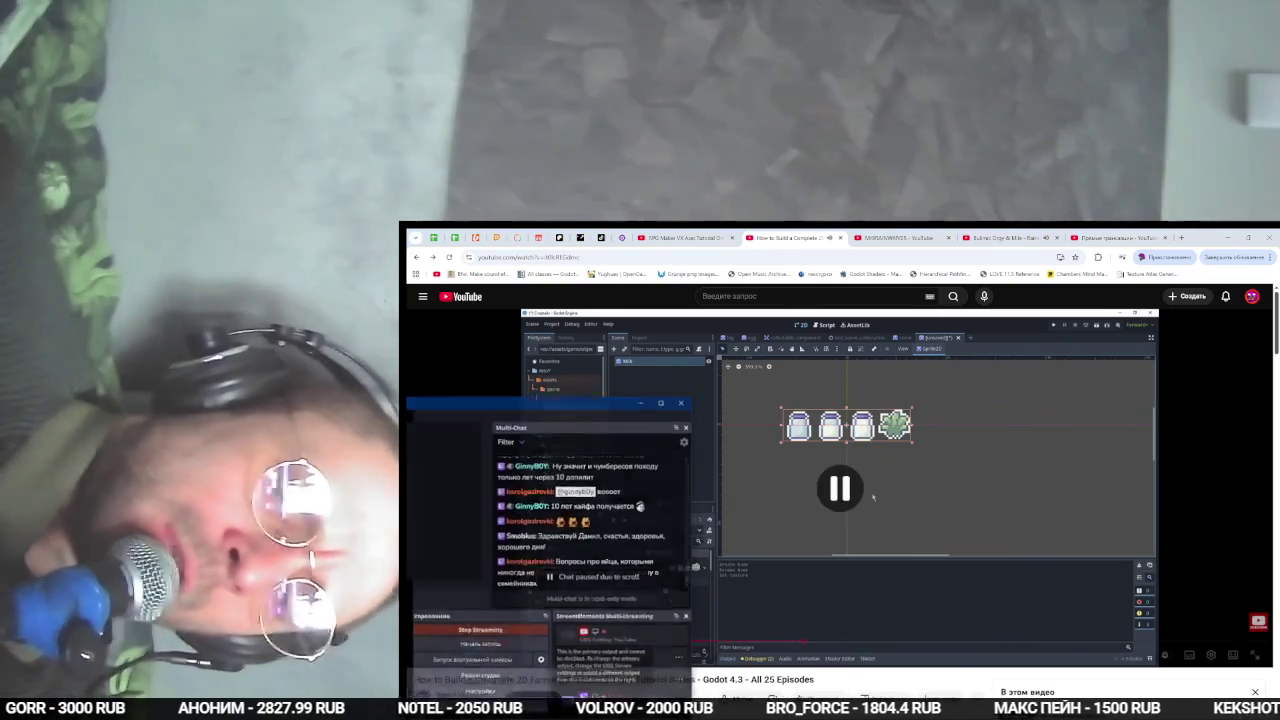
{"action": "key", "text": "space"}
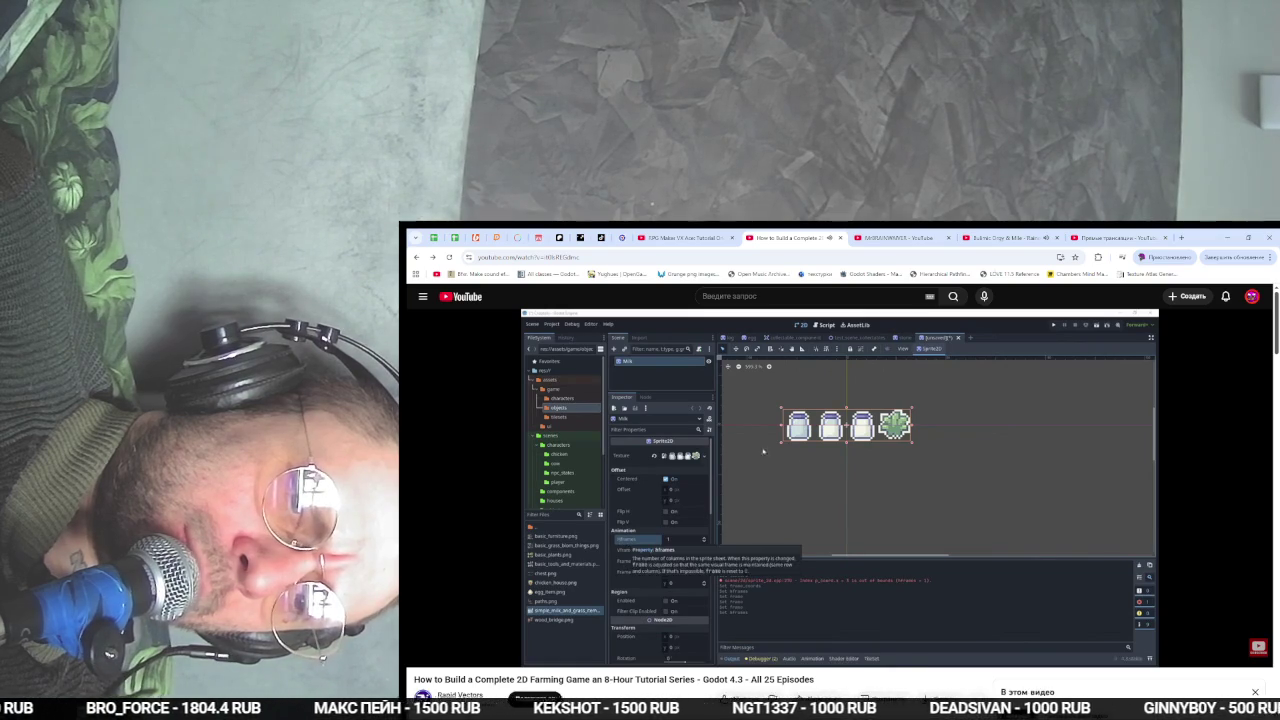
{"action": "key", "text": "alt+Tab"}
{"action": "key", "text": "alt+Tab"}
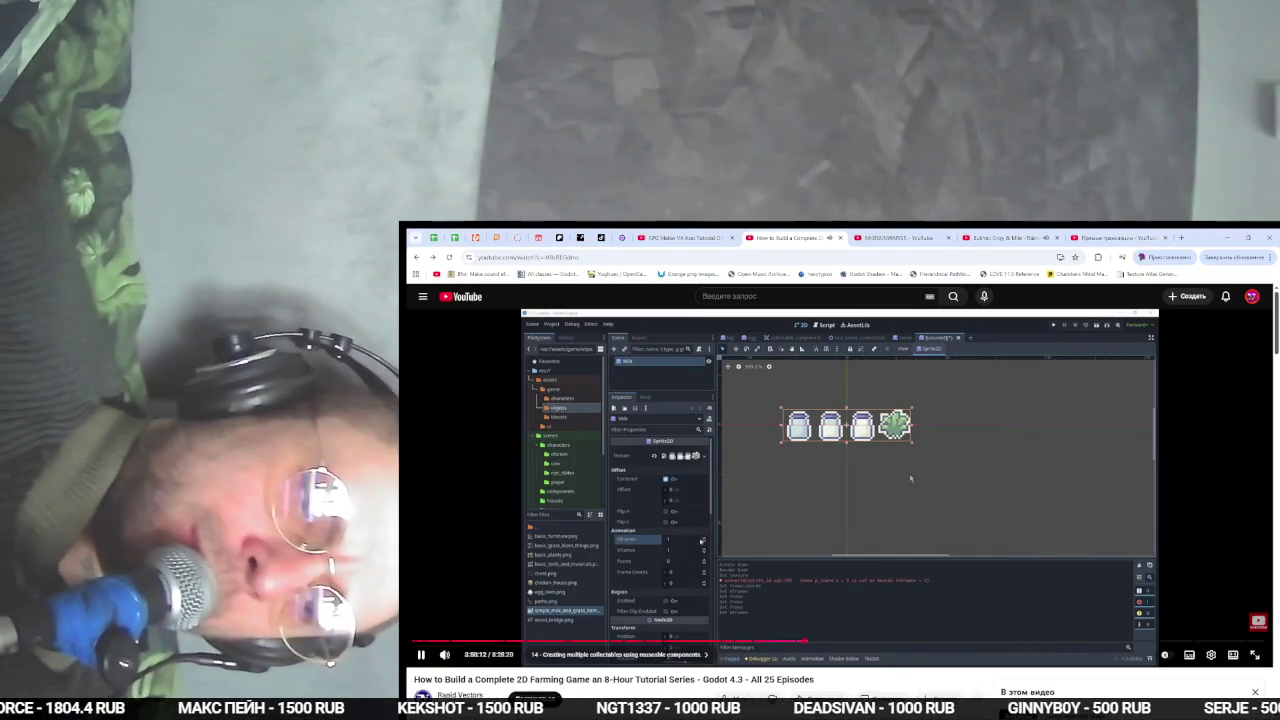
{"action": "key", "text": "alt+Tab"}
{"action": "left_click", "coordinate": [622, 445]}
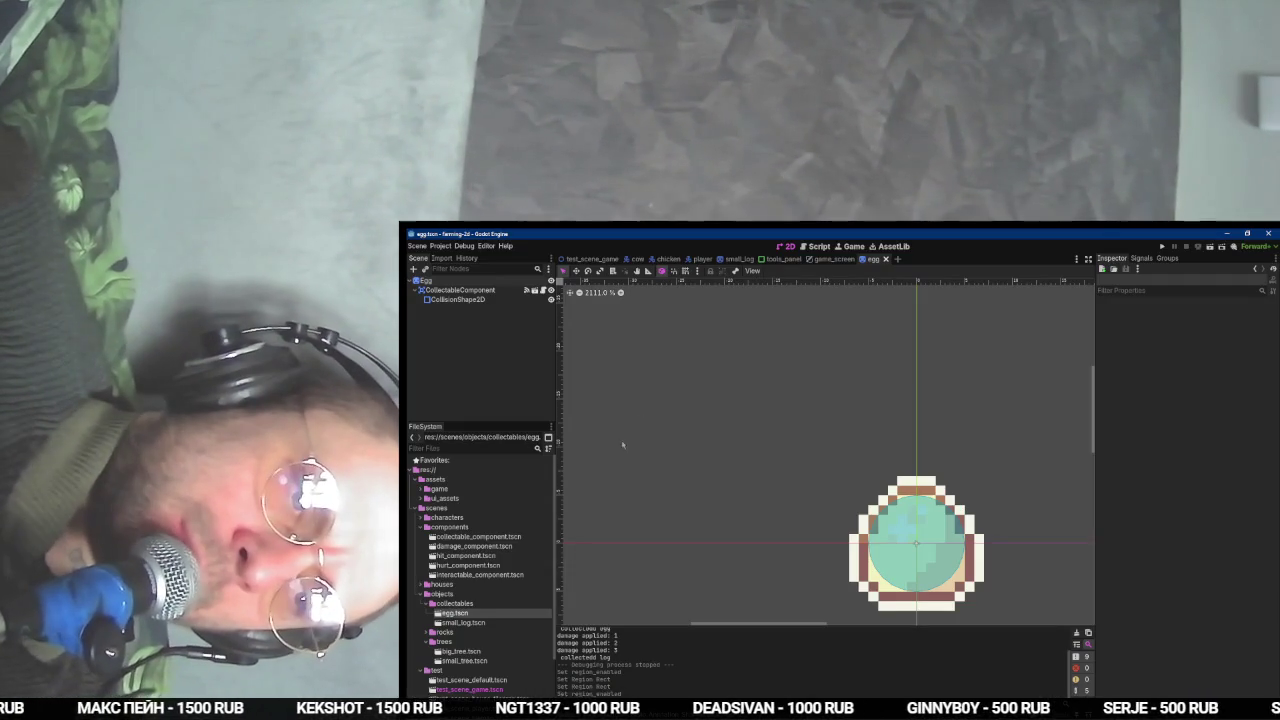
Step: Duplicate egg.tscn as milk.tscn and open the new milk scene
{"action": "right_click", "coordinate": [476, 612]}
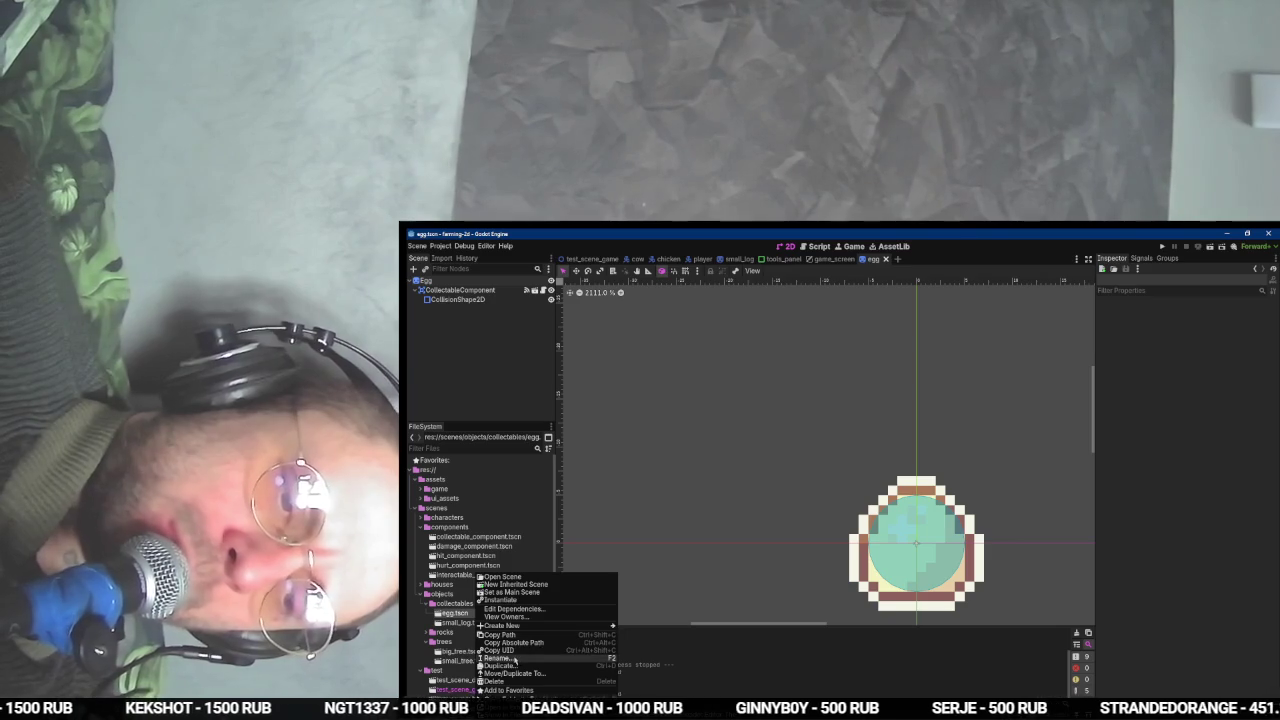
{"action": "left_click", "coordinate": [500, 665]}
{"action": "type", "text": "milk"}
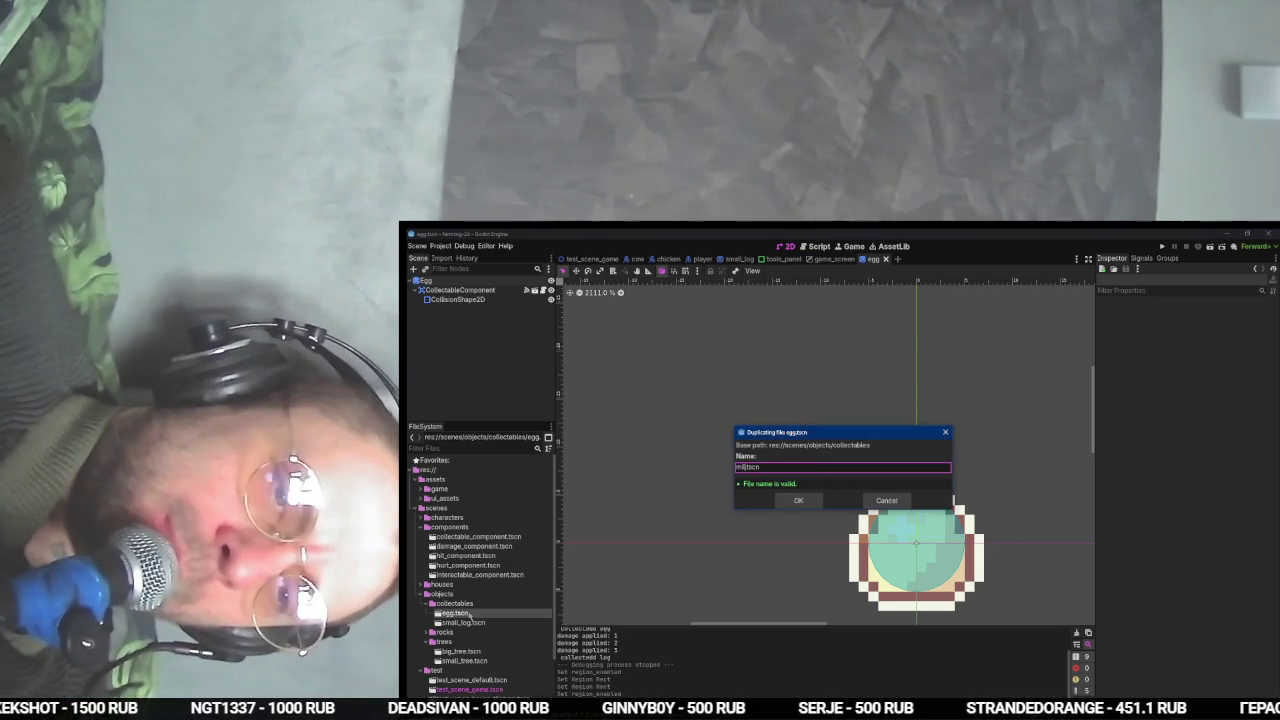
{"action": "key", "text": "Return"}
{"action": "double_click", "coordinate": [455, 622]}
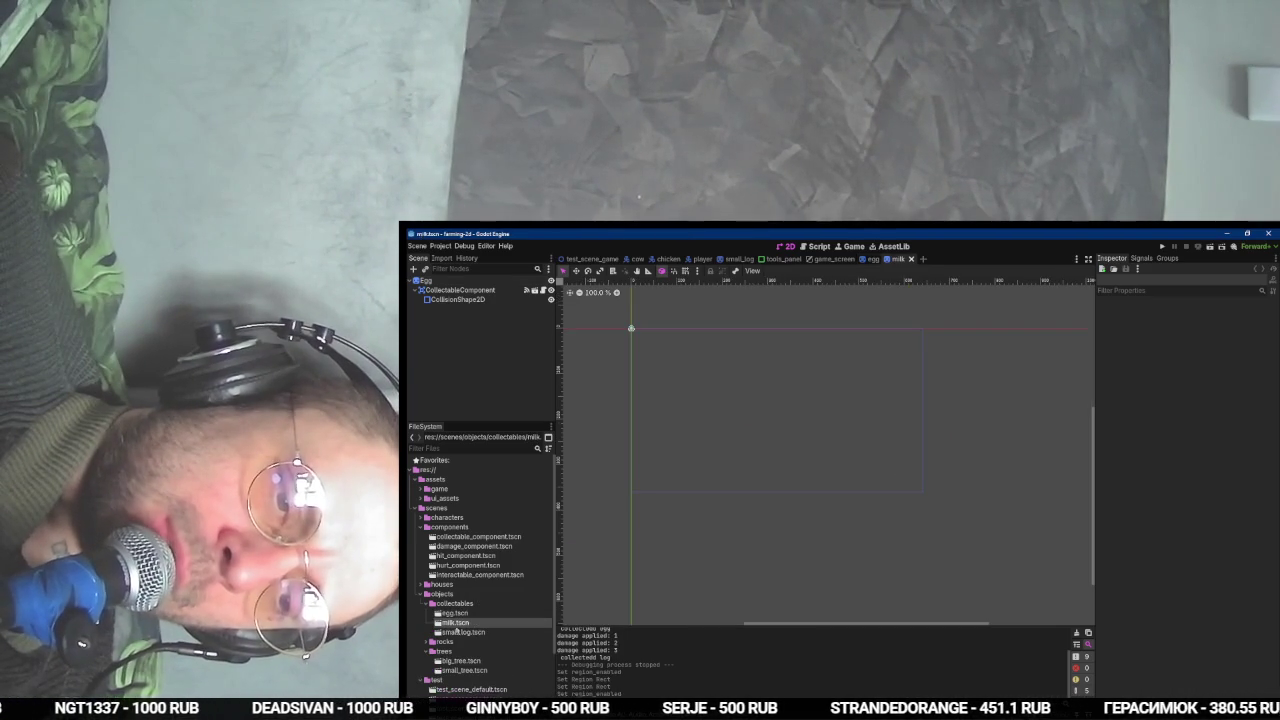
Step: Set the CollectableComponent's name to milk and rename the root node from Egg to Milk
{"action": "left_click", "coordinate": [451, 290]}
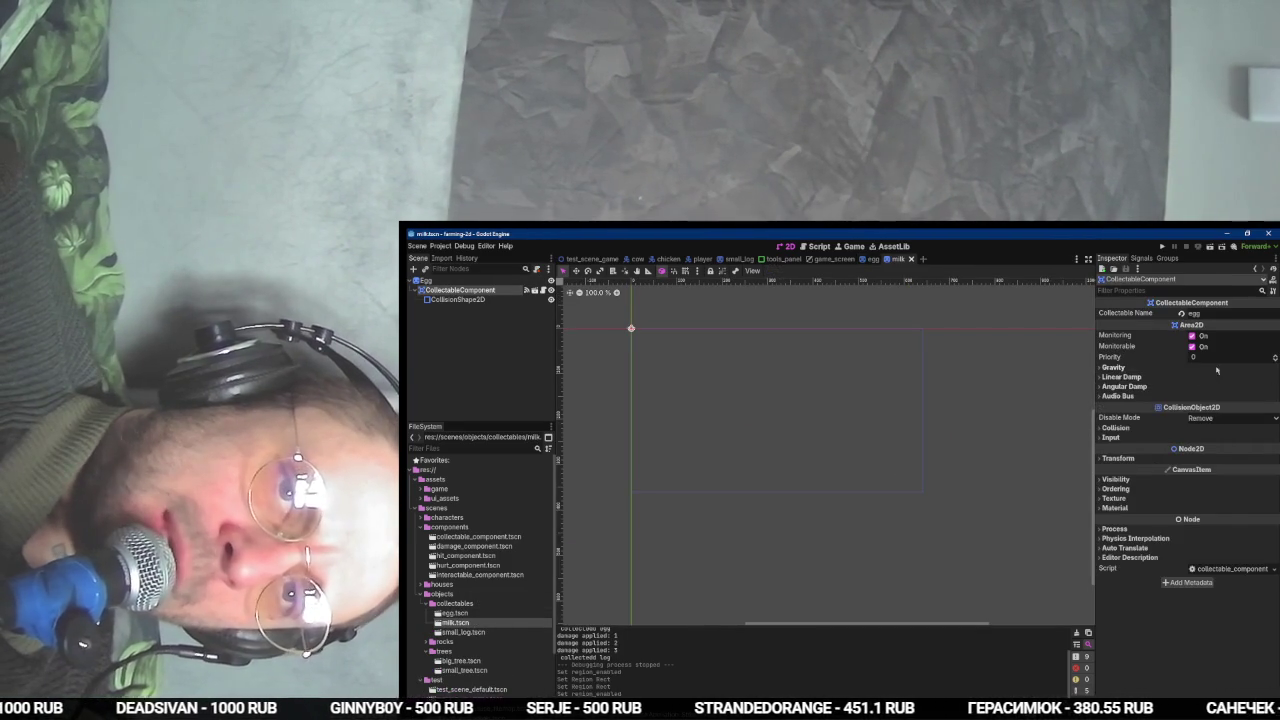
{"action": "type", "text": "milk"}
{"action": "key", "text": "Return"}
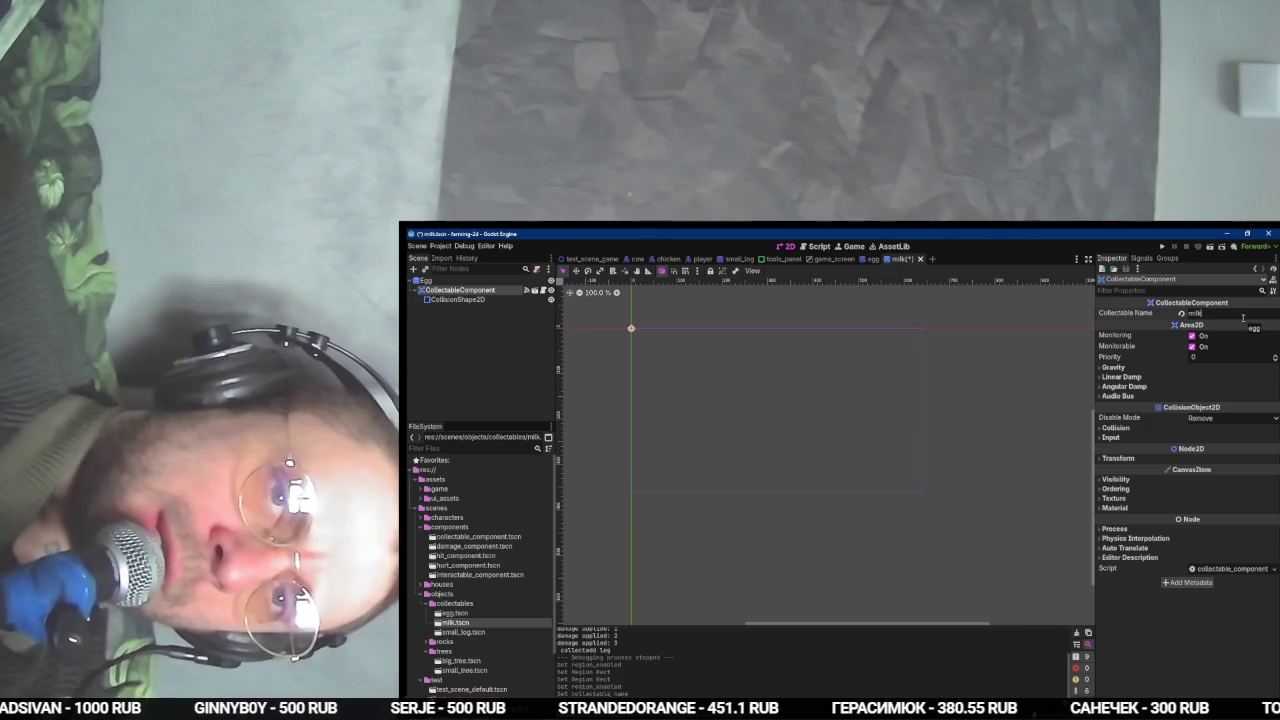
{"action": "left_click", "coordinate": [631, 328]}
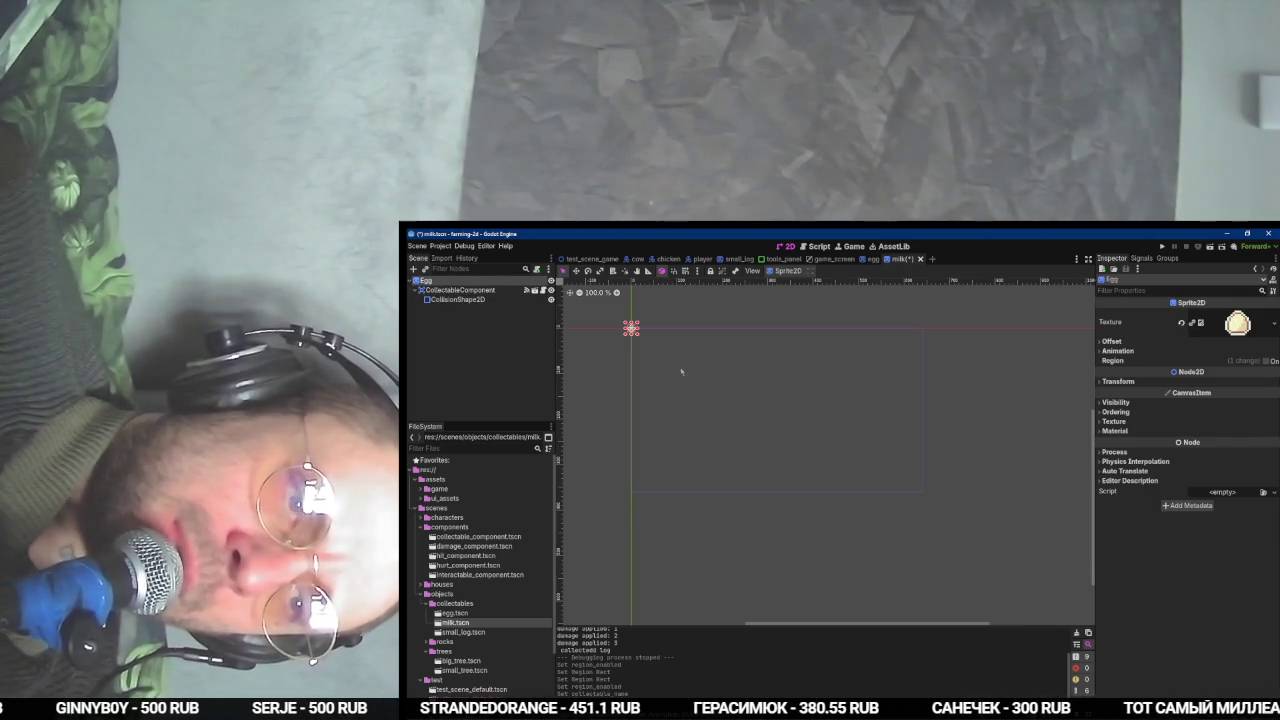
{"action": "key", "text": "F2"}
{"action": "type", "text": "Milk"}
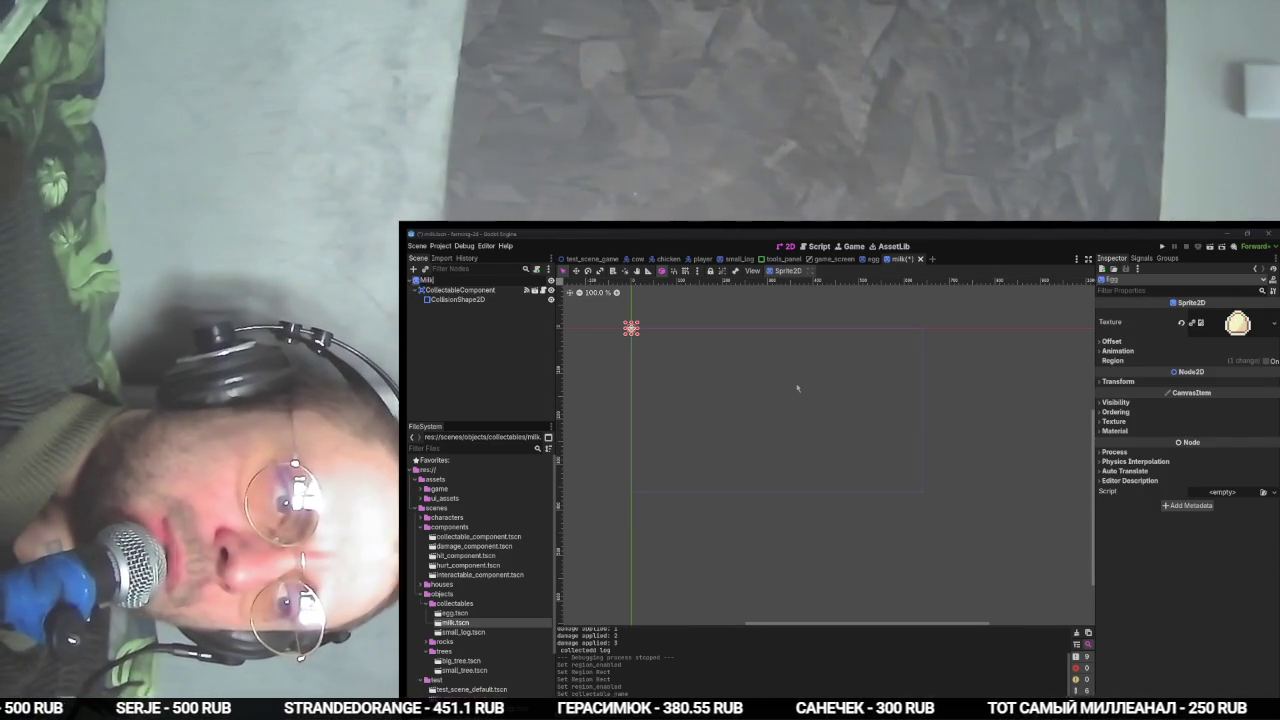
{"action": "key", "text": "Return"}
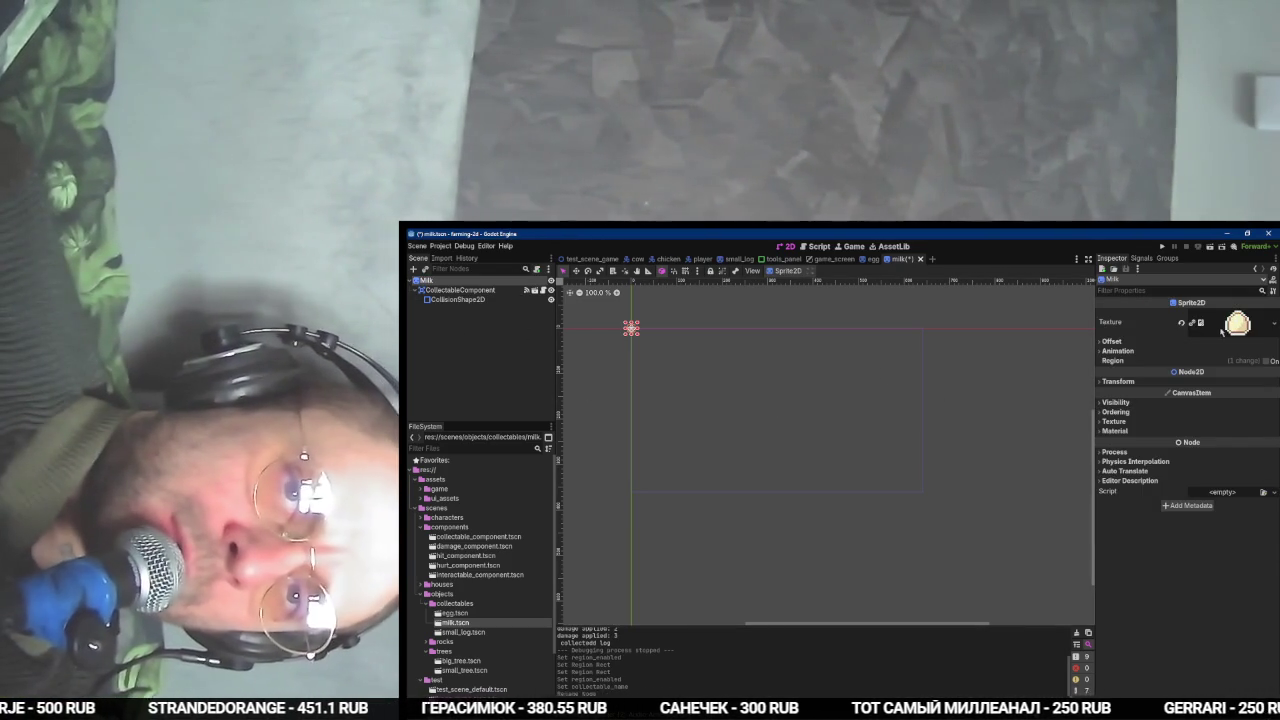
Step: Quick-load the milk texture sheet onto the Milk sprite
{"action": "left_click", "coordinate": [1273, 322]}
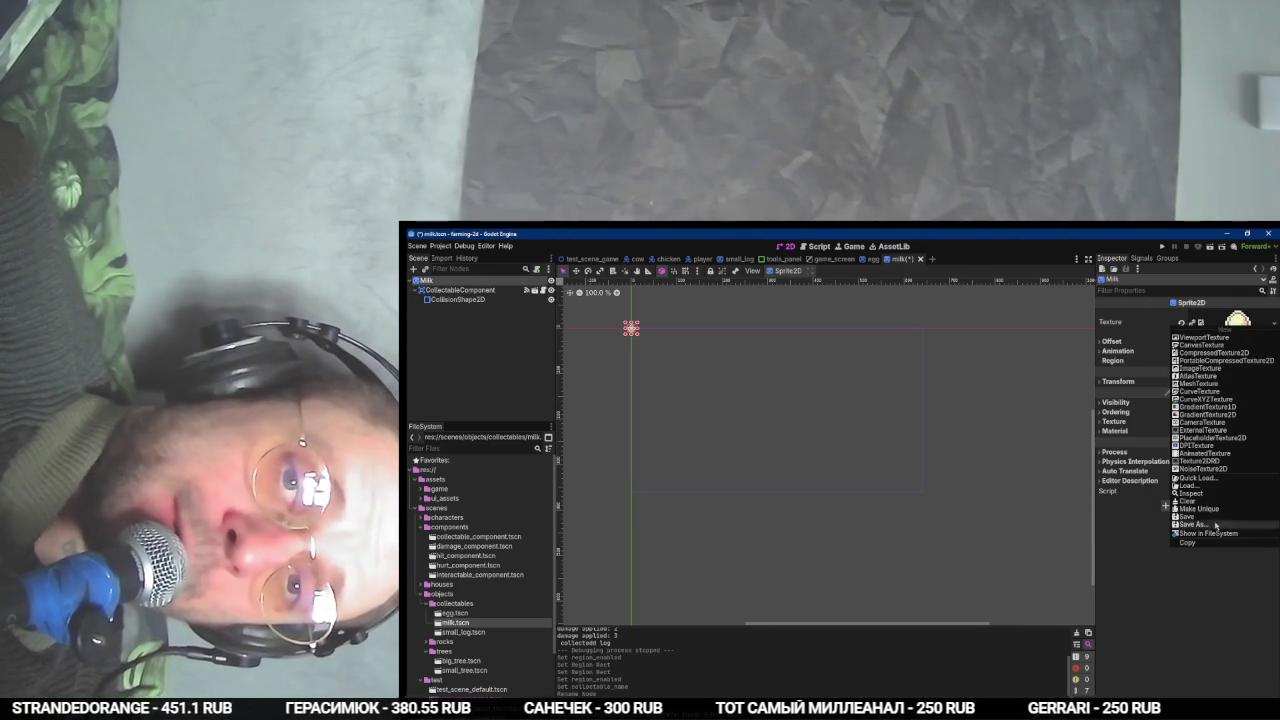
{"action": "left_click", "coordinate": [1209, 496]}
{"action": "type", "text": "milk"}
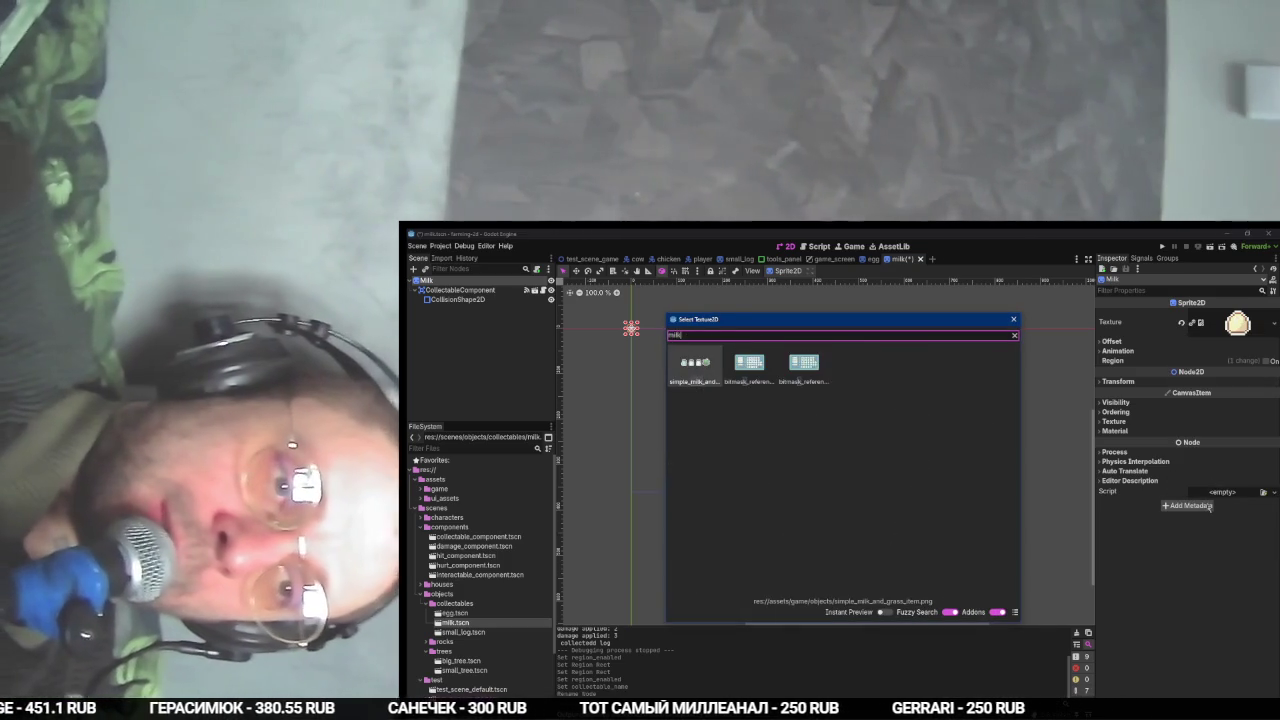
{"action": "key", "text": "Return"}
{"action": "left_click", "coordinate": [1215, 325]}
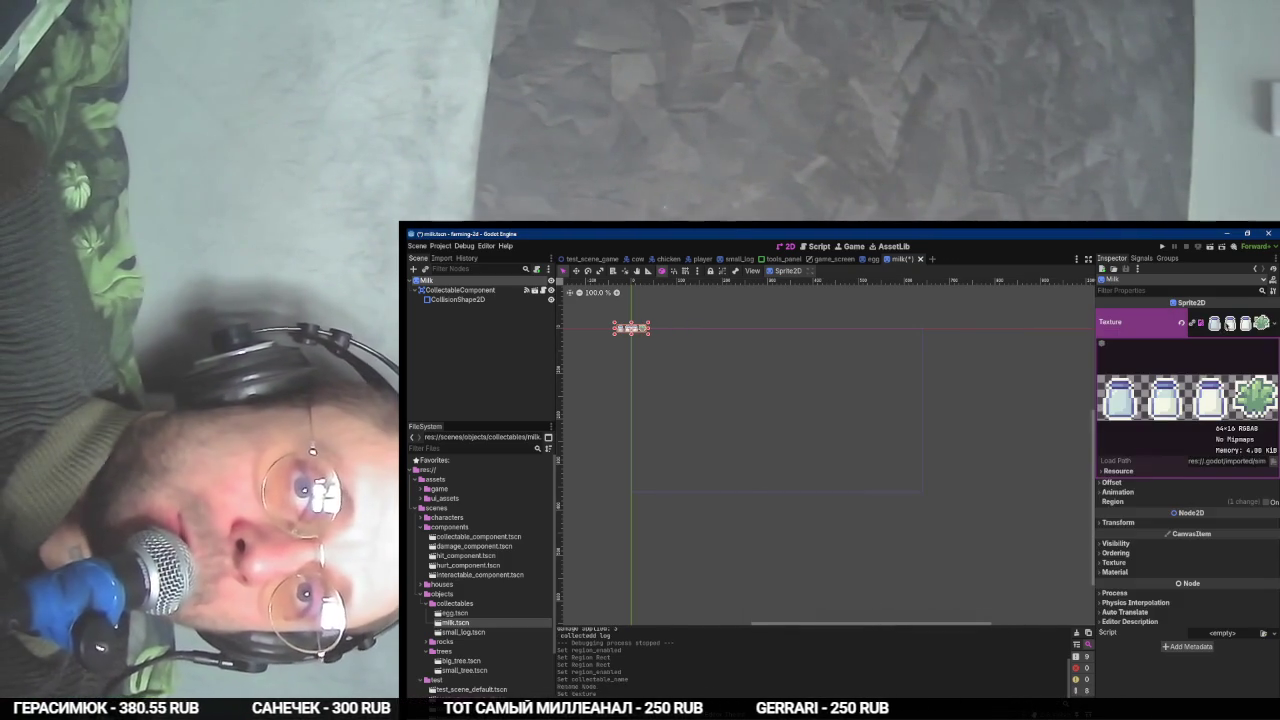
Step: Set the sprite's Hframes to 4 and Frame to 2, centring the milk bottle in view
{"action": "left_click", "coordinate": [1113, 482]}
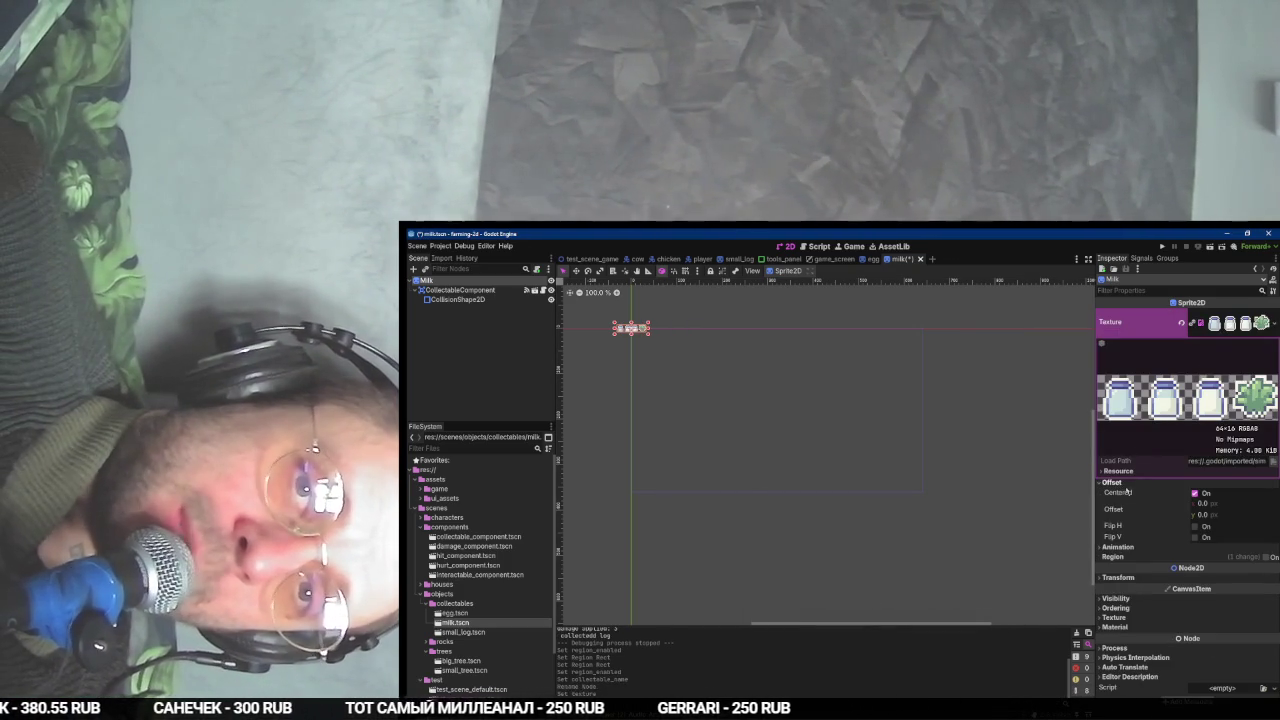
{"action": "left_click", "coordinate": [1120, 547]}
{"action": "left_click", "coordinate": [1198, 557]}
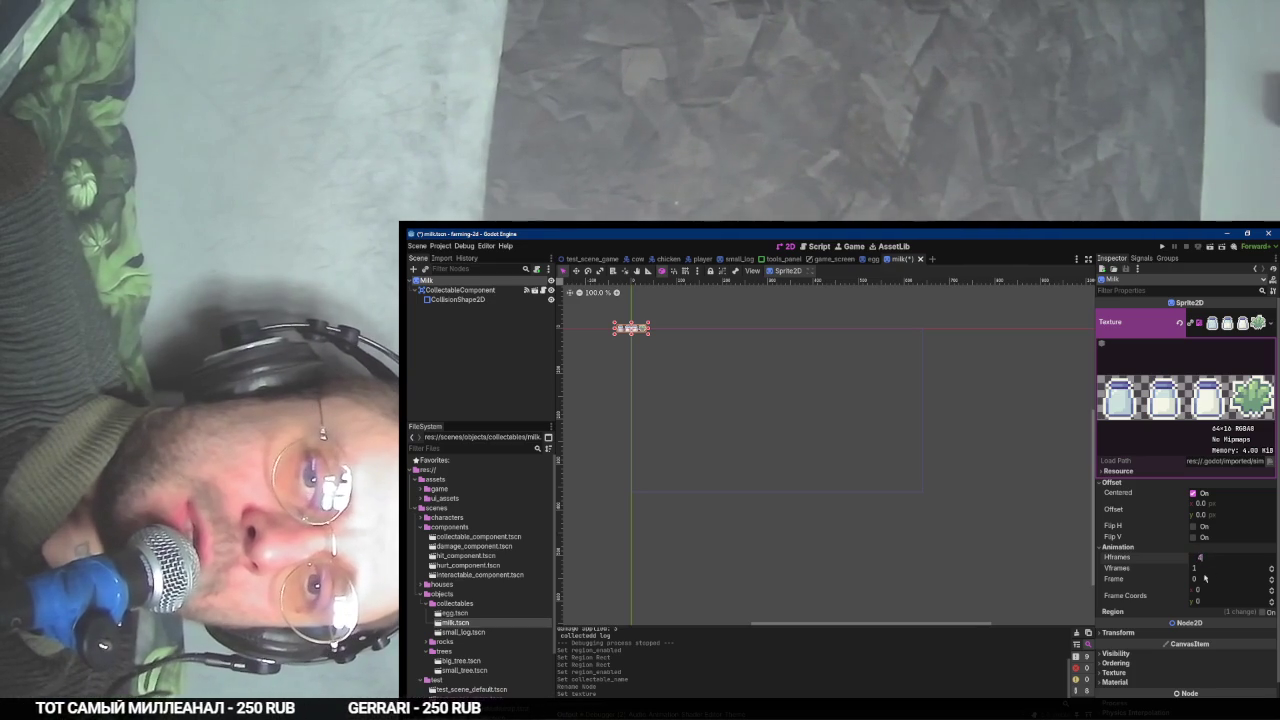
{"action": "key", "text": "Return"}
{"action": "left_click", "coordinate": [1205, 578]}
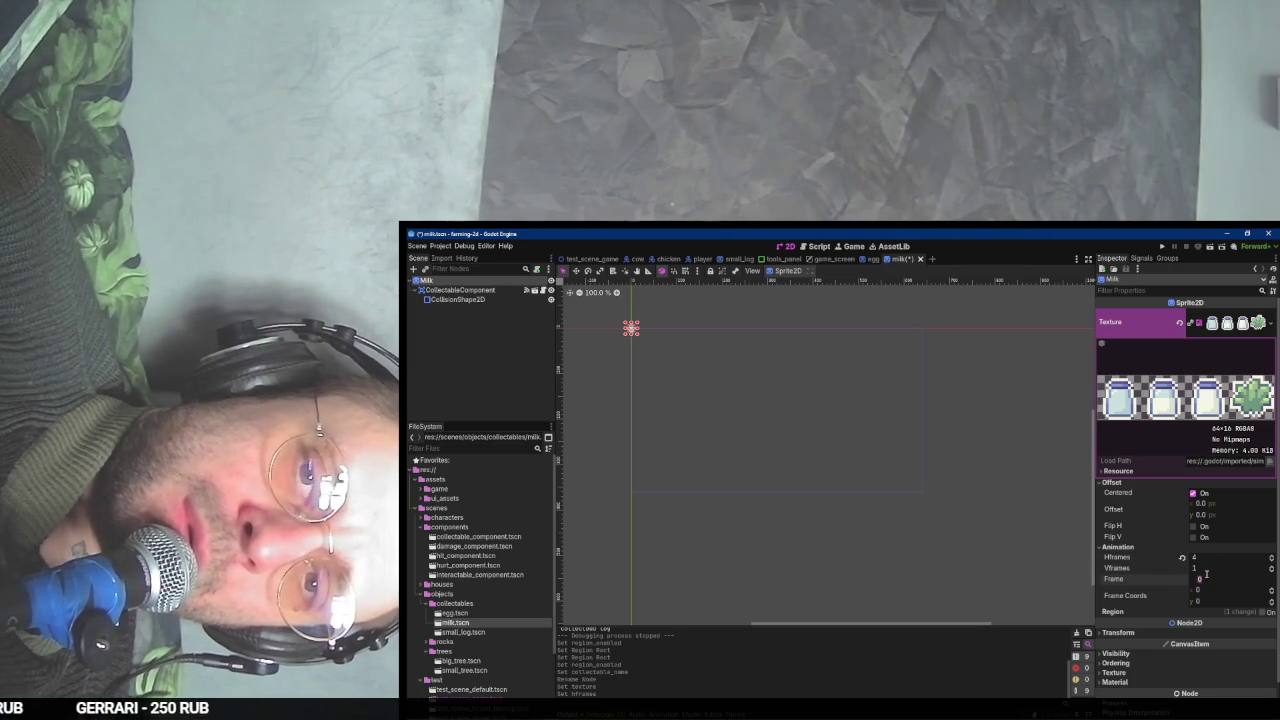
{"action": "type", "text": "2"}
{"action": "key", "text": "Return"}
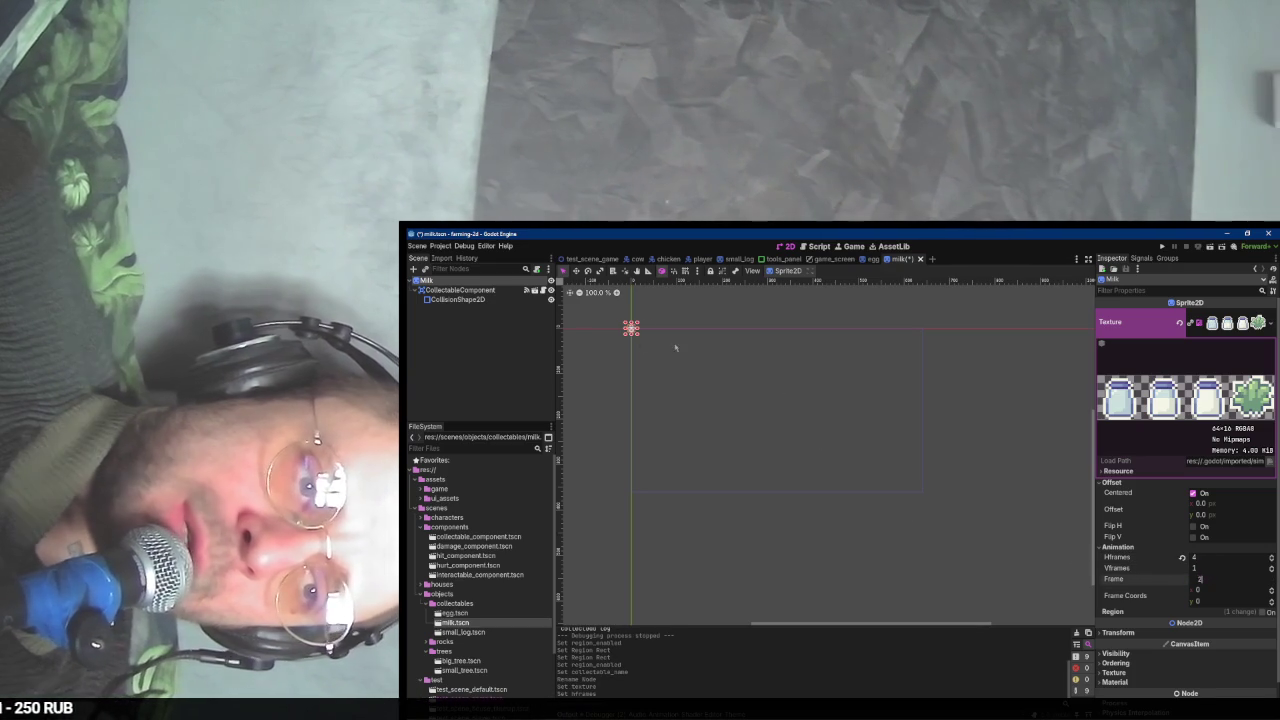
{"action": "scroll", "coordinate": [674, 340], "scroll_direction": "up", "scroll_amount": 10}
{"action": "left_click_drag", "start_coordinate": [684, 335], "coordinate": [743, 455]}
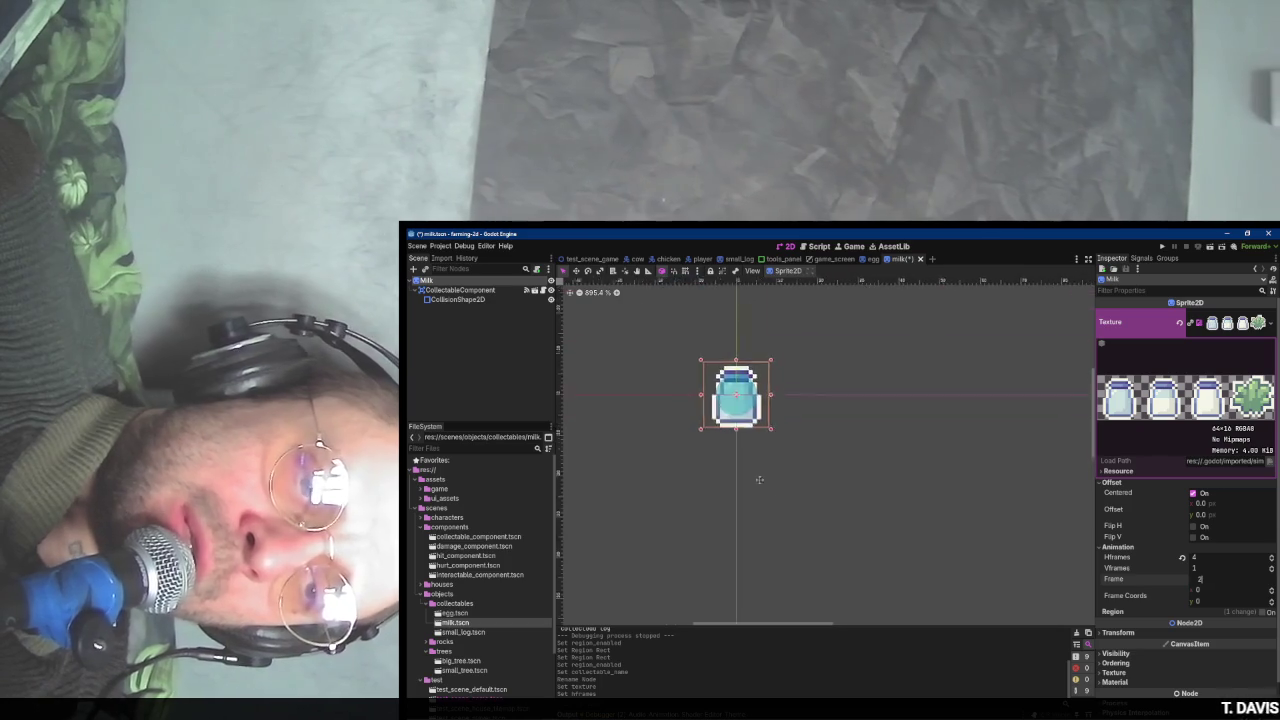
Step: Preview other sheet frames, return to the 4-column milk jar frame, set offset y -3.17, and save
{"action": "scroll", "coordinate": [812, 465], "scroll_direction": "up", "scroll_amount": 3}
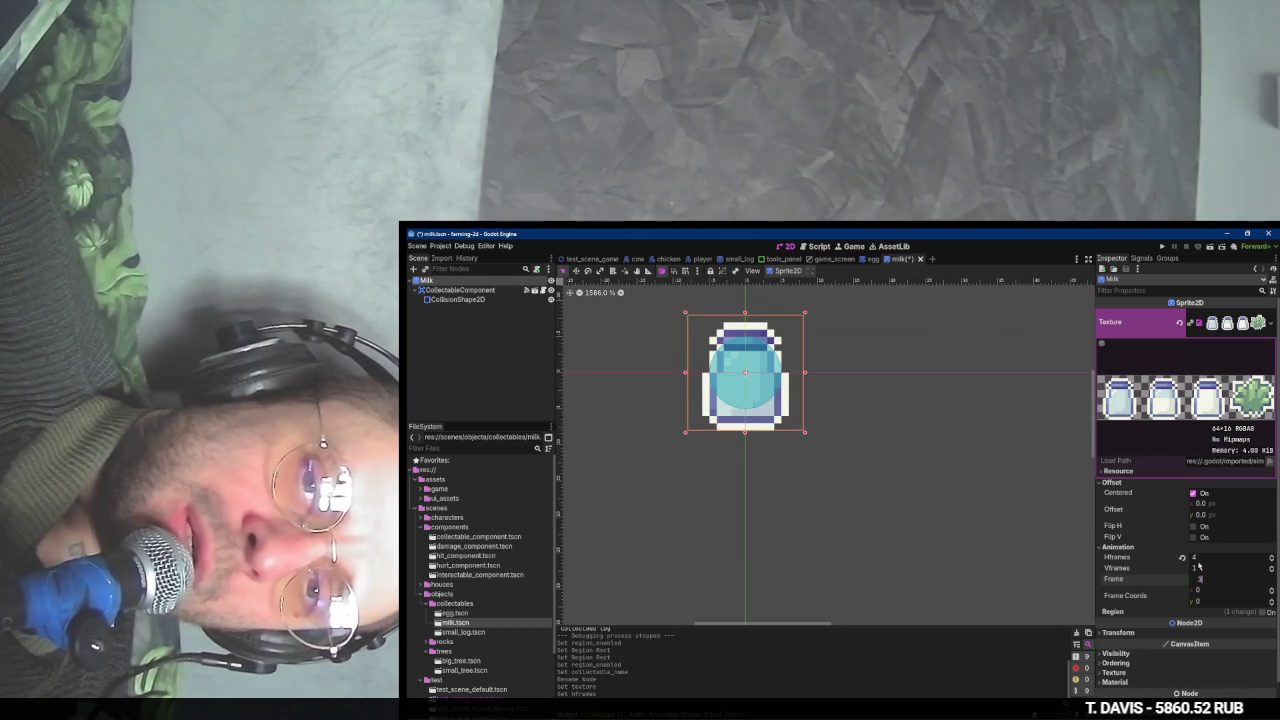
{"action": "key", "text": "Return"}
{"action": "key", "text": "ctrl+z"}
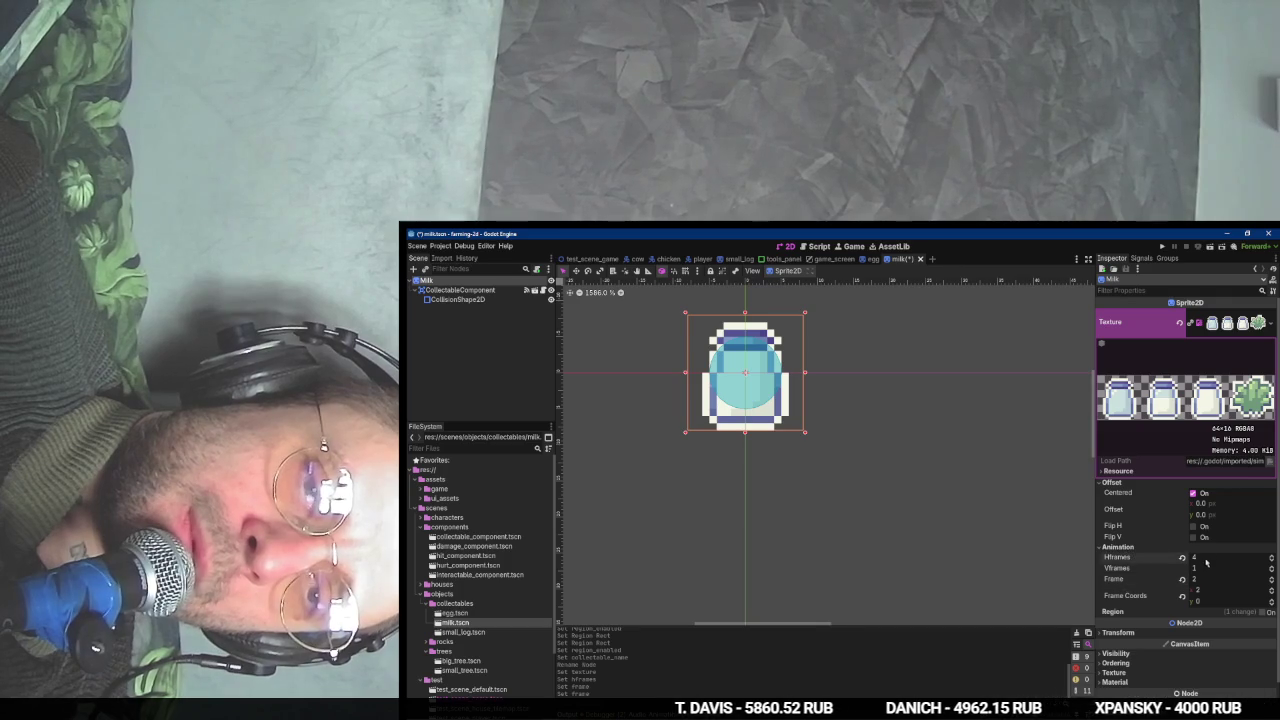
{"action": "left_click_drag", "start_coordinate": [1215, 557], "coordinate": [1231, 565]}
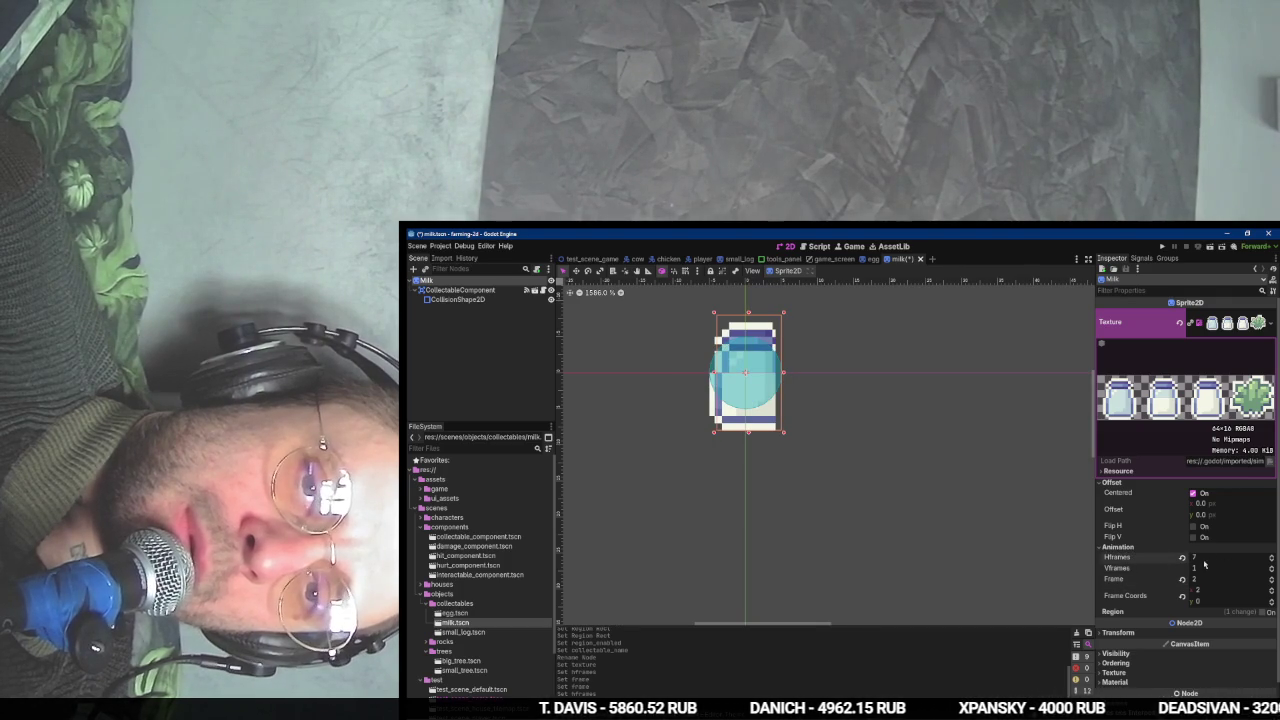
{"action": "left_click_drag", "start_coordinate": [1207, 561], "coordinate": [1200, 561]}
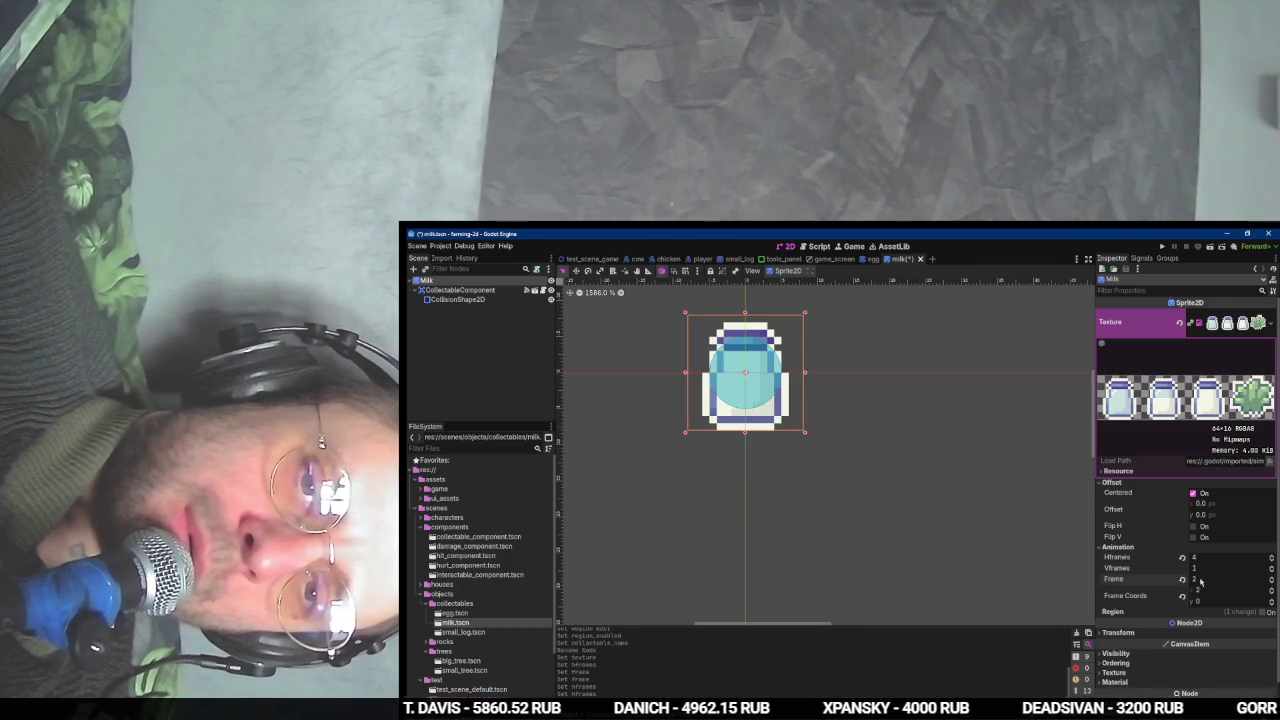
{"action": "left_click_drag", "start_coordinate": [1200, 579], "coordinate": [1210, 579]}
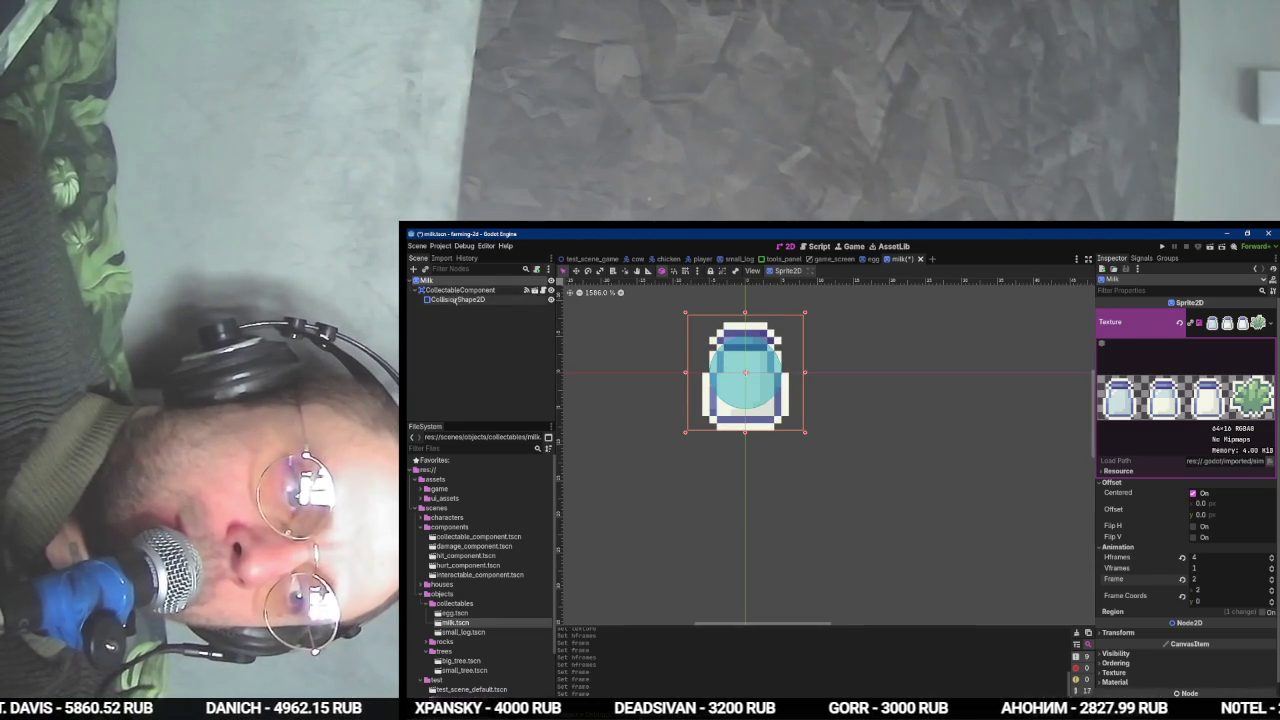
{"action": "left_click_drag", "start_coordinate": [1217, 517], "coordinate": [1199, 517]}
{"action": "key", "text": "ctrl+s"}
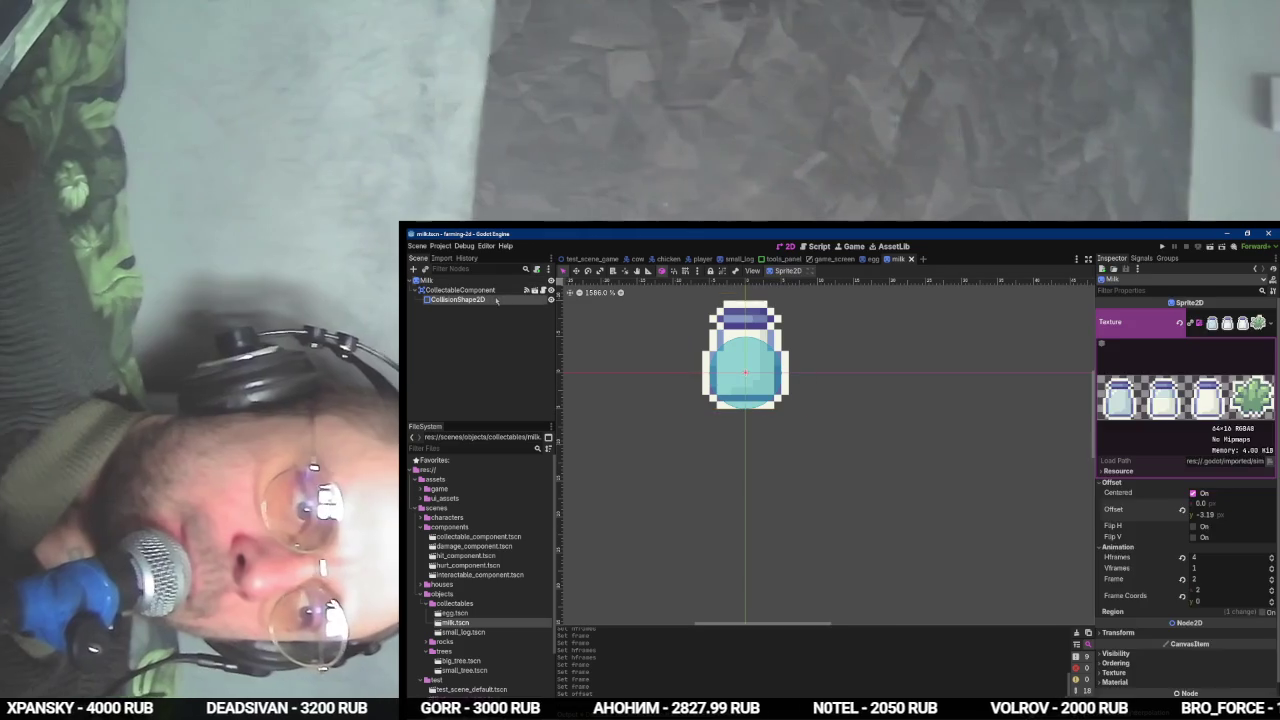
Step: Enlarge the milk collision circle to cover the jar and set the sprite offset y to -2.415
{"action": "left_click", "coordinate": [496, 300]}
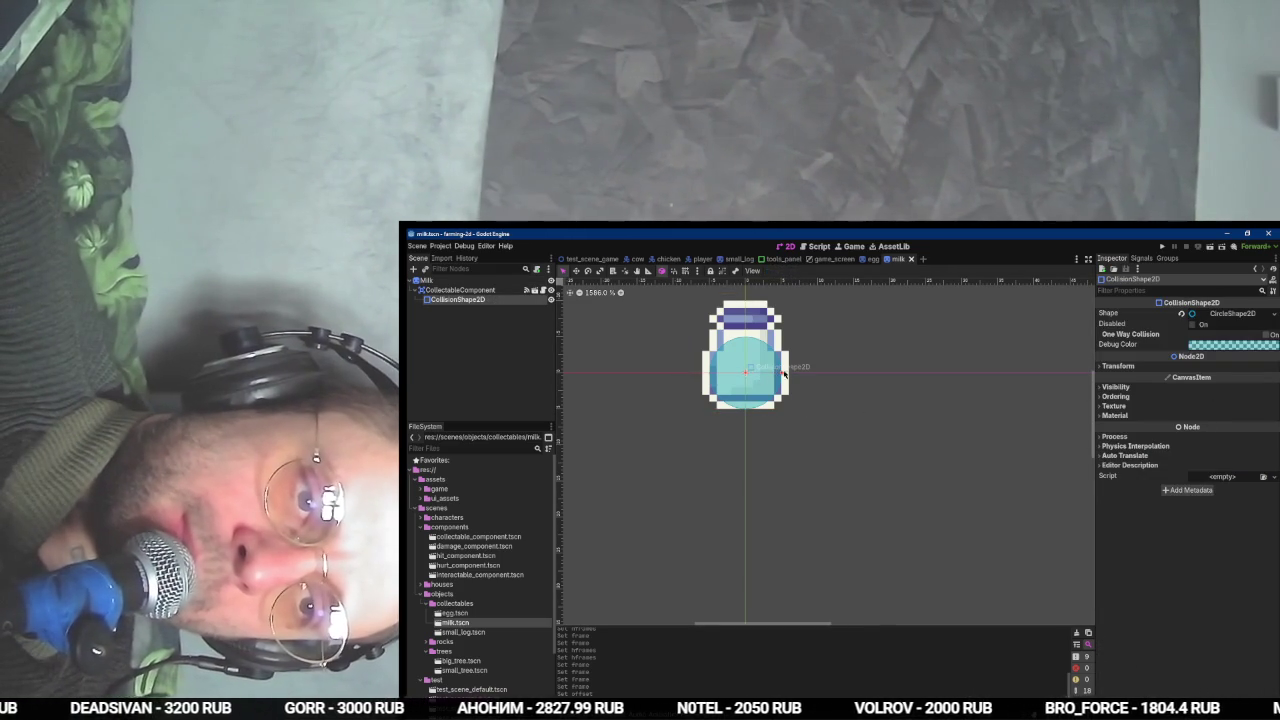
{"action": "left_click_drag", "start_coordinate": [783, 374], "coordinate": [789, 374]}
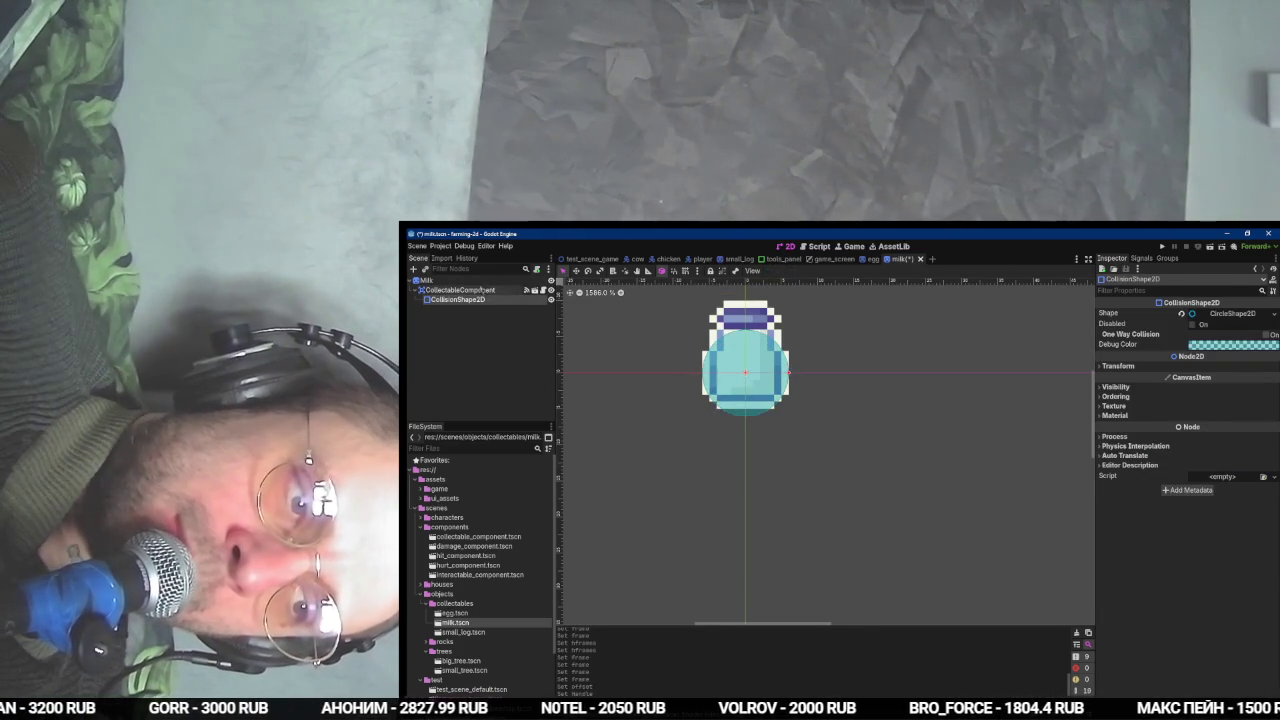
{"action": "left_click", "coordinate": [460, 290]}
{"action": "left_click", "coordinate": [426, 280]}
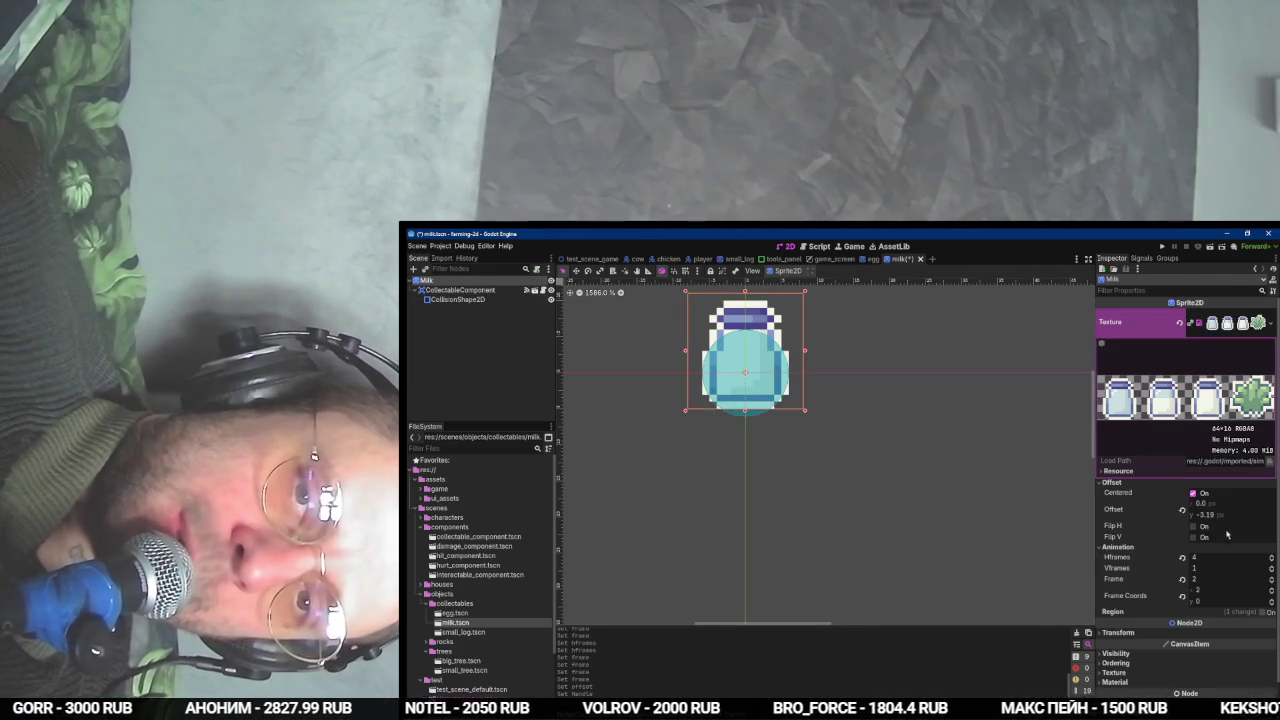
{"action": "left_click_drag", "start_coordinate": [1221, 517], "coordinate": [1236, 517]}
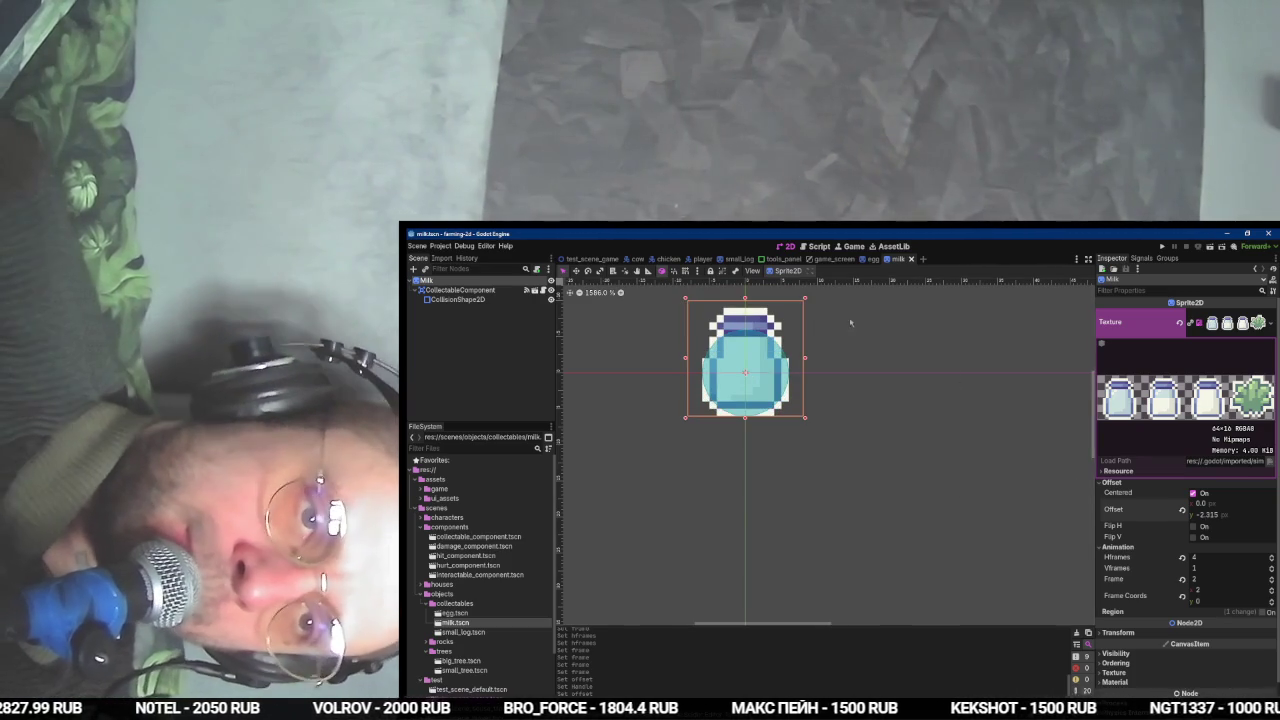
{"action": "key", "text": "alt+Tab"}
{"action": "key", "text": "alt+Tab"}
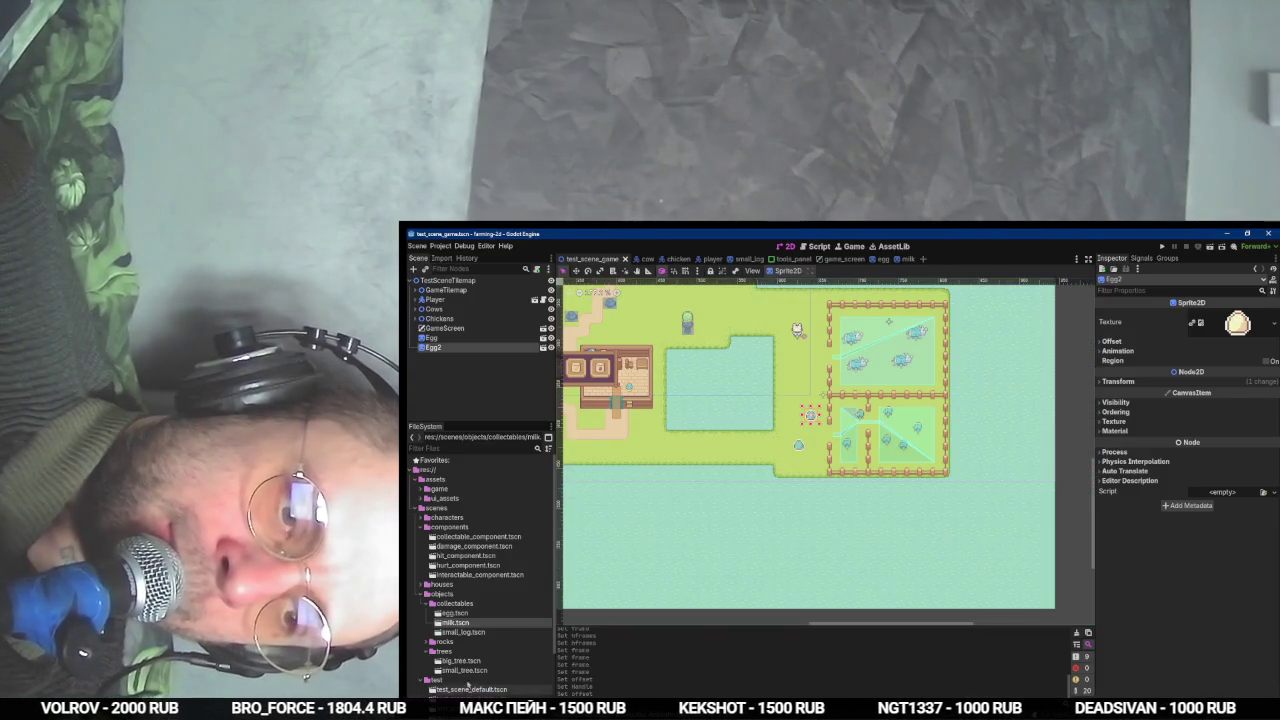
Step: Place a Milk instance in test_scene_game, run the game, and walk over the milk to collect it
{"action": "mouse_move", "coordinate": [455, 622]}
{"action": "left_mouse_down"}
{"action": "mouse_move", "coordinate": [565, 578]}
{"action": "mouse_move", "coordinate": [800, 440]}
{"action": "mouse_move", "coordinate": [783, 430]}
{"action": "left_mouse_up"}
{"action": "left_click_drag", "start_coordinate": [790, 373], "coordinate": [792, 375]}
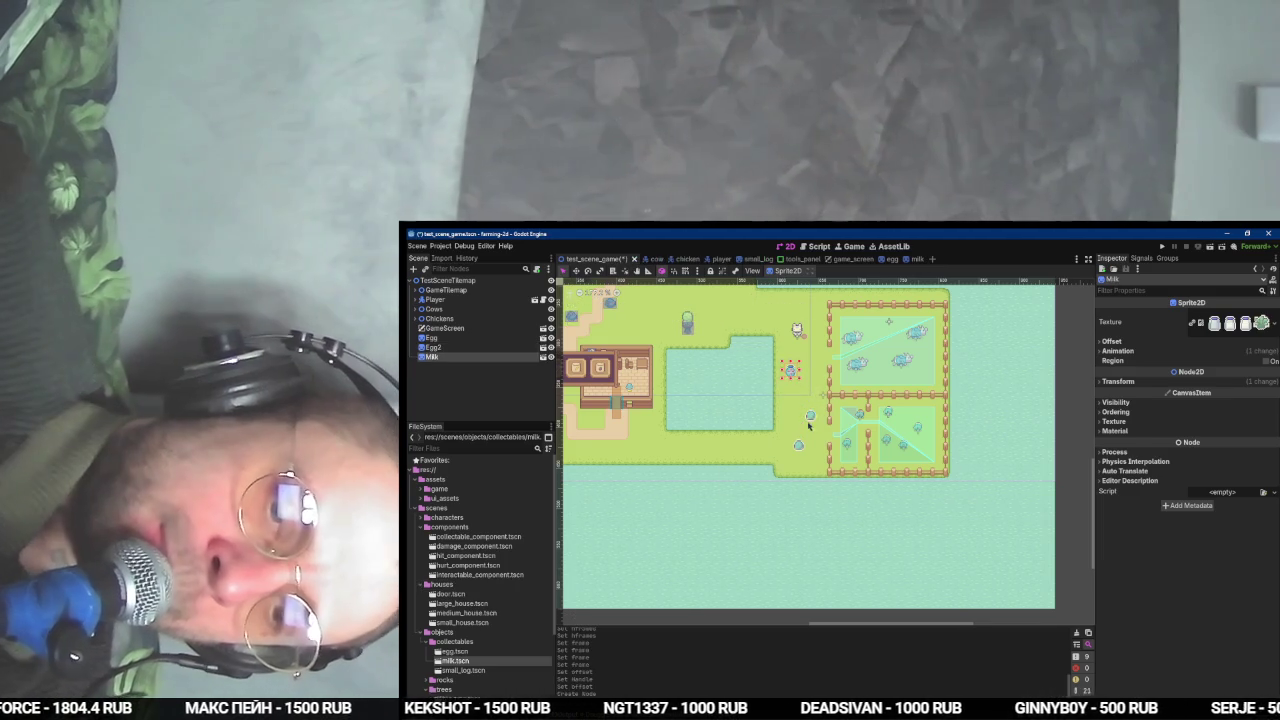
{"action": "key", "text": "F5"}
{"action": "key", "text": "s"}
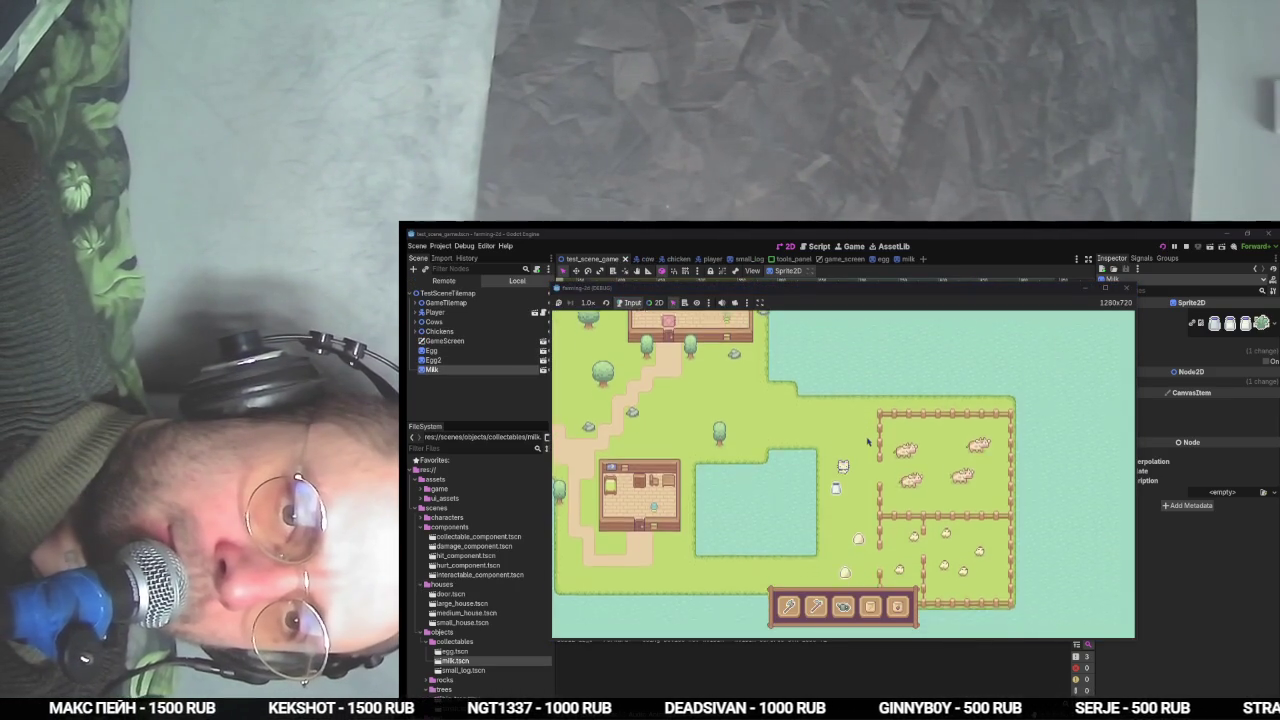
{"action": "key", "text": "F8"}
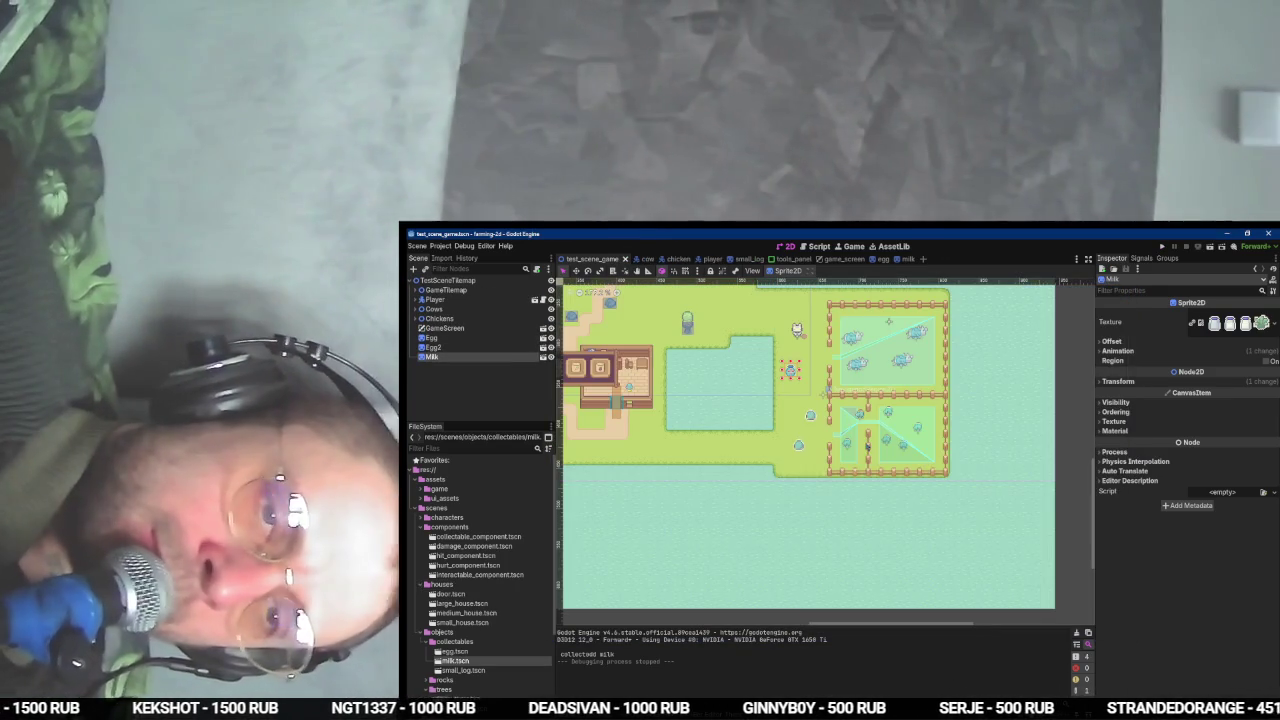
{"action": "key", "text": "alt+Tab"}
{"action": "key", "text": "alt+Tab"}
{"action": "key", "text": "alt+Tab"}
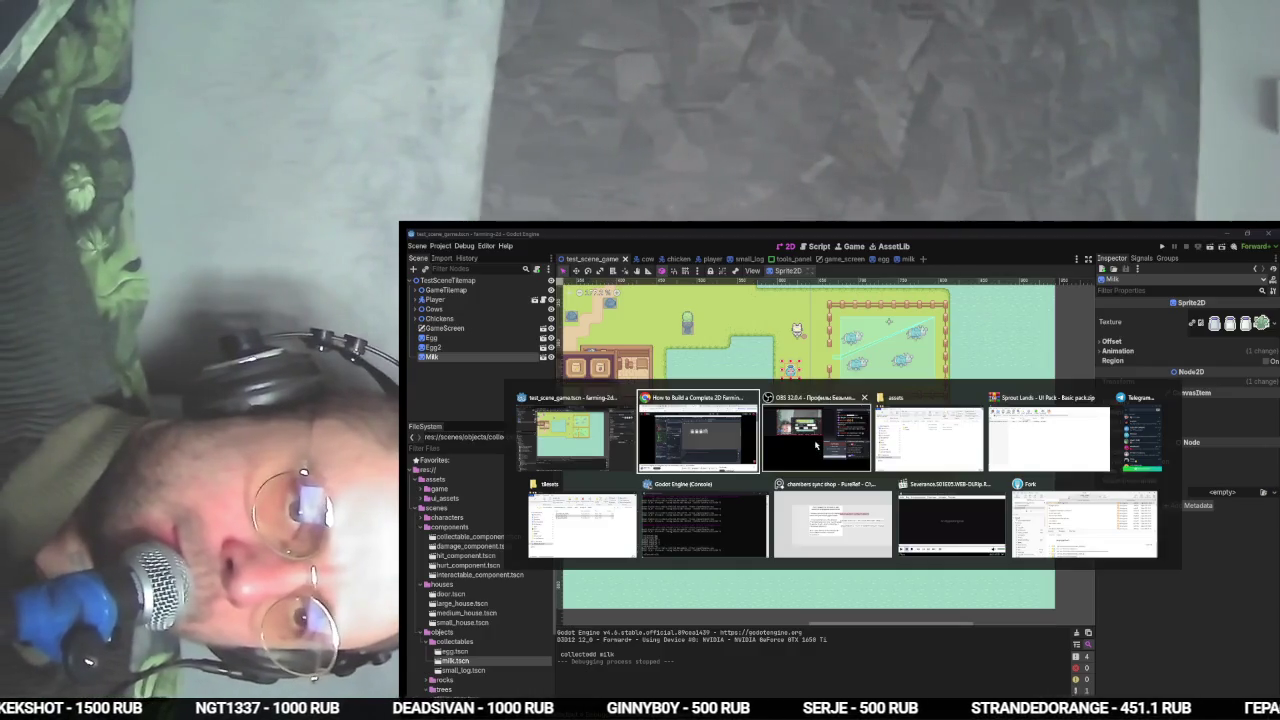
Step: Play the farming tutorial to about 3:51:20, then pause it
{"action": "key", "text": "space"}
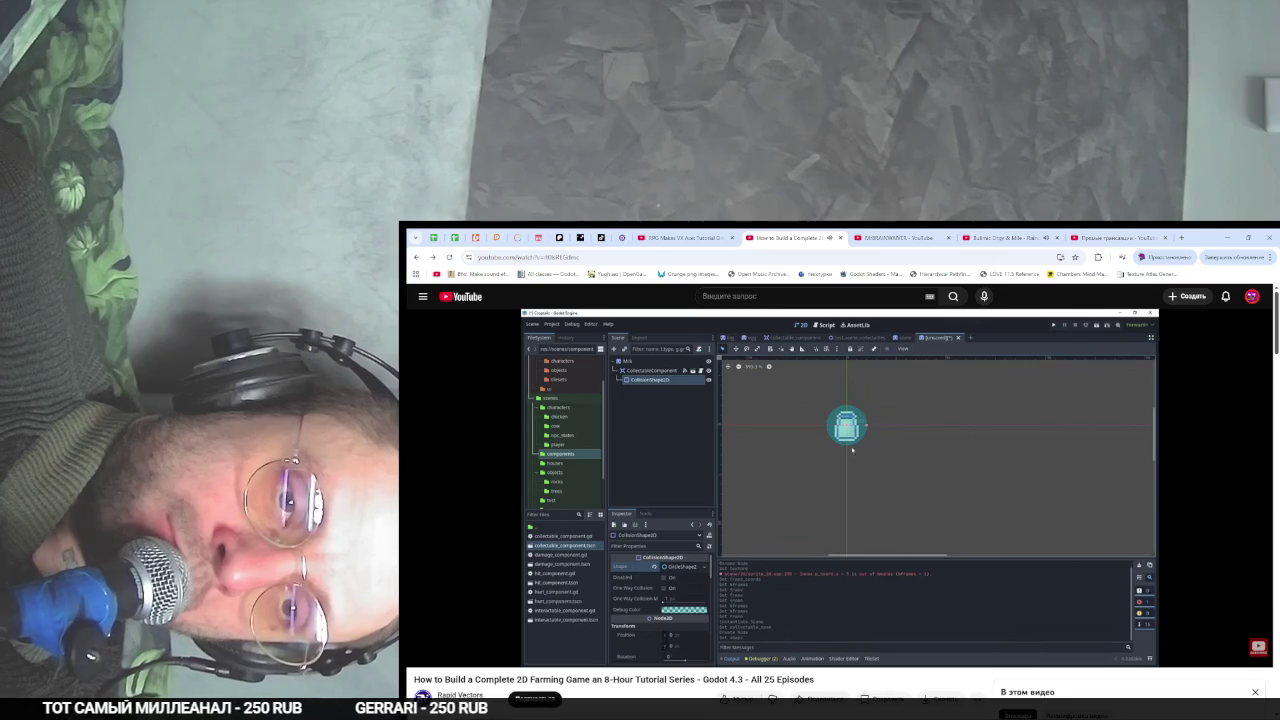
{"action": "mouse_move", "coordinate": [828, 488]}
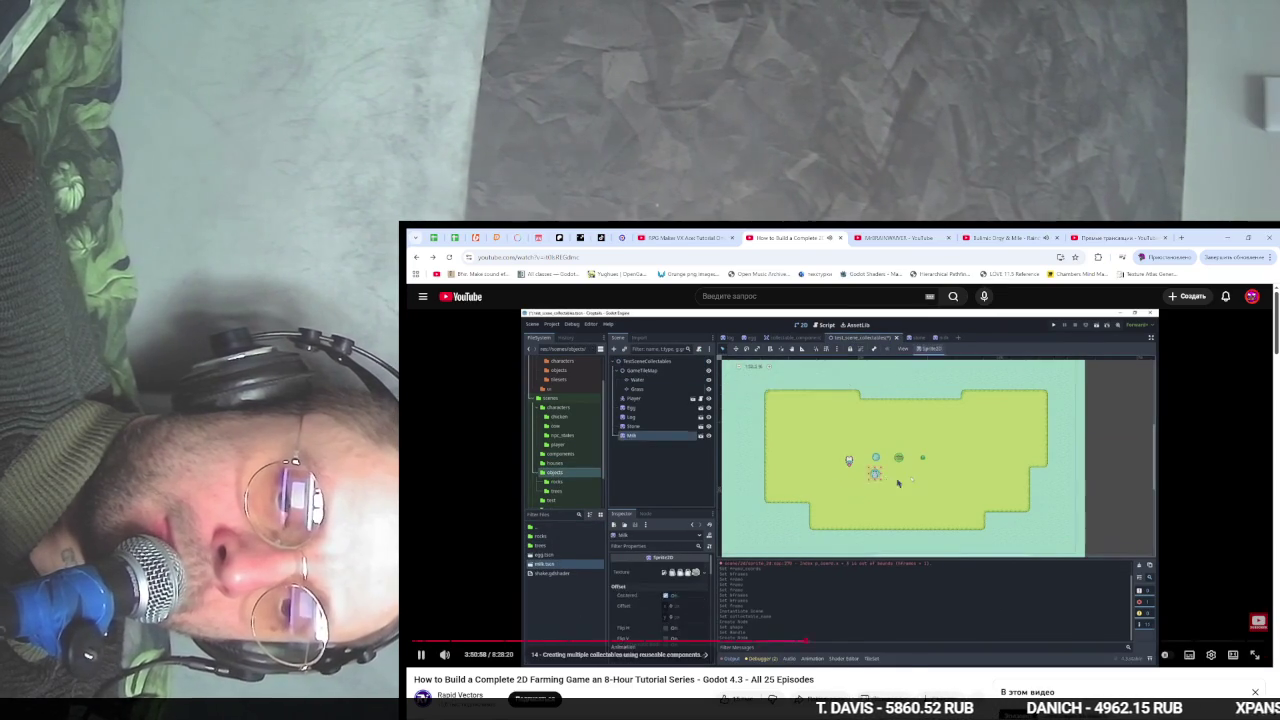
{"action": "mouse_move", "coordinate": [850, 508]}
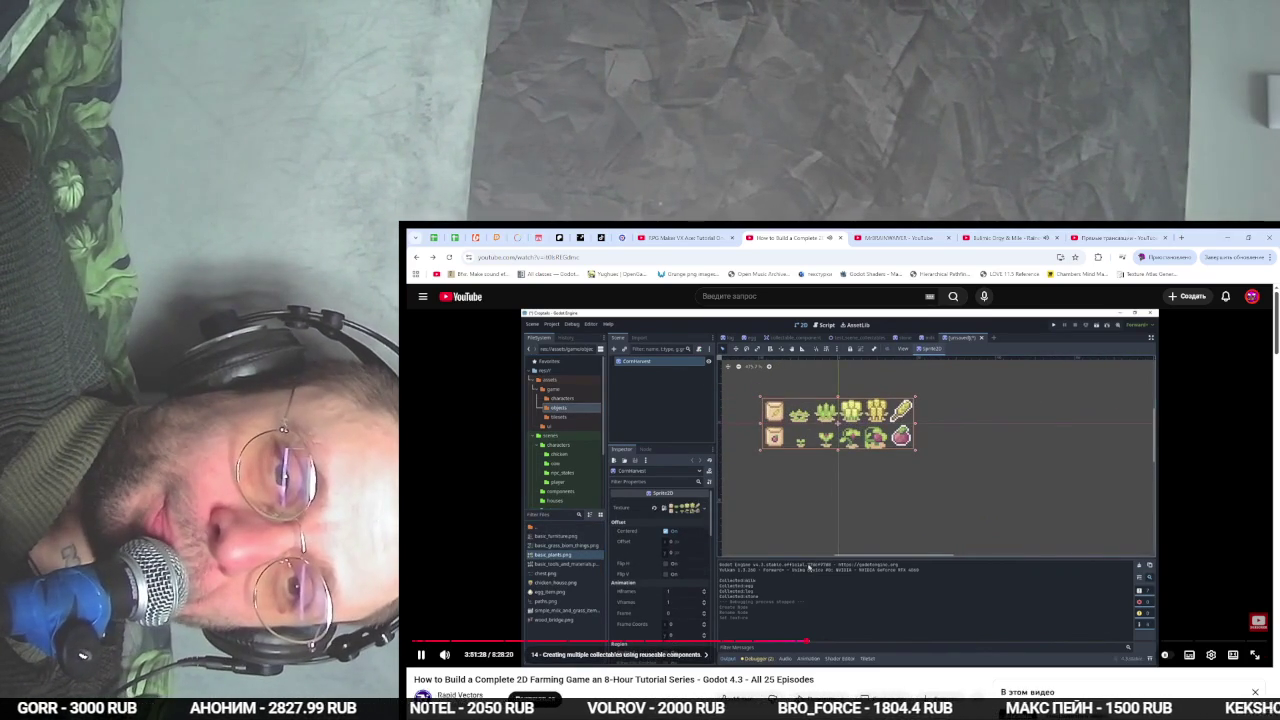
{"action": "key", "text": "space"}
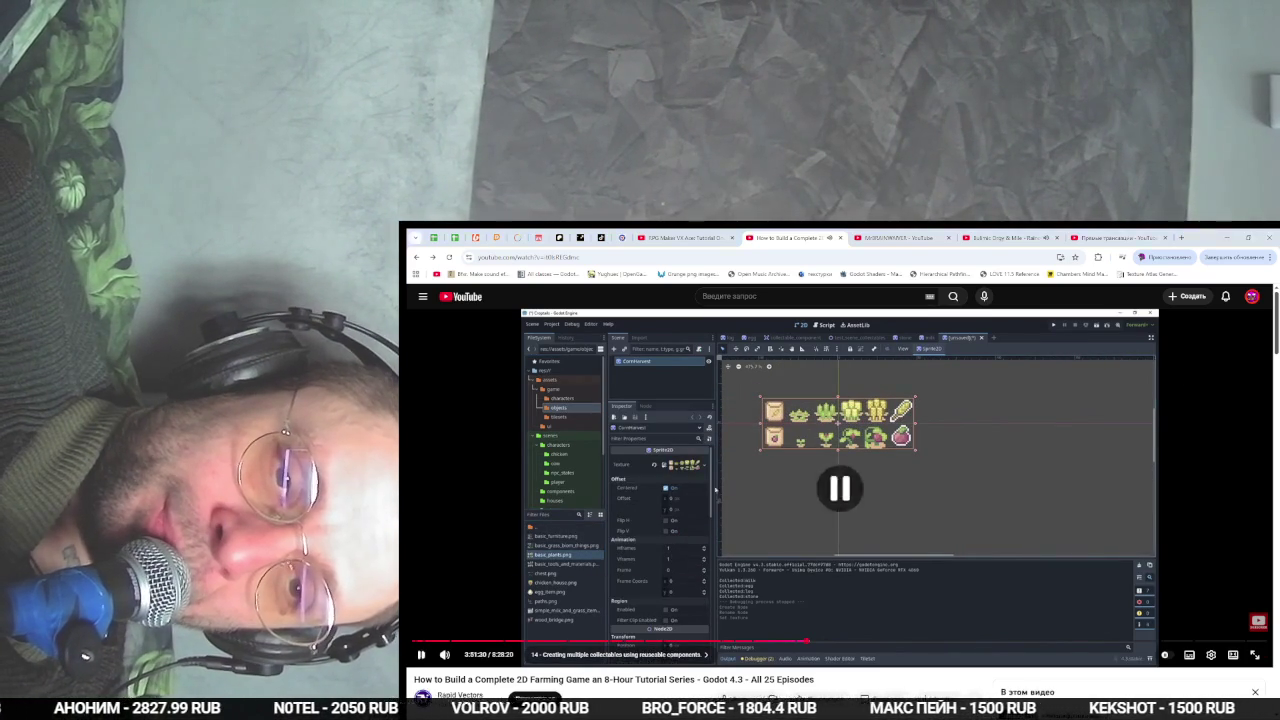
{"action": "key", "text": "alt+Tab"}
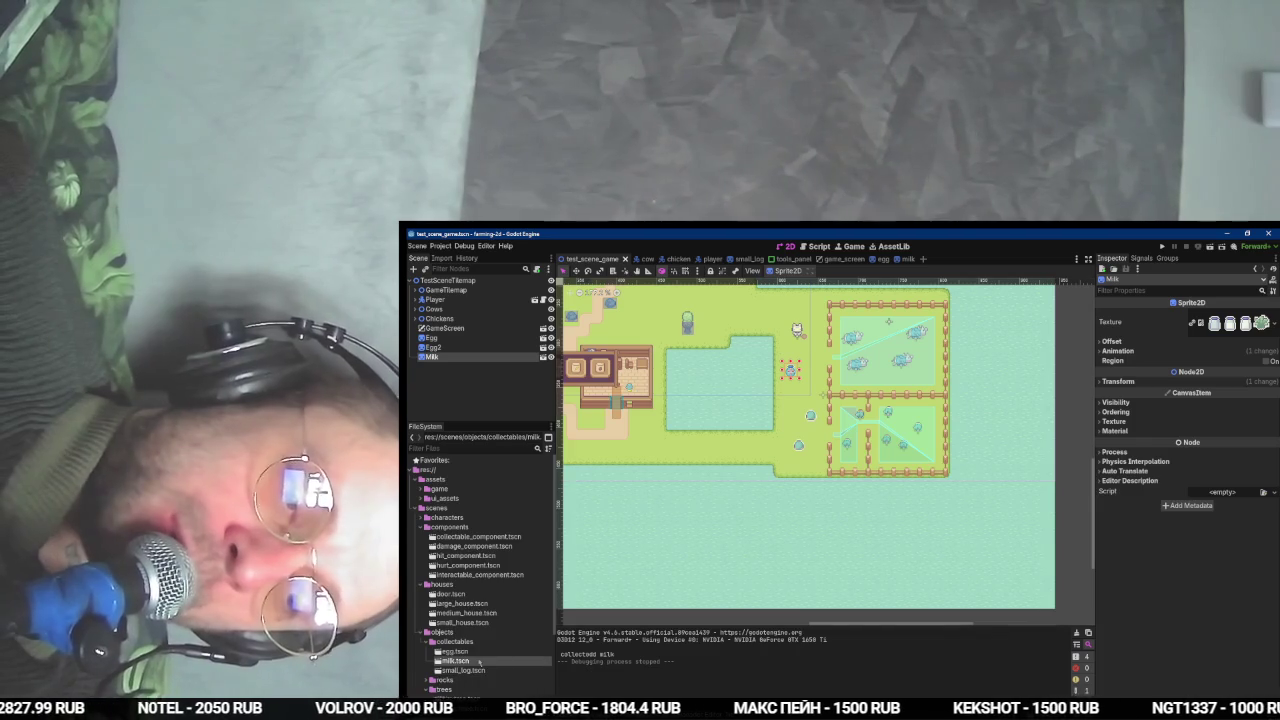
Step: Duplicate milk.tscn as corn_harvest.tscn
{"action": "right_click", "coordinate": [480, 661]}
{"action": "left_click", "coordinate": [503, 665]}
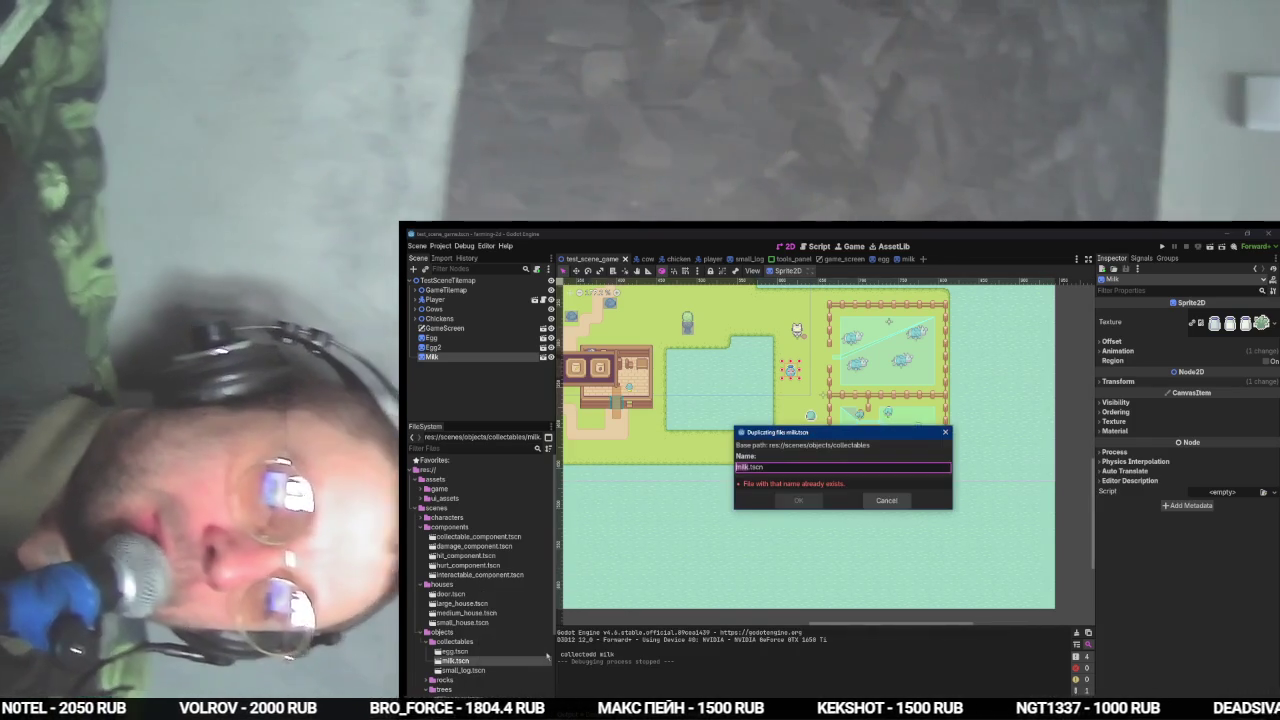
{"action": "type", "text": "corn"}
{"action": "type", "text": "_harvest"}
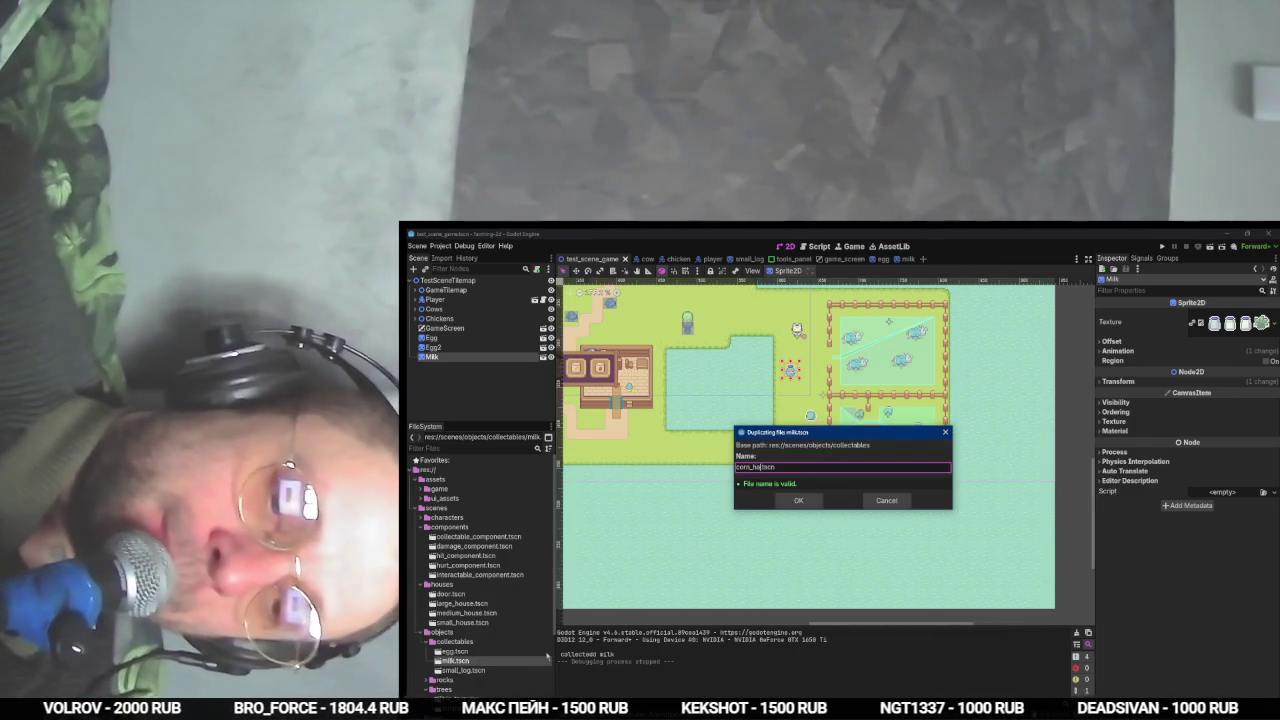
{"action": "key", "text": "Return"}
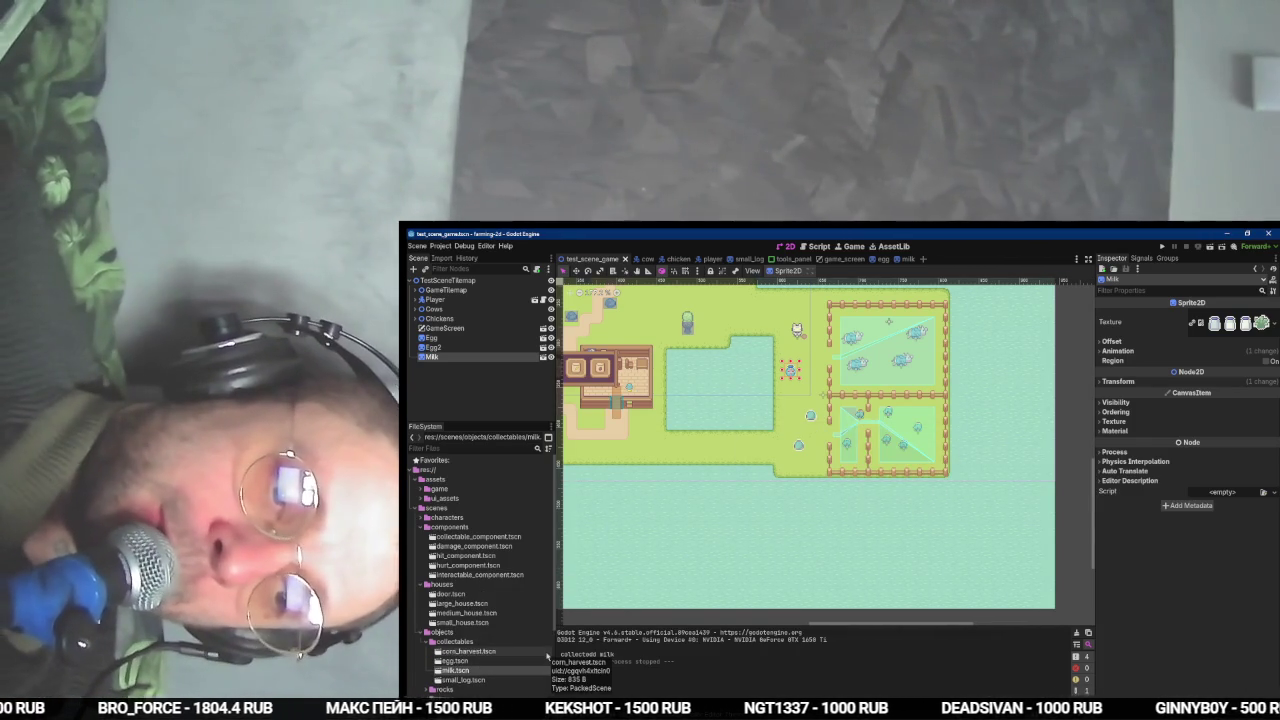
Step: Open corn_harvest.tscn and rename its root node to CornHarvest
{"action": "double_click", "coordinate": [530, 655]}
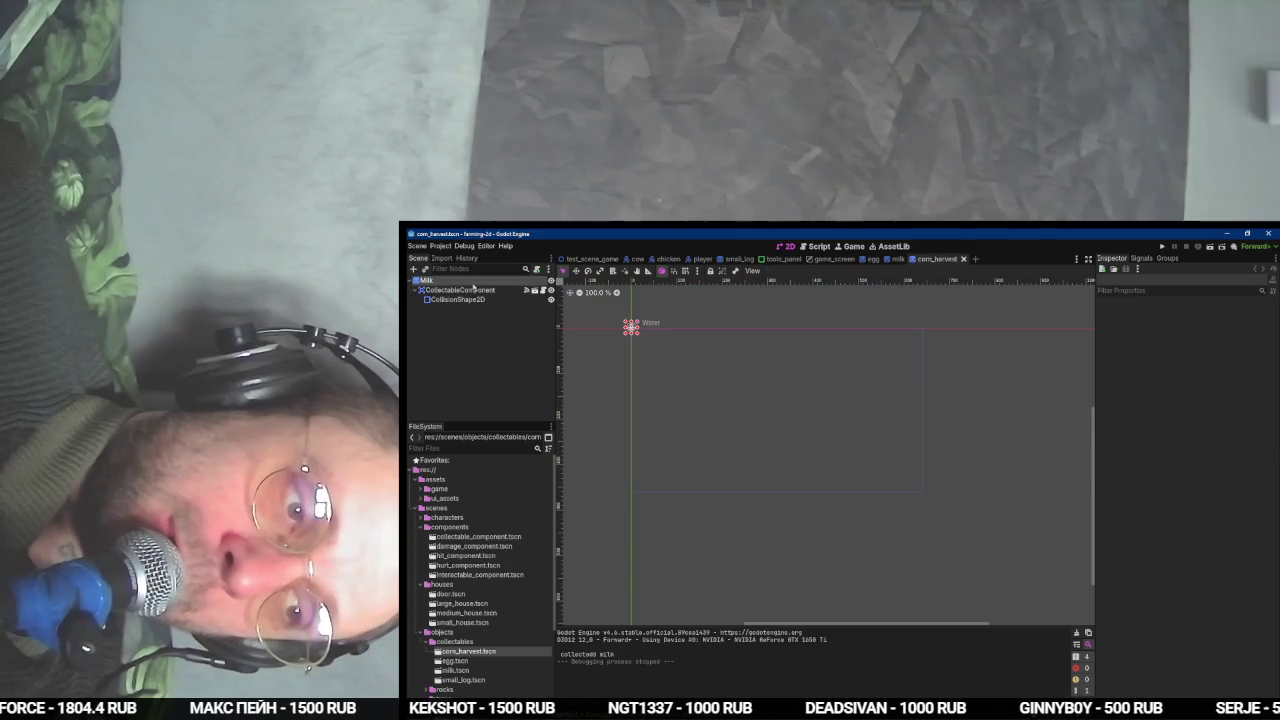
{"action": "left_click", "coordinate": [470, 282]}
{"action": "type", "text": "CornHa"}
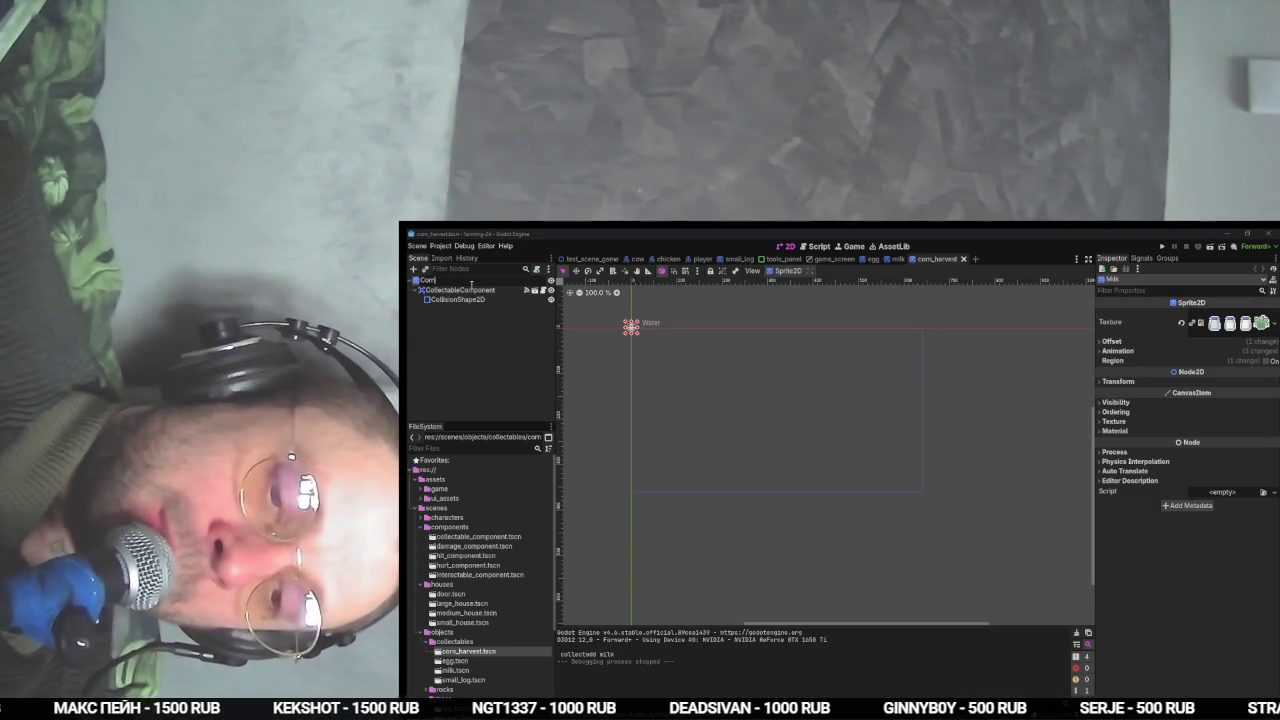
{"action": "type", "text": "rvest"}
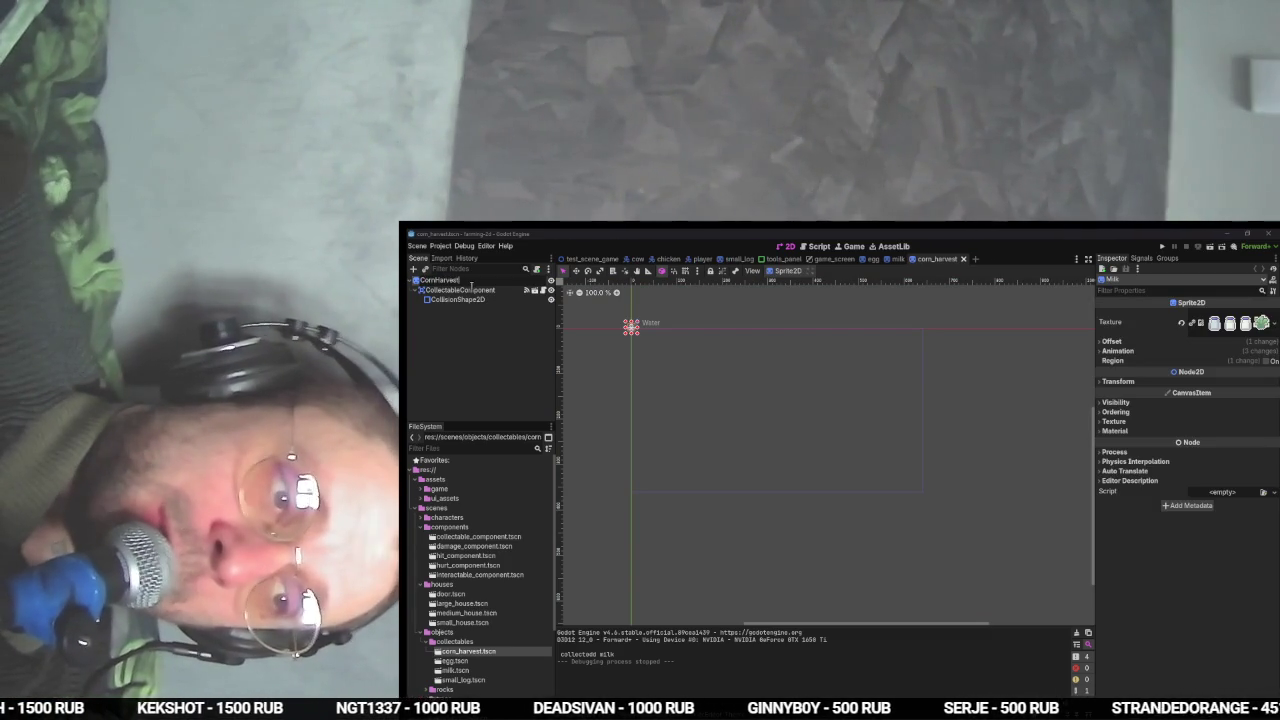
{"action": "key", "text": "Return"}
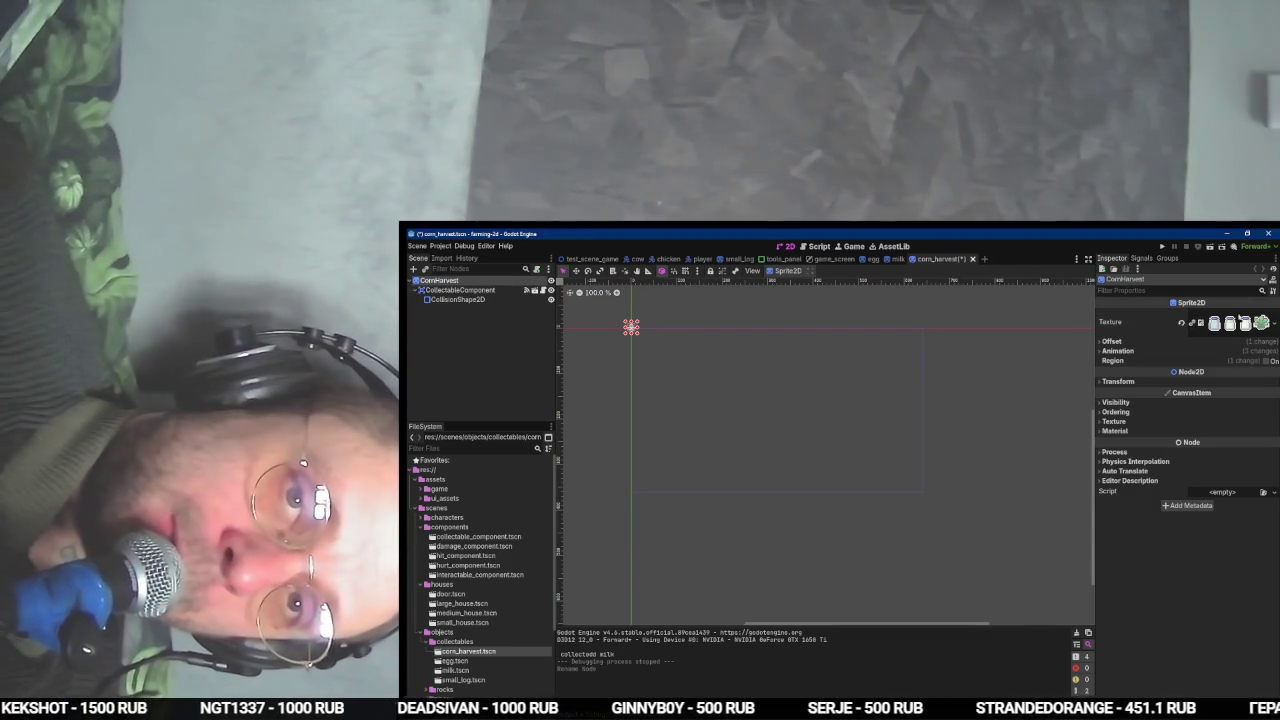
{"action": "key", "text": "F6"}
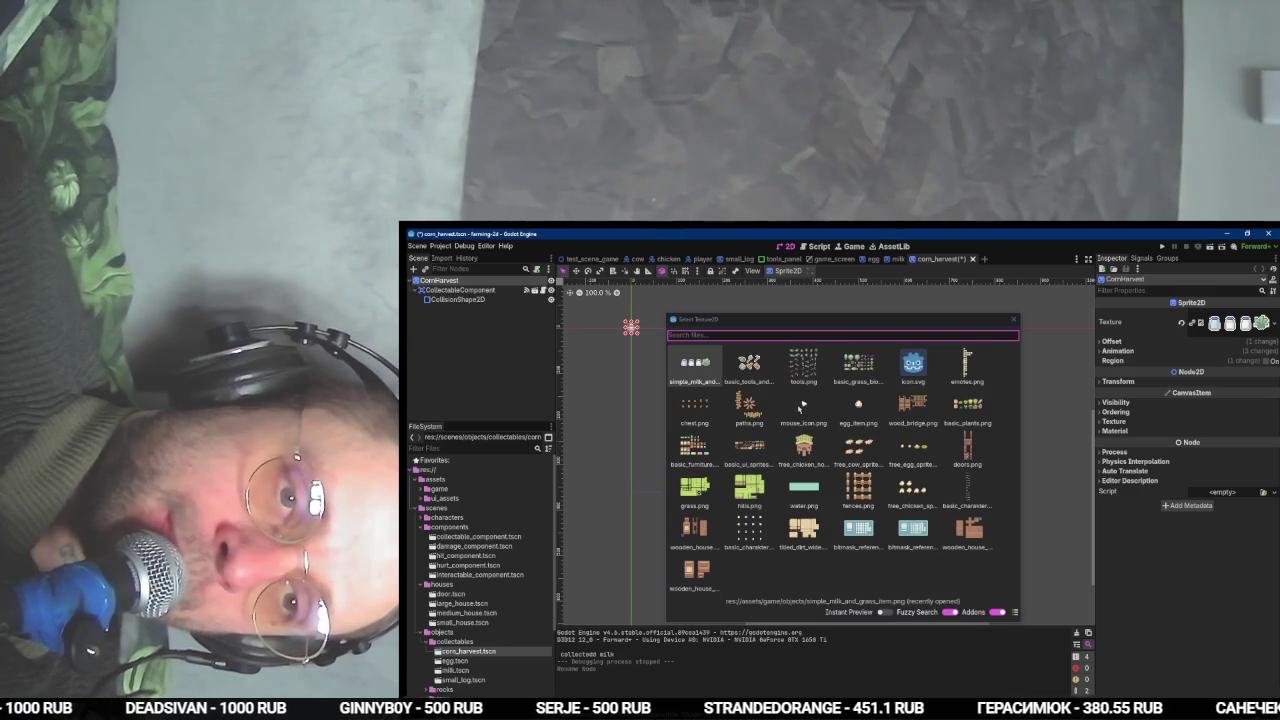
Step: Load basic_plants.png as the CornHarvest sprite texture
{"action": "double_click", "coordinate": [847, 378]}
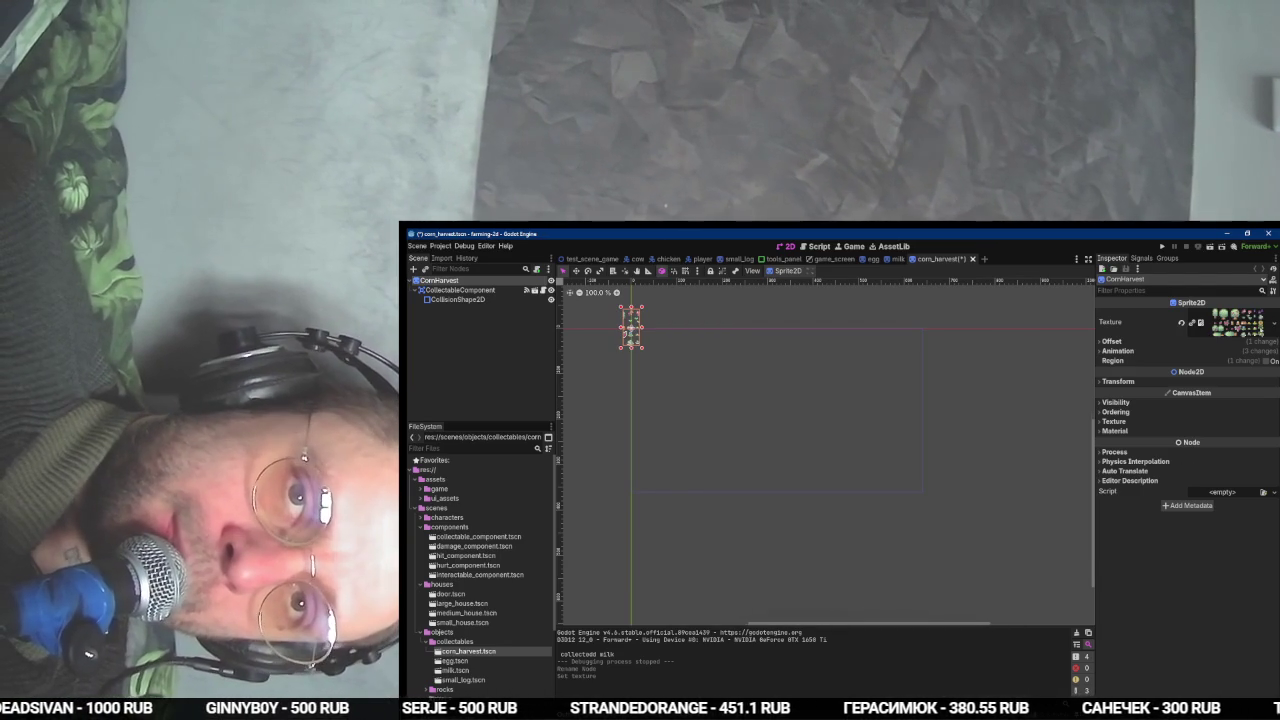
{"action": "left_click", "coordinate": [1274, 322]}
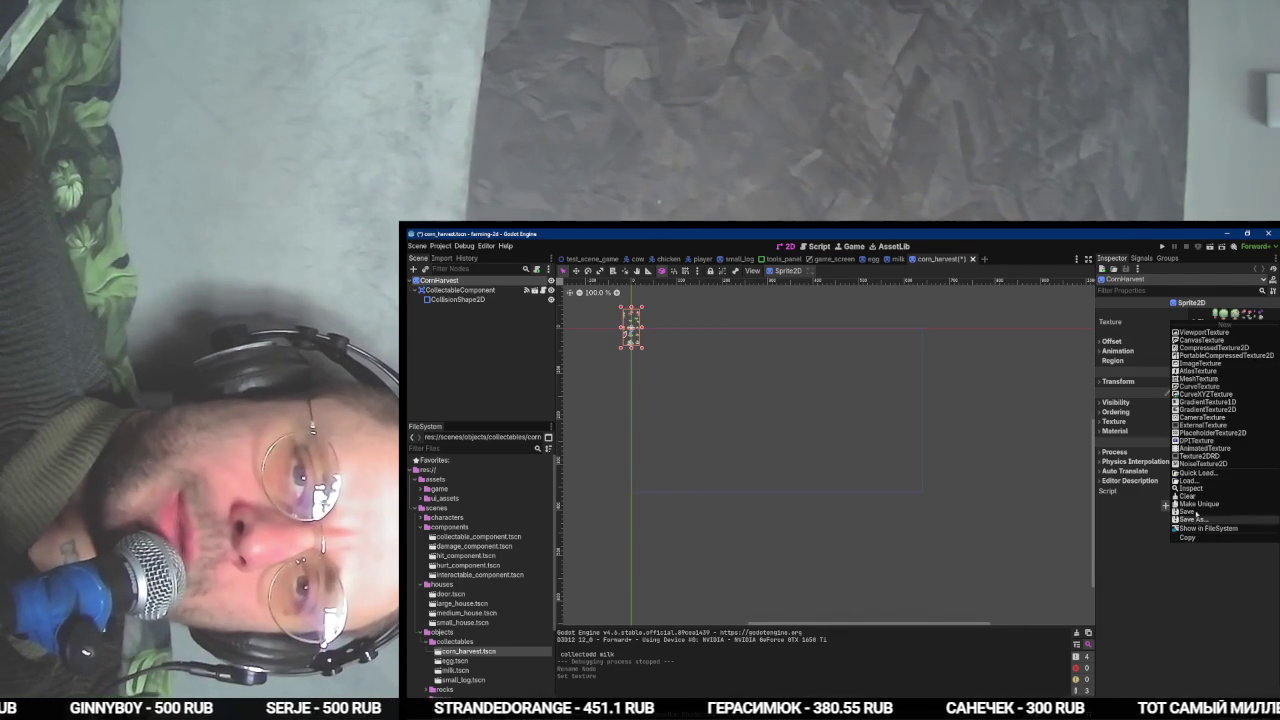
{"action": "left_click", "coordinate": [1195, 473]}
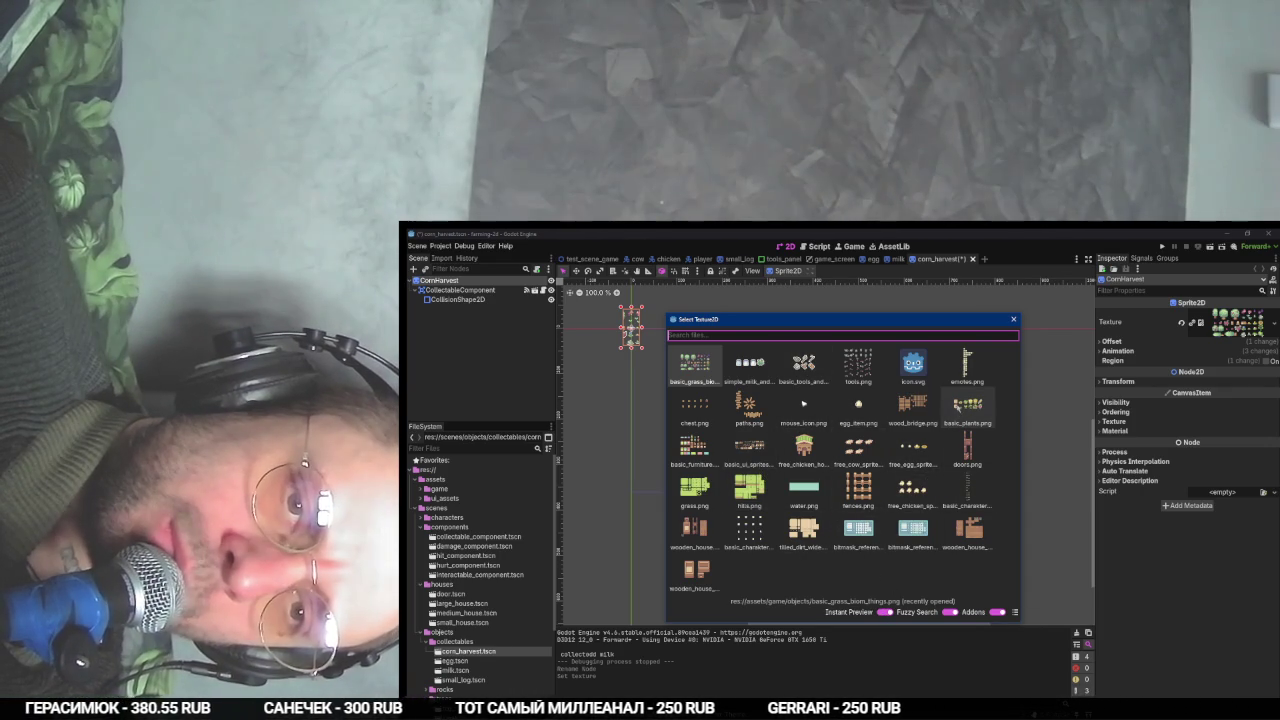
{"action": "left_click", "coordinate": [958, 407]}
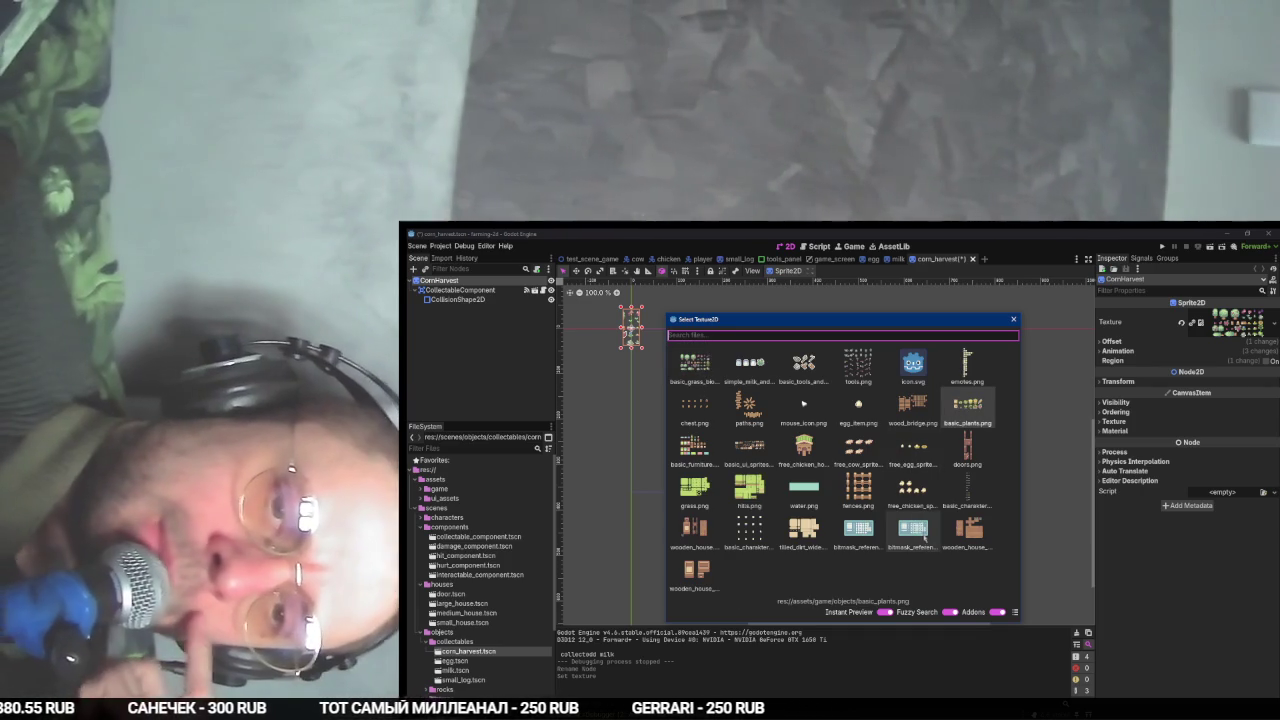
{"action": "double_click", "coordinate": [976, 413]}
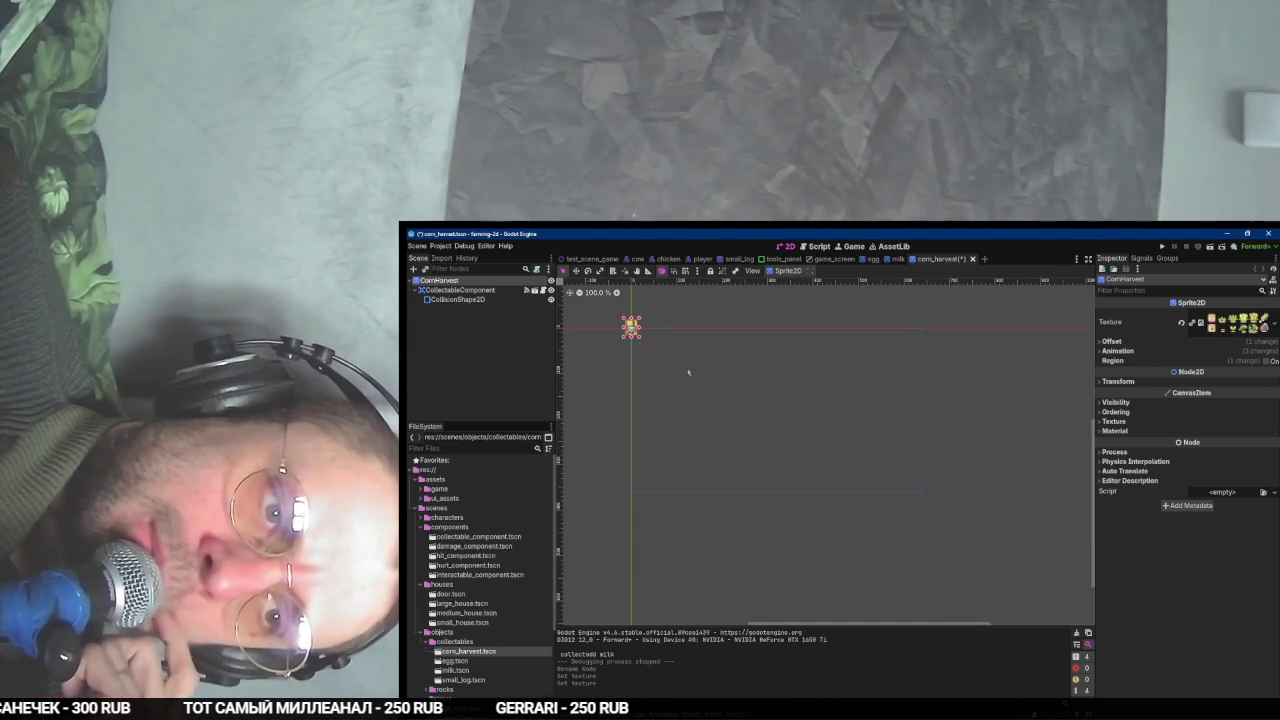
{"action": "scroll", "coordinate": [794, 457], "scroll_direction": "left", "scroll_amount": 3}
{"action": "scroll", "coordinate": [797, 443], "scroll_direction": "up", "scroll_amount": 6}
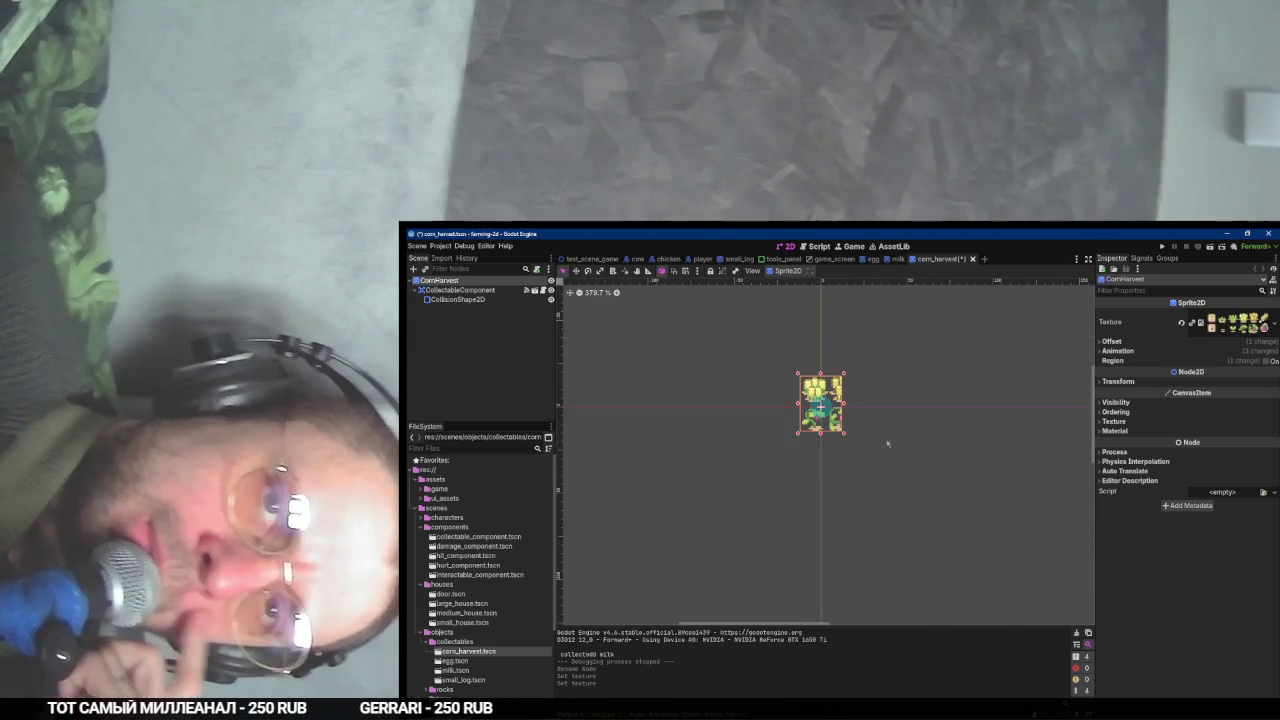
{"action": "left_click", "coordinate": [1236, 322]}
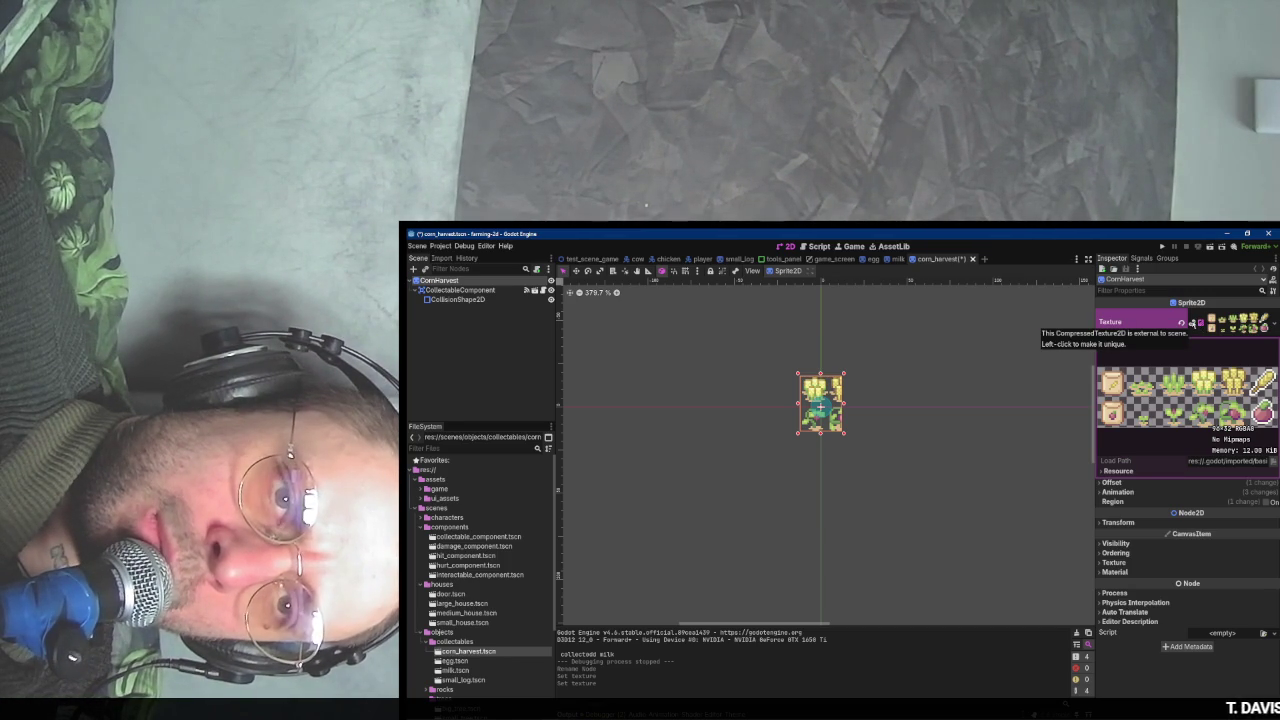
Step: Compare against the milk, egg and small_log scenes, then return to corn_harvest
{"action": "left_click", "coordinate": [898, 259]}
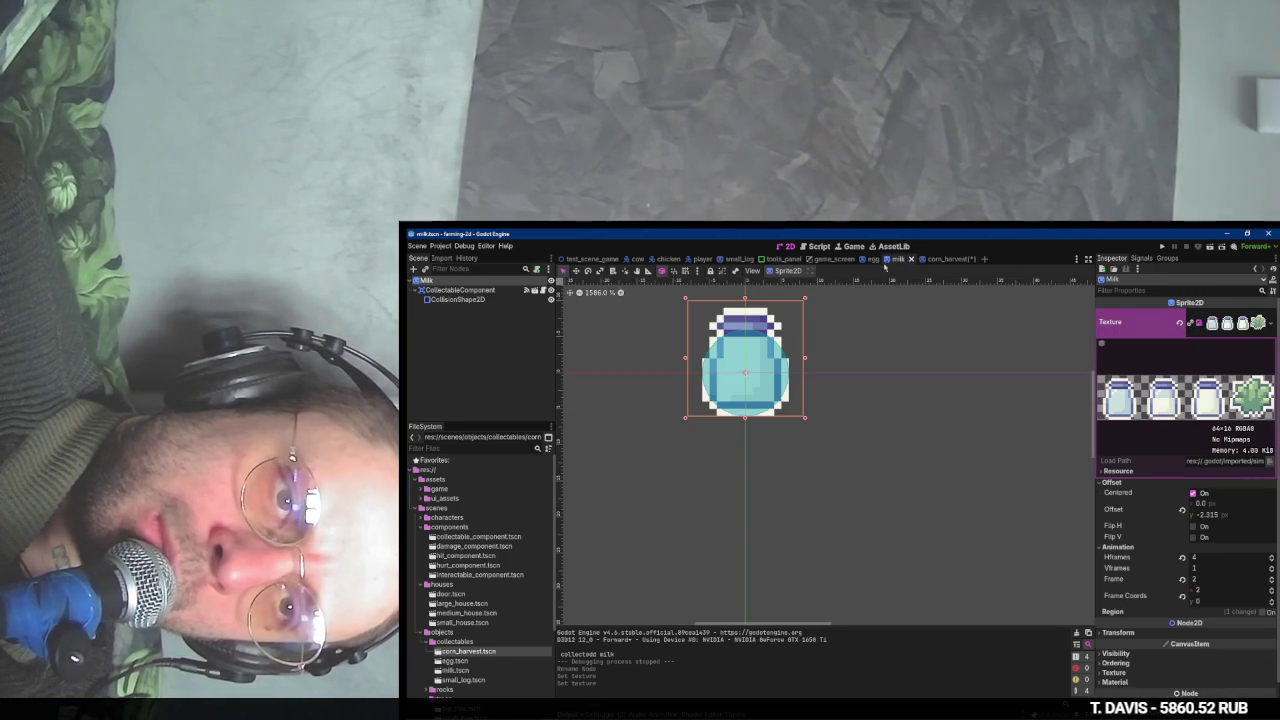
{"action": "left_click", "coordinate": [945, 259]}
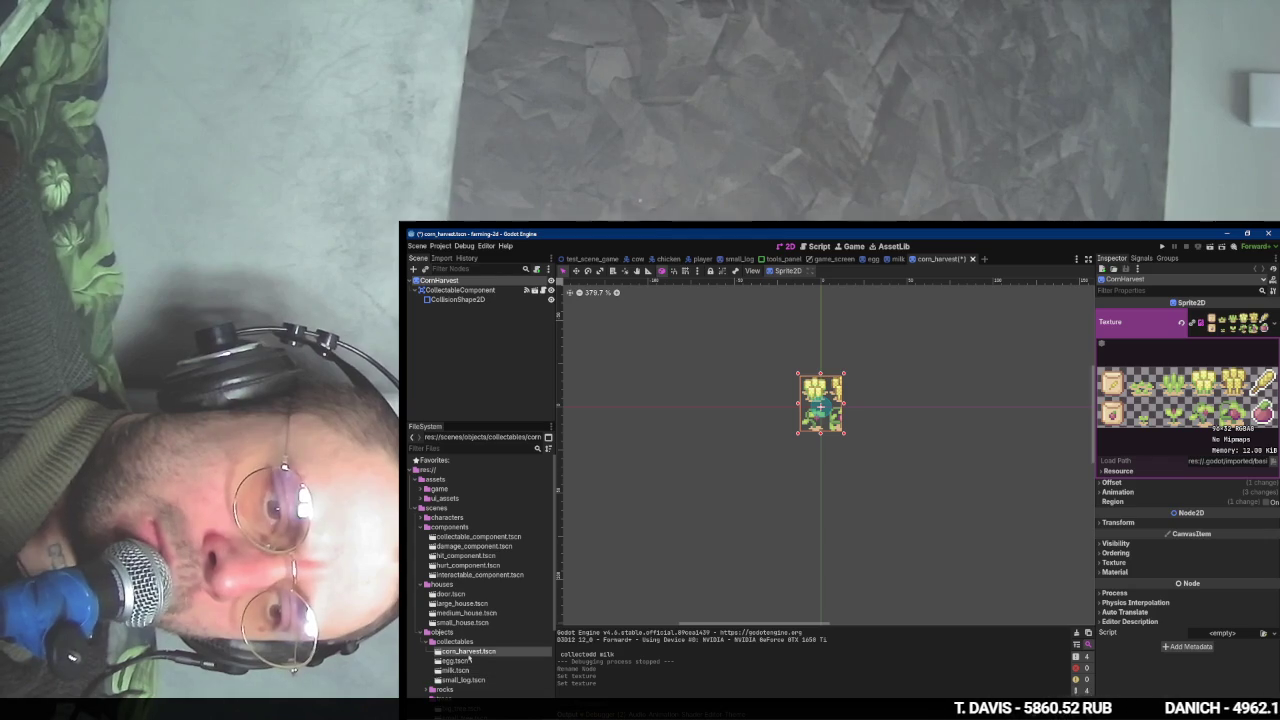
{"action": "double_click", "coordinate": [455, 661]}
{"action": "double_click", "coordinate": [455, 670]}
{"action": "double_click", "coordinate": [455, 661]}
{"action": "double_click", "coordinate": [468, 651]}
{"action": "double_click", "coordinate": [455, 661]}
{"action": "double_click", "coordinate": [455, 670]}
{"action": "double_click", "coordinate": [463, 680]}
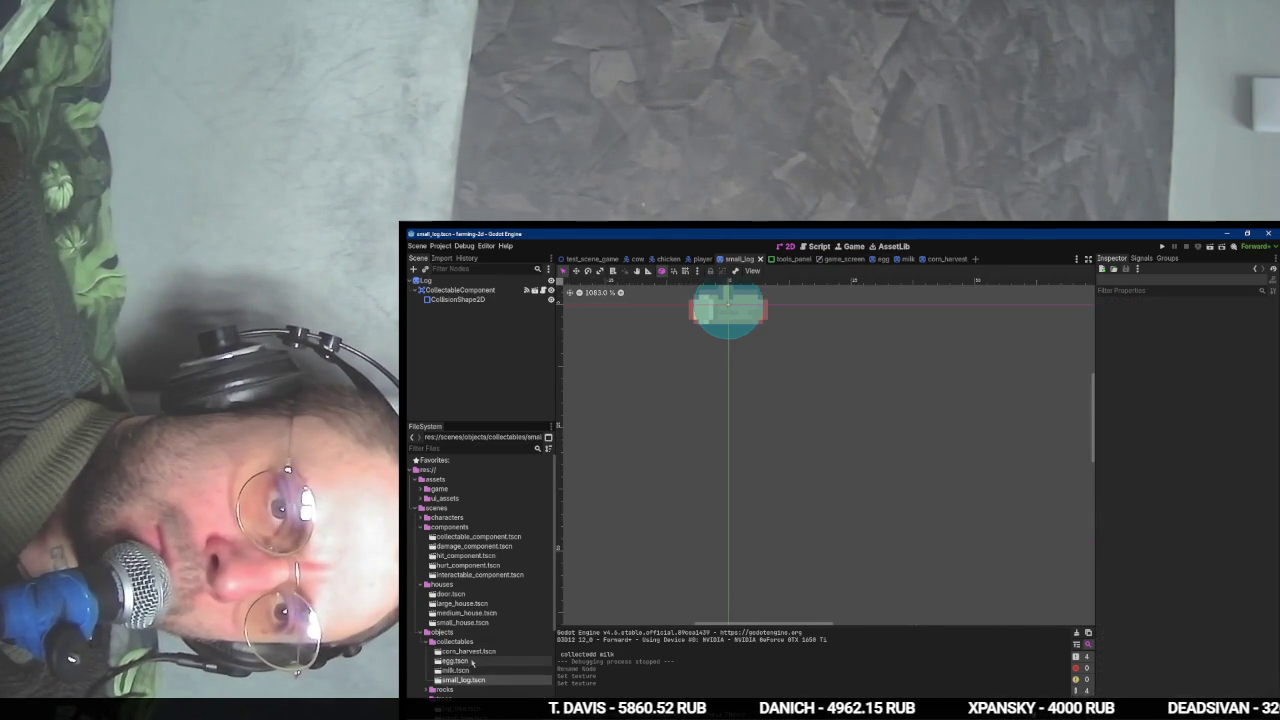
{"action": "double_click", "coordinate": [468, 651]}
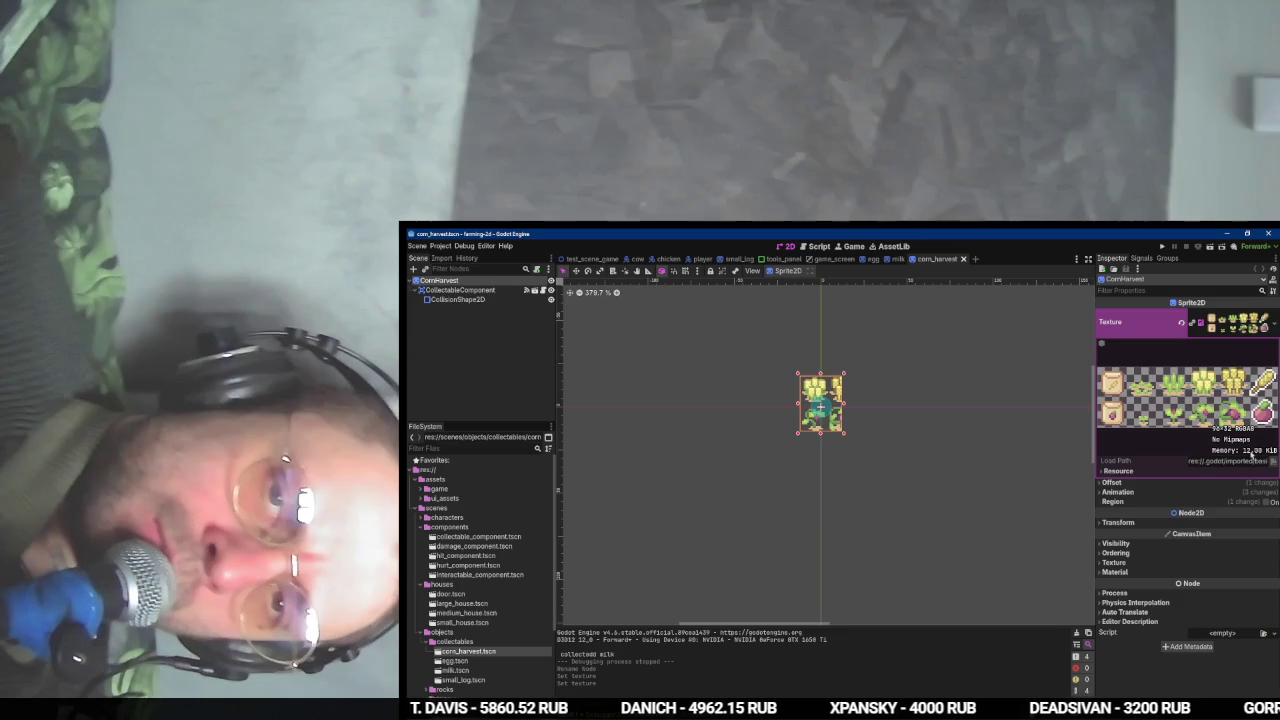
Step: Check the texture details and bring up the sprite's frame slicing settings
{"action": "left_click", "coordinate": [1200, 323]}
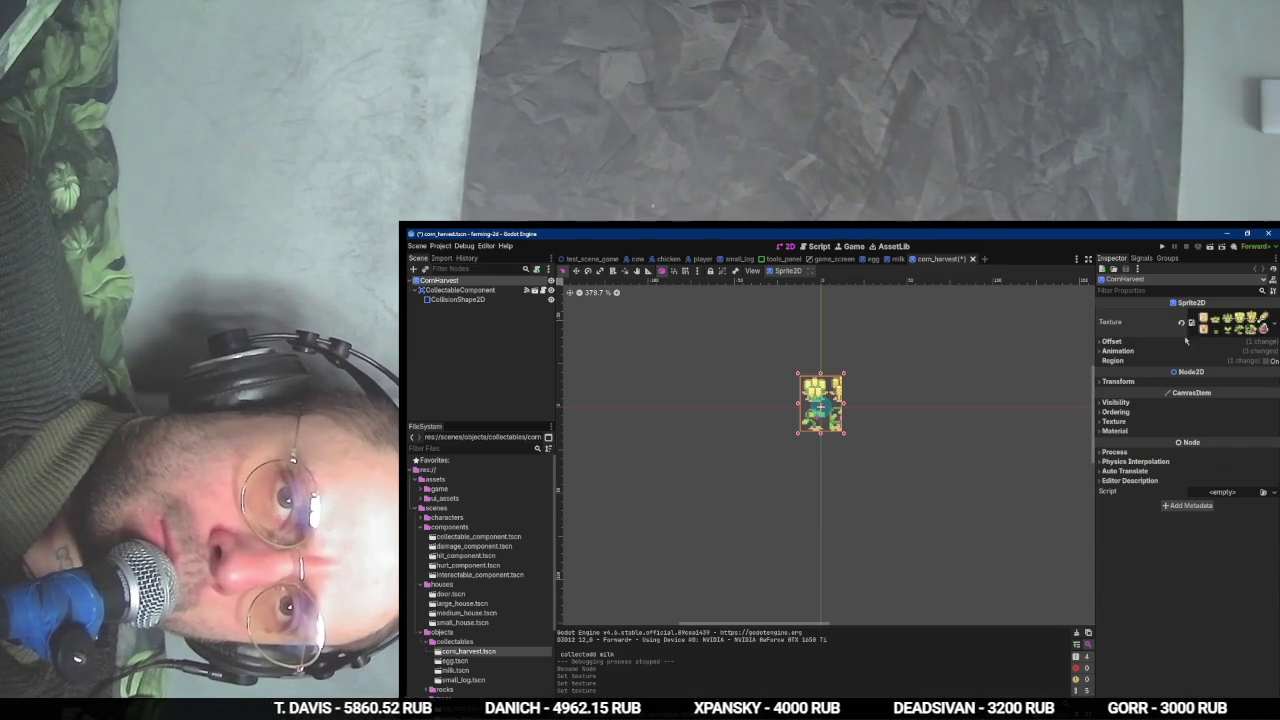
{"action": "left_click", "coordinate": [1220, 323]}
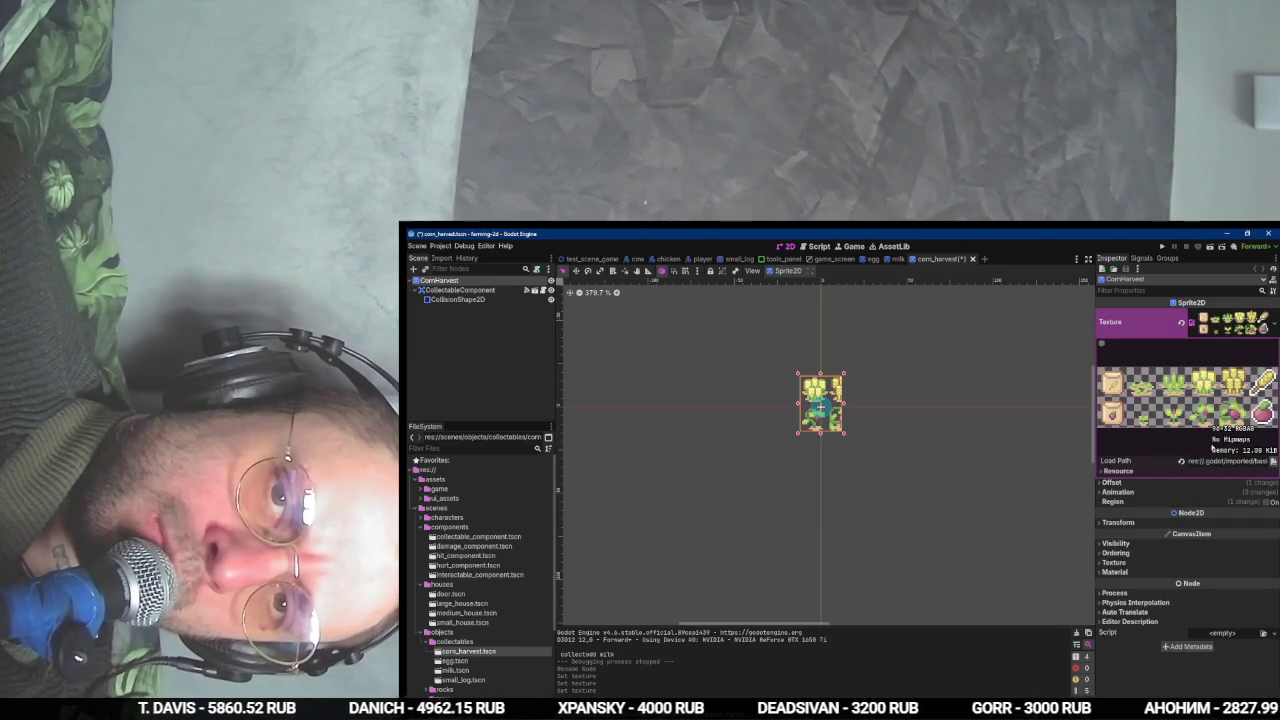
{"action": "key", "text": "alt+Tab"}
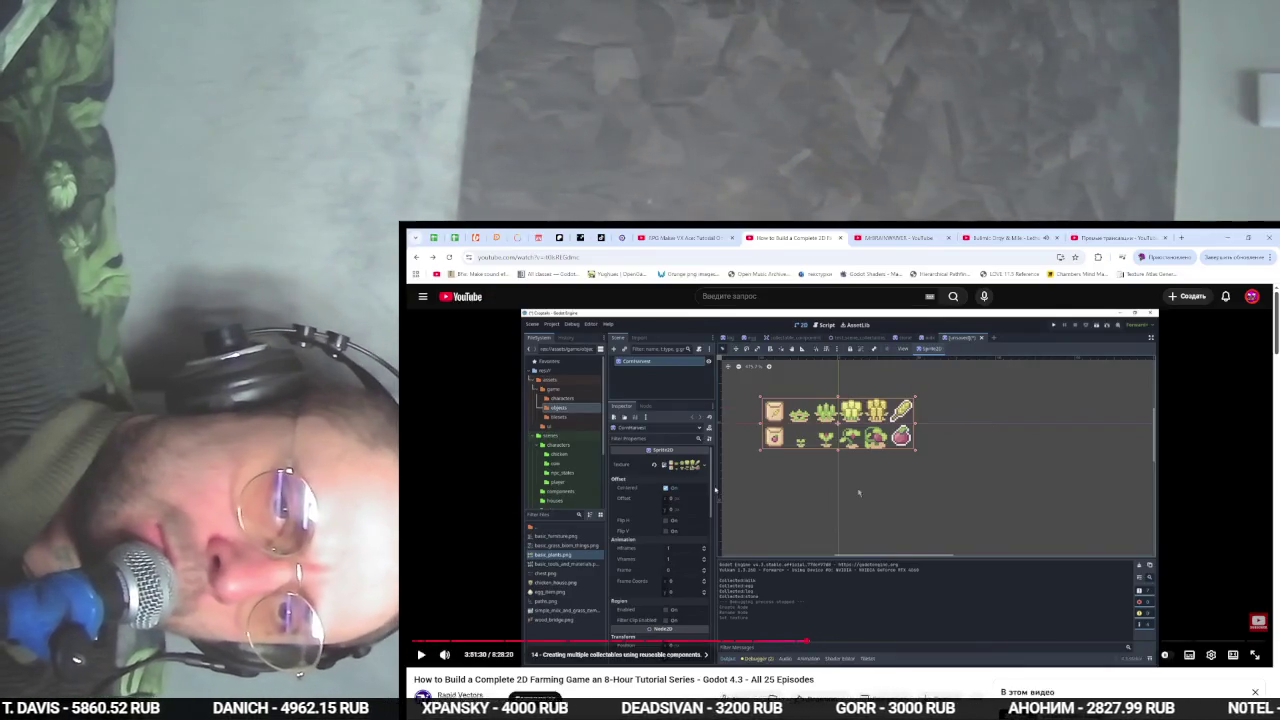
{"action": "key", "text": "alt+Tab"}
{"action": "left_click", "coordinate": [1118, 492]}
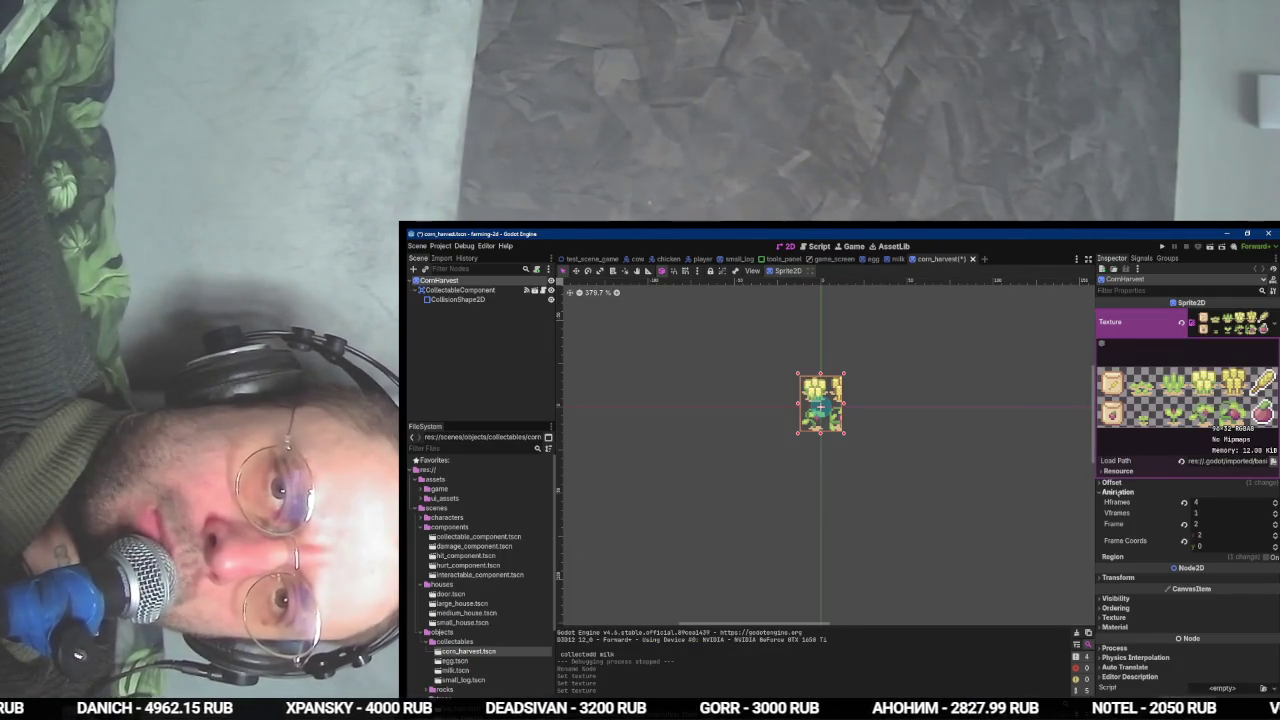
Step: Slice the plants sheet into 8 Hframes and 2 Vframes and show frame 5
{"action": "type", "text": "2"}
{"action": "key", "text": "Return"}
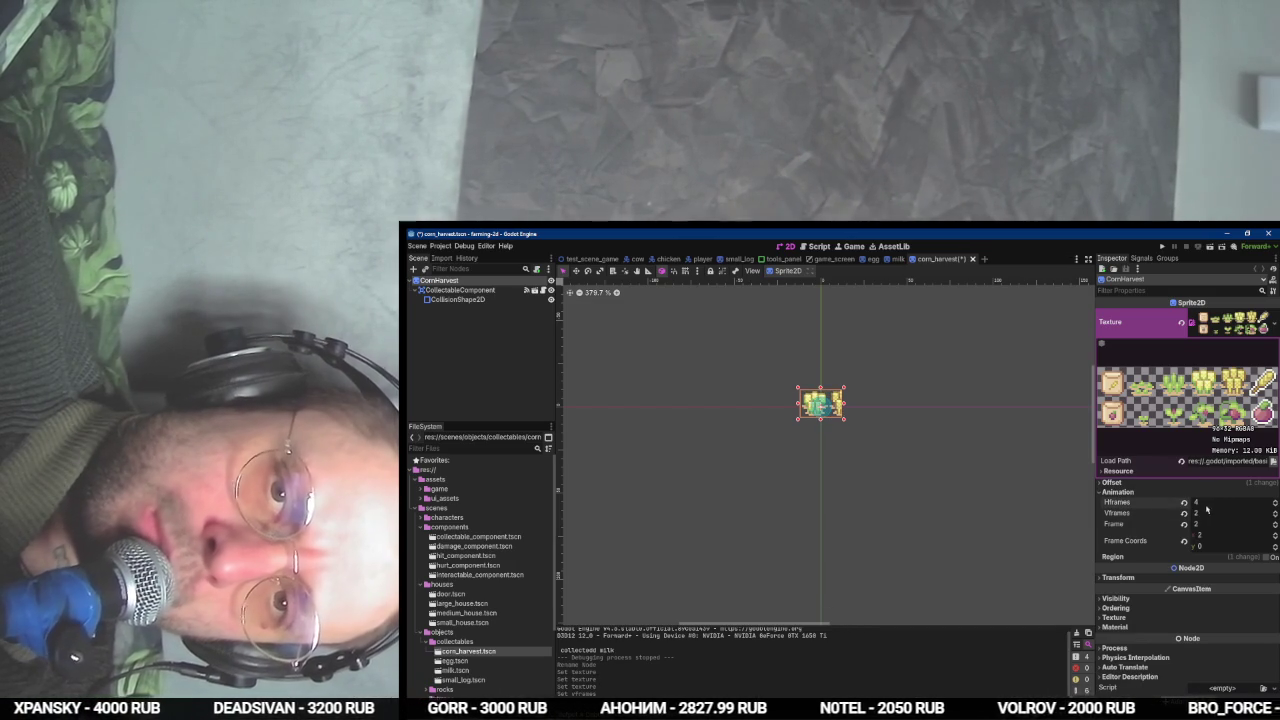
{"action": "left_click", "coordinate": [1204, 502]}
{"action": "type", "text": "8"}
{"action": "key", "text": "Return"}
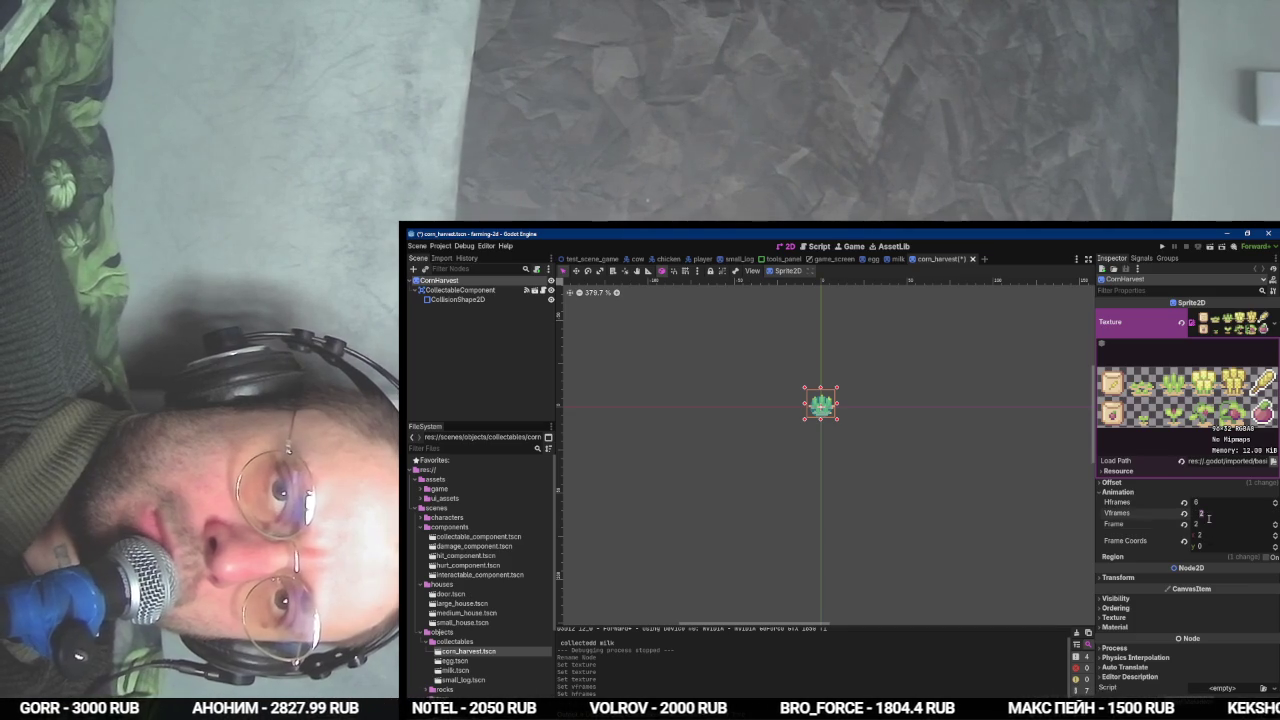
{"action": "type", "text": "4"}
{"action": "key", "text": "Return"}
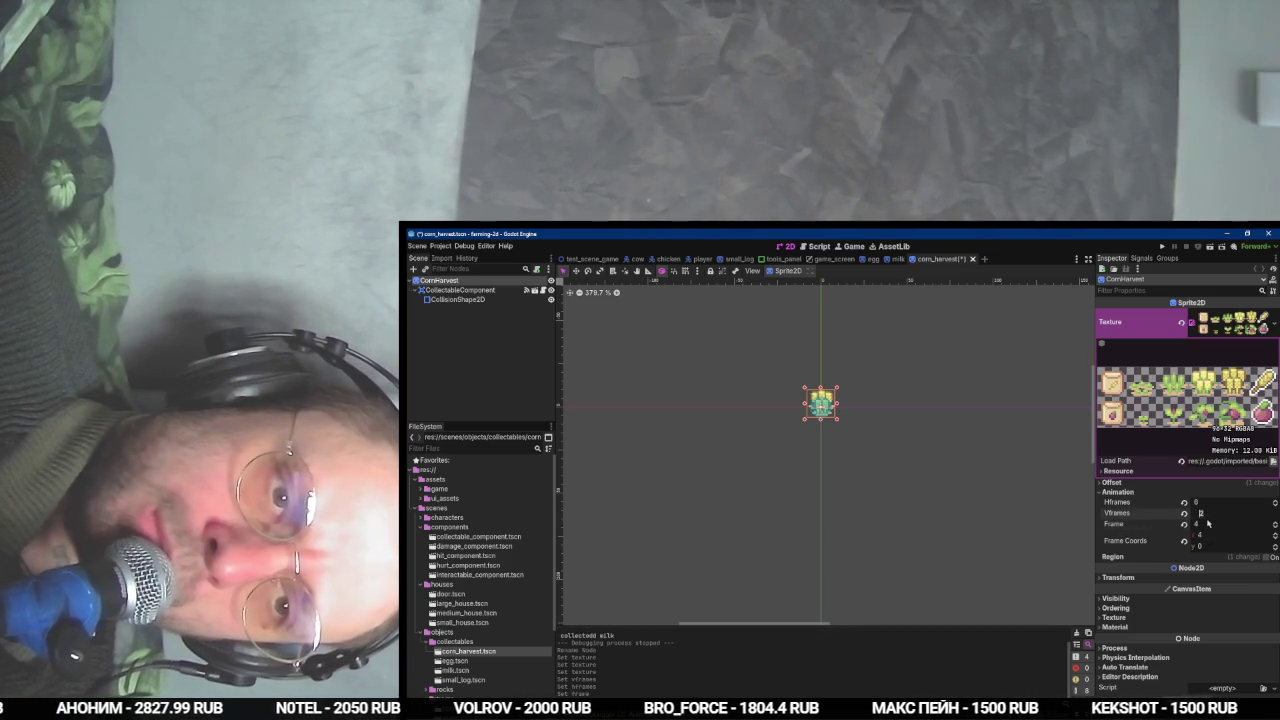
{"action": "key", "text": "Up"}
{"action": "scroll", "coordinate": [813, 388], "scroll_direction": "up", "scroll_amount": 5}
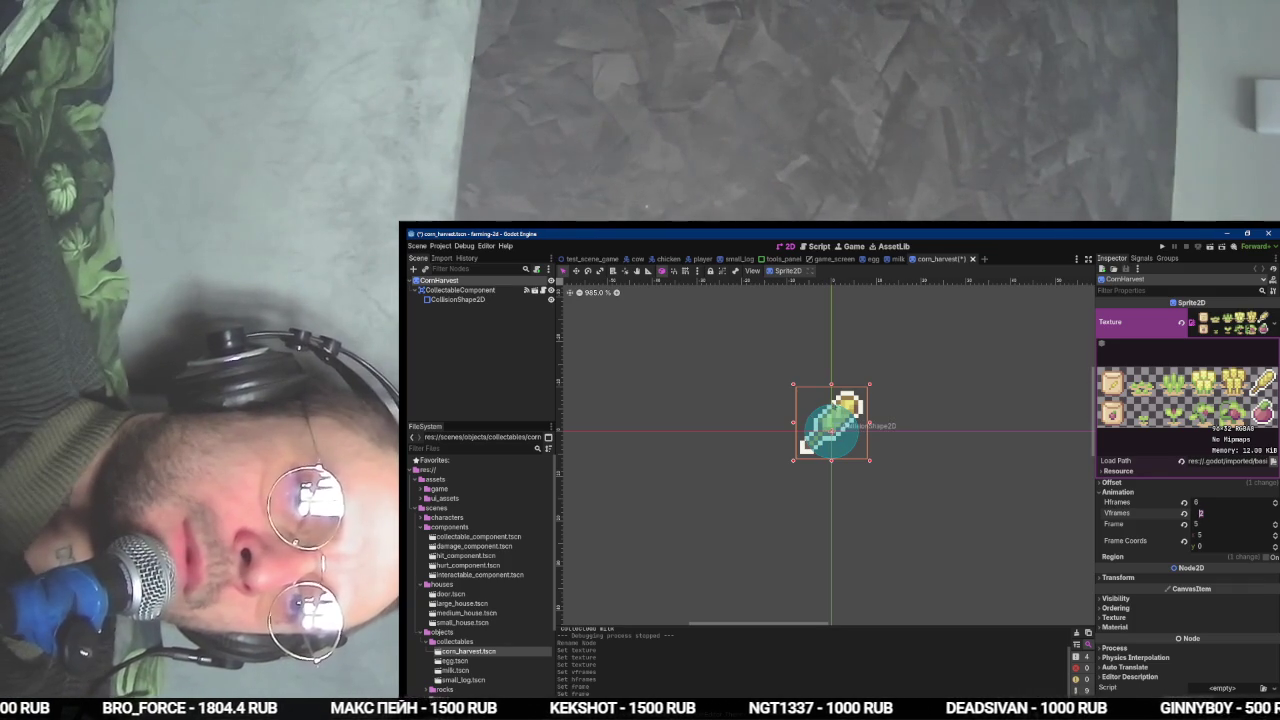
Step: Select the CollisionShape2D and save the corn_harvest scene
{"action": "left_click", "coordinate": [479, 300]}
{"action": "scroll", "coordinate": [840, 437], "scroll_direction": "up", "scroll_amount": 2}
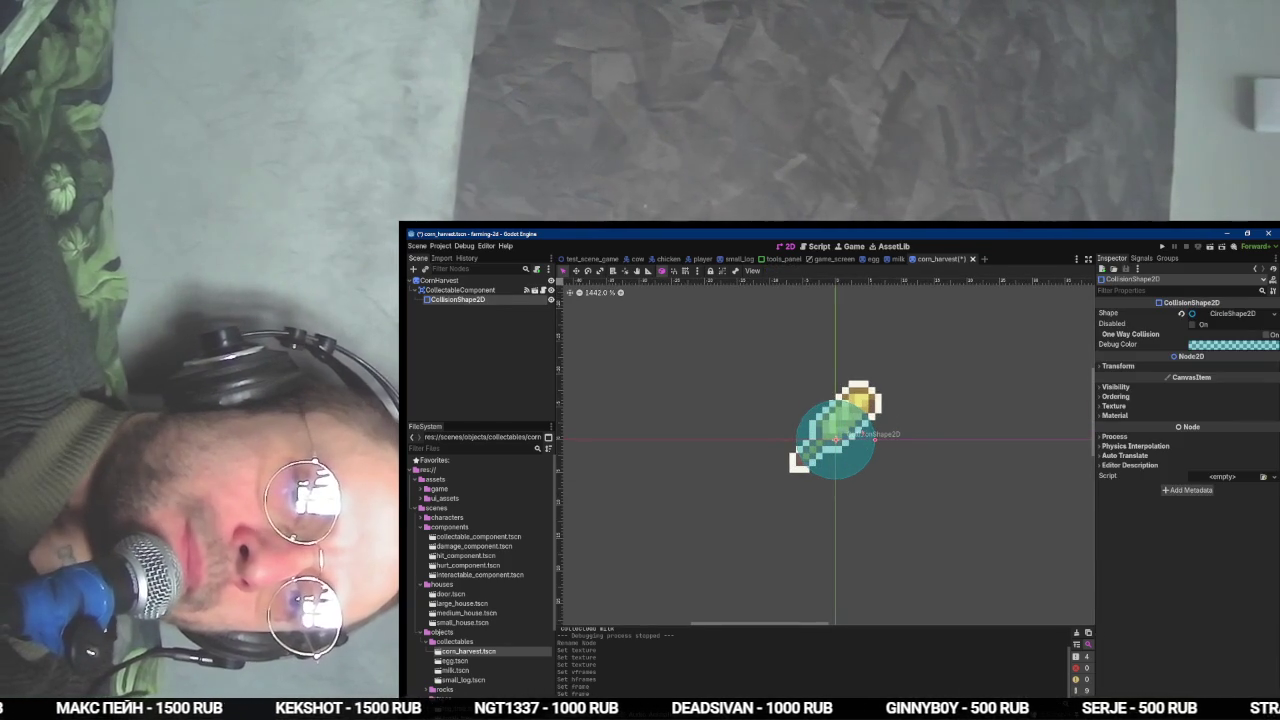
{"action": "key", "text": "ctrl+s"}
{"action": "key", "text": "alt+Tab"}
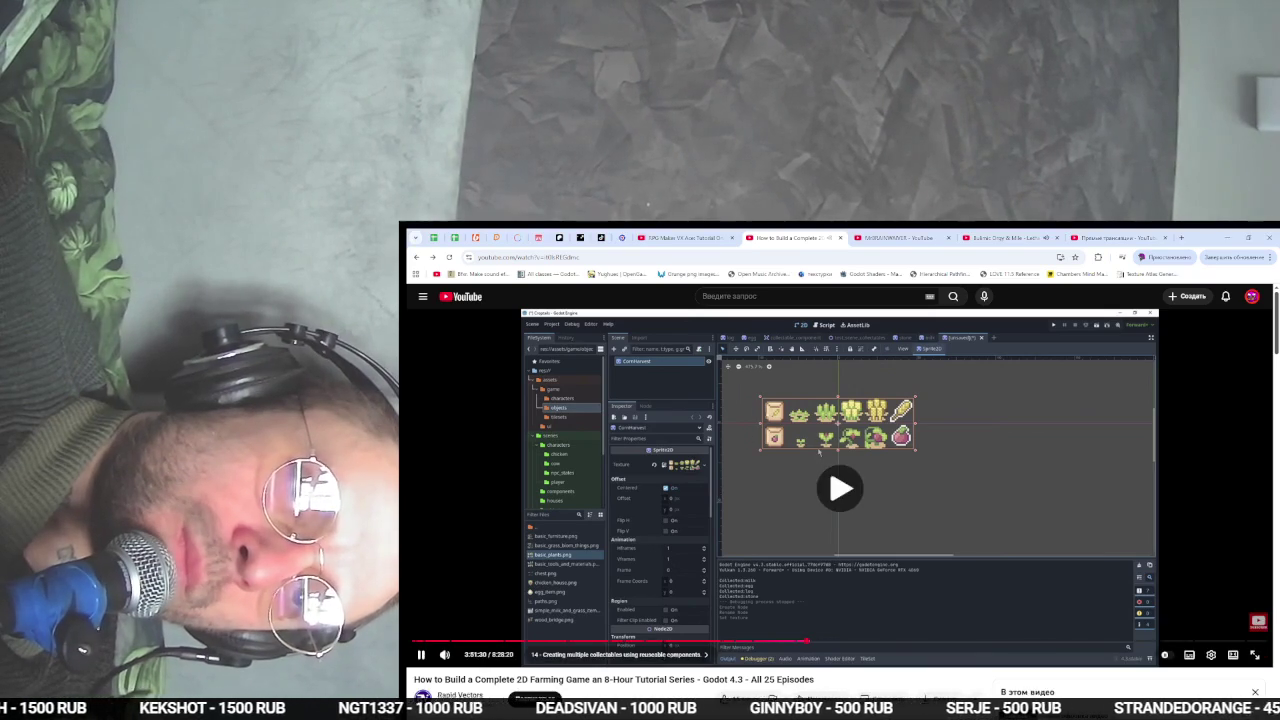
Step: Watch the tutorial until it adds a Sprite2D node, then return to Godot
{"action": "key", "text": "alt+Tab"}
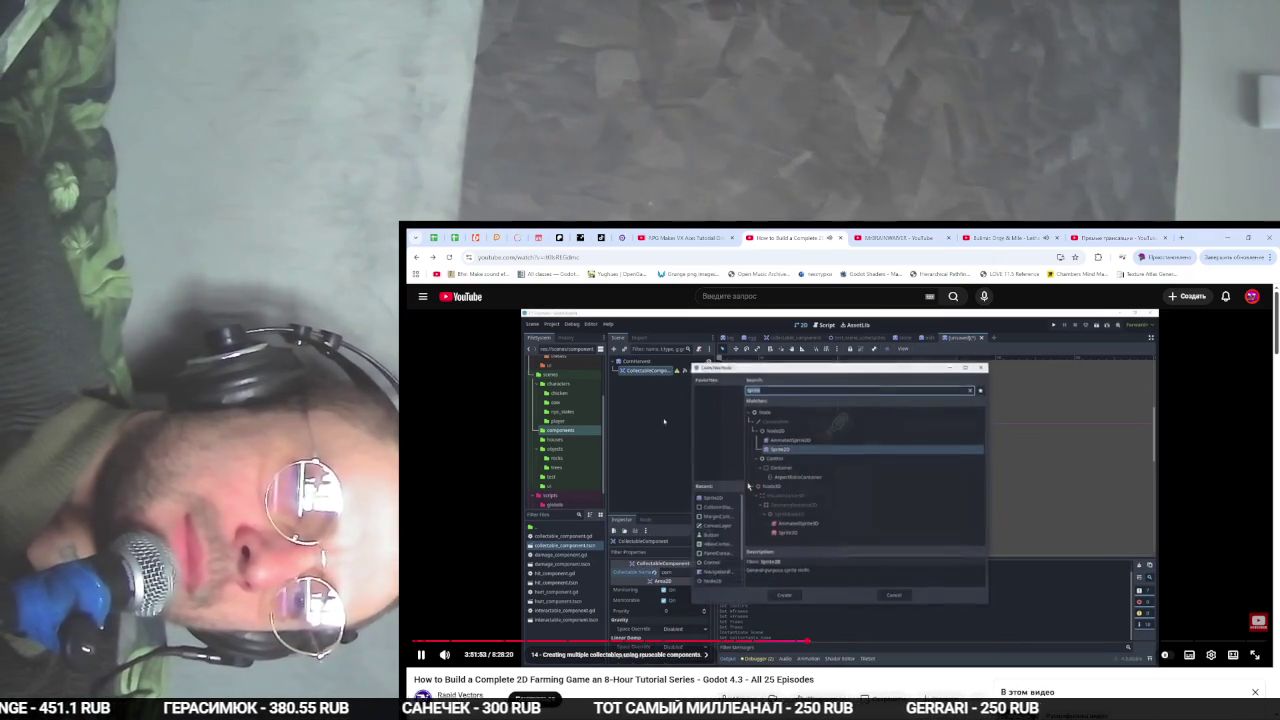
{"action": "key", "text": "alt+Tab"}
{"action": "key", "text": "alt+Tab"}
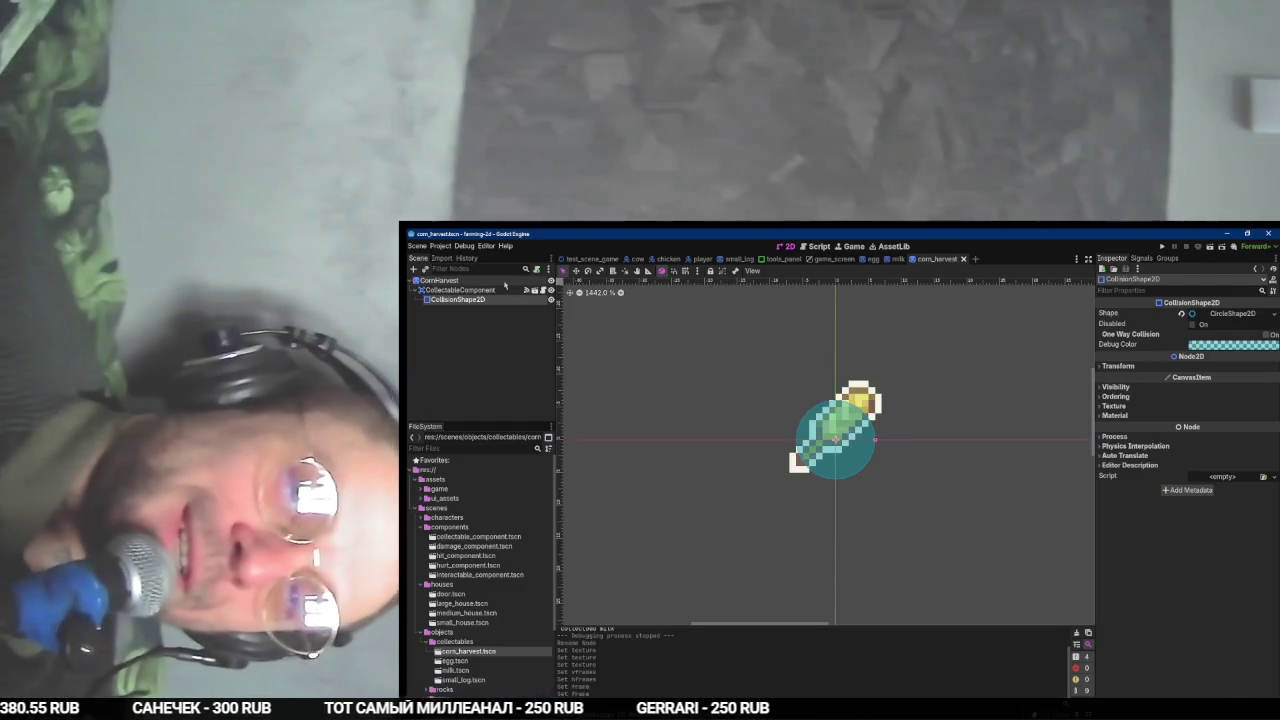
Step: Set the CornHarvest CollectableComponent's Collectable Name to corn and save
{"action": "left_click", "coordinate": [438, 280]}
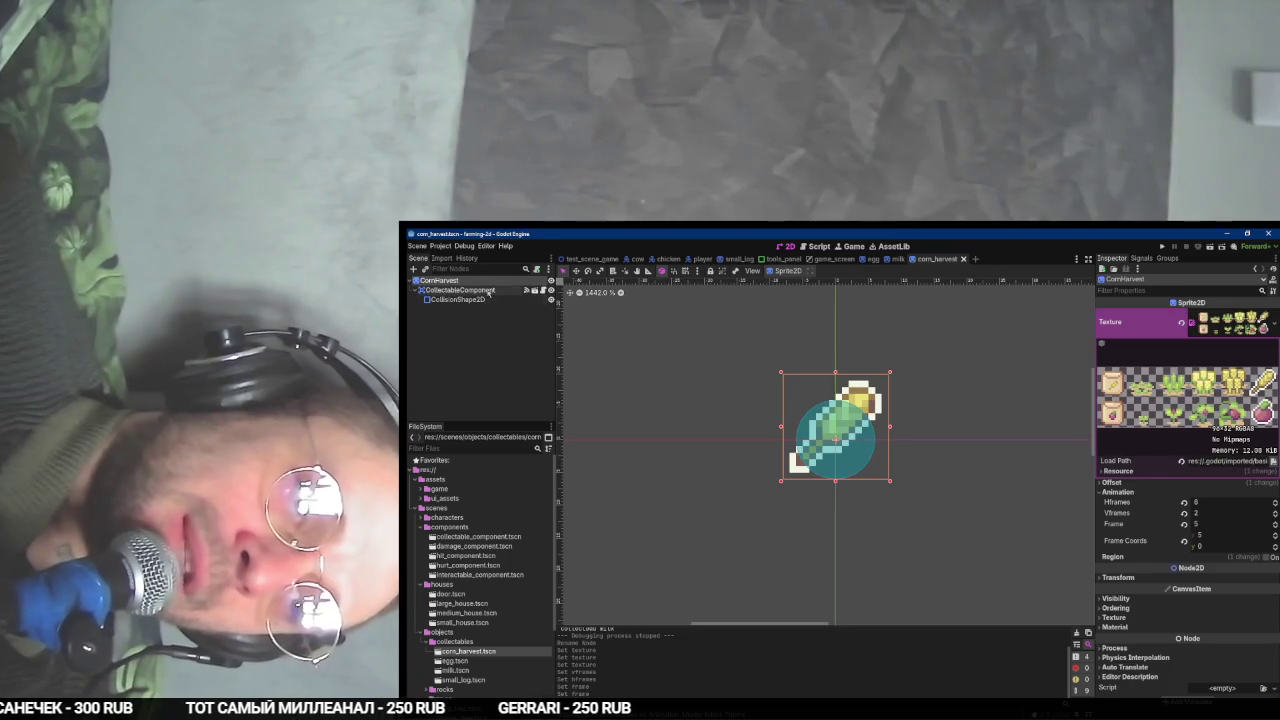
{"action": "left_click", "coordinate": [460, 290]}
{"action": "double_click", "coordinate": [1200, 313]}
{"action": "type", "text": "corn"}
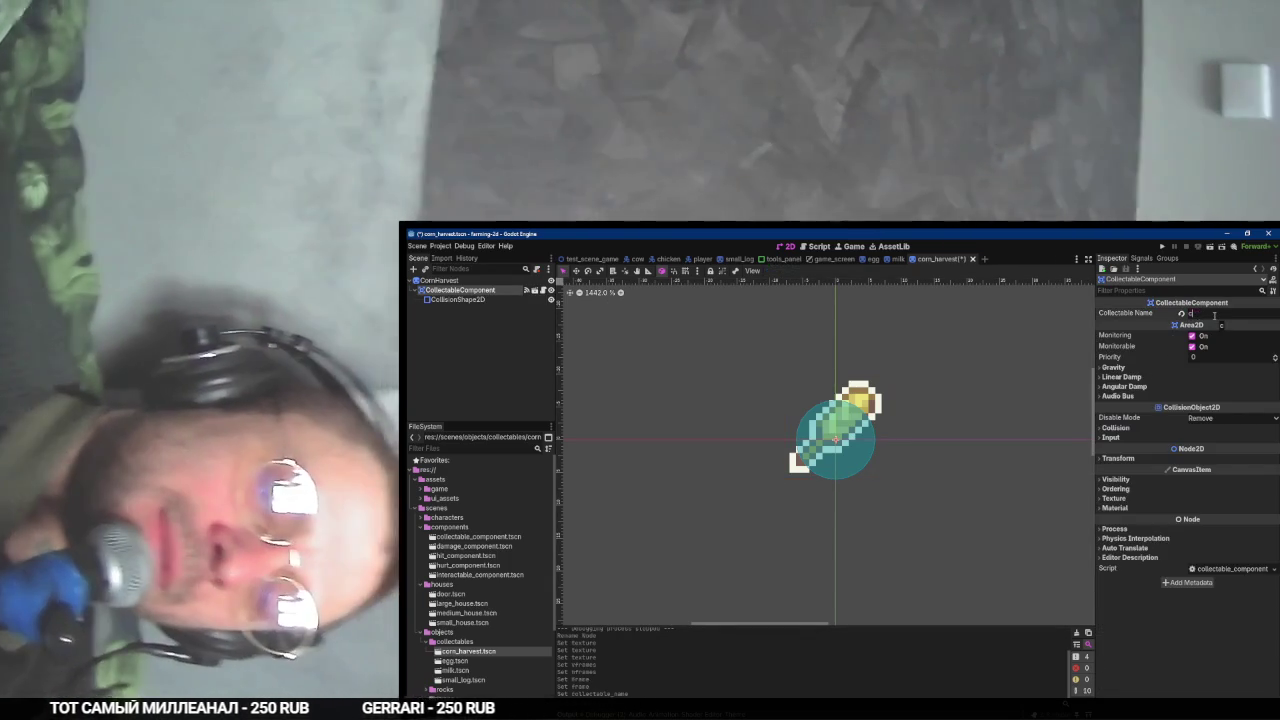
{"action": "key", "text": "ctrl+s"}
{"action": "key", "text": "alt+Tab"}
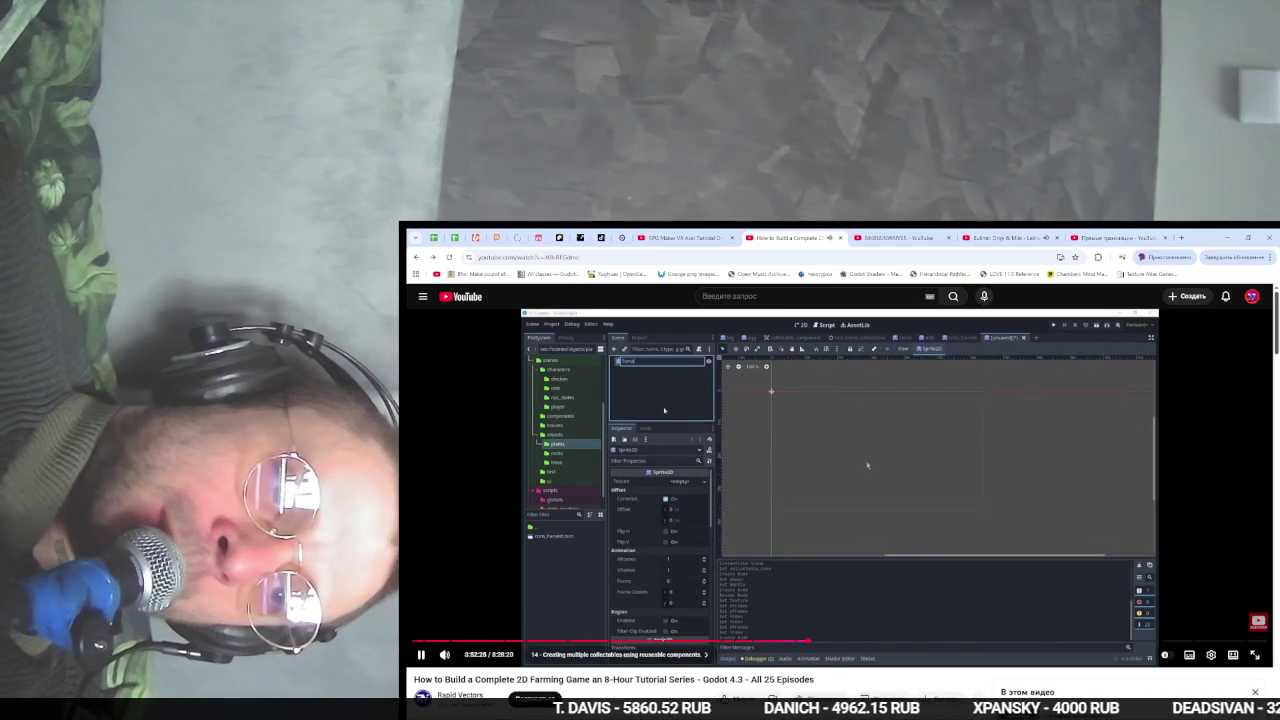
{"action": "key", "text": "alt+Tab"}
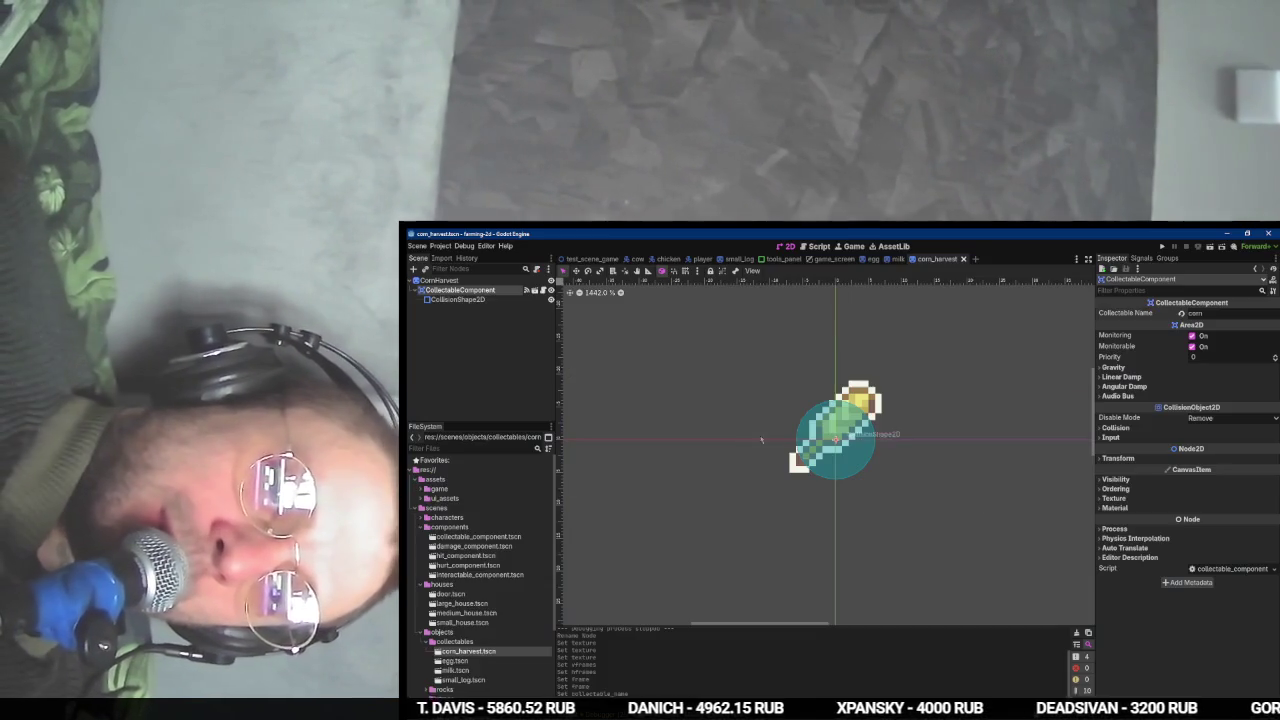
Step: Duplicate corn_harvest.tscn as harvest_tomato.tscn
{"action": "right_click", "coordinate": [486, 652]}
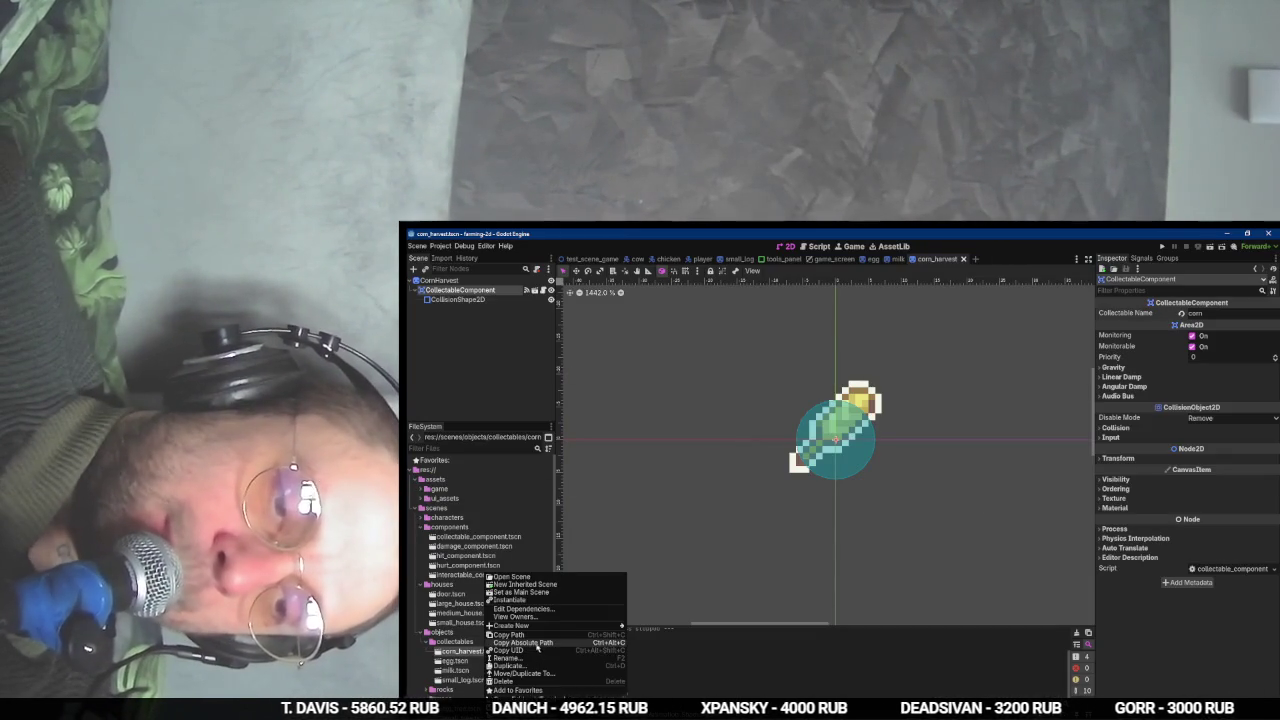
{"action": "left_click", "coordinate": [527, 665]}
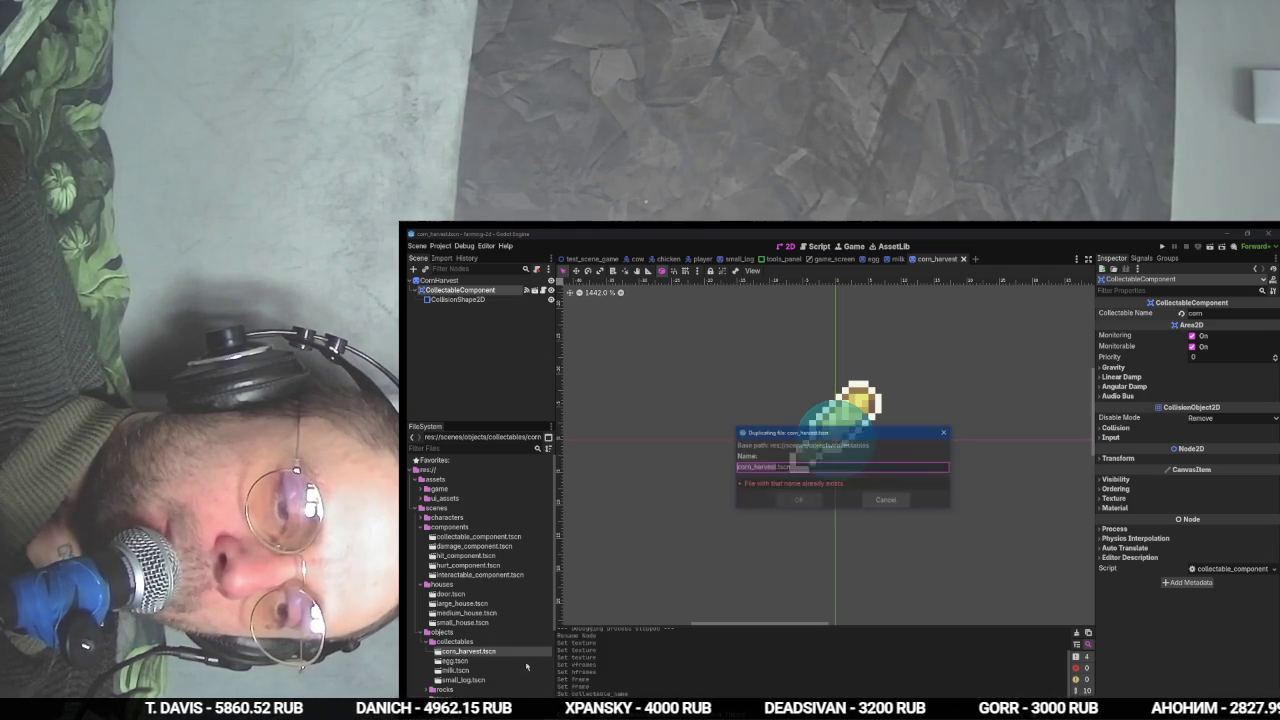
{"action": "type", "text": "tomato_harv"}
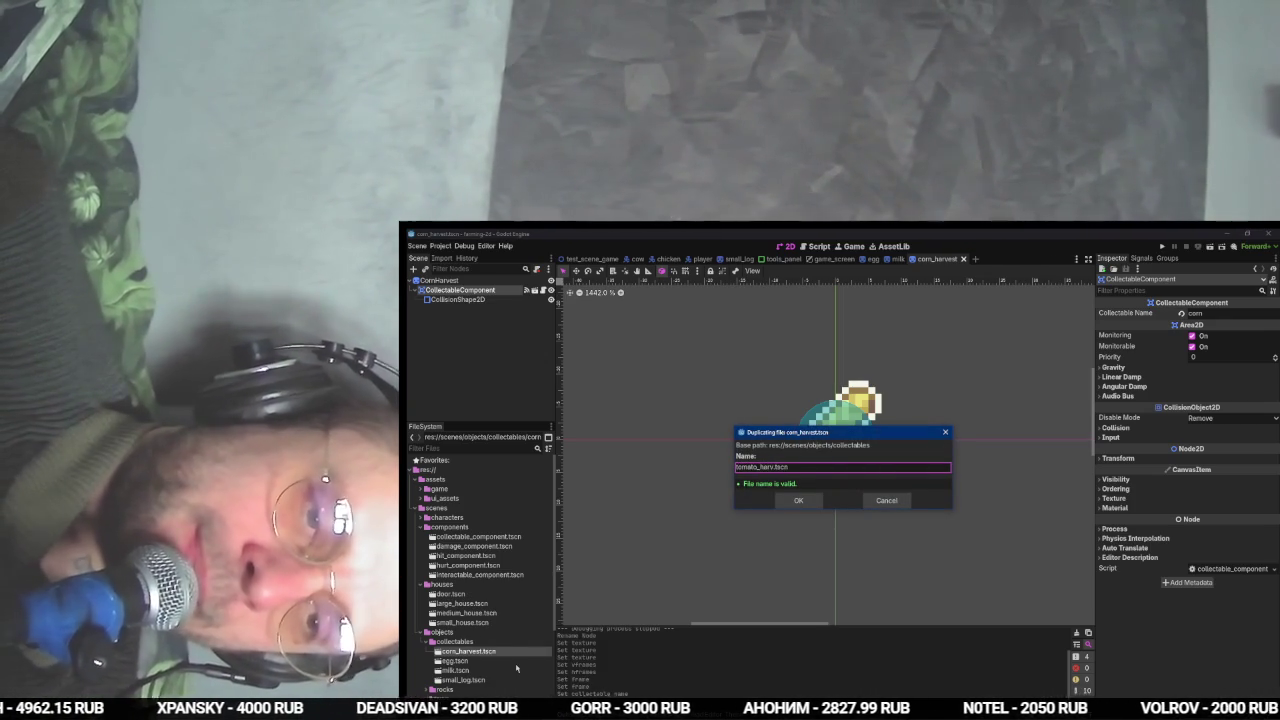
{"action": "key", "text": "Return"}
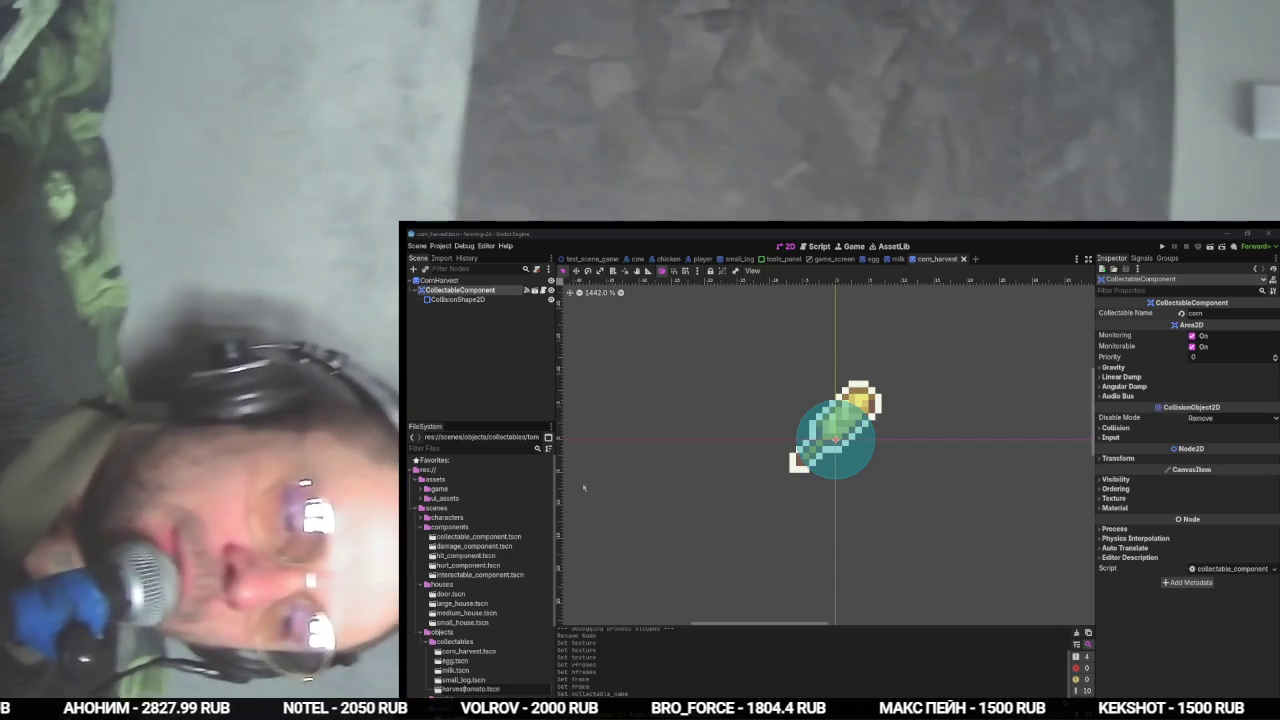
{"action": "key", "text": "Return"}
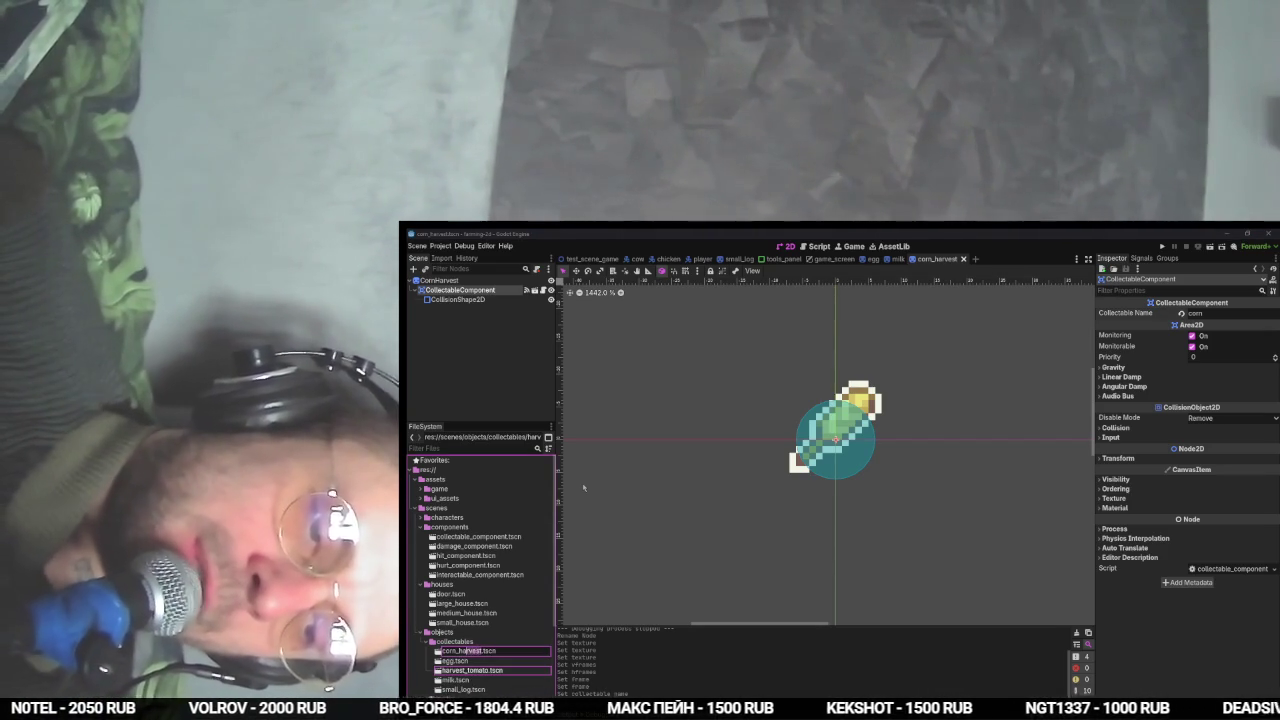
Step: Rename corn_harvest.tscn to harvest_corn.tscn and open harvest_tomato.tscn
{"action": "key", "text": "BackSpace"}
{"action": "key", "text": "Home"}
{"action": "type", "text": "harvest_"}
{"action": "key", "text": "Return"}
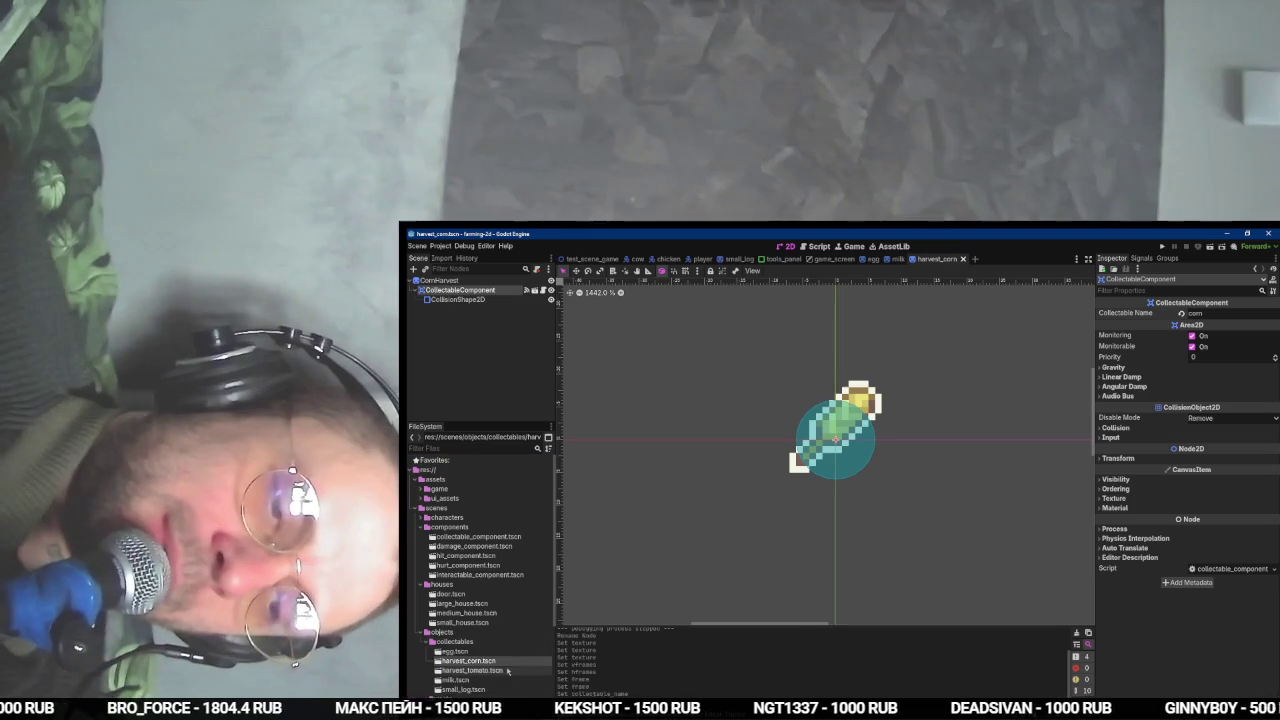
{"action": "double_click", "coordinate": [500, 671]}
{"action": "double_click", "coordinate": [445, 280]}
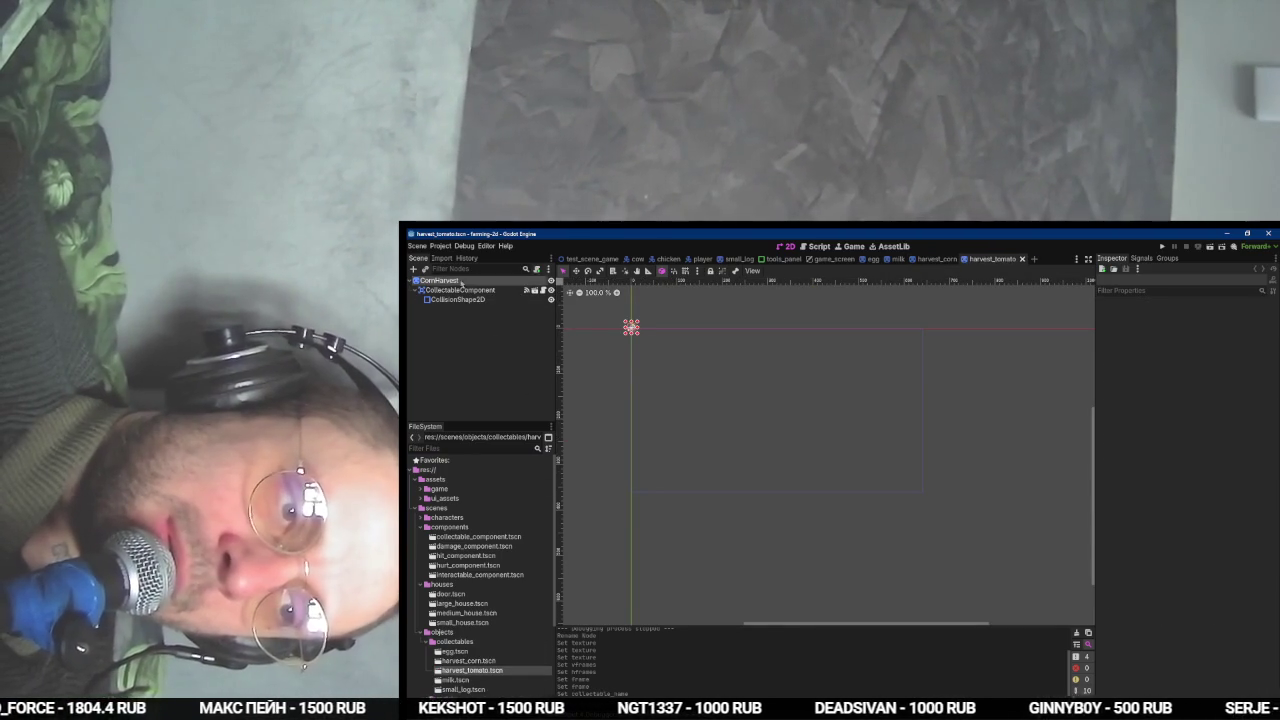
Step: Rename the tomato scene's root to TomatoHarvest, then review the CornHarvest sprite in harvest_corn
{"action": "type", "text": "TomatoHarve"}
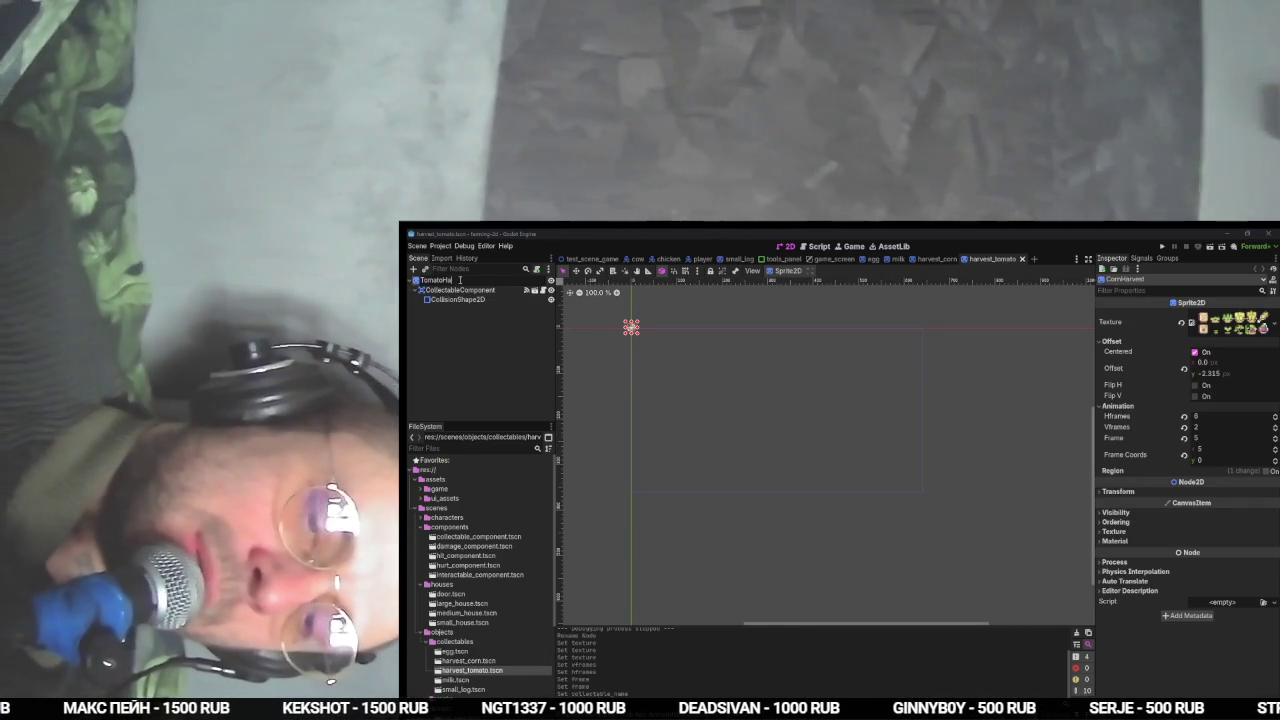
{"action": "type", "text": "st"}
{"action": "key", "text": "Return"}
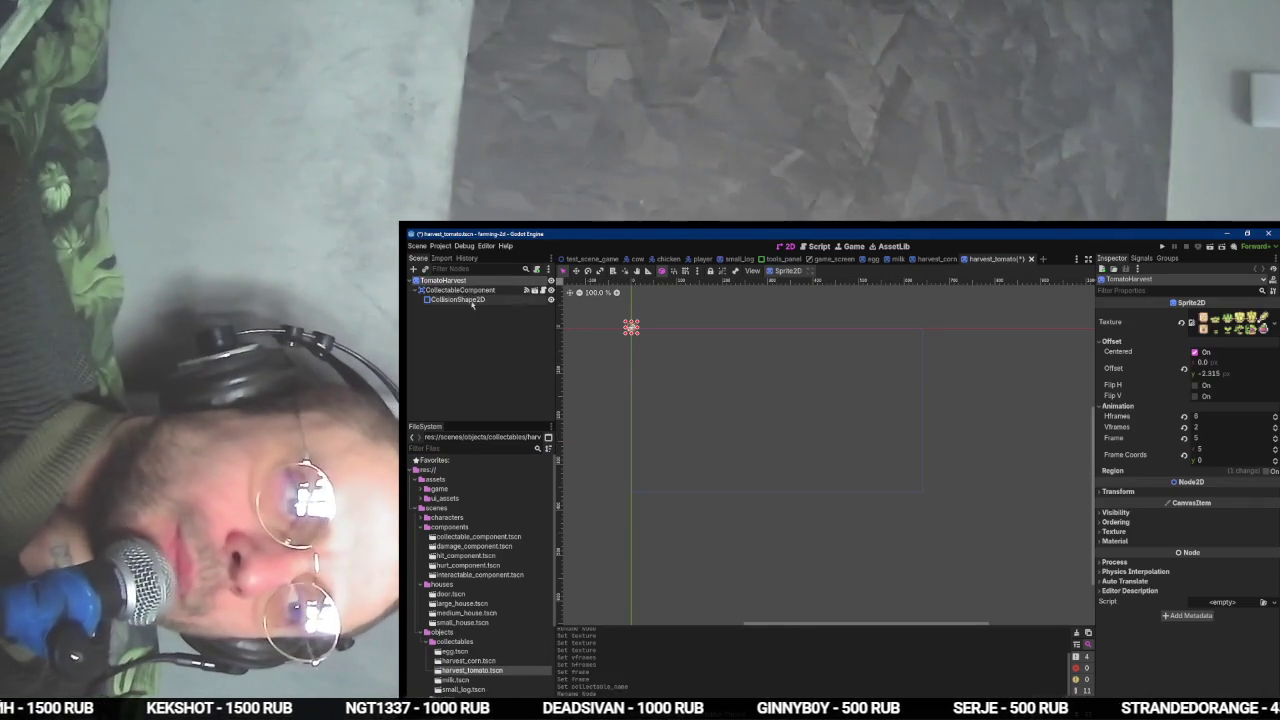
{"action": "double_click", "coordinate": [493, 665]}
{"action": "key", "text": "alt+Tab"}
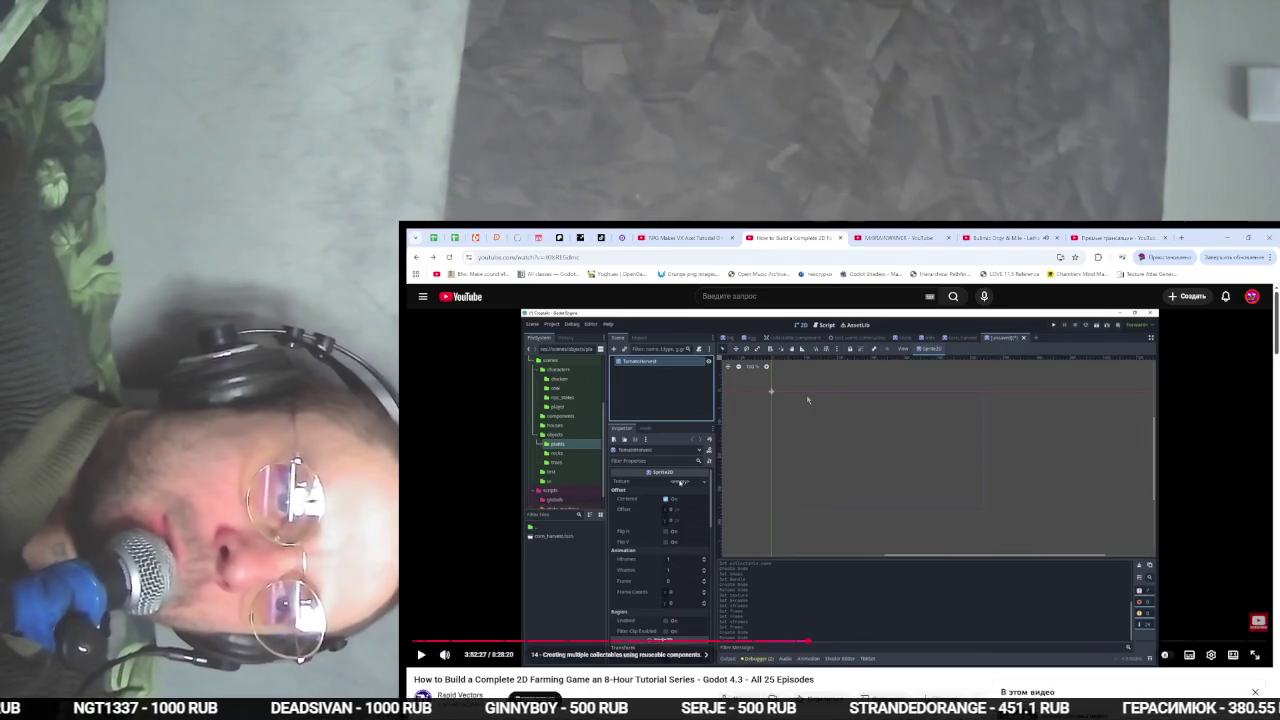
{"action": "key", "text": "alt+Tab"}
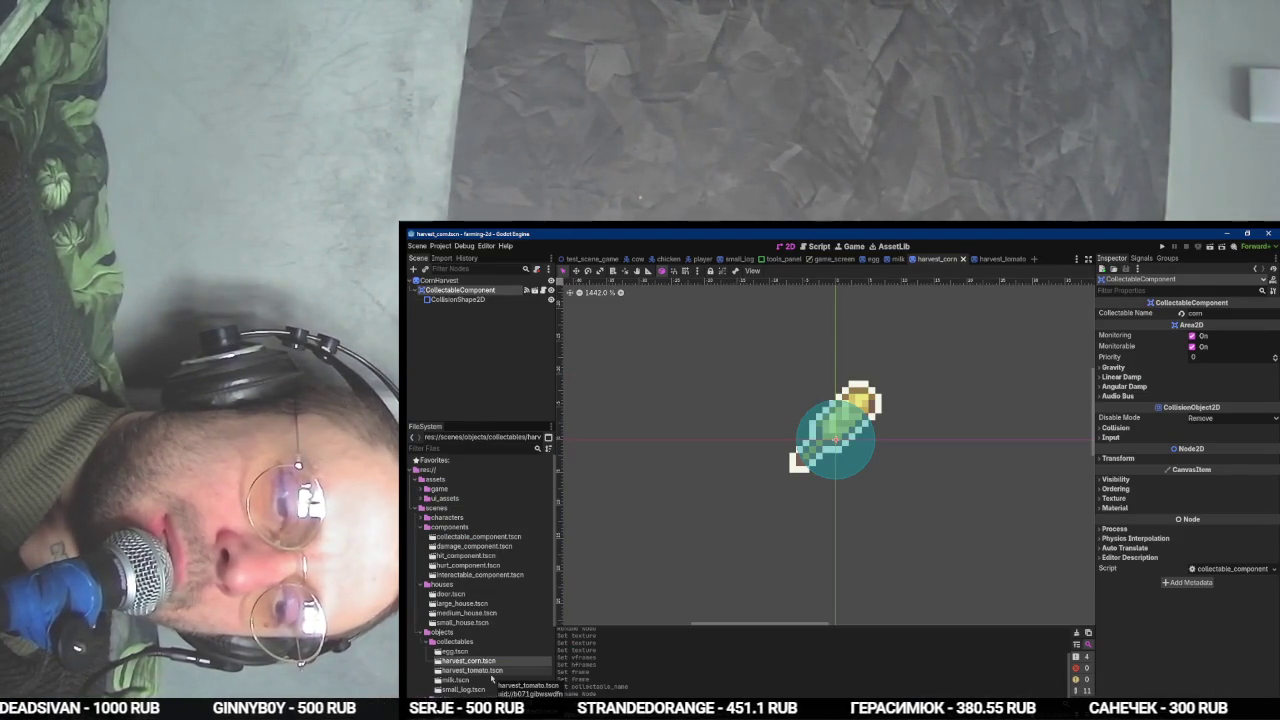
{"action": "left_click", "coordinate": [460, 282]}
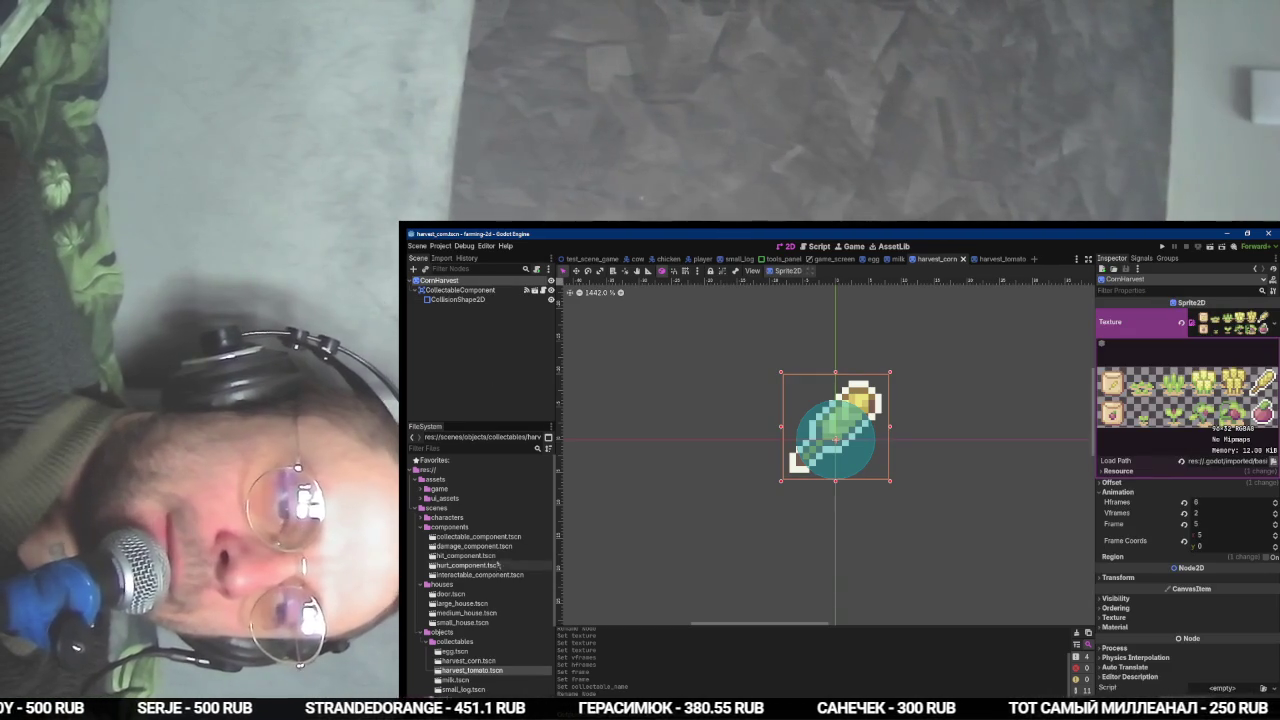
Step: Set the harvest_tomato CollectableComponent's Collectable Name to tomato and save
{"action": "double_click", "coordinate": [486, 672]}
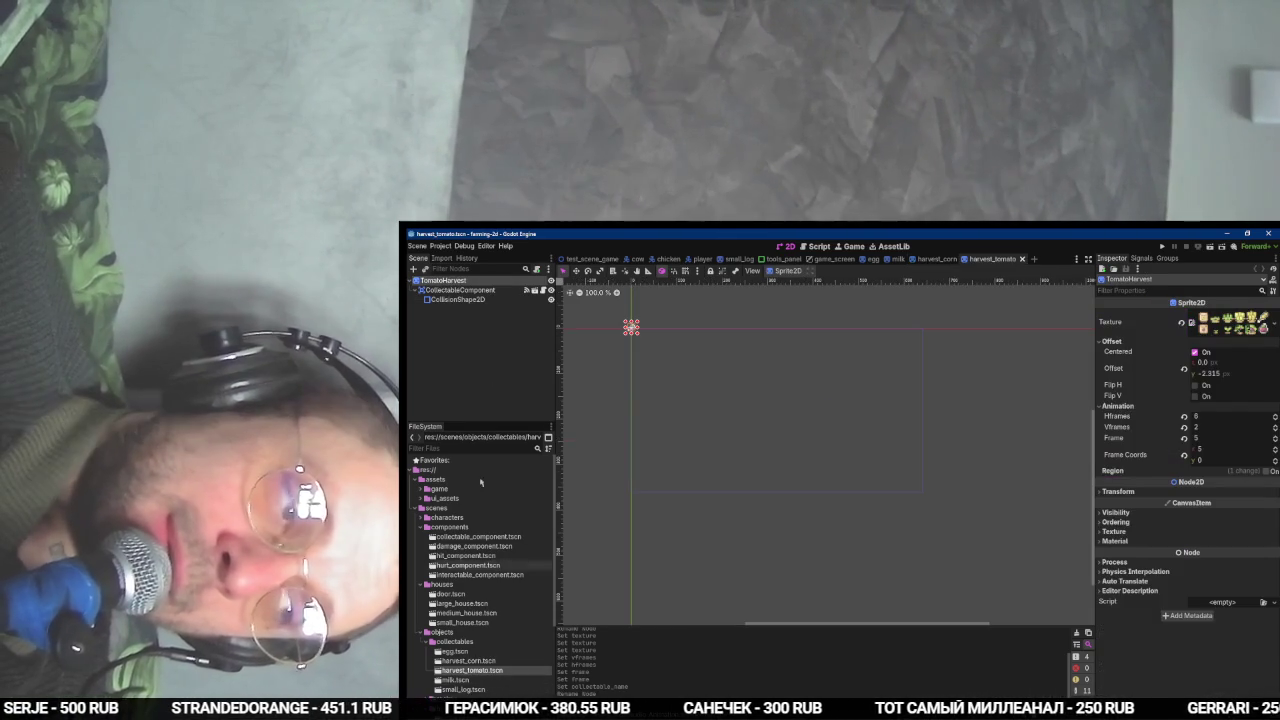
{"action": "left_click", "coordinate": [455, 290]}
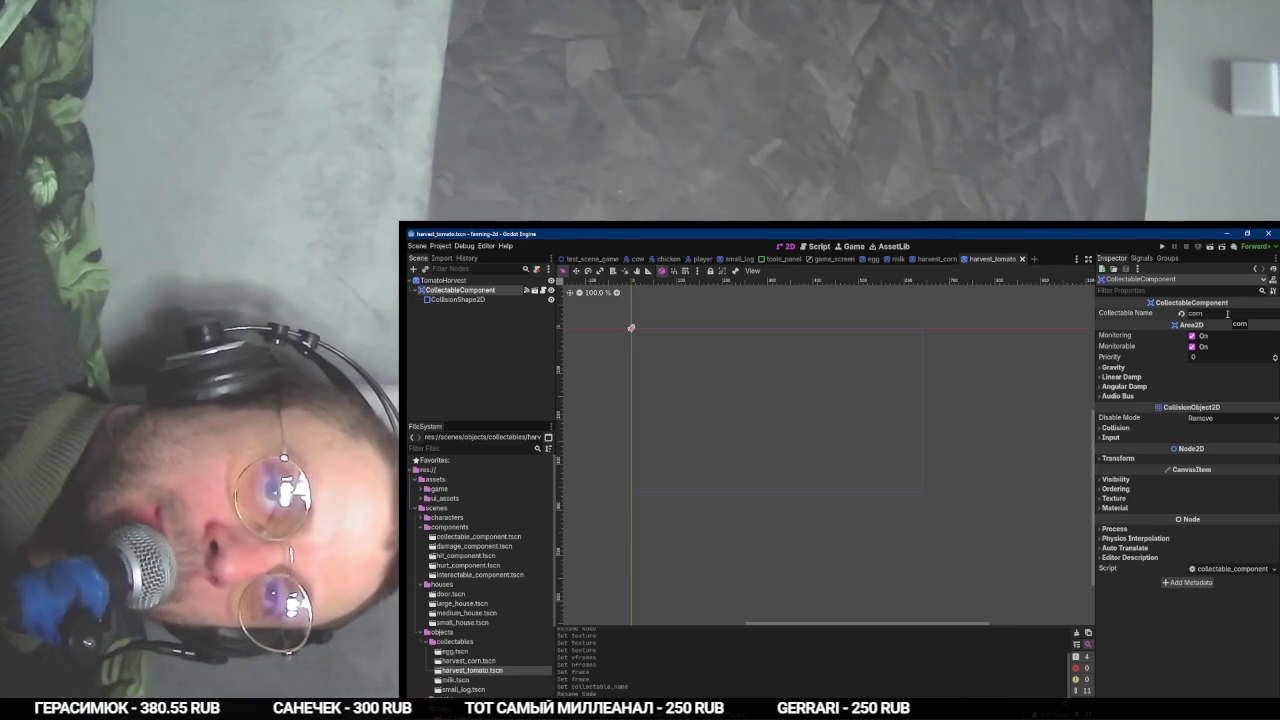
{"action": "type", "text": "tomato"}
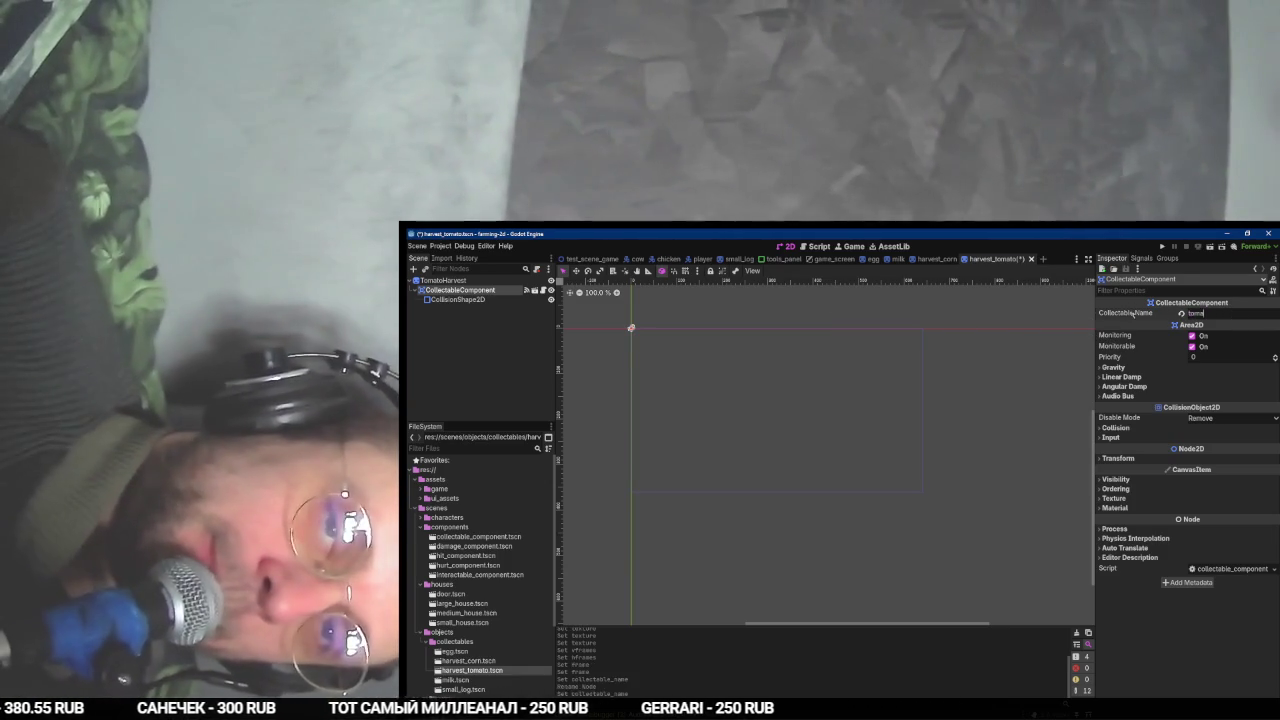
{"action": "key", "text": "ctrl+s"}
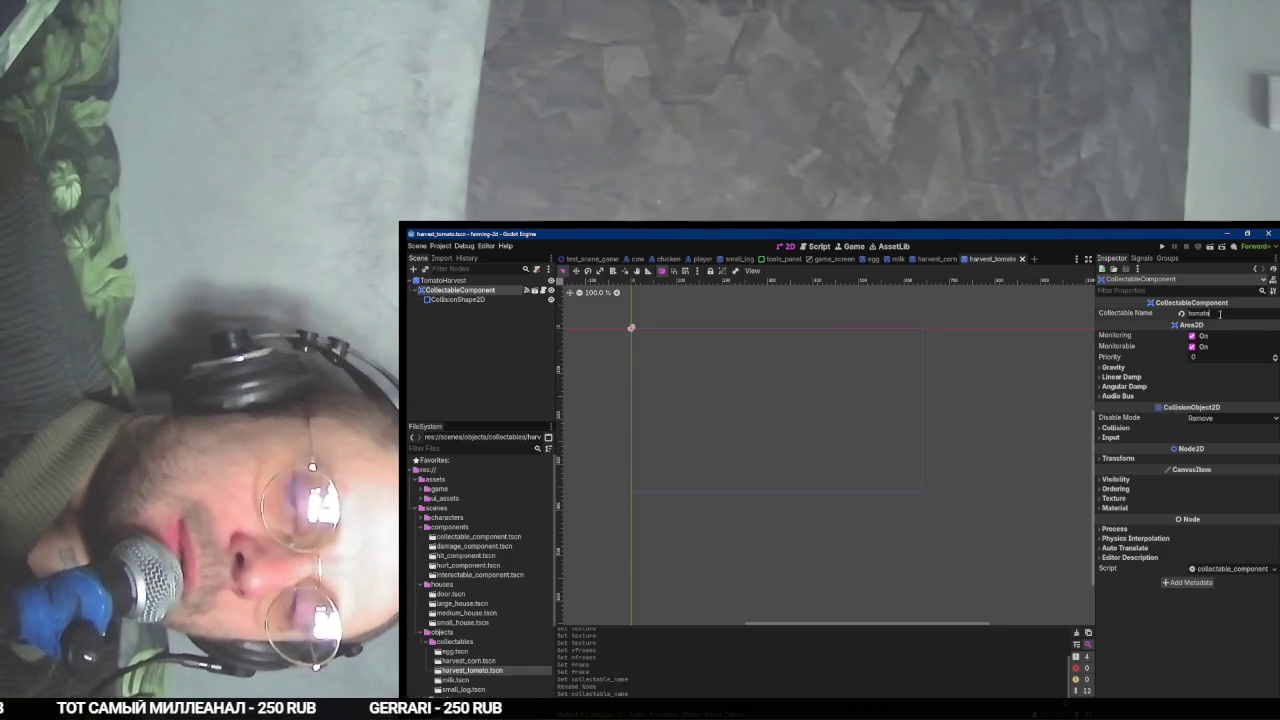
{"action": "key", "text": "BackSpace"}
{"action": "key", "text": "ctrl+s"}
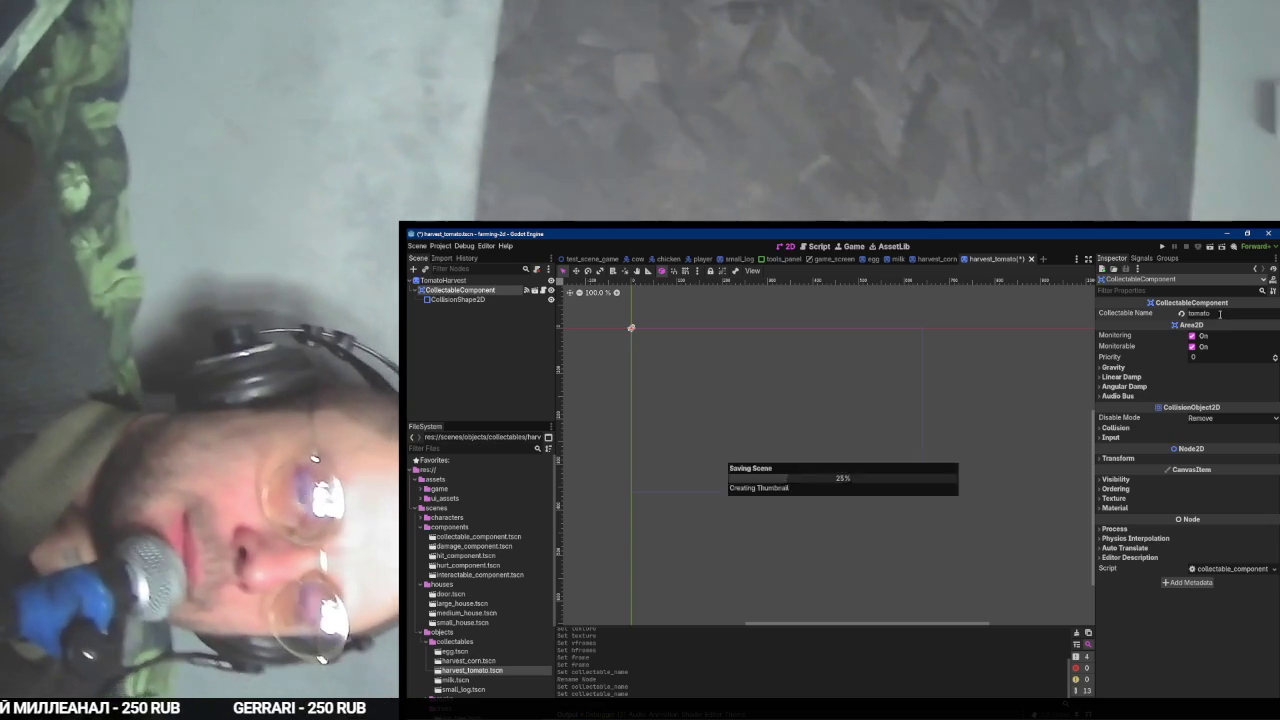
{"action": "left_click", "coordinate": [486, 350]}
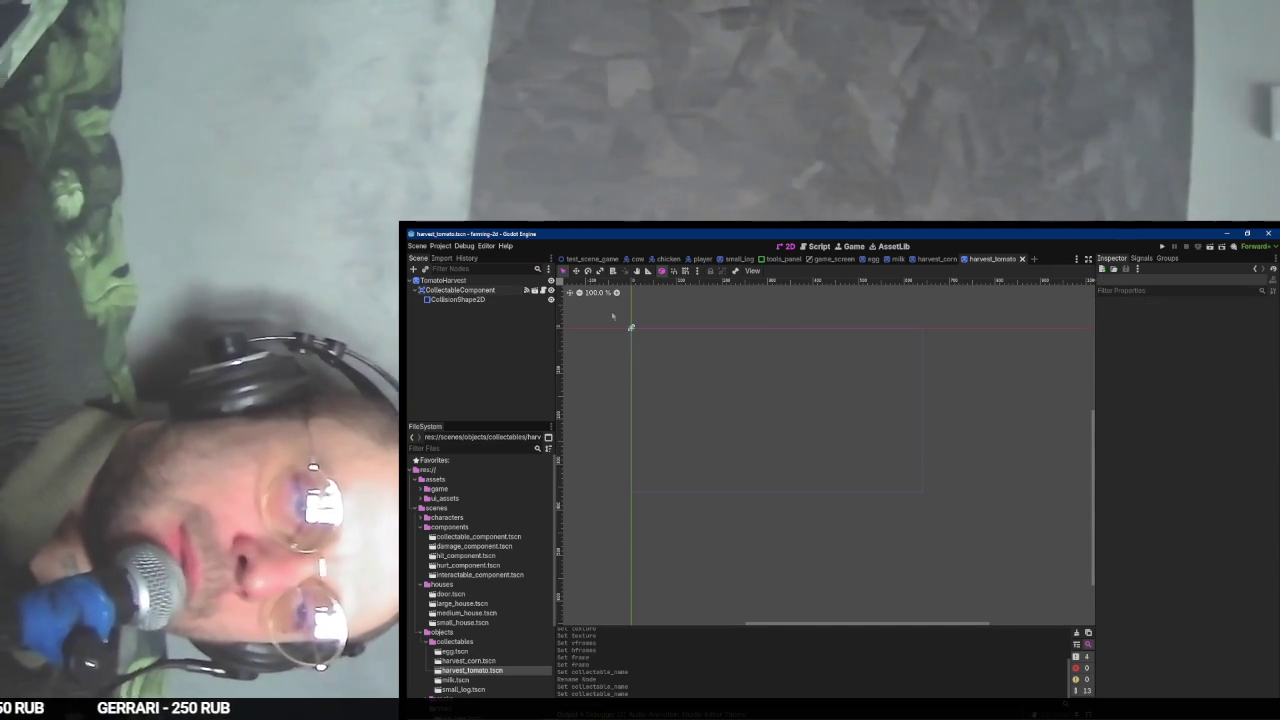
Step: Make the TomatoHarvest sprite show frame 11 with a vertical offset of about -0.265, then save the scene
{"action": "left_click", "coordinate": [628, 325]}
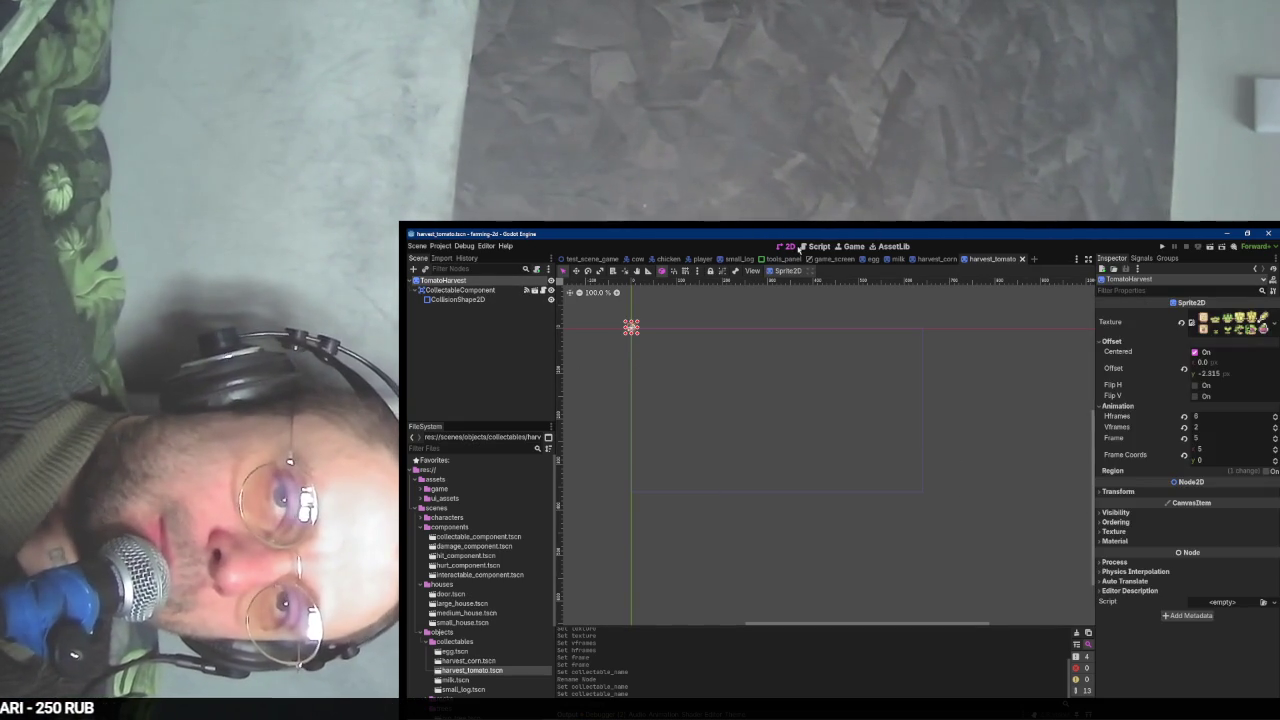
{"action": "left_click", "coordinate": [1230, 322]}
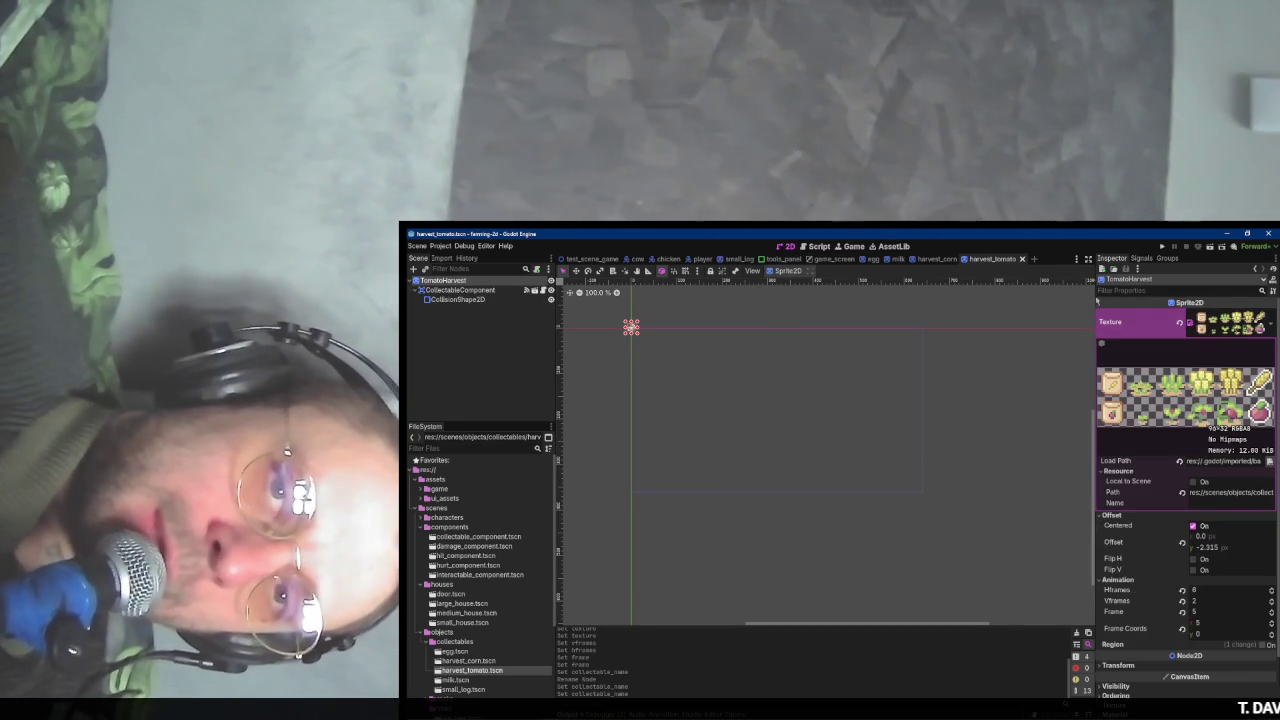
{"action": "key", "text": "f"}
{"action": "key", "text": "f"}
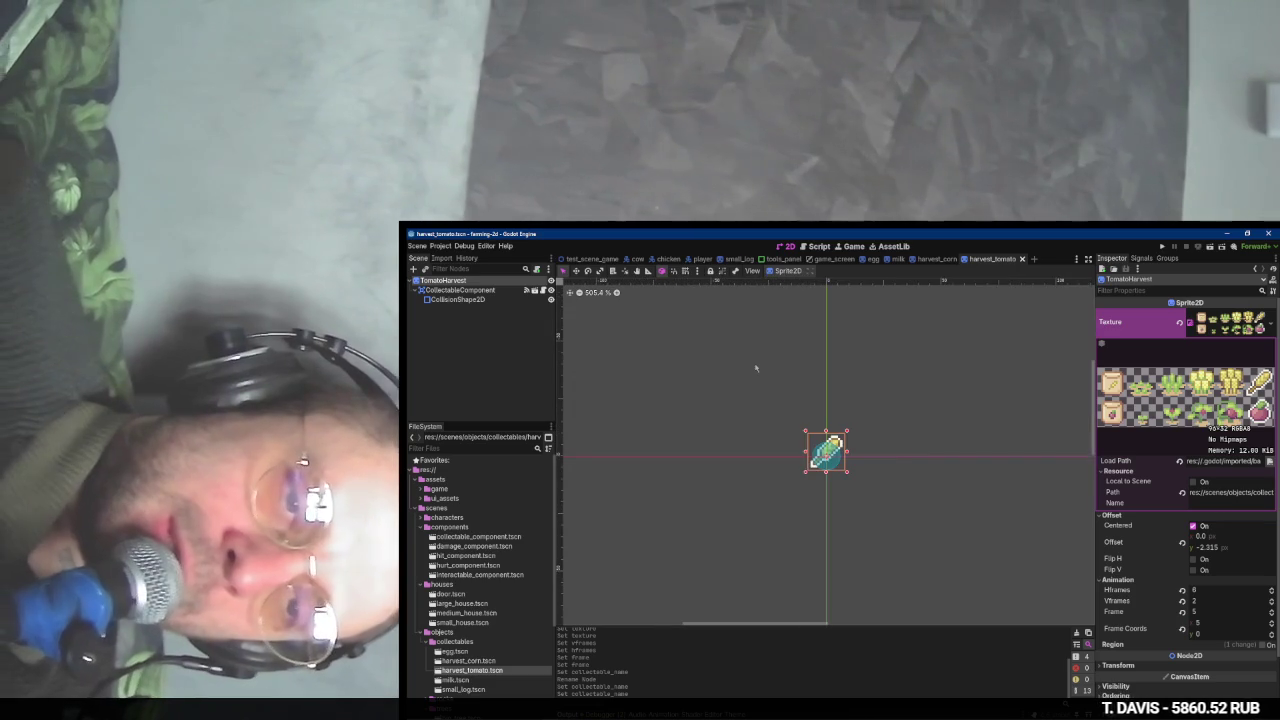
{"action": "scroll", "coordinate": [755, 368], "scroll_direction": "up", "scroll_amount": 5}
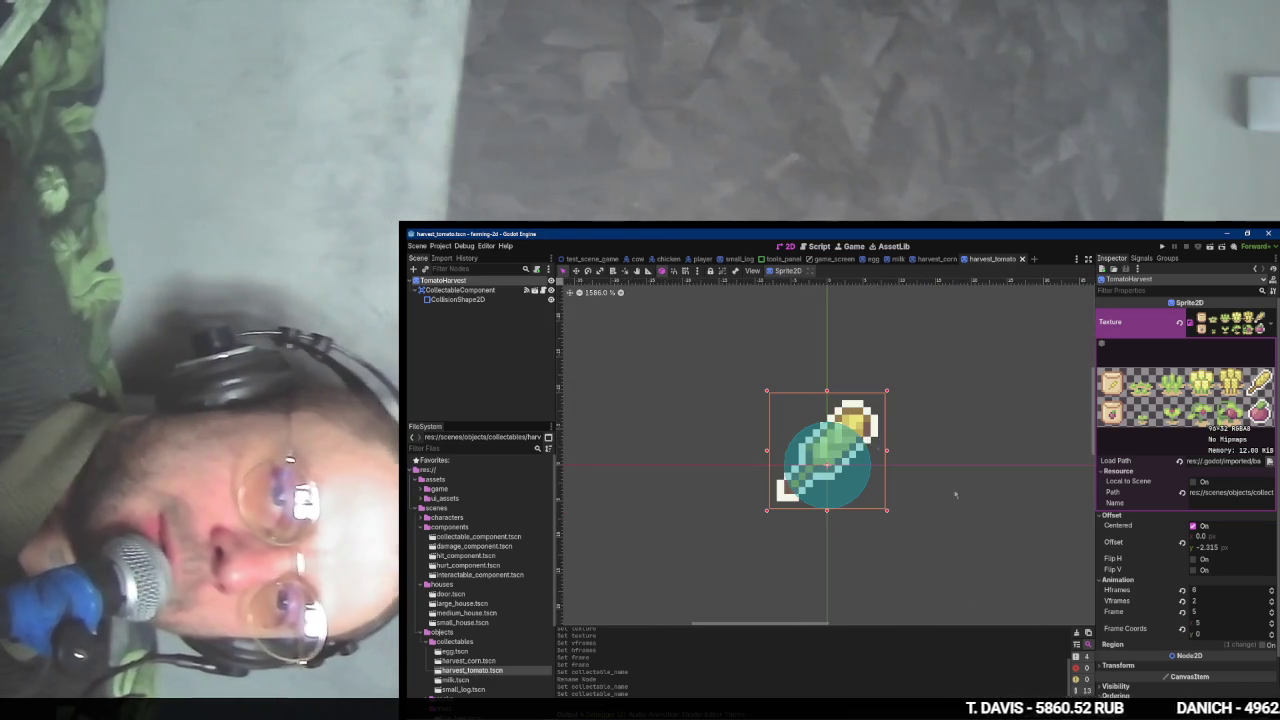
{"action": "type", "text": "1"}
{"action": "type", "text": "11"}
{"action": "key", "text": "Return"}
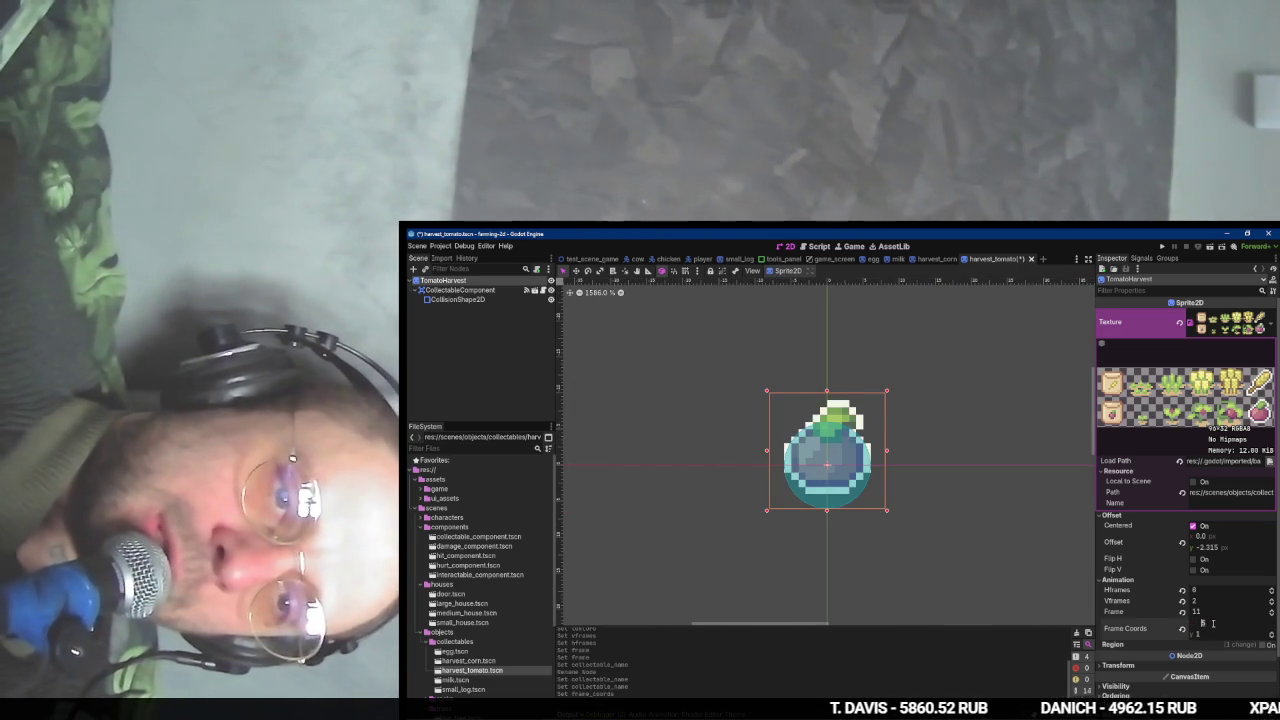
{"action": "left_click_drag", "start_coordinate": [1192, 545], "coordinate": [1208, 549]}
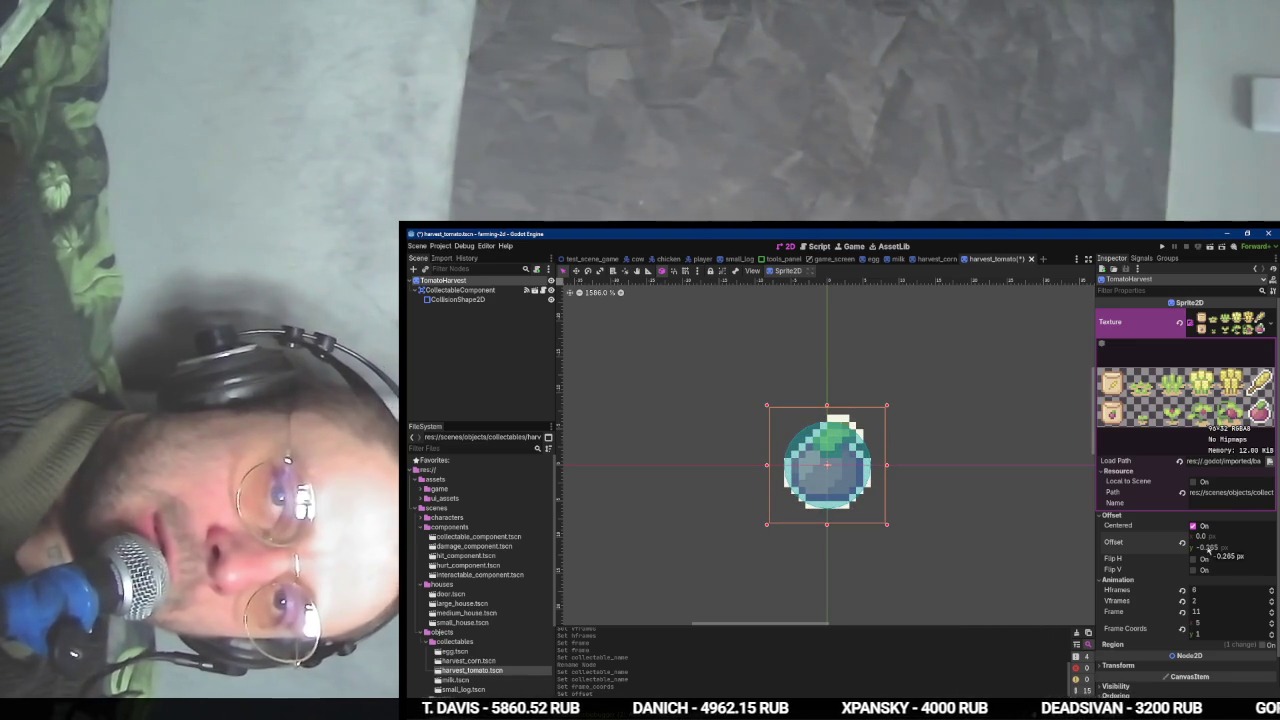
{"action": "key", "text": "ctrl+s"}
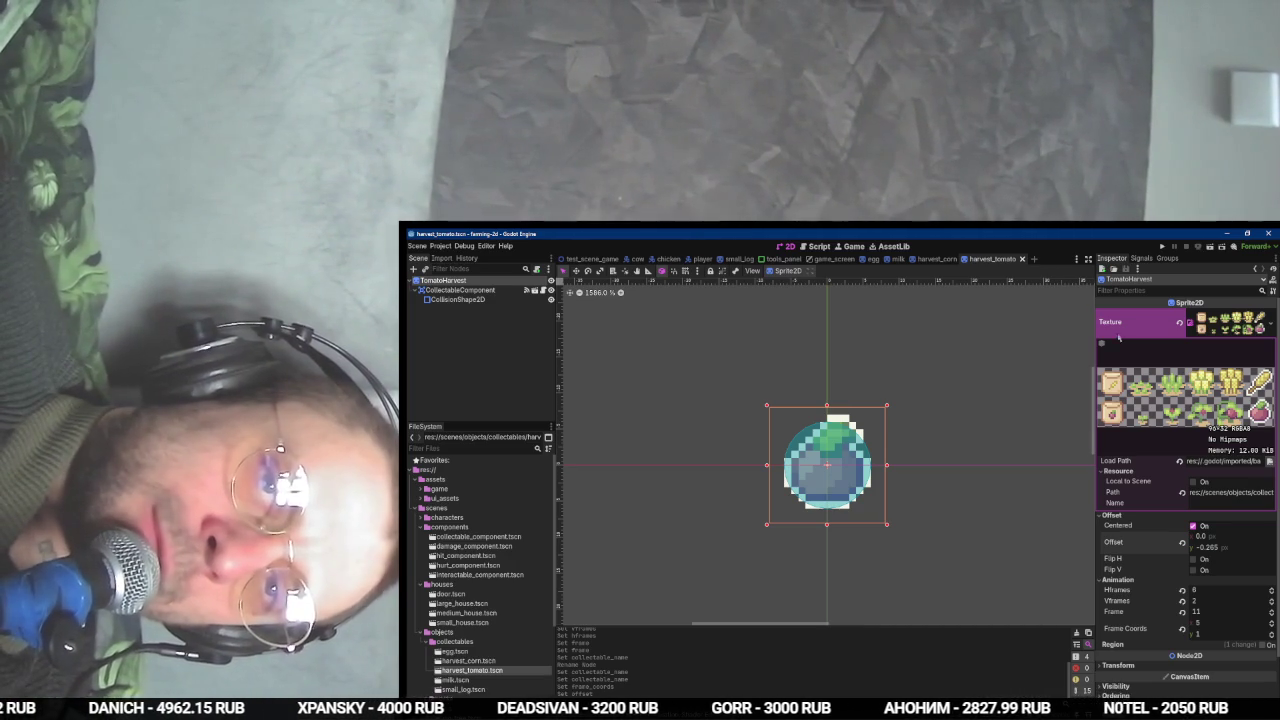
{"action": "left_click", "coordinate": [511, 362]}
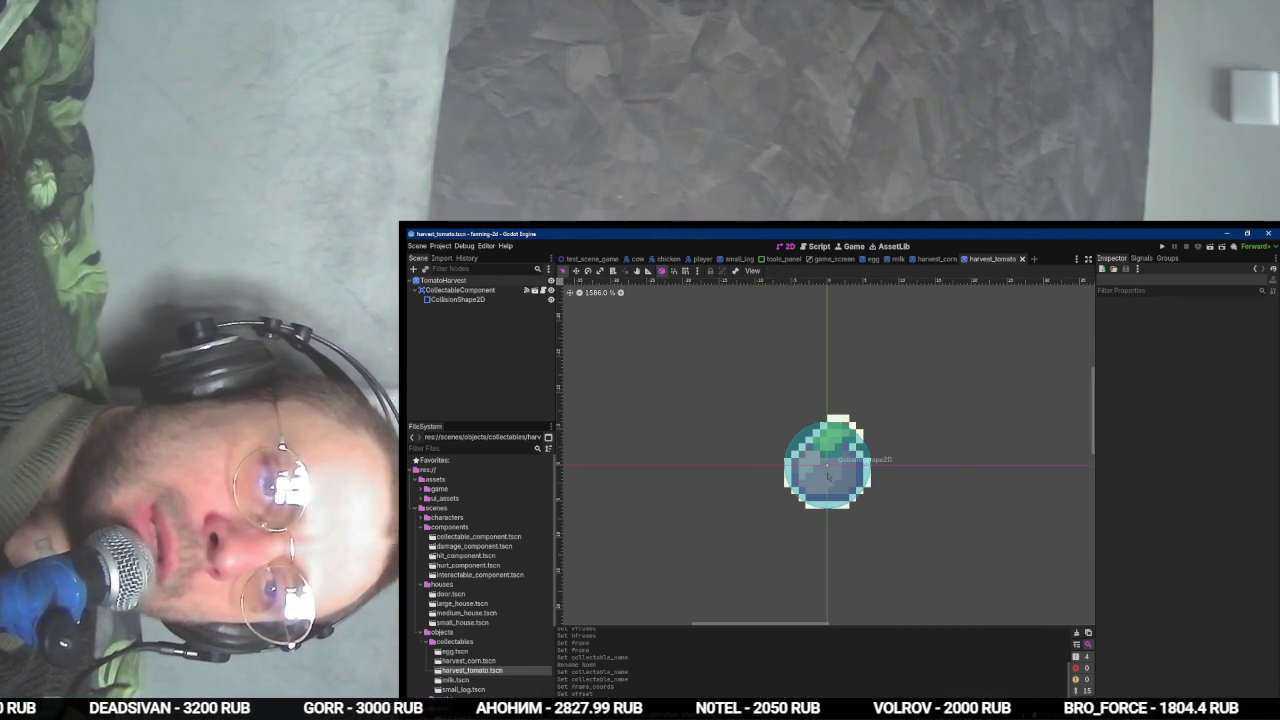
Step: Close the cow, chicken, player and small_log scene tabs, keeping test_scene_game open
{"action": "left_click", "coordinate": [579, 259]}
{"action": "left_click", "coordinate": [640, 259]}
{"action": "left_click", "coordinate": [651, 259]}
{"action": "left_click", "coordinate": [645, 259]}
{"action": "left_click", "coordinate": [658, 260]}
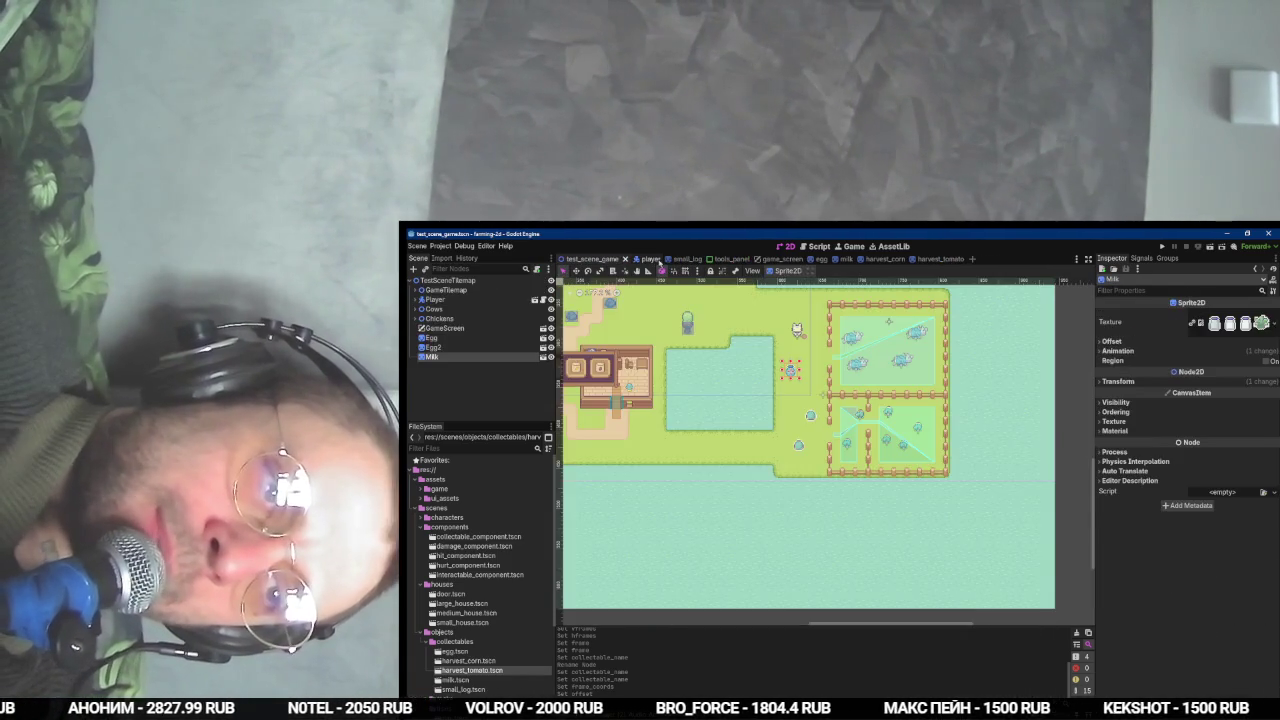
{"action": "left_click", "coordinate": [645, 259]}
{"action": "left_click", "coordinate": [658, 260]}
{"action": "left_click", "coordinate": [650, 259]}
{"action": "left_click", "coordinate": [667, 259]}
Step: Close the tools_panel, game_screen, milk, egg and harvest_corn tabs, leaving only the farm map
{"action": "left_click", "coordinate": [667, 259]}
{"action": "left_click", "coordinate": [676, 259]}
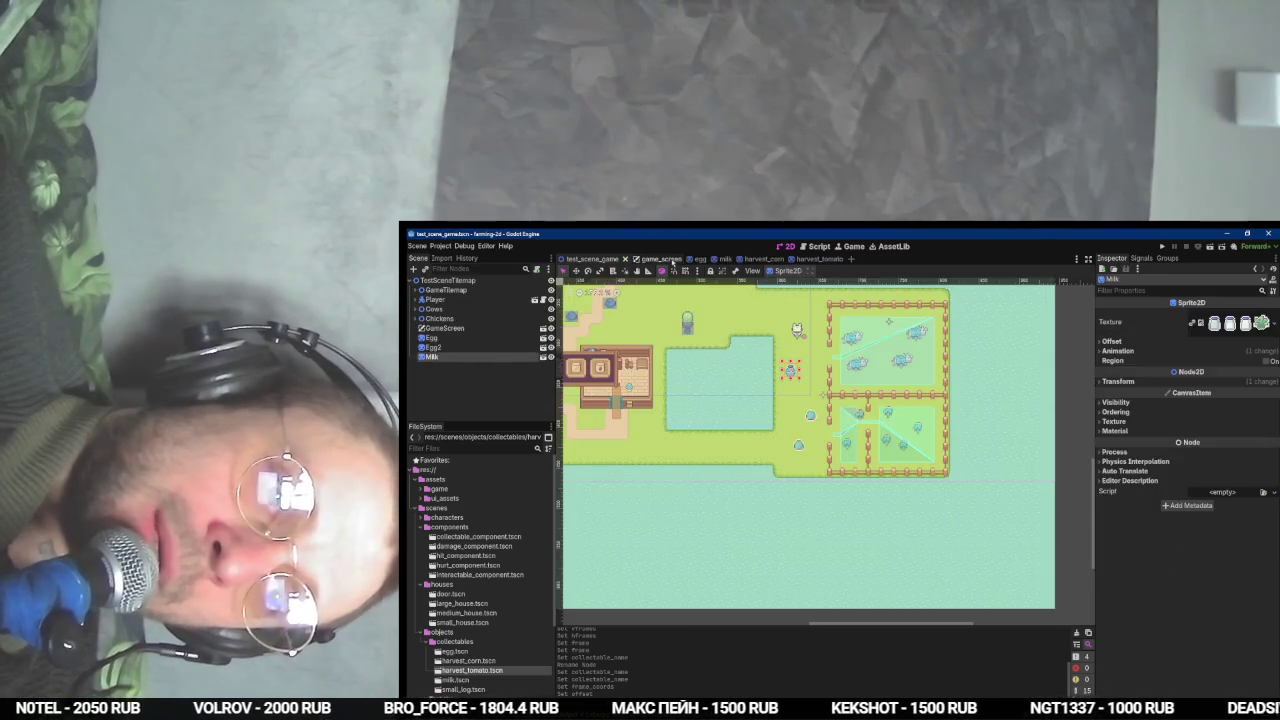
{"action": "left_click", "coordinate": [670, 259]}
{"action": "left_click", "coordinate": [678, 259]}
{"action": "left_click", "coordinate": [675, 259]}
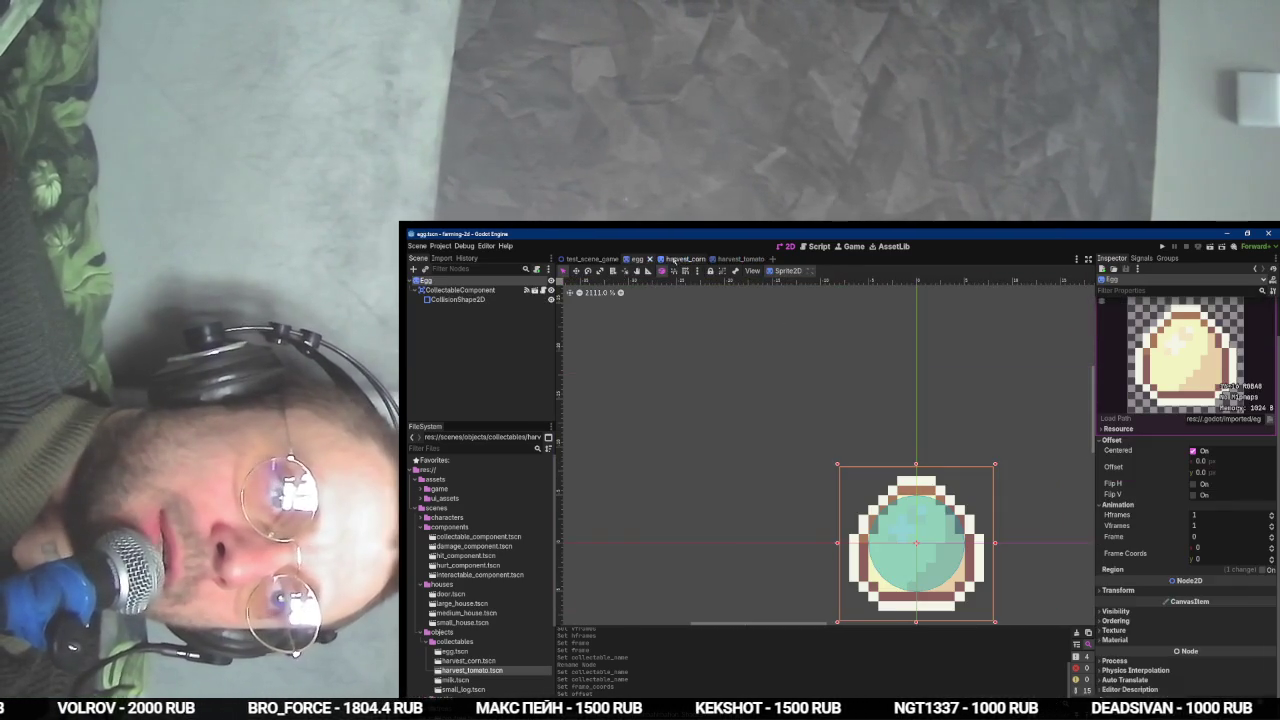
{"action": "left_click", "coordinate": [648, 259]}
{"action": "left_click", "coordinate": [655, 259]}
{"action": "left_click", "coordinate": [677, 259]}
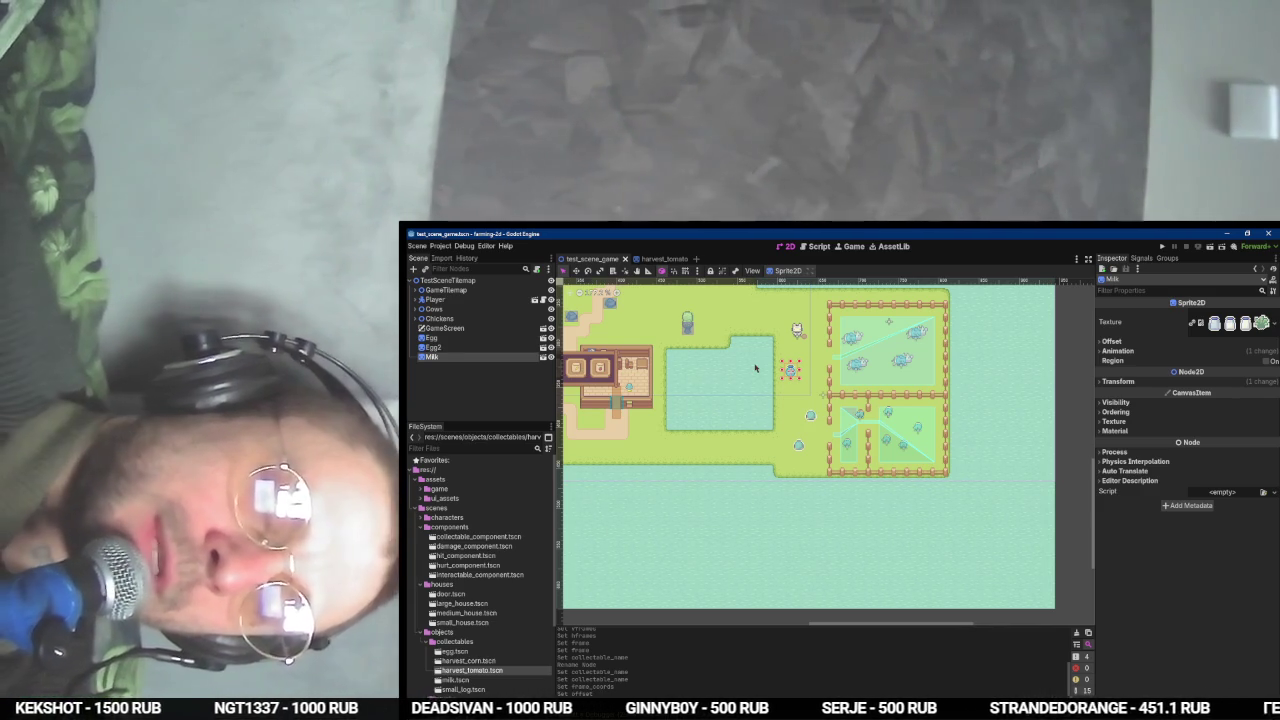
{"action": "key", "text": "alt+Tab"}
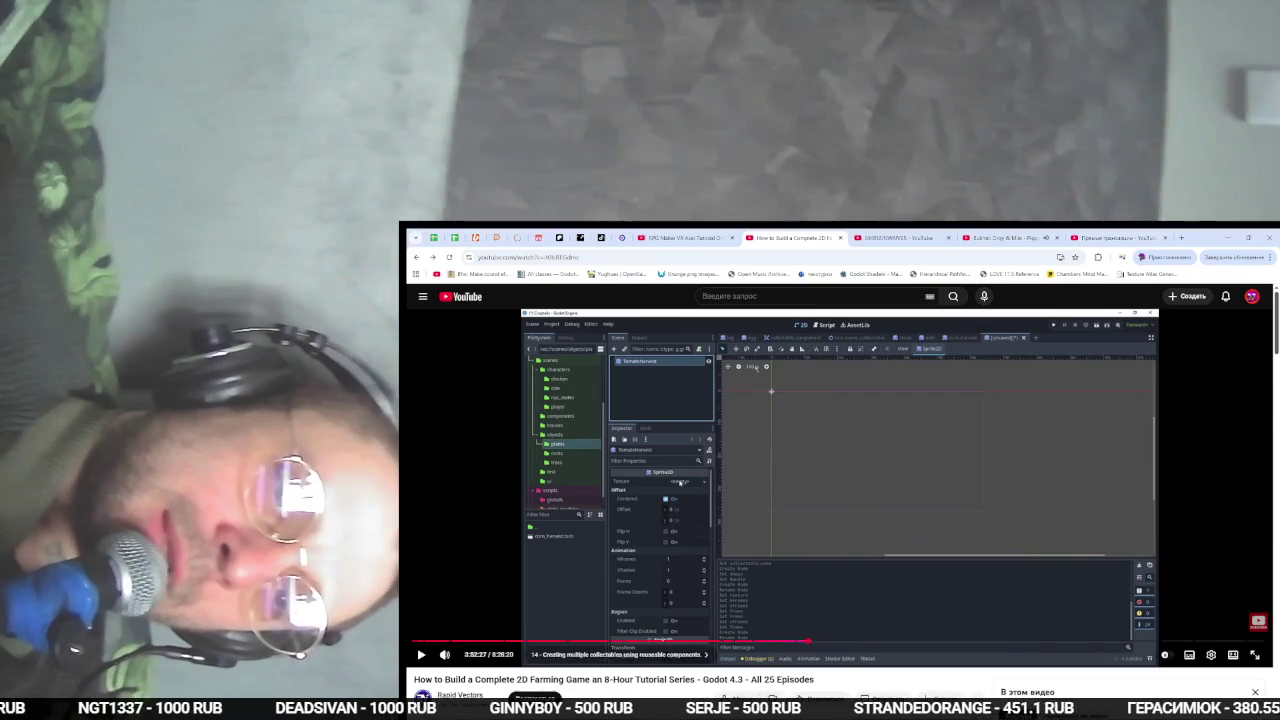
Step: Jump the tutorial video ahead to 3:58:17, the start of Tutorial 15 on the inventory panel
{"action": "key", "text": "space"}
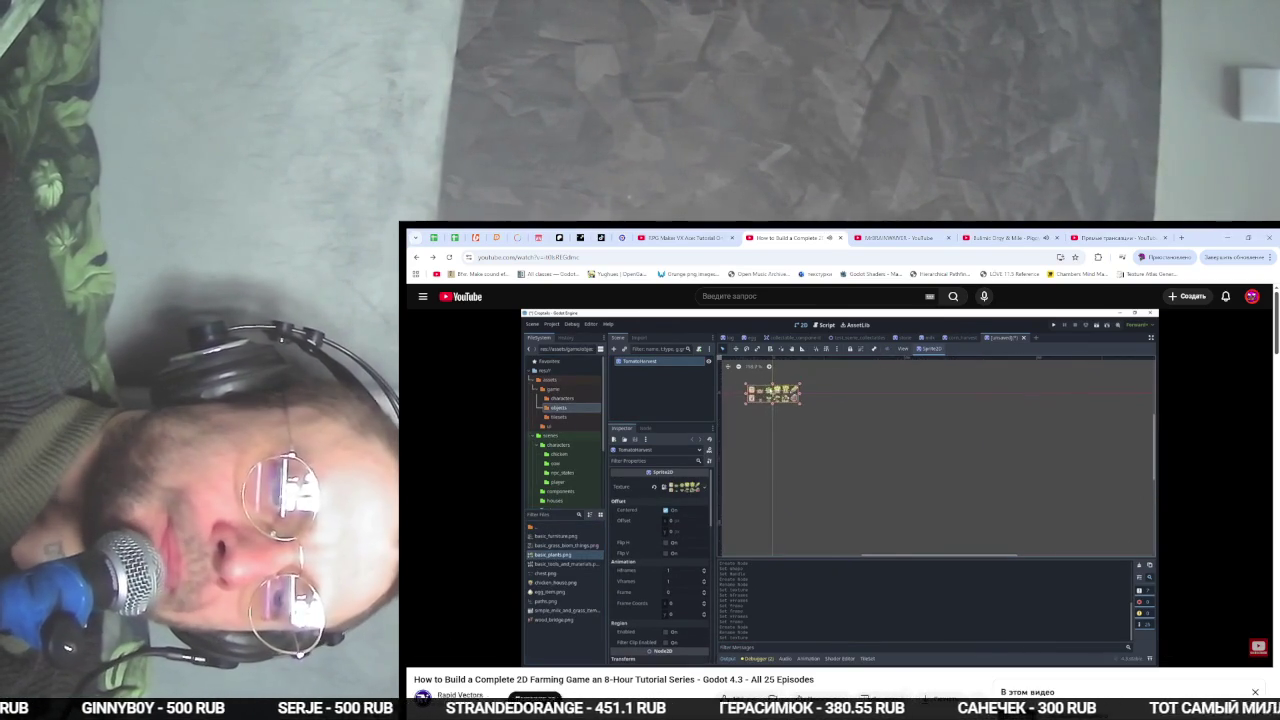
{"action": "key", "text": "space"}
{"action": "key", "text": "alt+Tab"}
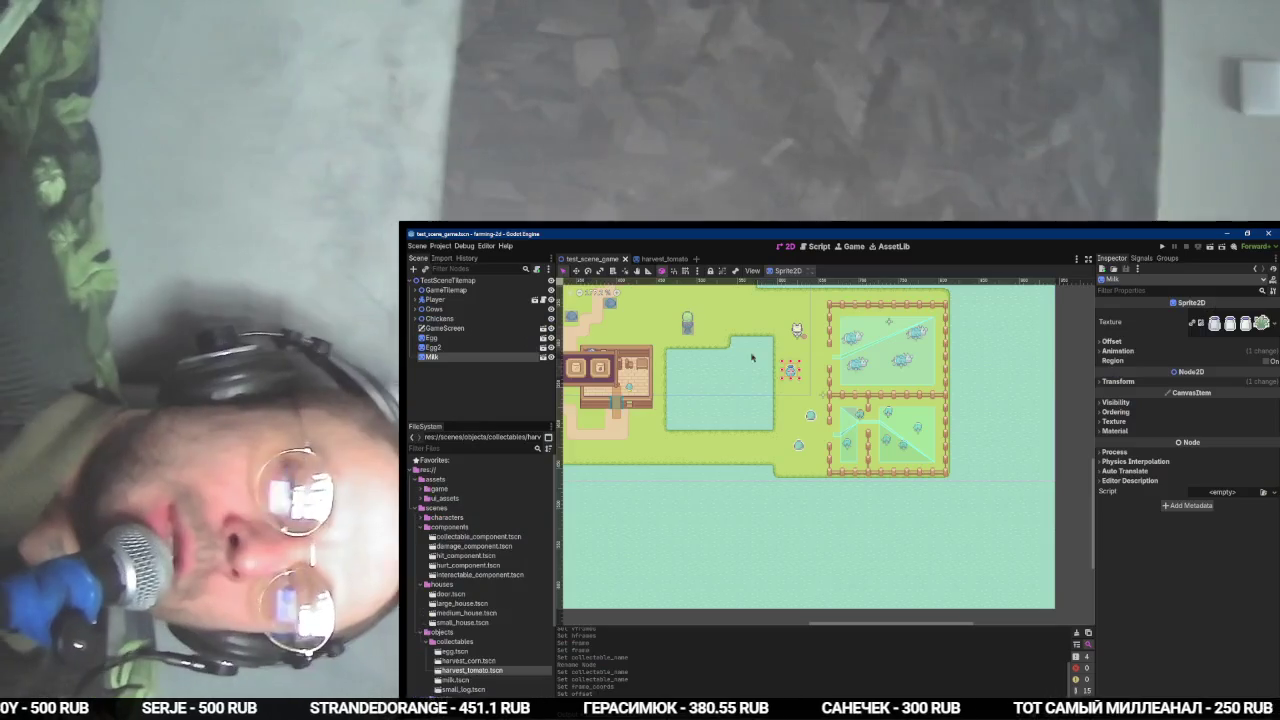
{"action": "key", "text": "alt+Tab"}
{"action": "key", "text": "space"}
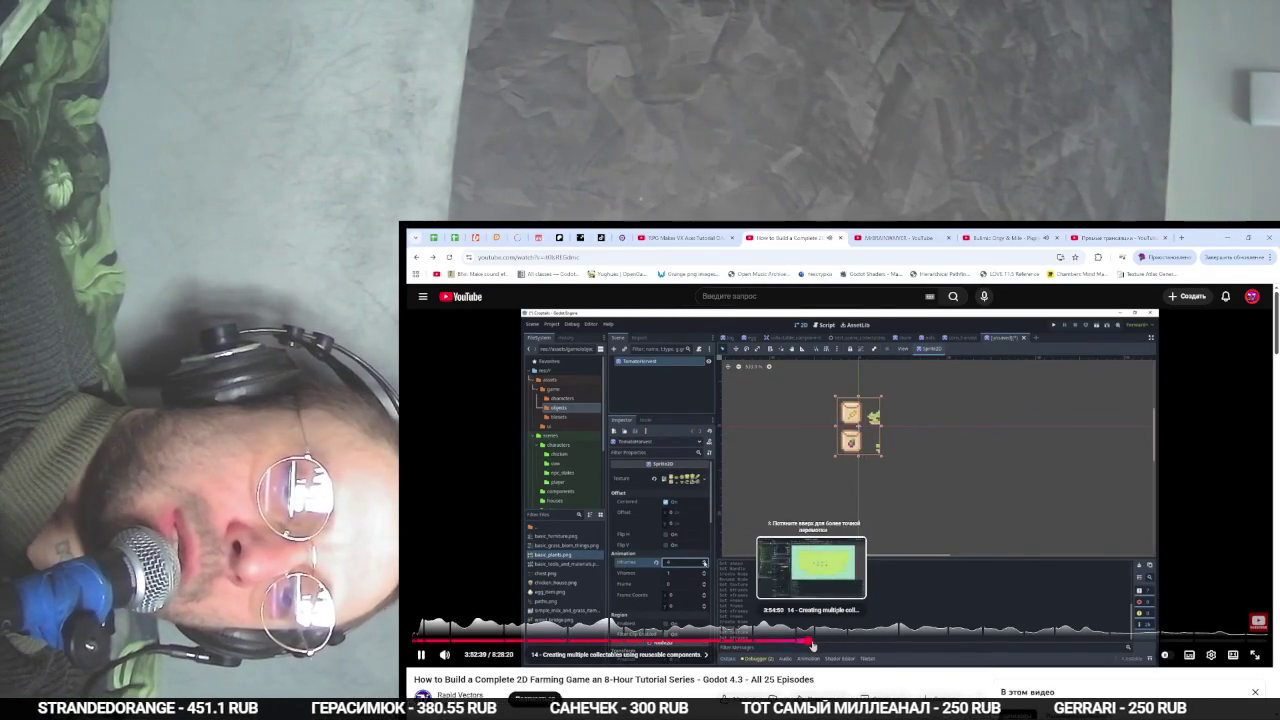
{"action": "left_click", "coordinate": [814, 641]}
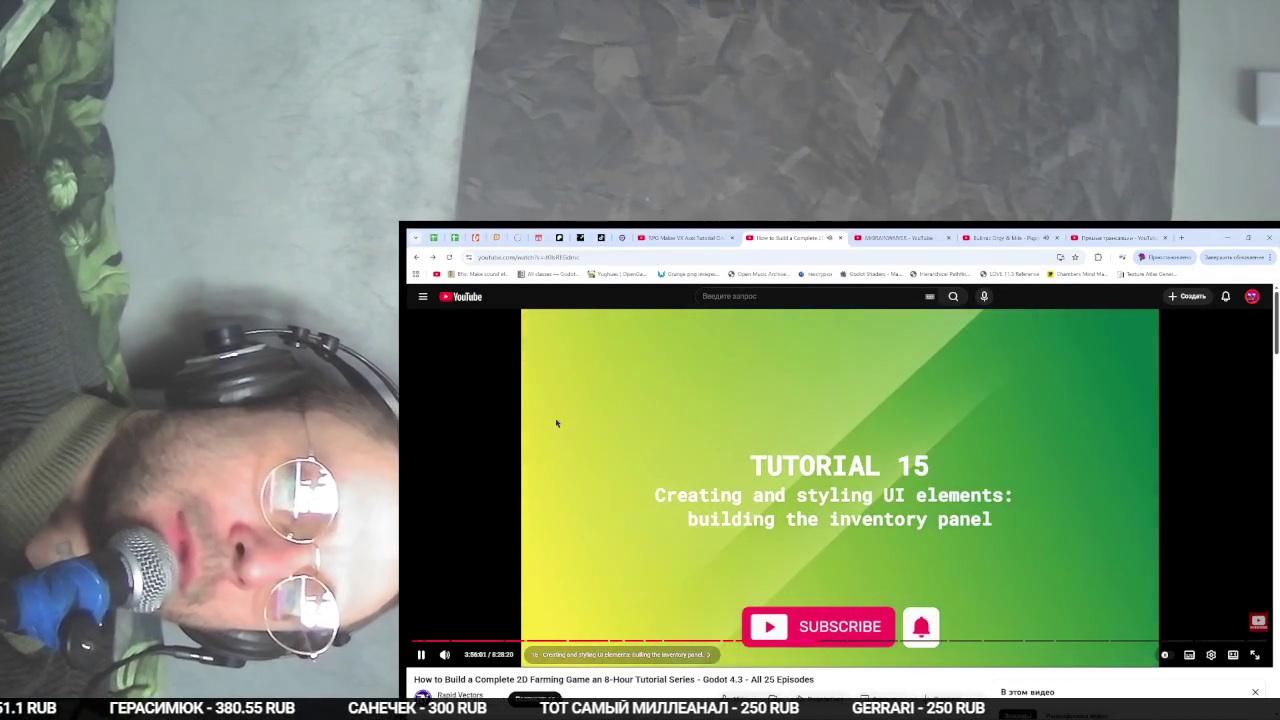
{"action": "key", "text": "Left"}
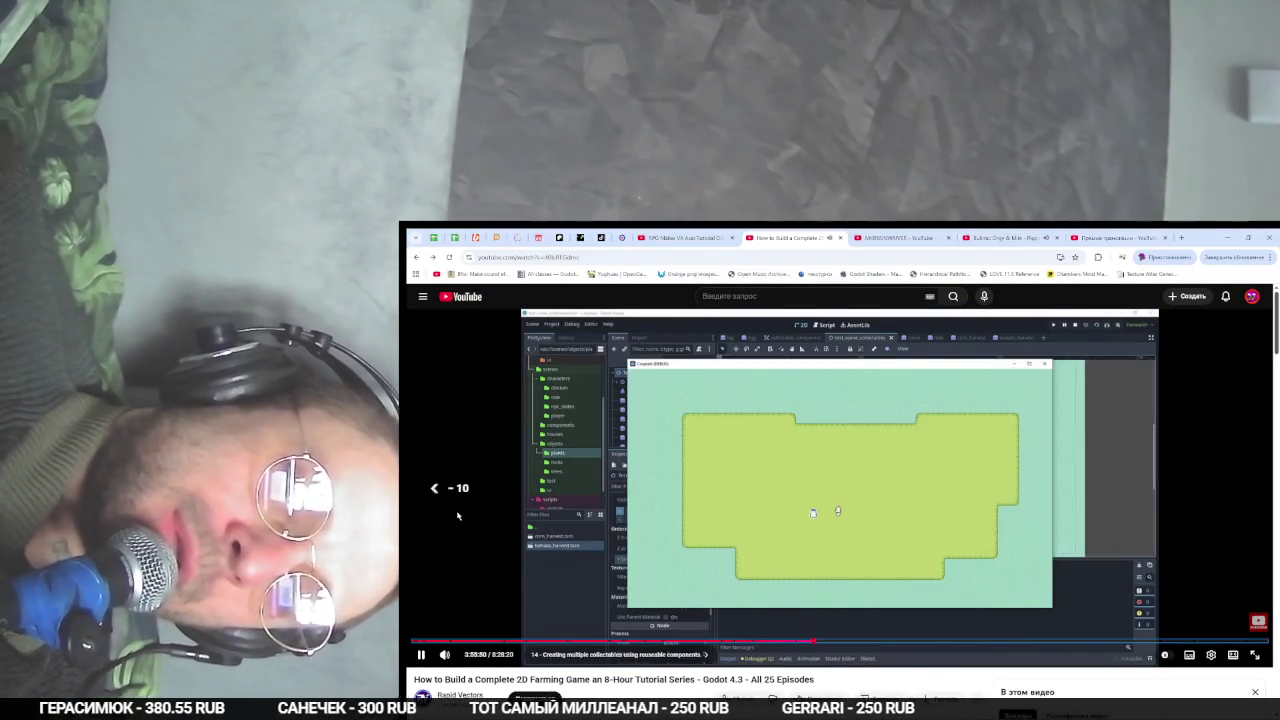
{"action": "key", "text": "Right"}
{"action": "key", "text": "Right"}
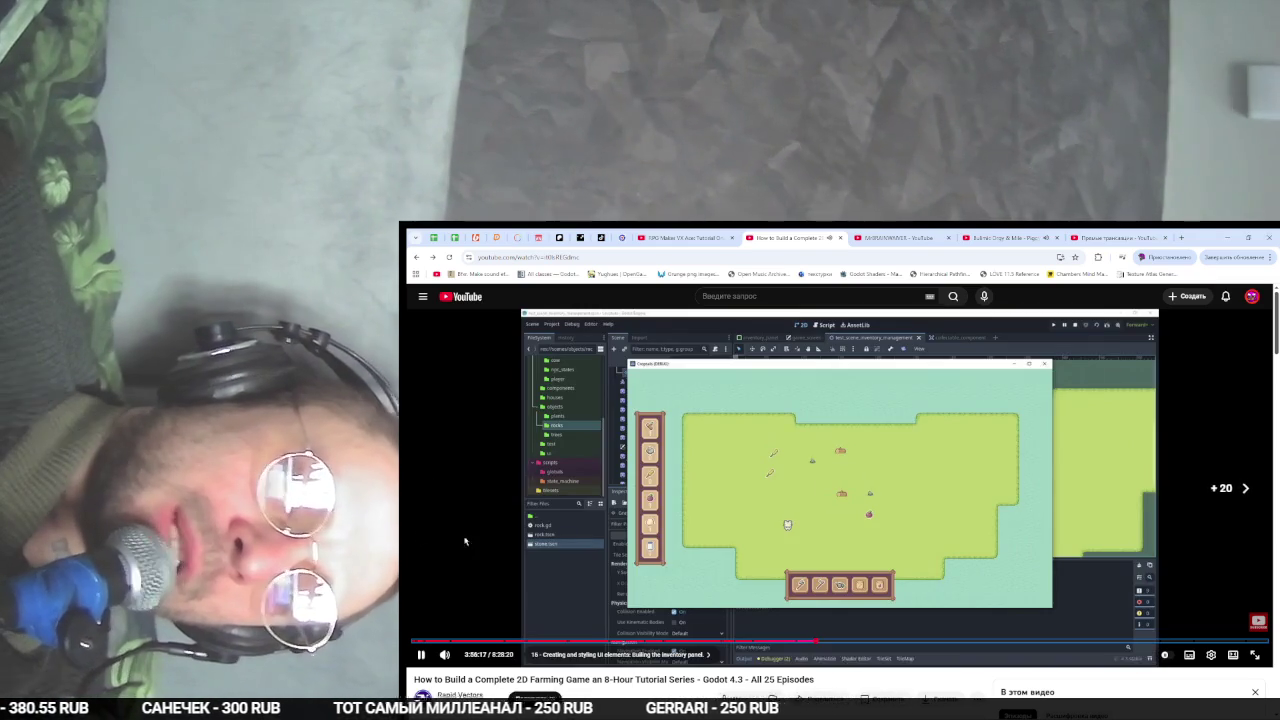
{"action": "key", "text": "alt+Tab"}
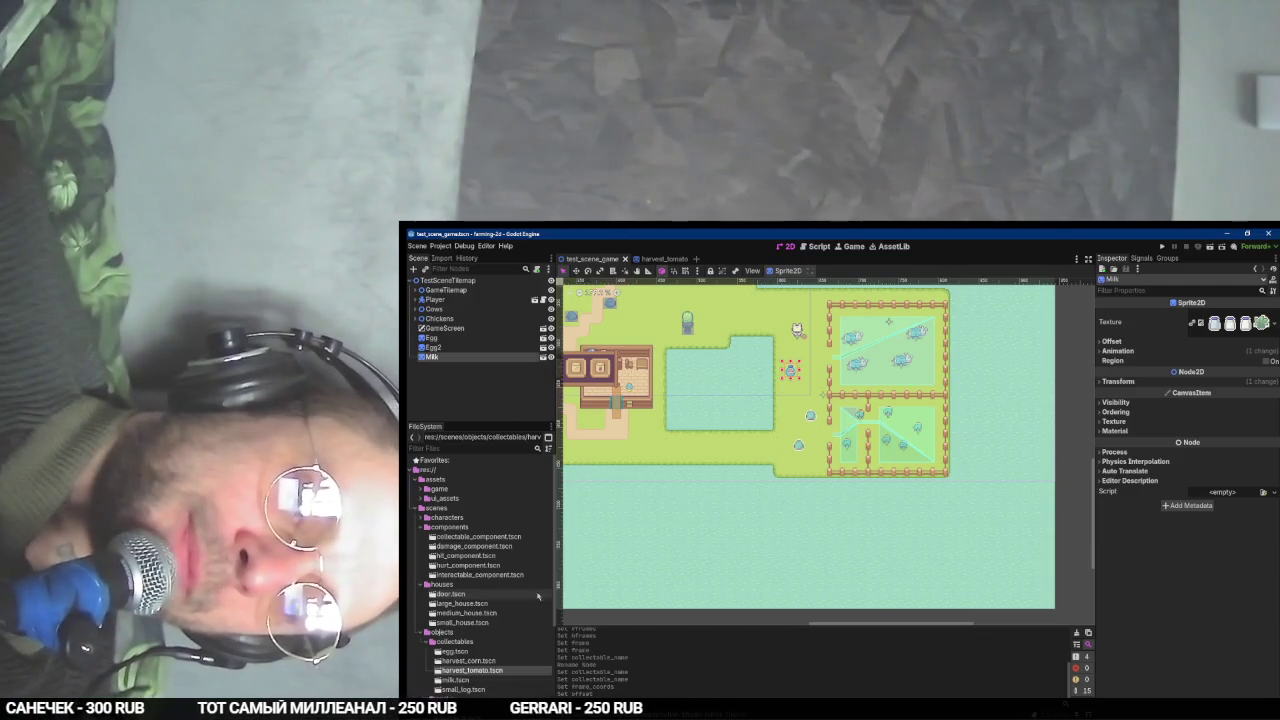
Step: Place a harvest_tomato.tscn instance on the farm map, save, and run the game
{"action": "mouse_move", "coordinate": [500, 668]}
{"action": "left_mouse_down"}
{"action": "mouse_move", "coordinate": [812, 393]}
{"action": "mouse_move", "coordinate": [826, 366]}
{"action": "mouse_move", "coordinate": [842, 367]}
{"action": "left_mouse_up"}
{"action": "scroll", "coordinate": [800, 399], "scroll_direction": "up", "scroll_amount": 3}
{"action": "scroll", "coordinate": [800, 399], "scroll_direction": "up", "scroll_amount": 2}
{"action": "key", "text": "ctrl+s"}
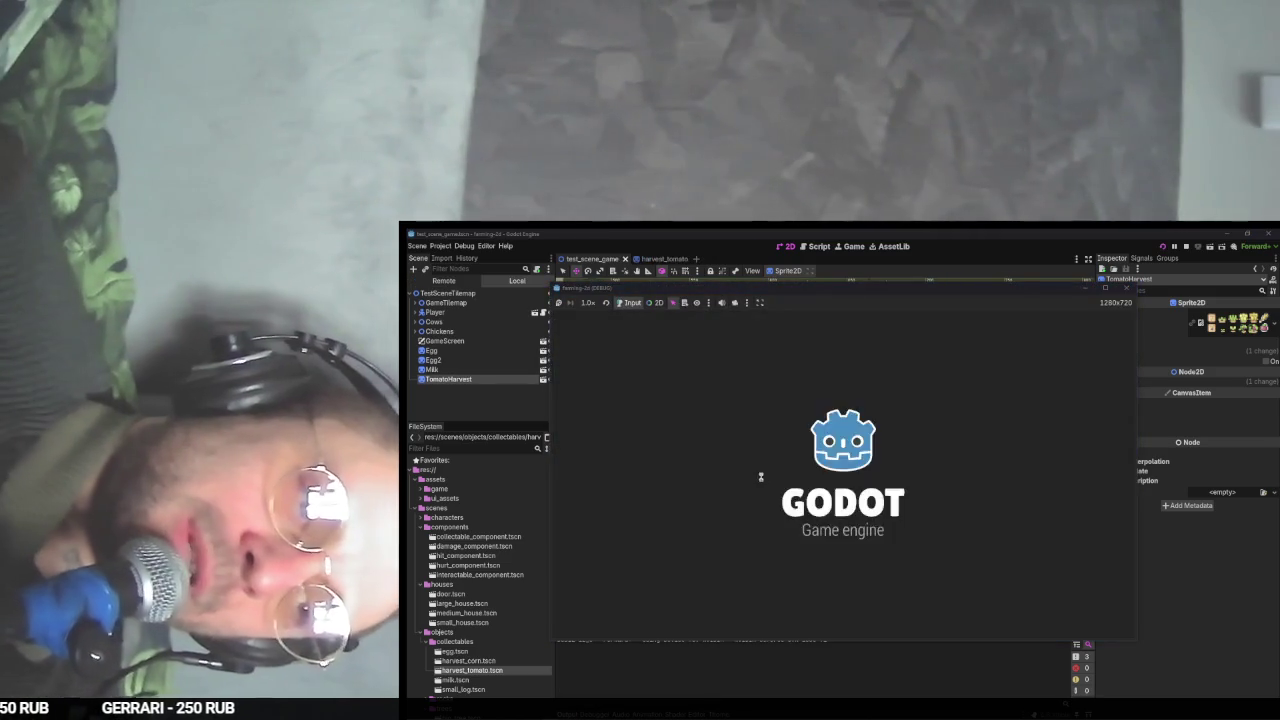
Step: Walk the player over the tomato, milk and egg to collect them
{"action": "key", "text": "d"}
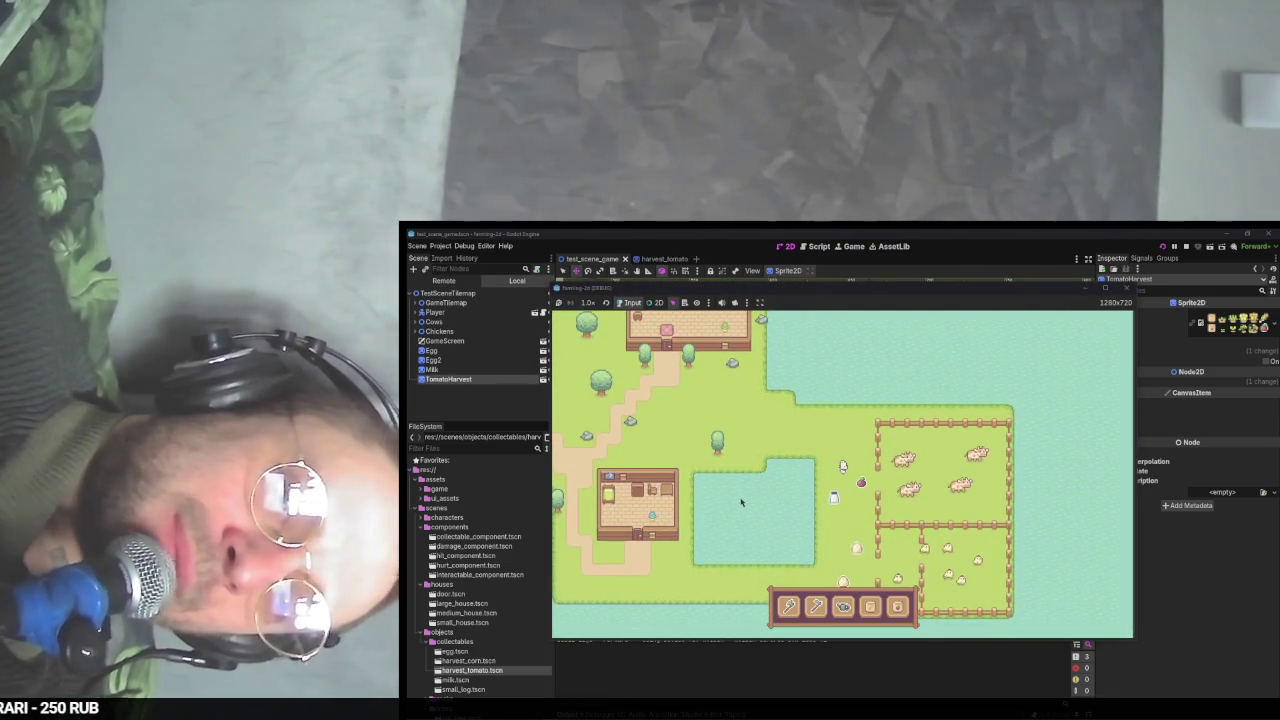
{"action": "key", "text": "s"}
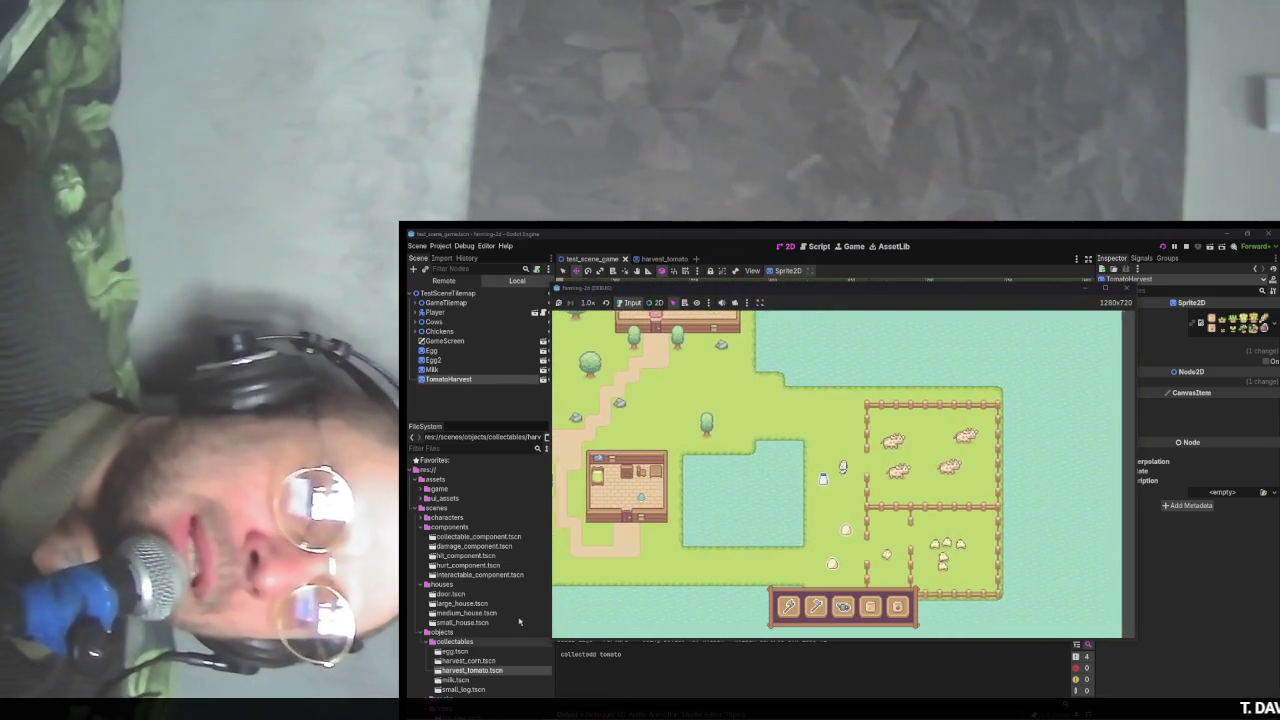
{"action": "key", "text": "a"}
{"action": "key", "text": "s"}
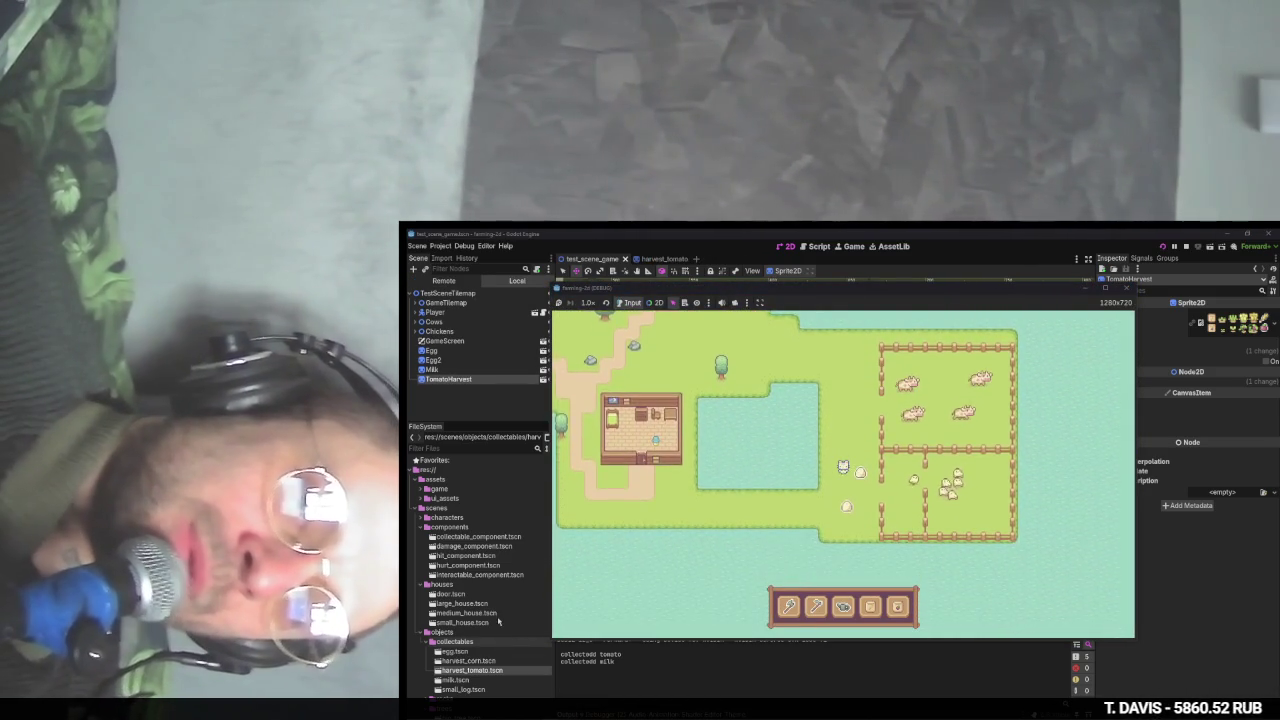
{"action": "key", "text": "d"}
{"action": "key", "text": "w"}
{"action": "key", "text": "w"}
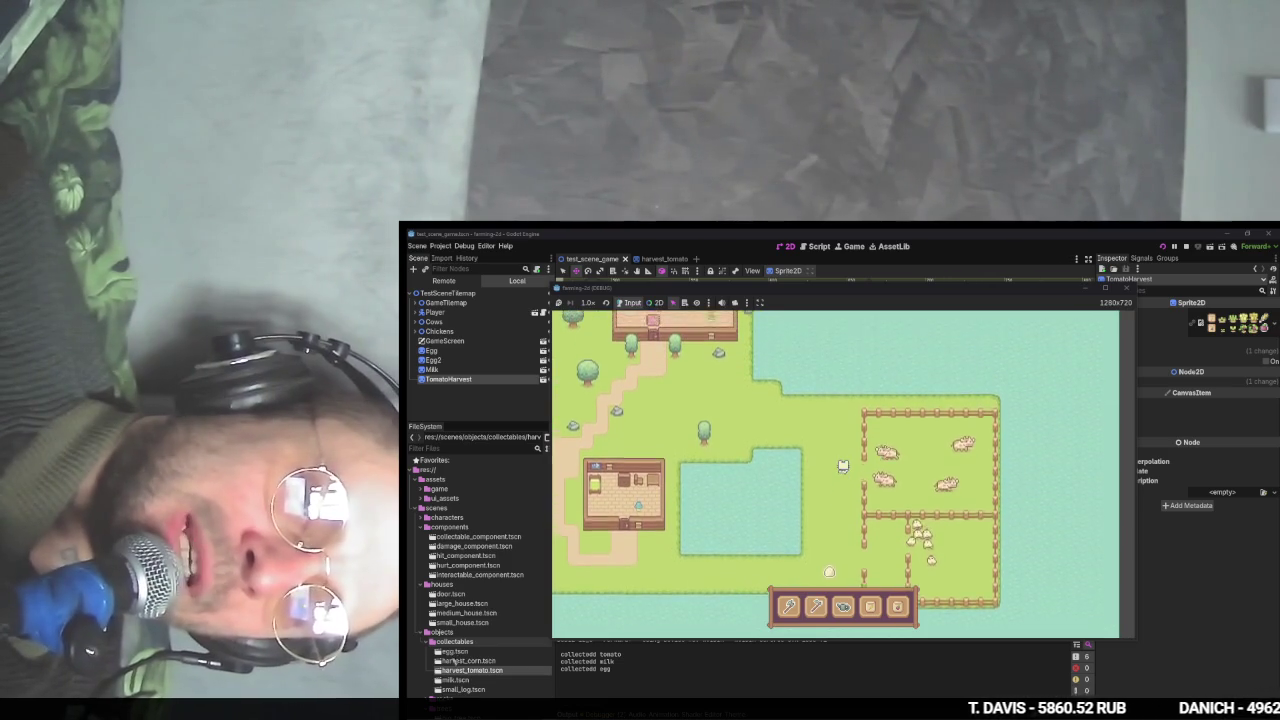
{"action": "key", "text": "a"}
{"action": "key", "text": "a"}
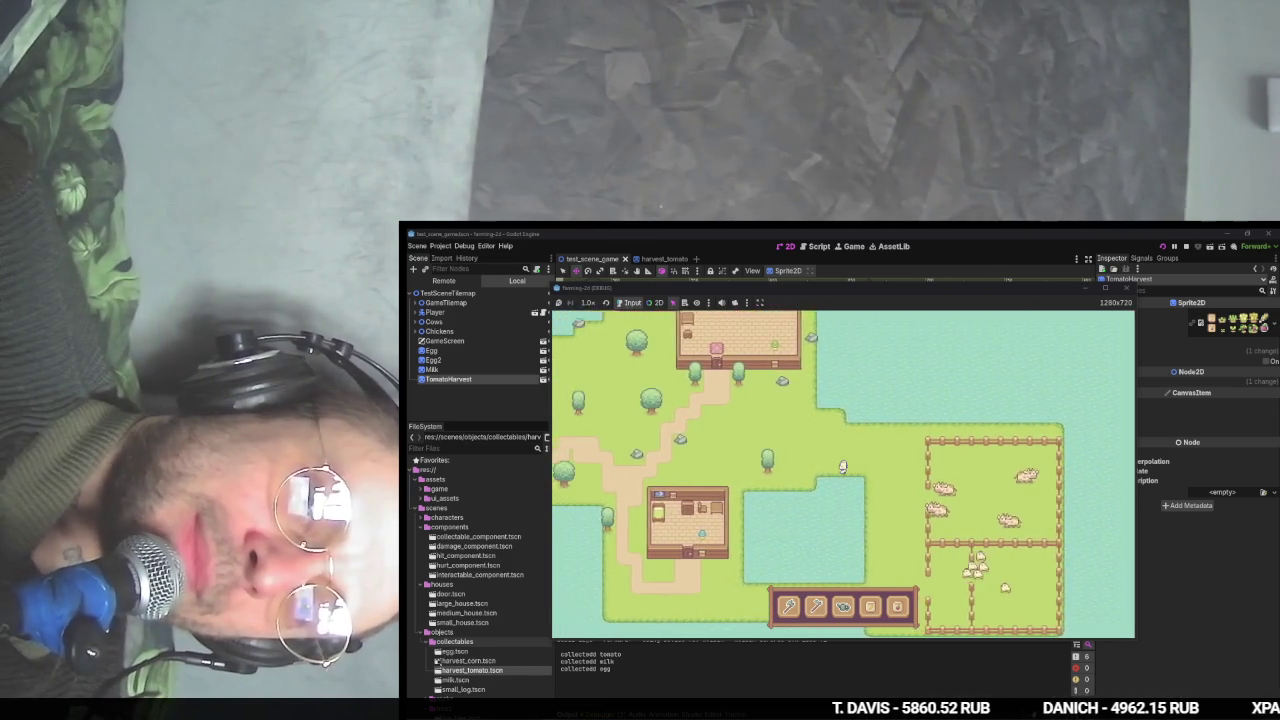
{"action": "key", "text": "a"}
Step: Chop a tree for a log and break a stone, then stop the test run
{"action": "key", "text": "space"}
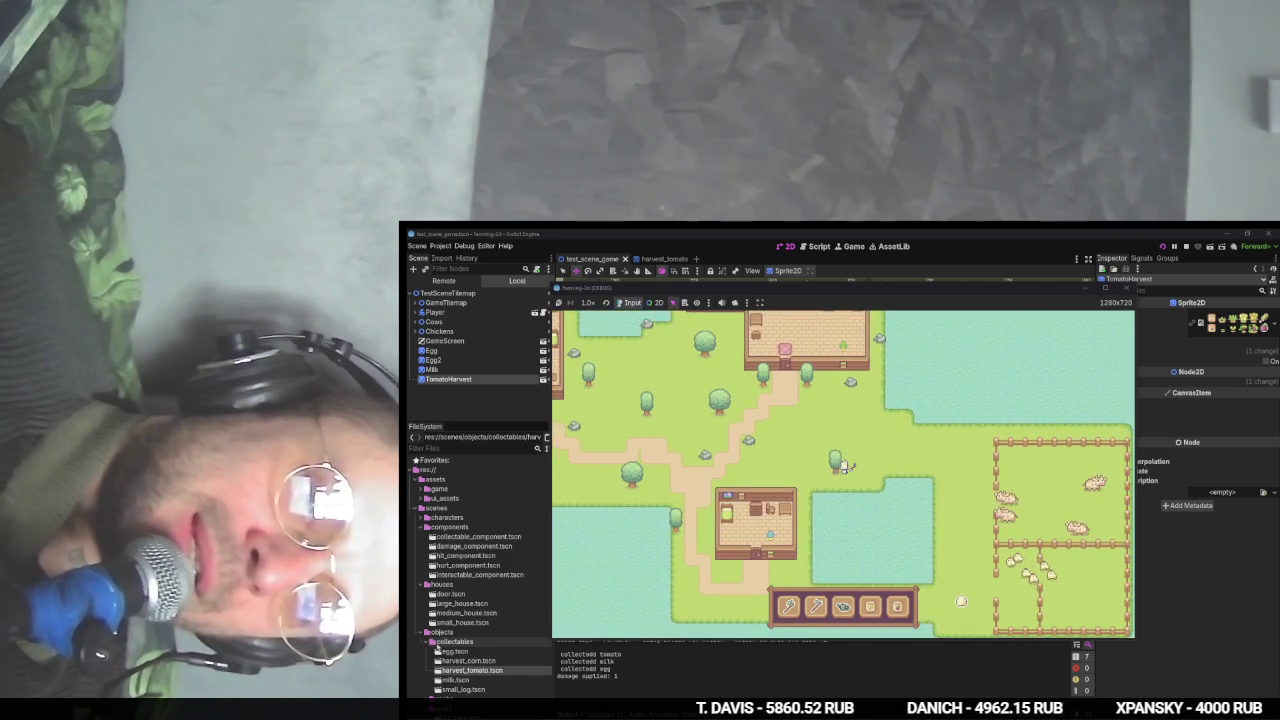
{"action": "key", "text": "space"}
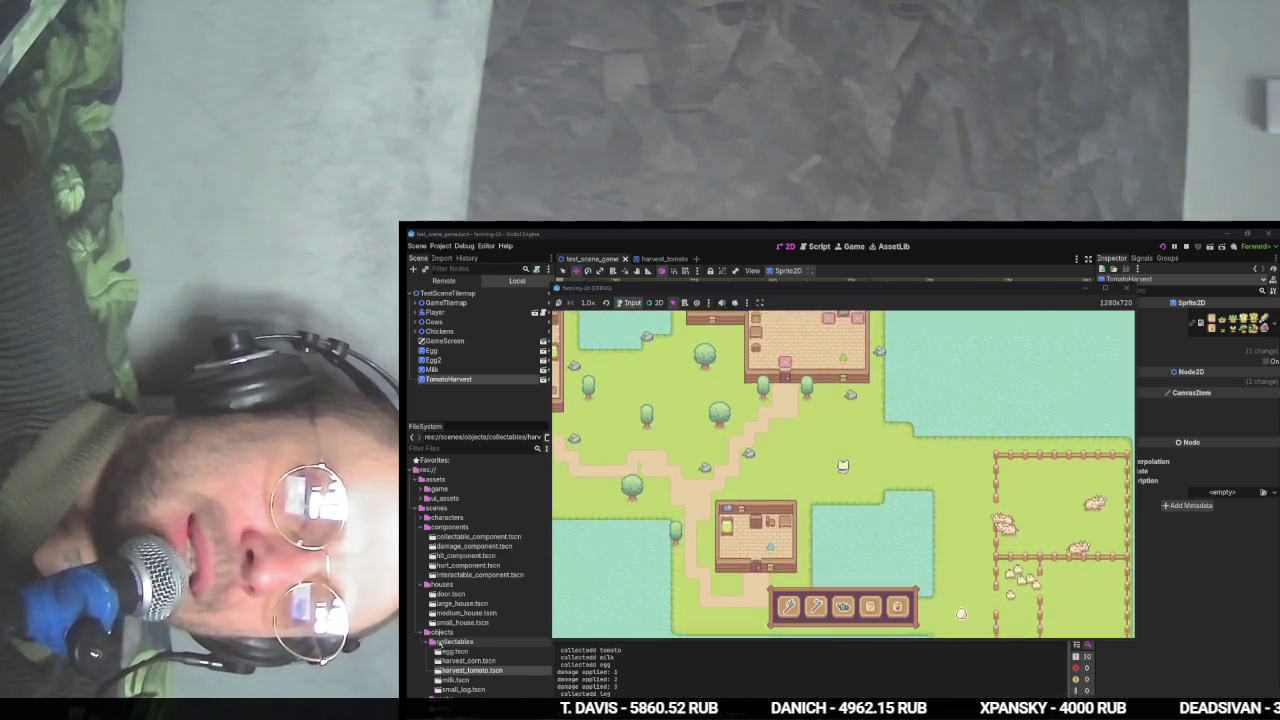
{"action": "key", "text": "w"}
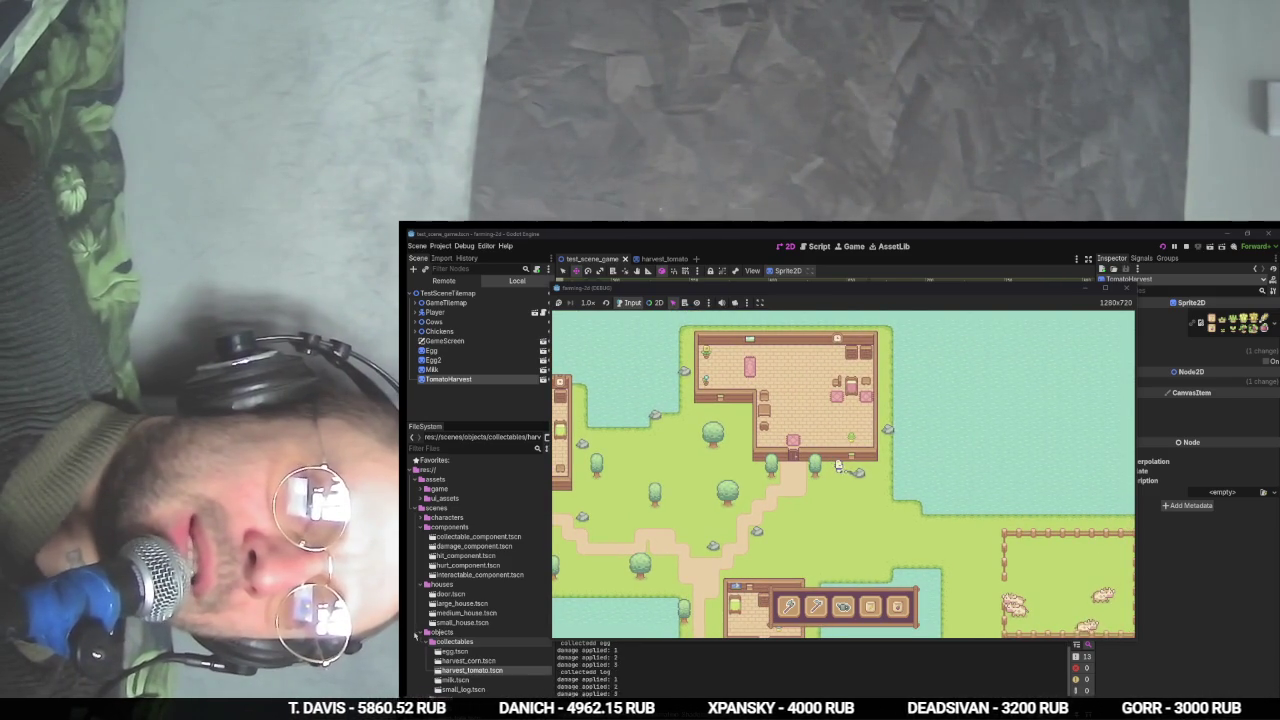
{"action": "key", "text": "space"}
{"action": "key", "text": "d"}
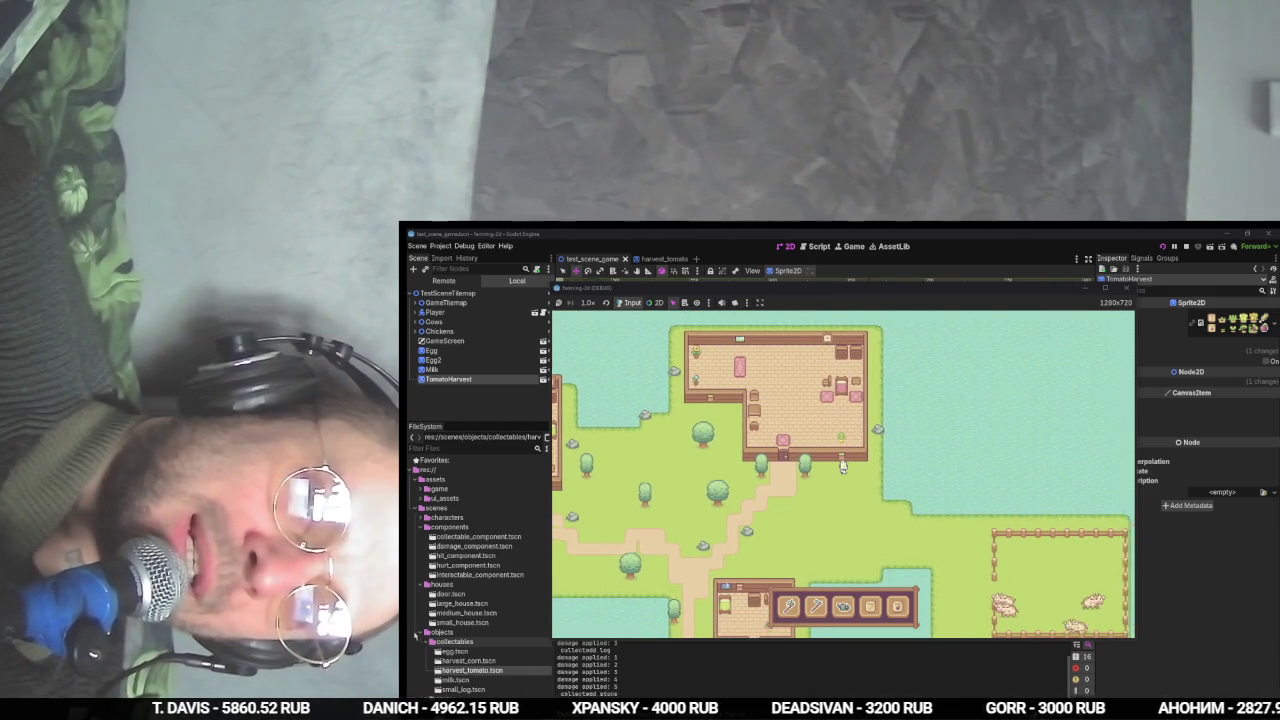
{"action": "key", "text": "s"}
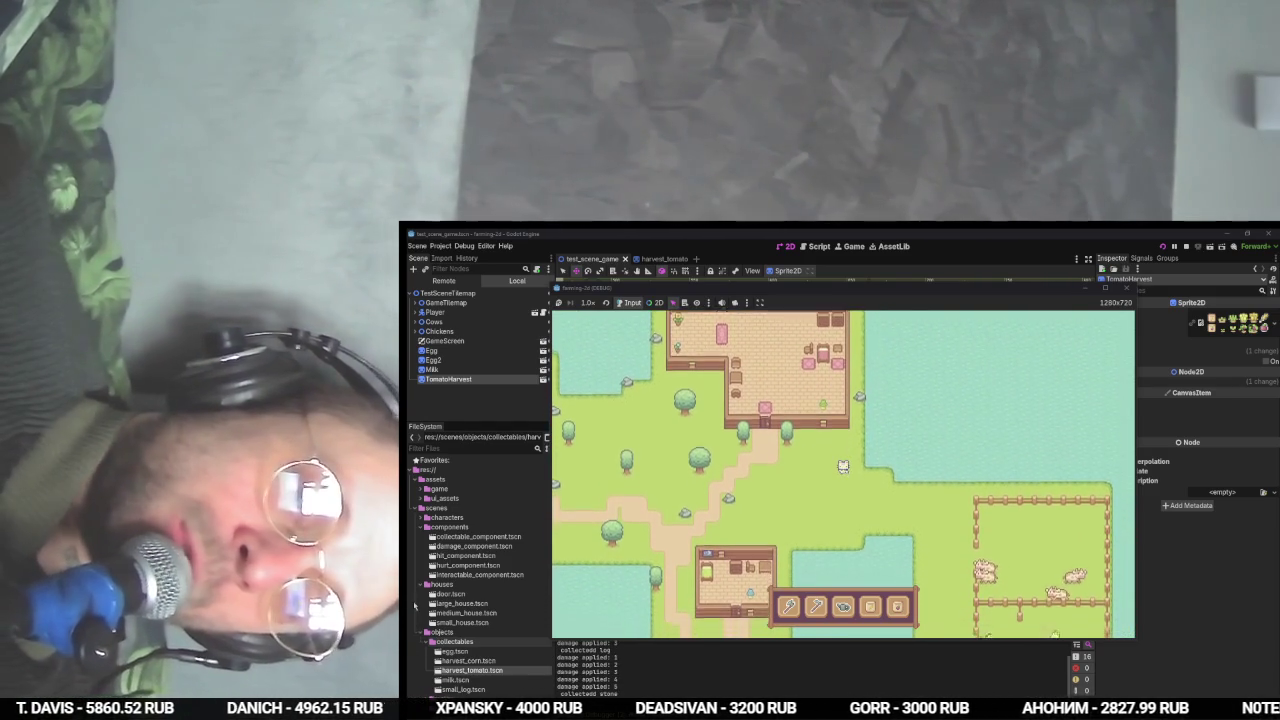
{"action": "key", "text": "s"}
{"action": "key", "text": "s"}
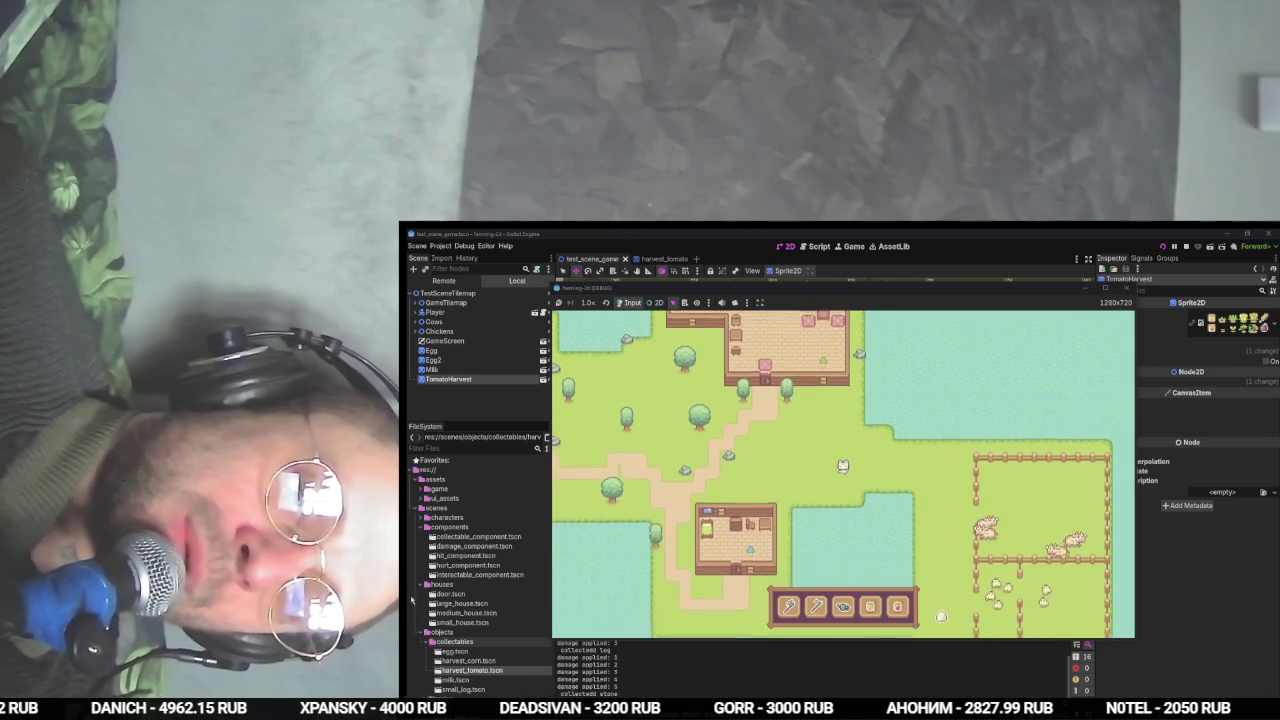
{"action": "key", "text": "w"}
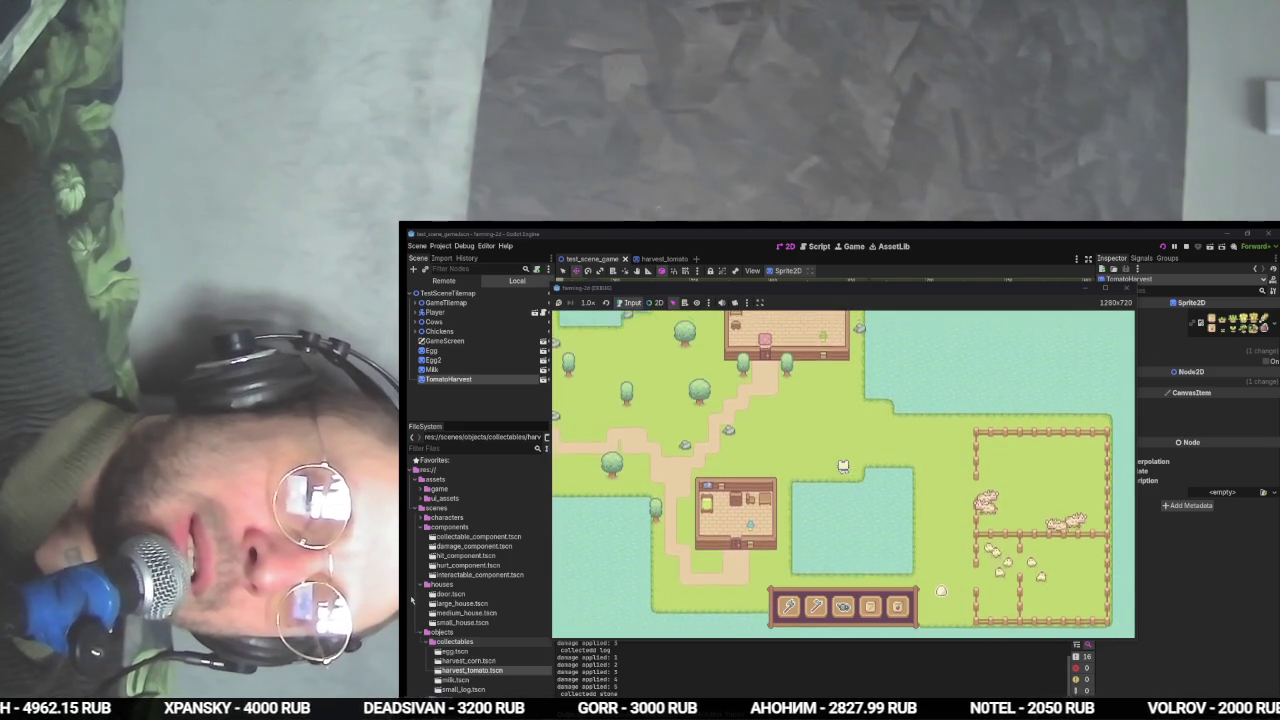
{"action": "key", "text": "d"}
{"action": "key", "text": "d"}
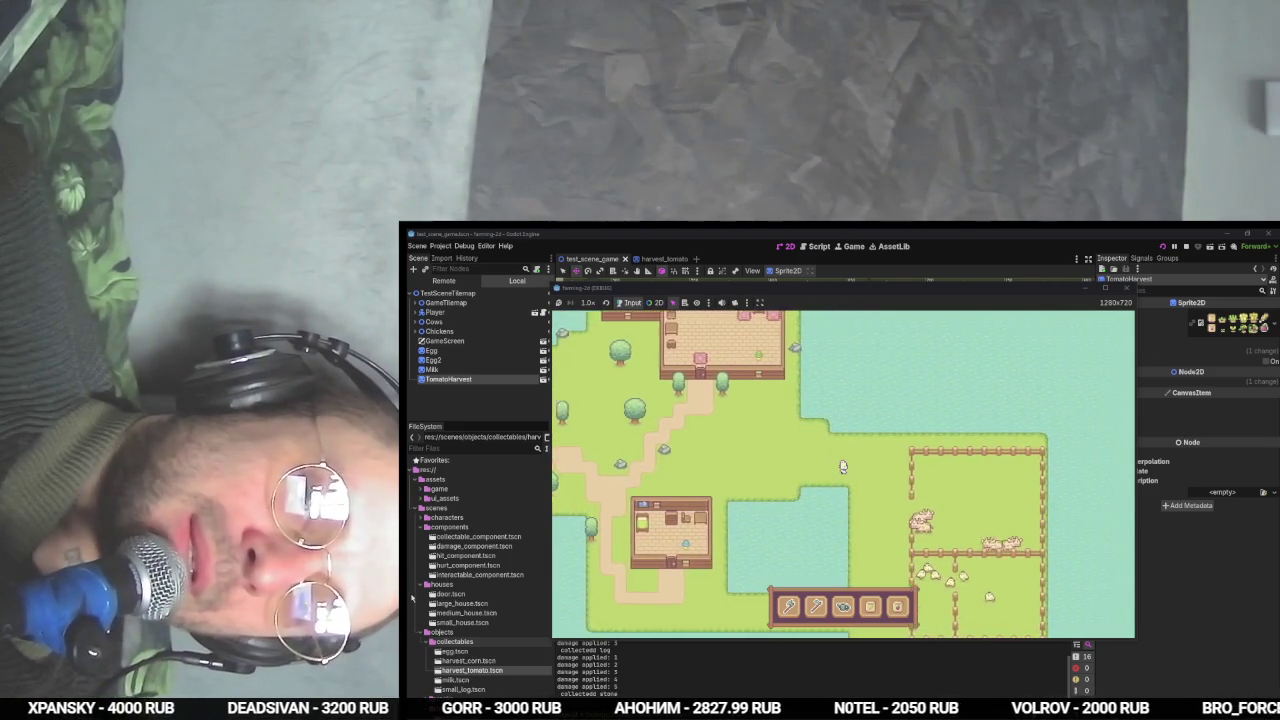
{"action": "key", "text": "d"}
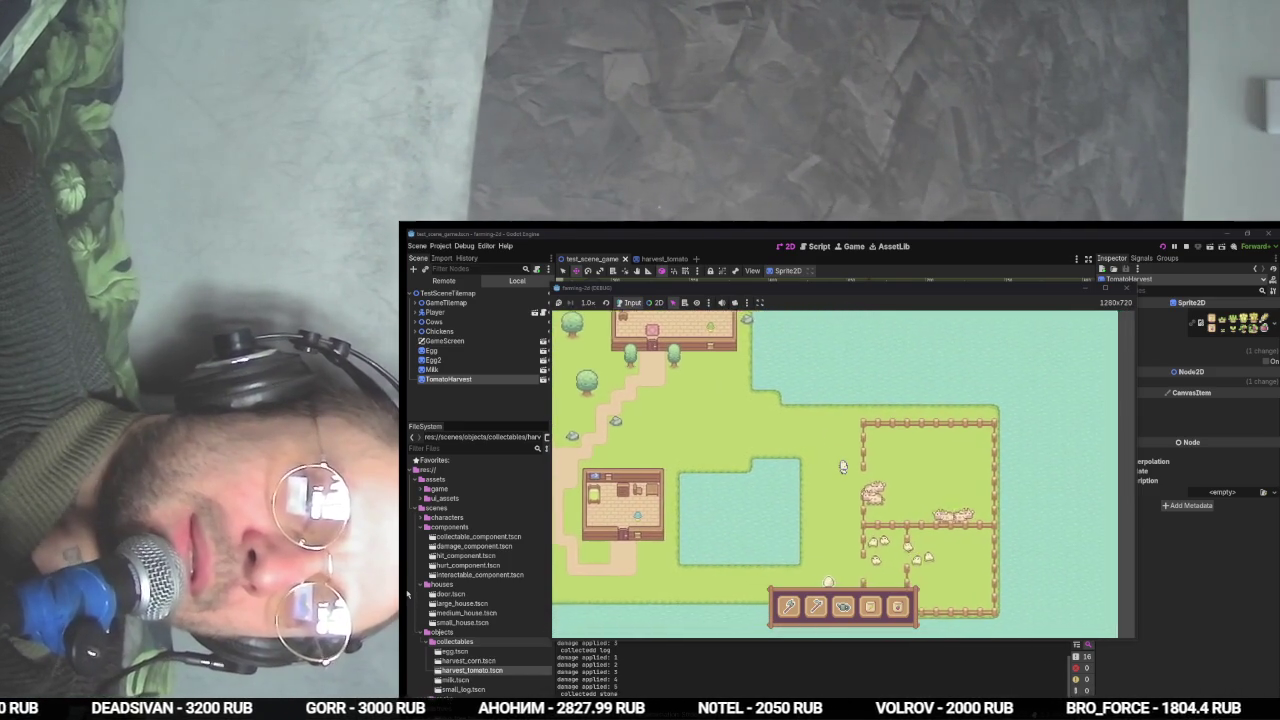
{"action": "key", "text": "s"}
{"action": "key", "text": "d"}
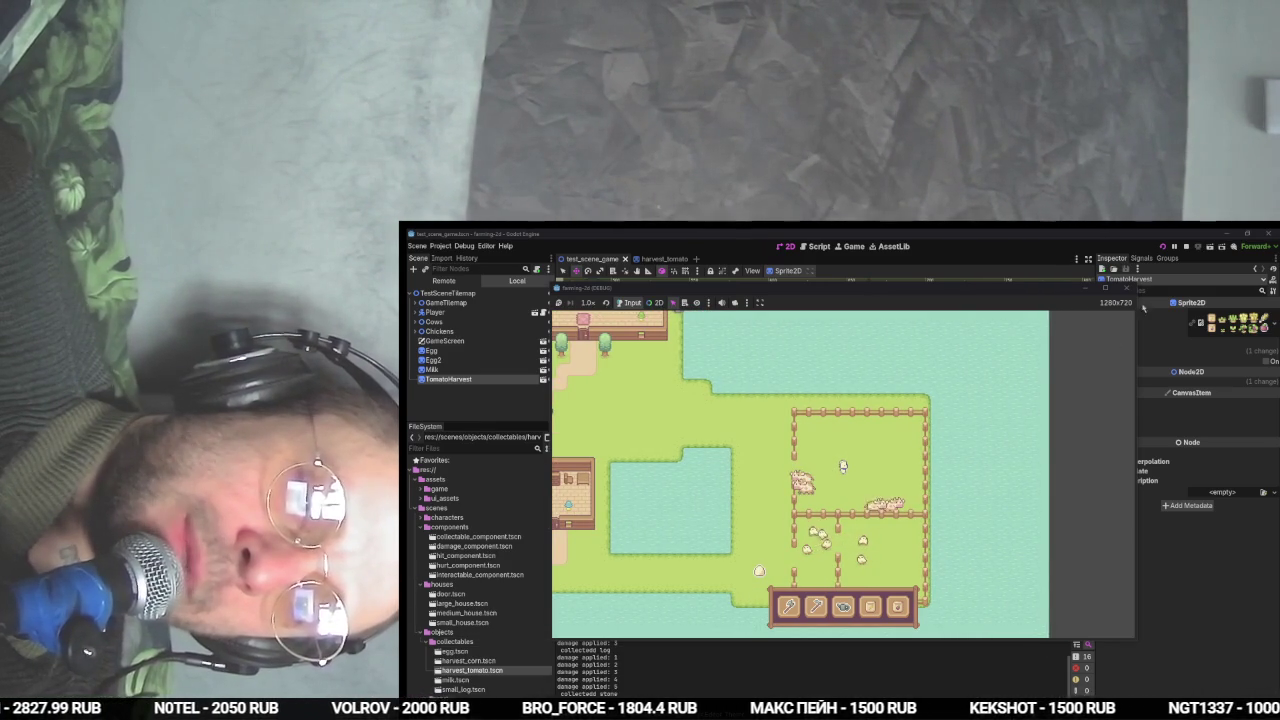
{"action": "key", "text": "F8"}
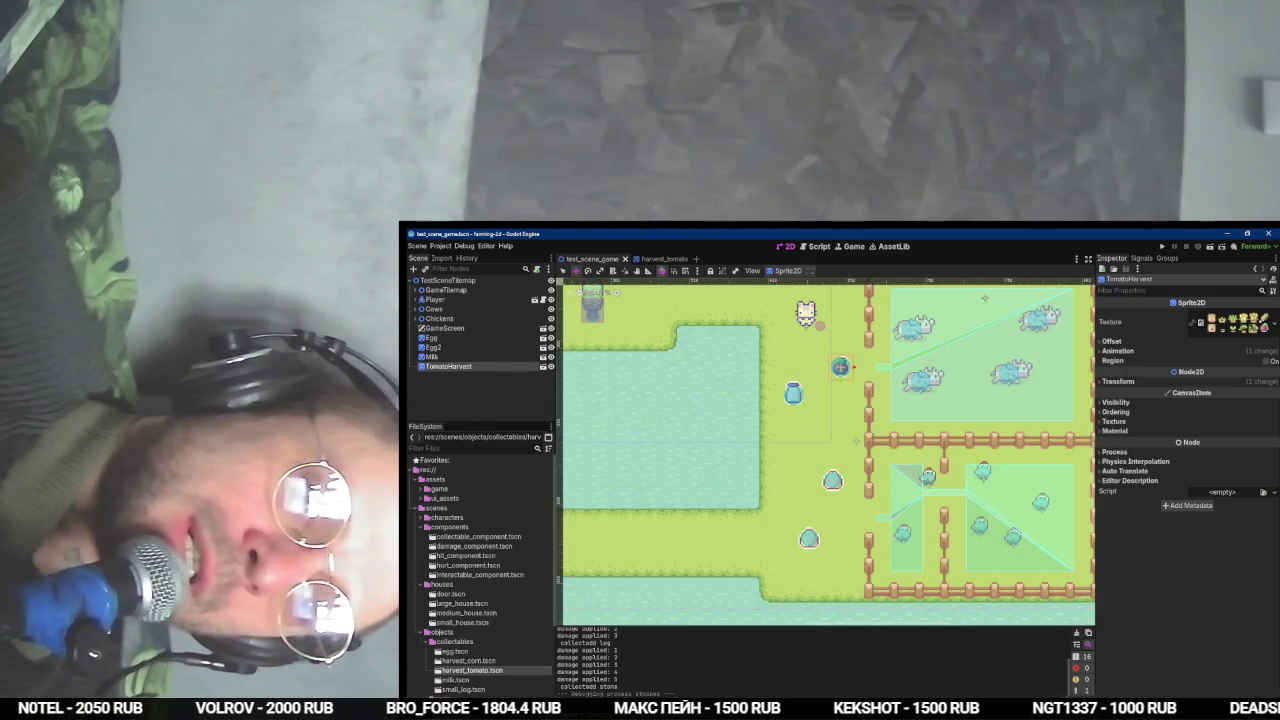
{"action": "double_click", "coordinate": [840, 367]}
{"action": "middle_click", "coordinate": [646, 262]}
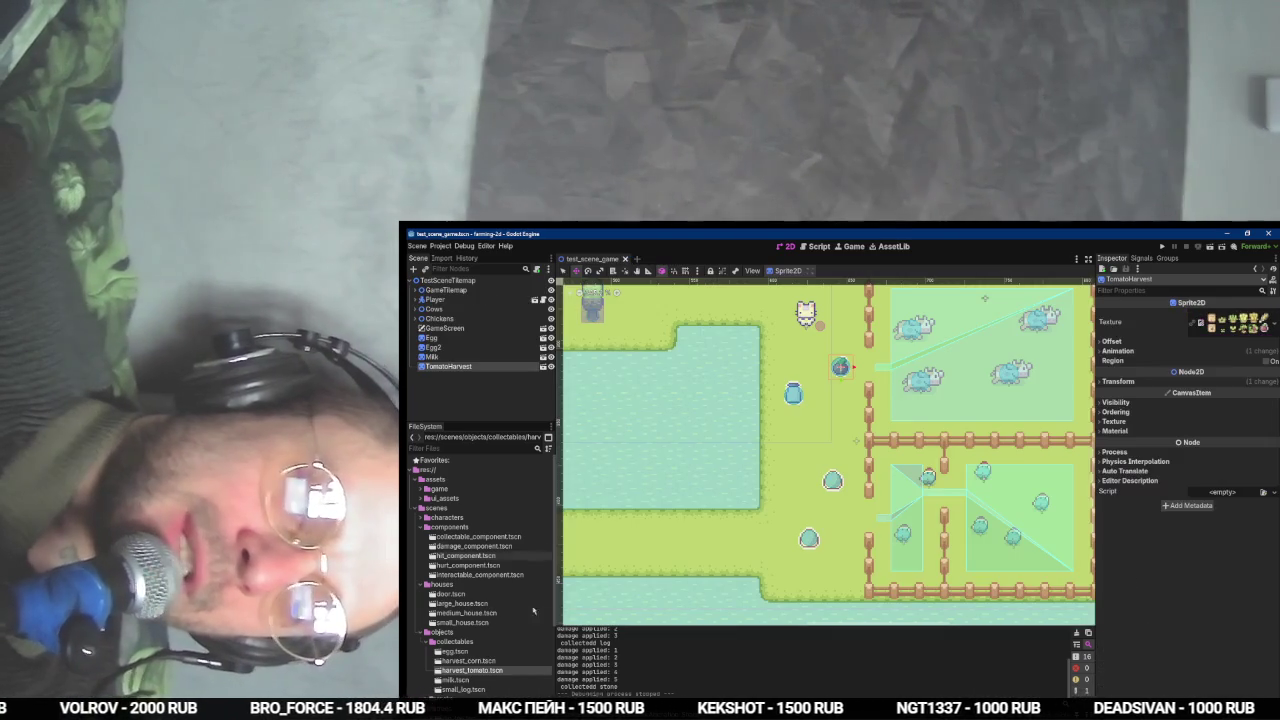
{"action": "scroll", "coordinate": [470, 570], "scroll_direction": "down", "scroll_amount": 5}
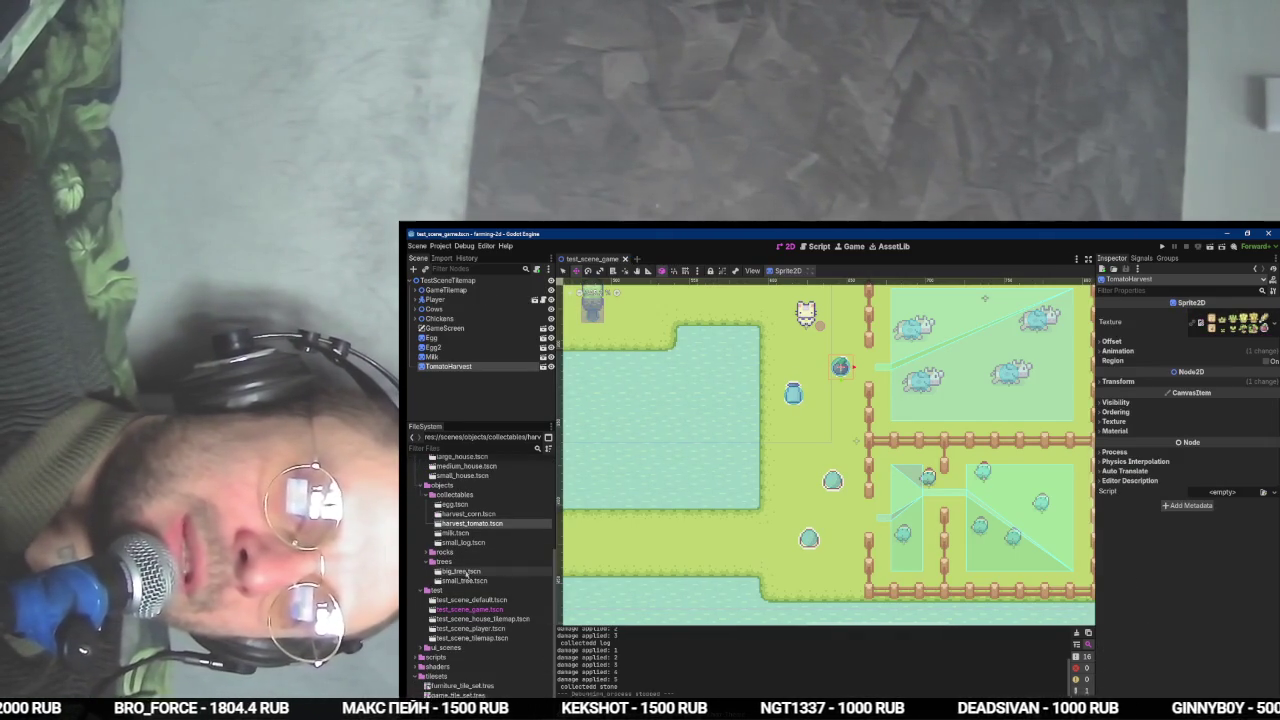
{"action": "scroll", "coordinate": [471, 580], "scroll_direction": "up", "scroll_amount": 5}
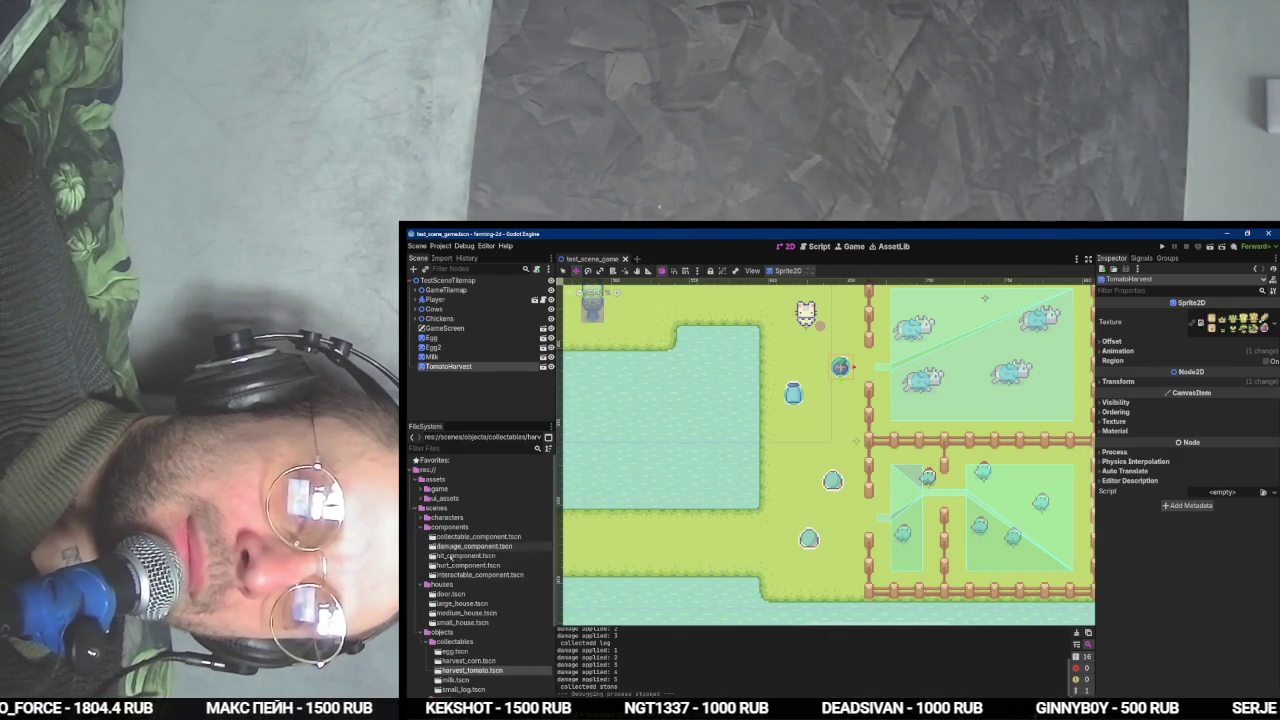
{"action": "left_click", "coordinate": [425, 518]}
{"action": "double_click", "coordinate": [455, 537]}
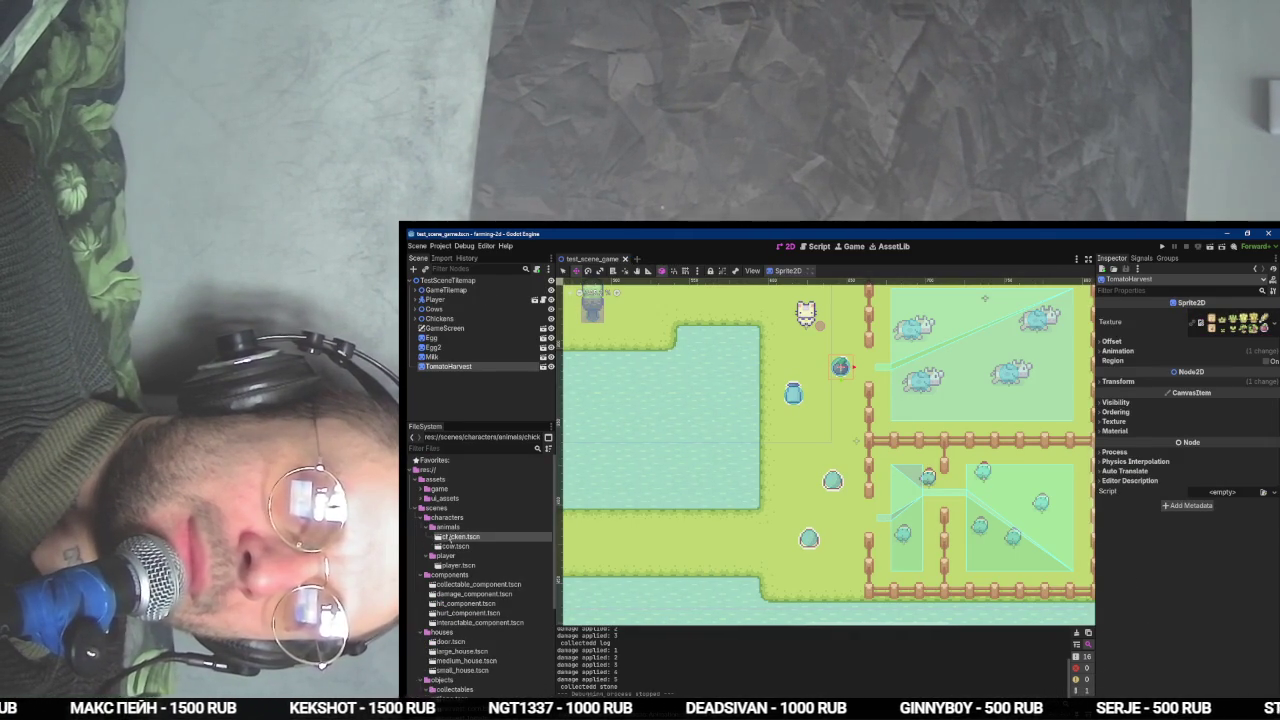
{"action": "double_click", "coordinate": [455, 546]}
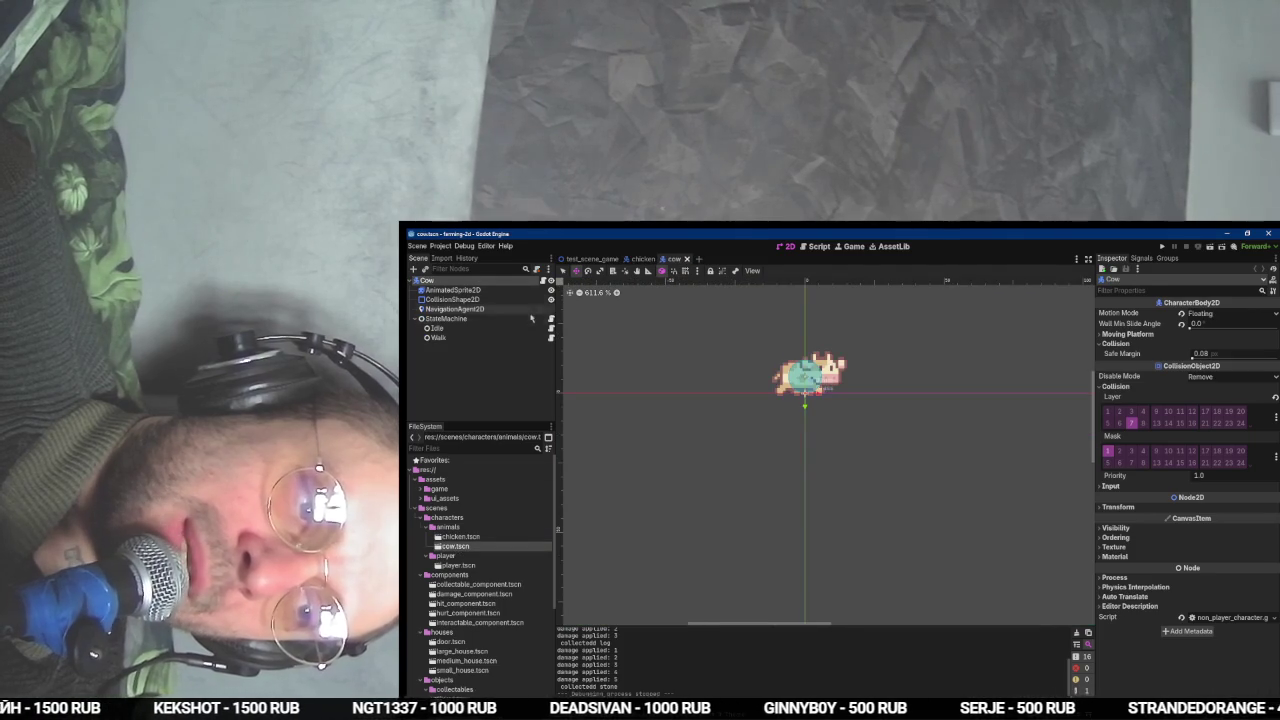
{"action": "left_click", "coordinate": [551, 340]}
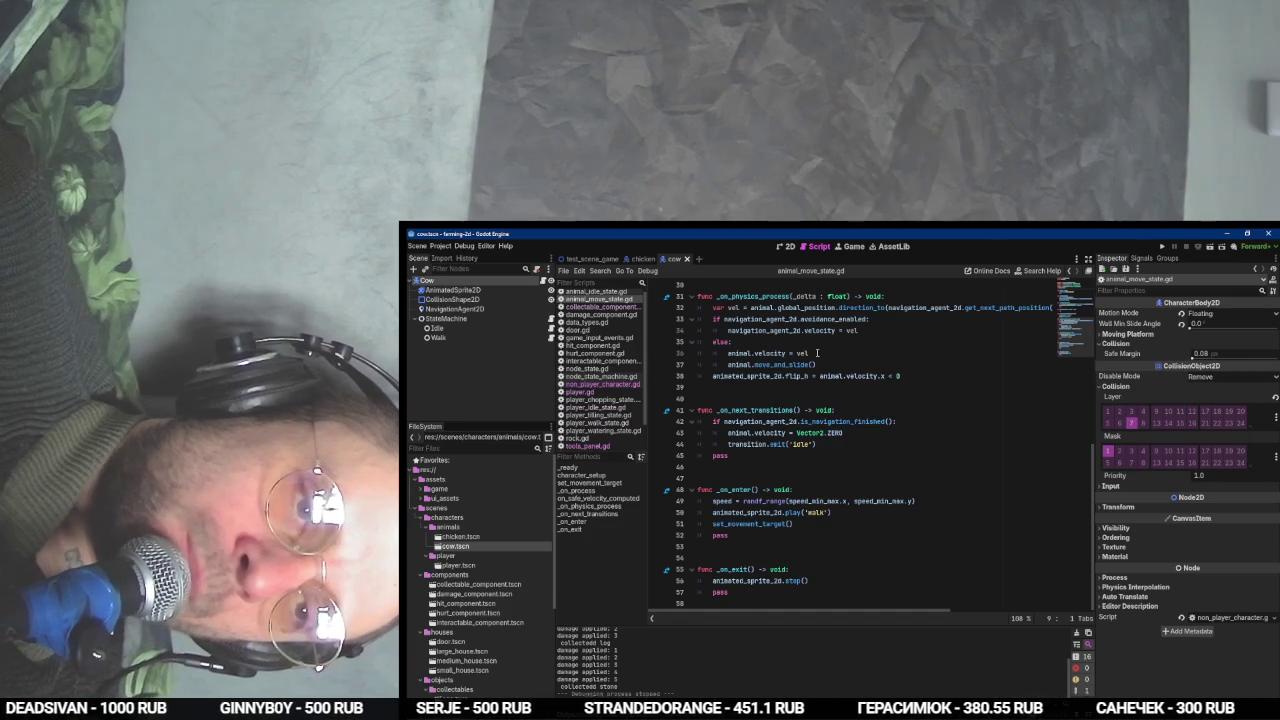
Step: Add a new line 'if animal.velocity.length()' after move_and_slide in animal_move_state.gd
{"action": "double_click", "coordinate": [768, 352]}
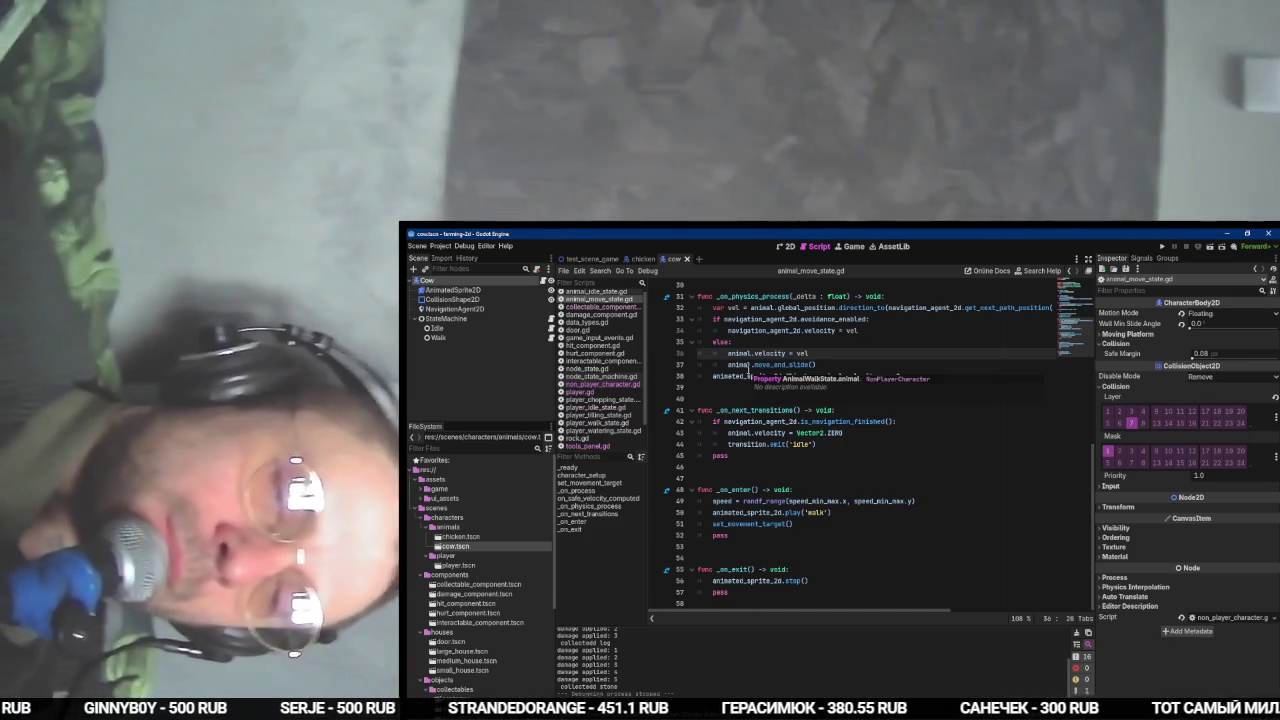
{"action": "key", "text": "Down"}
{"action": "key", "text": "End"}
{"action": "key", "text": "Return"}
{"action": "type", "text": "if animal.velocity.length()"}
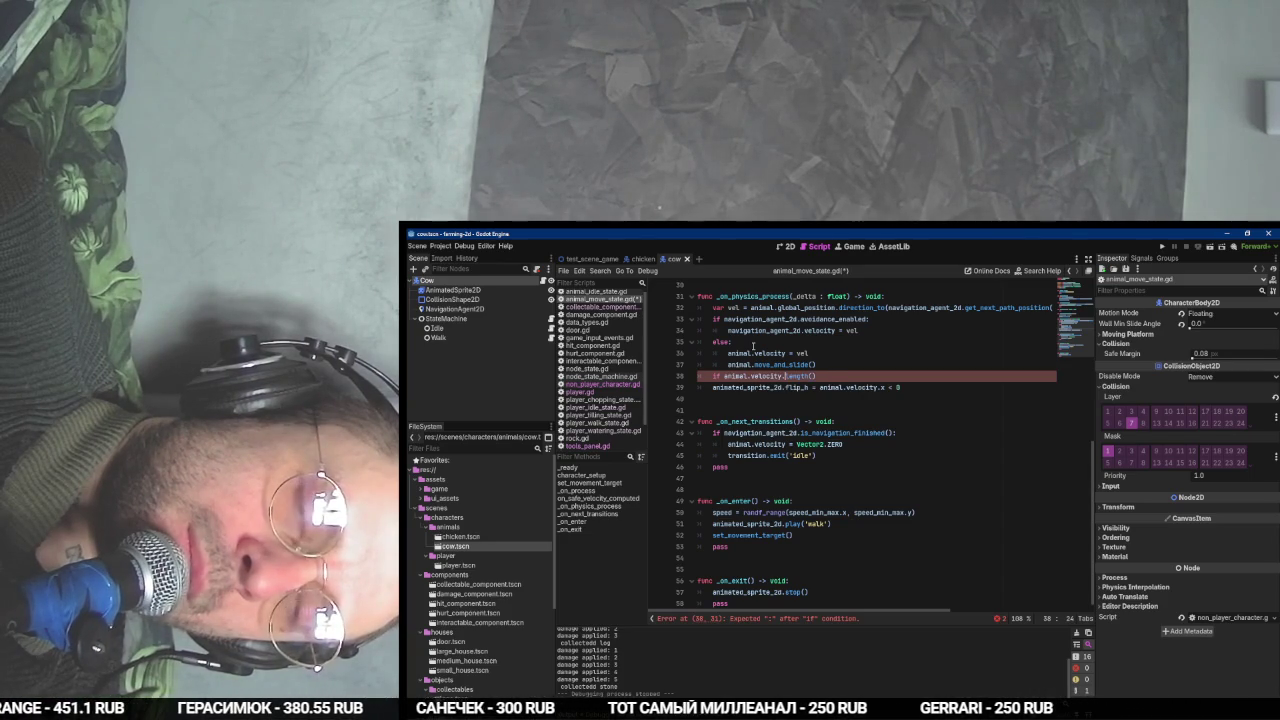
Step: Wrap the length in floor() to finish 'if floor(animal.velocity.length()) > 0:' and run the game
{"action": "key", "text": "ctrl+Left"}
{"action": "key", "text": "ctrl+Left"}
{"action": "key", "text": "ctrl+Left"}
{"action": "type", "text": "float"}
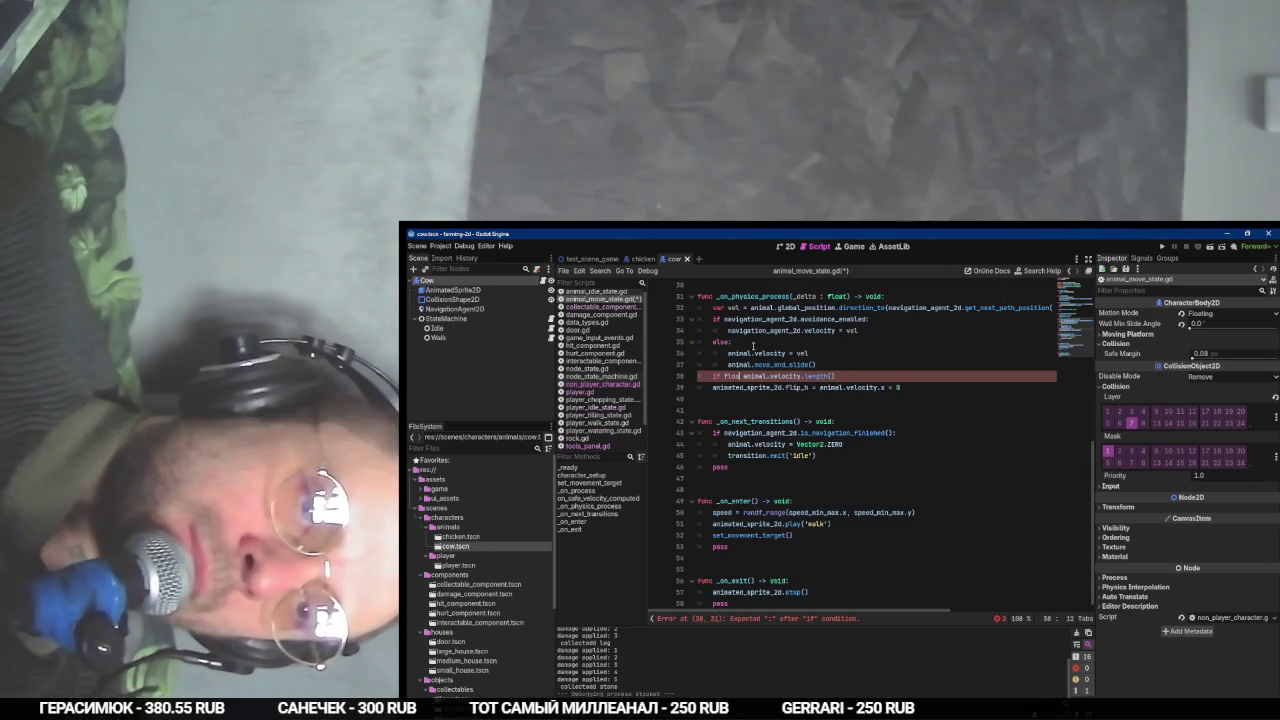
{"action": "type", "text": "r"}
{"action": "key", "text": "Return"}
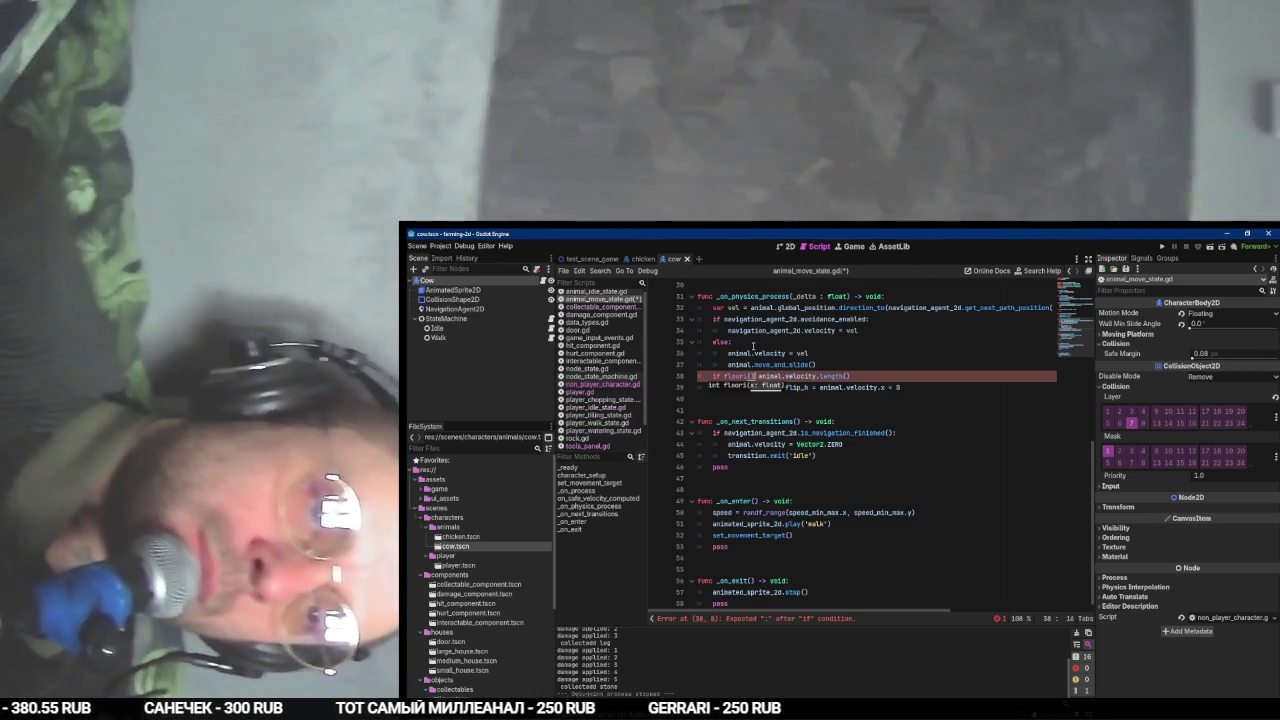
{"action": "key", "text": "shift+End"}
{"action": "key", "text": "Delete"}
{"action": "type", "text": "animal.velocity.length()"}
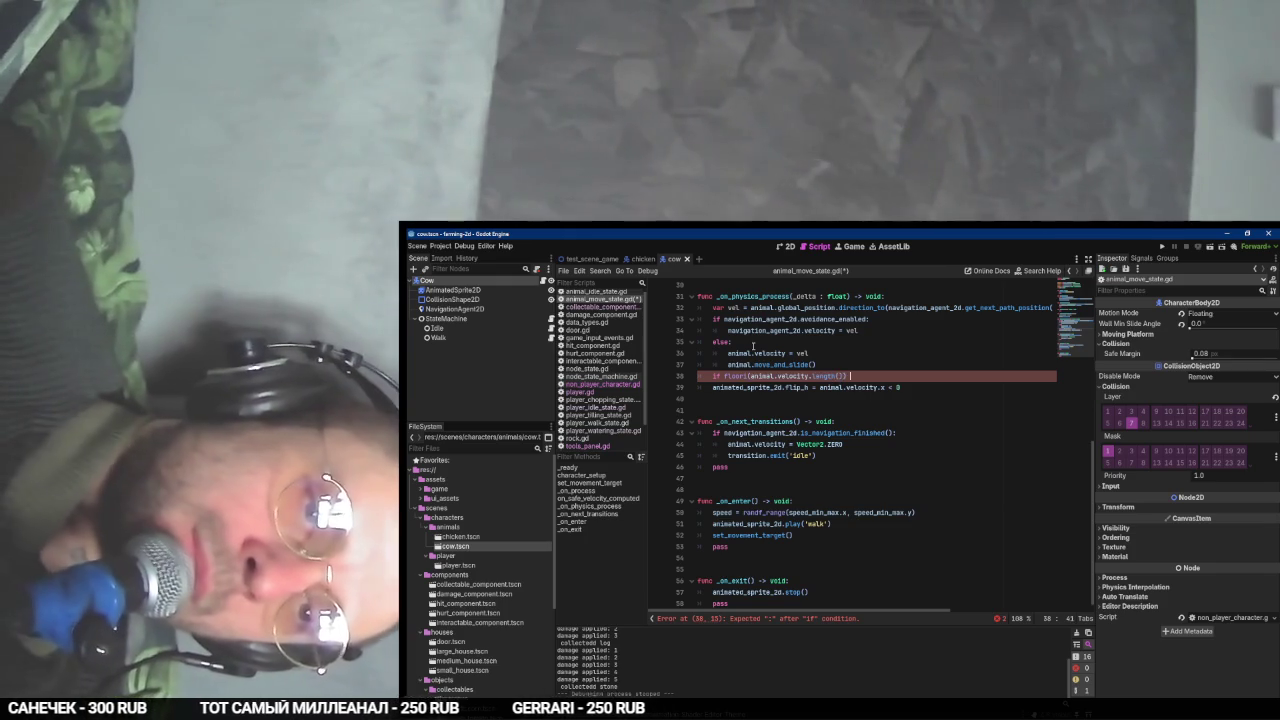
{"action": "type", "text": ":"}
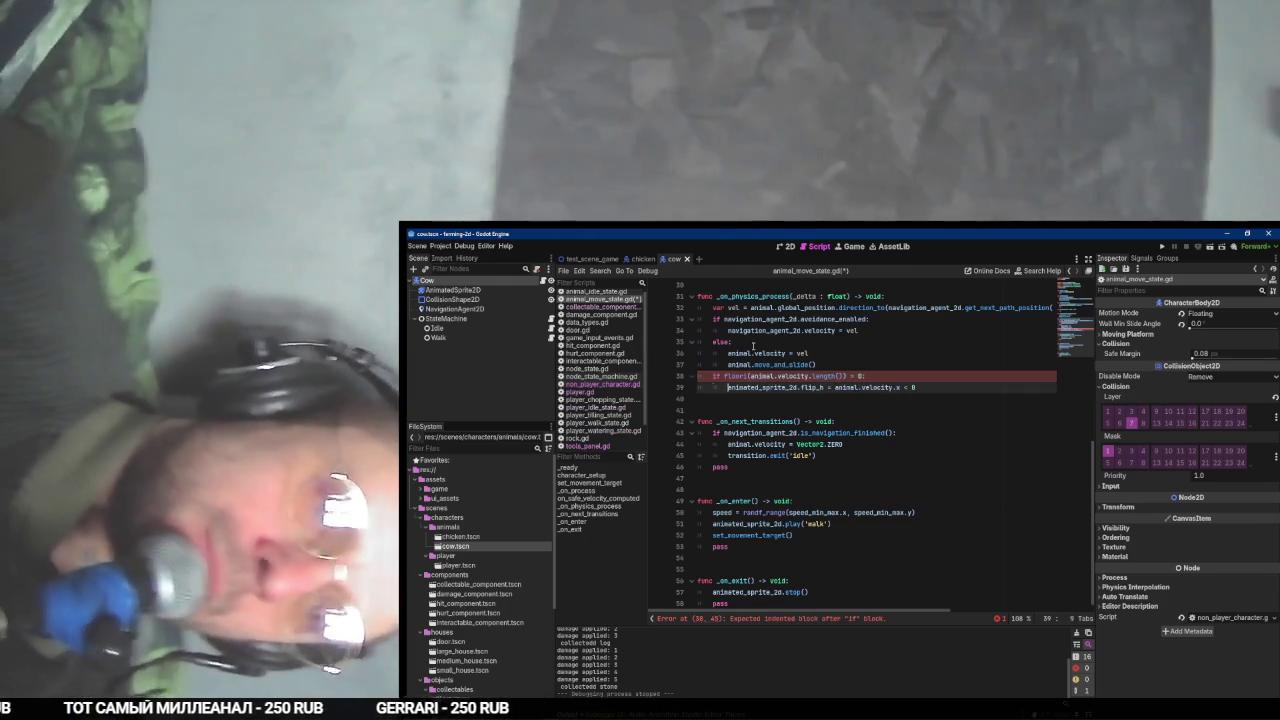
{"action": "key", "text": "F5"}
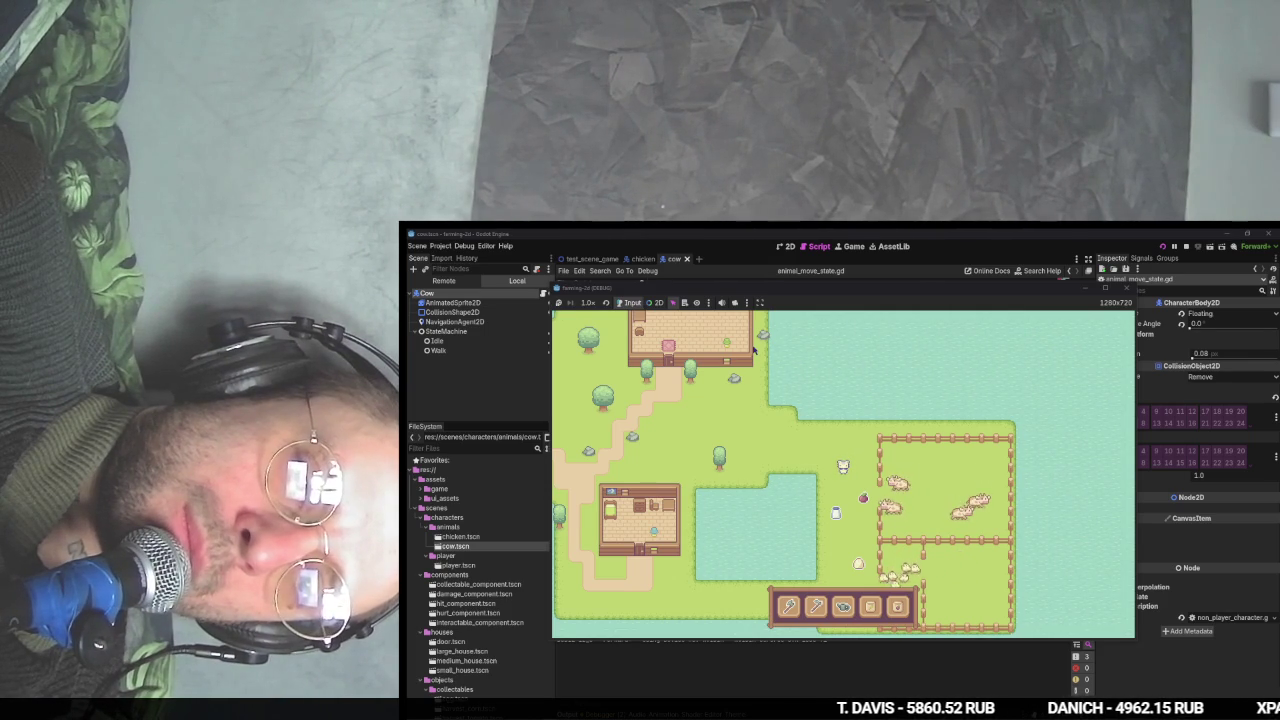
Step: Walk the player around to collect the milk, the tomato and two eggs
{"action": "key", "text": "s"}
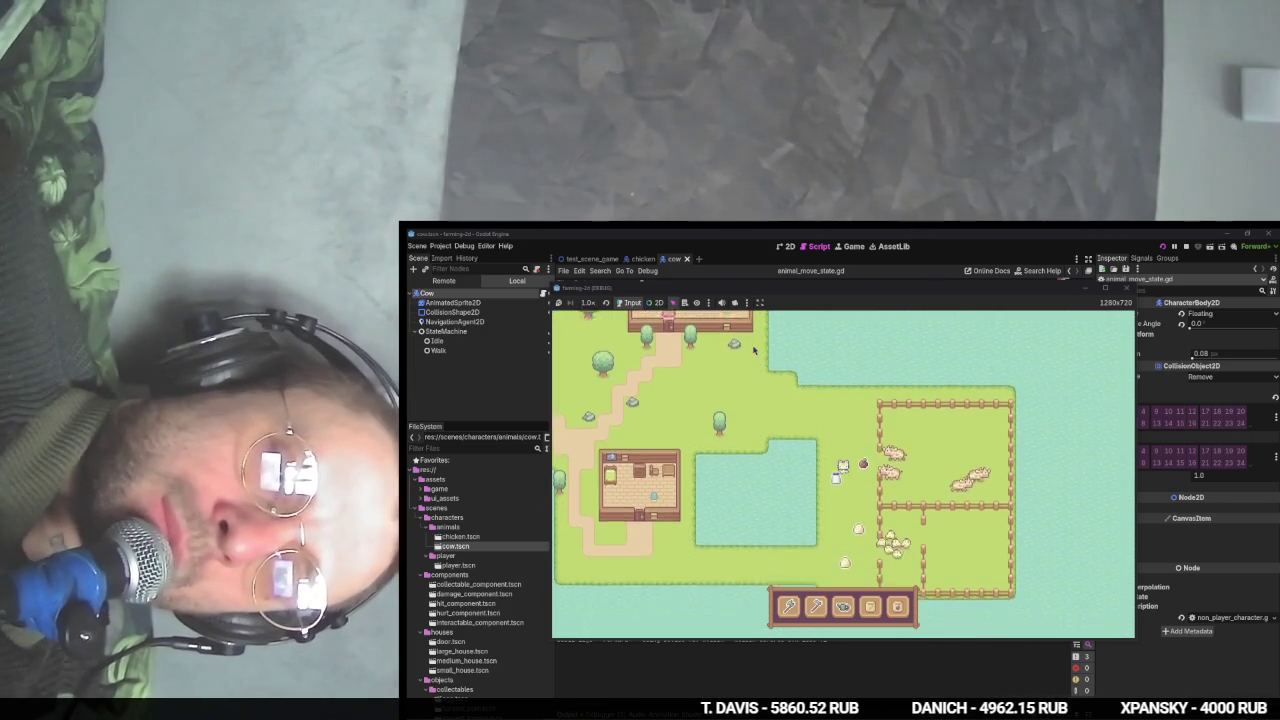
{"action": "key", "text": "d"}
{"action": "key", "text": "s"}
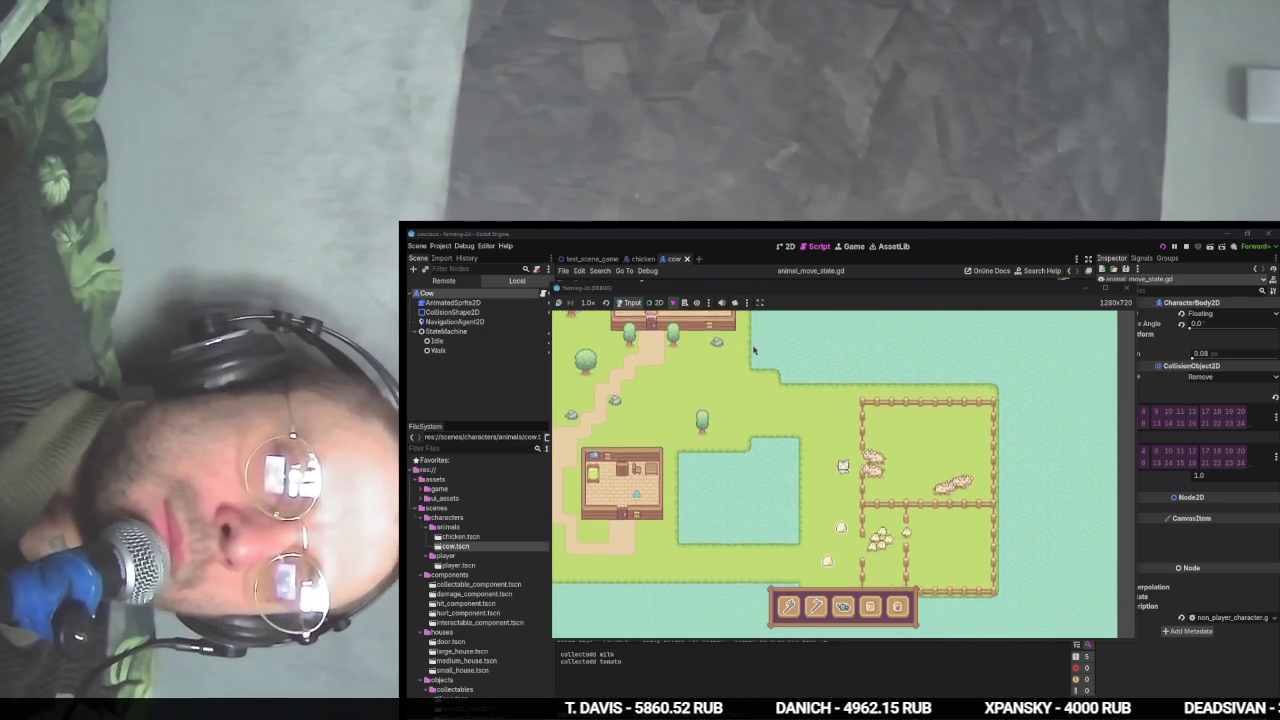
{"action": "key", "text": "s"}
{"action": "key", "text": "a"}
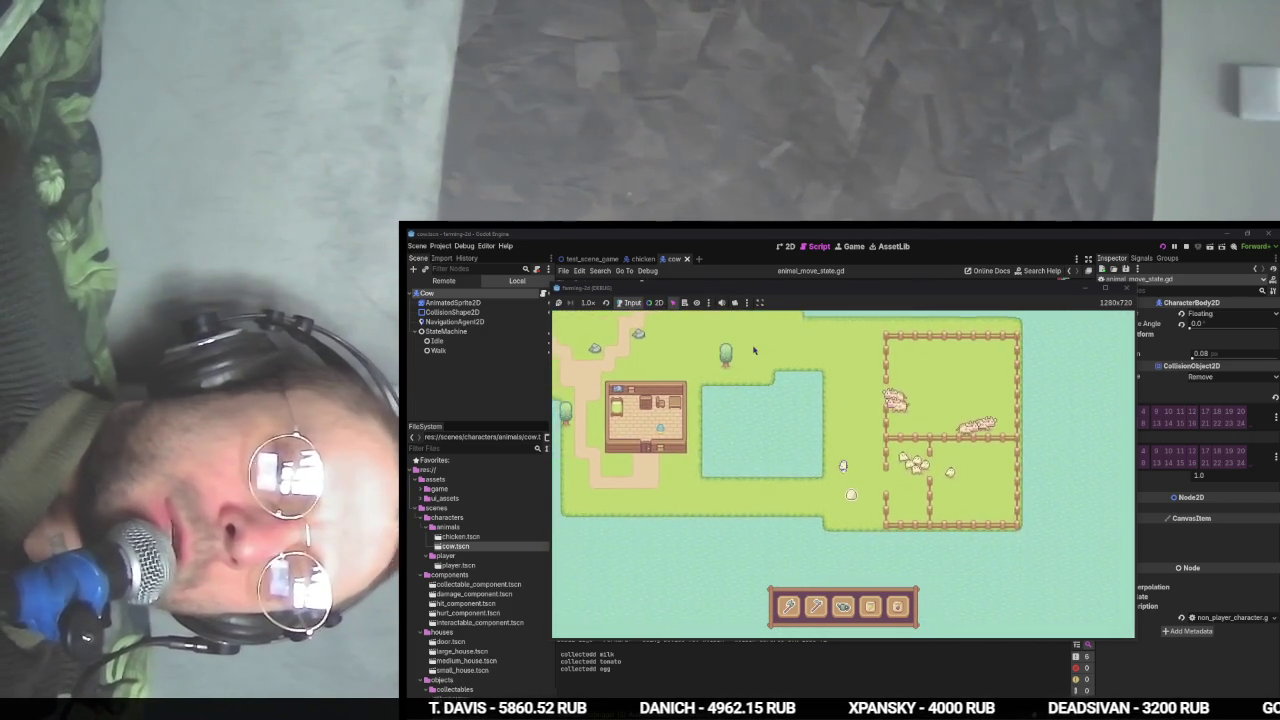
{"action": "key", "text": "d"}
{"action": "key", "text": "w"}
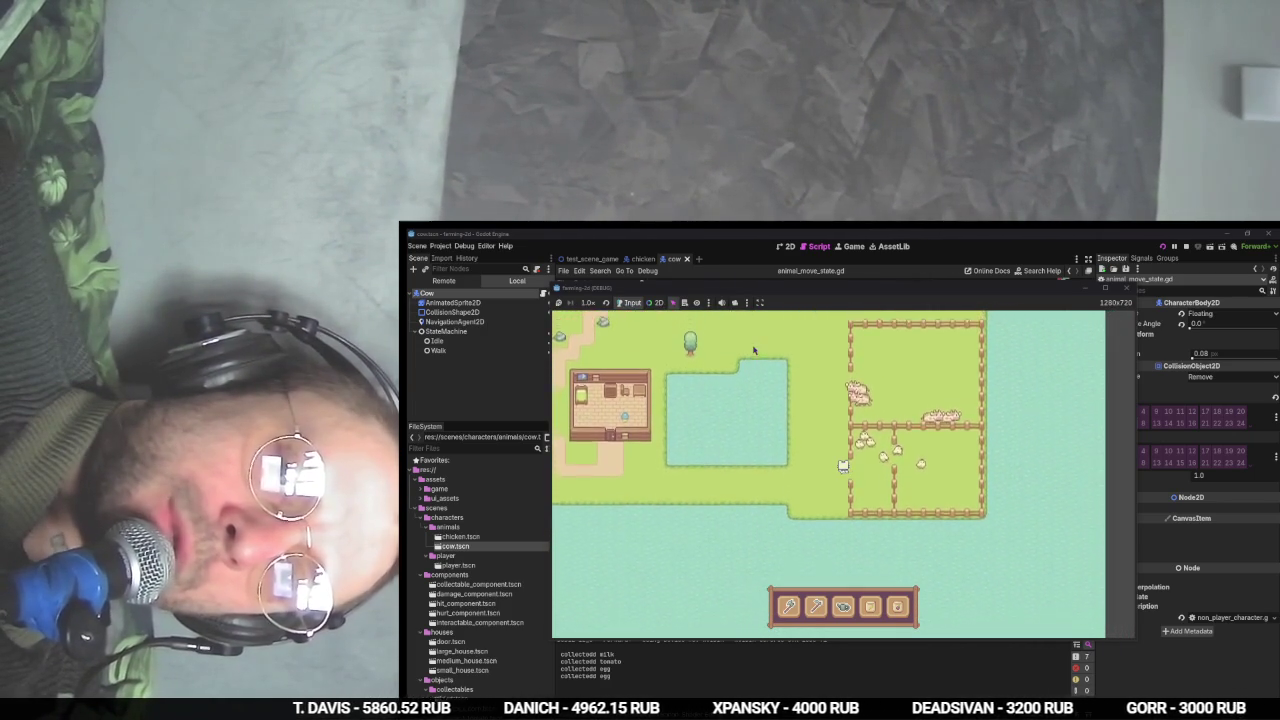
{"action": "key", "text": "a"}
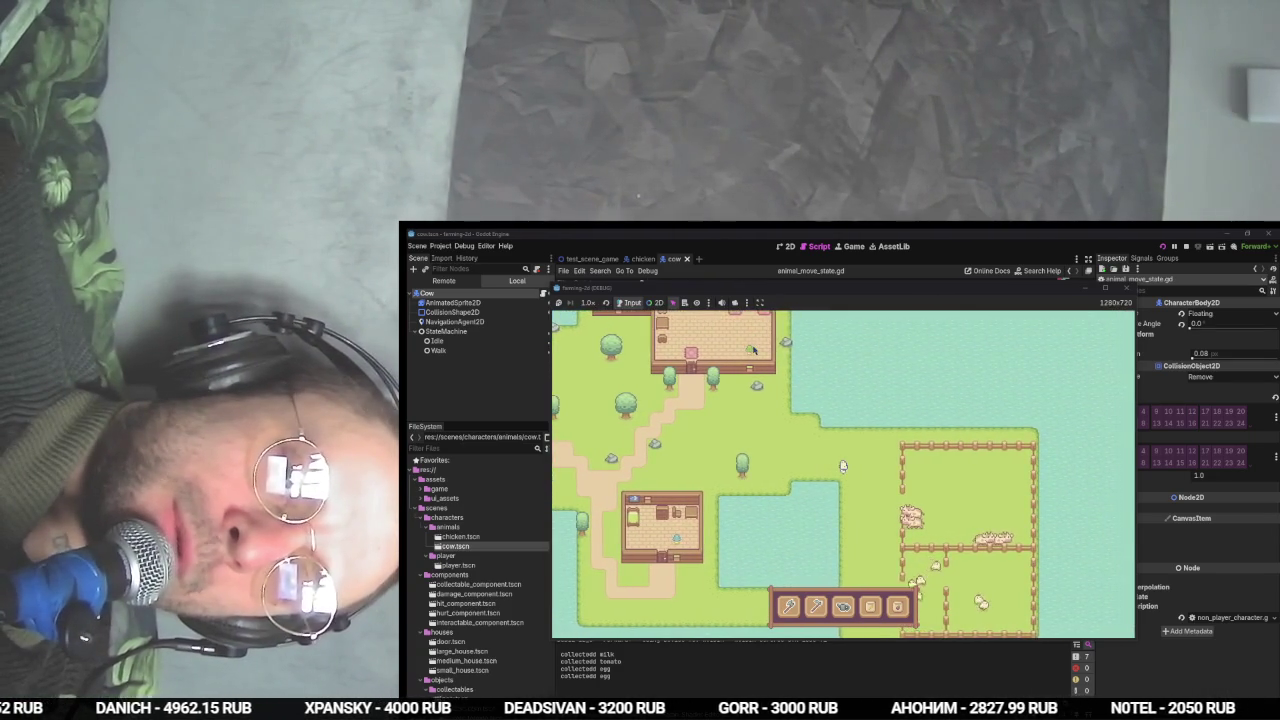
Step: Roam the farm toward the houses, then stop the game and return to the tutorial video
{"action": "key", "text": "s"}
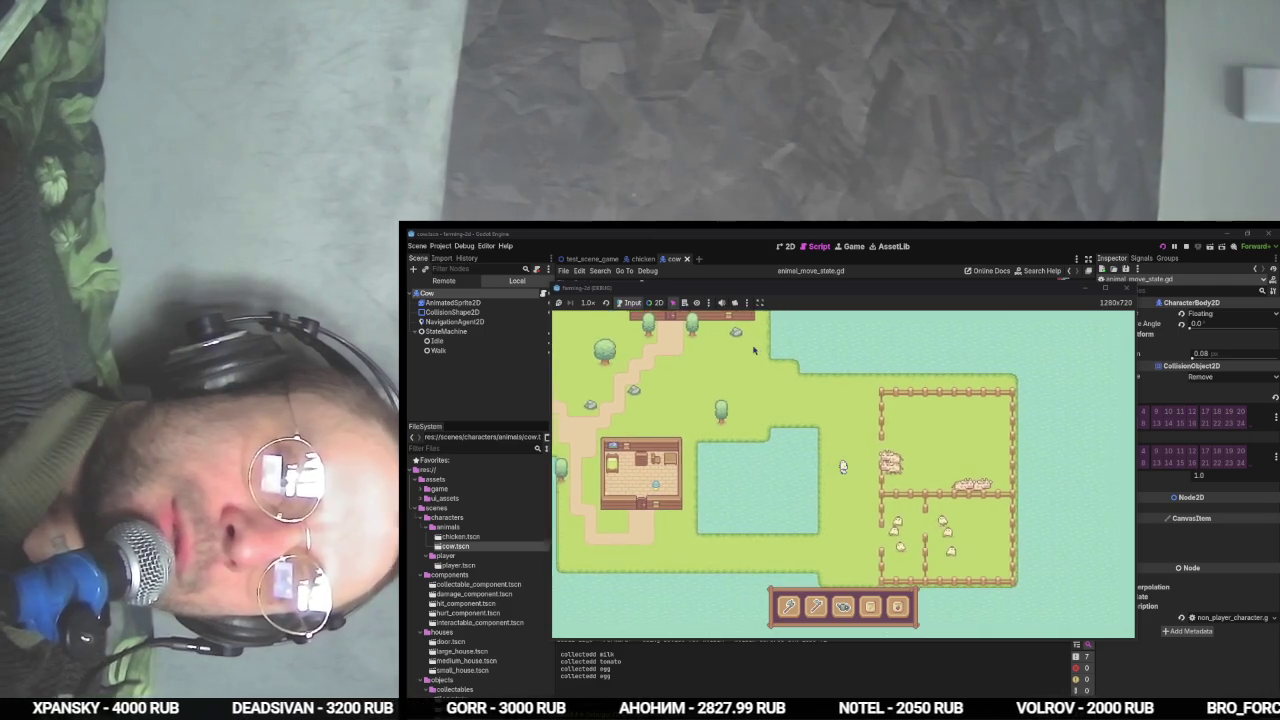
{"action": "key", "text": "d"}
{"action": "key", "text": "a"}
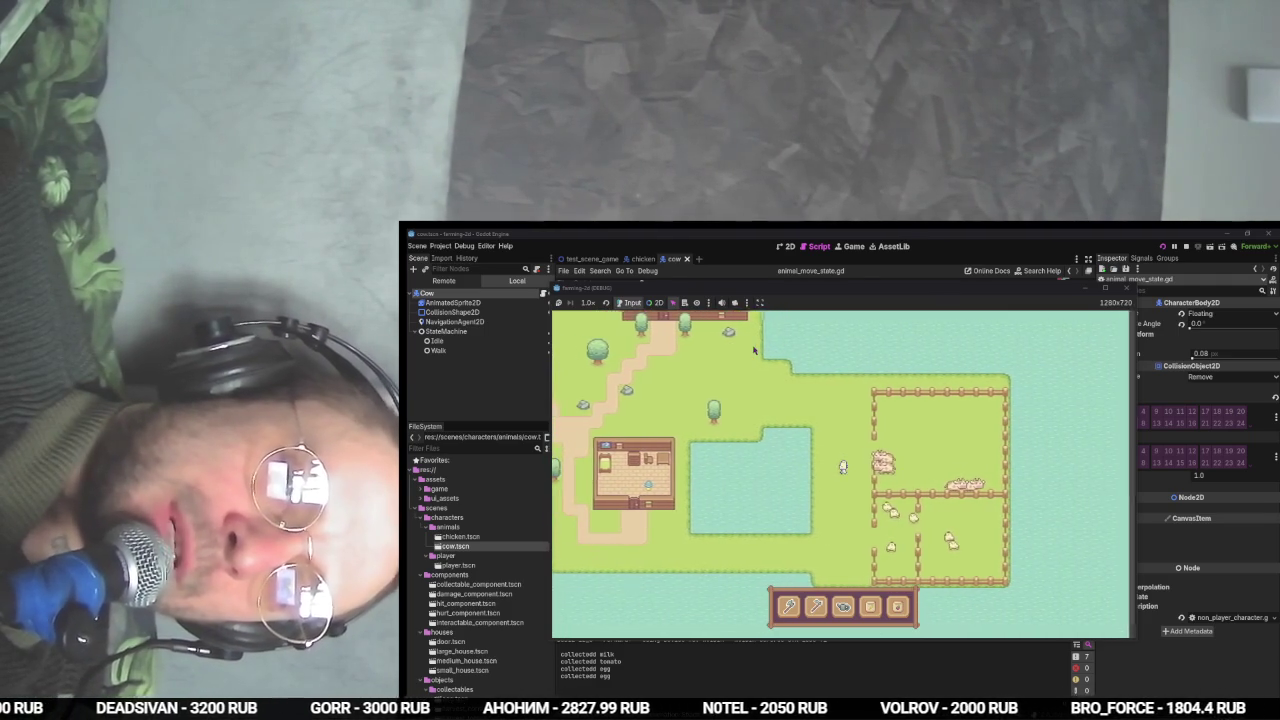
{"action": "key", "text": "a"}
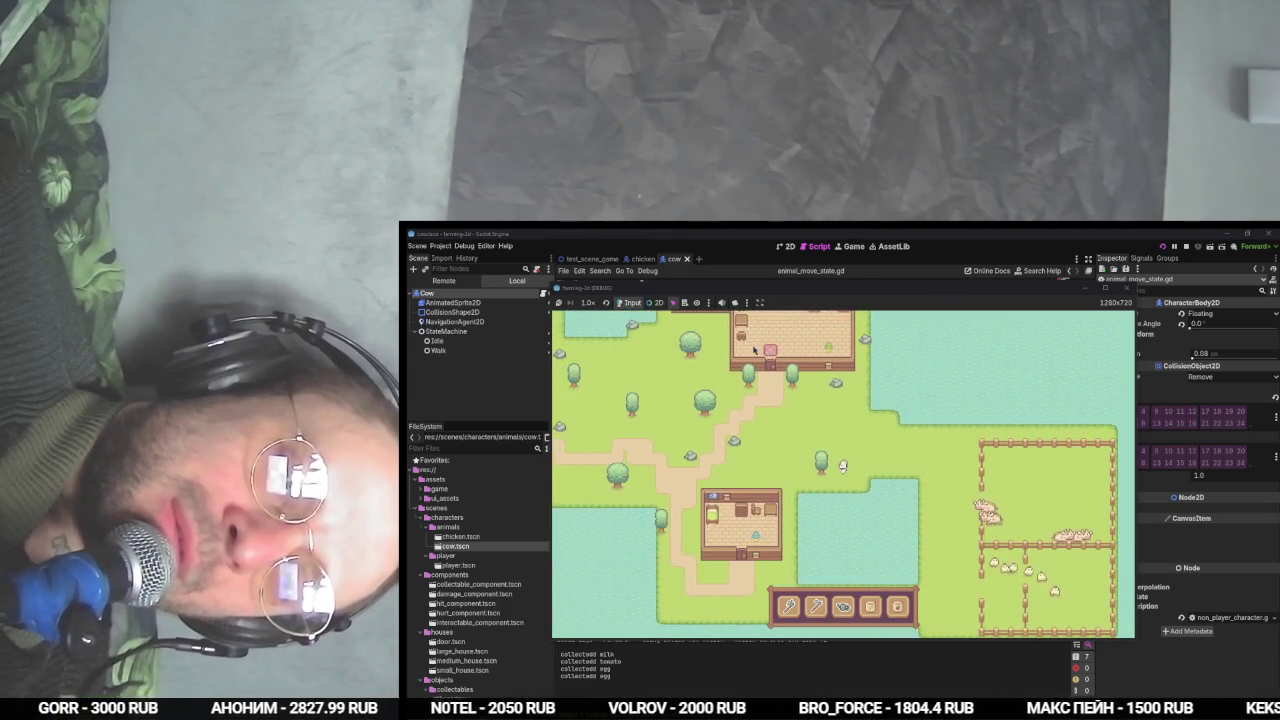
{"action": "key", "text": "w"}
{"action": "key", "text": "a"}
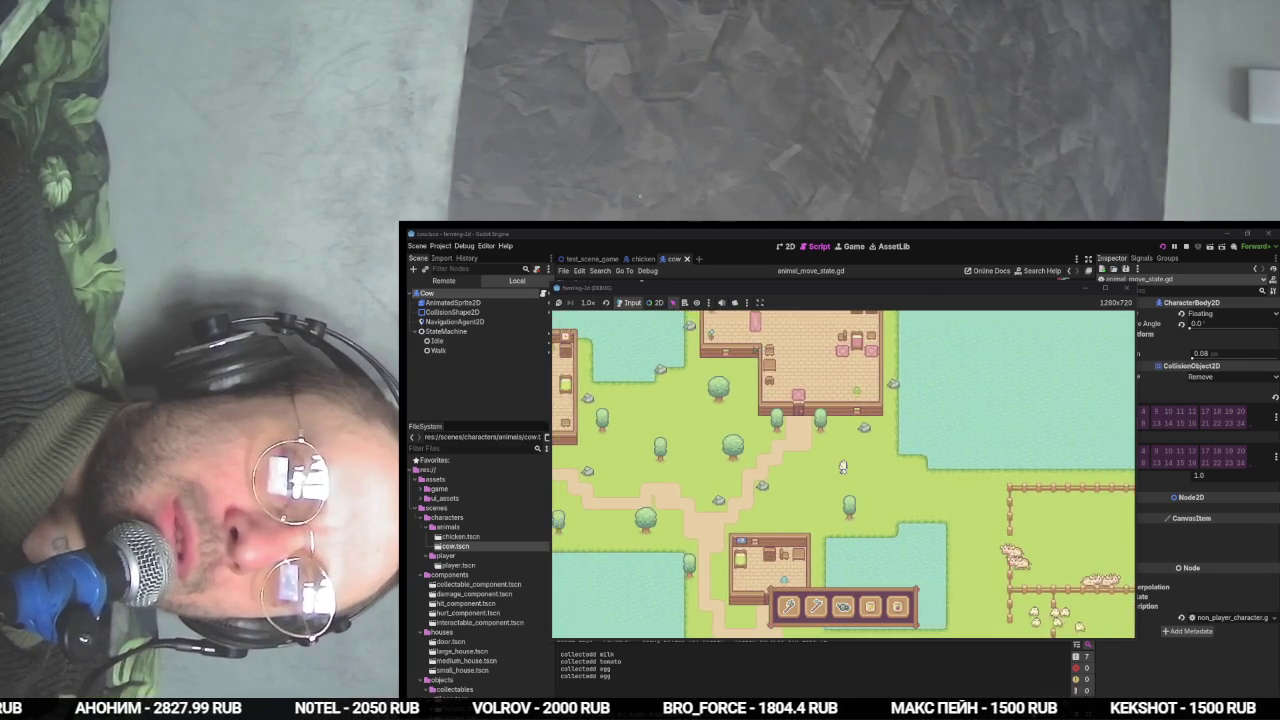
{"action": "key", "text": "a"}
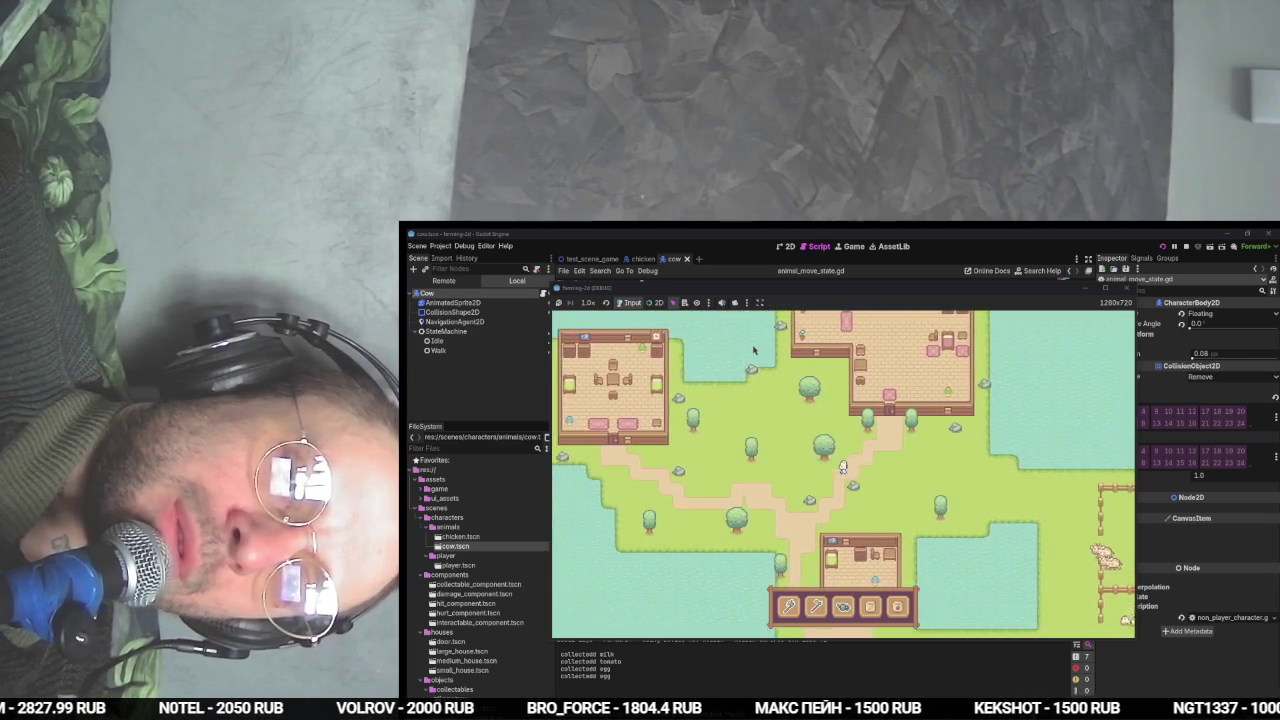
{"action": "key", "text": "w"}
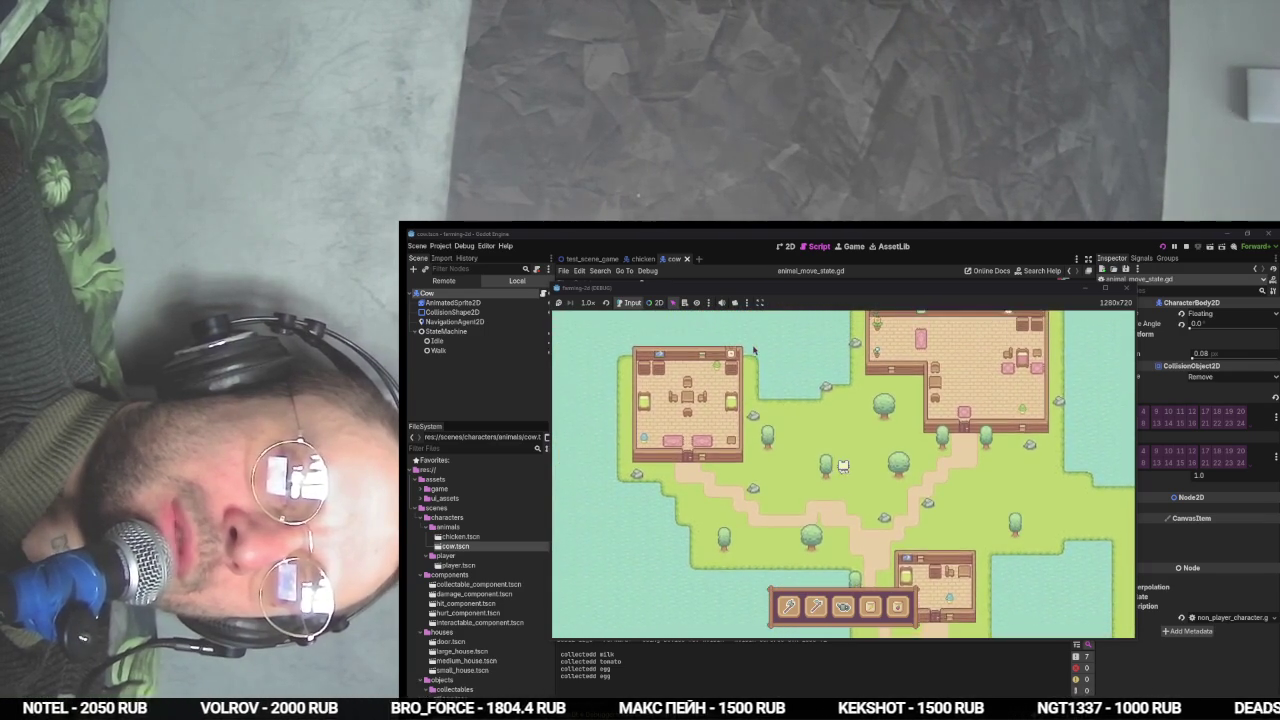
{"action": "key", "text": "w"}
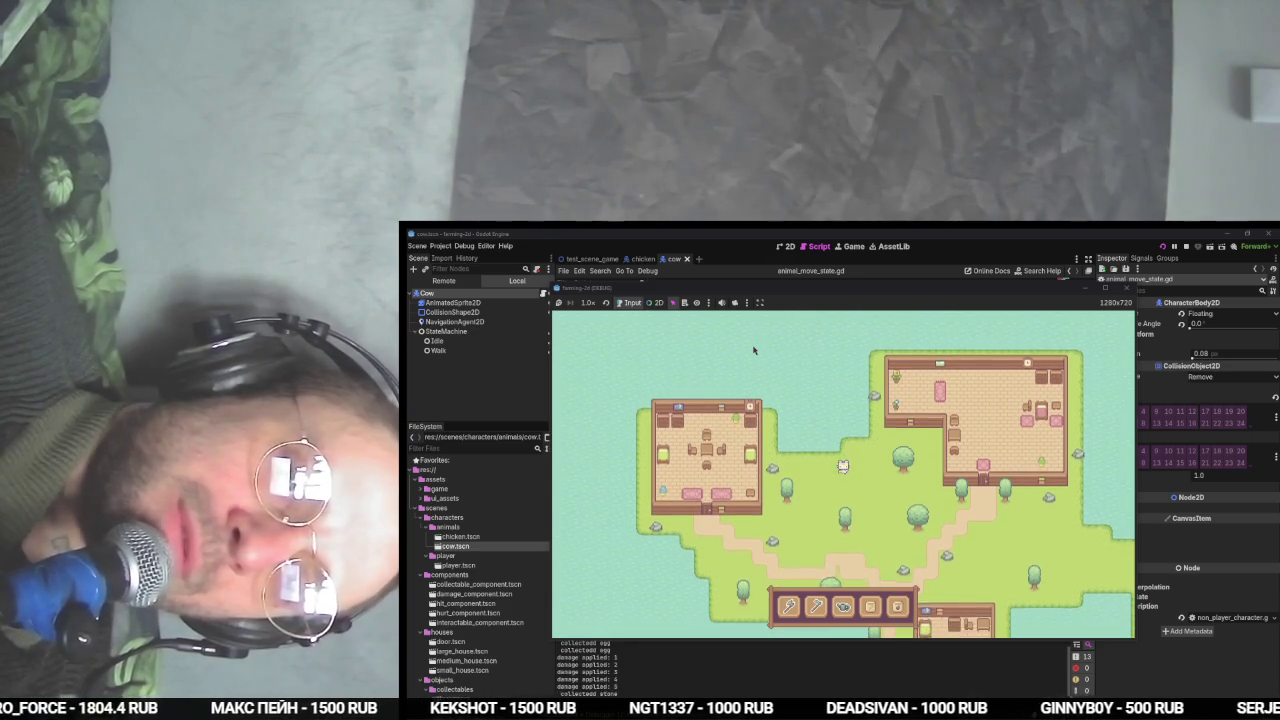
{"action": "key", "text": "F8"}
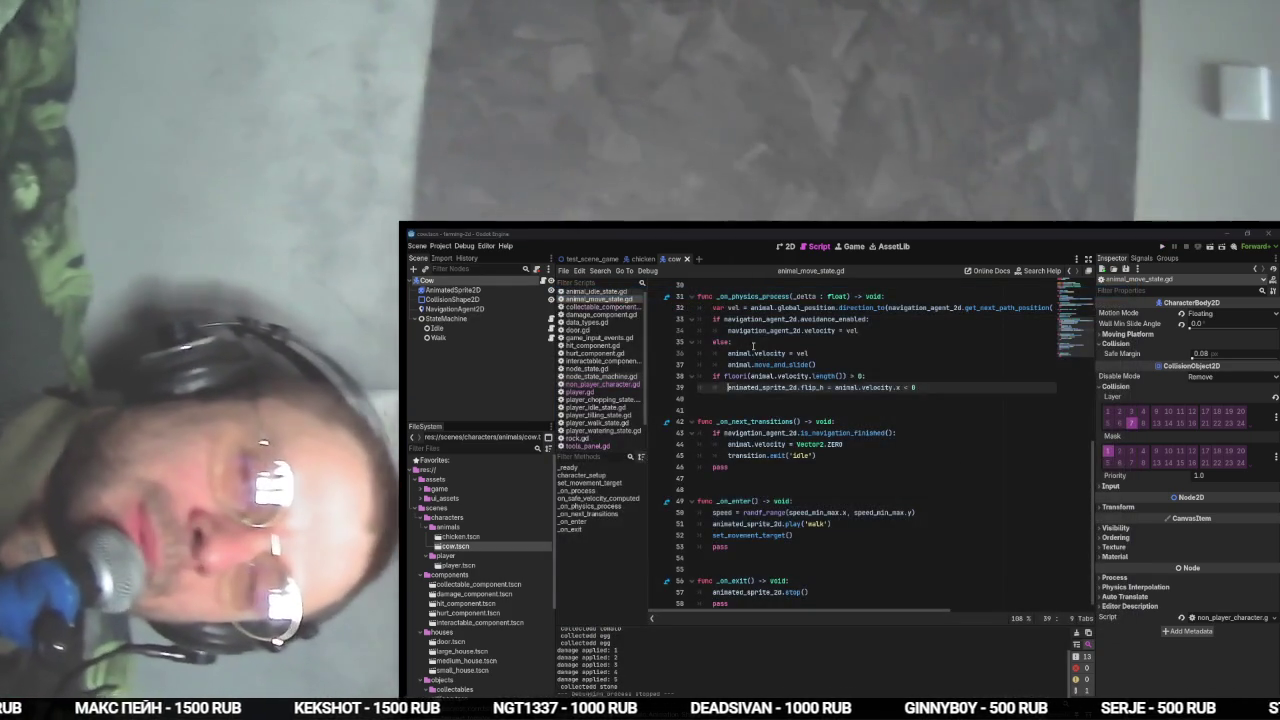
{"action": "key", "text": "alt+Tab"}
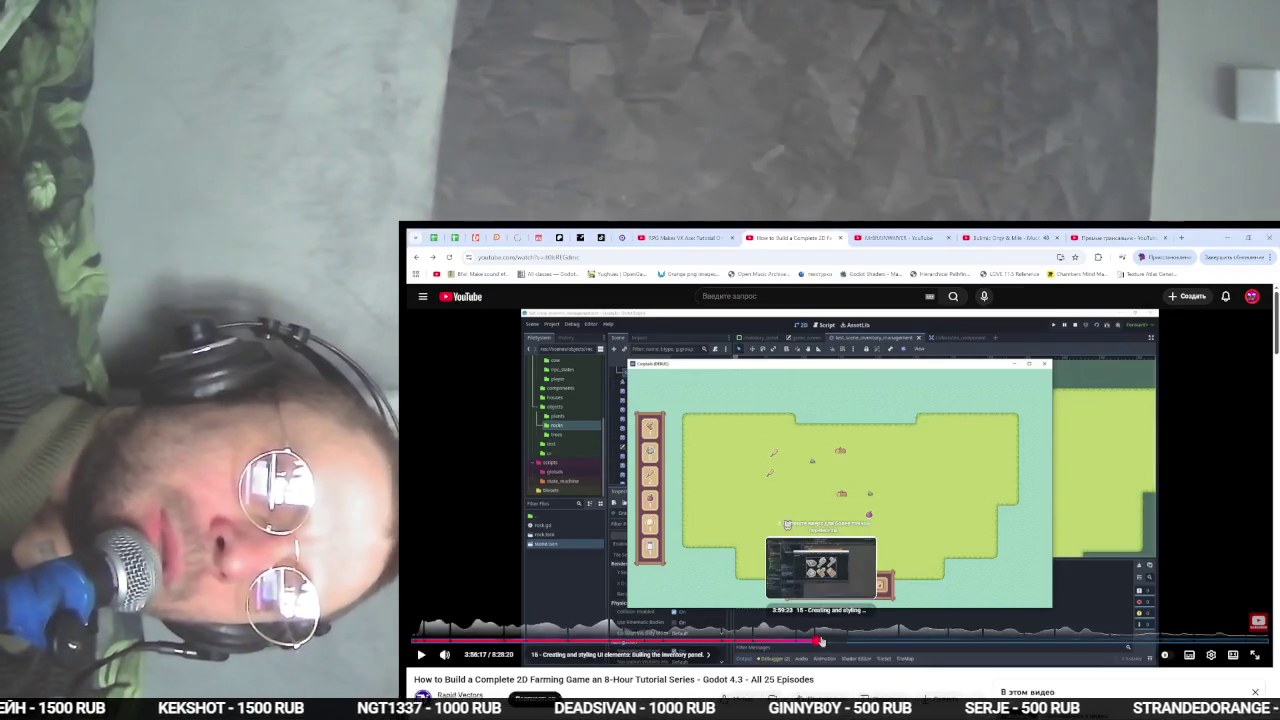
Step: Play the tutorial until it saves inventory_panel.tscn, then pause it and return to Godot
{"action": "left_click", "coordinate": [804, 558]}
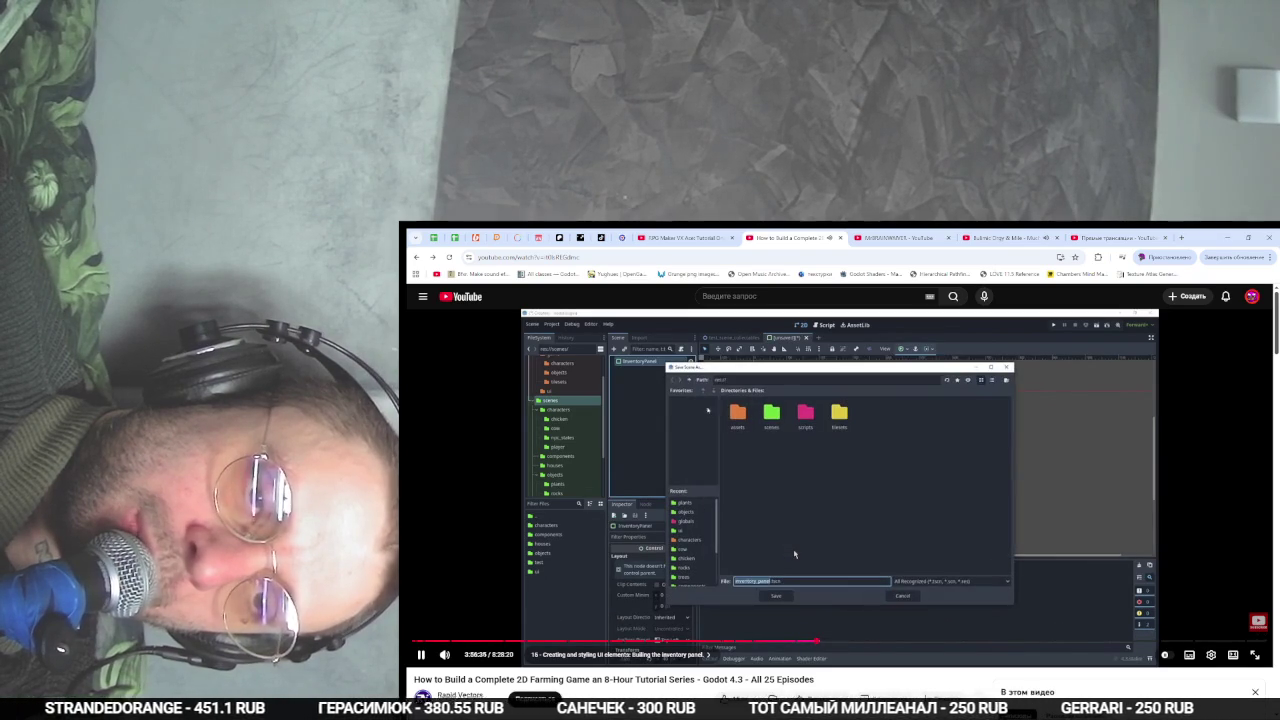
{"action": "left_click", "coordinate": [794, 553]}
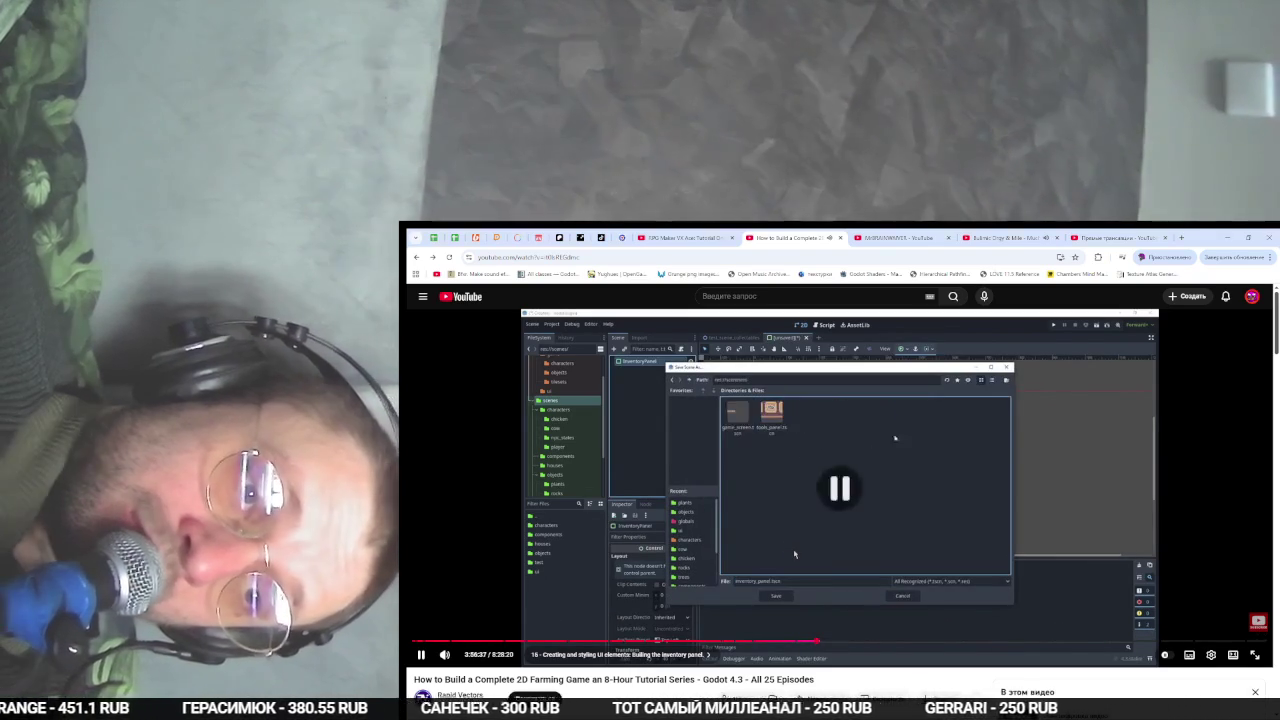
{"action": "key", "text": "alt+Tab"}
{"action": "scroll", "coordinate": [484, 661], "scroll_direction": "down", "scroll_amount": 5}
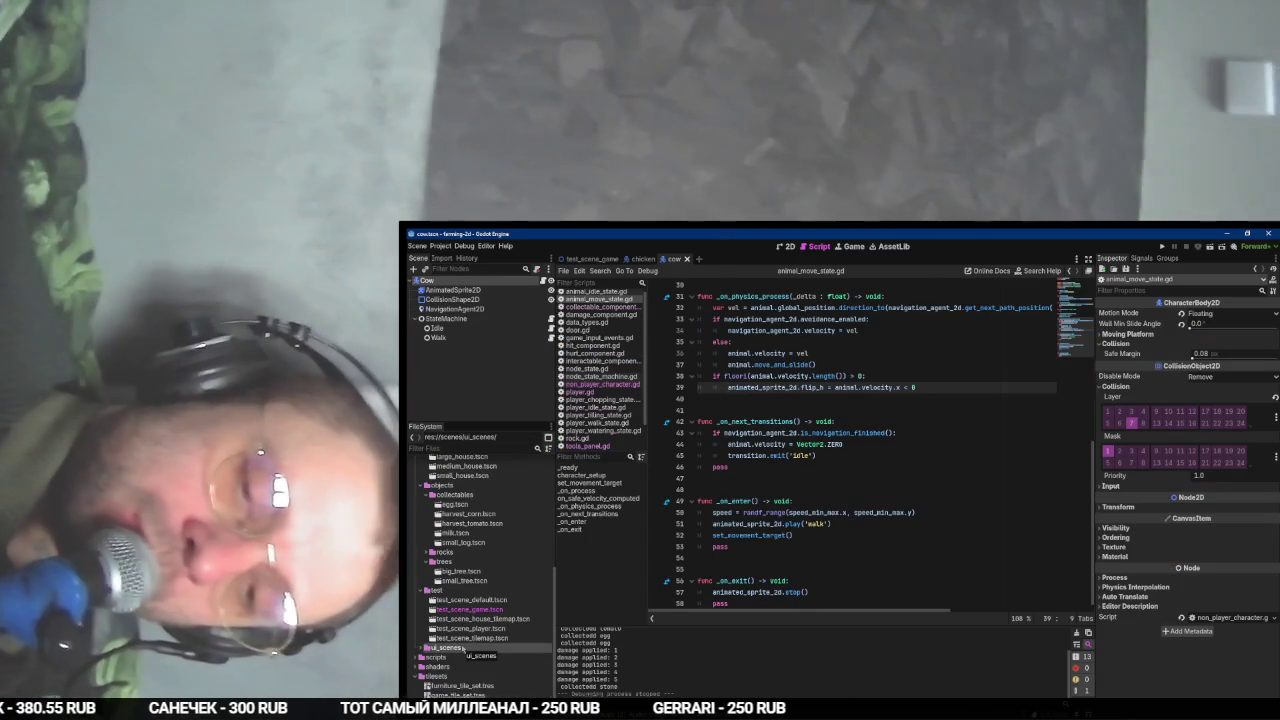
Step: Create a new scene with a root node named InventoryPanel and change its type to PanelContainer
{"action": "key", "text": "ctrl+n"}
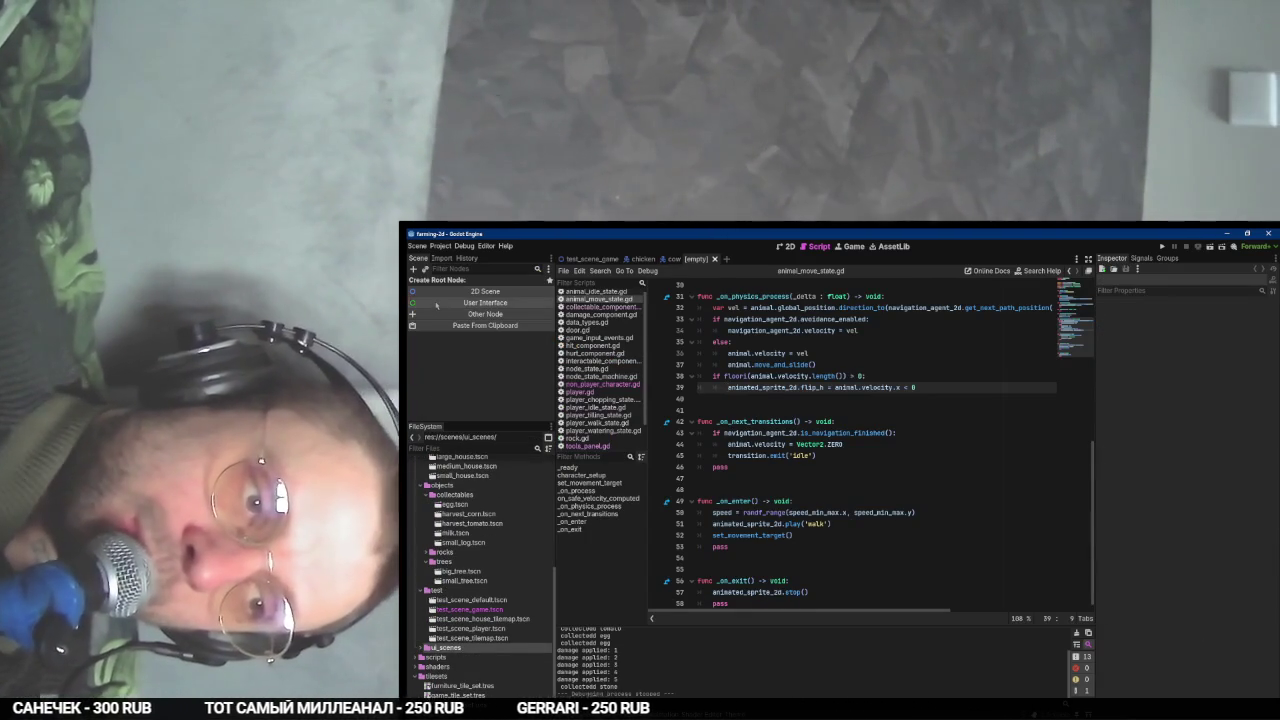
{"action": "left_click", "coordinate": [434, 304]}
{"action": "double_click", "coordinate": [434, 283]}
{"action": "type", "text": "Inventor"}
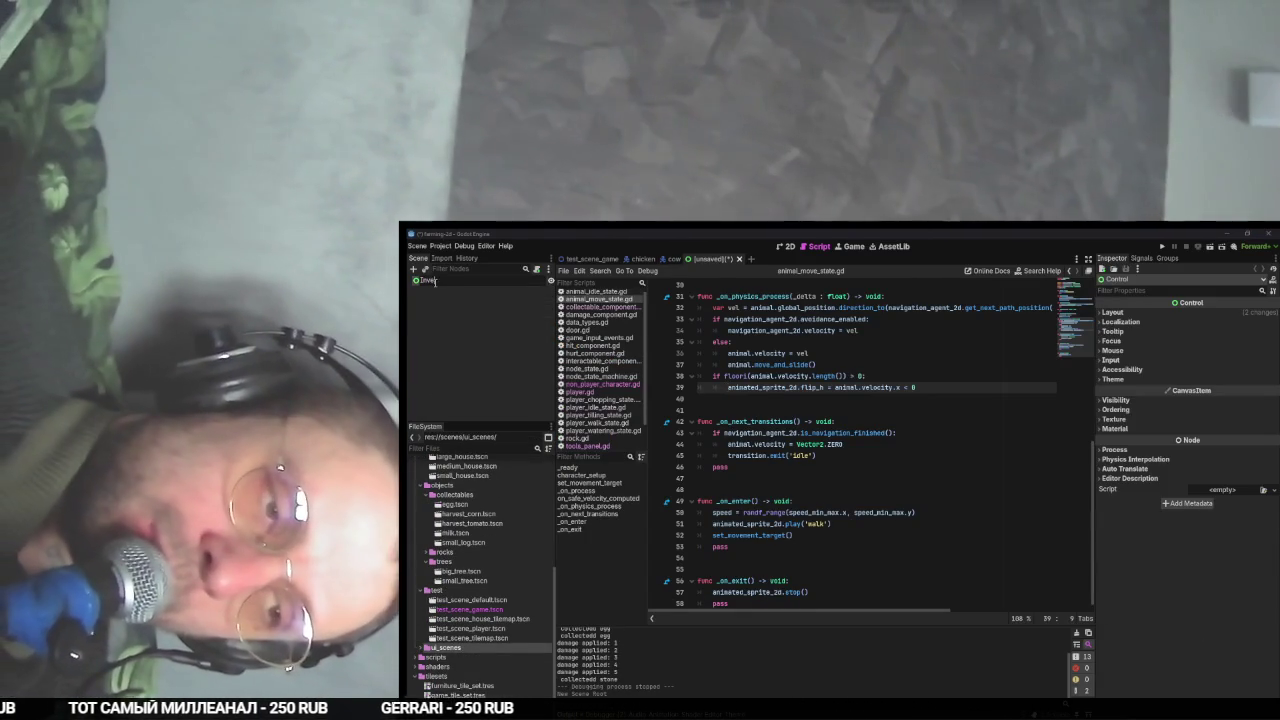
{"action": "type", "text": "yPanel"}
{"action": "key", "text": "Return"}
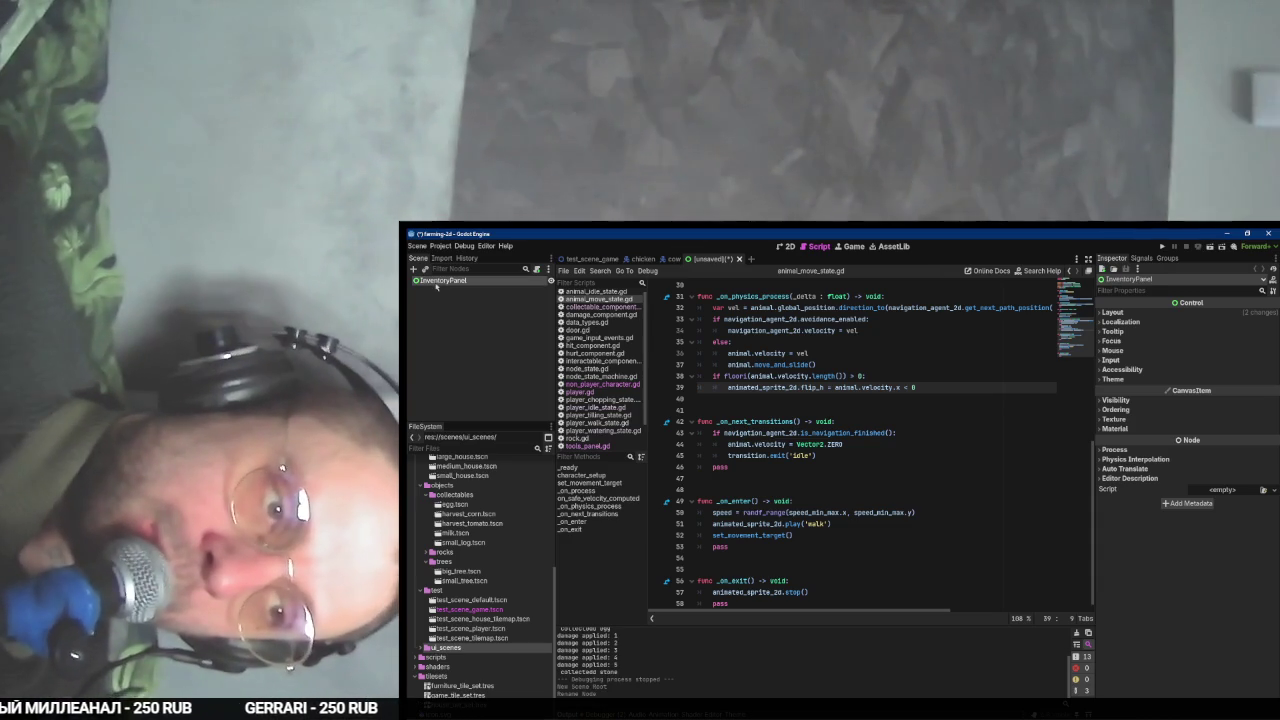
{"action": "right_click", "coordinate": [435, 283]}
{"action": "left_click", "coordinate": [468, 362]}
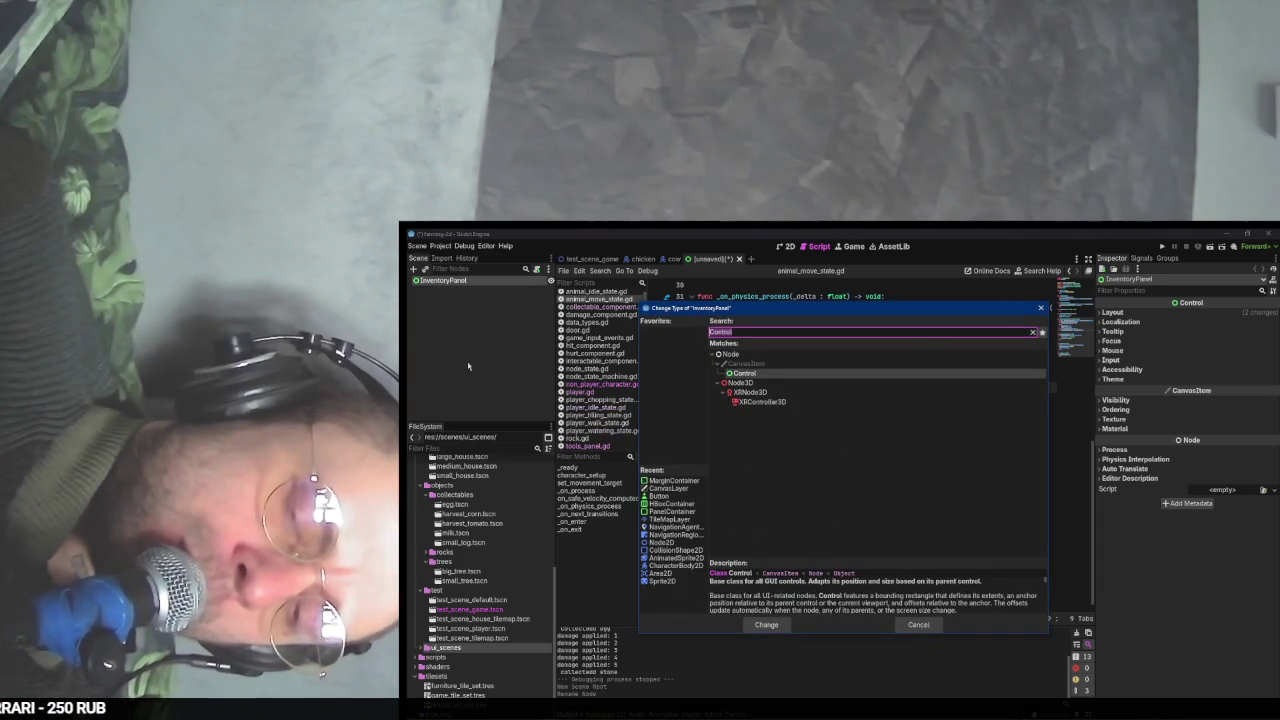
{"action": "key", "text": "alt+Tab"}
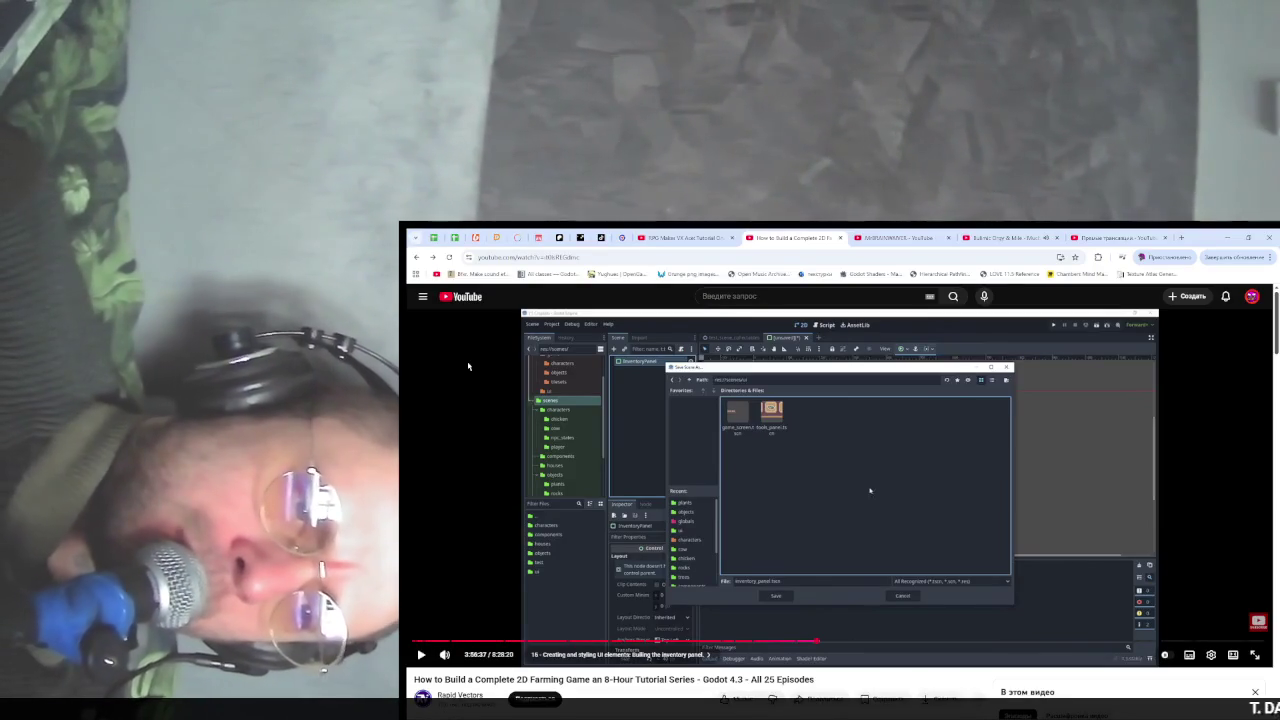
{"action": "key", "text": "alt+Tab"}
{"action": "type", "text": "panel"}
{"action": "key", "text": "Down"}
{"action": "key", "text": "Down"}
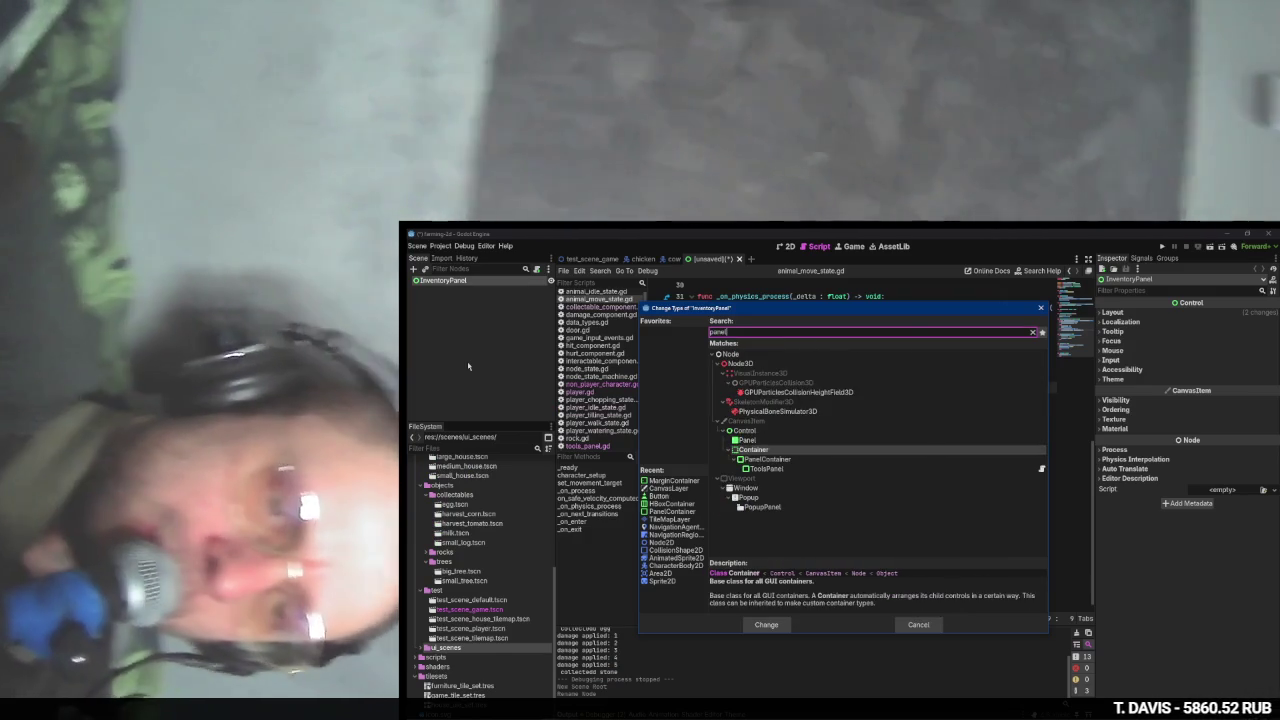
{"action": "key", "text": "Return"}
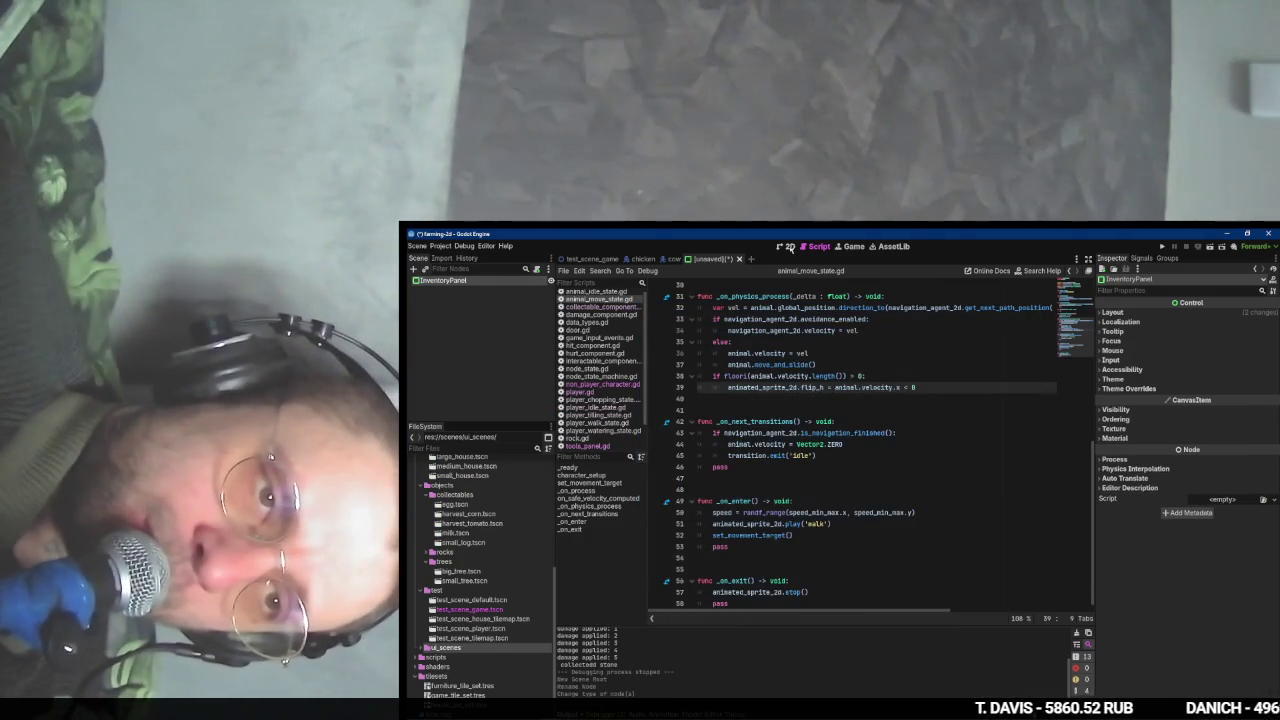
Step: Save the scene as inventory_panel.tscn in res://scenes/ui_scenes
{"action": "left_click", "coordinate": [784, 246]}
{"action": "key", "text": "ctrl+s"}
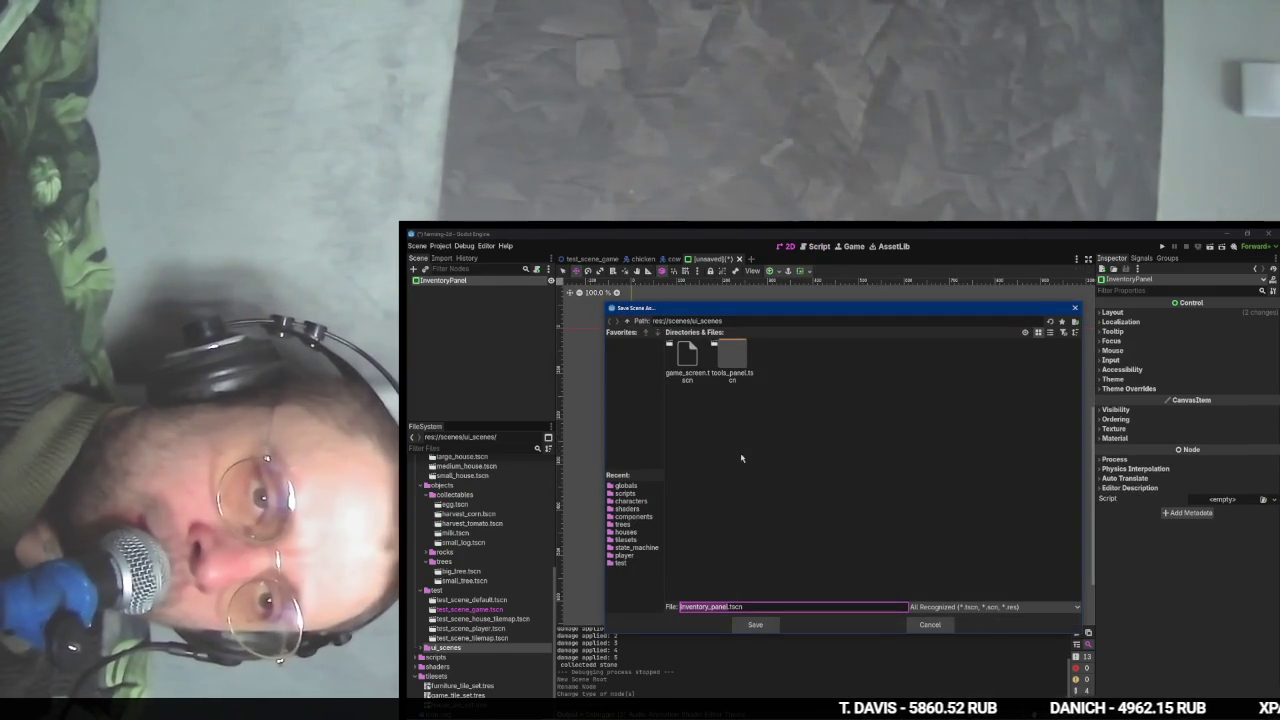
{"action": "left_click", "coordinate": [493, 651]}
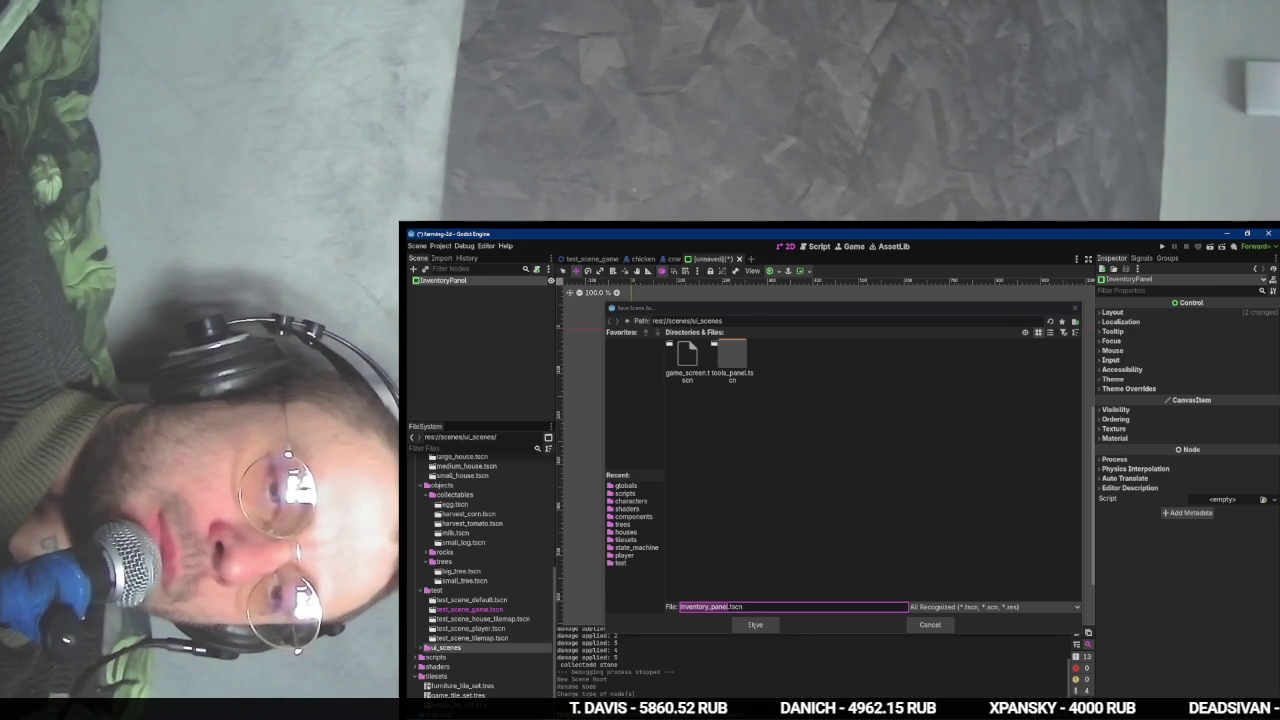
{"action": "left_click", "coordinate": [755, 624]}
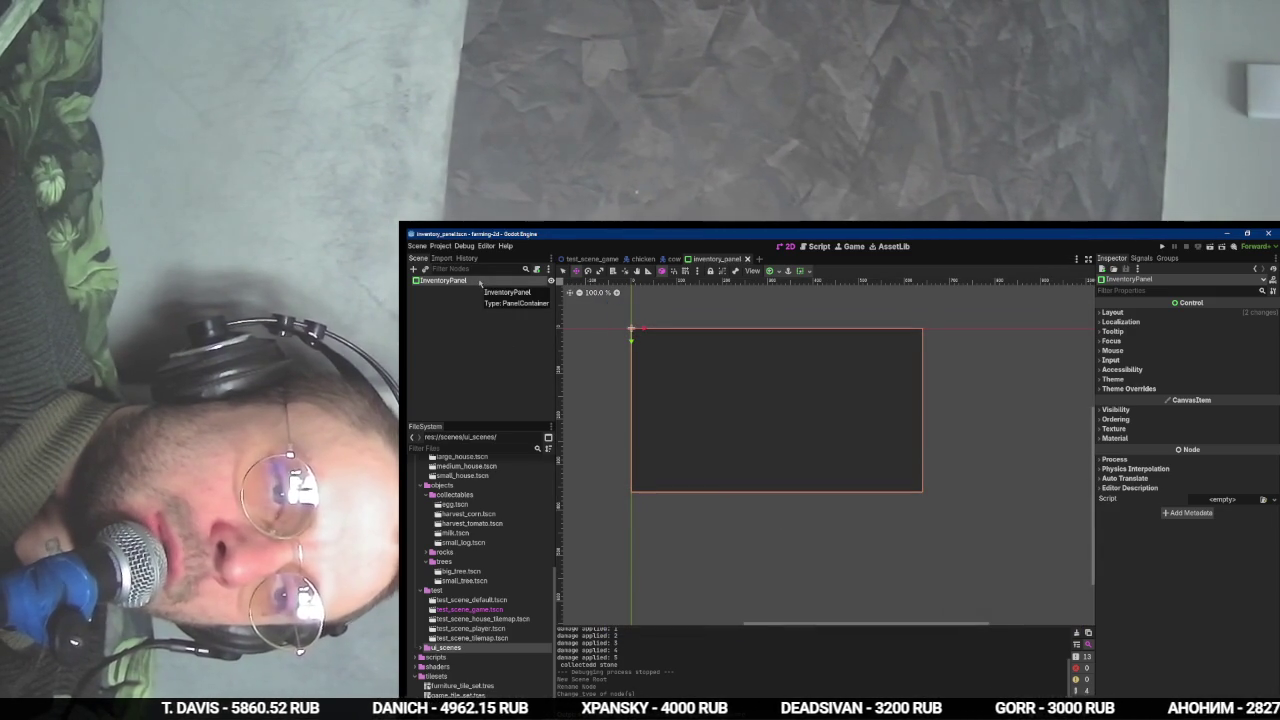
{"action": "key", "text": "alt+Tab"}
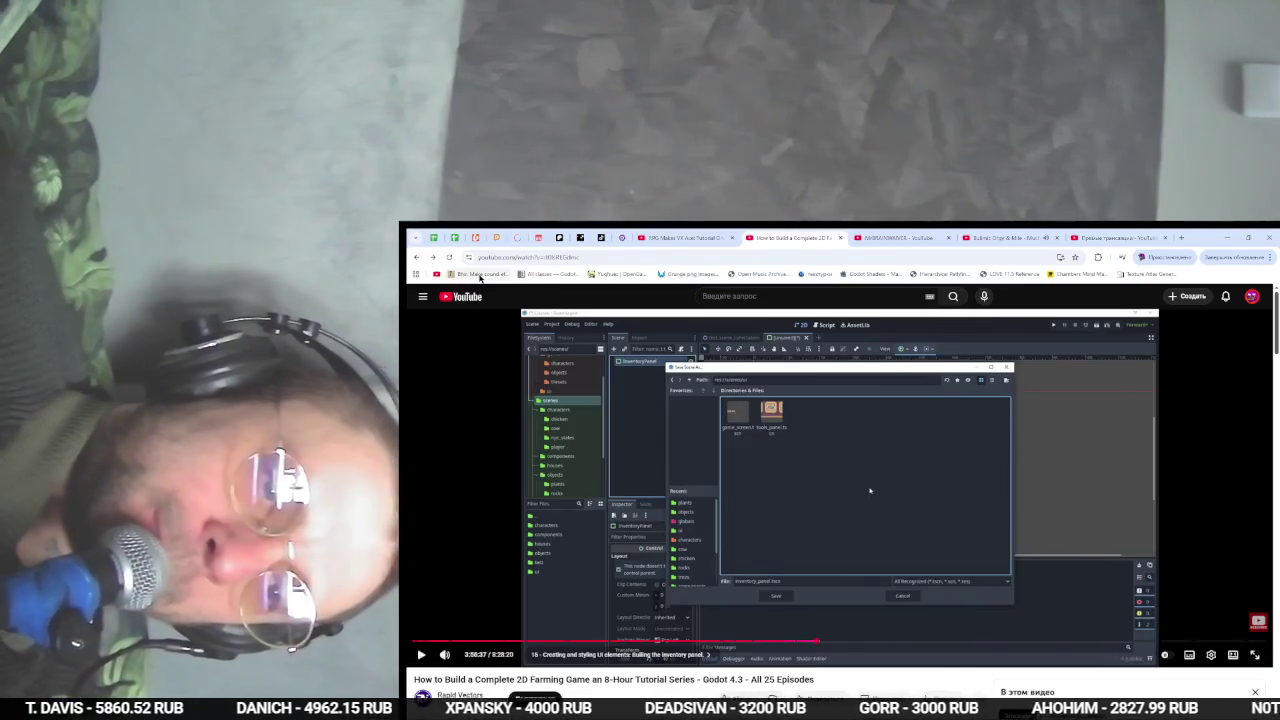
Step: Try quick-loading game_ui_theme.tres into the InventoryPanel's Theme property
{"action": "key", "text": "space"}
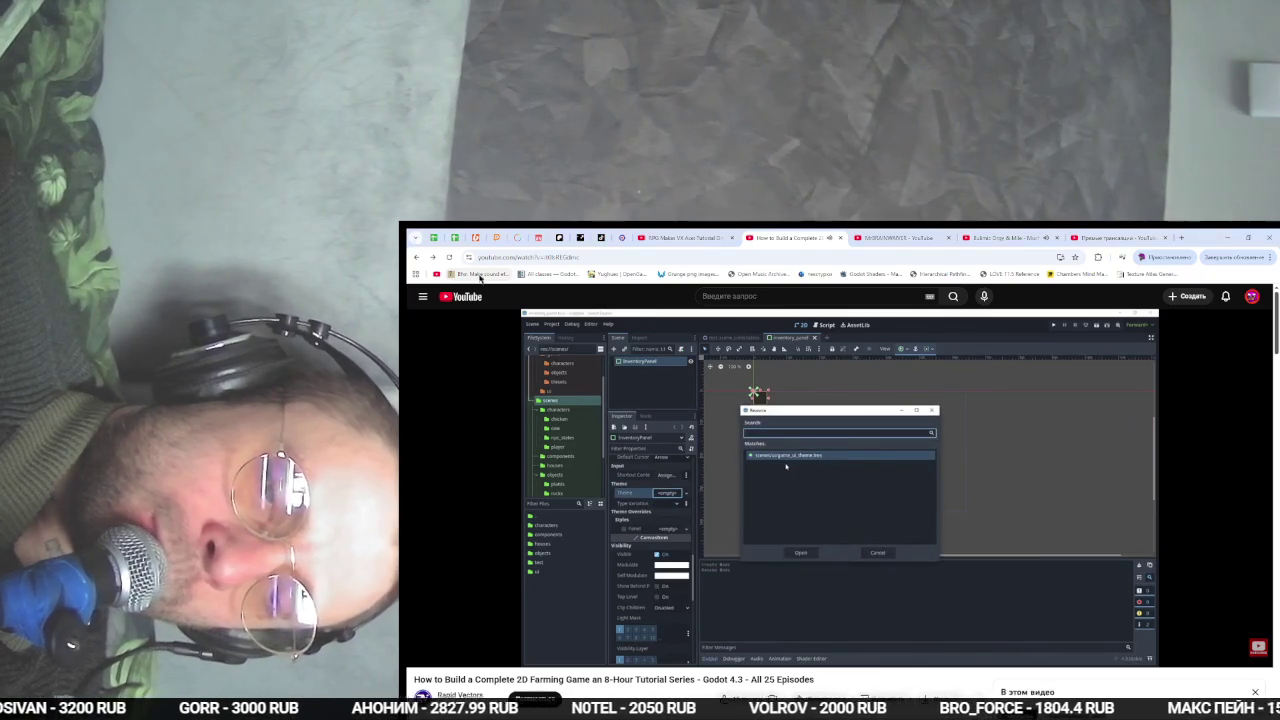
{"action": "key", "text": "alt+Tab"}
{"action": "left_click", "coordinate": [1190, 379]}
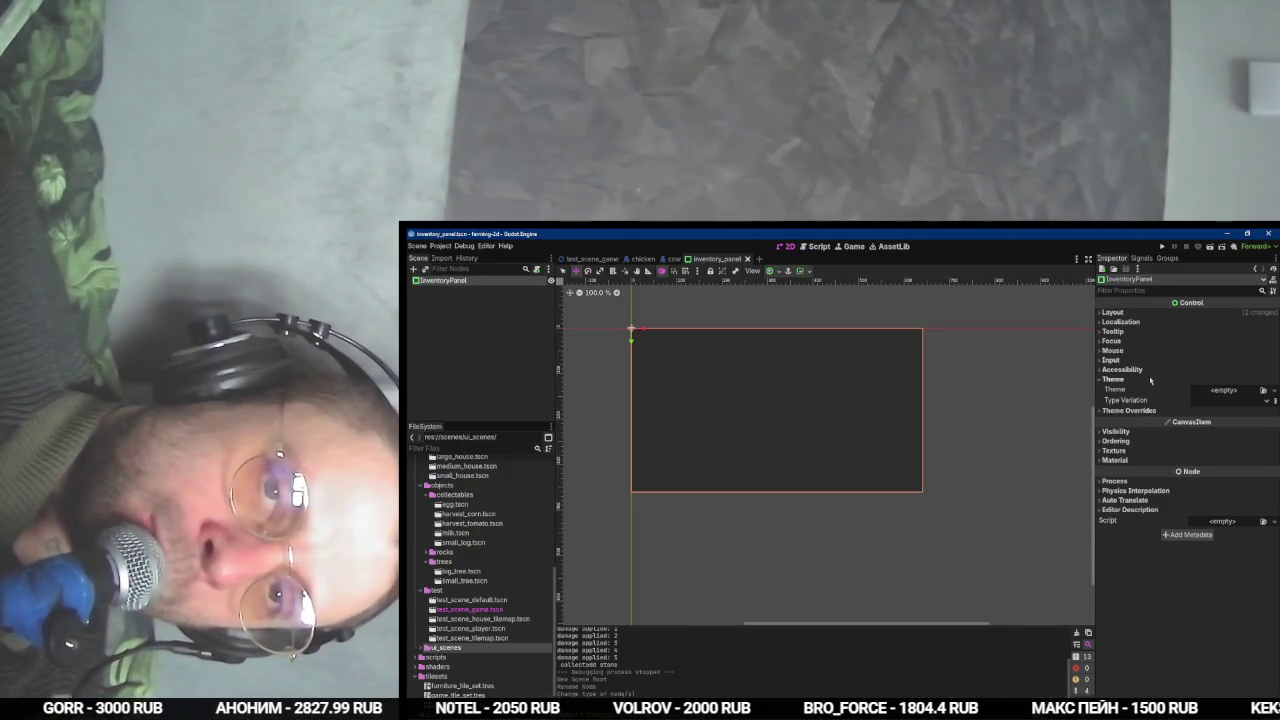
{"action": "left_click", "coordinate": [1225, 389]}
{"action": "left_click", "coordinate": [1238, 411]}
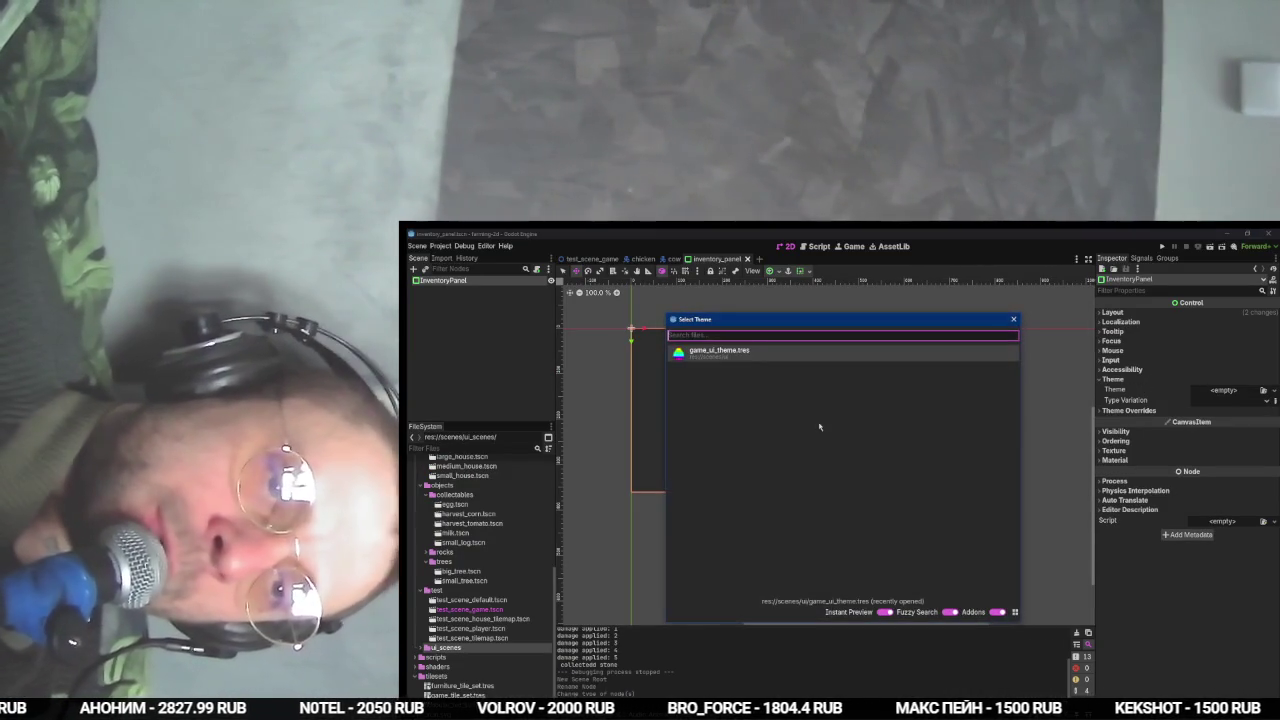
{"action": "left_click", "coordinate": [749, 350]}
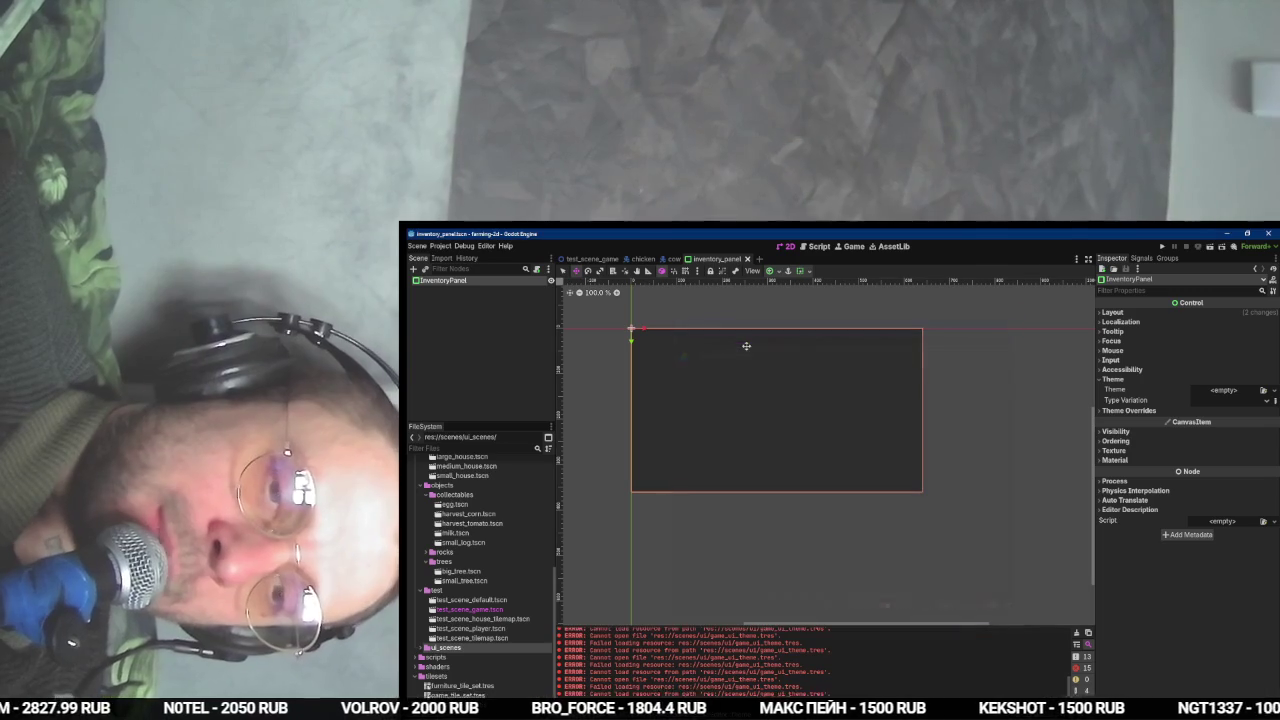
{"action": "key", "text": "alt+Tab"}
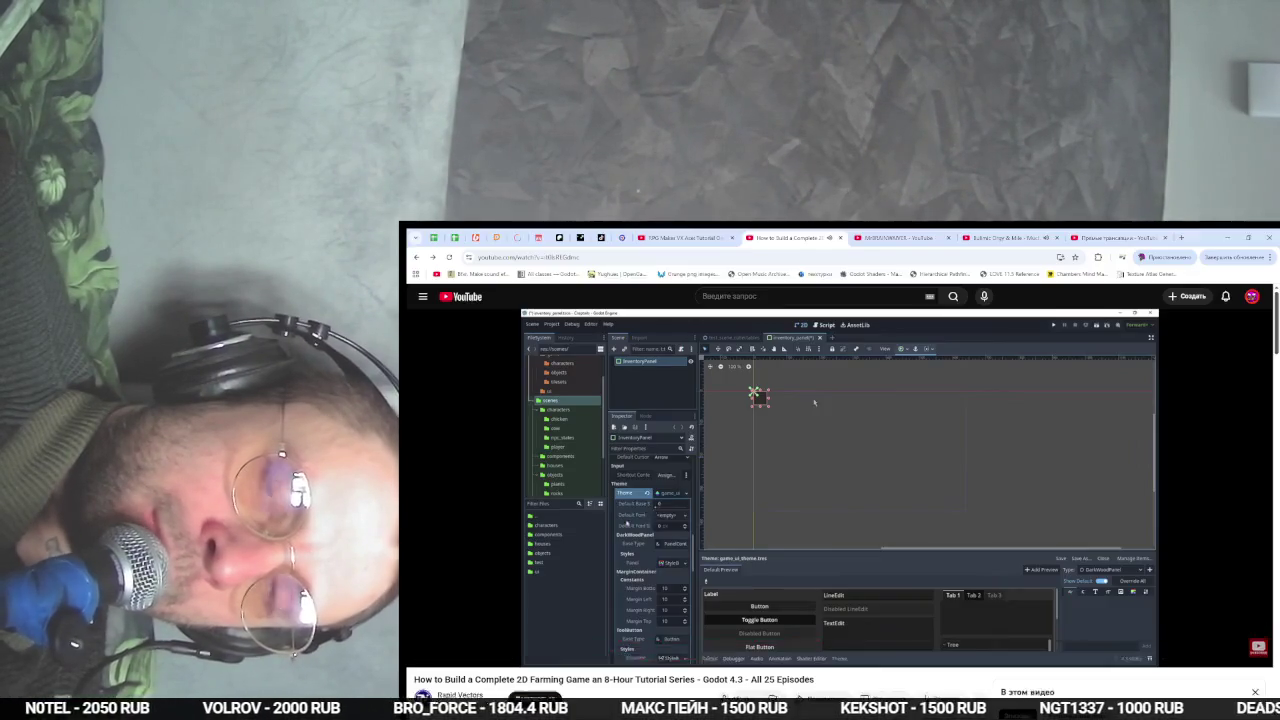
{"action": "key", "text": "alt+Tab"}
{"action": "left_click", "coordinate": [1225, 390]}
{"action": "left_click", "coordinate": [1238, 411]}
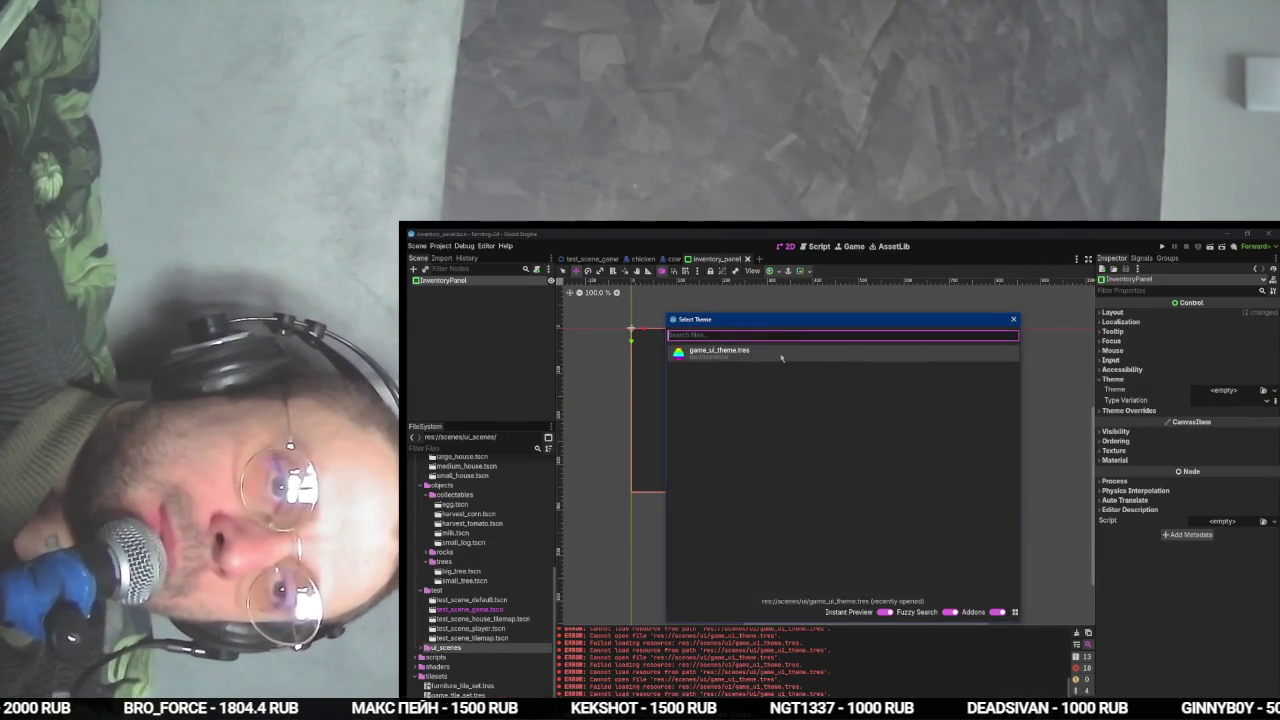
{"action": "left_click", "coordinate": [780, 353]}
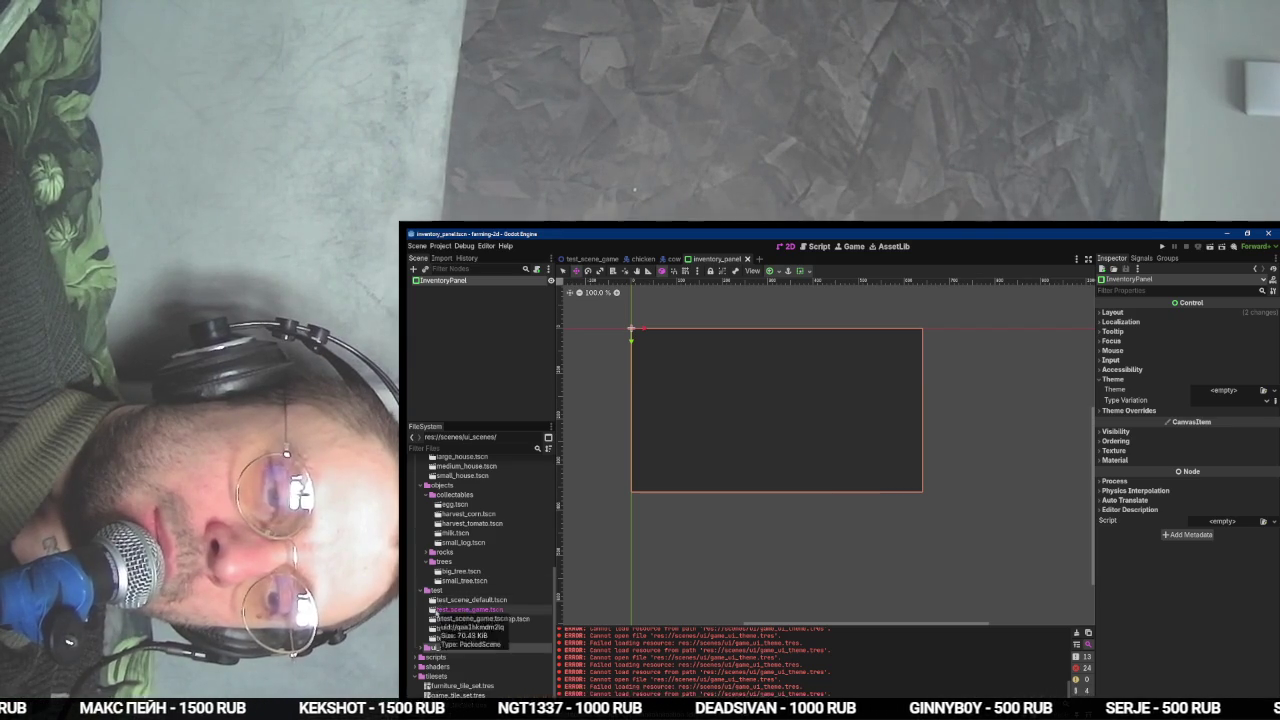
Step: With fuzzy search off, search 'ui' to apply game_ui_theme.tres, then clear the Output errors
{"action": "scroll", "coordinate": [432, 612], "scroll_direction": "up", "scroll_amount": 5}
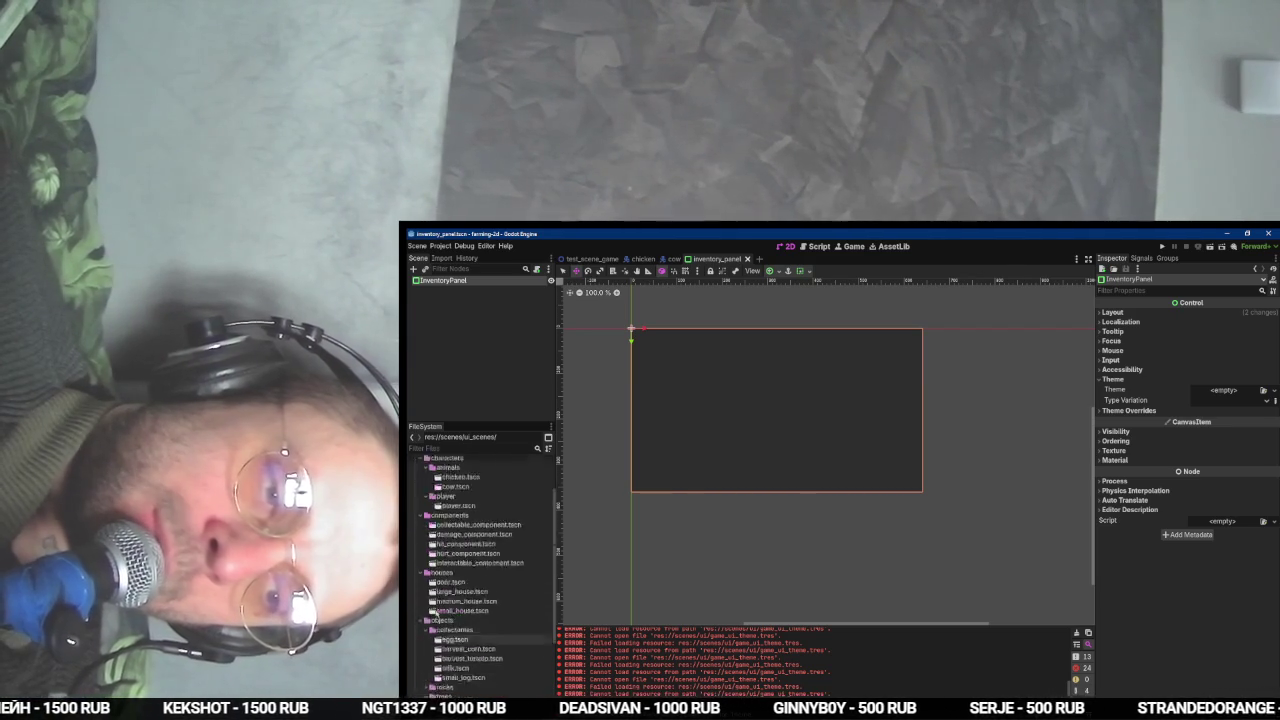
{"action": "scroll", "coordinate": [432, 612], "scroll_direction": "down", "scroll_amount": 5}
{"action": "scroll", "coordinate": [430, 655], "scroll_direction": "down", "scroll_amount": 2}
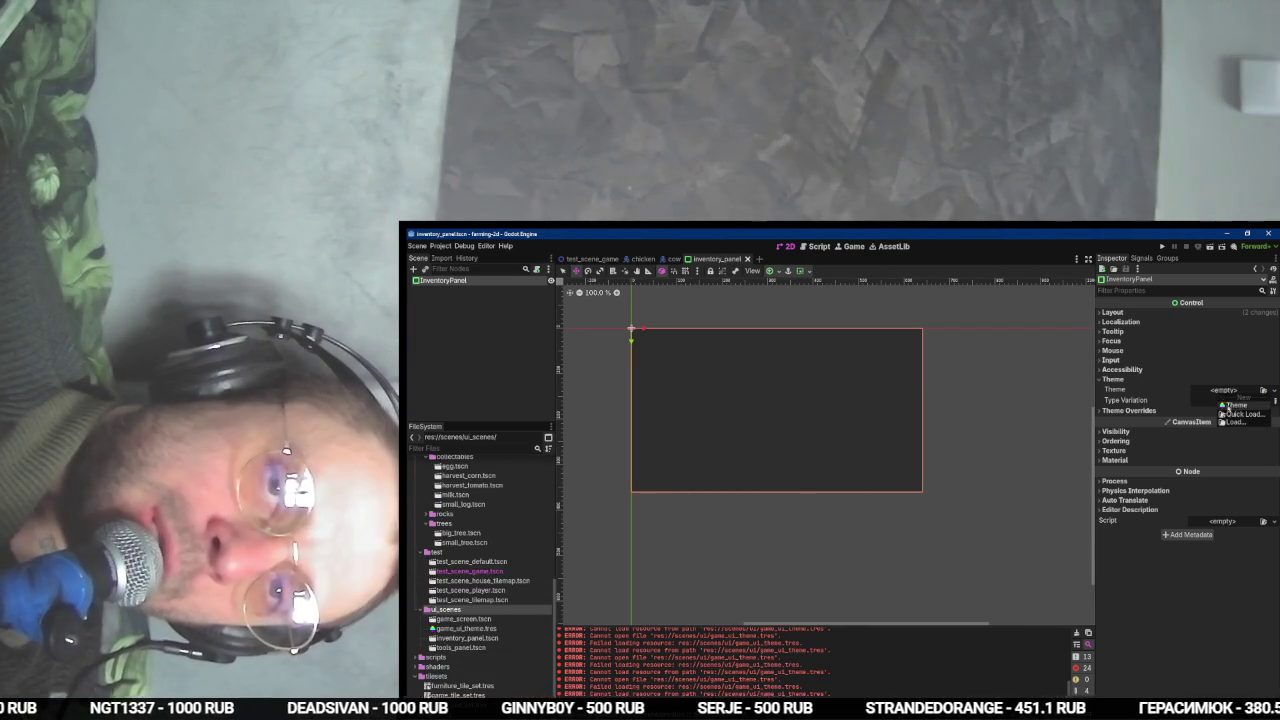
{"action": "left_click", "coordinate": [1238, 414]}
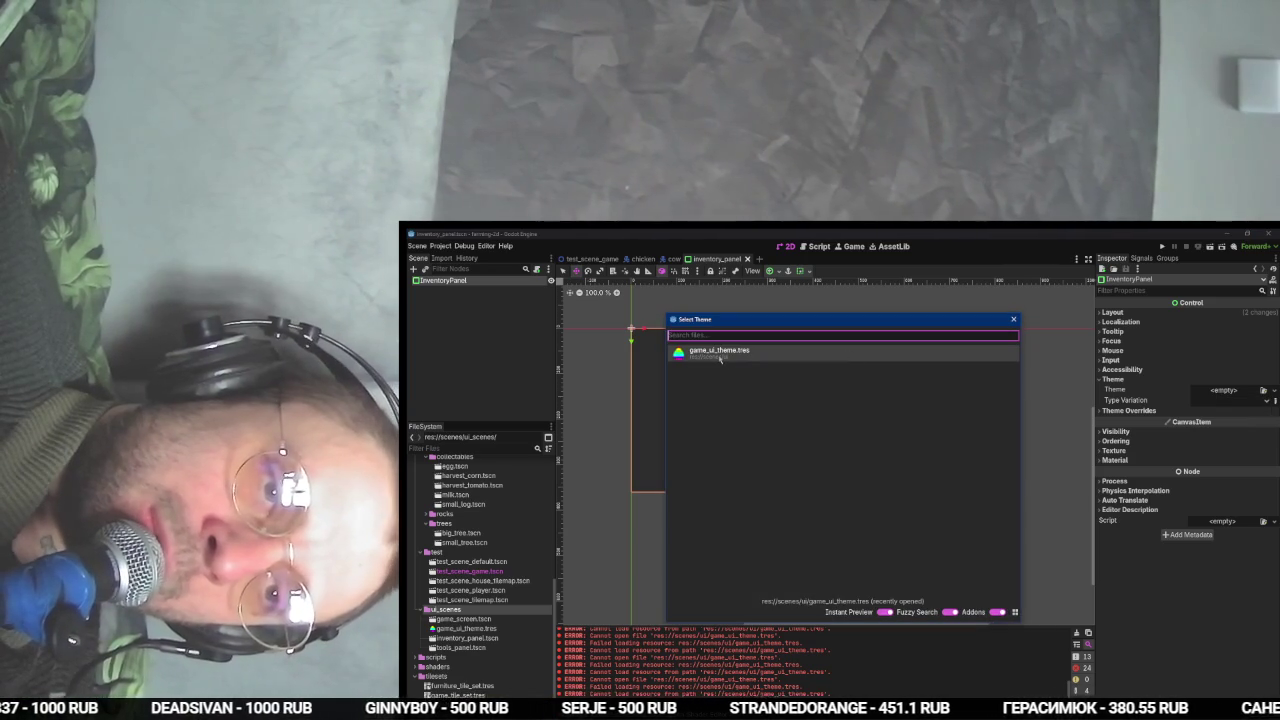
{"action": "left_click", "coordinate": [948, 611]}
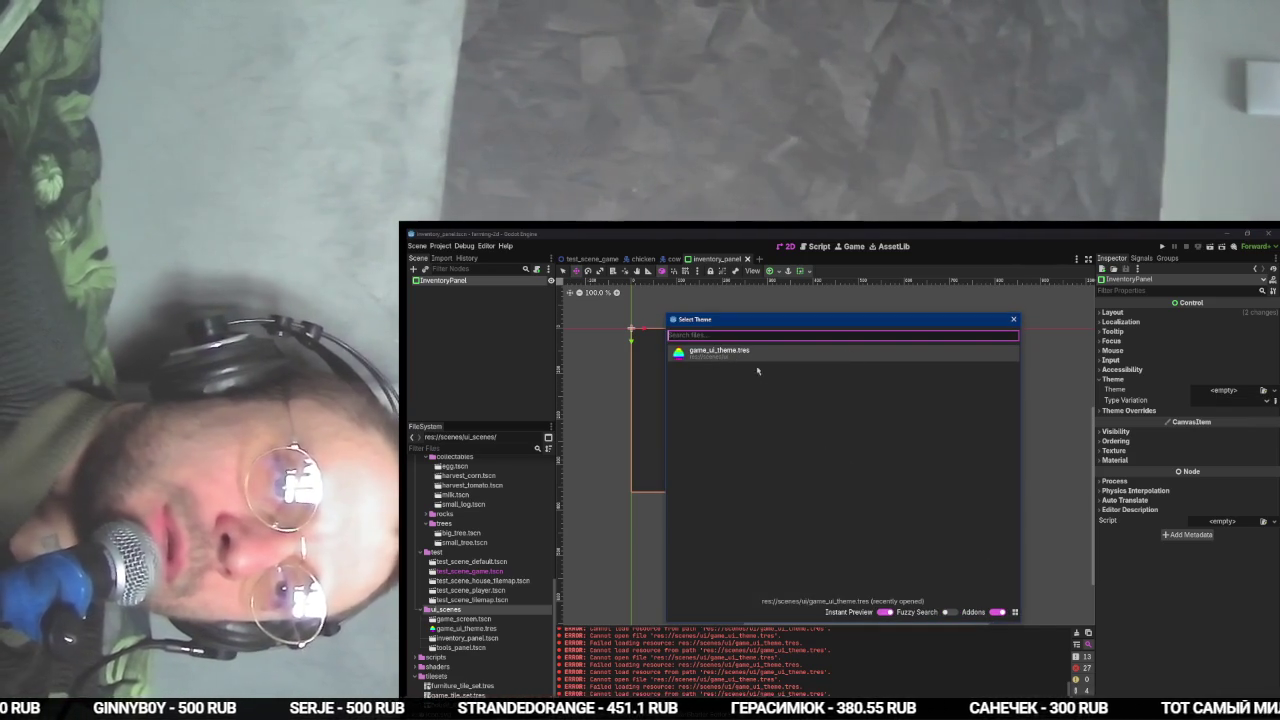
{"action": "type", "text": "ui_"}
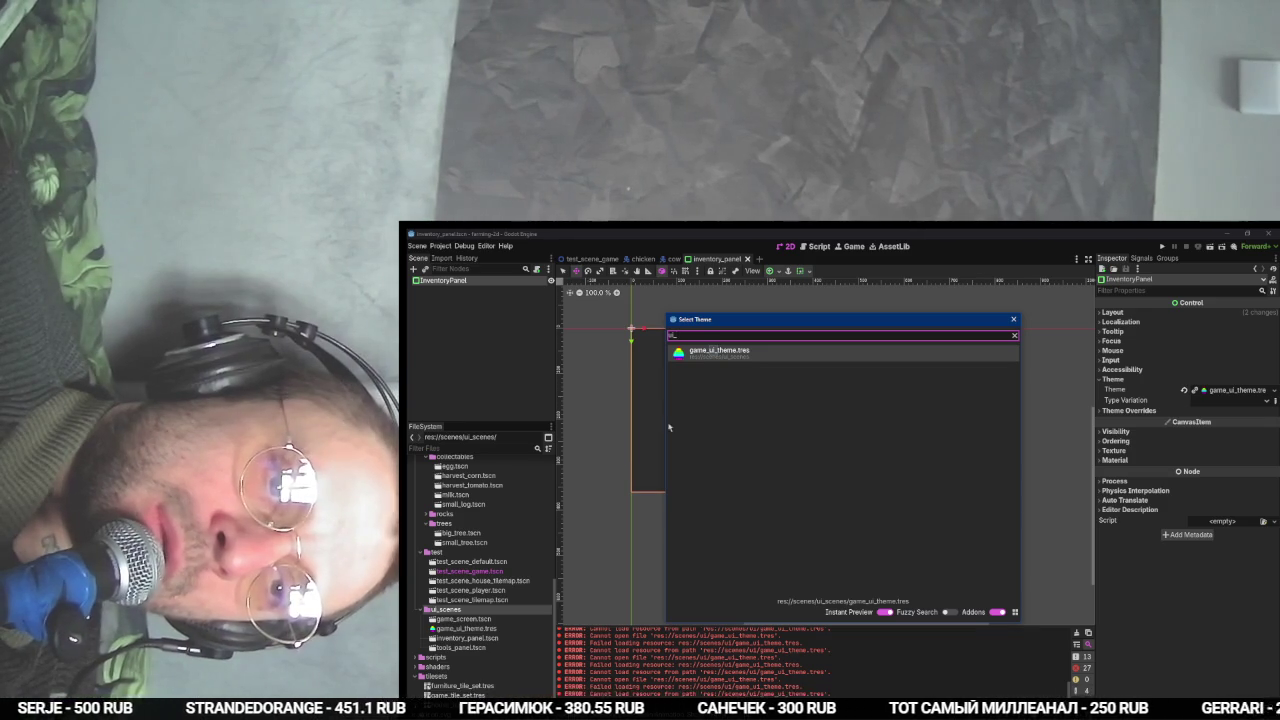
{"action": "double_click", "coordinate": [747, 350]}
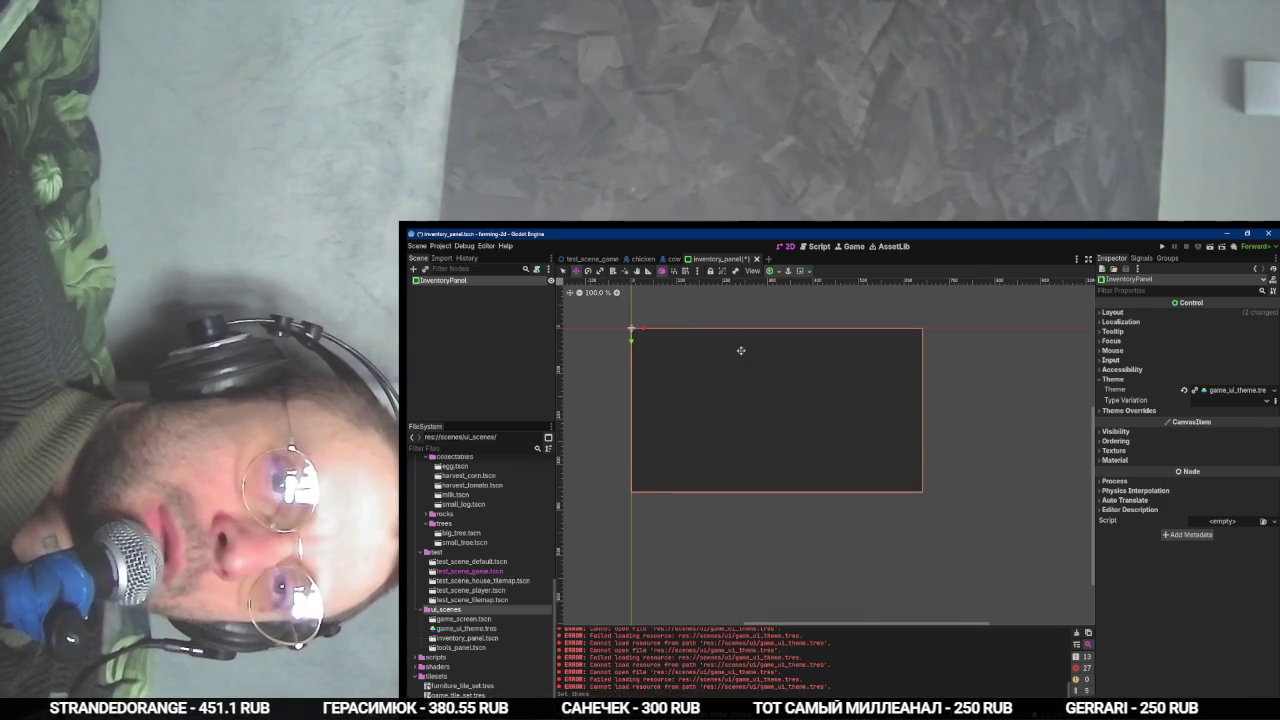
{"action": "key", "text": "ctrl+shift+k"}
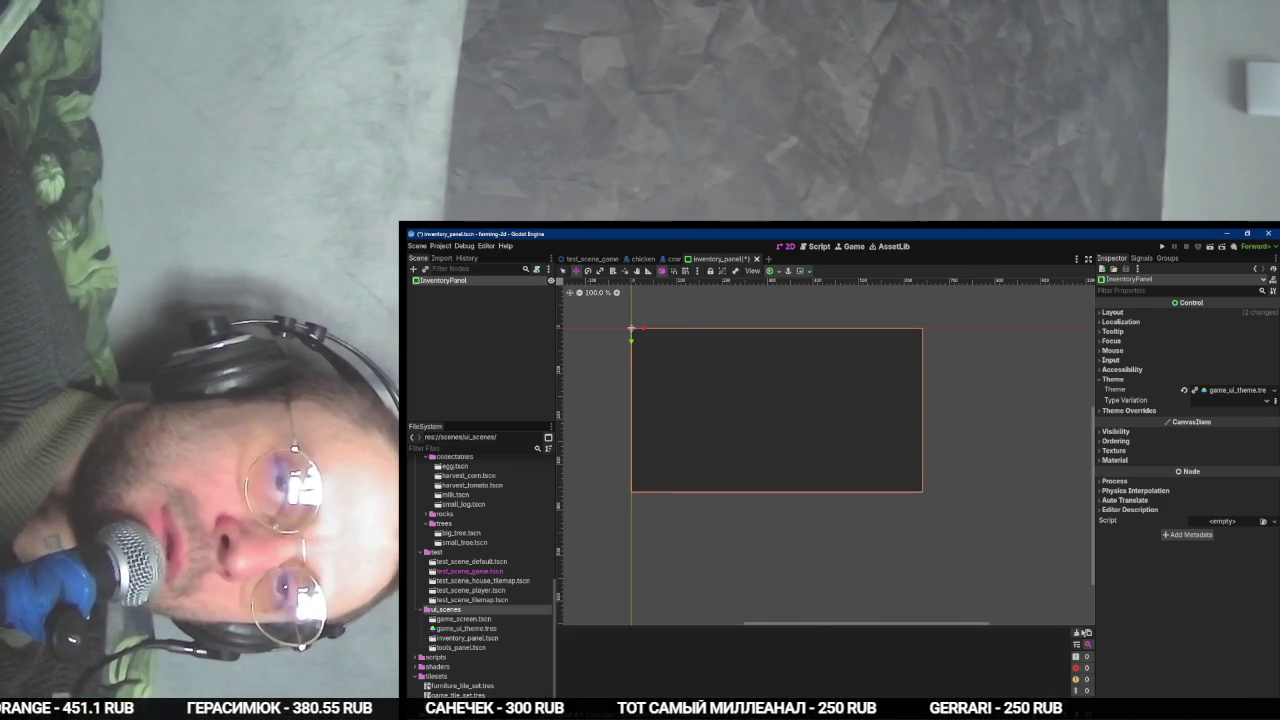
{"action": "key", "text": "alt+Tab"}
{"action": "left_click", "coordinate": [851, 427]}
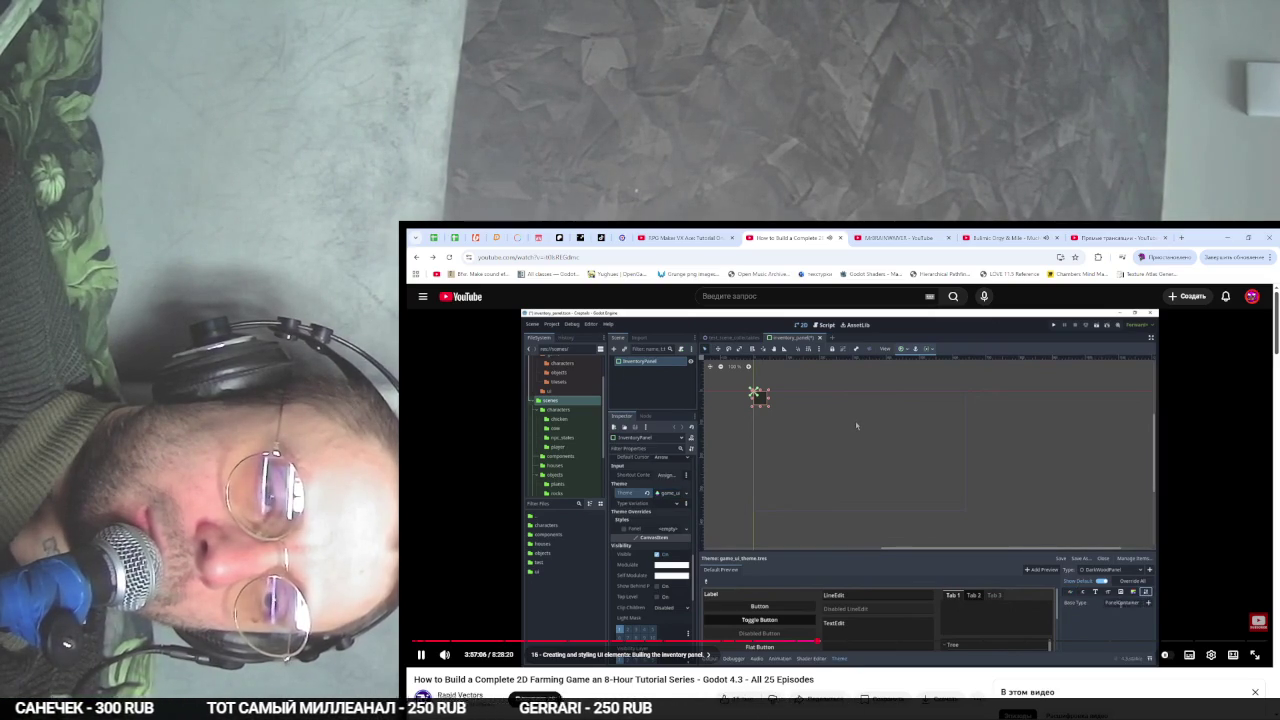
Step: Pause the tutorial video and set the InventoryPanel's theme type variation to DarkWood
{"action": "key", "text": "alt+Tab"}
{"action": "key", "text": "alt+Tab"}
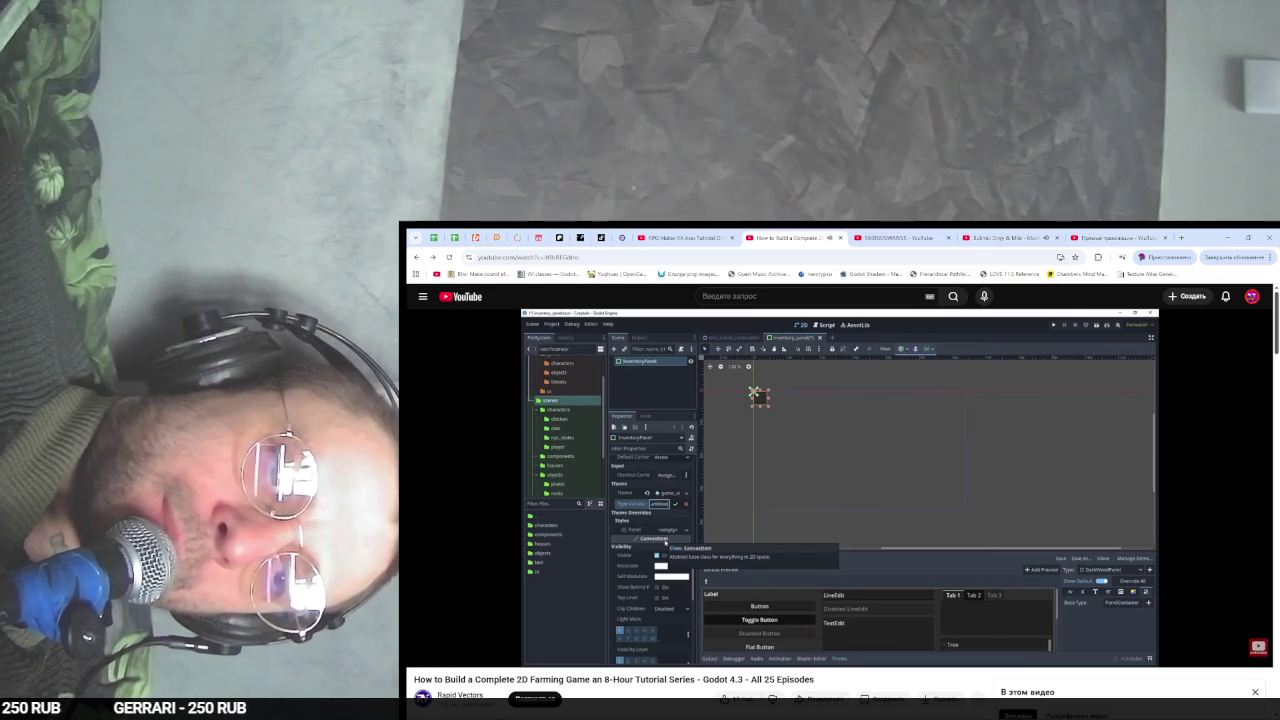
{"action": "left_click", "coordinate": [905, 440]}
{"action": "key", "text": "alt+Tab"}
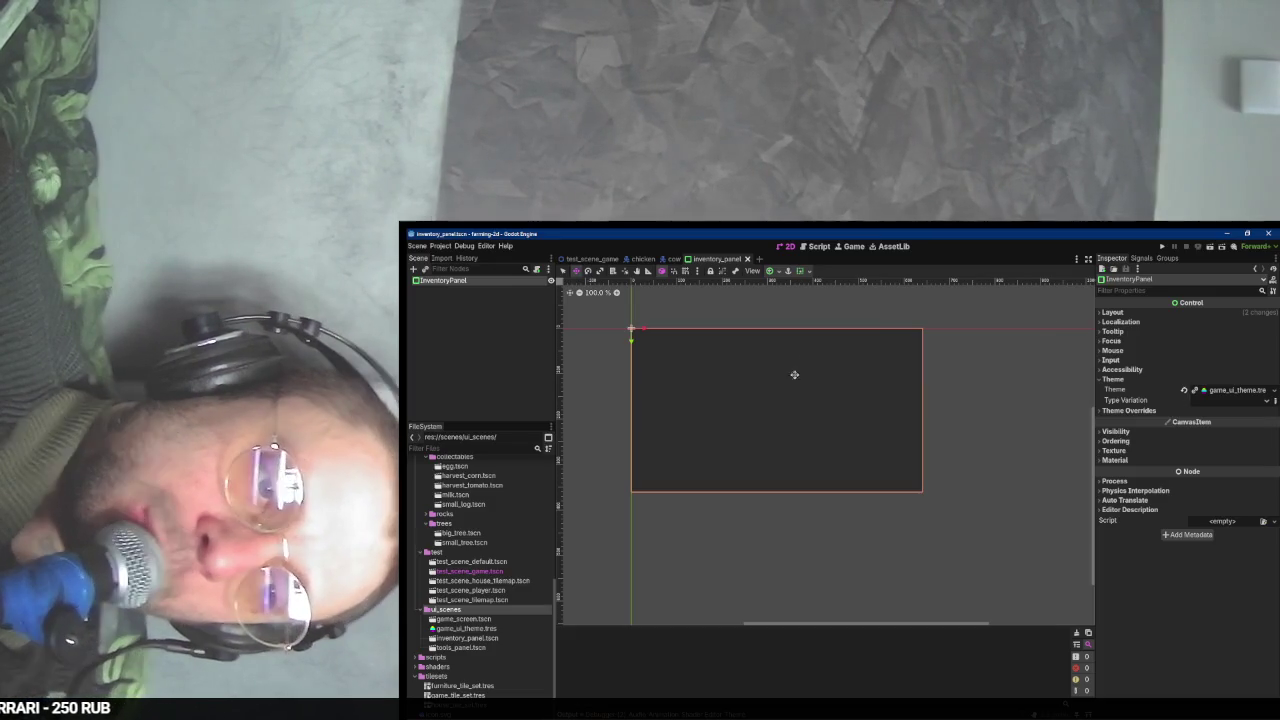
{"action": "left_click", "coordinate": [1236, 389]}
{"action": "left_click", "coordinate": [1230, 474]}
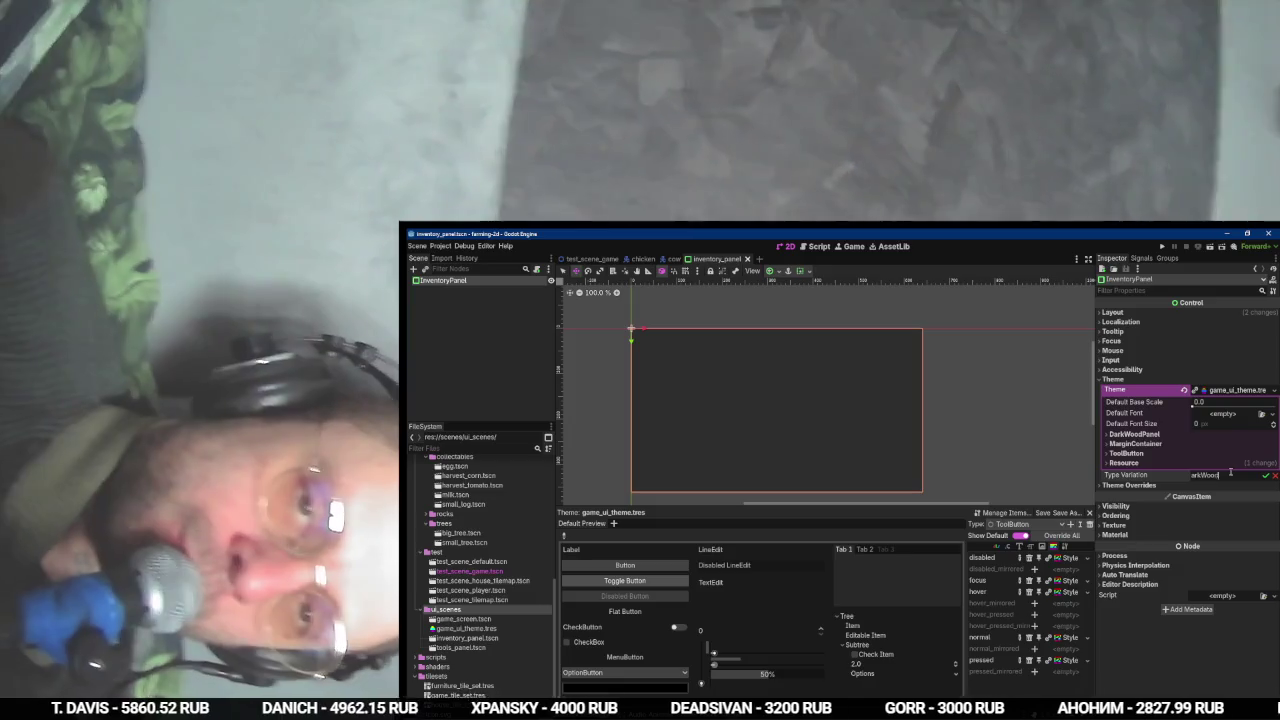
{"action": "type", "text": "DarkWood"}
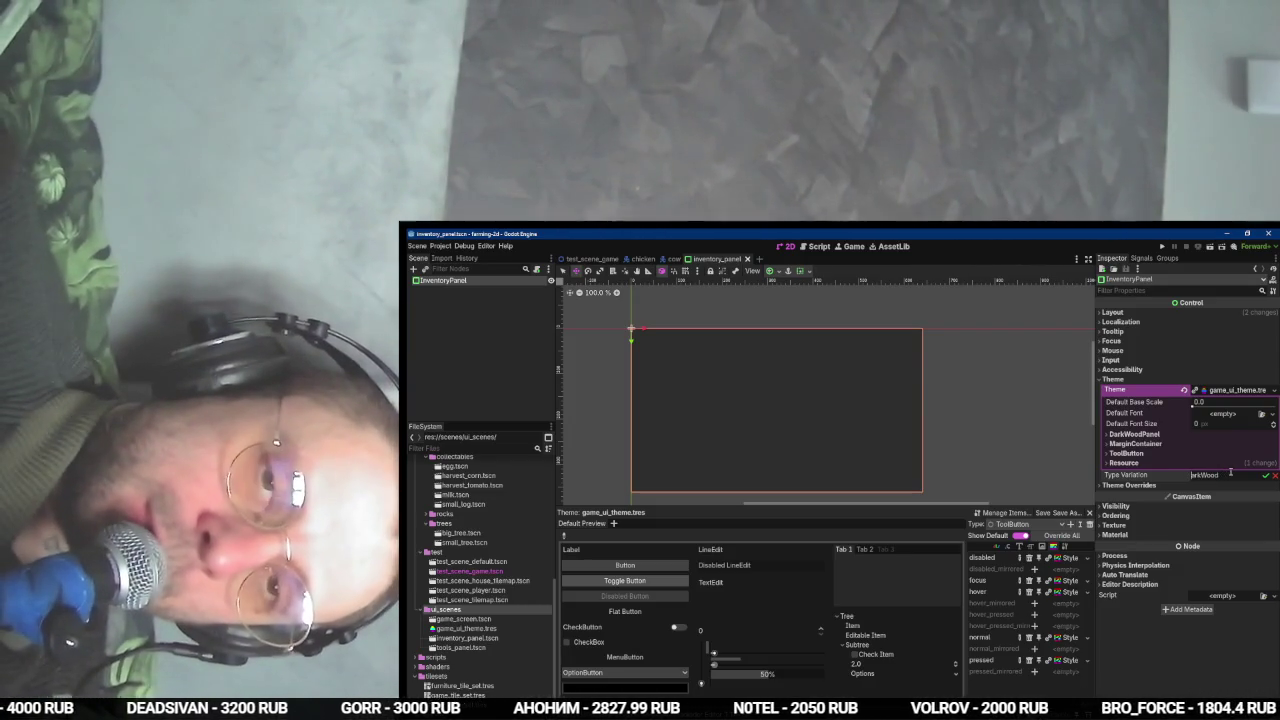
{"action": "key", "text": "alt+Tab"}
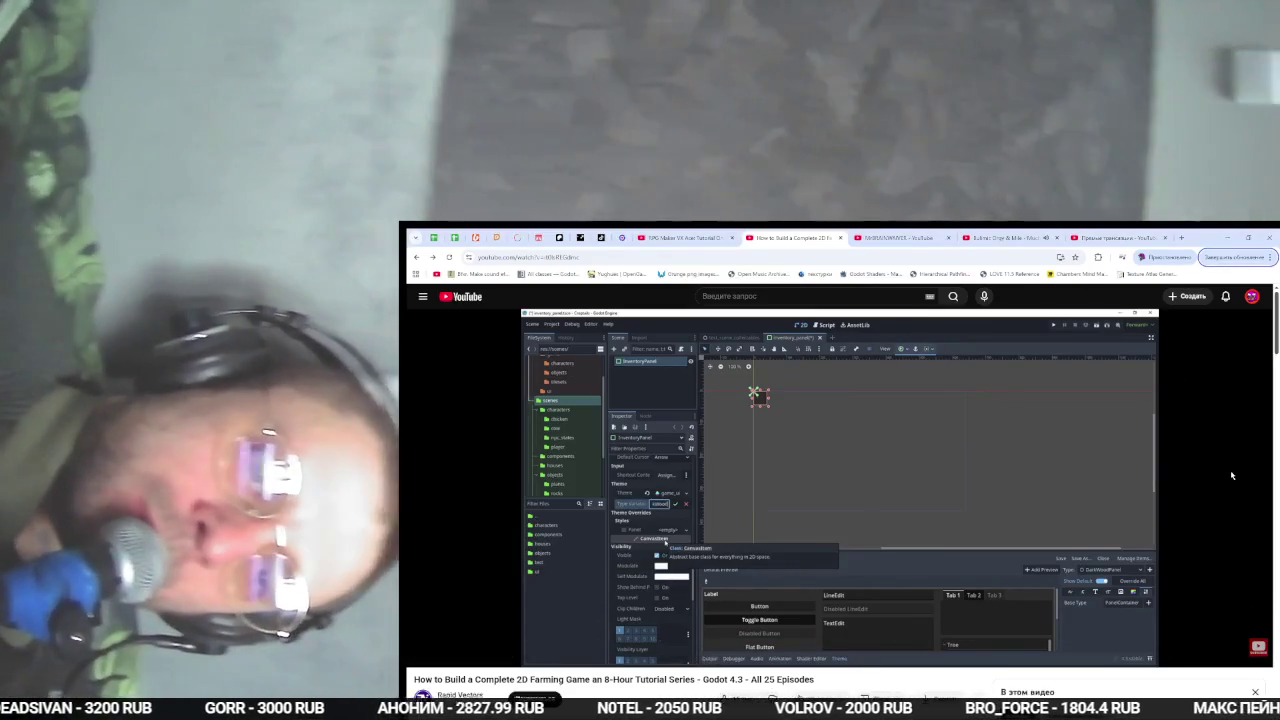
Step: Bring OBS Studio forward and shift its window right to reveal the stream preview and audio mixer
{"action": "key", "text": "alt+Tab"}
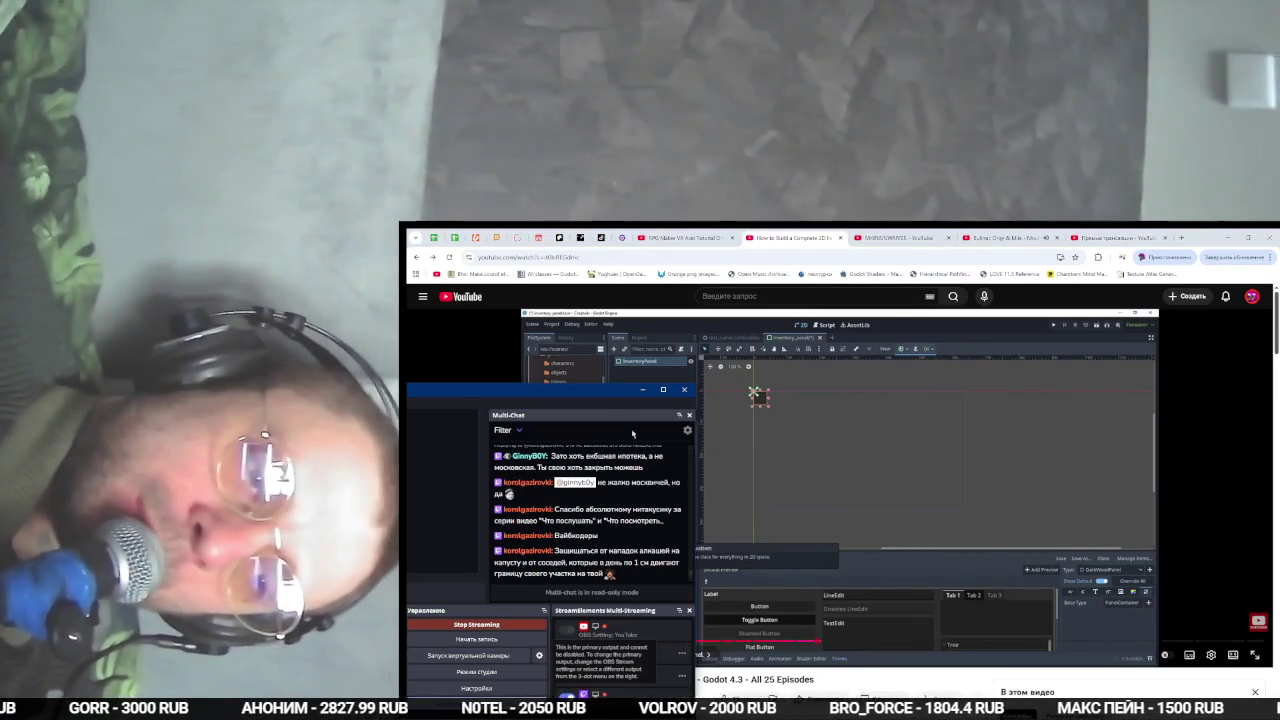
{"action": "left_click_drag", "start_coordinate": [592, 399], "coordinate": [814, 397]}
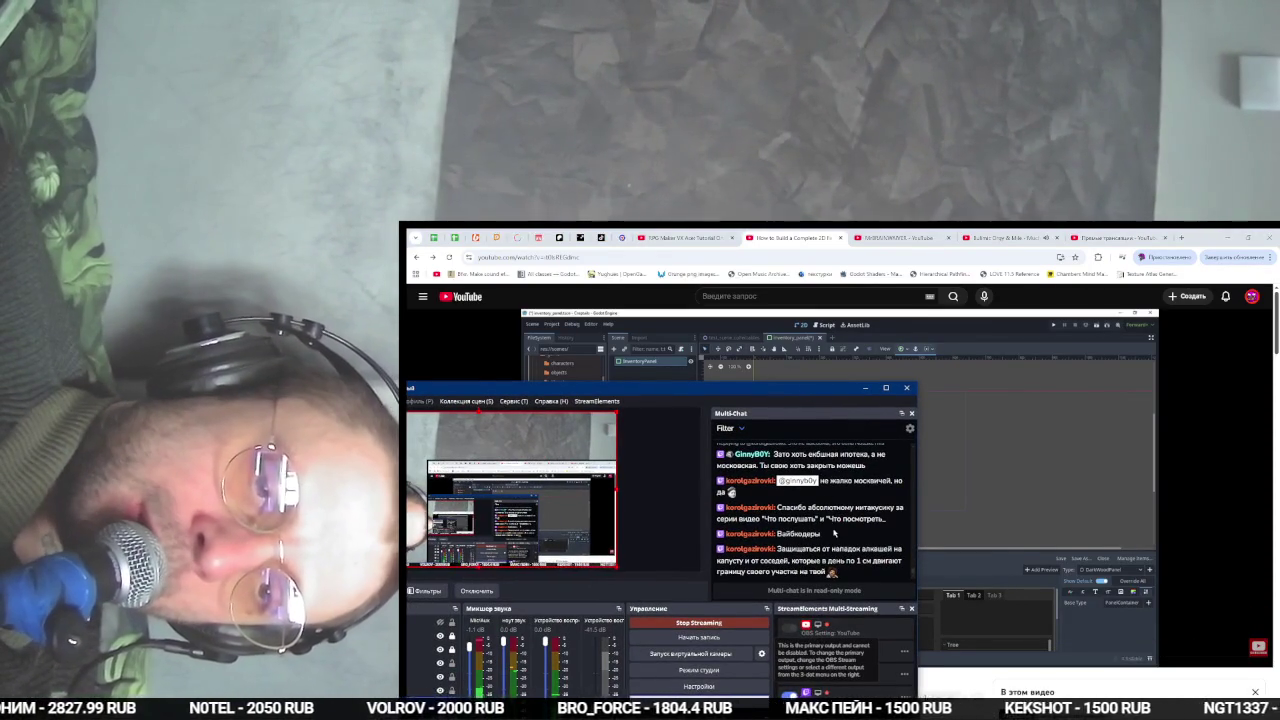
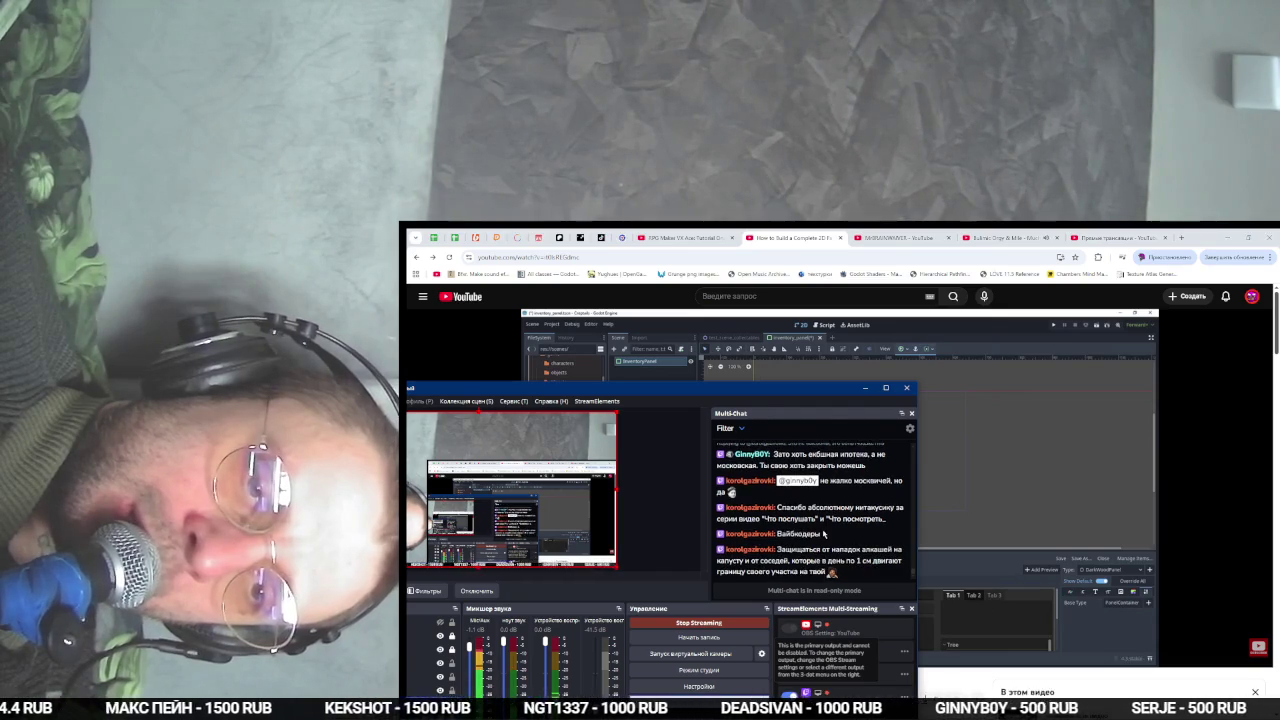
Step: Move the OBS window up and scroll through the Multi-Chat dock to check the stream chat
{"action": "left_click_drag", "start_coordinate": [783, 384], "coordinate": [753, 232]}
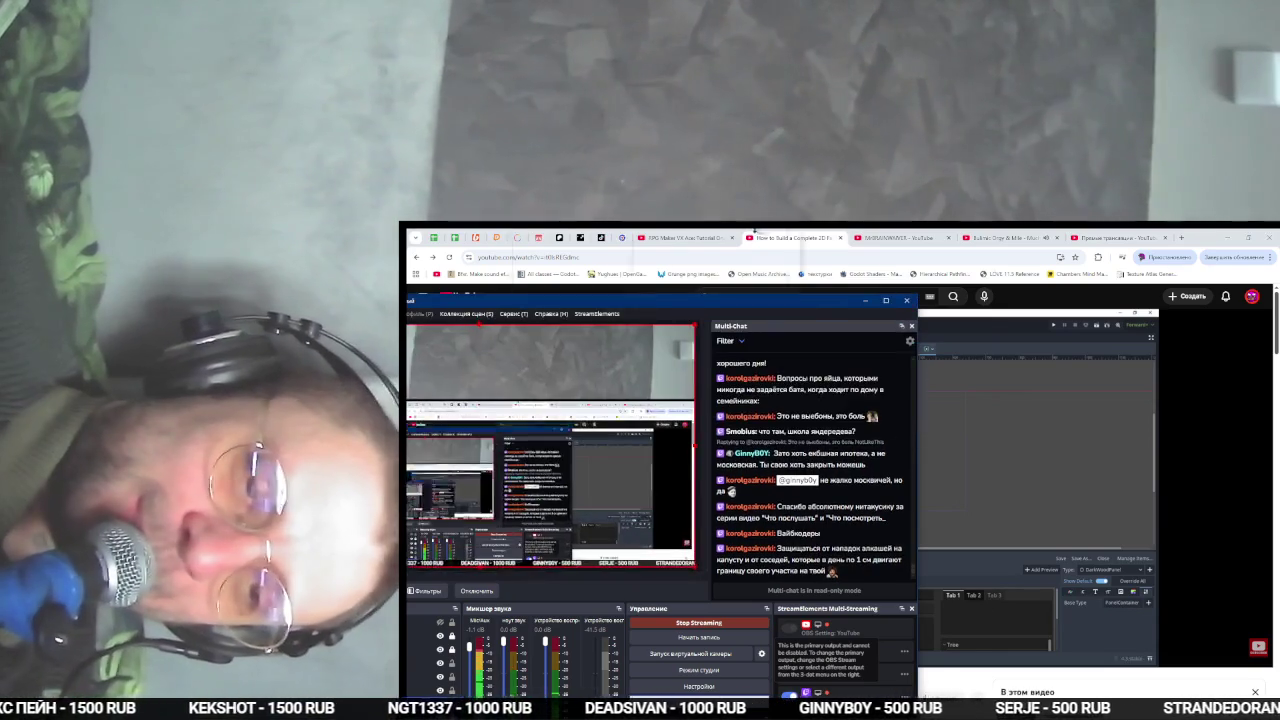
{"action": "scroll", "coordinate": [823, 391], "scroll_direction": "up", "scroll_amount": 3}
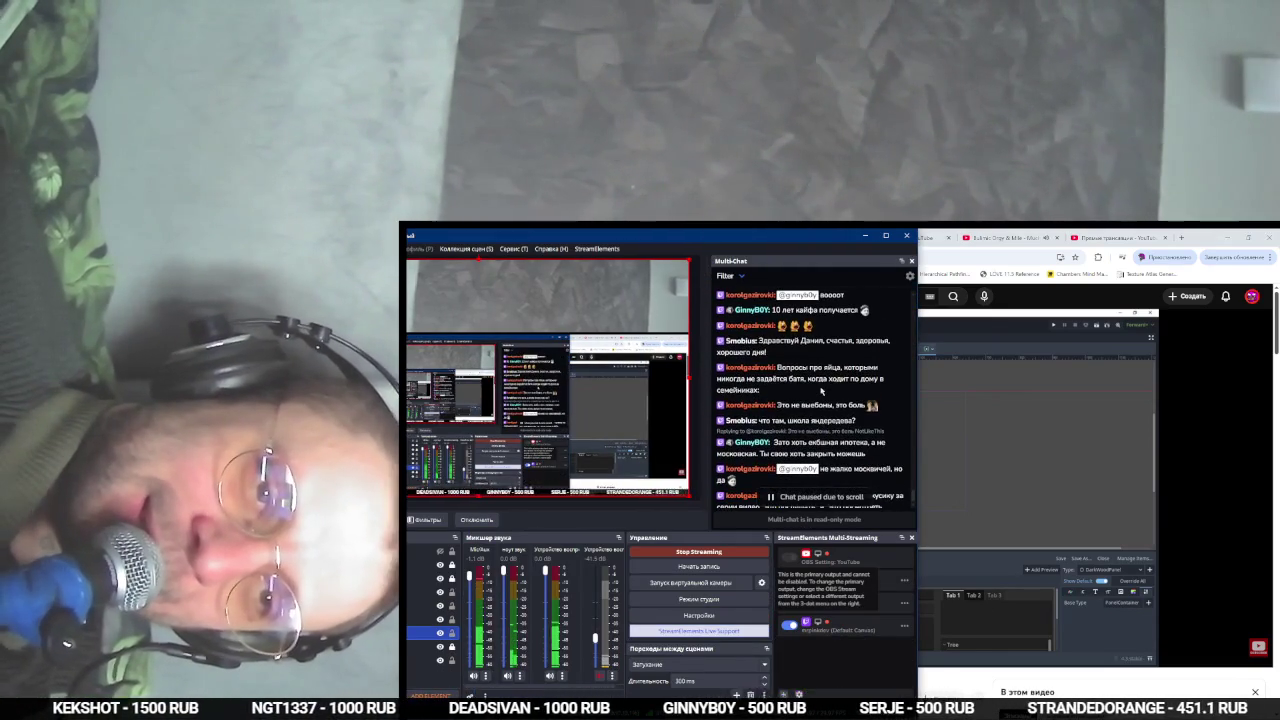
{"action": "scroll", "coordinate": [827, 360], "scroll_direction": "up", "scroll_amount": 2}
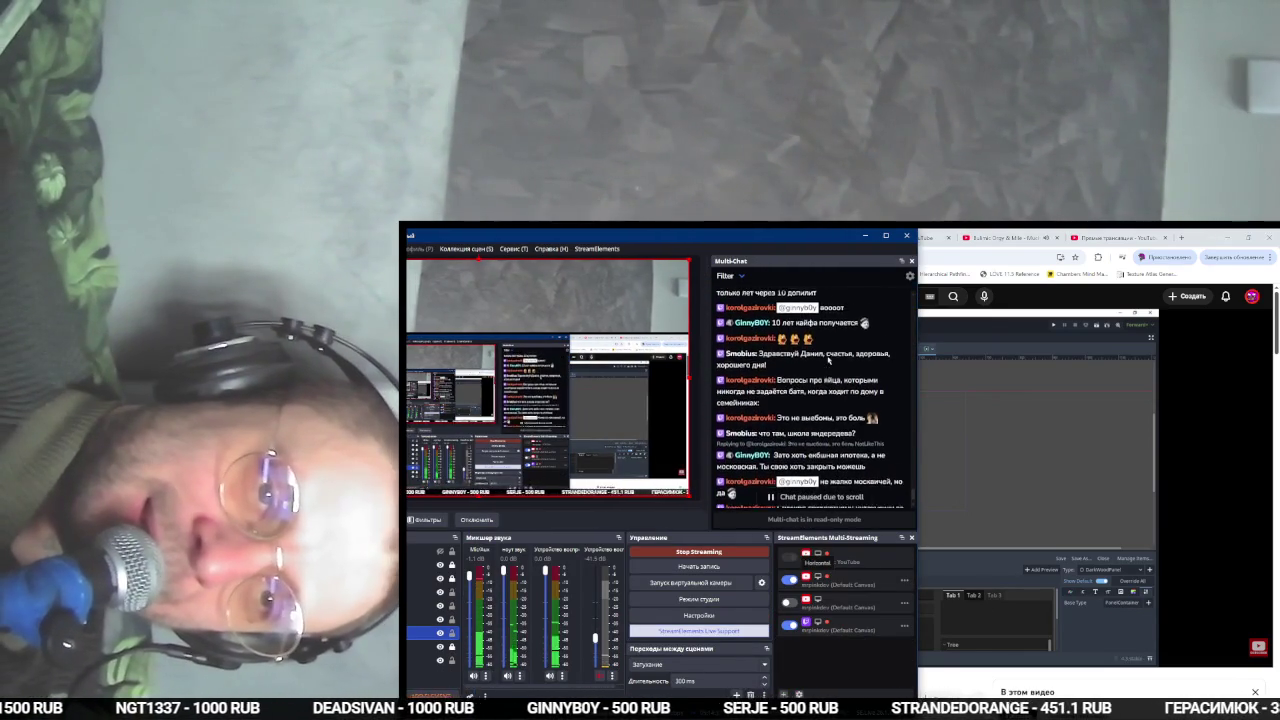
{"action": "scroll", "coordinate": [827, 360], "scroll_direction": "up", "scroll_amount": 4}
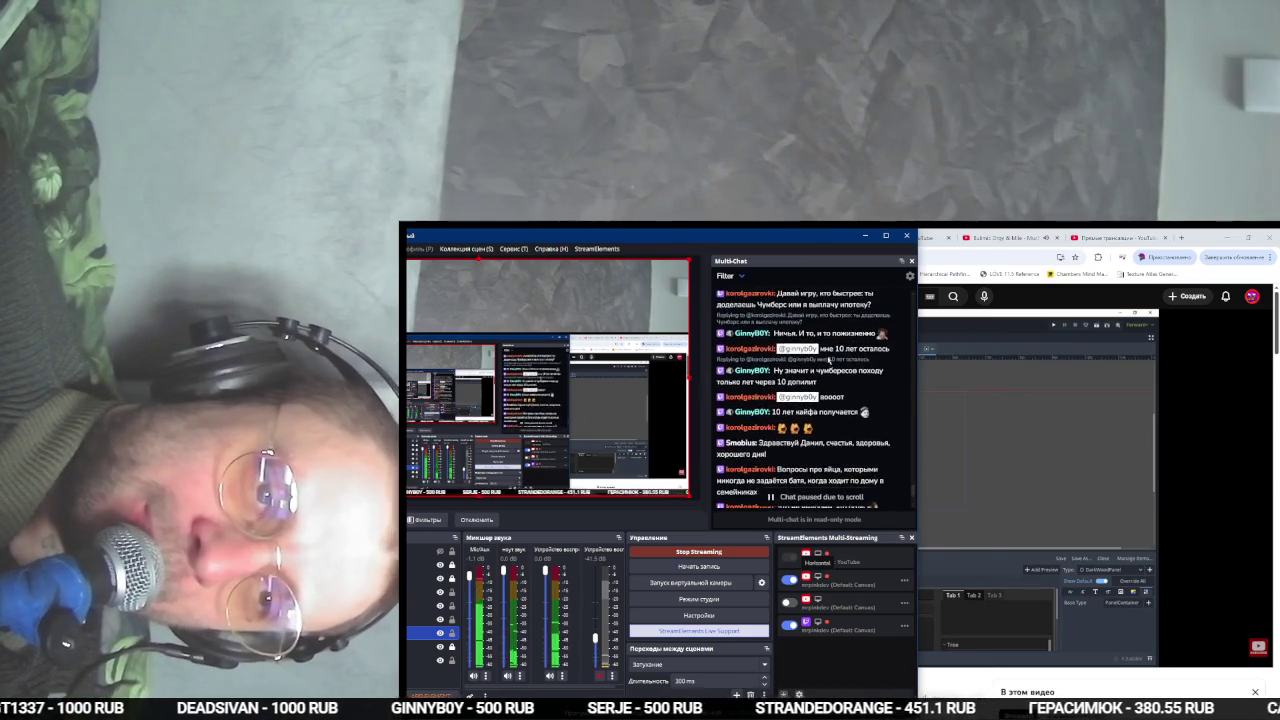
{"action": "scroll", "coordinate": [830, 360], "scroll_direction": "up", "scroll_amount": 2}
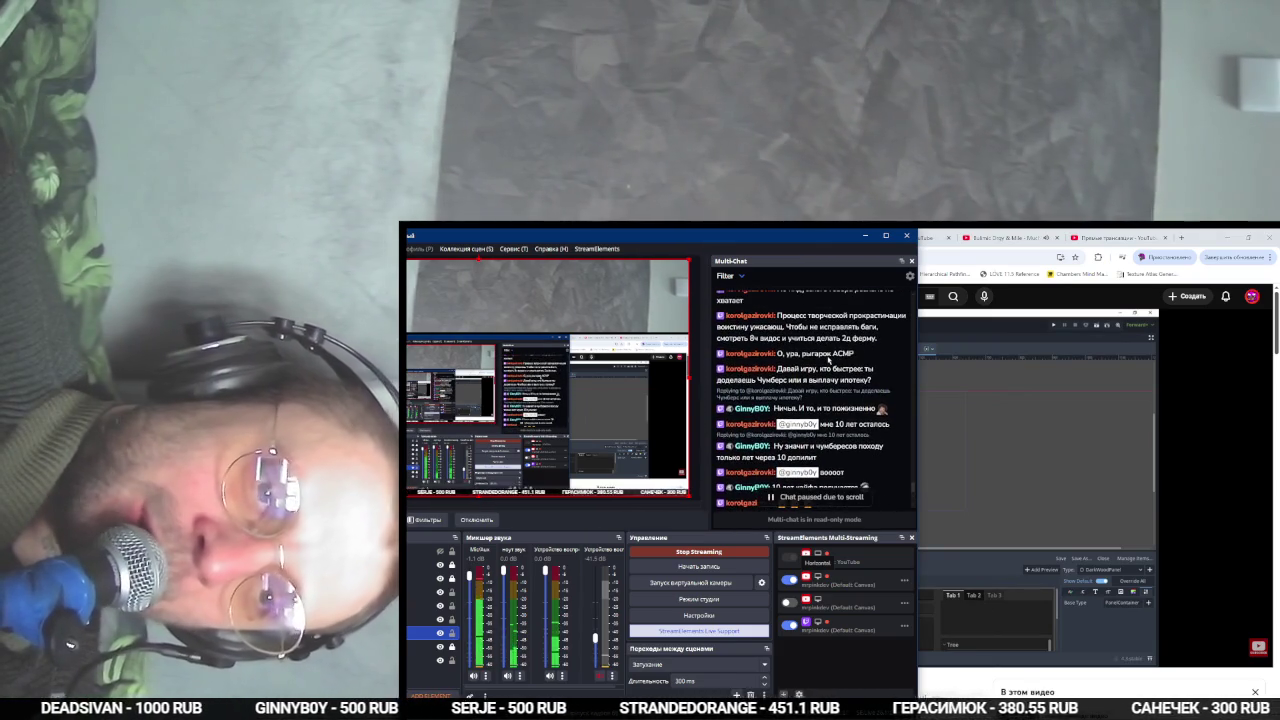
{"action": "scroll", "coordinate": [828, 360], "scroll_direction": "down", "scroll_amount": 8}
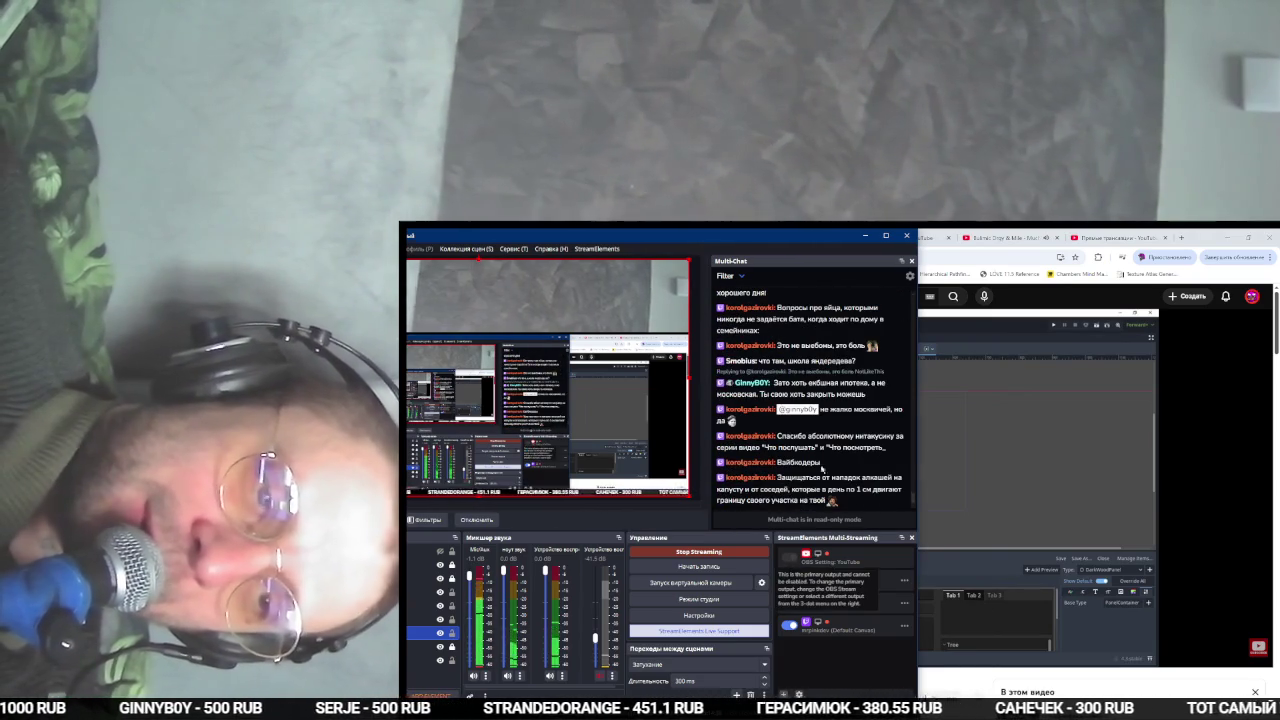
Step: Bring the Chrome Godot farming tutorial to the front, at episode 15 on UI elements
{"action": "key", "text": "alt+Tab"}
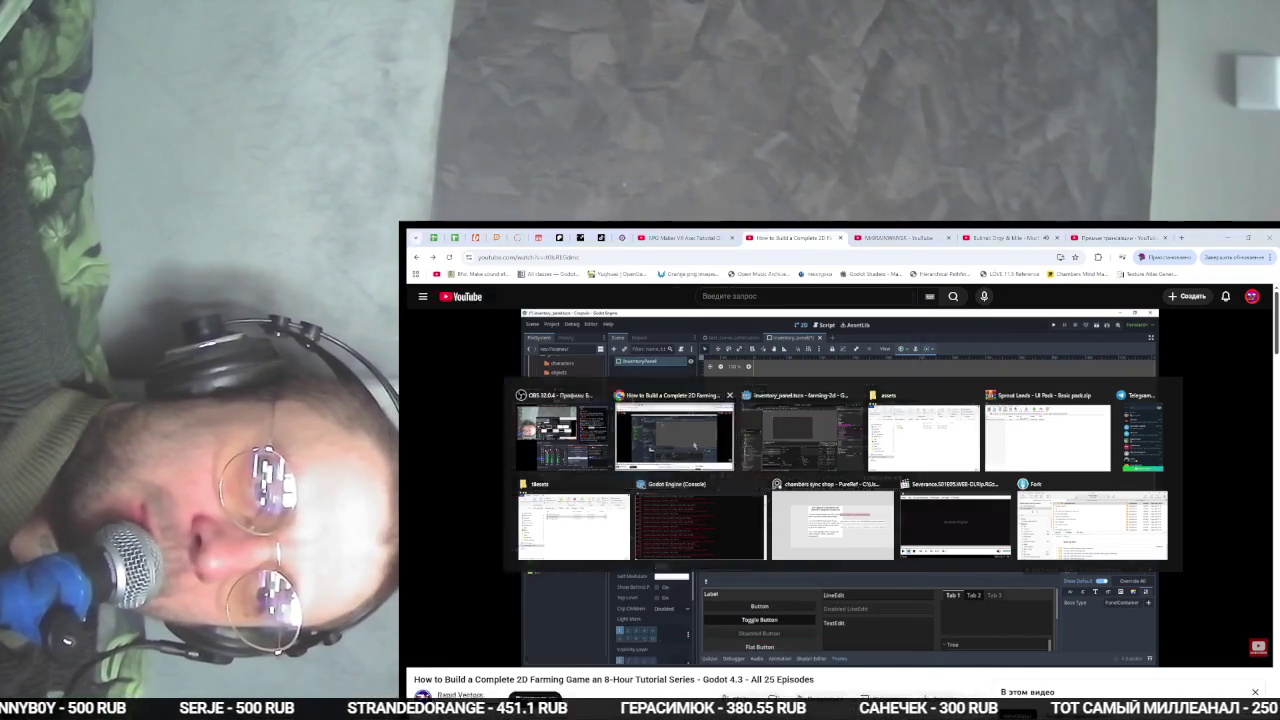
{"action": "left_click", "coordinate": [729, 451]}
{"action": "scroll", "coordinate": [729, 451], "scroll_direction": "down", "scroll_amount": 1}
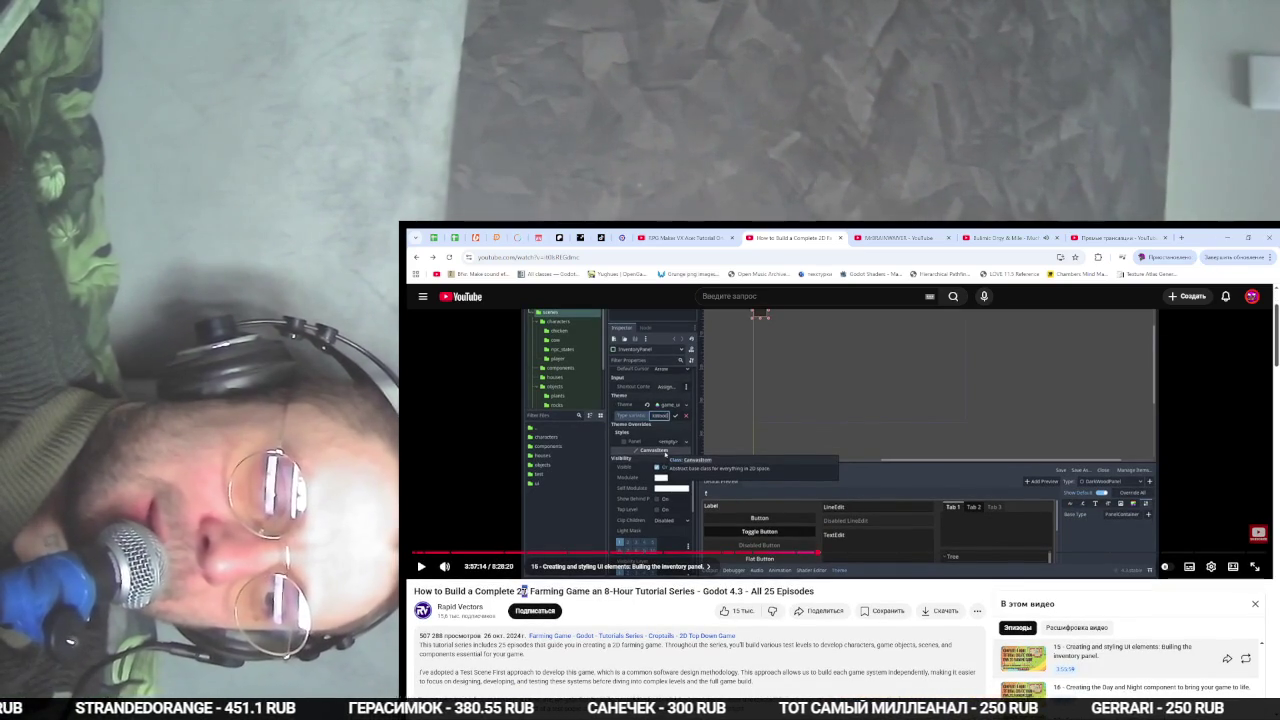
Step: Set InventoryPanel's Theme Type Variation to DarkWoodPanel
{"action": "key", "text": "alt+Tab"}
{"action": "key", "text": "alt+Tab"}
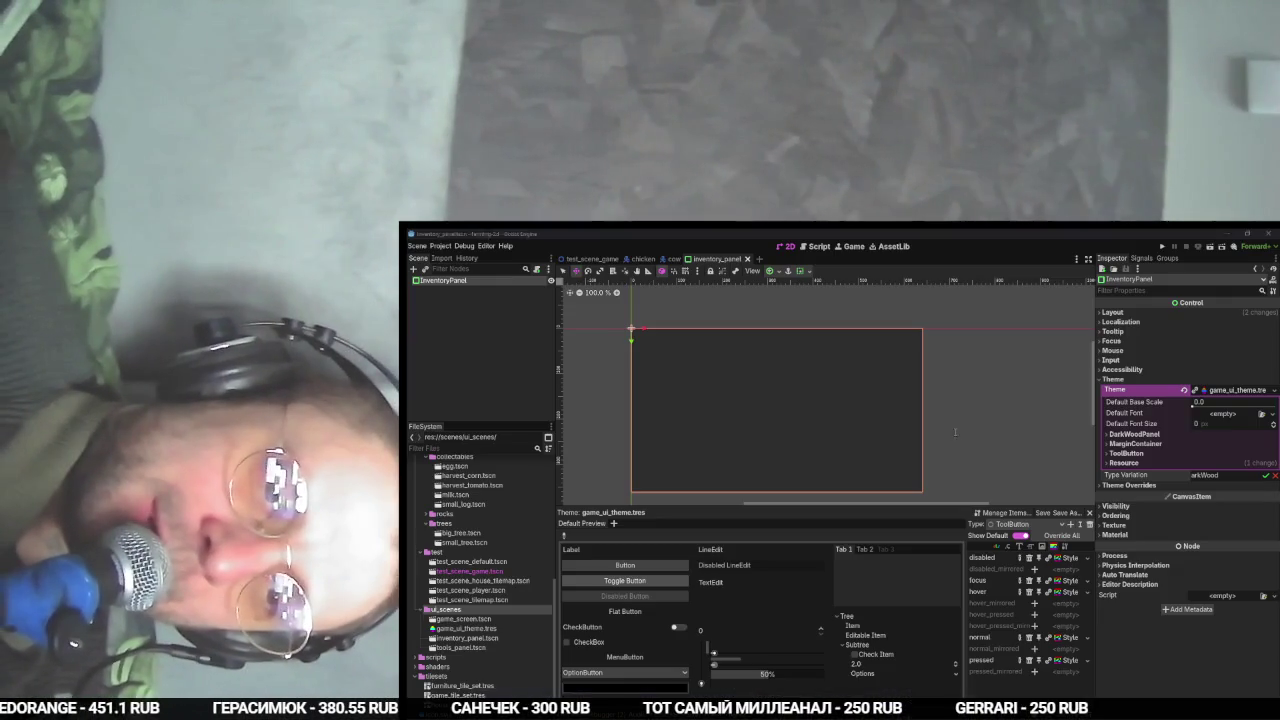
{"action": "key", "text": "Return"}
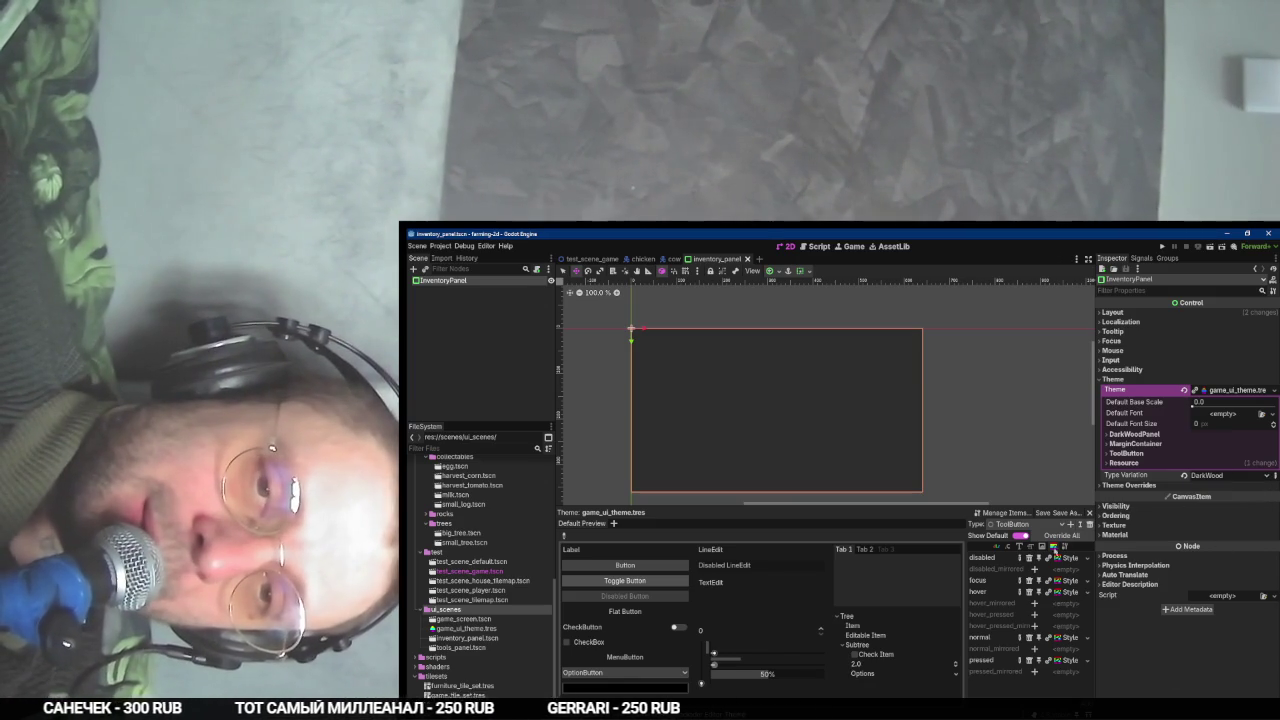
{"action": "left_click", "coordinate": [1042, 526]}
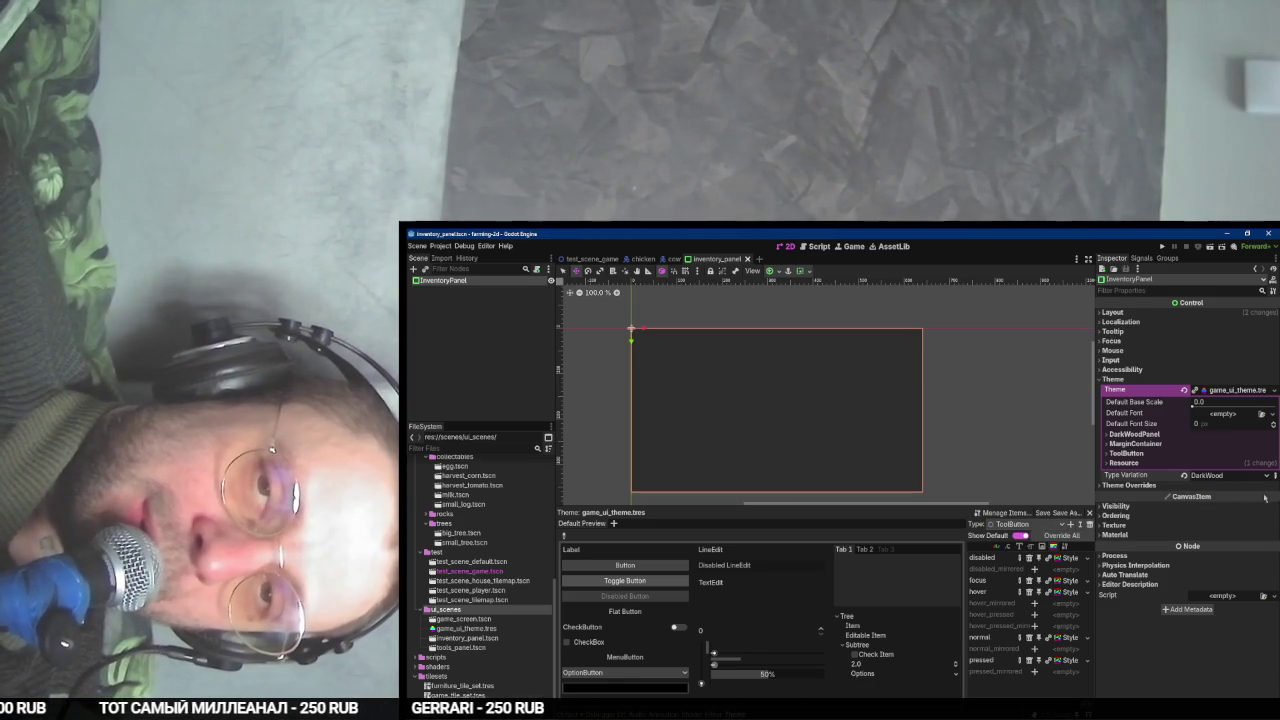
{"action": "type", "text": "Panel"}
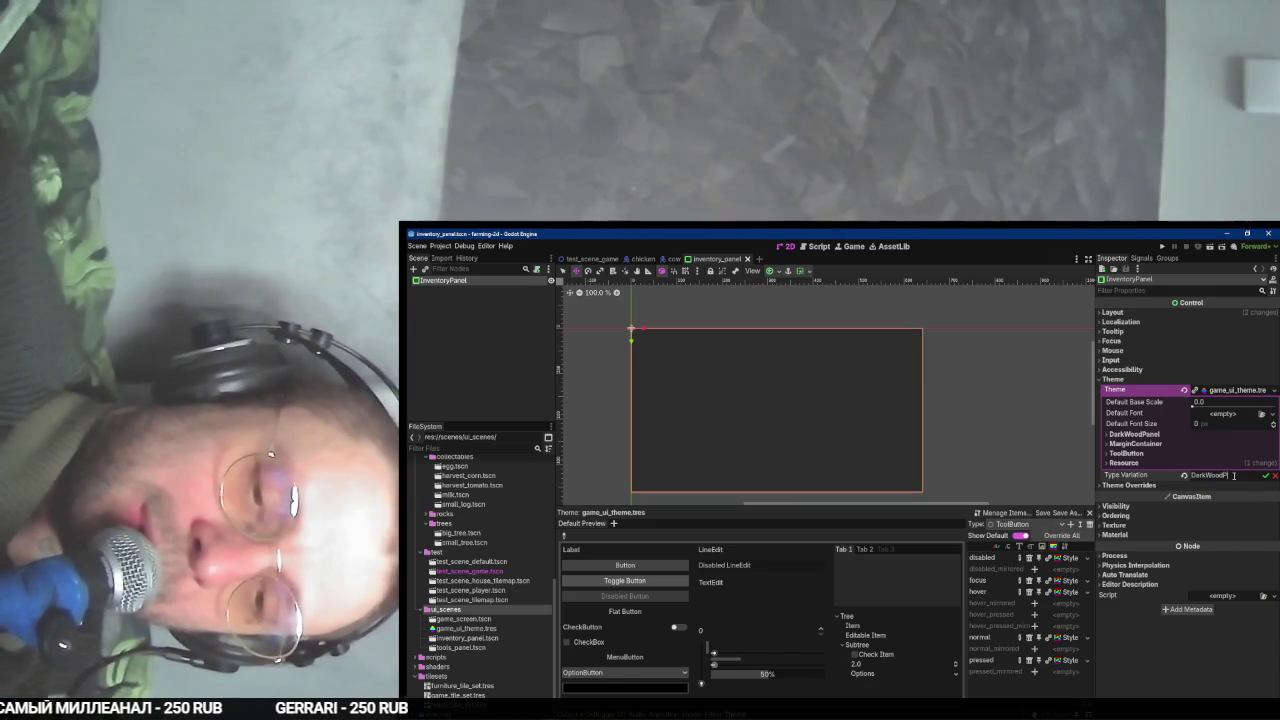
{"action": "key", "text": "Return"}
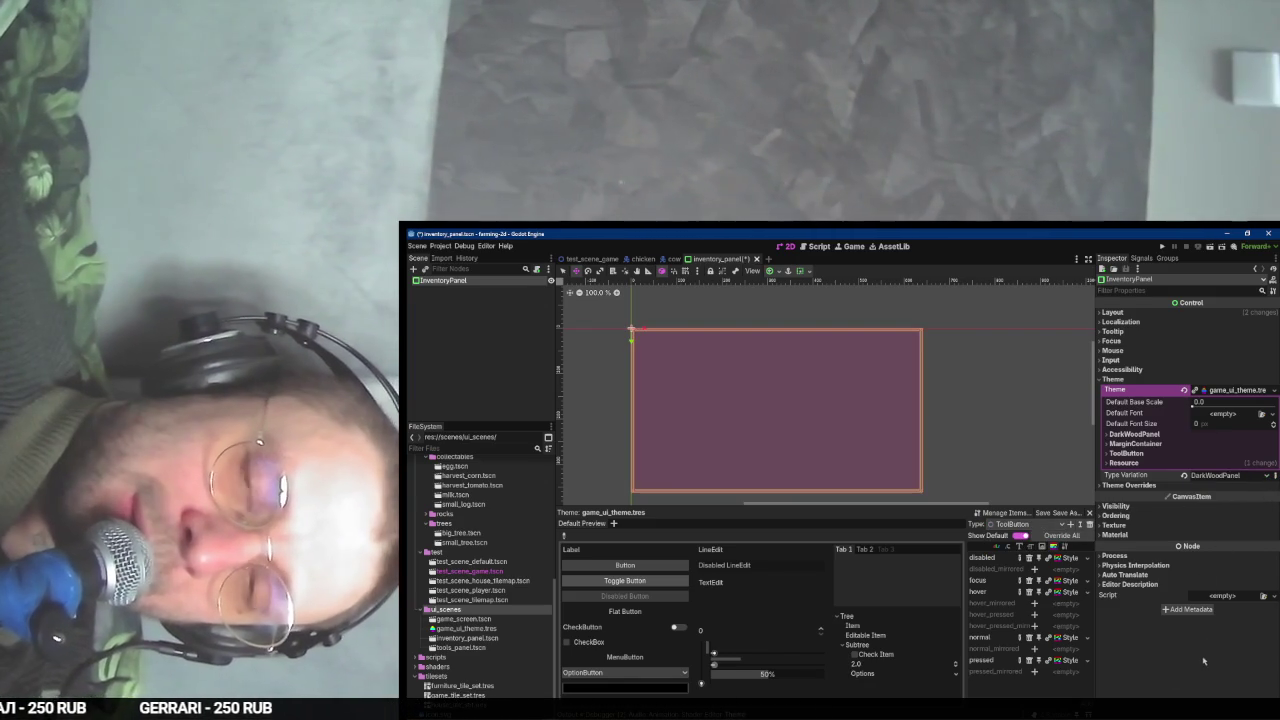
Step: Resume the YouTube tutorial at episode 16's inventory panel
{"action": "key", "text": "alt+Tab"}
{"action": "key", "text": "alt+Tab"}
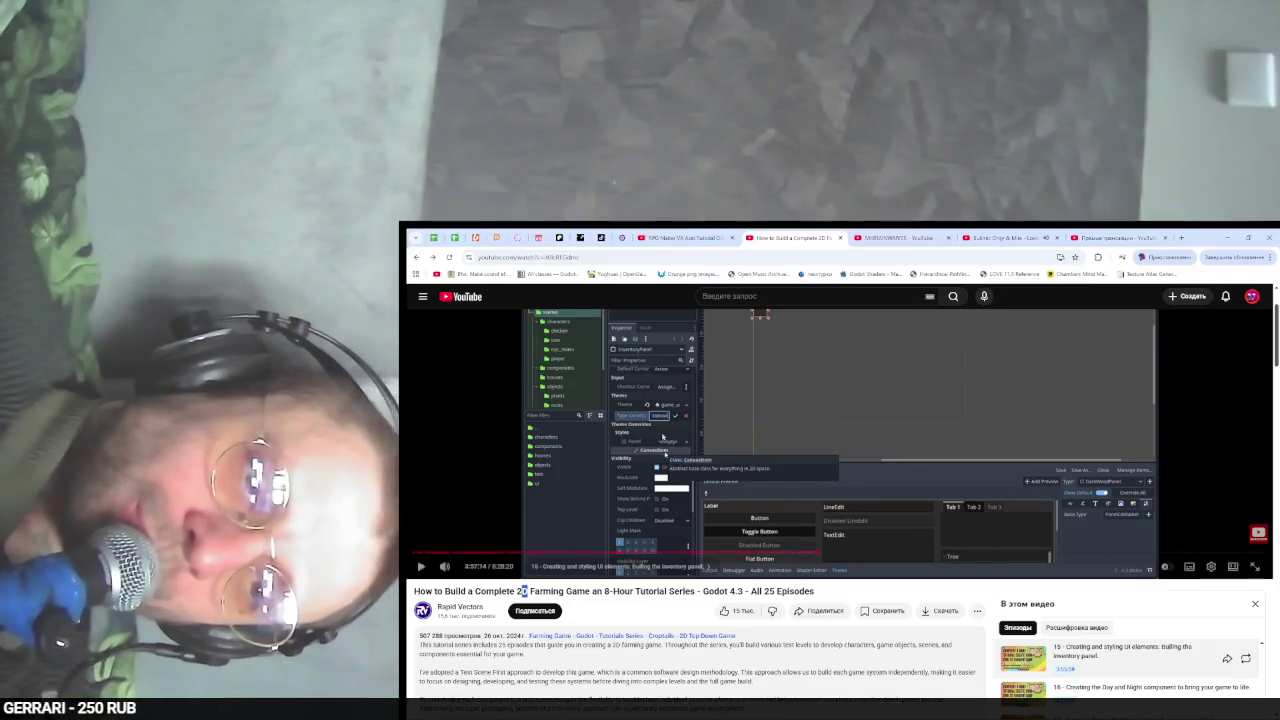
{"action": "left_click", "coordinate": [700, 435]}
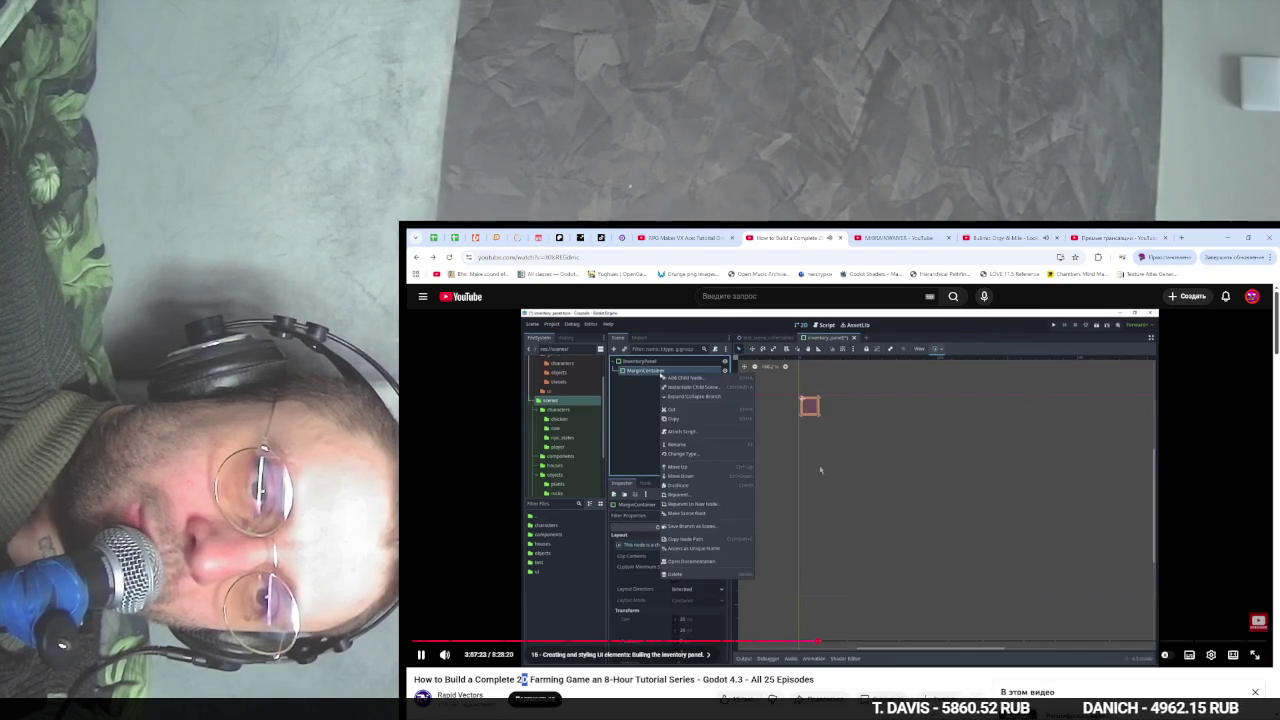
{"action": "key", "text": "alt+Tab"}
{"action": "key", "text": "alt+Tab"}
{"action": "key", "text": "alt+Tab"}
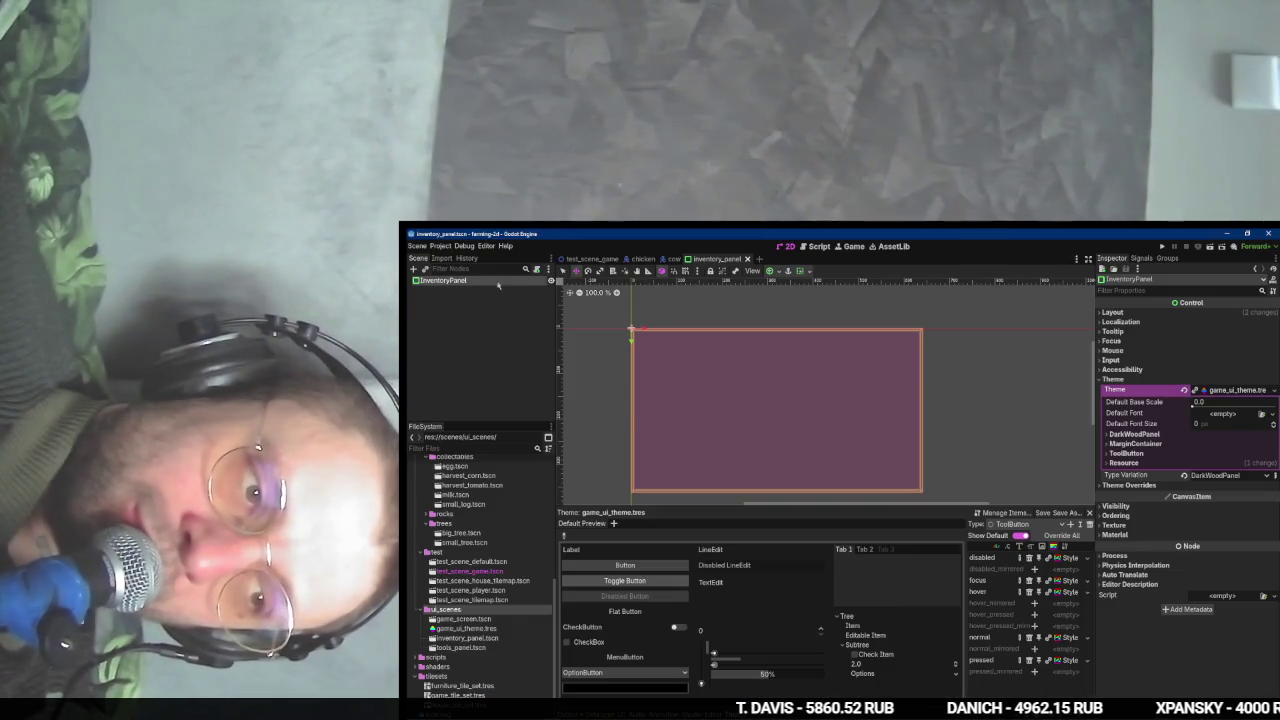
Step: Add a MarginContainer under InventoryPanel and a VBoxContainer inside it
{"action": "right_click", "coordinate": [499, 281]}
{"action": "left_click", "coordinate": [530, 292]}
{"action": "type", "text": "margin"}
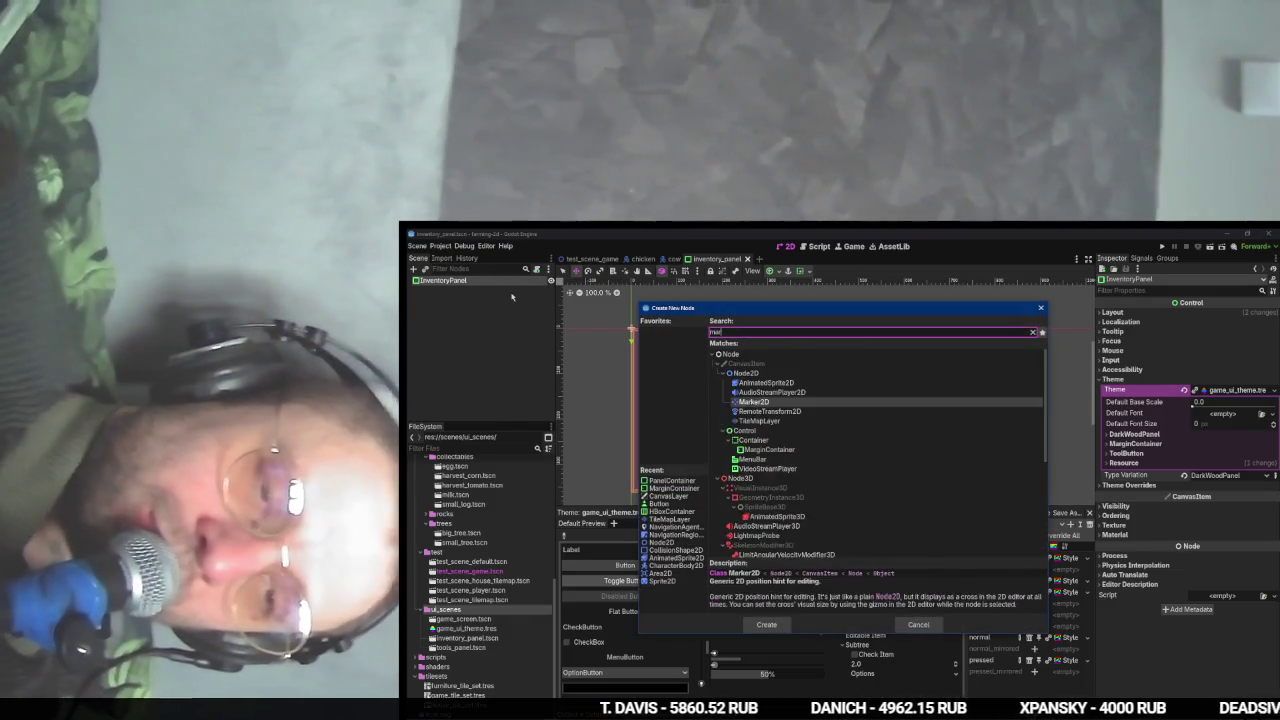
{"action": "key", "text": "Return"}
{"action": "right_click", "coordinate": [512, 292]}
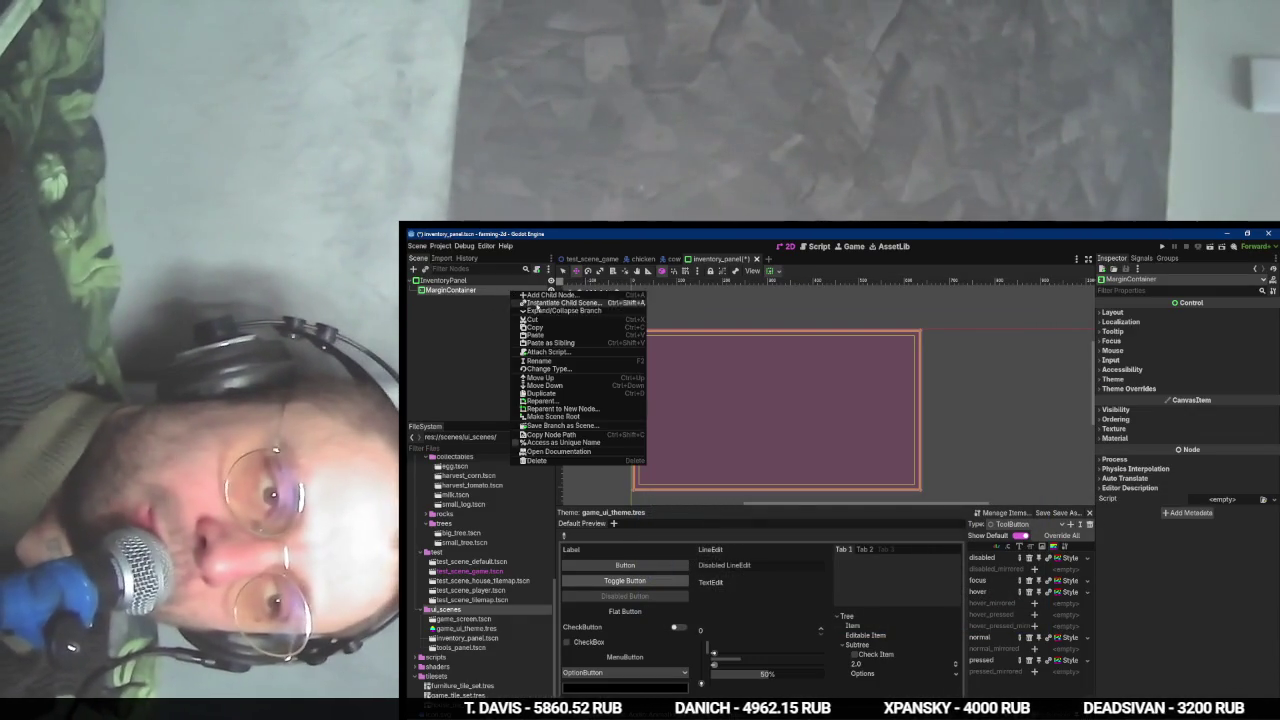
{"action": "left_click", "coordinate": [541, 295]}
{"action": "type", "text": "vbox"}
{"action": "key", "text": "Return"}
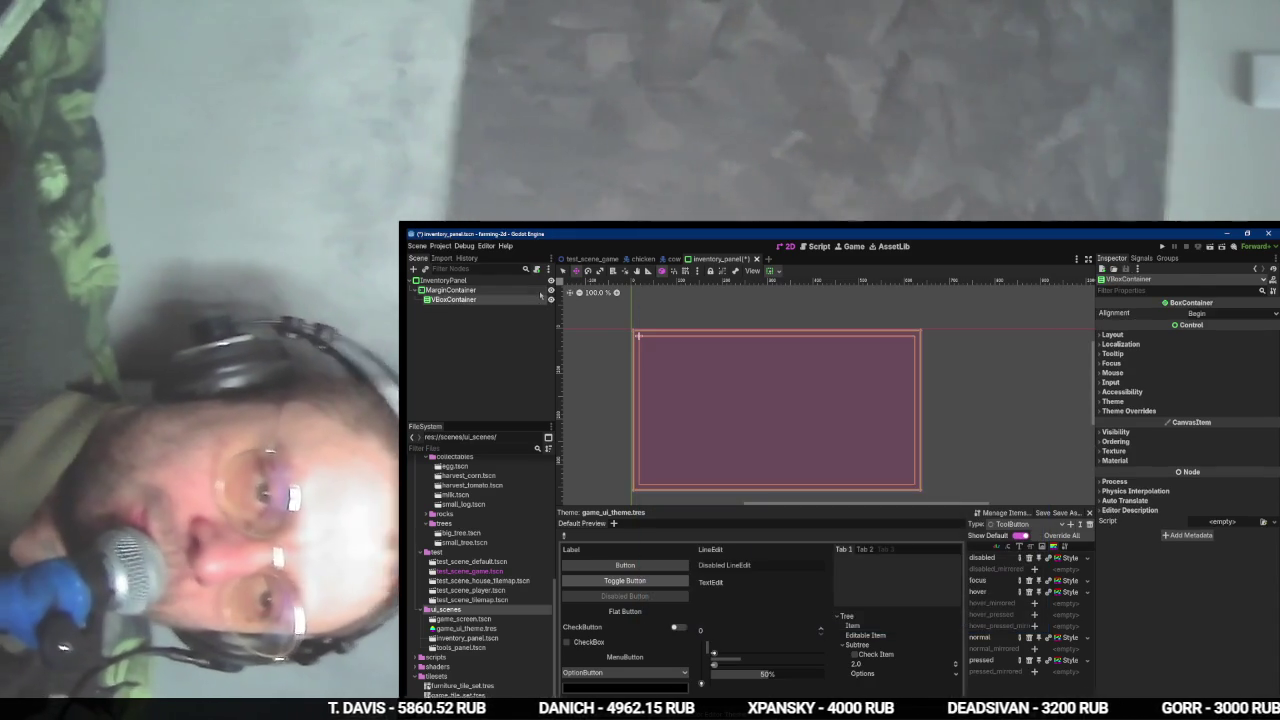
Step: Watch the tutorial video, pausing and resuming it, before returning to Godot
{"action": "key", "text": "alt+Tab"}
{"action": "key", "text": "Tab"}
{"action": "key", "text": "alt+Tab"}
{"action": "key", "text": "Tab"}
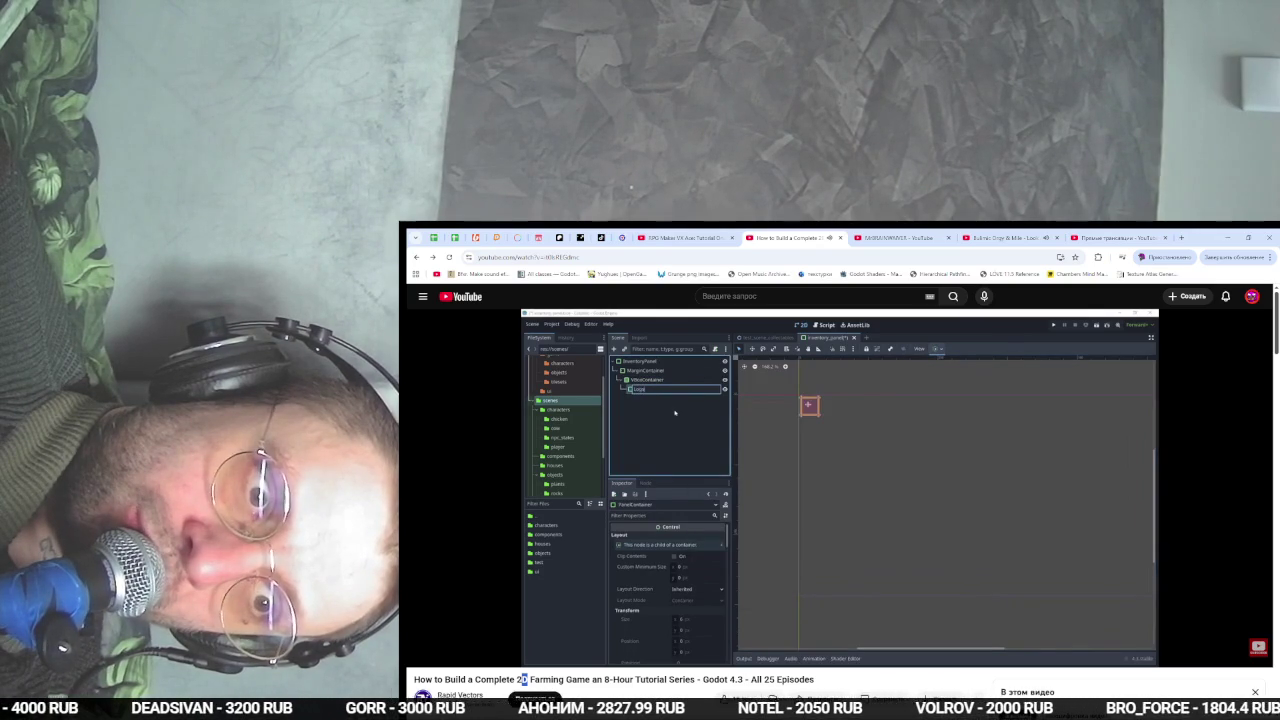
{"action": "left_click", "coordinate": [748, 414]}
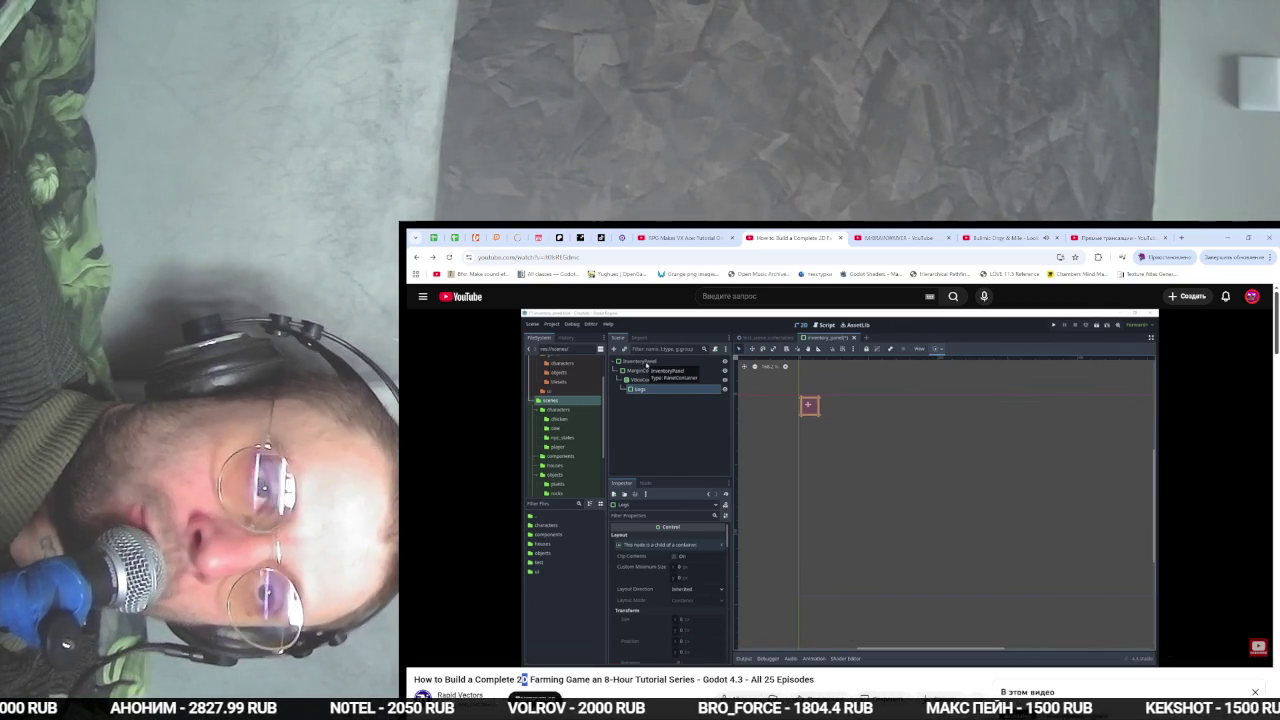
{"action": "mouse_move", "coordinate": [748, 414]}
{"action": "left_click", "coordinate": [726, 428]}
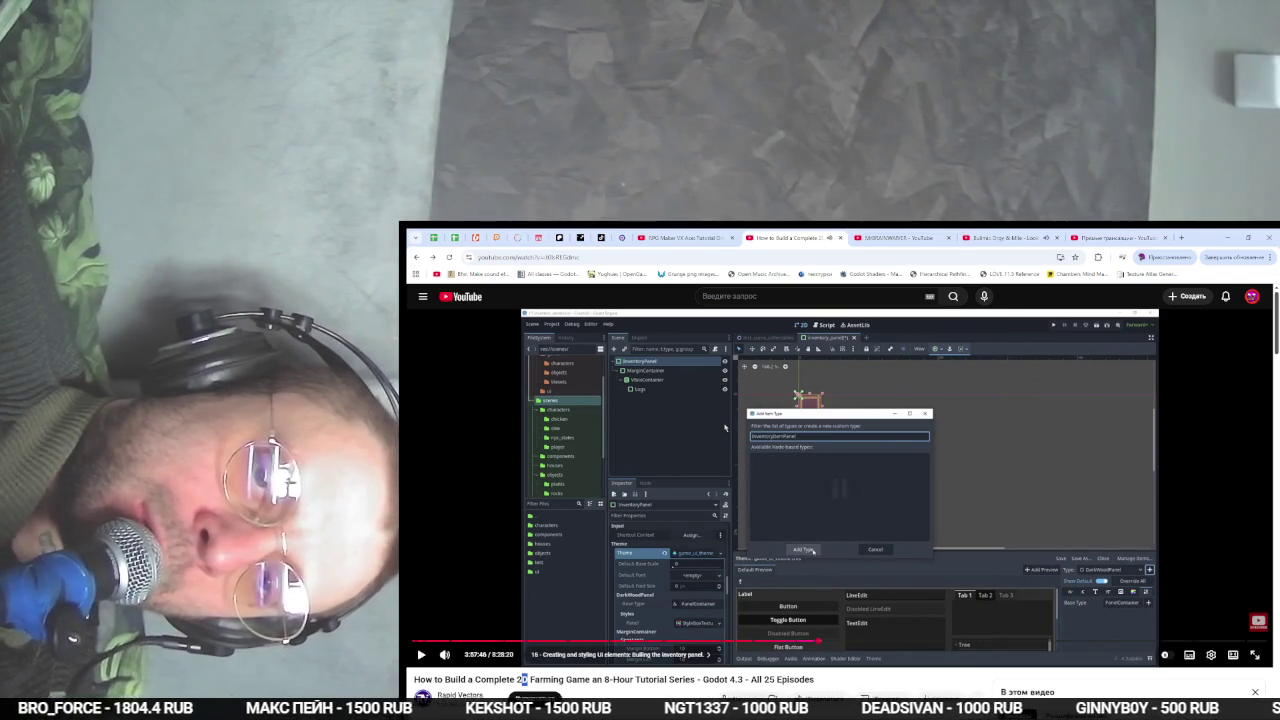
{"action": "key", "text": "alt+Tab"}
{"action": "key", "text": "alt+Tab"}
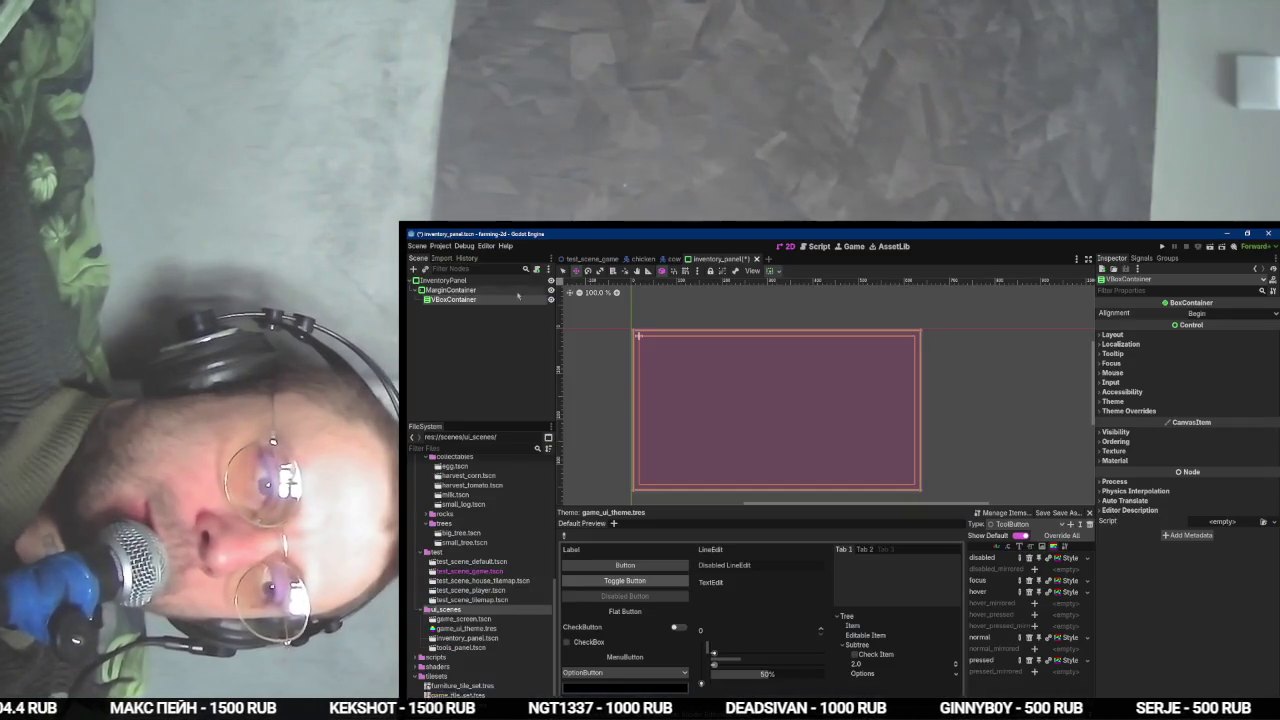
{"action": "key", "text": "alt+Tab"}
{"action": "key", "text": "Tab"}
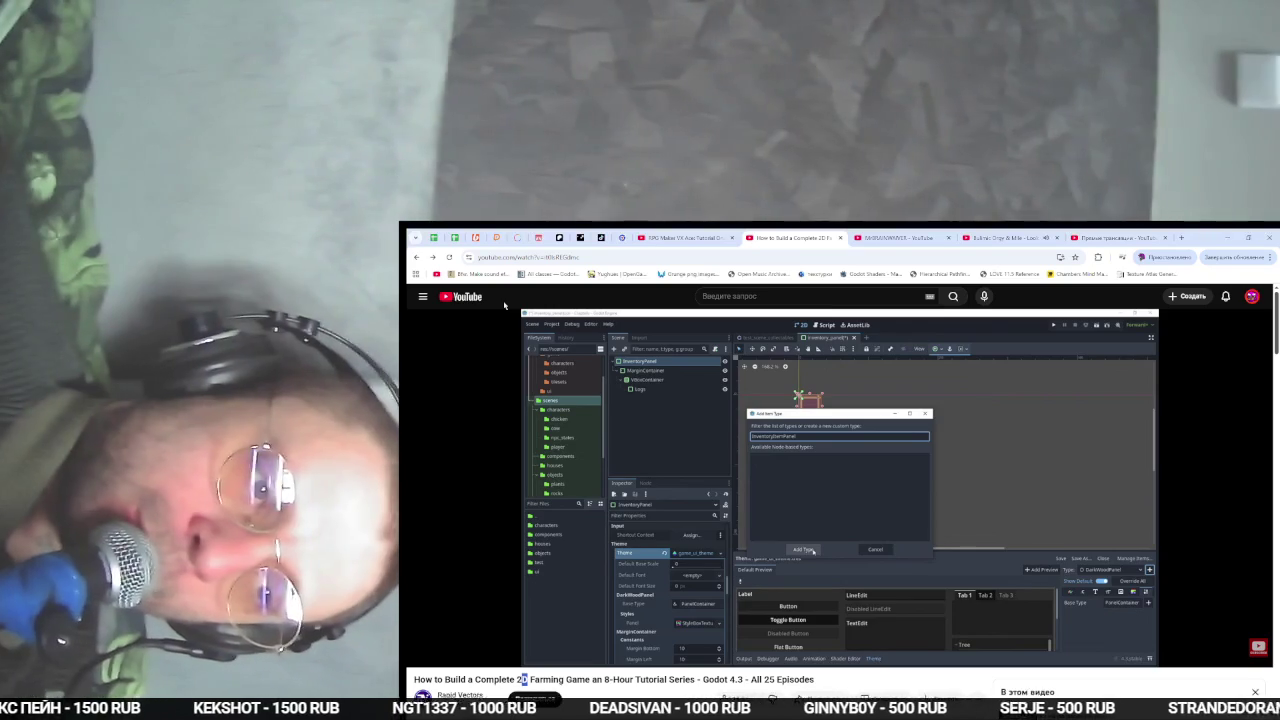
{"action": "key", "text": "alt+Tab"}
Step: Add a PanelContainer under the VBoxContainer and rename it Logs
{"action": "right_click", "coordinate": [509, 301]}
{"action": "left_click", "coordinate": [521, 307]}
{"action": "type", "text": "panel"}
{"action": "key", "text": "Down"}
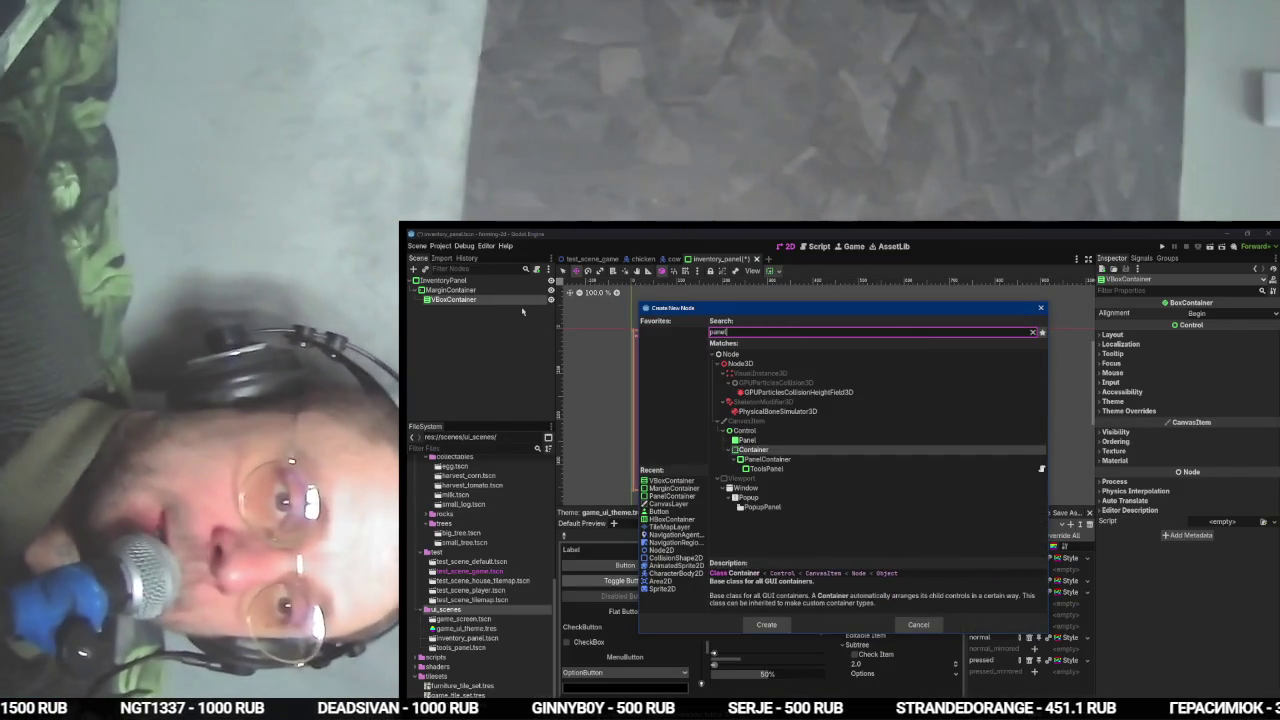
{"action": "key", "text": "Down"}
{"action": "key", "text": "Return"}
{"action": "key", "text": "BackSpace"}
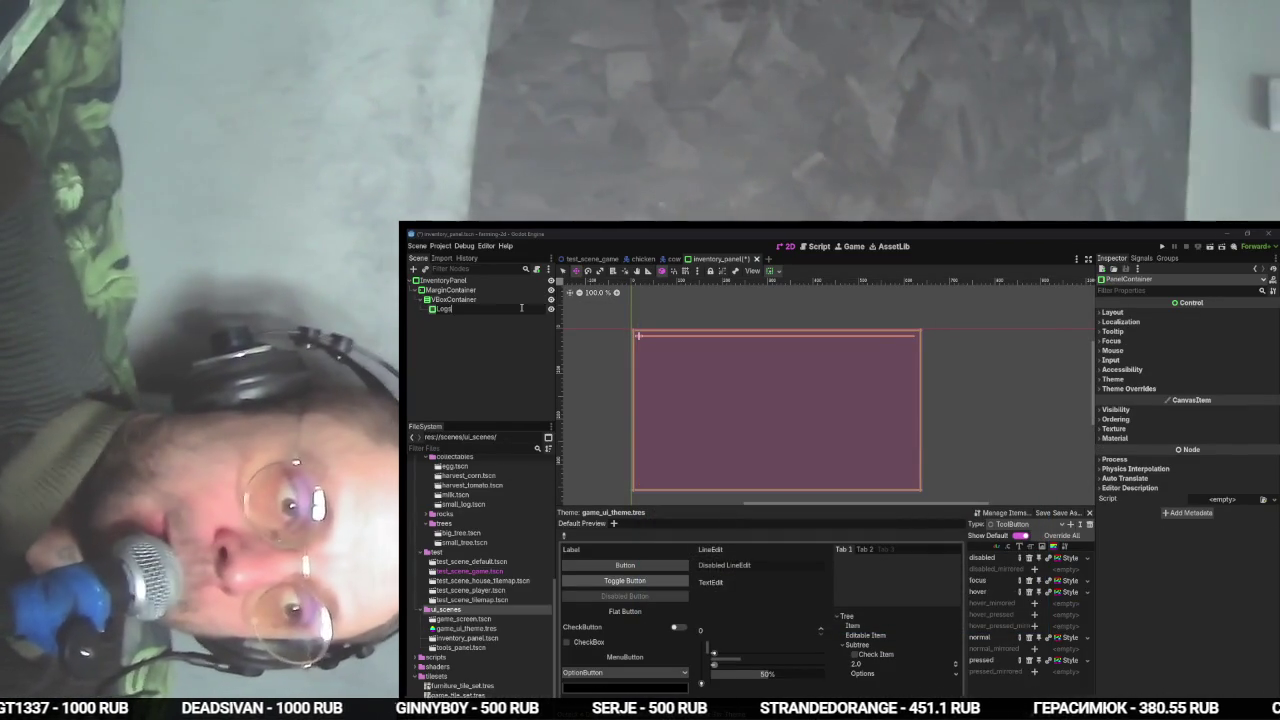
{"action": "type", "text": "Logs"}
{"action": "key", "text": "Return"}
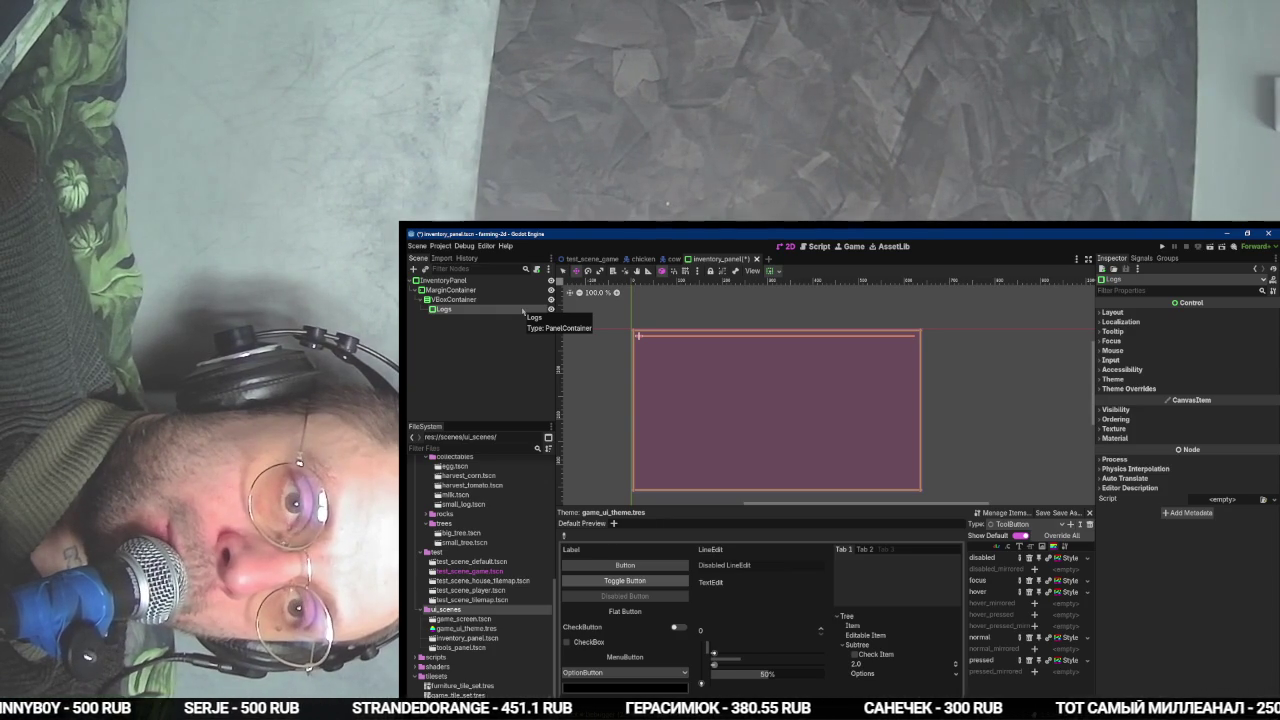
Step: Compare the editor with the tutorial's Add Item Type step
{"action": "key", "text": "alt+Tab"}
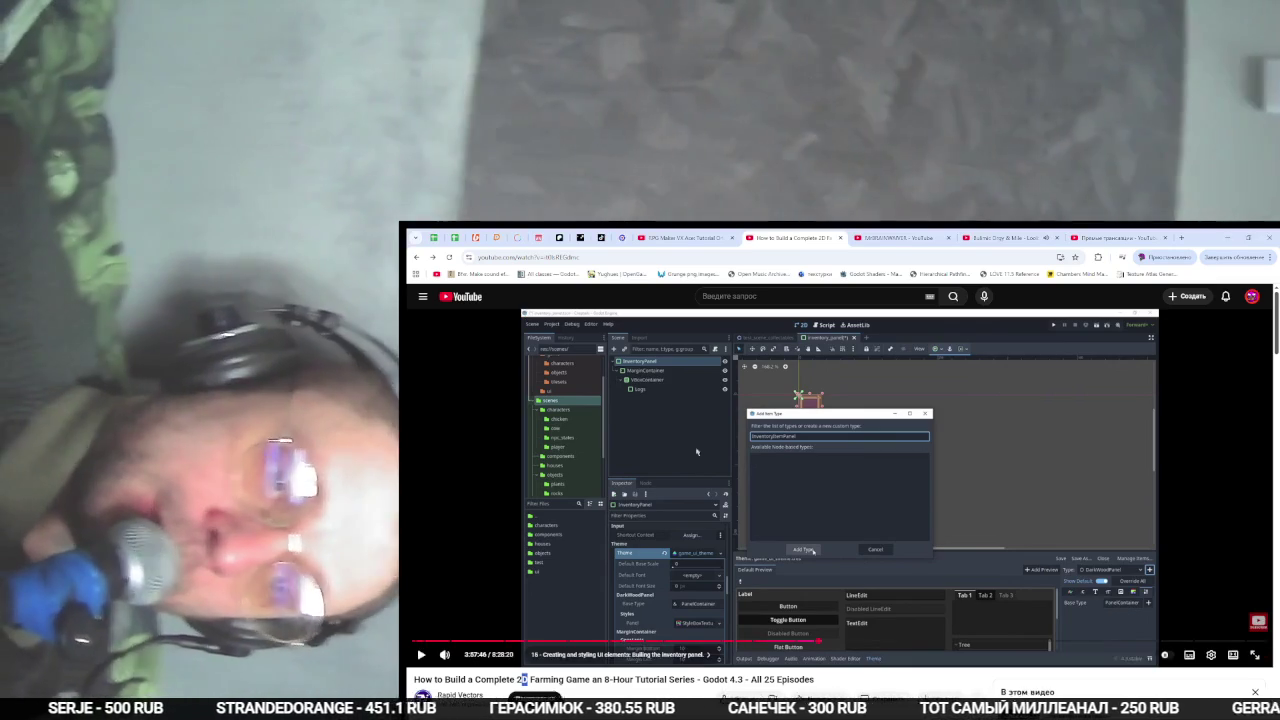
{"action": "key", "text": "alt+Tab"}
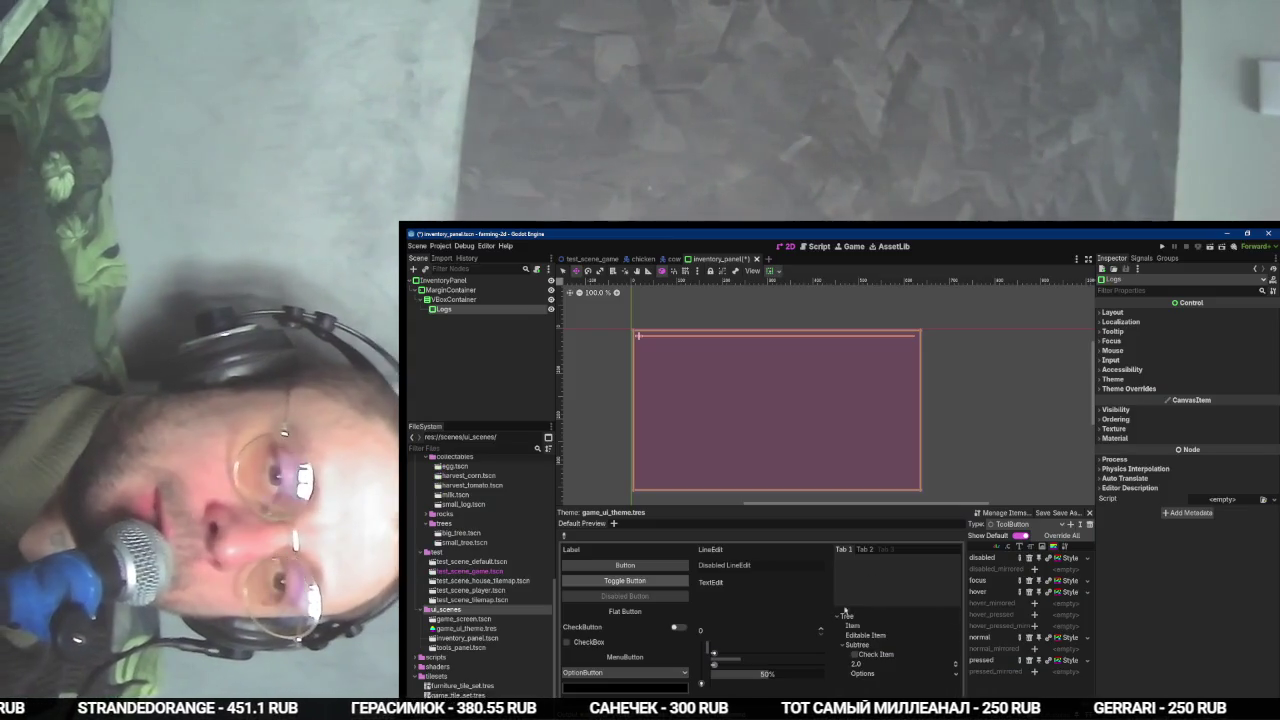
{"action": "key", "text": "alt+Tab"}
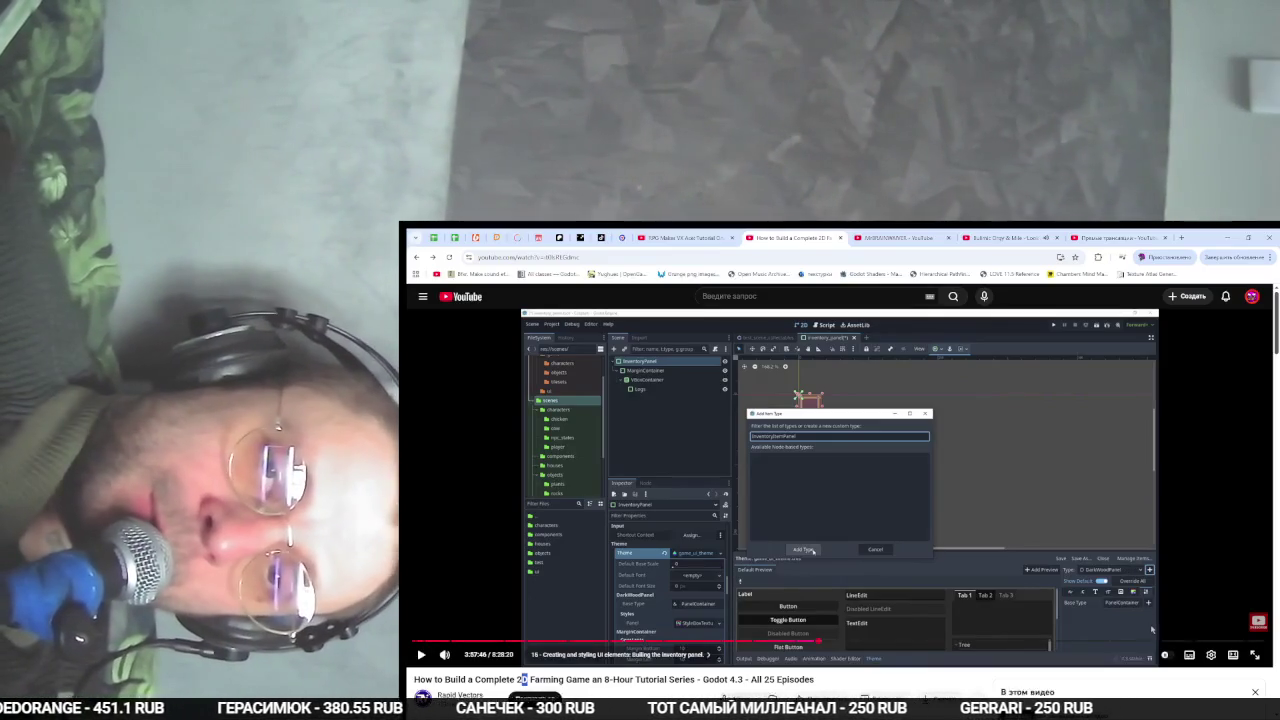
{"action": "key", "text": "alt+Tab"}
{"action": "key", "text": "alt+Tab"}
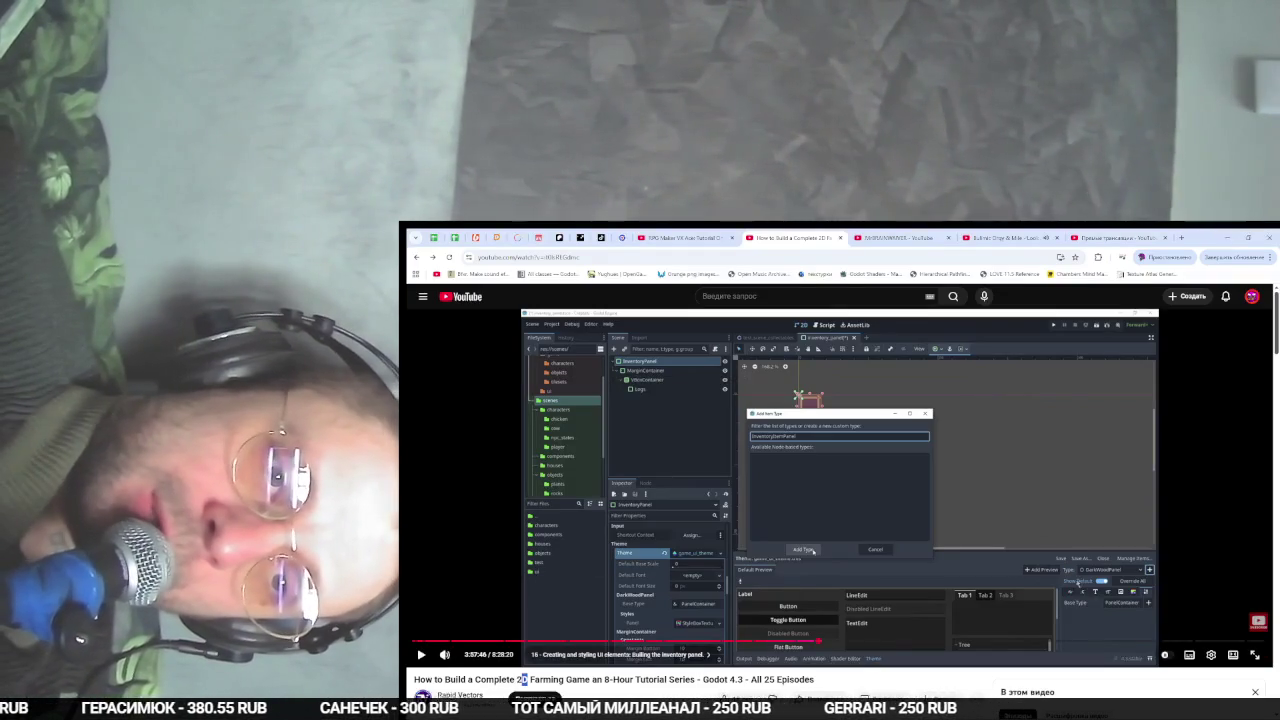
{"action": "key", "text": "alt+Tab"}
Step: Add an InventoryItemPanel type to game_ui_theme, checking the name against the tutorial
{"action": "left_click", "coordinate": [1070, 524]}
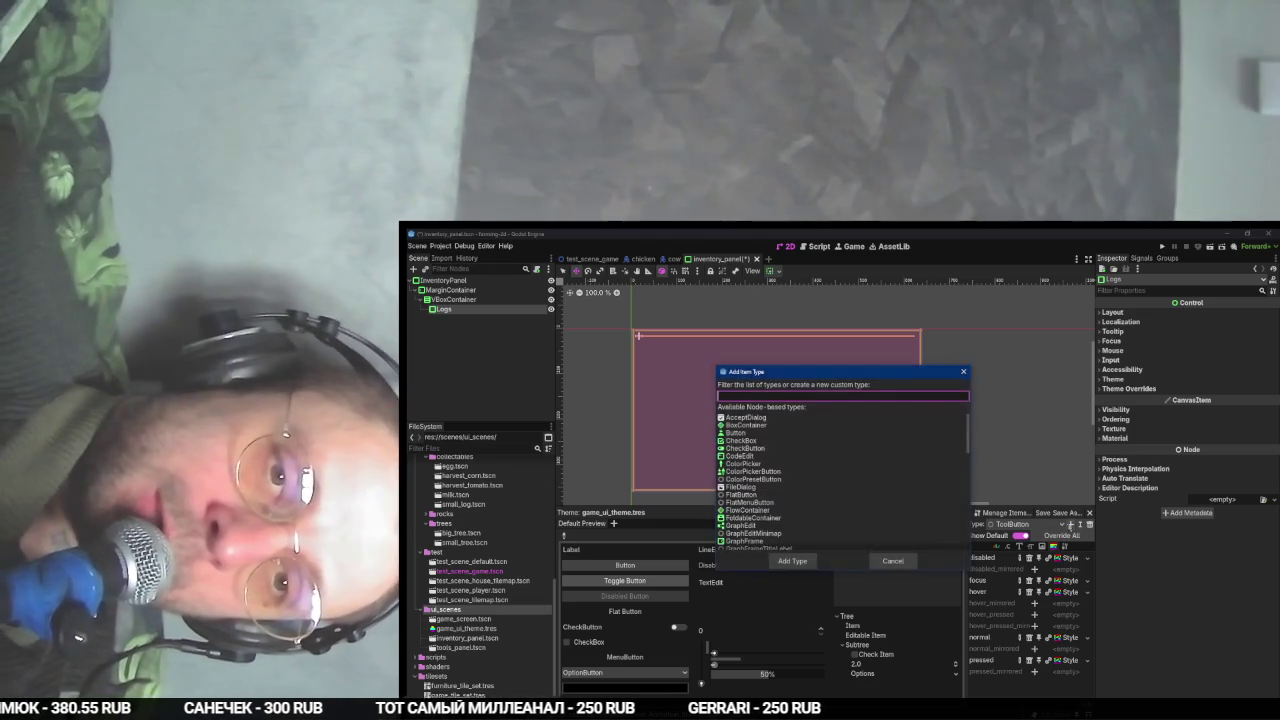
{"action": "key", "text": "alt+Tab"}
{"action": "key", "text": "alt+Tab"}
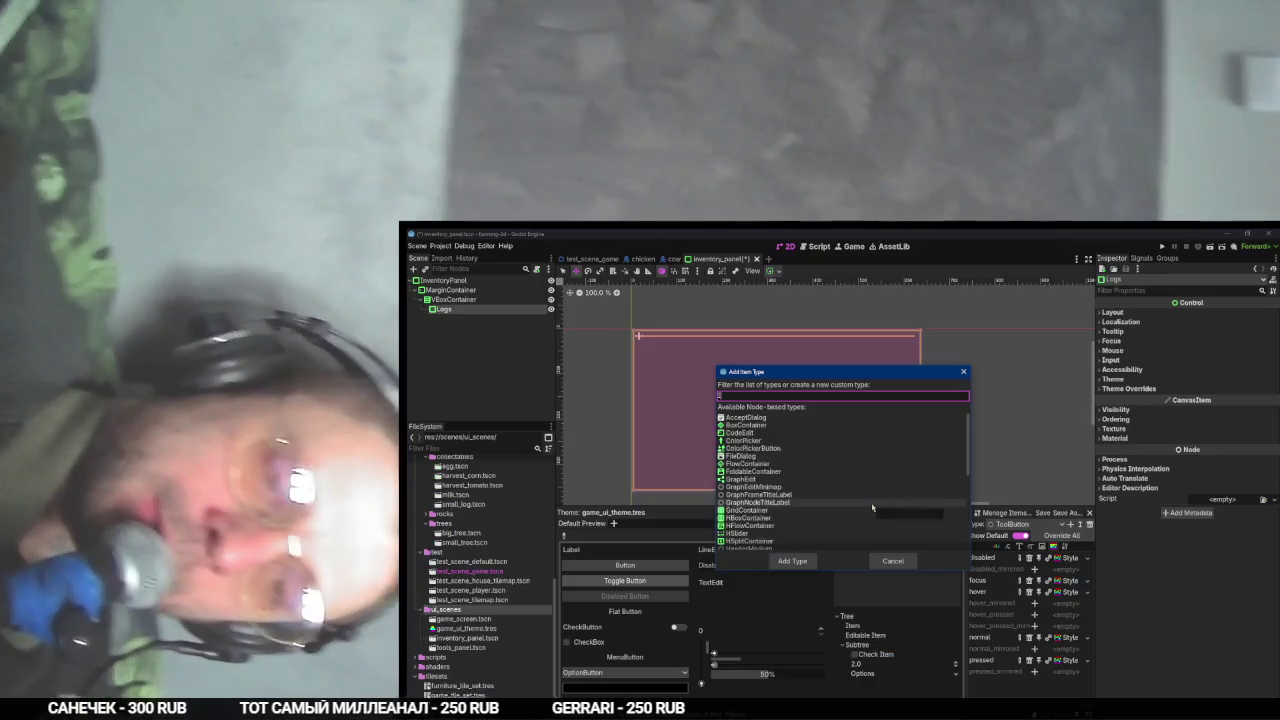
{"action": "type", "text": "Inventory"}
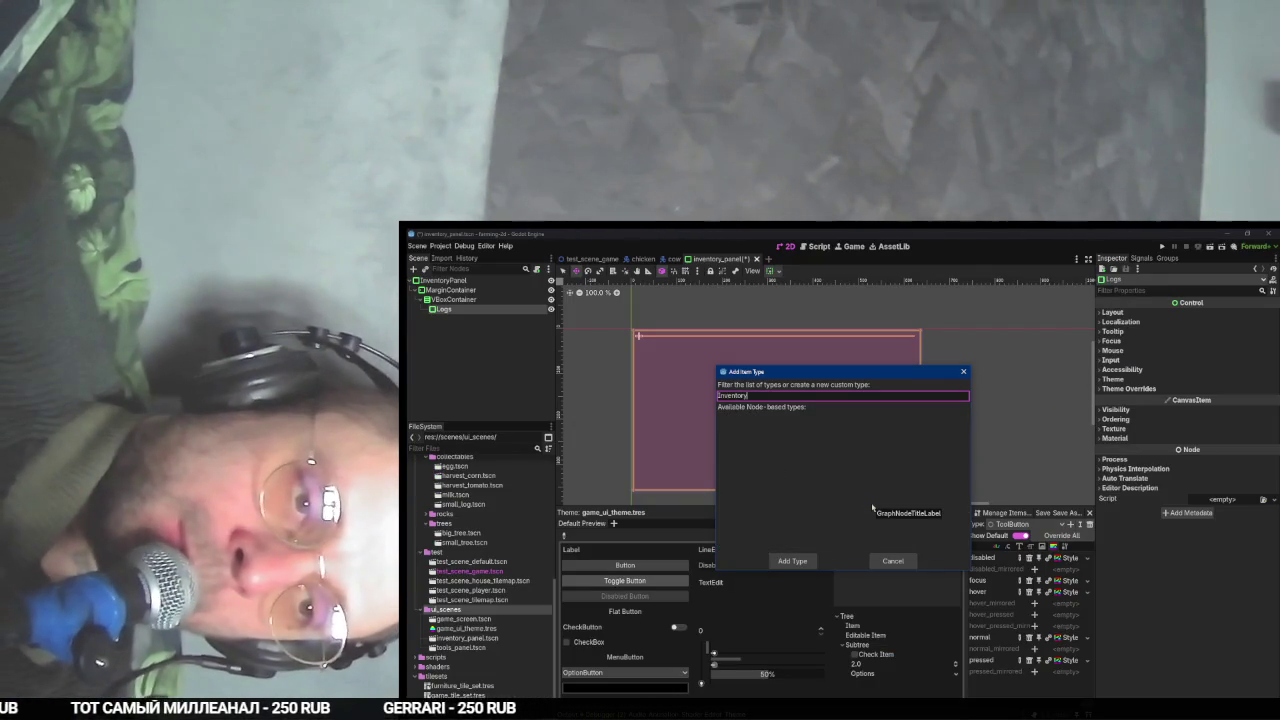
{"action": "key", "text": "alt+Tab"}
{"action": "key", "text": "alt+Tab"}
{"action": "type", "text": "ry"}
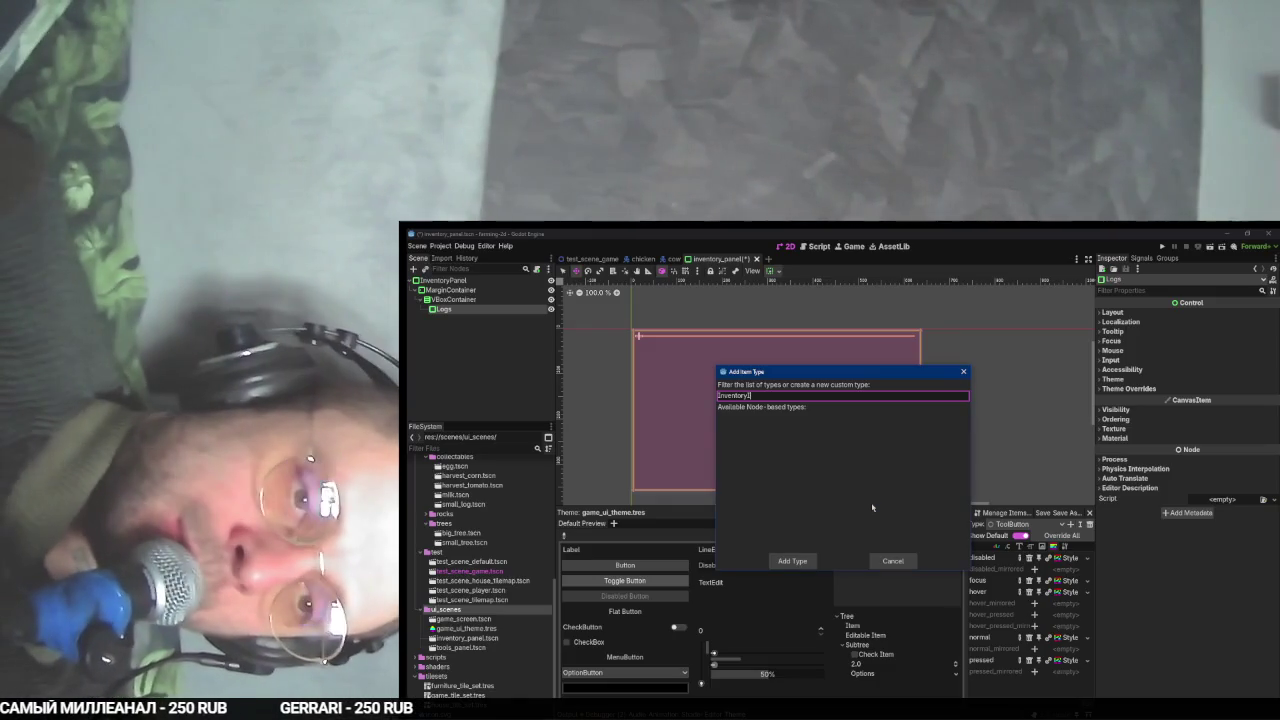
{"action": "key", "text": "alt+Tab"}
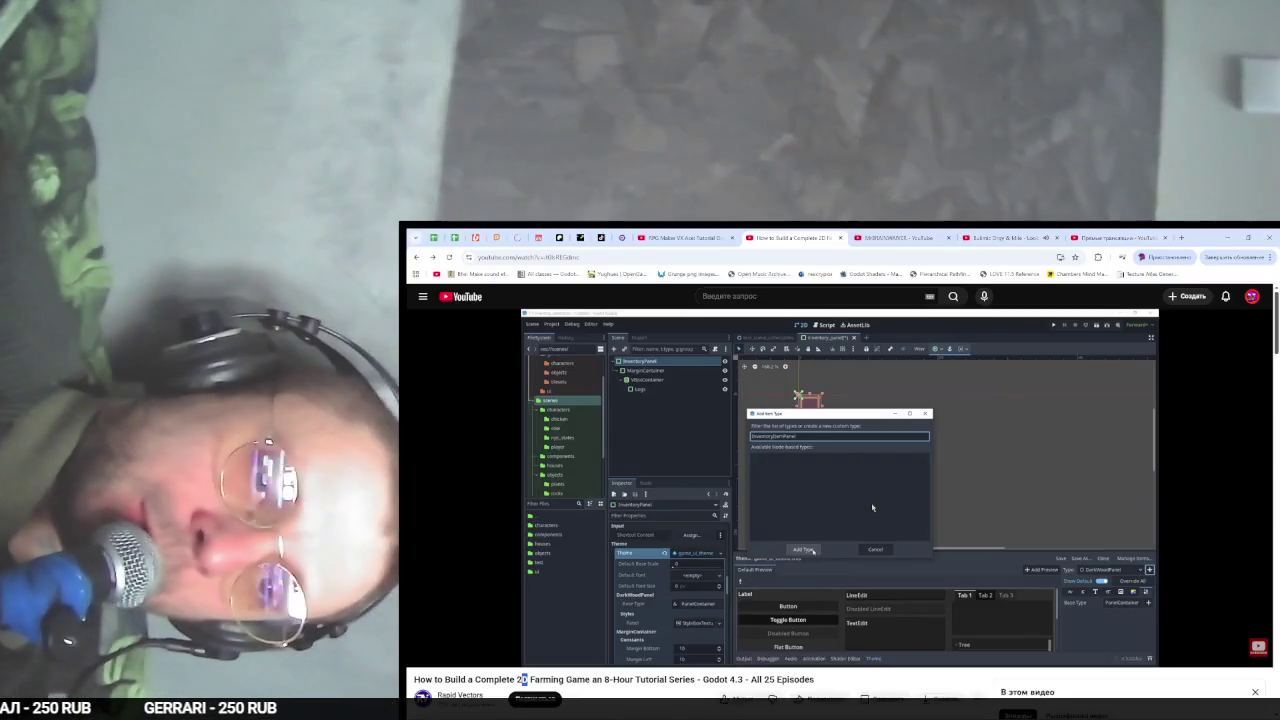
{"action": "key", "text": "alt+Tab"}
{"action": "type", "text": "Panel"}
{"action": "key", "text": "Return"}
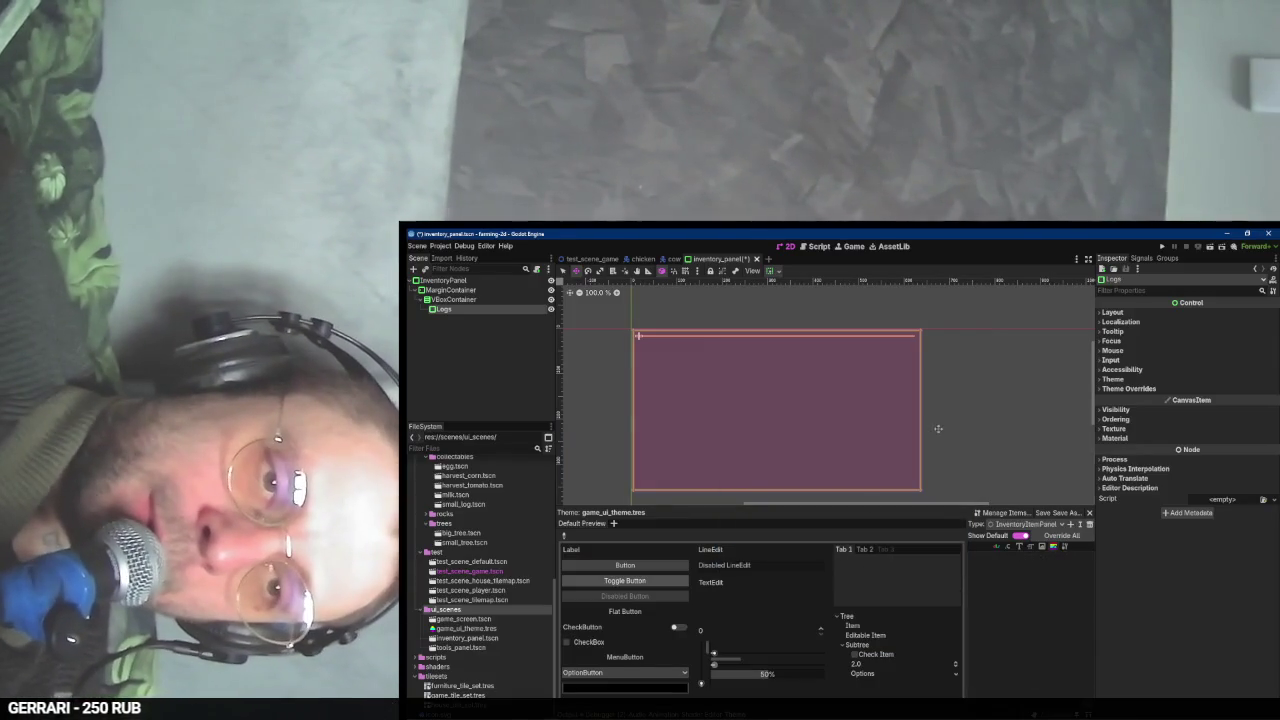
{"action": "key", "text": "alt+Tab"}
{"action": "left_click", "coordinate": [999, 444]}
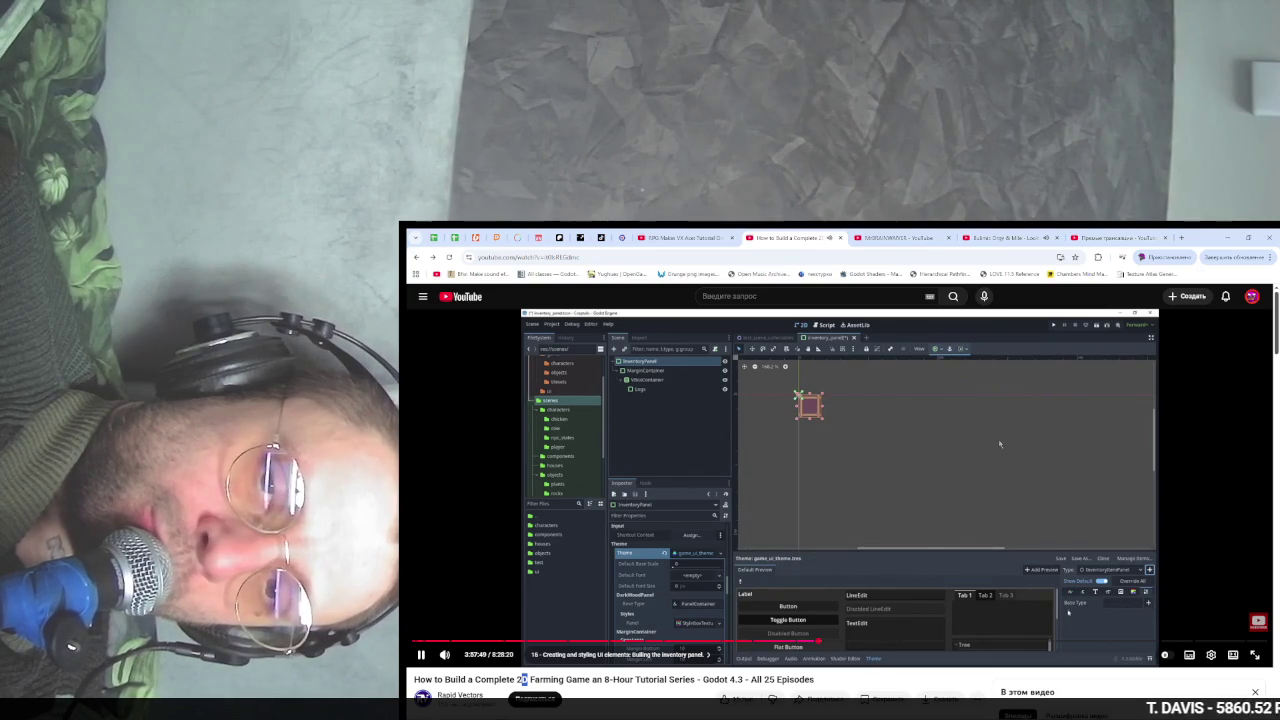
Step: Set InventoryItemPanel's base type to PanelContainer in the Type Variation tab
{"action": "key", "text": "alt+Tab"}
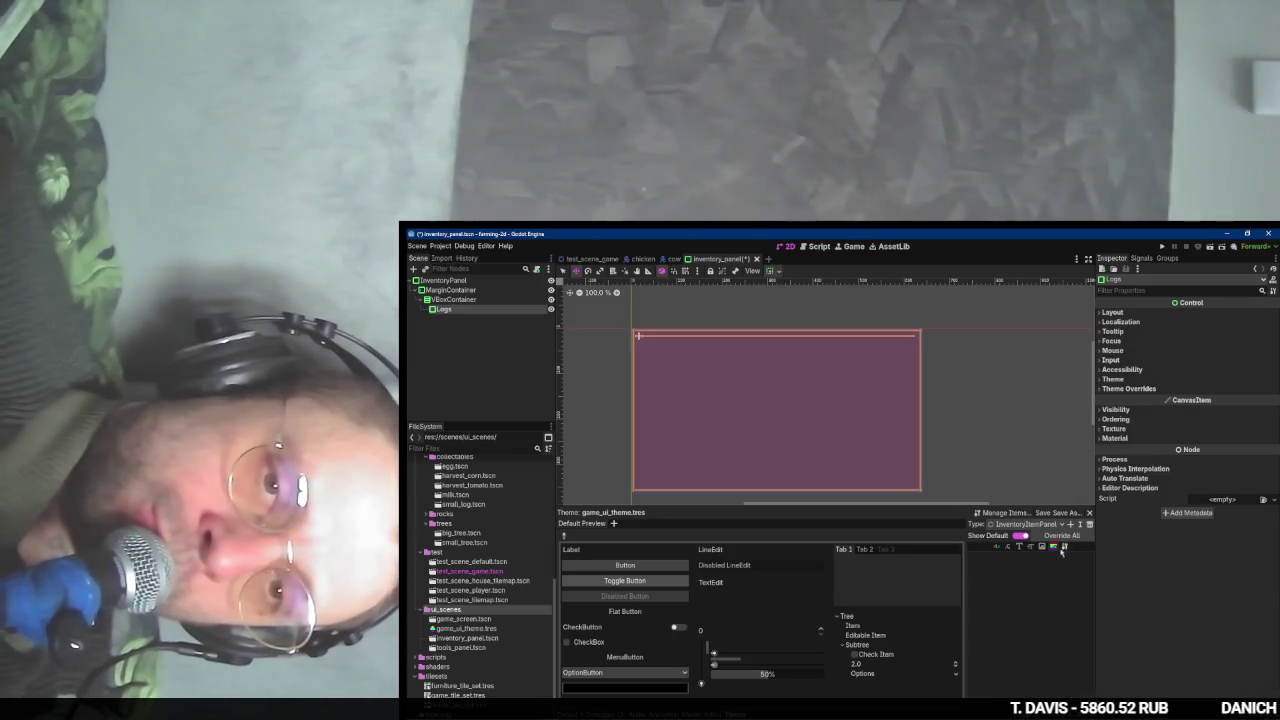
{"action": "key", "text": "alt+Tab"}
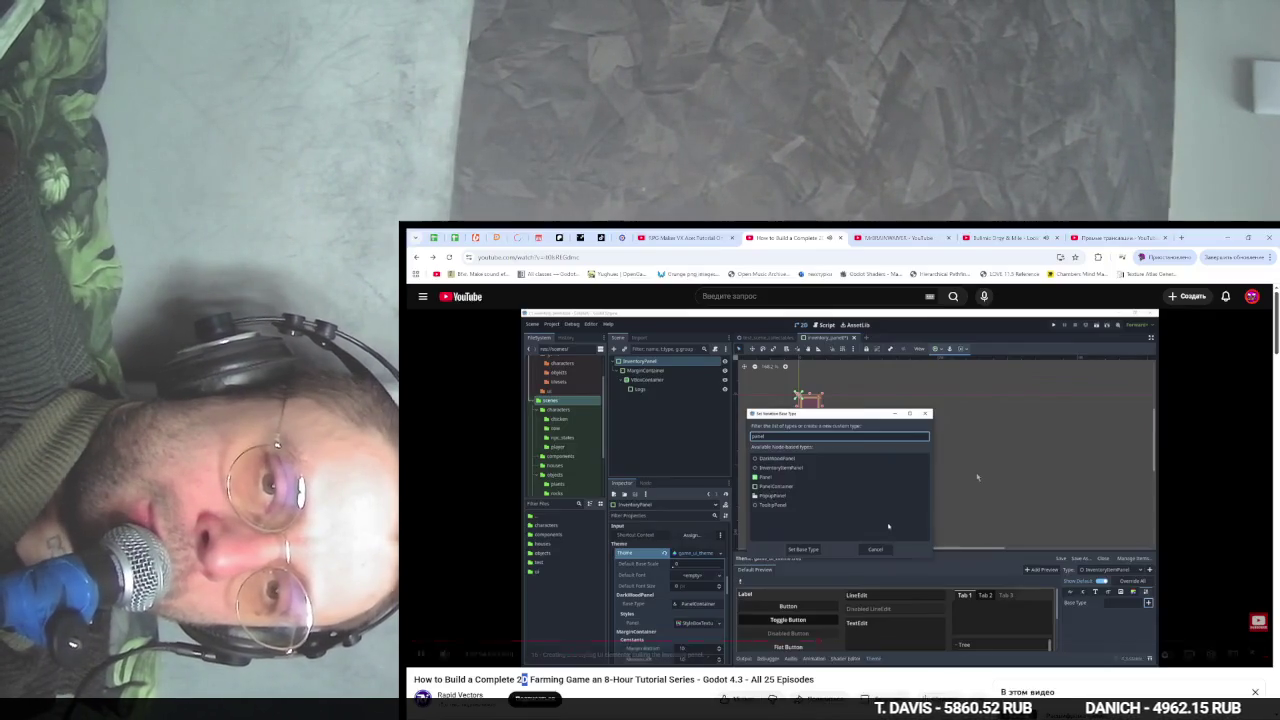
{"action": "key", "text": "alt+Tab"}
{"action": "left_click", "coordinate": [1066, 548]}
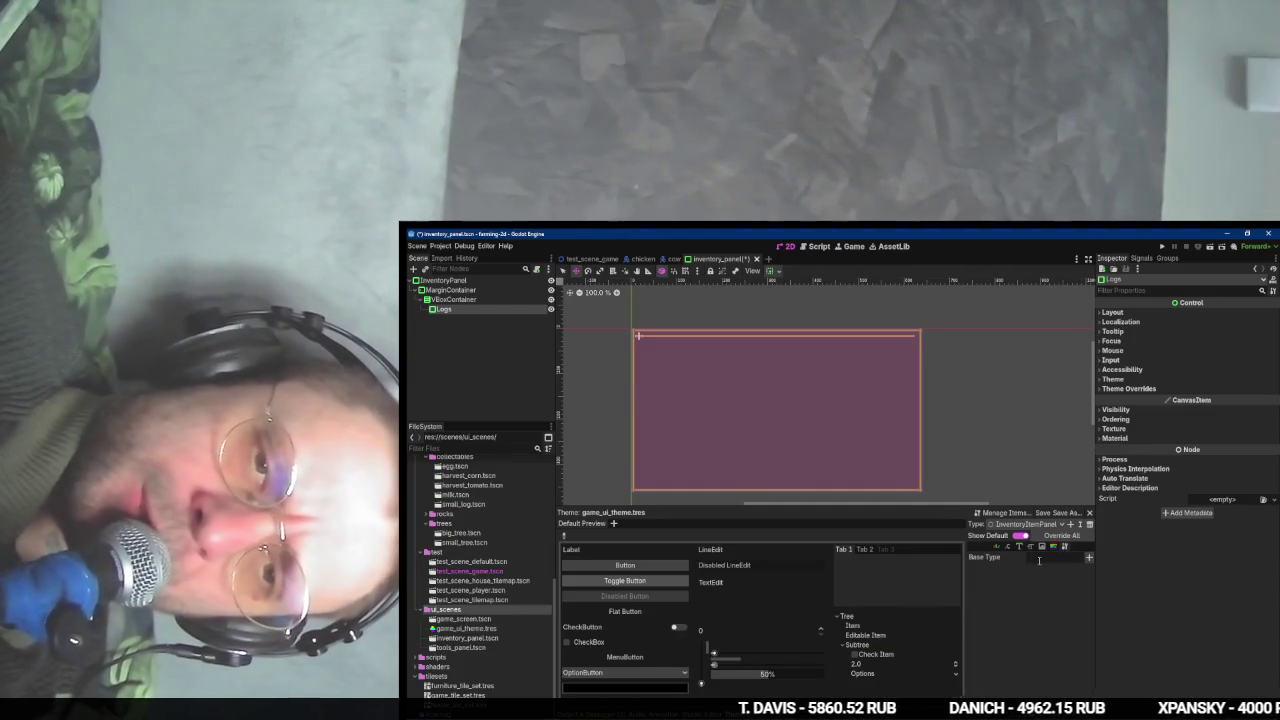
{"action": "type", "text": "PanelCon"}
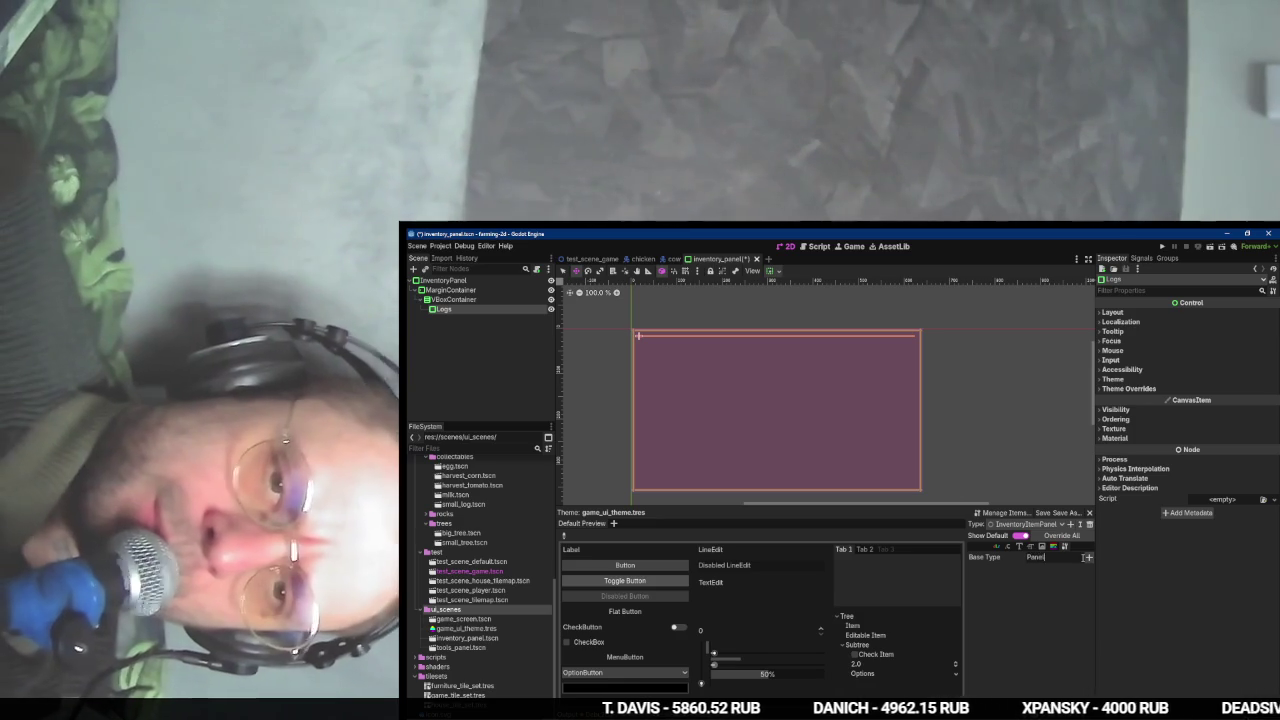
{"action": "type", "text": "tain"}
{"action": "key", "text": "alt+Tab"}
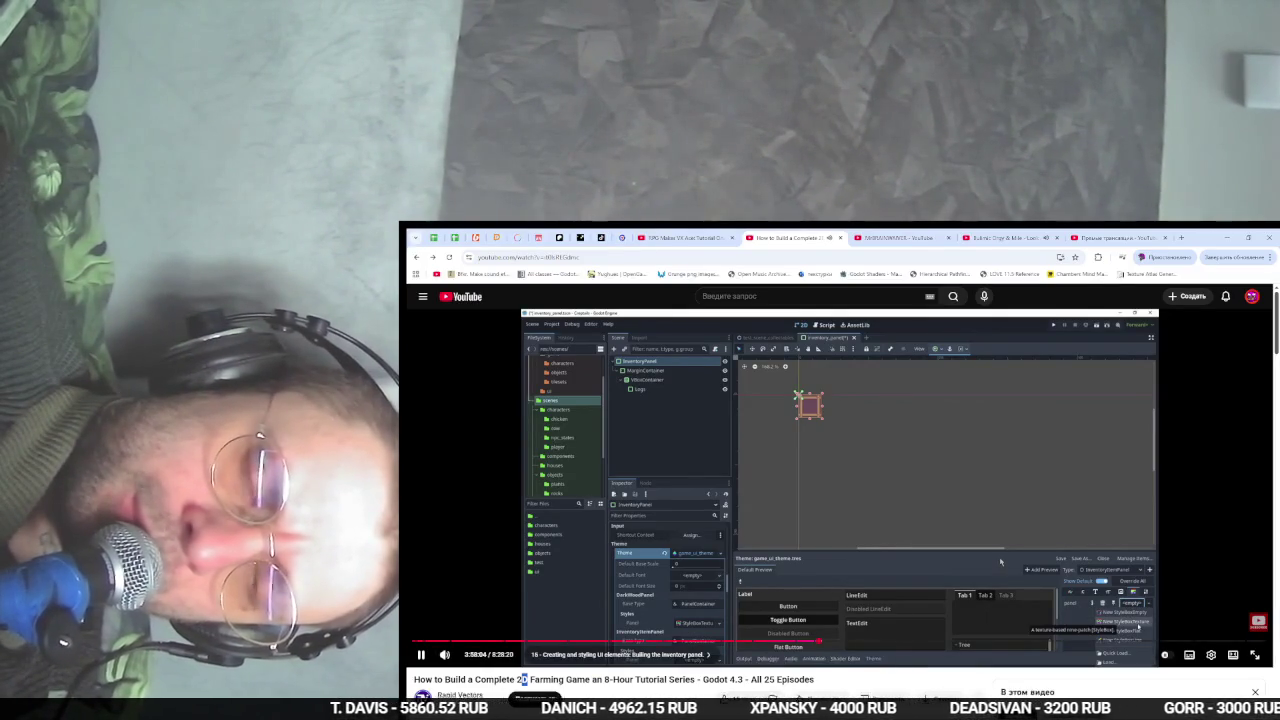
{"action": "key", "text": "alt+Tab"}
{"action": "left_click", "coordinate": [1090, 560]}
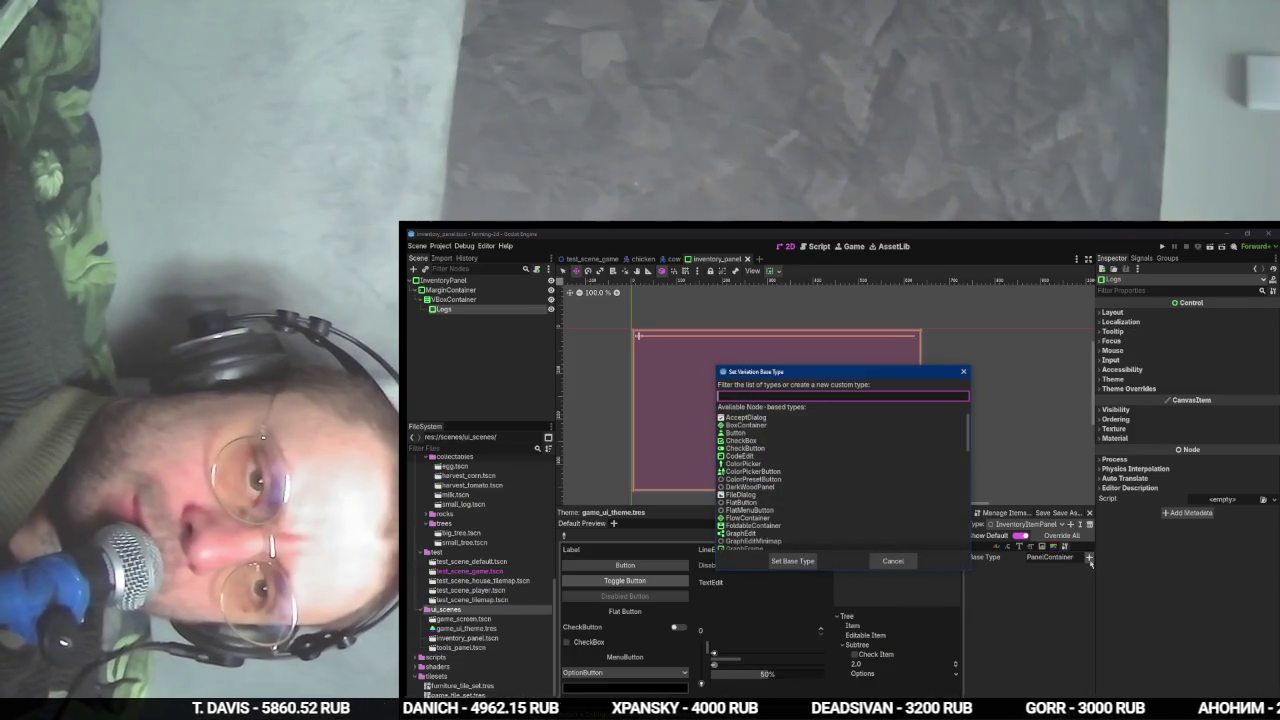
{"action": "type", "text": "panelco"}
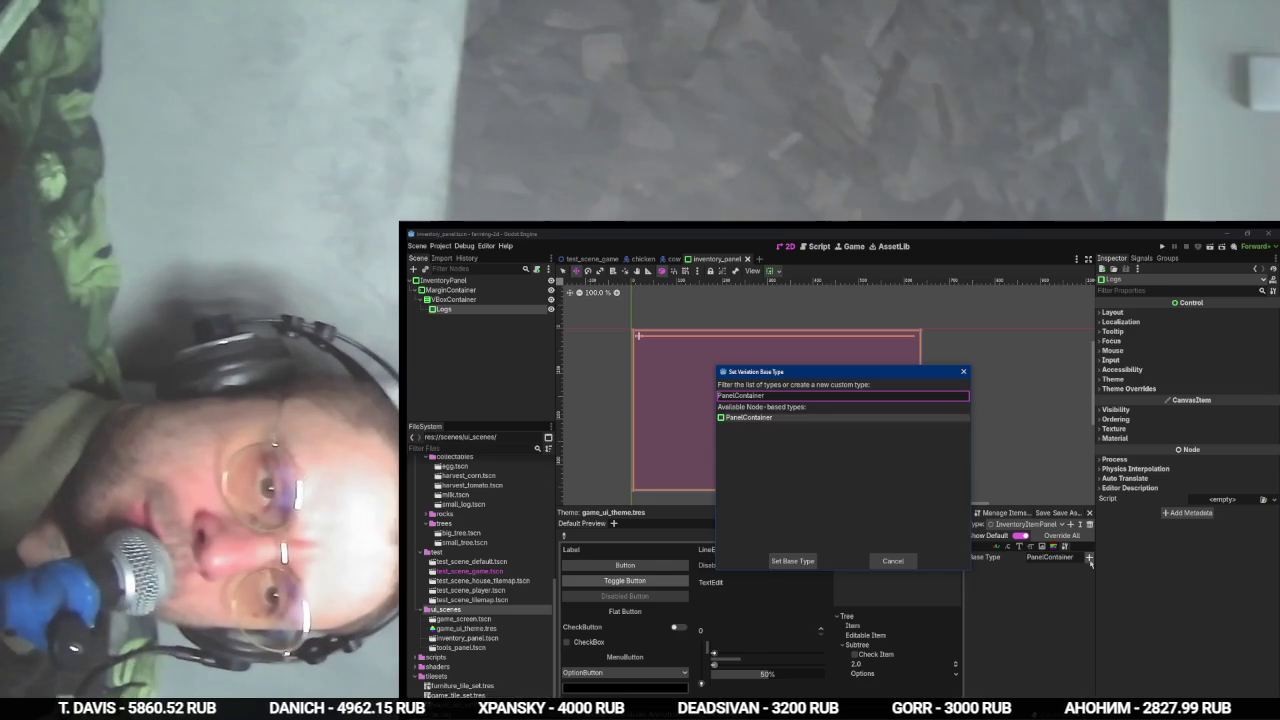
{"action": "key", "text": "Return"}
Step: Show InventoryItemPanel's StyleBox entries, listing the empty panel slot
{"action": "key", "text": "alt+Tab"}
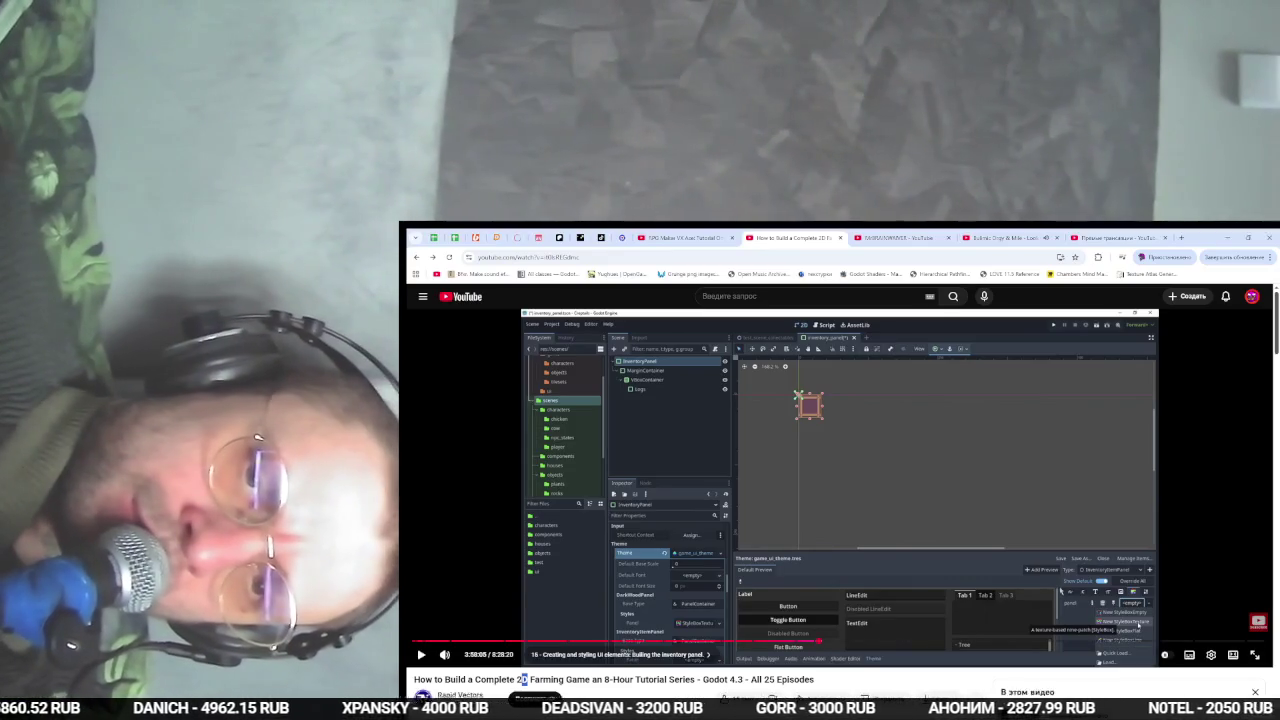
{"action": "key", "text": "alt+Tab"}
{"action": "left_click", "coordinate": [1054, 547]}
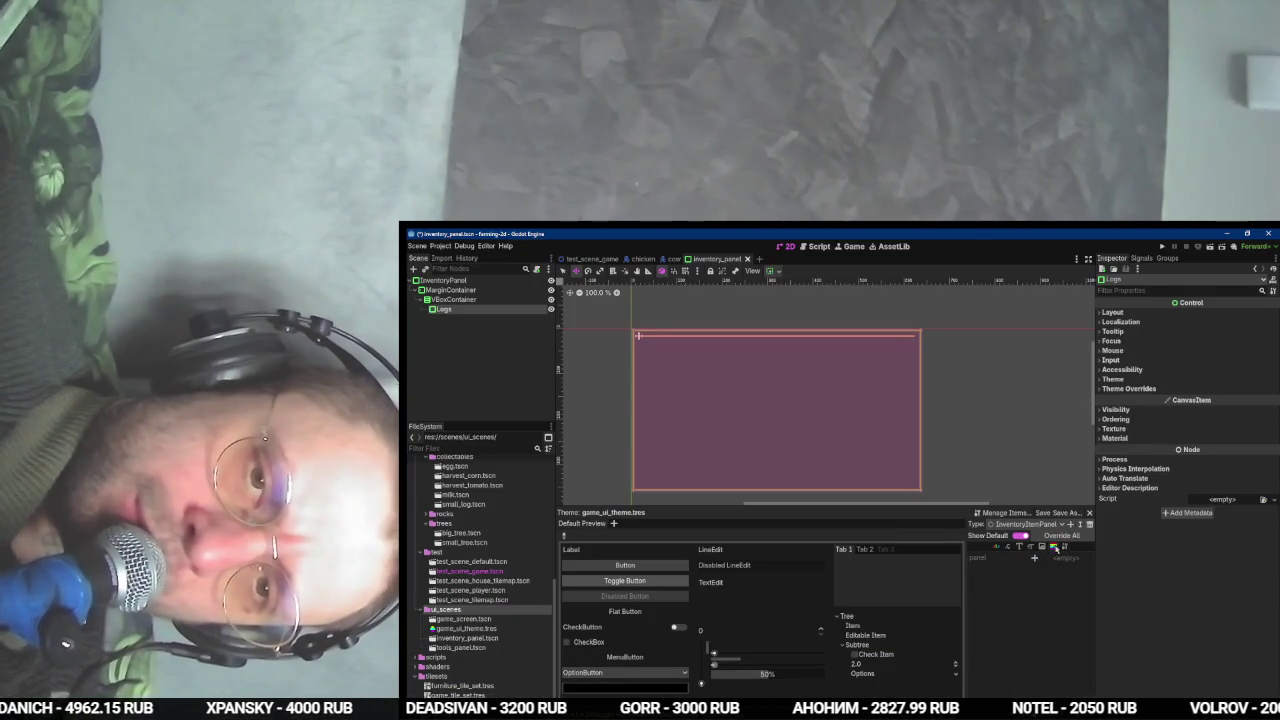
{"action": "key", "text": "alt+Tab"}
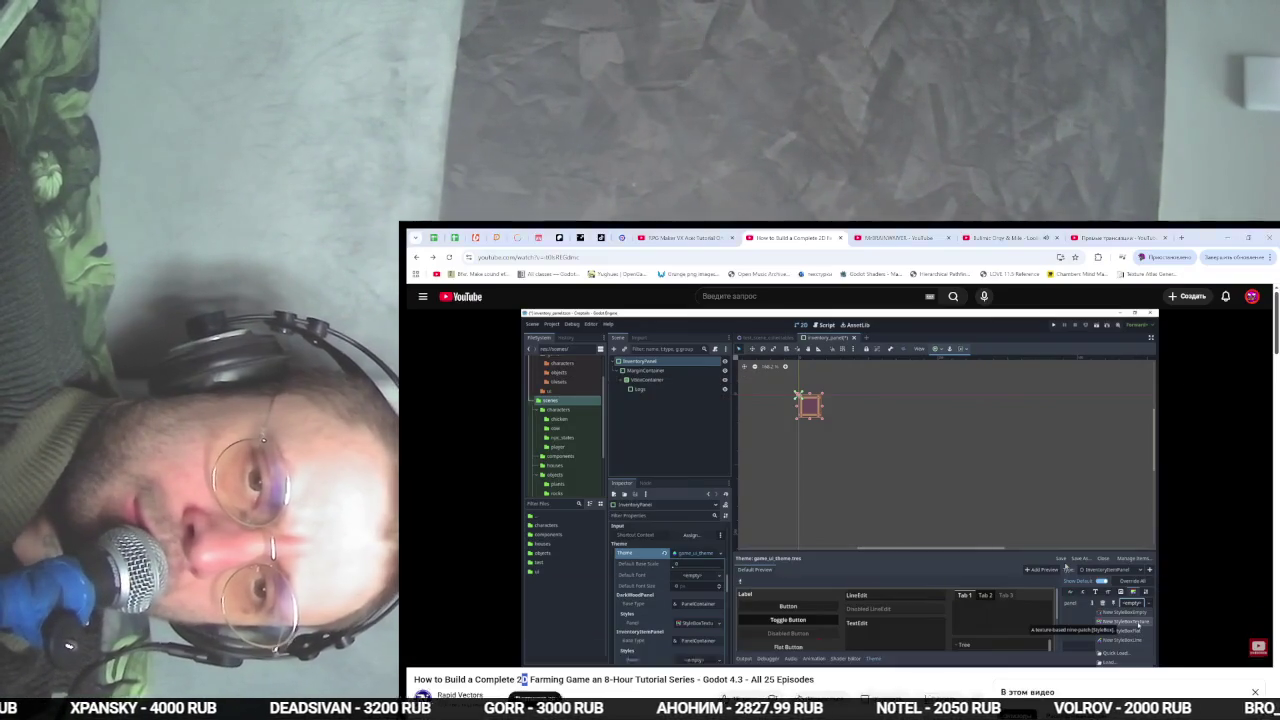
Step: Set InventoryItemPanel's panel style to a new StyleBoxTexture
{"action": "key", "text": "alt+Tab"}
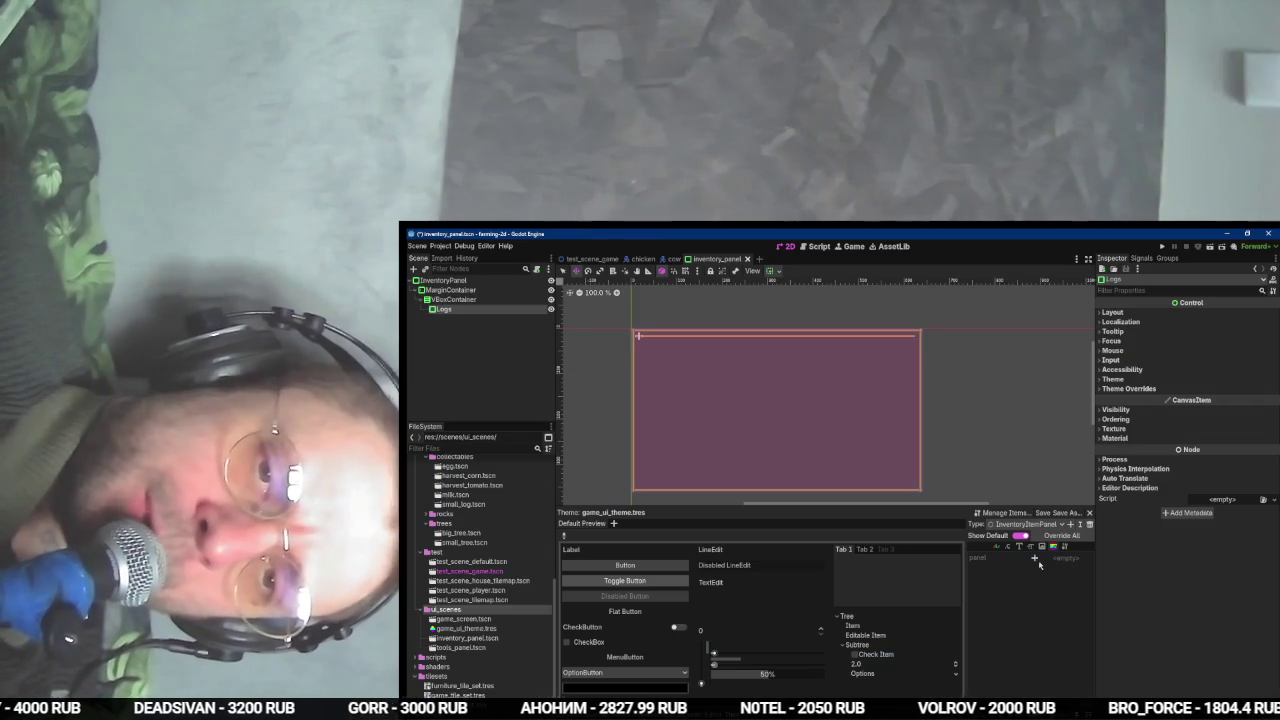
{"action": "left_click", "coordinate": [1071, 561]}
{"action": "key", "text": "alt+Tab"}
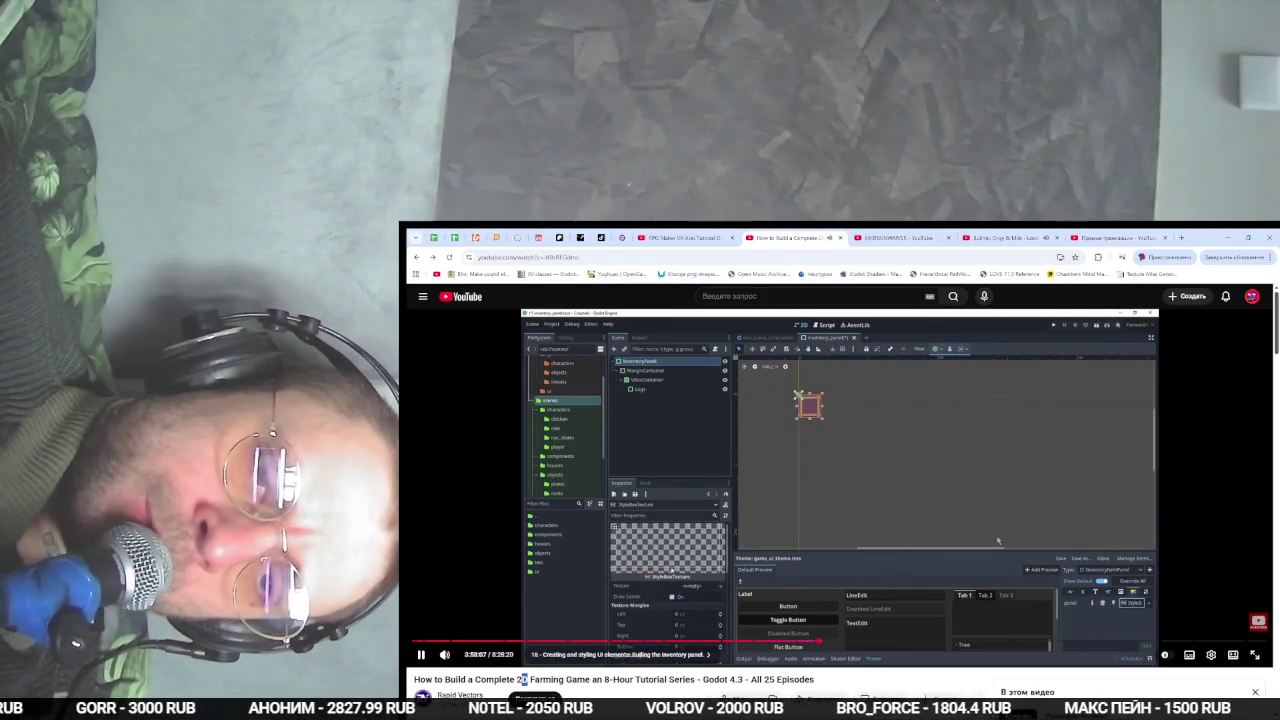
{"action": "key", "text": "alt+Tab"}
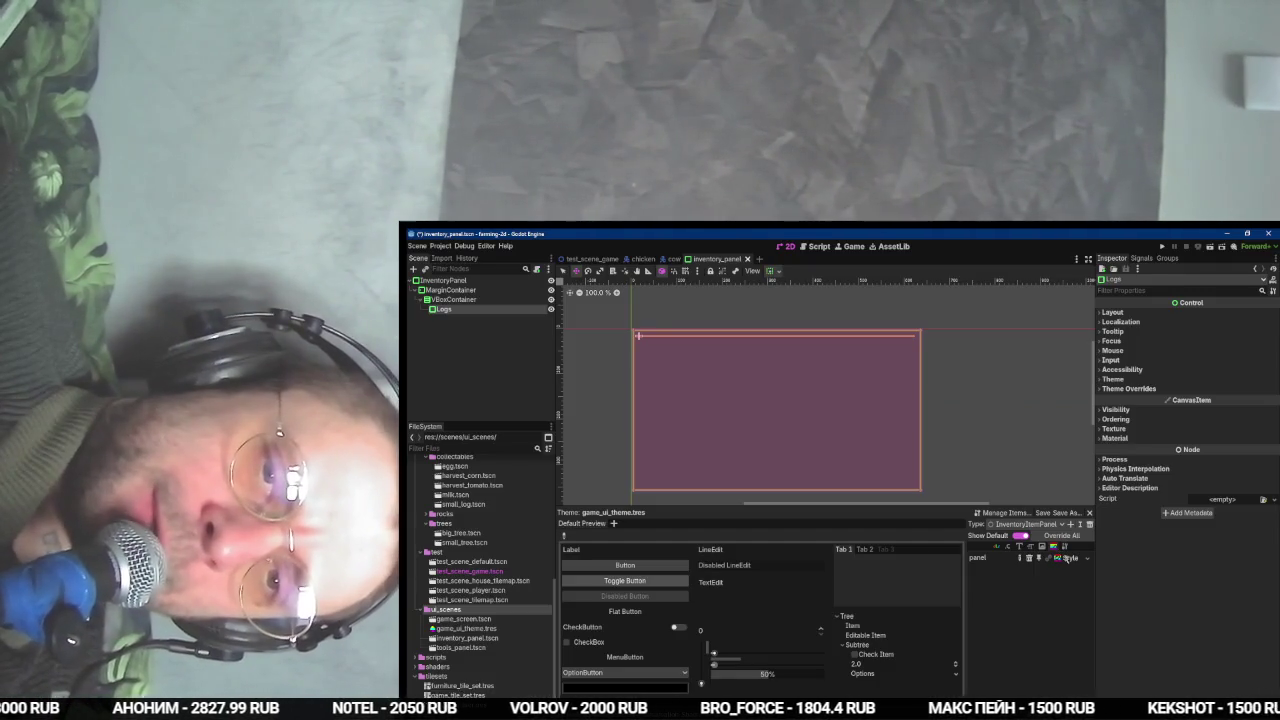
{"action": "left_click", "coordinate": [1068, 558]}
{"action": "key", "text": "alt+Tab"}
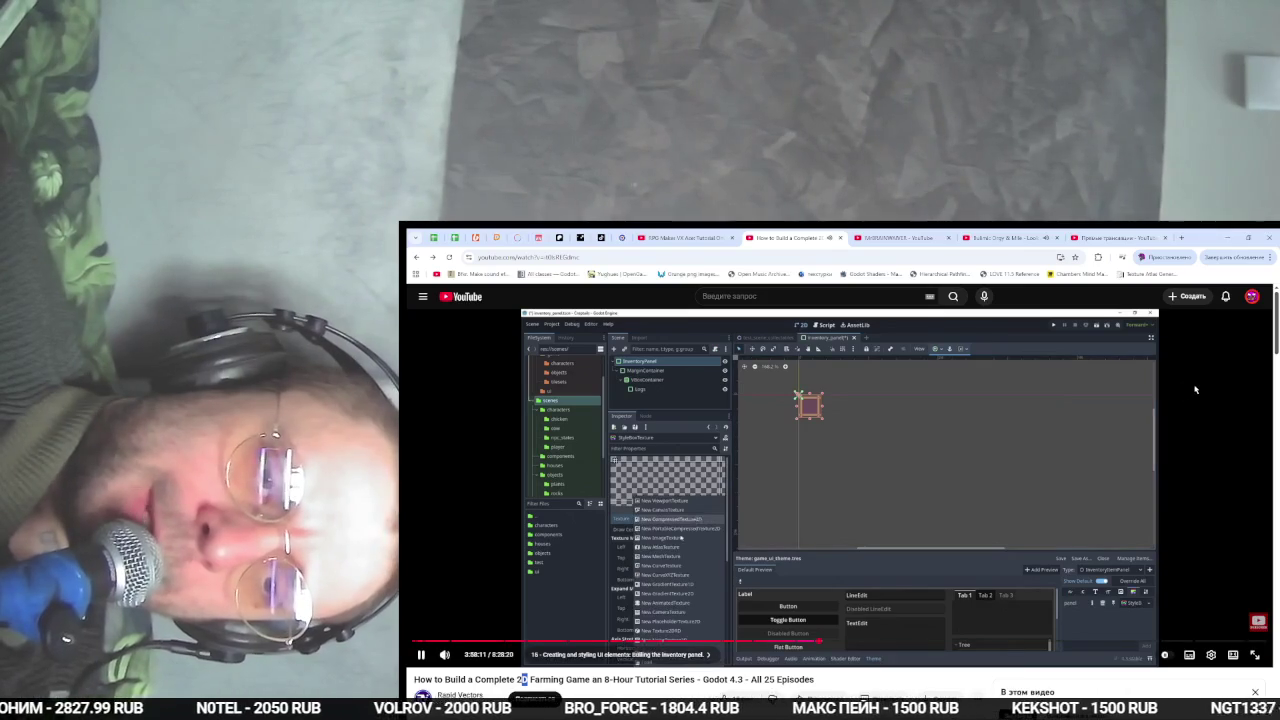
{"action": "key", "text": "alt+Tab"}
Step: Give the style box a new AtlasTexture using basic_ui_sprites.png as its atlas
{"action": "left_click", "coordinate": [1220, 382]}
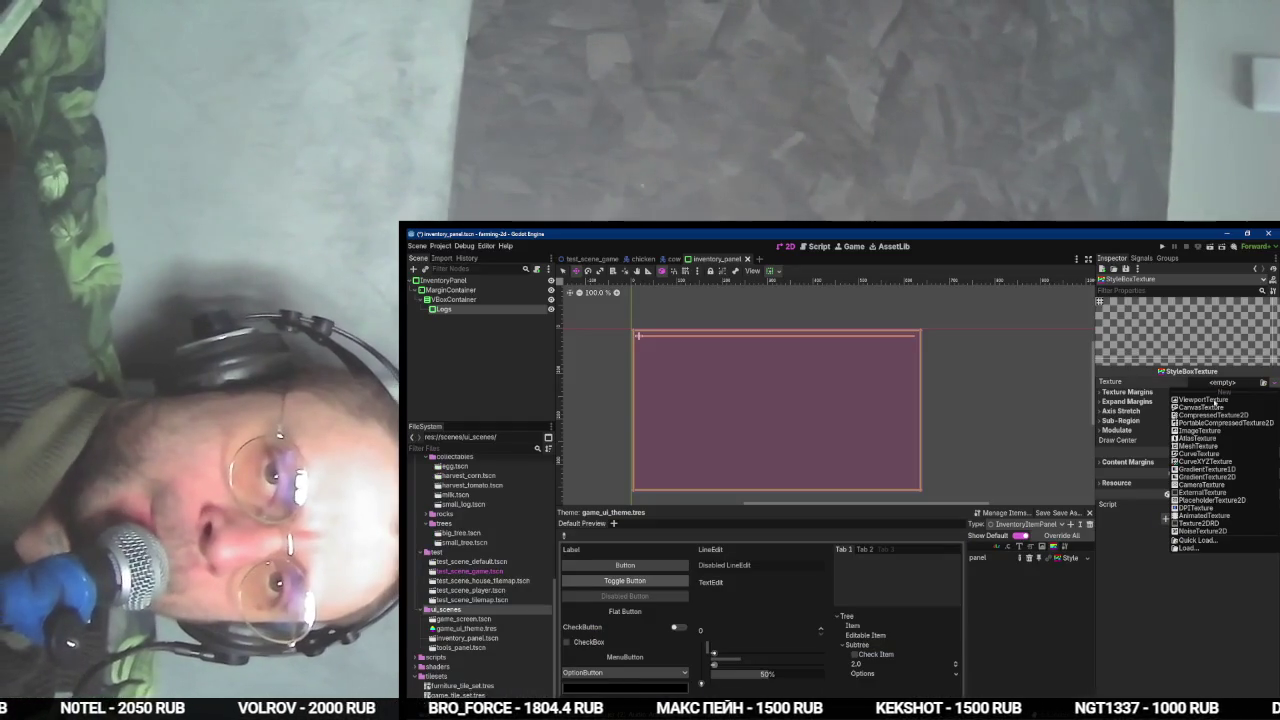
{"action": "left_click", "coordinate": [1209, 438]}
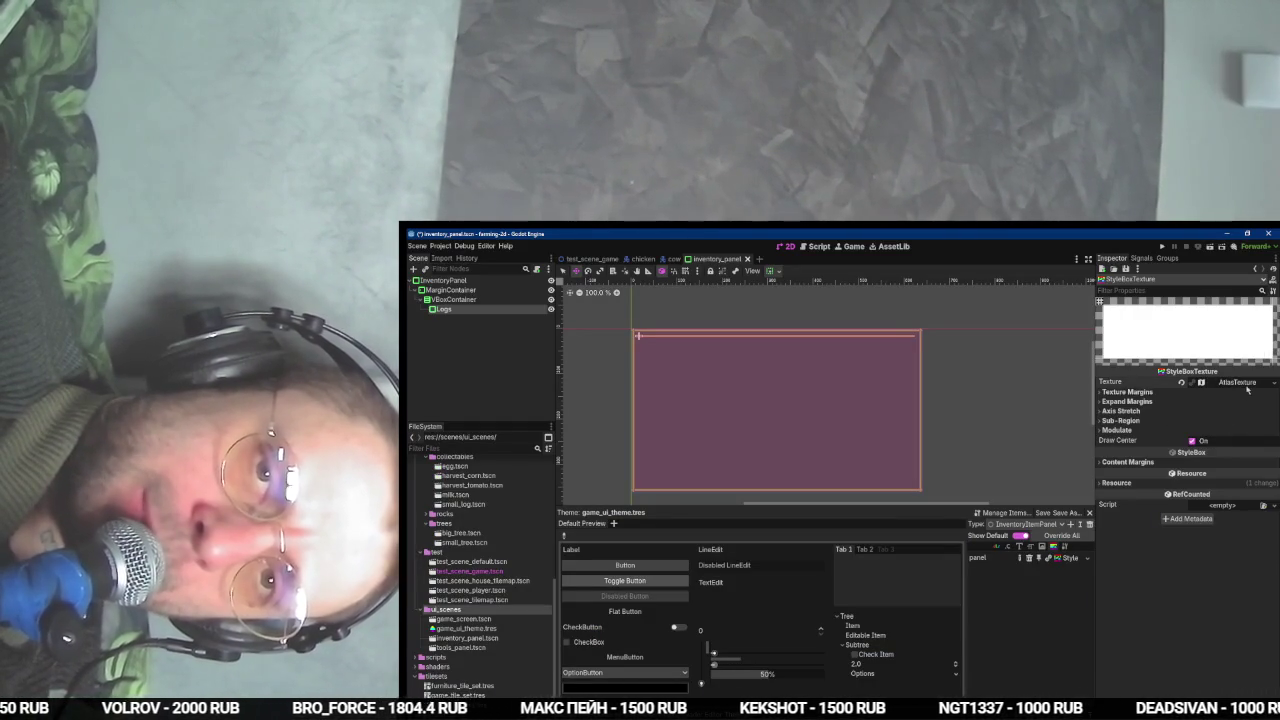
{"action": "left_click", "coordinate": [1238, 383]}
{"action": "left_click", "coordinate": [1222, 513]}
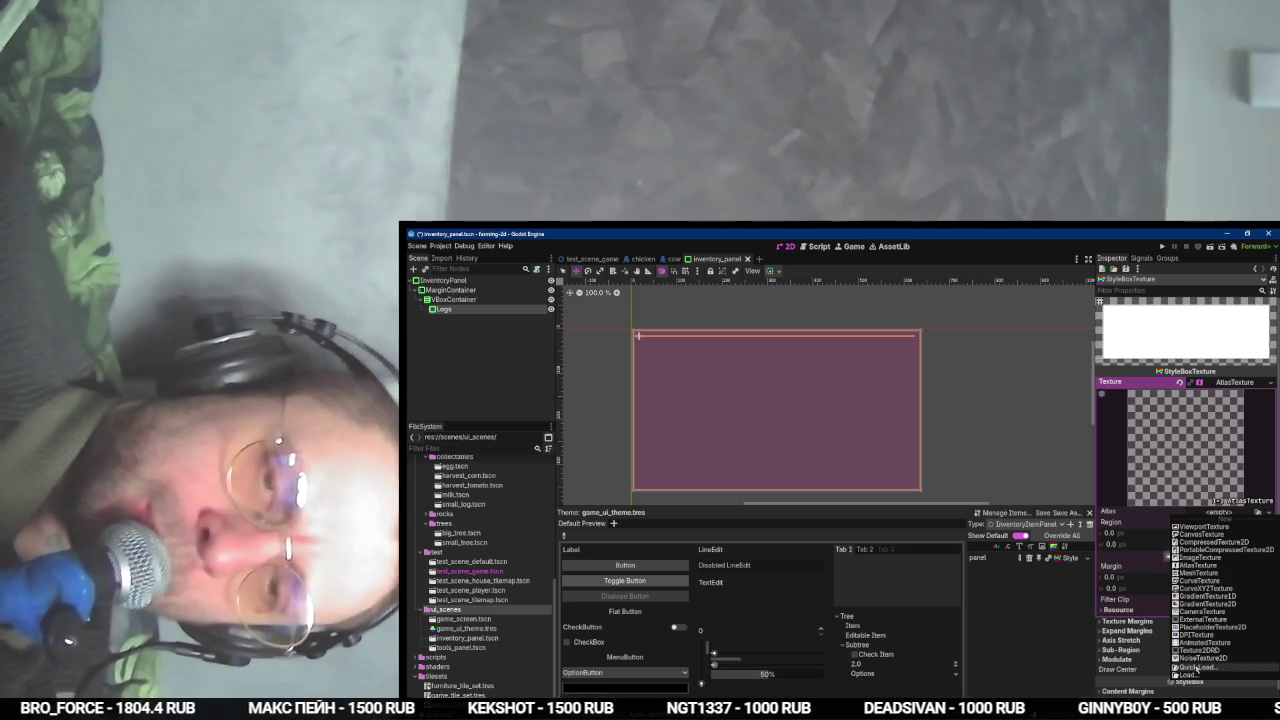
{"action": "left_click", "coordinate": [1197, 667]}
{"action": "type", "text": "basi"}
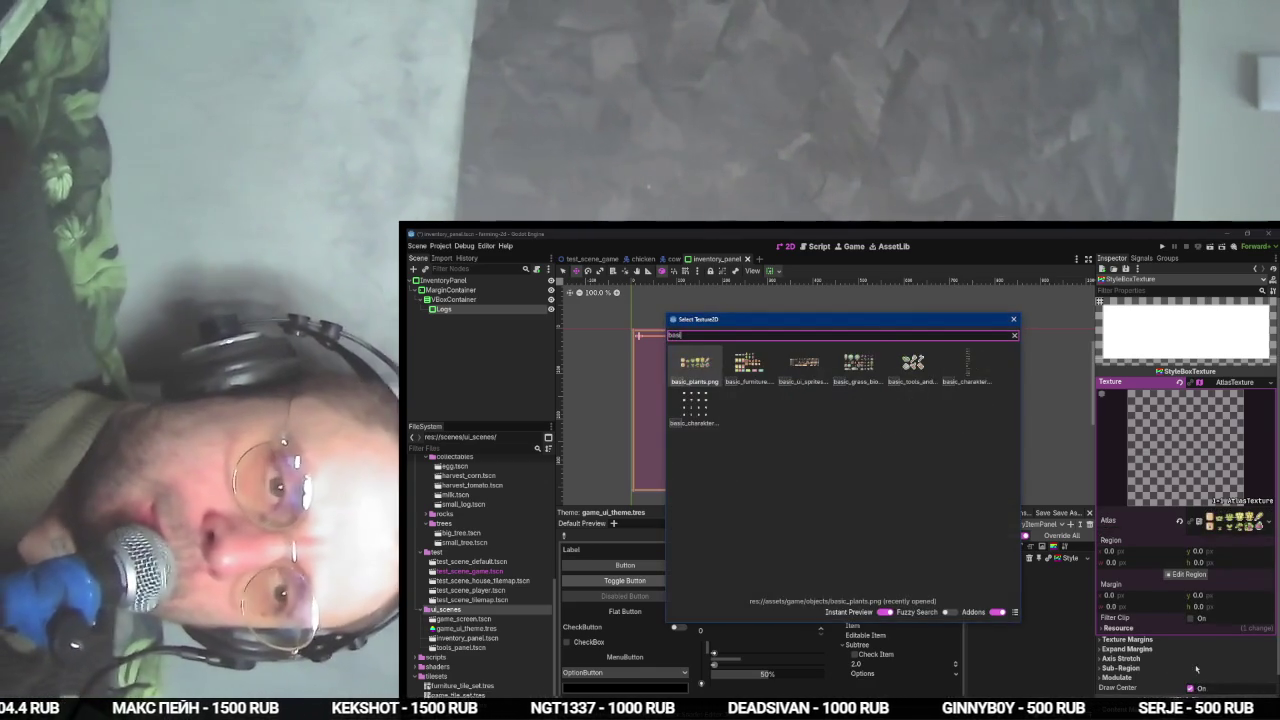
{"action": "key", "text": "BackSpace"}
{"action": "key", "text": "BackSpace"}
{"action": "key", "text": "BackSpace"}
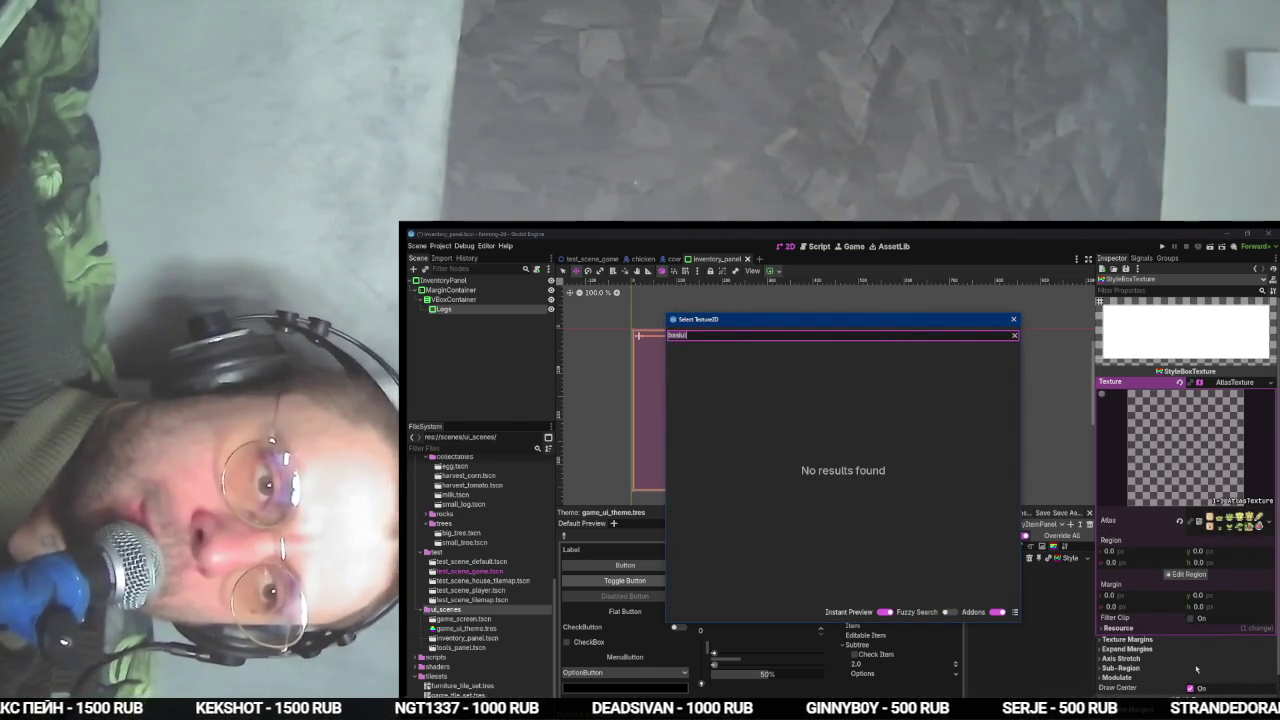
{"action": "type", "text": "ui"}
{"action": "key", "text": "Right"}
{"action": "key", "text": "Left"}
{"action": "key", "text": "Return"}
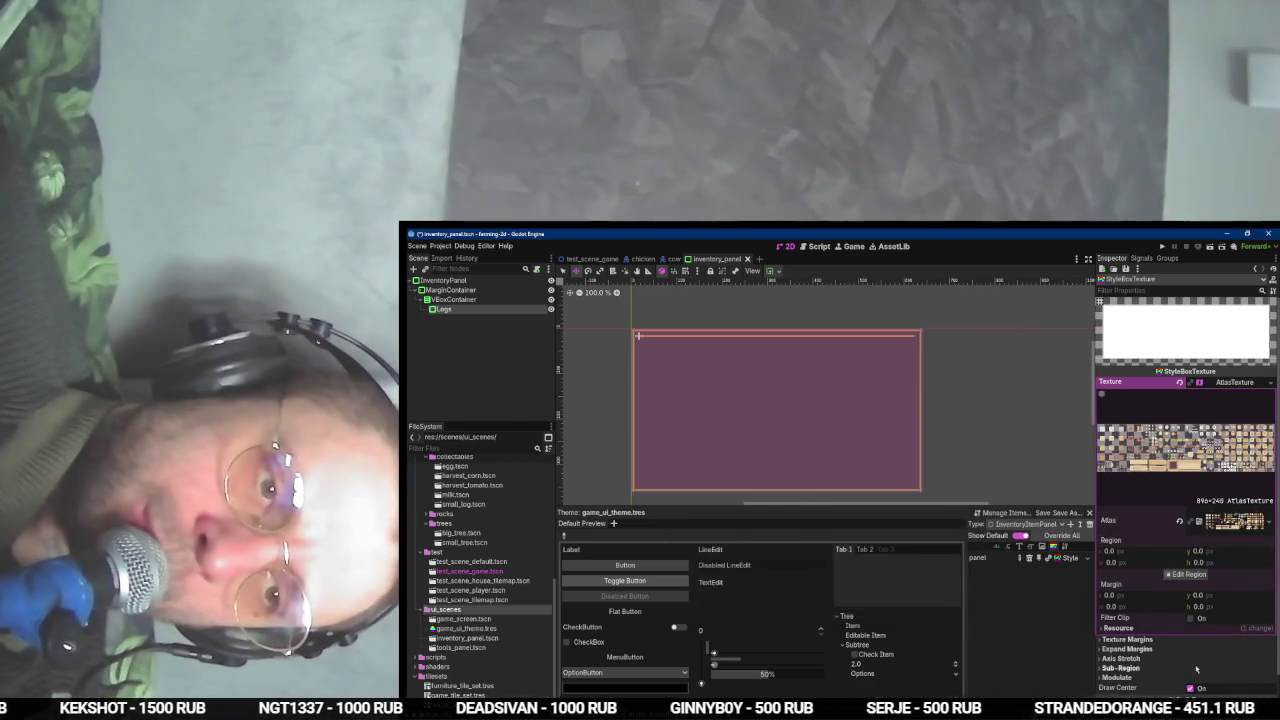
Step: Rewind the tutorial a few seconds to recheck the atlas setup
{"action": "key", "text": "alt+Tab"}
{"action": "key", "text": "Left"}
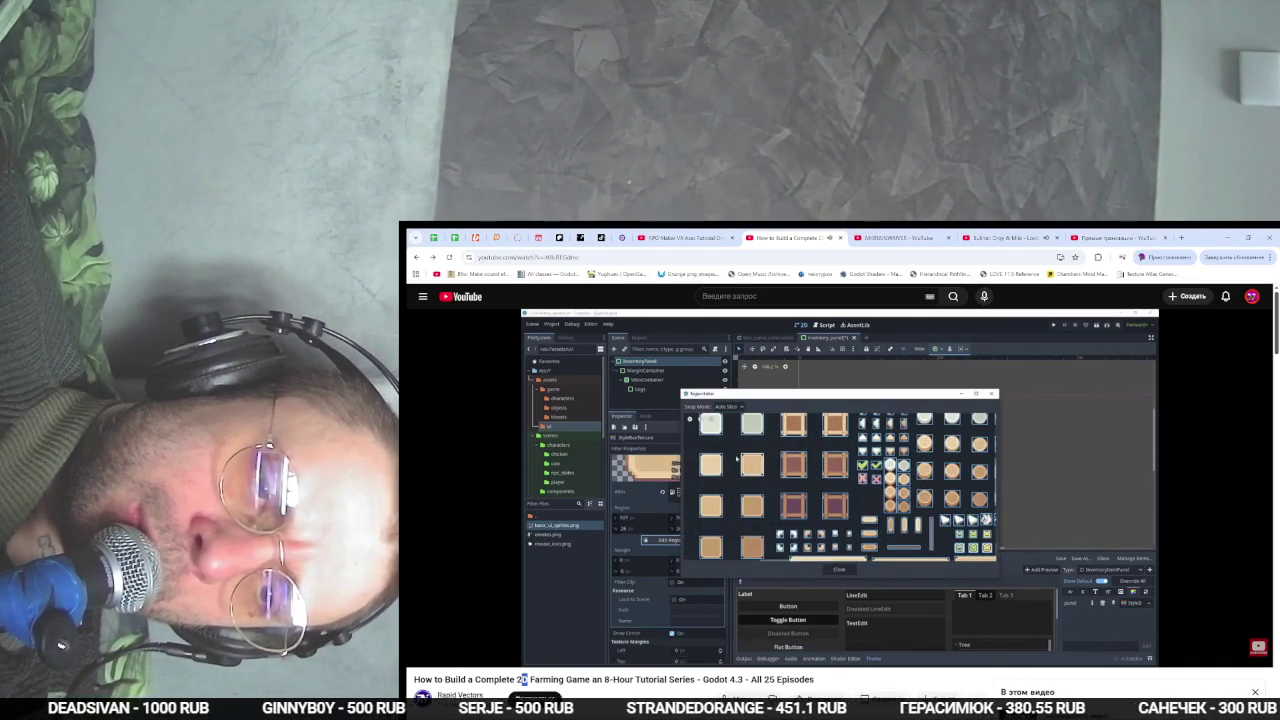
{"action": "key", "text": "alt+Tab"}
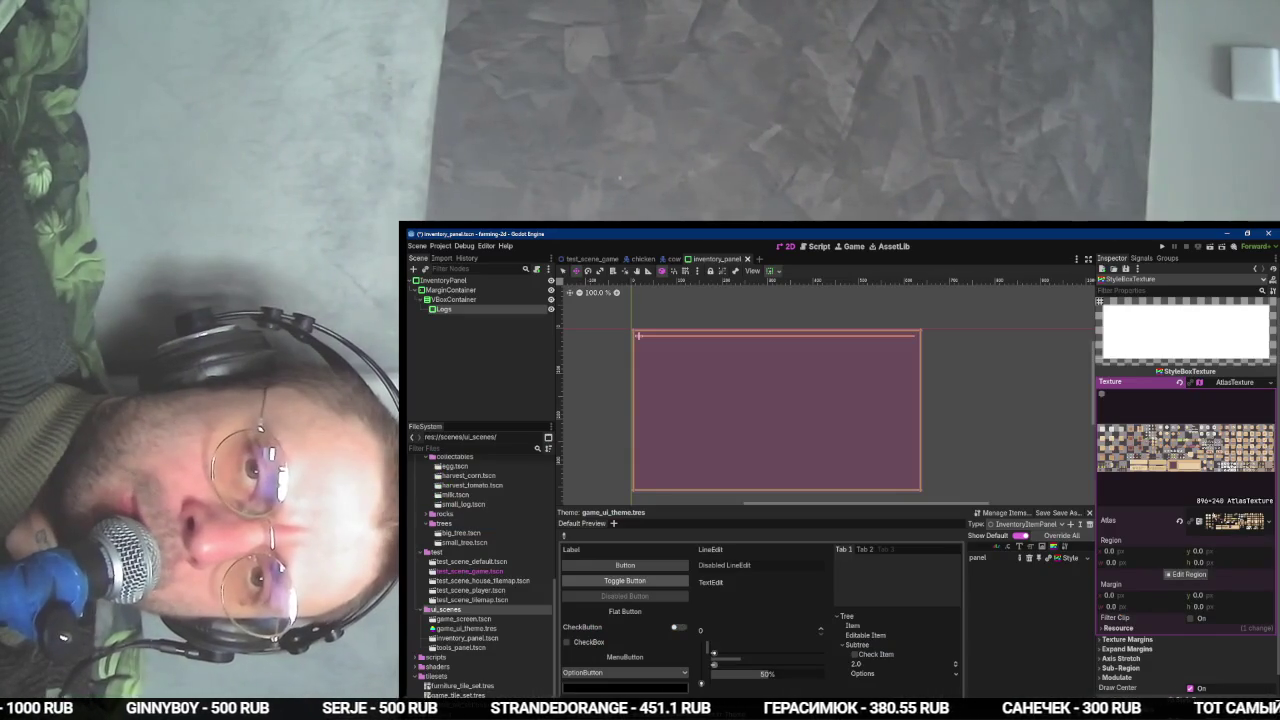
Step: Open the atlas Region Editor in Auto Slice mode and zoom around the sprite sheet
{"action": "left_click", "coordinate": [1183, 574]}
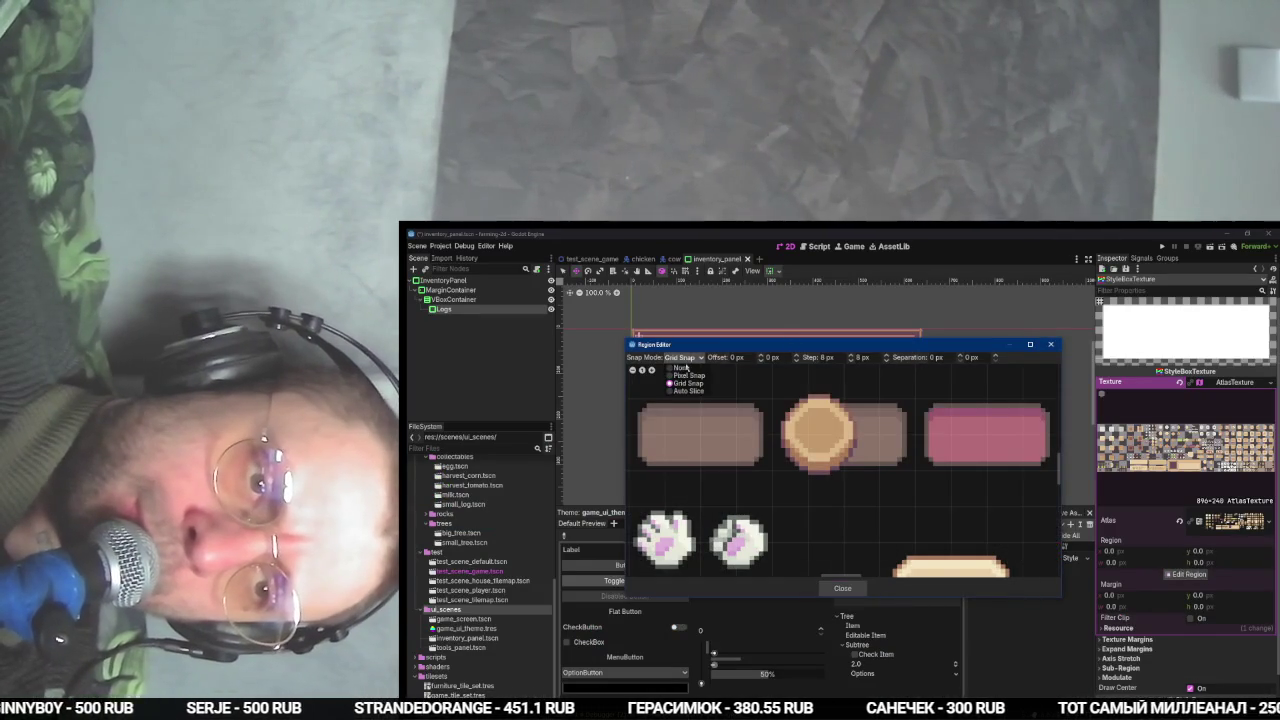
{"action": "left_click", "coordinate": [677, 392]}
{"action": "scroll", "coordinate": [777, 458], "scroll_direction": "down", "scroll_amount": 4}
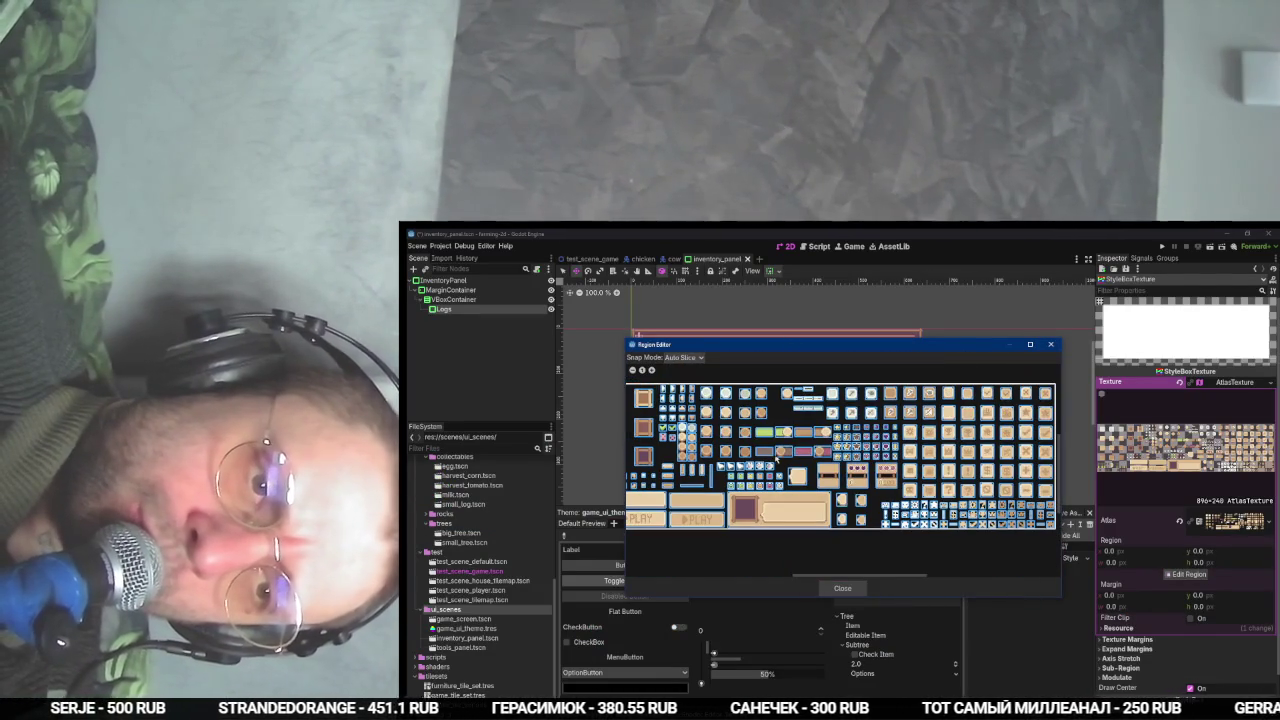
{"action": "scroll", "coordinate": [685, 440], "scroll_direction": "down", "scroll_amount": 2}
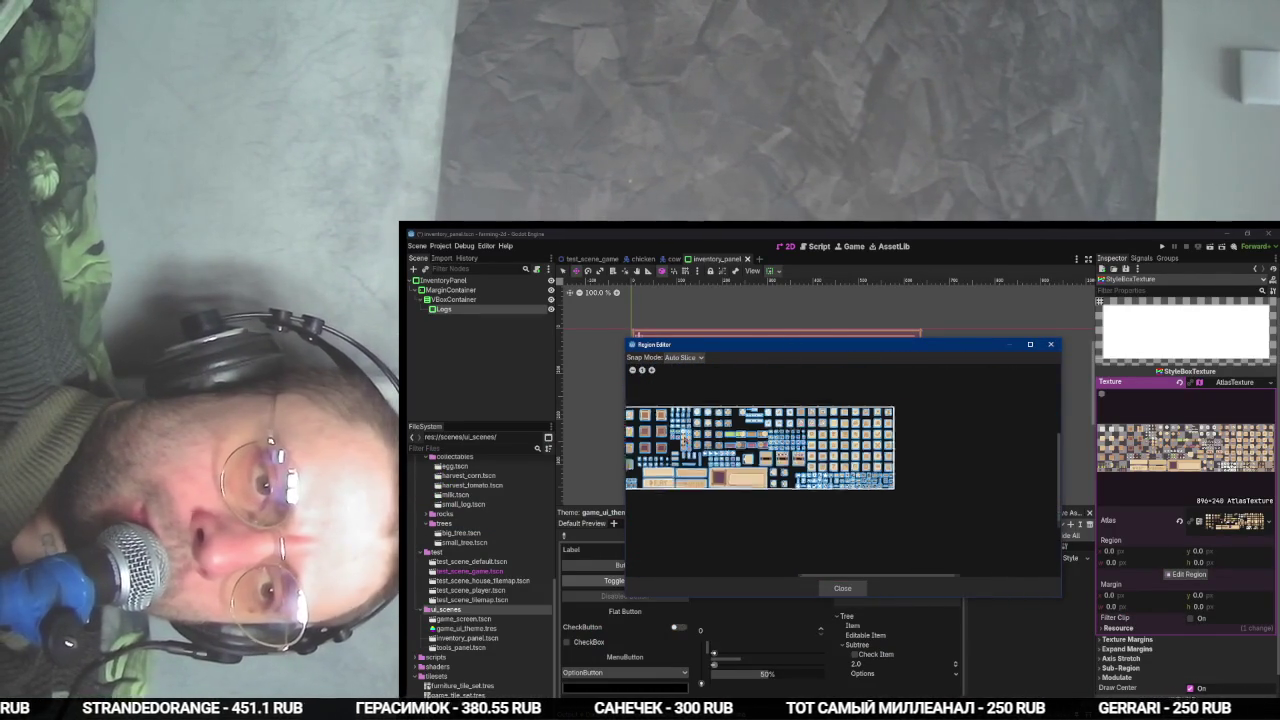
{"action": "scroll", "coordinate": [685, 440], "scroll_direction": "up", "scroll_amount": 6}
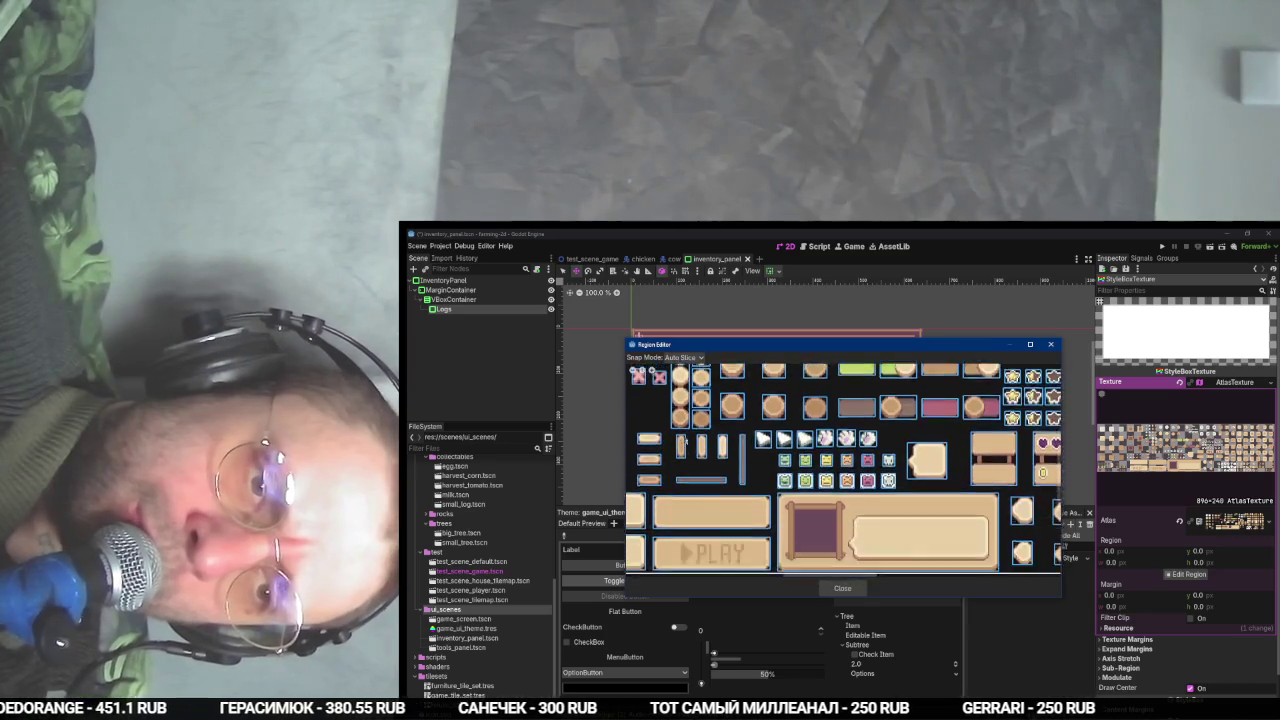
{"action": "scroll", "coordinate": [685, 439], "scroll_direction": "down", "scroll_amount": 3}
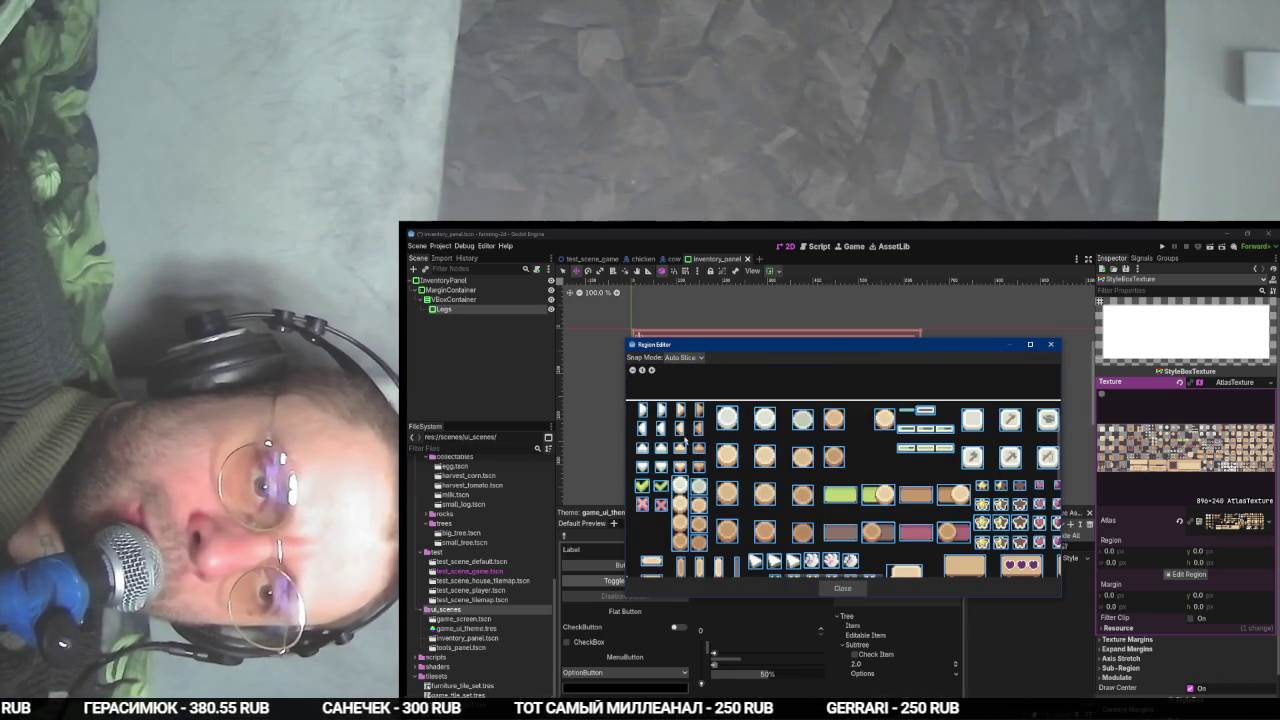
{"action": "scroll", "coordinate": [685, 439], "scroll_direction": "down", "scroll_amount": 2}
{"action": "scroll", "coordinate": [680, 437], "scroll_direction": "up", "scroll_amount": 2}
{"action": "scroll", "coordinate": [679, 436], "scroll_direction": "down", "scroll_amount": 8}
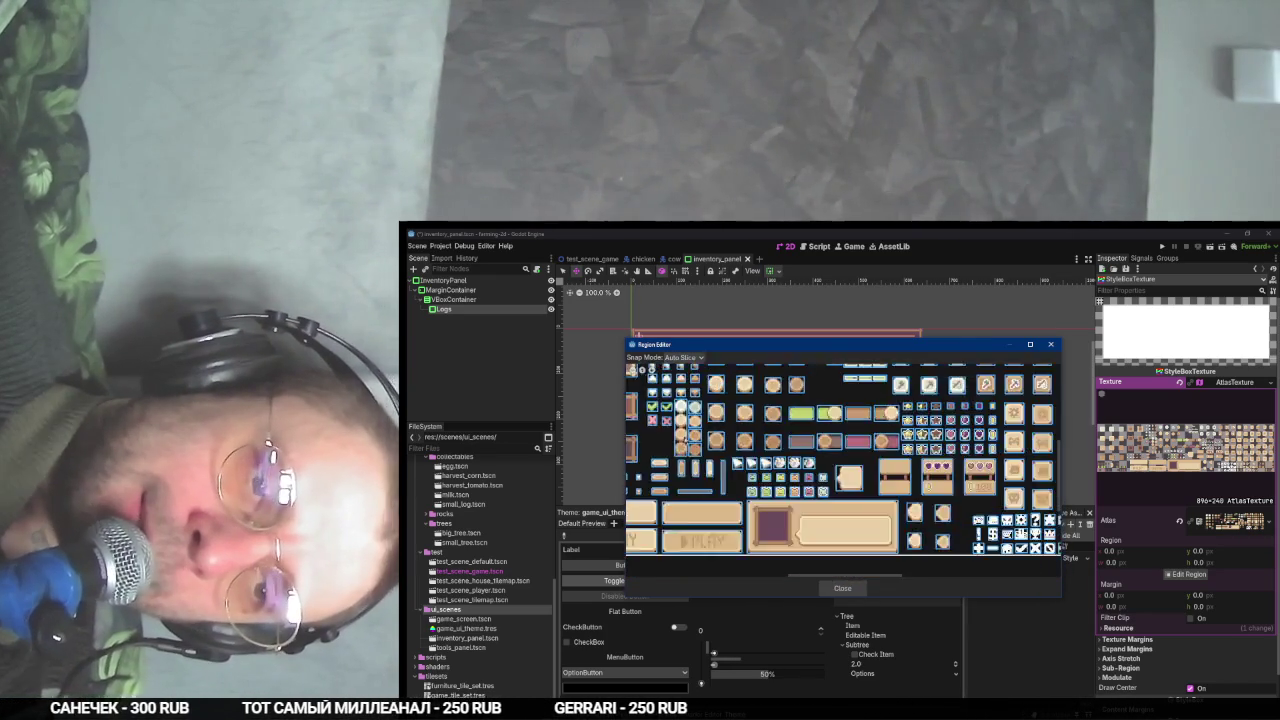
{"action": "mouse_move", "coordinate": [680, 437]}
{"action": "left_mouse_down"}
{"action": "mouse_move", "coordinate": [680, 464]}
{"action": "mouse_move", "coordinate": [681, 423]}
{"action": "left_mouse_up"}
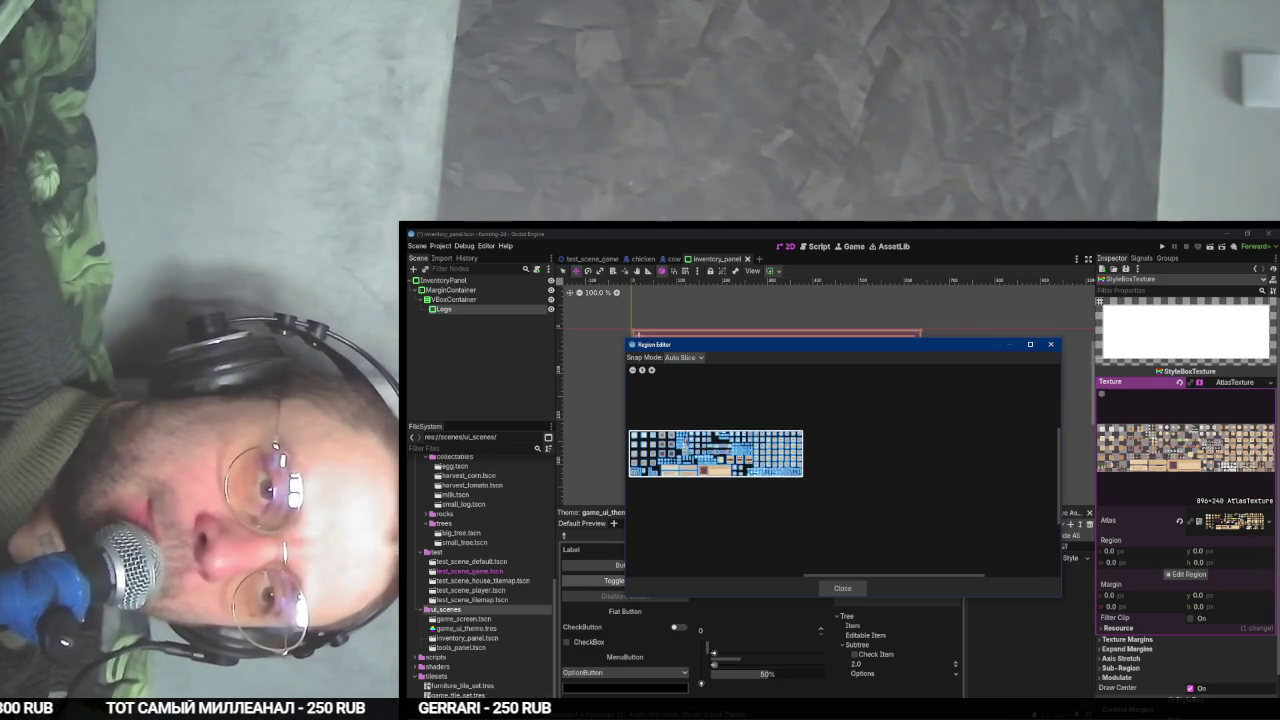
{"action": "scroll", "coordinate": [685, 440], "scroll_direction": "down", "scroll_amount": 2}
{"action": "scroll", "coordinate": [663, 439], "scroll_direction": "up", "scroll_amount": 2}
{"action": "scroll", "coordinate": [663, 439], "scroll_direction": "down", "scroll_amount": 2}
{"action": "scroll", "coordinate": [663, 439], "scroll_direction": "up", "scroll_amount": 4}
{"action": "scroll", "coordinate": [663, 439], "scroll_direction": "up", "scroll_amount": 2}
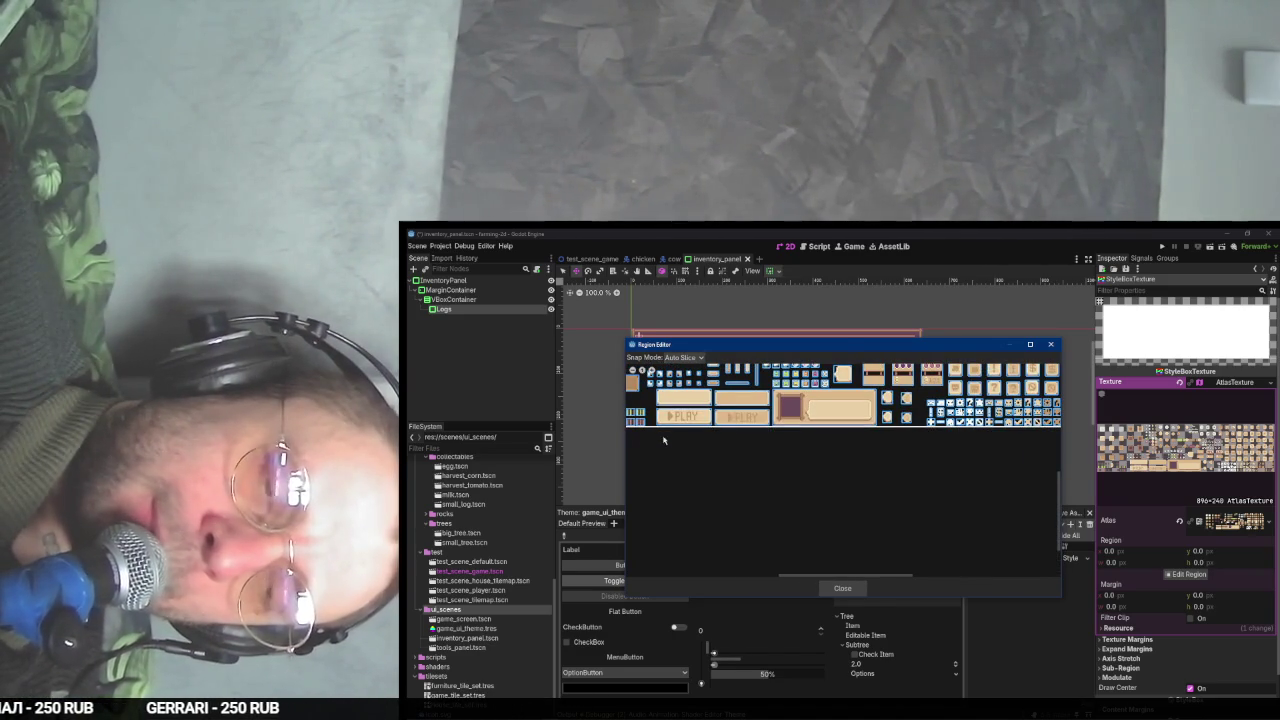
{"action": "scroll", "coordinate": [700, 418], "scroll_direction": "up", "scroll_amount": 4}
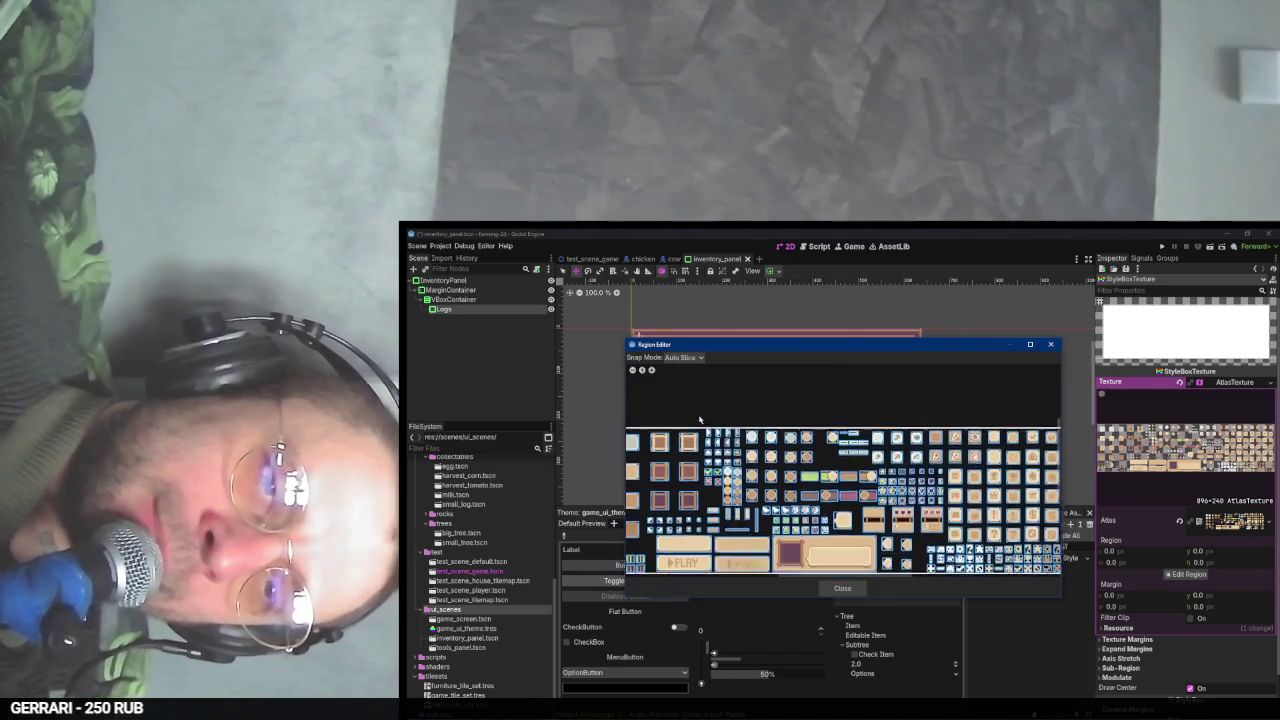
{"action": "scroll", "coordinate": [700, 418], "scroll_direction": "down", "scroll_amount": 4}
{"action": "scroll", "coordinate": [700, 418], "scroll_direction": "left", "scroll_amount": 4}
{"action": "scroll", "coordinate": [700, 418], "scroll_direction": "up", "scroll_amount": 4}
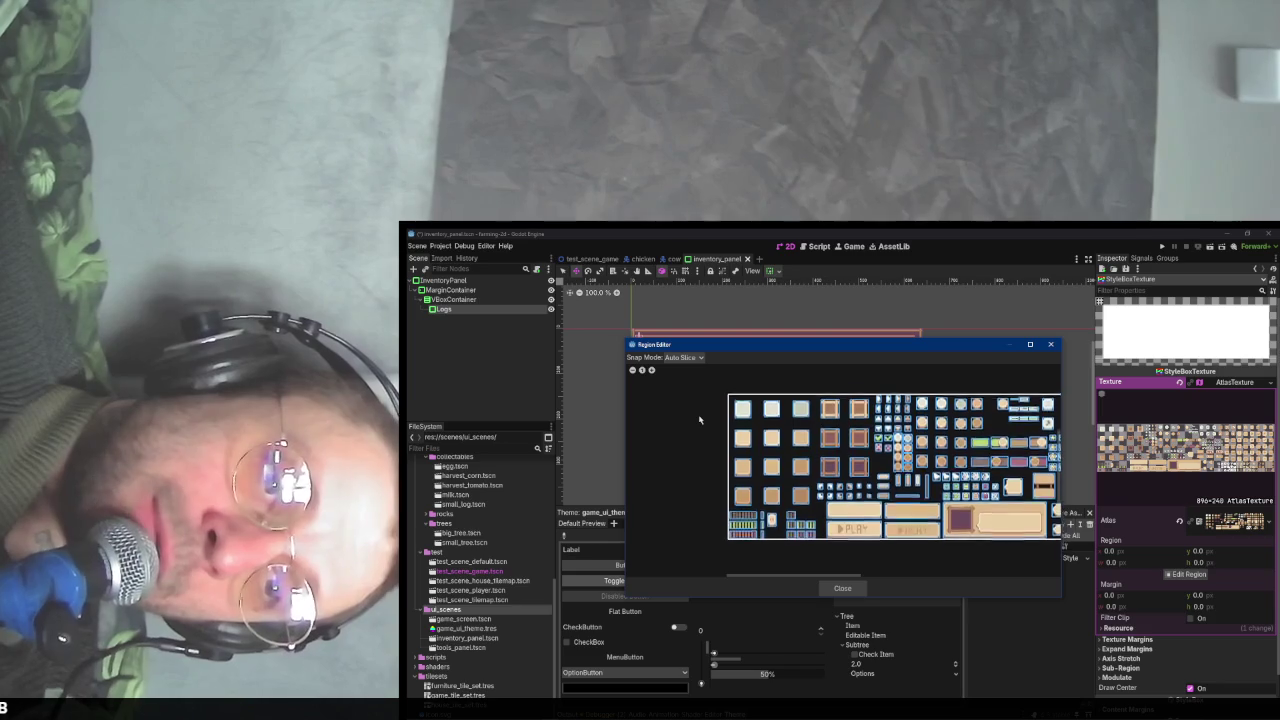
{"action": "scroll", "coordinate": [700, 419], "scroll_direction": "right", "scroll_amount": 3}
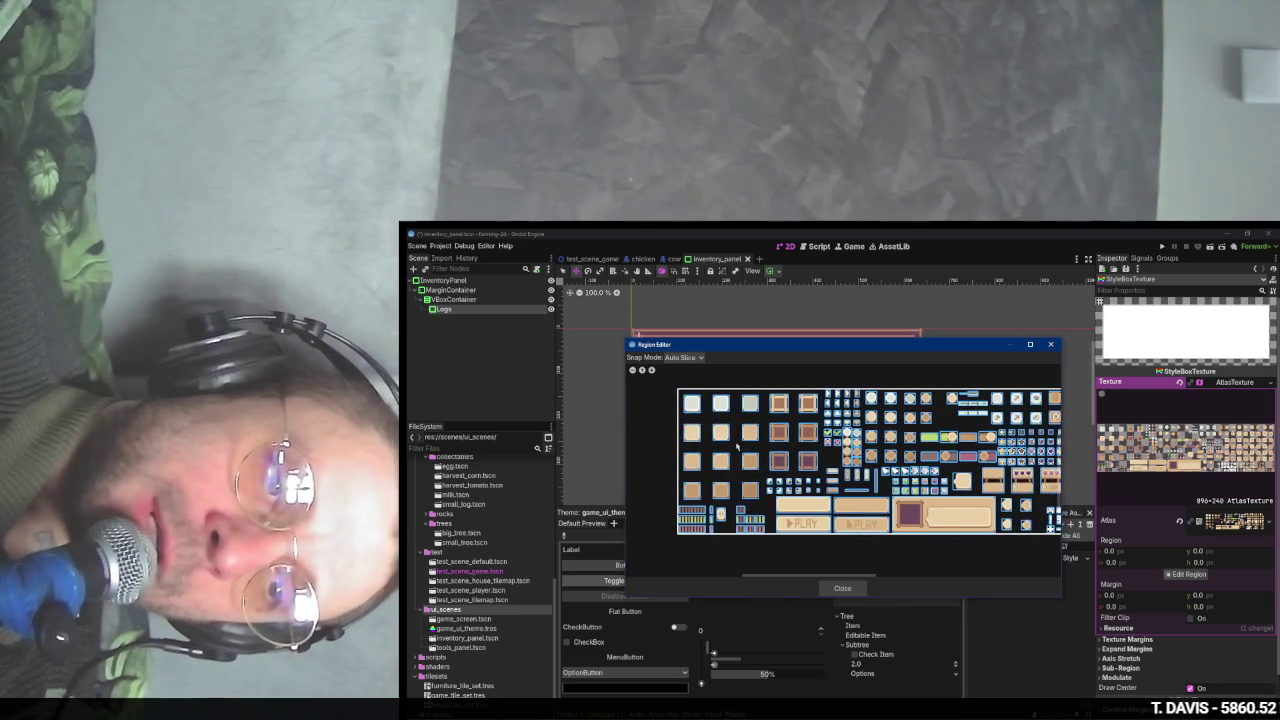
Step: Select the 26×26 beige square tile at 107, 59 as the region and close the editor
{"action": "key", "text": "alt+Tab"}
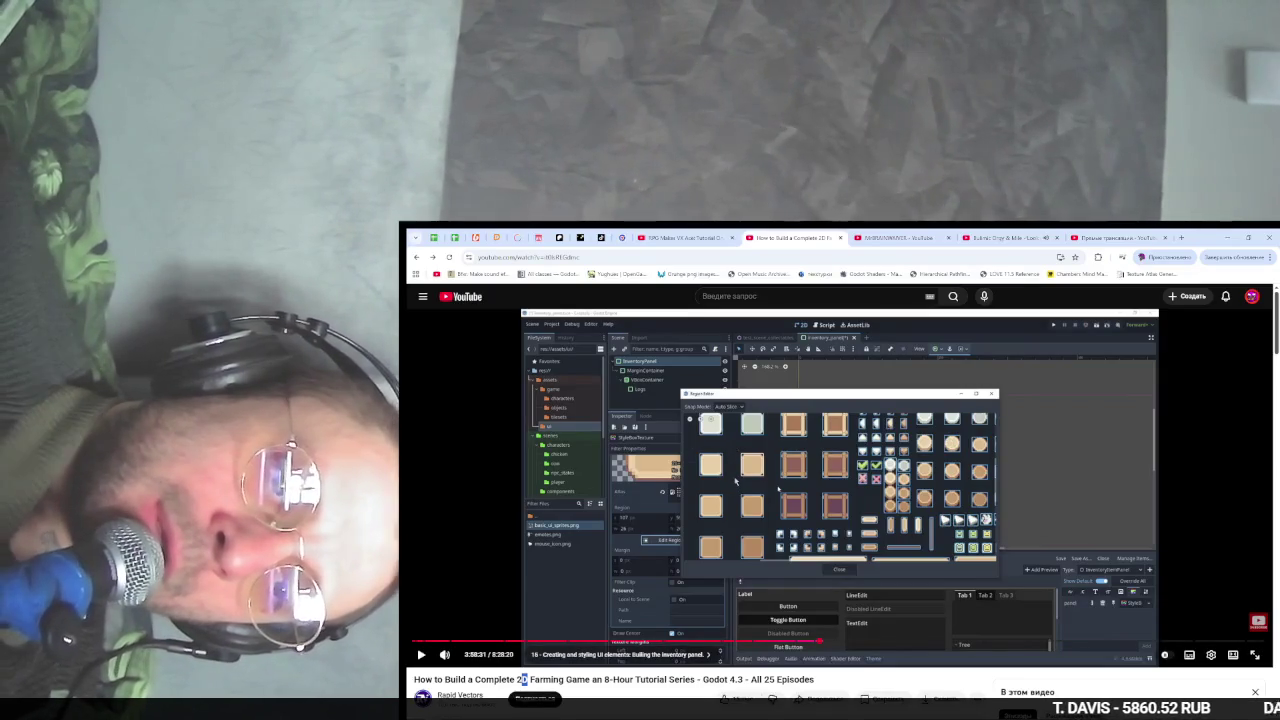
{"action": "key", "text": "space"}
{"action": "key", "text": "Left"}
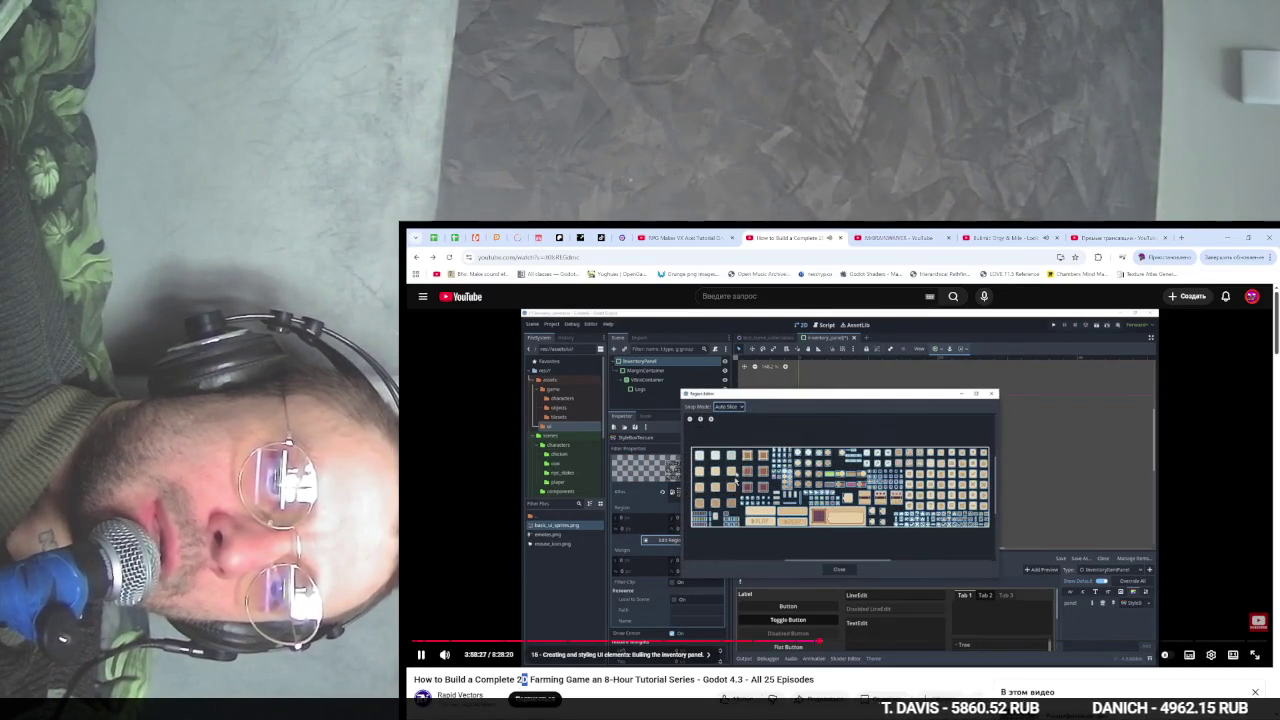
{"action": "key", "text": "alt+Tab"}
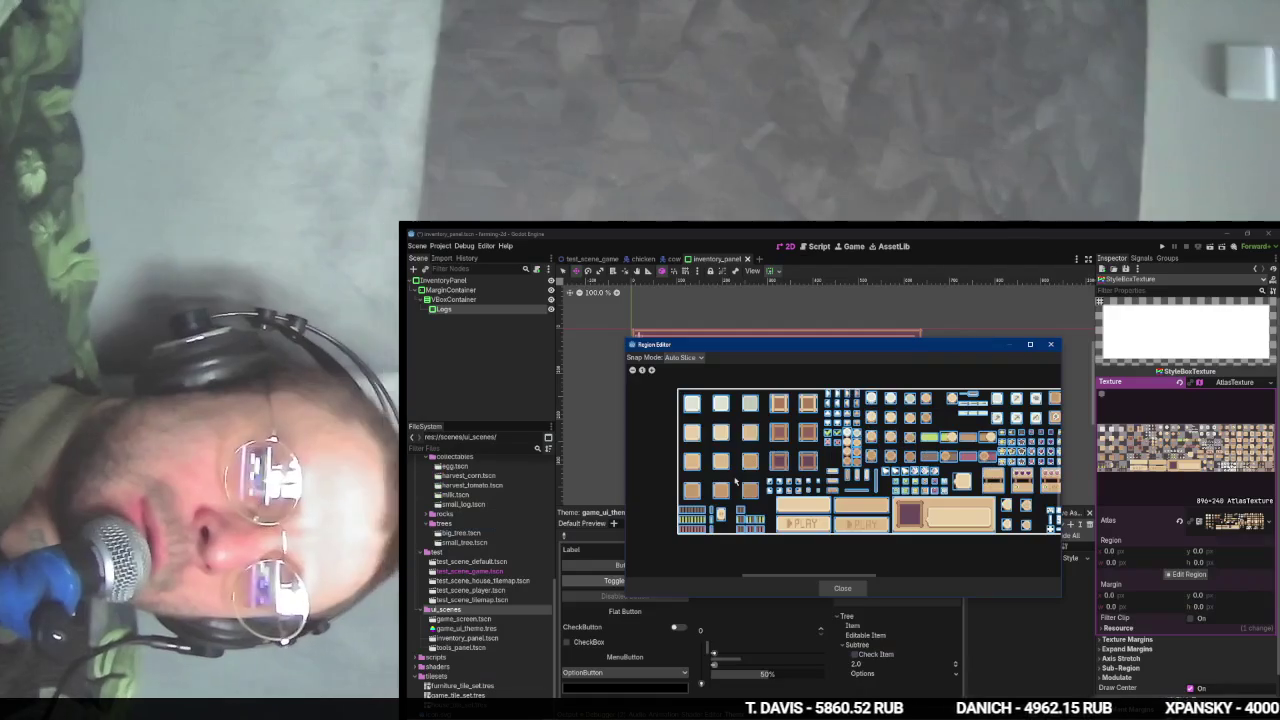
{"action": "left_click", "coordinate": [753, 436]}
{"action": "left_click", "coordinate": [842, 588]}
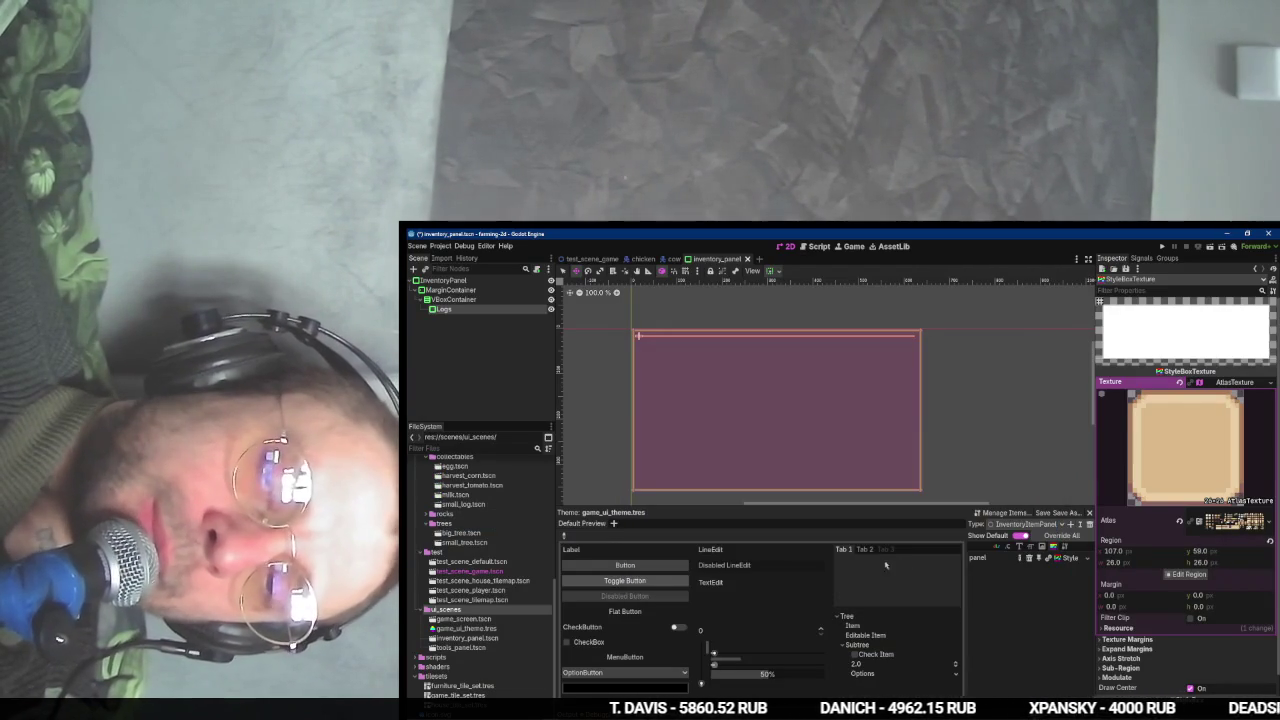
{"action": "key", "text": "alt+Tab"}
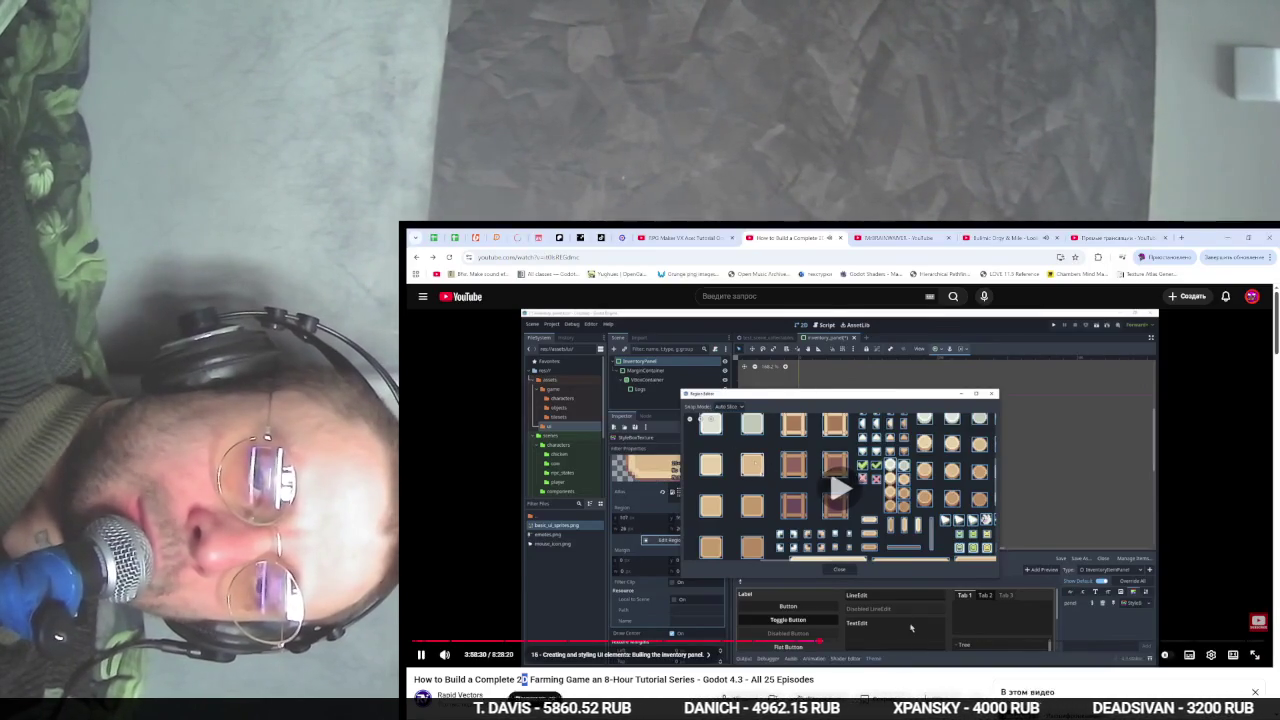
Step: Expand the tile texture's Sub-Region and open its region editor
{"action": "key", "text": "alt+Tab"}
{"action": "key", "text": "alt+Tab"}
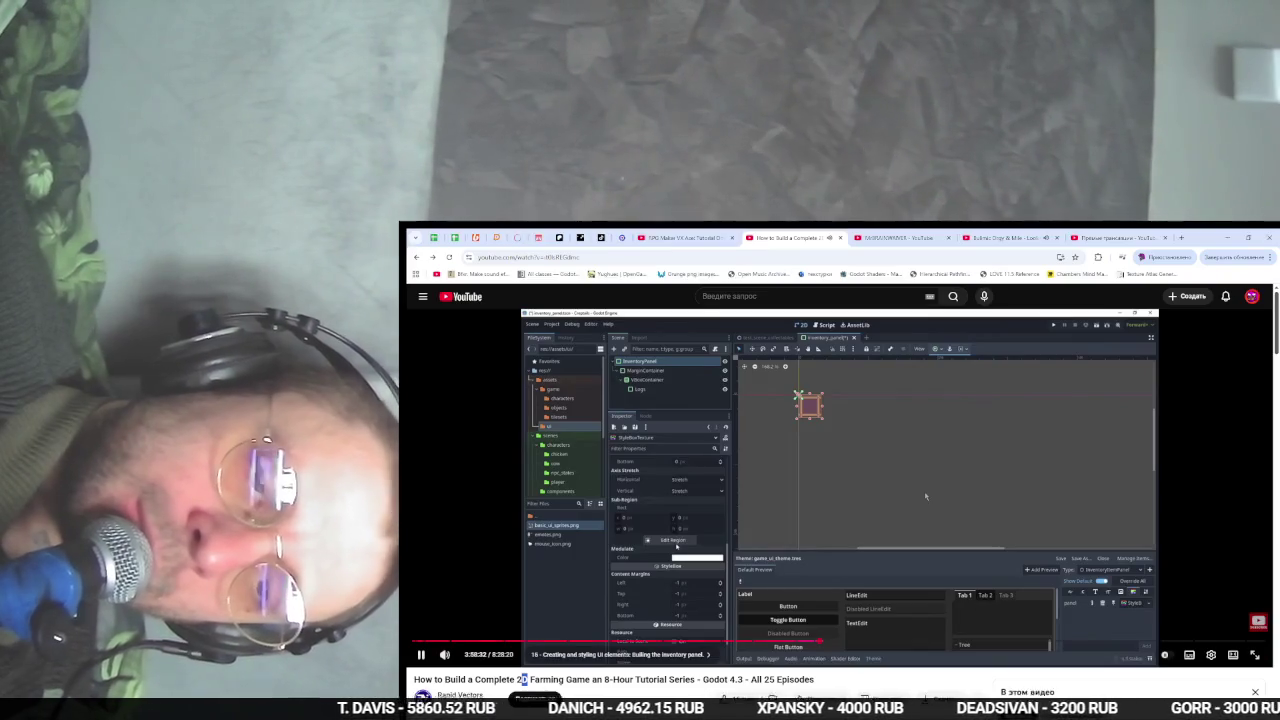
{"action": "scroll", "coordinate": [1158, 615], "scroll_direction": "down", "scroll_amount": 2}
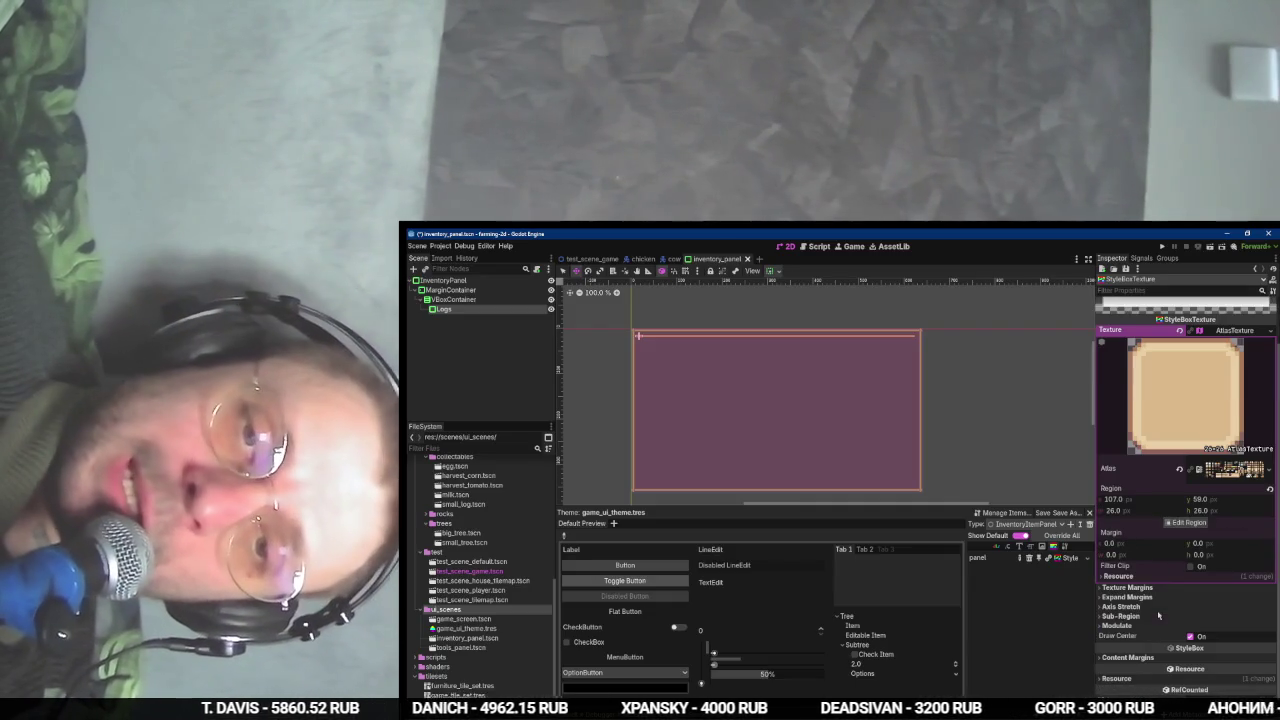
{"action": "left_click", "coordinate": [1121, 616]}
{"action": "left_click", "coordinate": [1189, 660]}
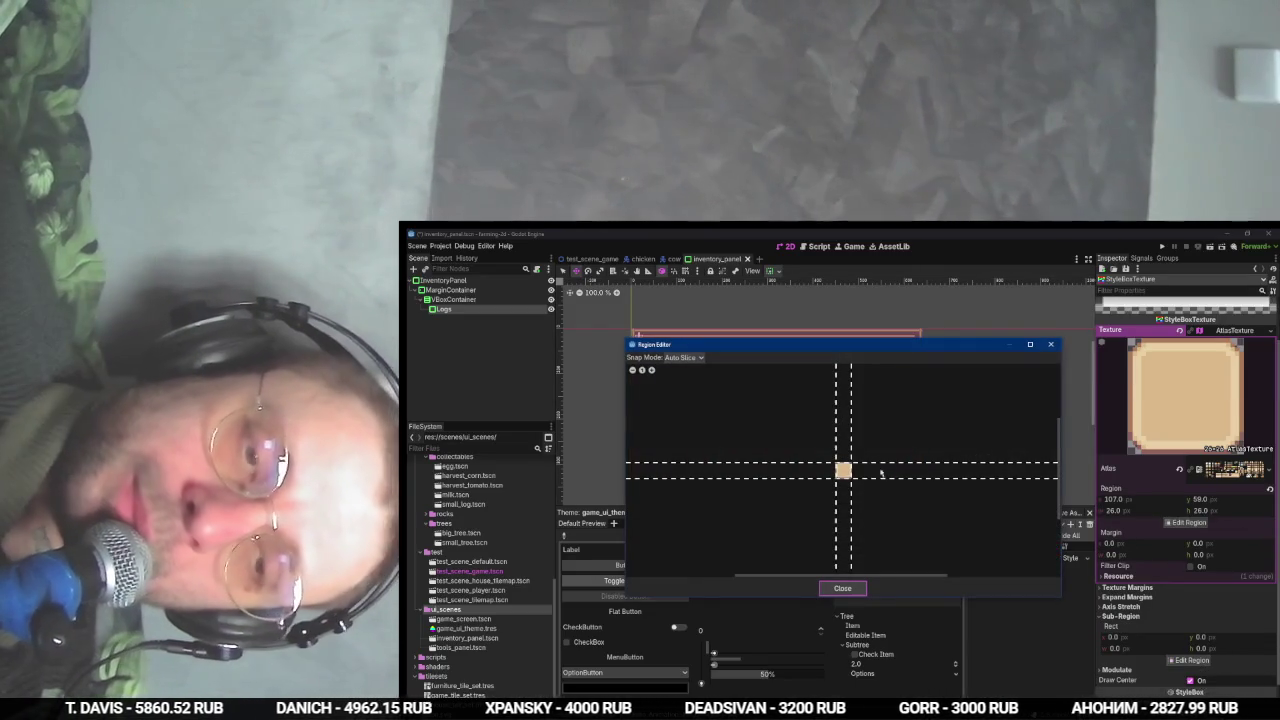
{"action": "scroll", "coordinate": [836, 477], "scroll_direction": "down", "scroll_amount": 2}
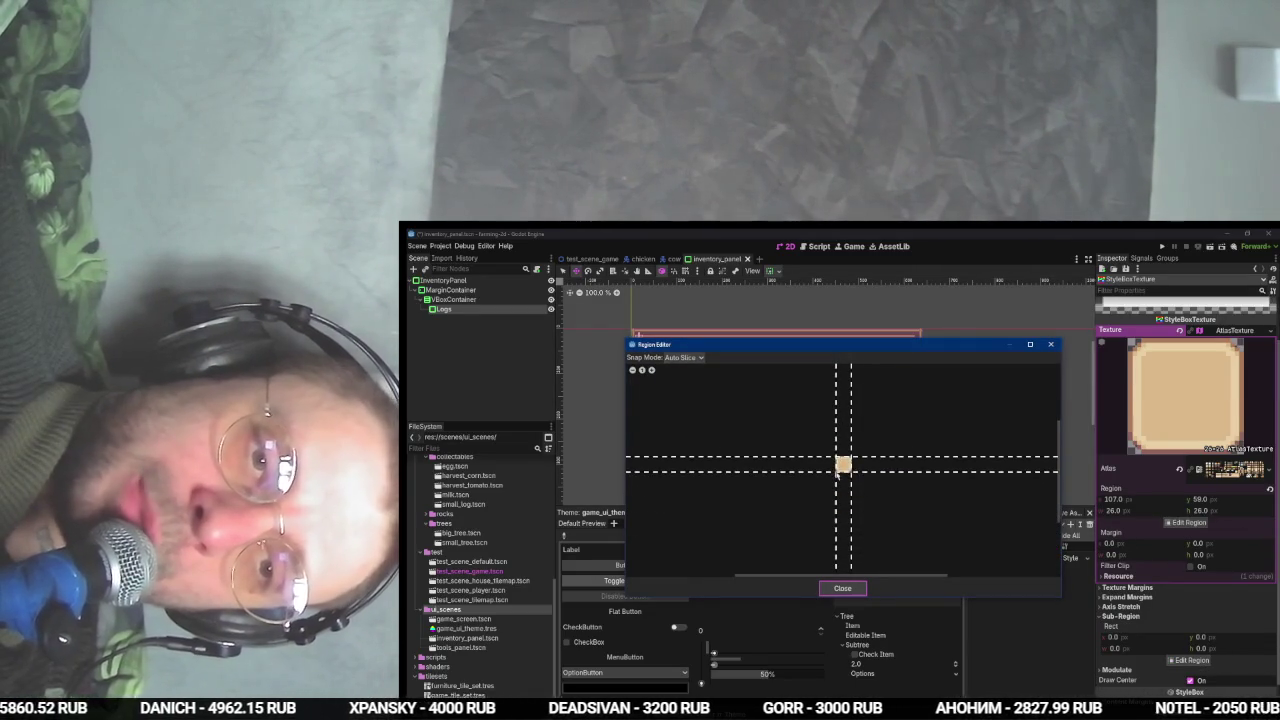
{"action": "scroll", "coordinate": [836, 477], "scroll_direction": "up", "scroll_amount": 4}
{"action": "scroll", "coordinate": [836, 478], "scroll_direction": "down", "scroll_amount": 3}
{"action": "key", "text": "alt+Tab"}
{"action": "key", "text": "alt+Tab"}
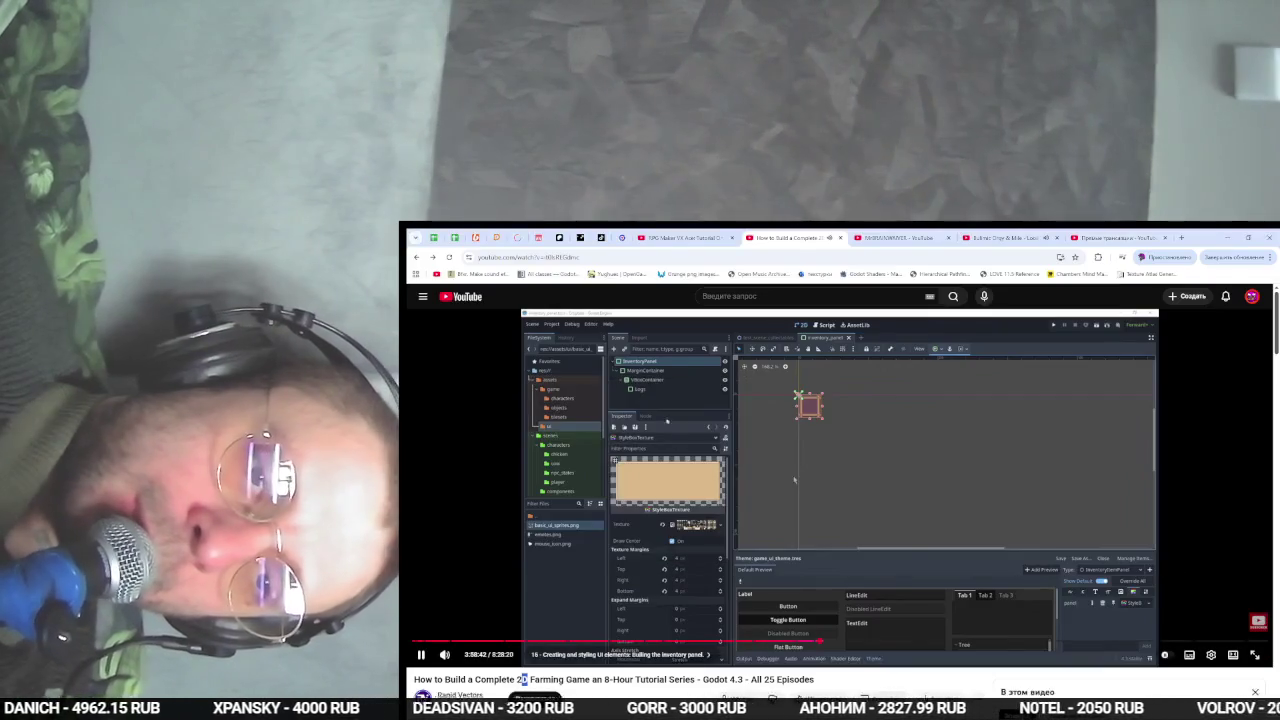
Step: Switch to Pixel Snap, drag the margin lines onto the tile border, and close
{"action": "left_click_drag", "start_coordinate": [834, 510], "coordinate": [837, 508]}
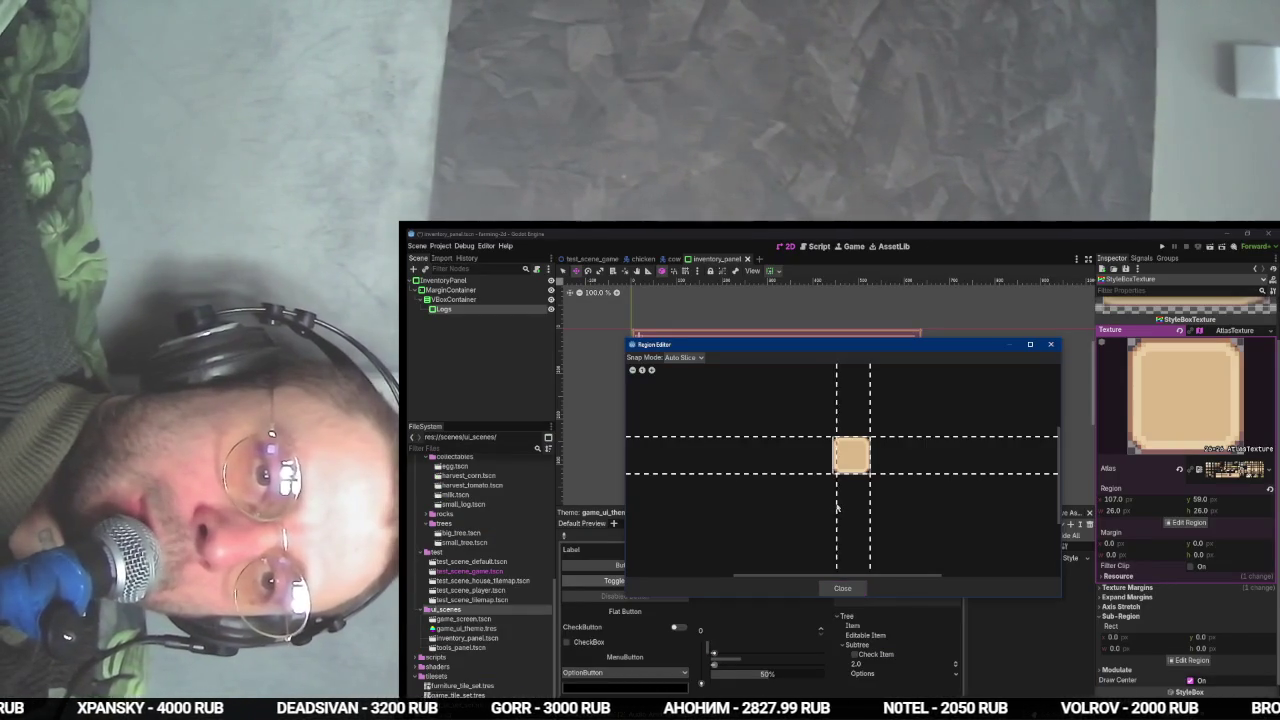
{"action": "left_click", "coordinate": [684, 357]}
{"action": "left_click", "coordinate": [682, 377]}
{"action": "scroll", "coordinate": [859, 493], "scroll_direction": "up", "scroll_amount": 5}
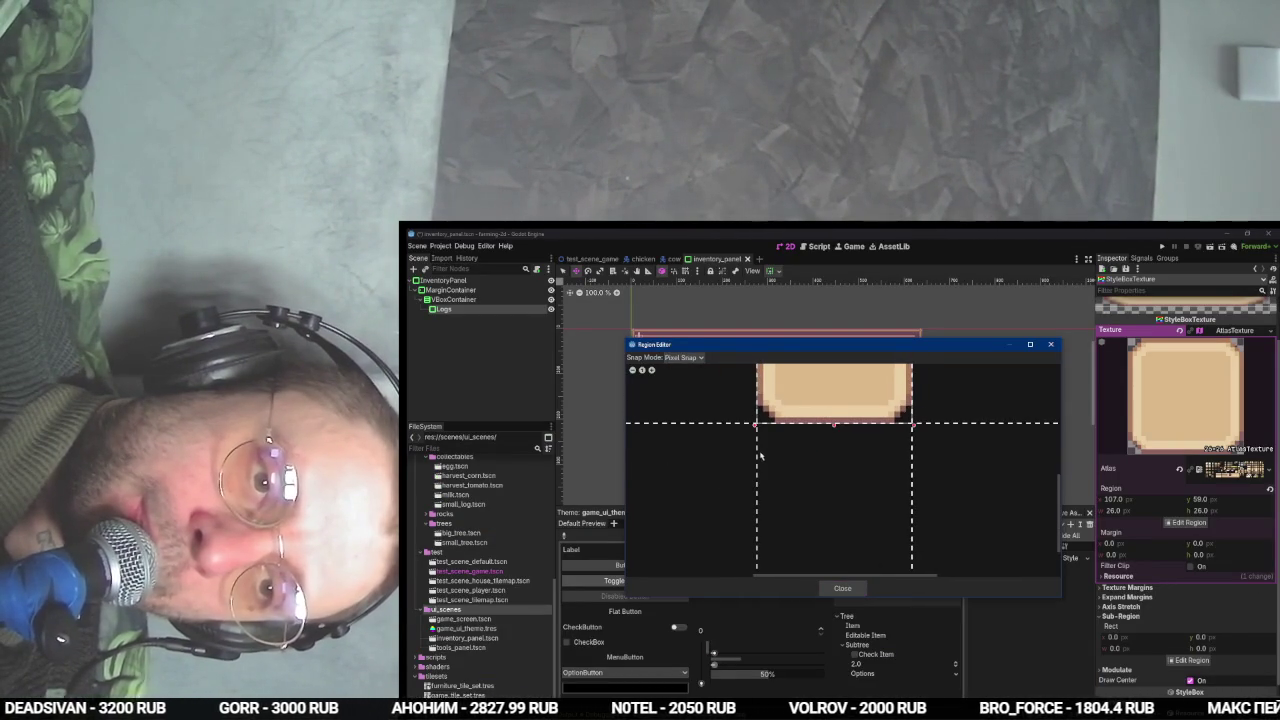
{"action": "left_click_drag", "start_coordinate": [733, 424], "coordinate": [731, 417]}
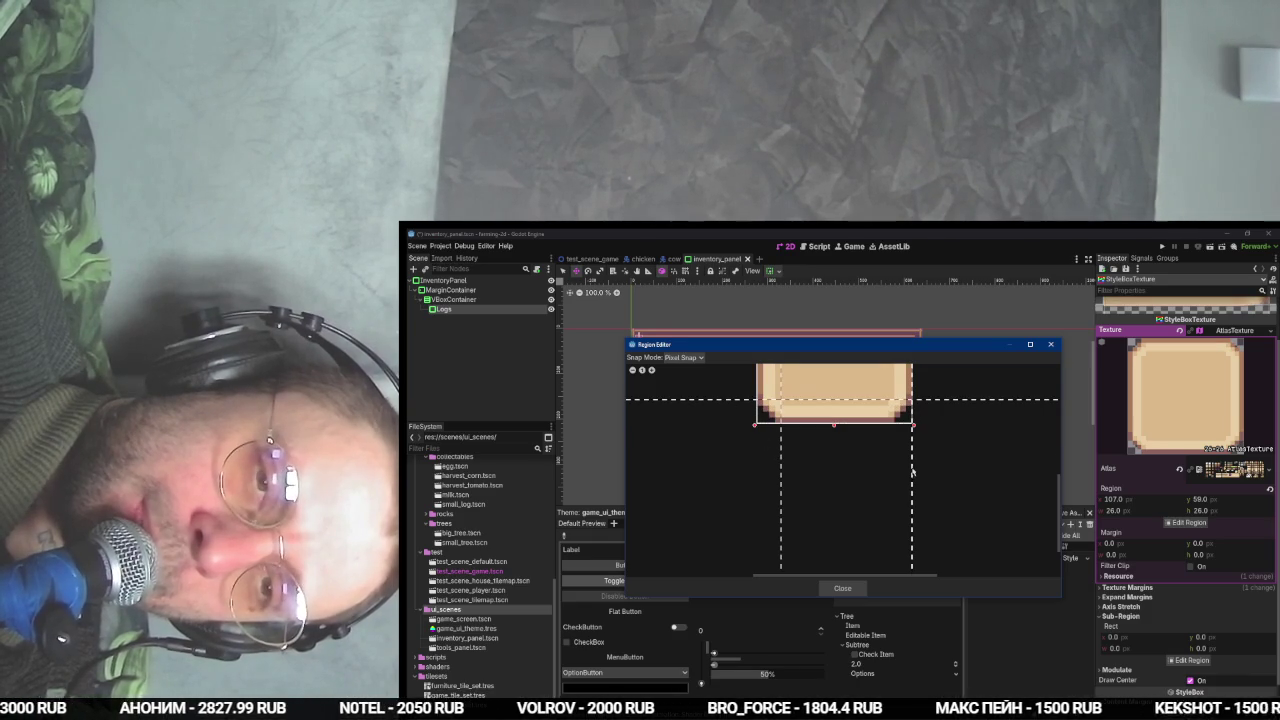
{"action": "scroll", "coordinate": [887, 468], "scroll_direction": "down", "scroll_amount": 2}
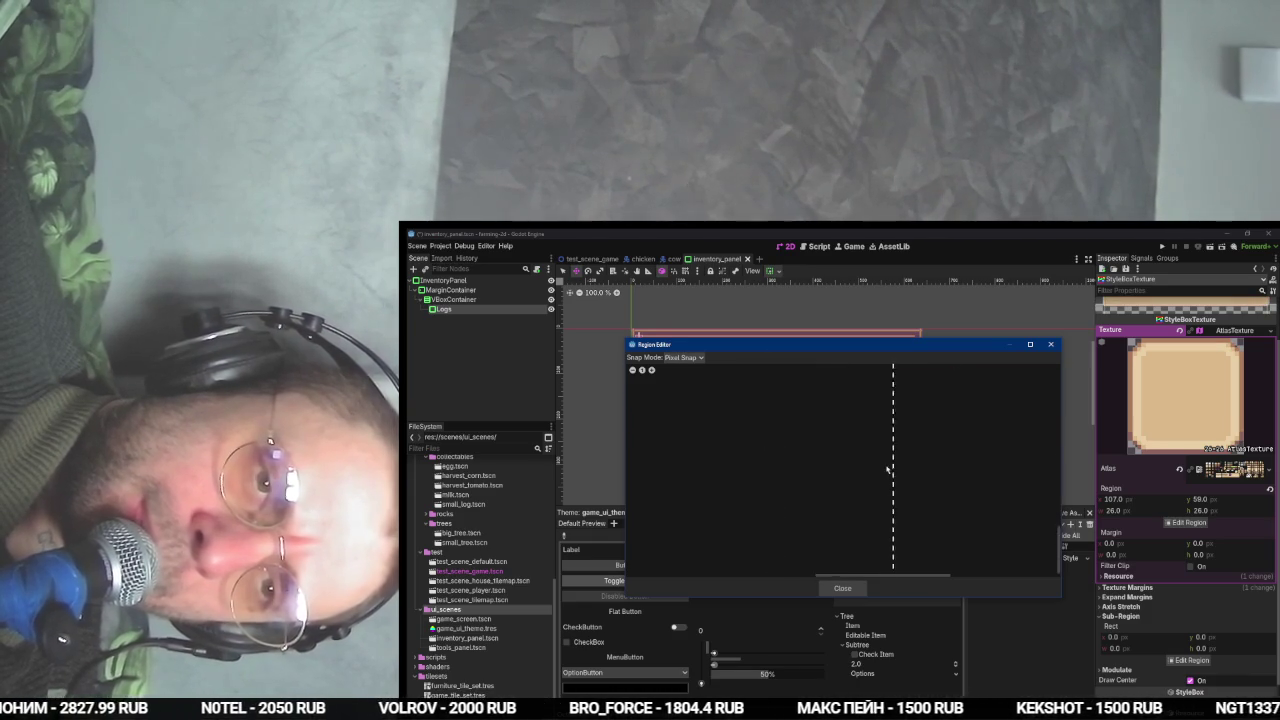
{"action": "scroll", "coordinate": [887, 468], "scroll_direction": "up", "scroll_amount": 5}
{"action": "scroll", "coordinate": [887, 468], "scroll_direction": "down", "scroll_amount": 1}
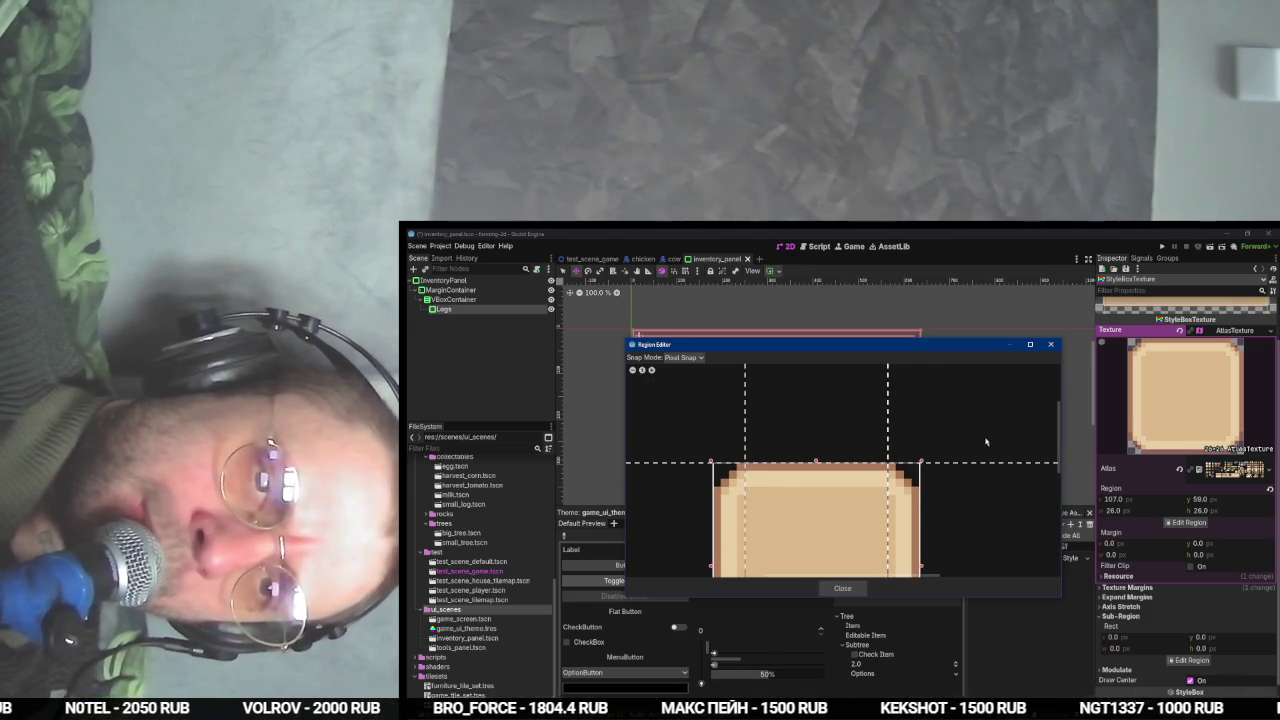
{"action": "left_click_drag", "start_coordinate": [973, 464], "coordinate": [967, 495]}
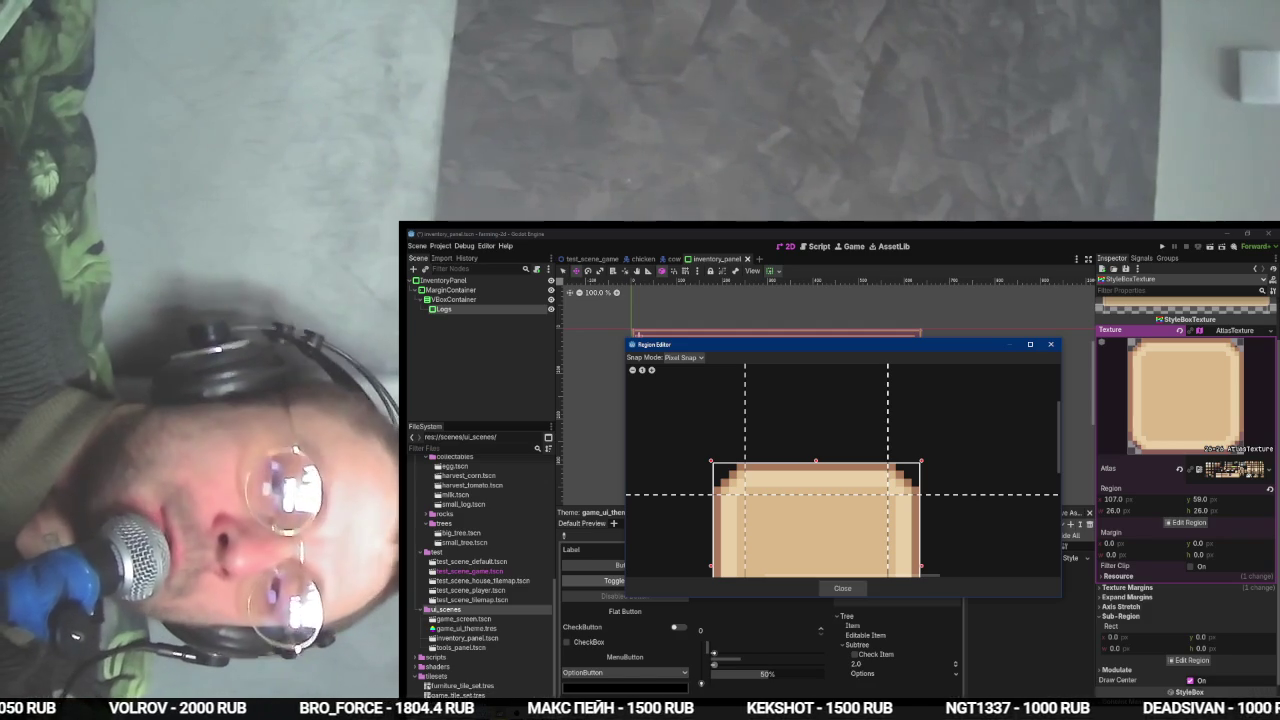
{"action": "scroll", "coordinate": [1003, 491], "scroll_direction": "down", "scroll_amount": 3}
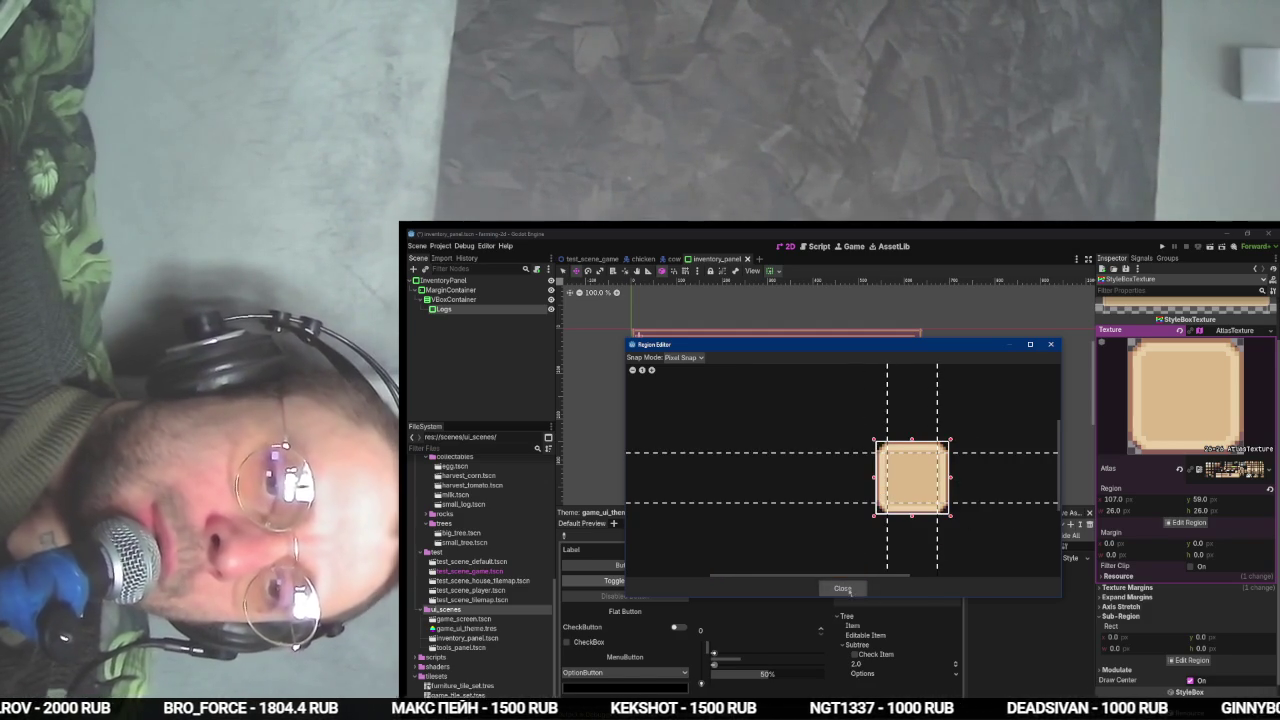
{"action": "left_click", "coordinate": [843, 589]}
Step: Play a short part of the tutorial video, then return to Godot
{"action": "key", "text": "alt+Tab"}
{"action": "left_click", "coordinate": [838, 461]}
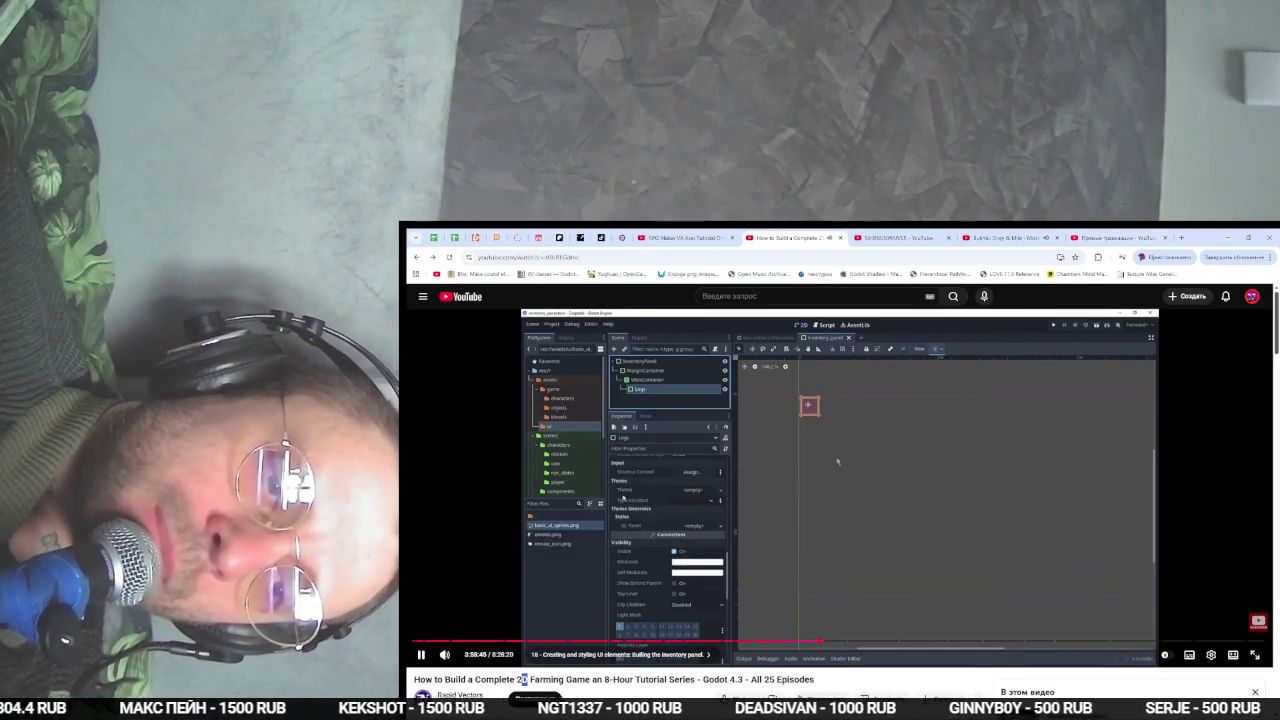
{"action": "key", "text": "space"}
{"action": "key", "text": "alt+Tab"}
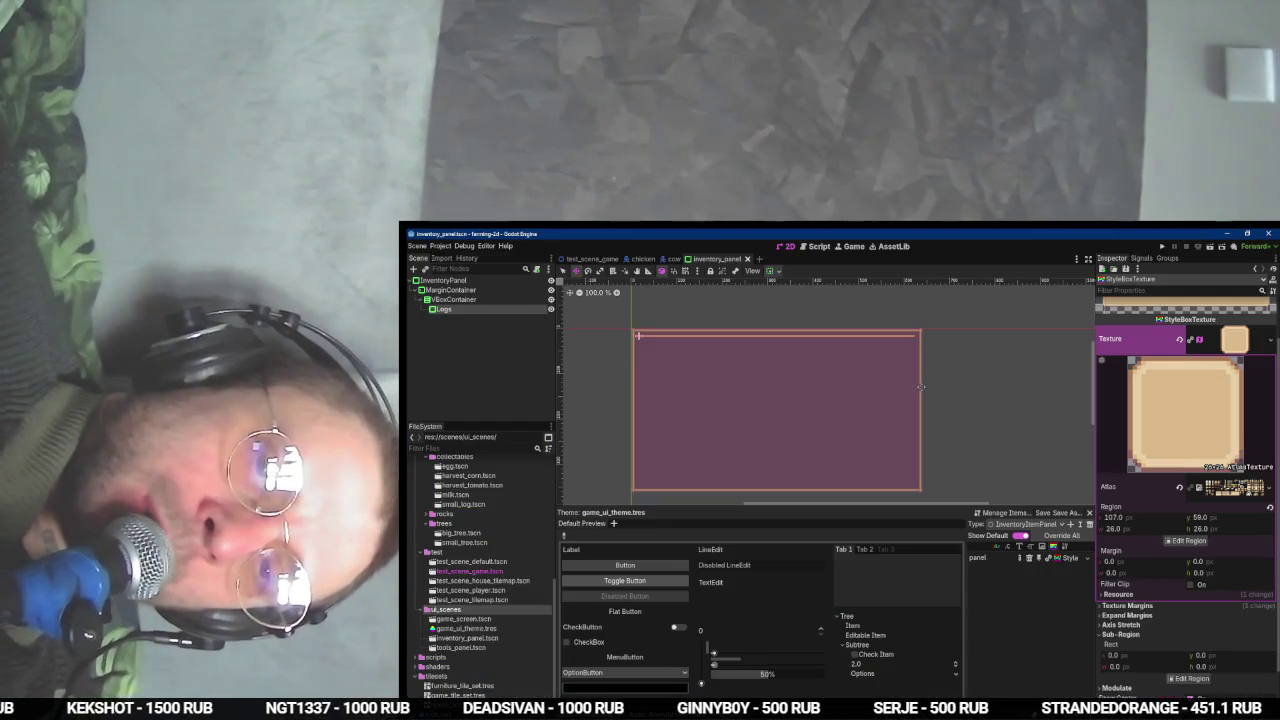
{"action": "scroll", "coordinate": [1129, 537], "scroll_direction": "down", "scroll_amount": 2}
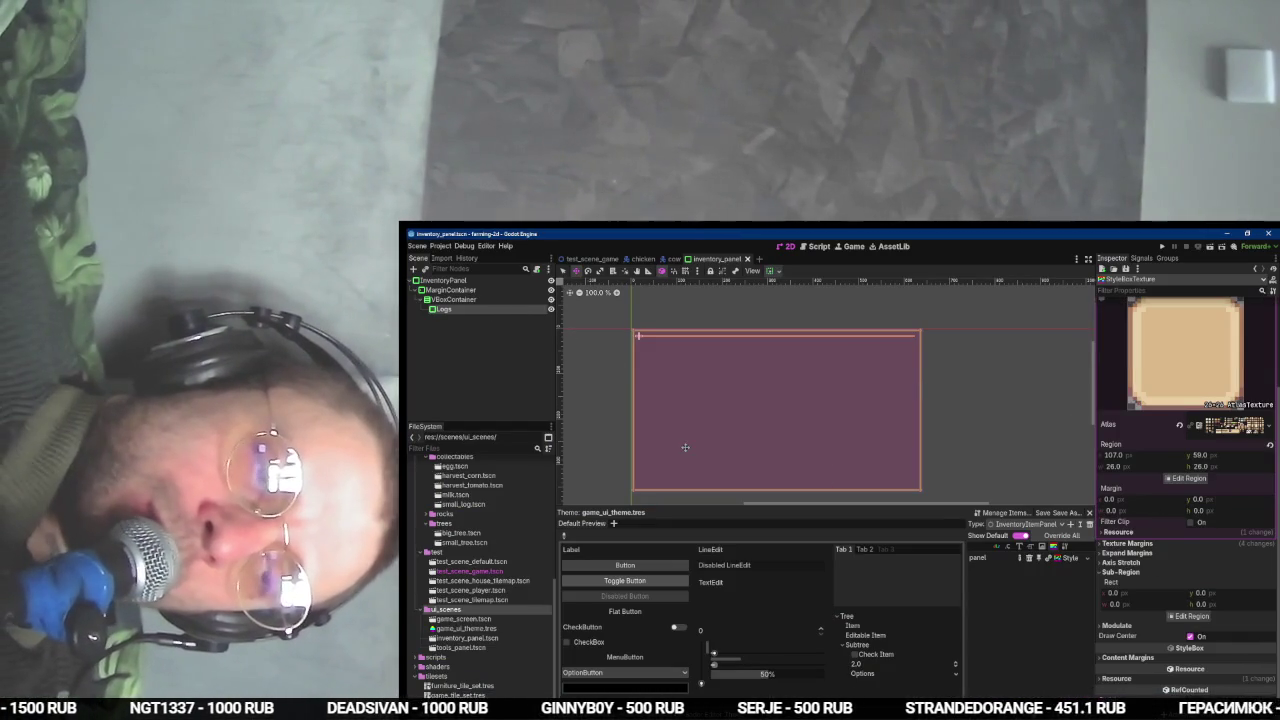
Step: Select Logs and set its Theme Type Variation to InventoryItemPanel
{"action": "left_click", "coordinate": [443, 309]}
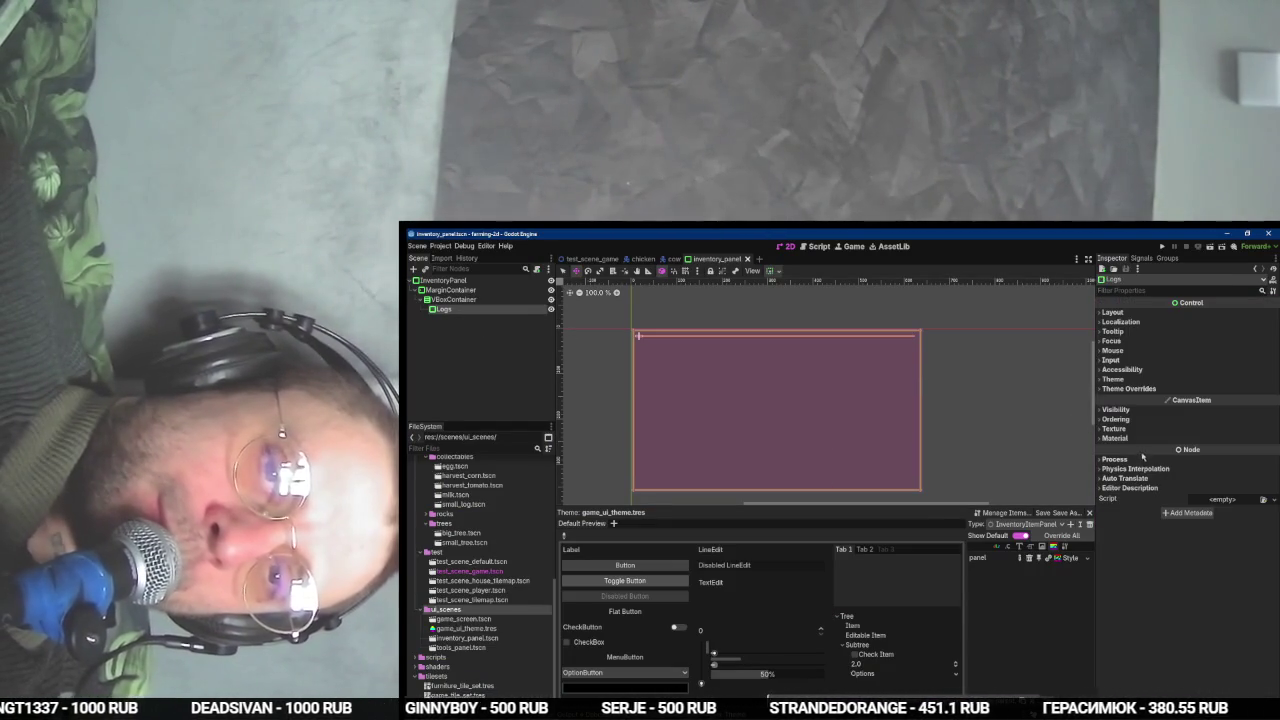
{"action": "left_click", "coordinate": [1145, 381]}
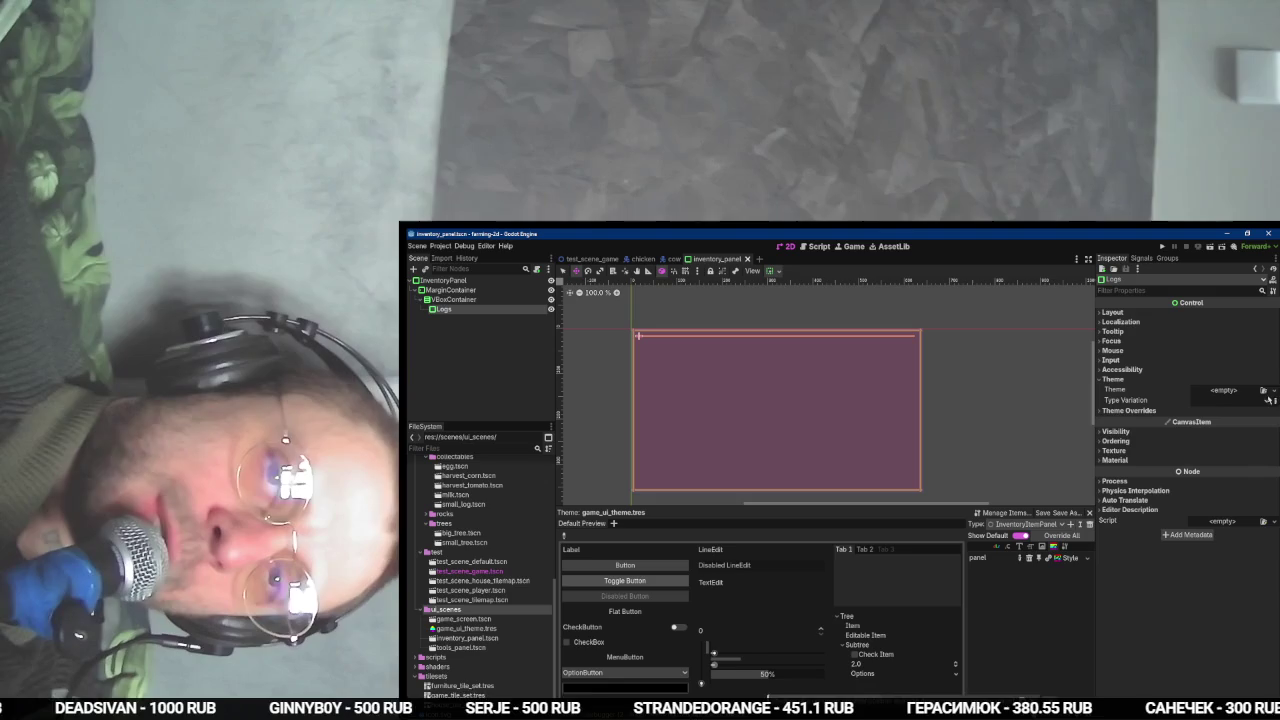
{"action": "left_click", "coordinate": [1274, 391]}
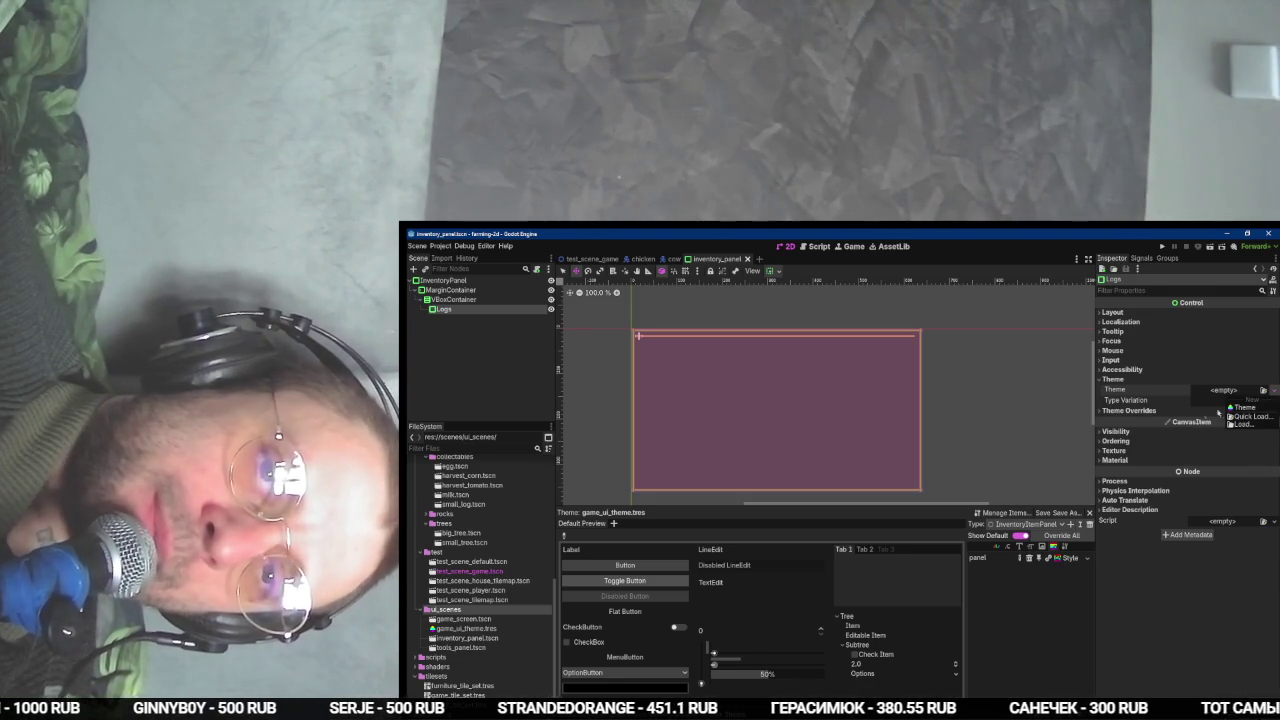
{"action": "key", "text": "Escape"}
{"action": "left_click", "coordinate": [1266, 401]}
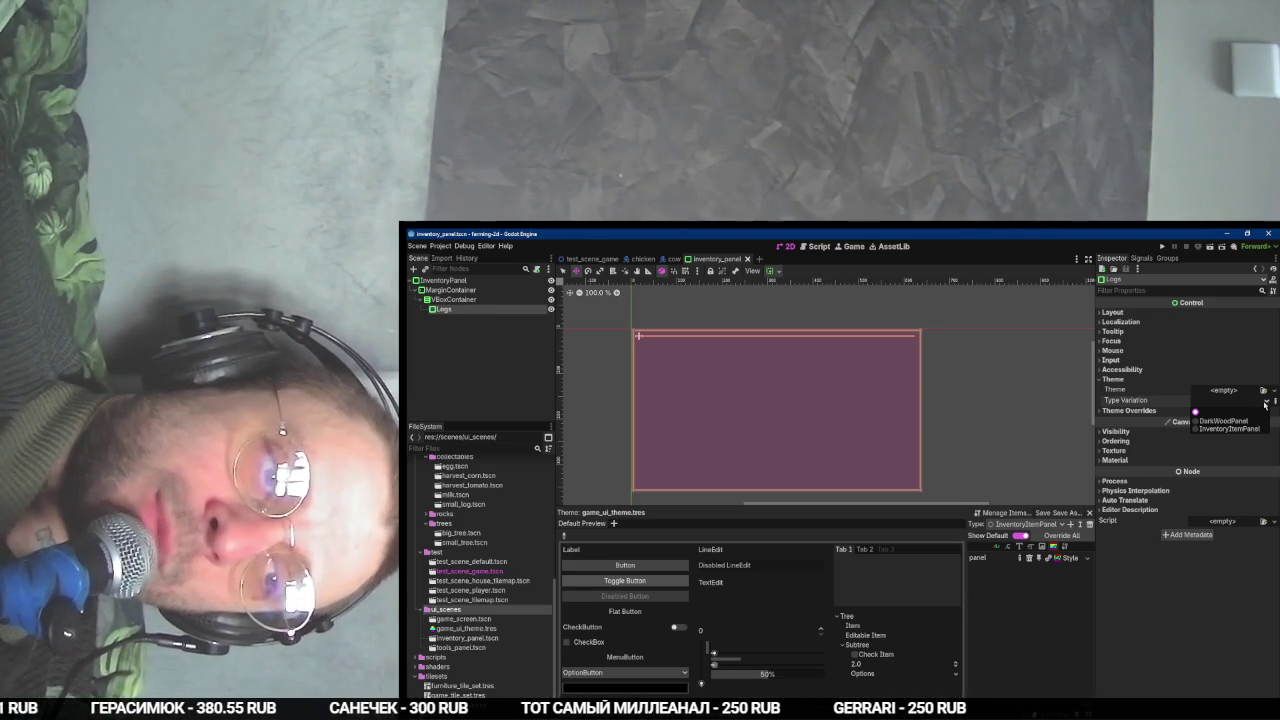
{"action": "left_click", "coordinate": [1241, 431]}
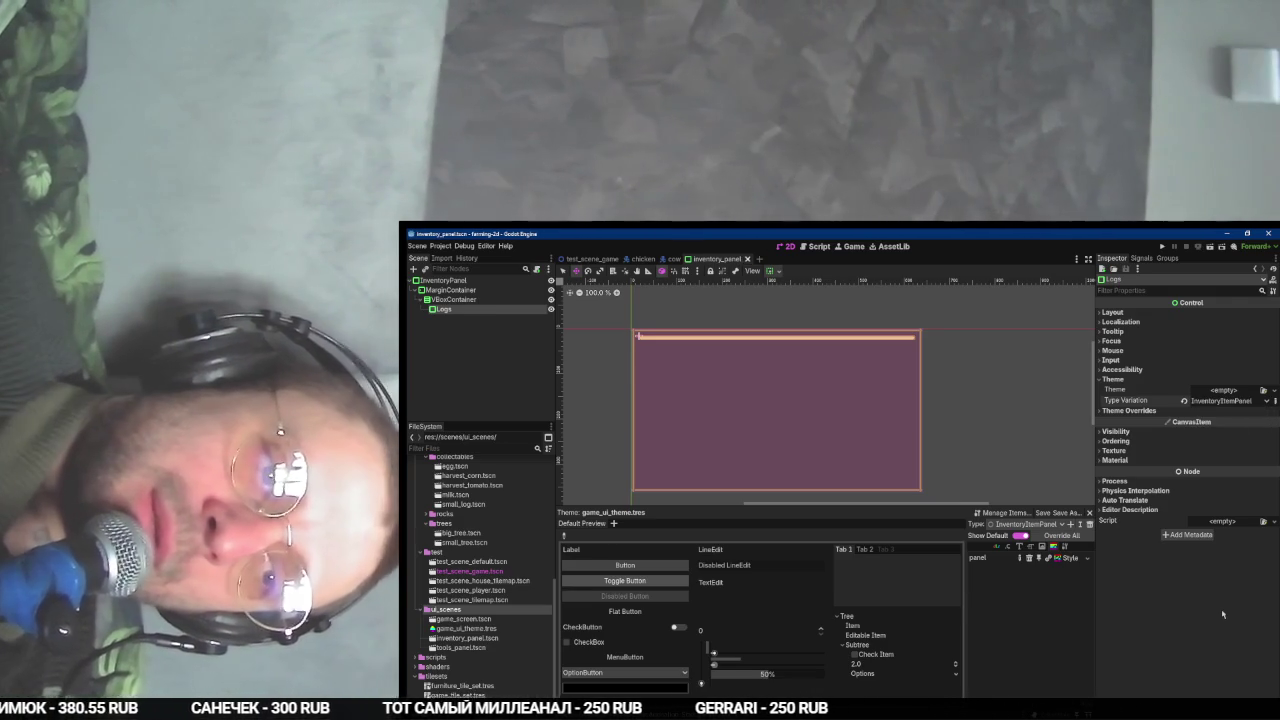
Step: Watch the next tutorial part, then select InventoryPanel and zoom the canvas
{"action": "key", "text": "alt+Tab"}
{"action": "left_click", "coordinate": [883, 504]}
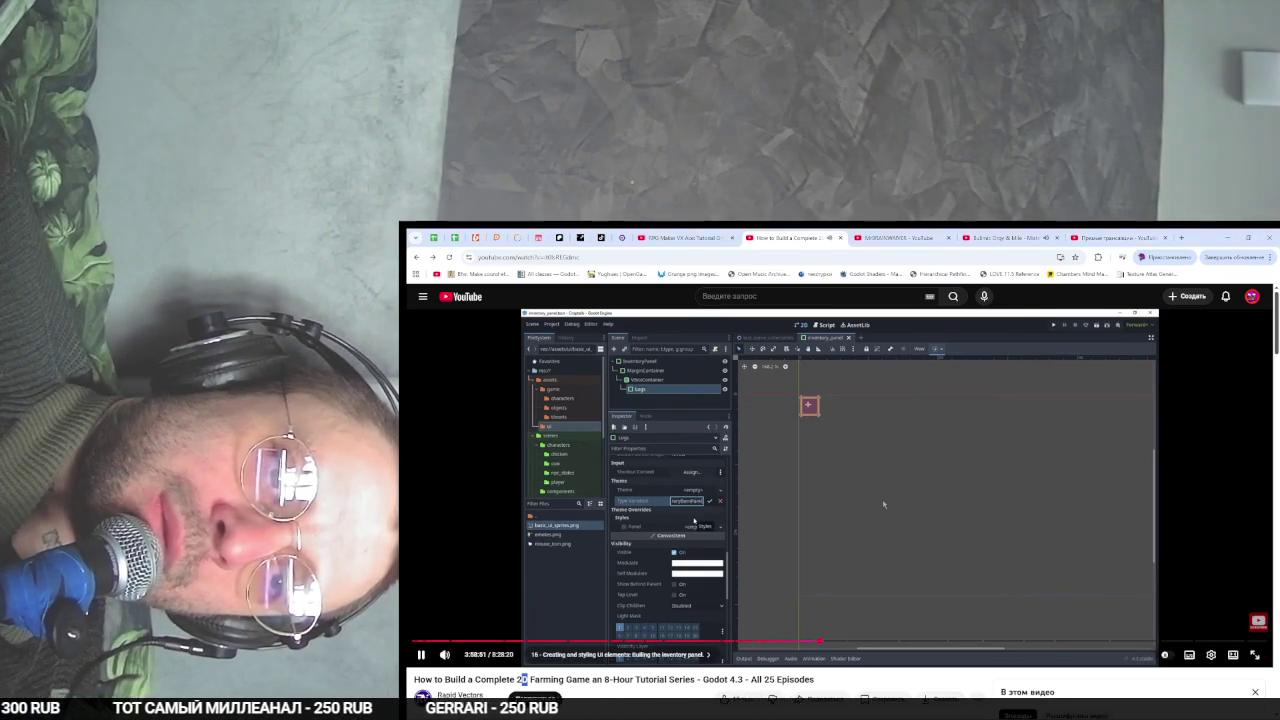
{"action": "key", "text": "alt+Tab"}
{"action": "key", "text": "alt+Tab"}
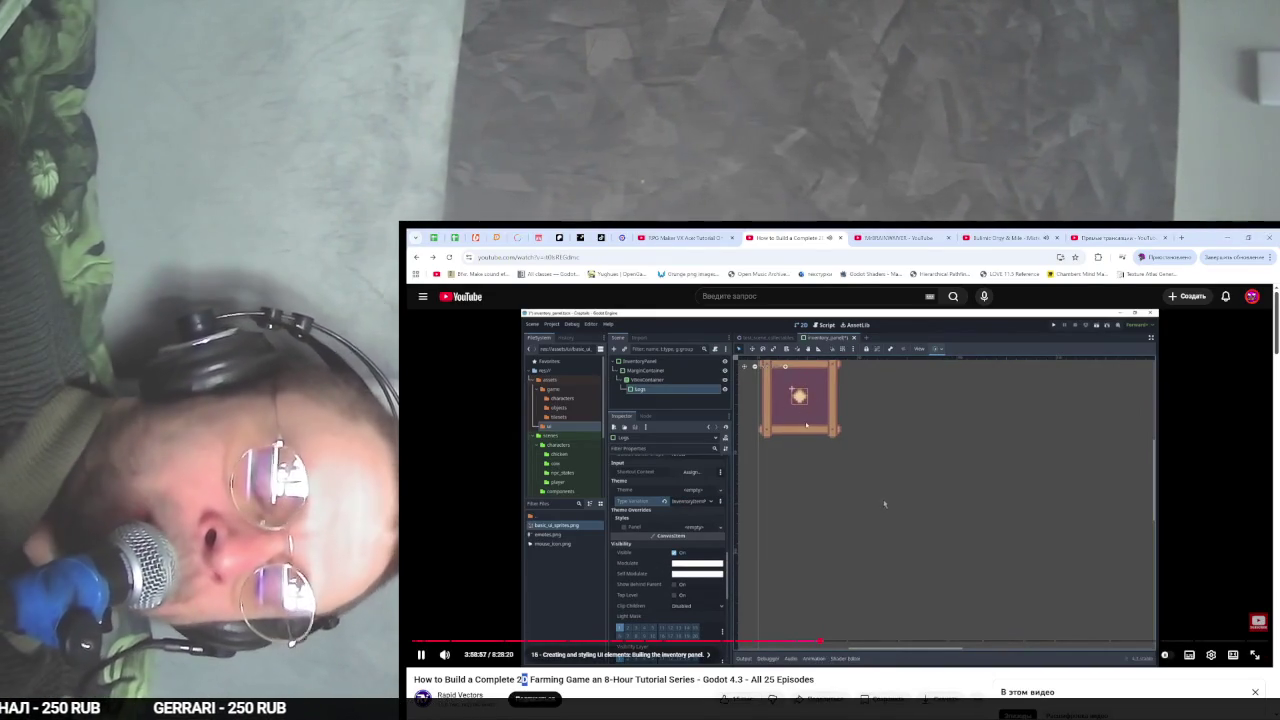
{"action": "left_click", "coordinate": [884, 505]}
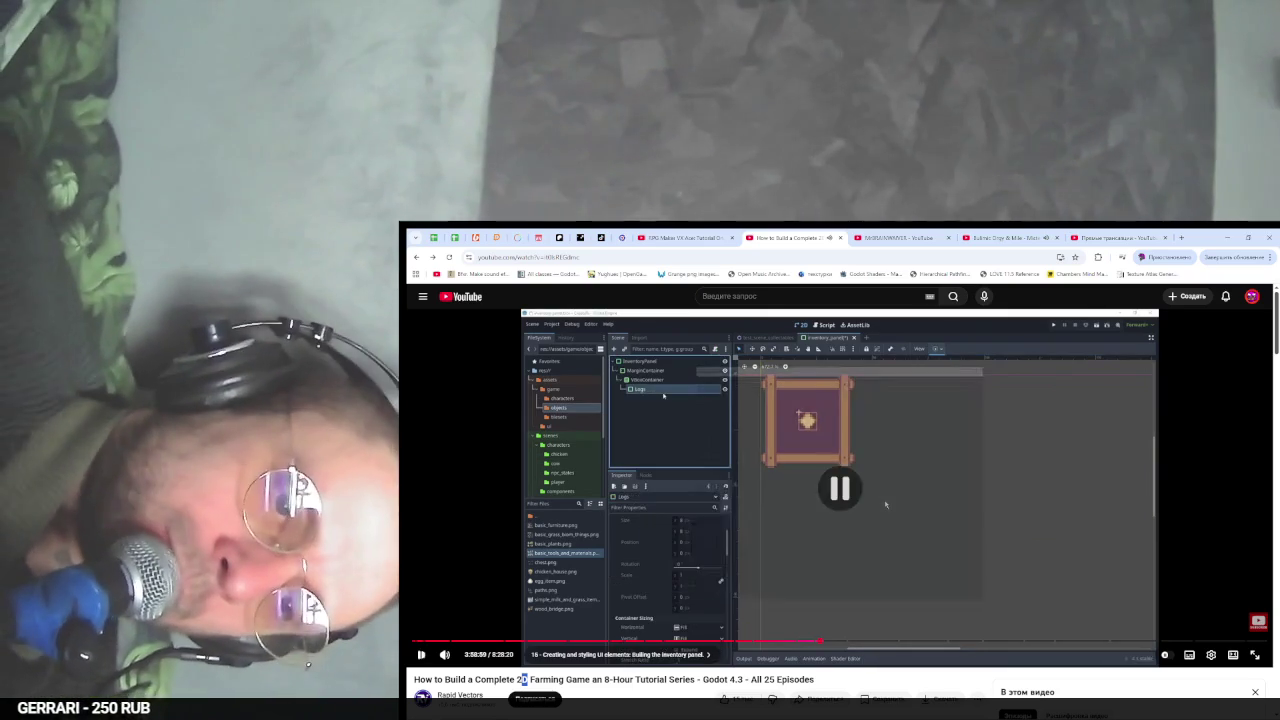
{"action": "key", "text": "alt+Tab"}
{"action": "left_click", "coordinate": [848, 472]}
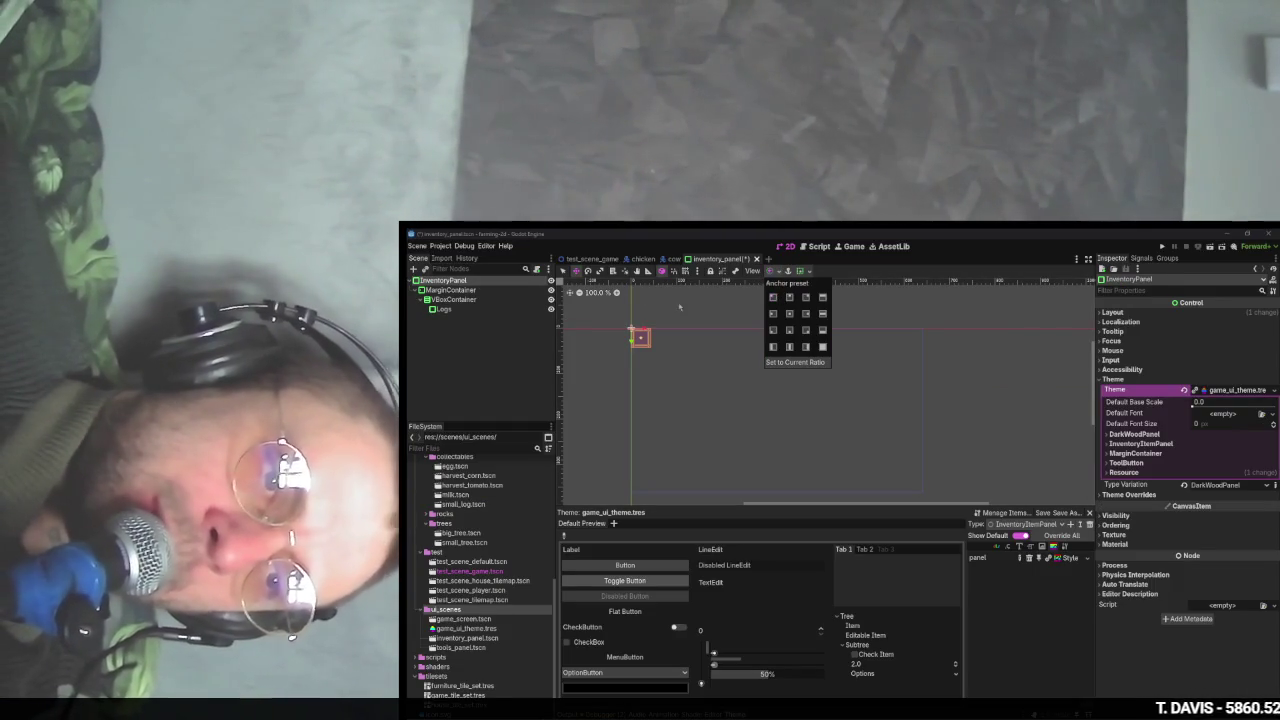
{"action": "scroll", "coordinate": [621, 341], "scroll_direction": "up", "scroll_amount": 8}
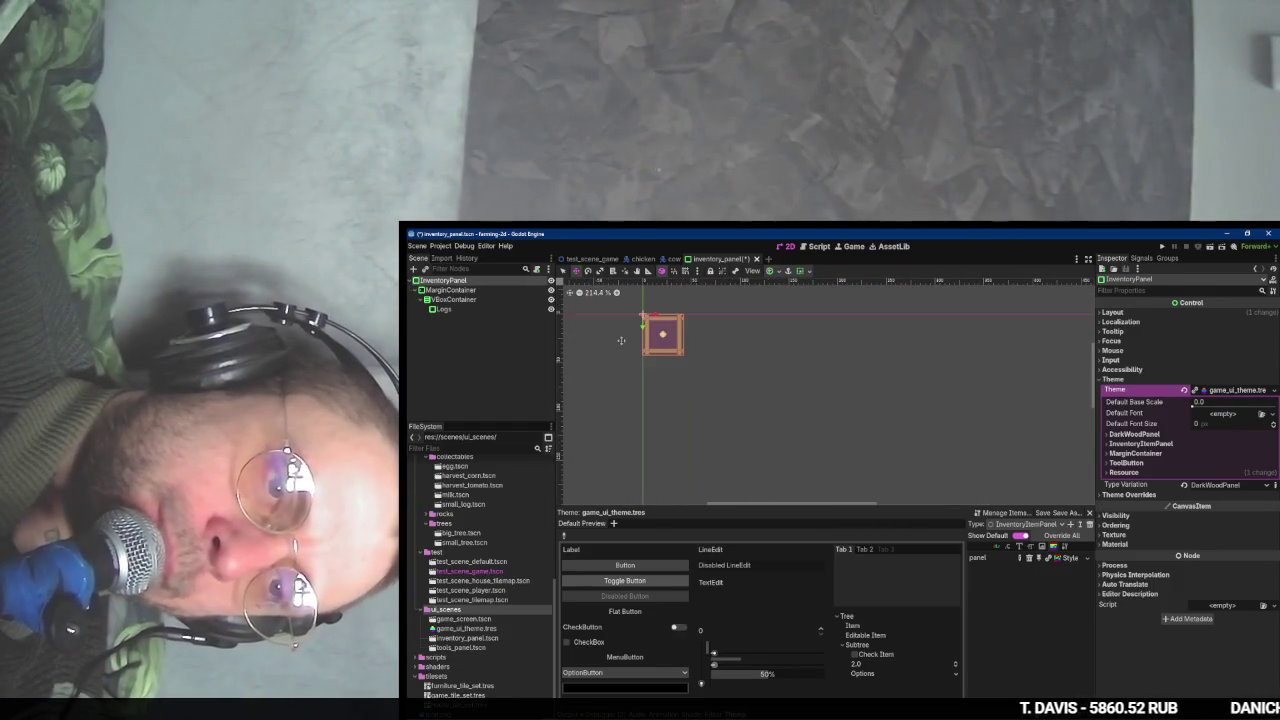
{"action": "scroll", "coordinate": [621, 341], "scroll_direction": "up", "scroll_amount": 11}
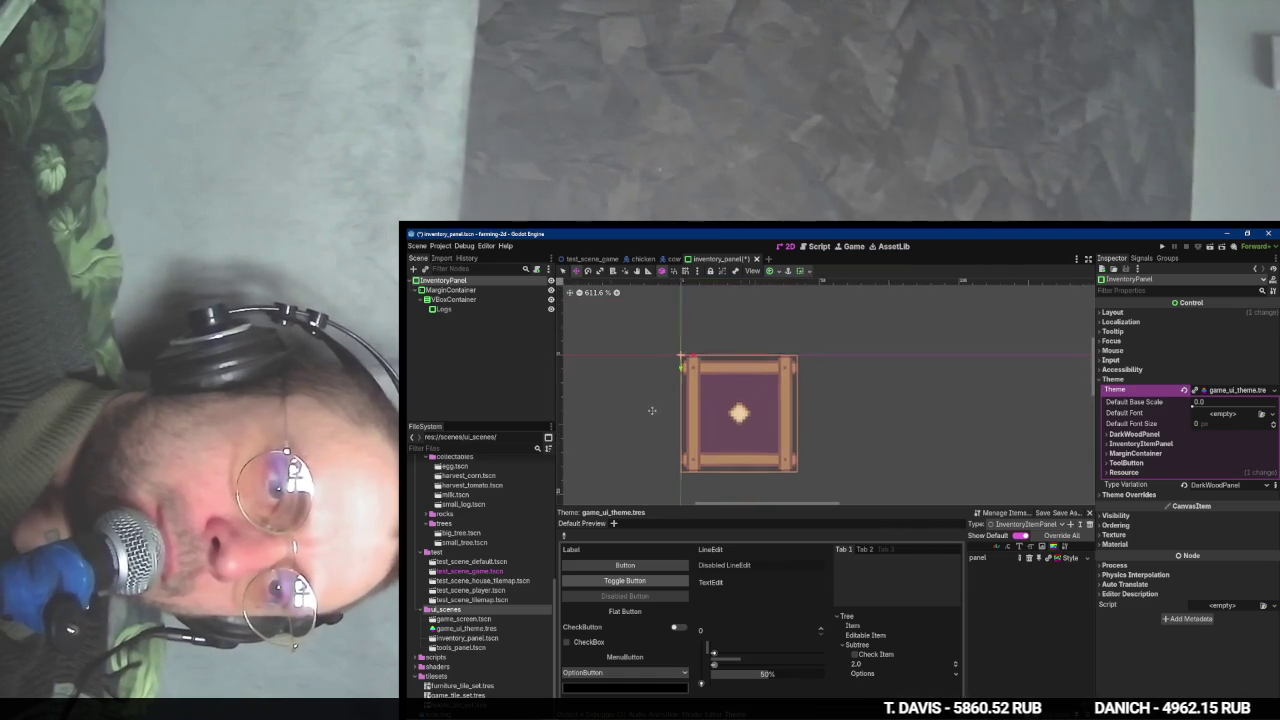
Step: Watch more of the tutorial, then select the Logs node again
{"action": "key", "text": "alt+Tab"}
{"action": "key", "text": "space"}
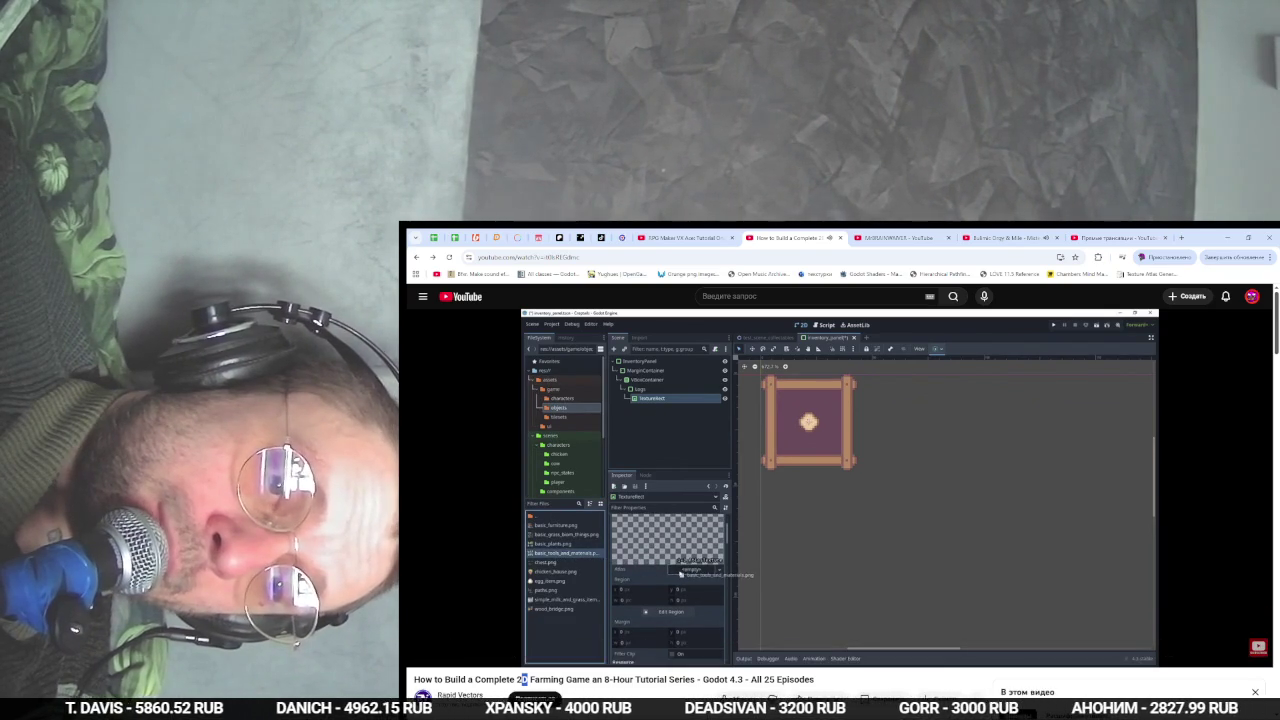
{"action": "key", "text": "space"}
{"action": "key", "text": "alt+Tab"}
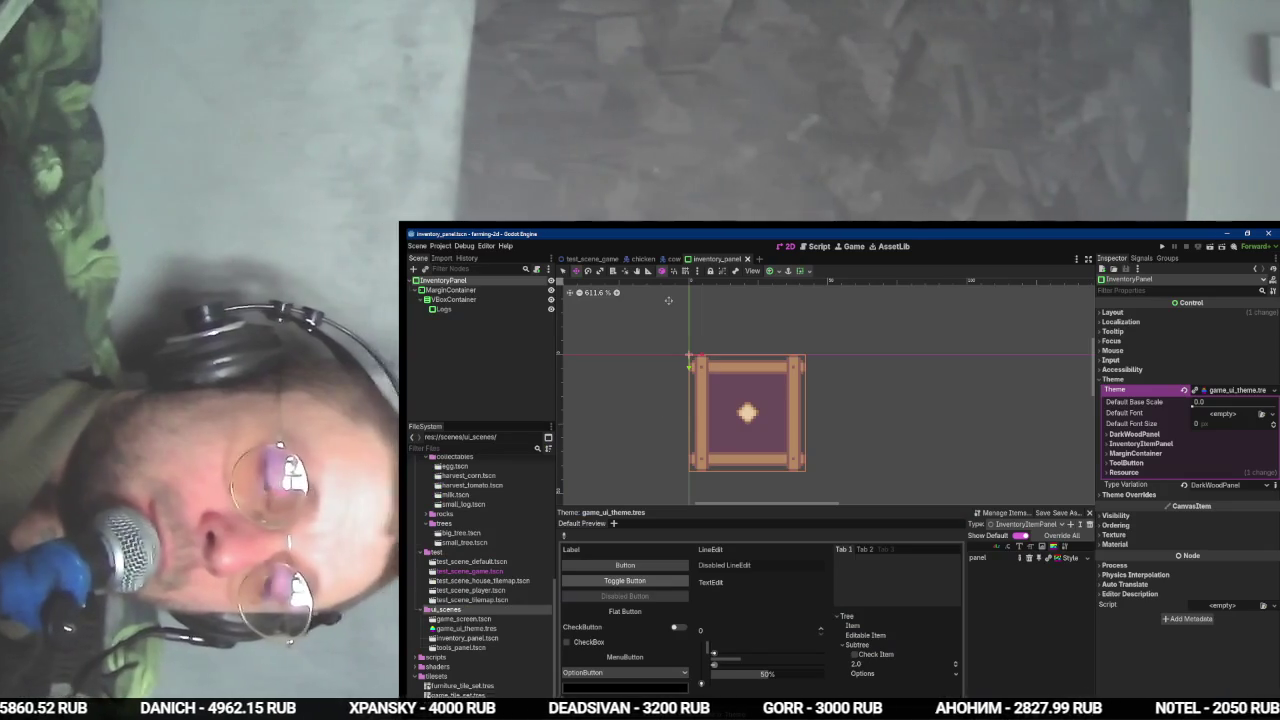
{"action": "key", "text": "alt+Tab"}
{"action": "key", "text": "alt+Tab"}
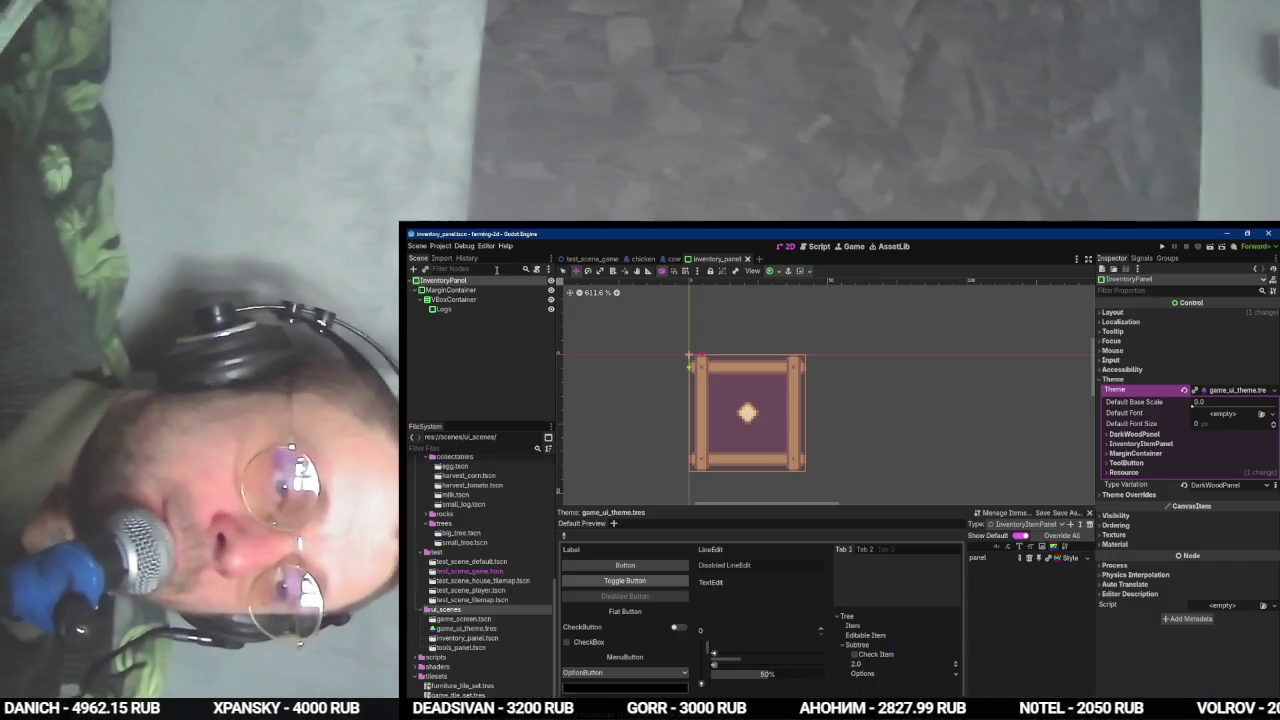
{"action": "key", "text": "alt+Tab"}
{"action": "key", "text": "alt+Tab"}
{"action": "left_click", "coordinate": [470, 309]}
Step: Add a TextureRect under Logs and give it a new AtlasTexture
{"action": "key", "text": "ctrl+a"}
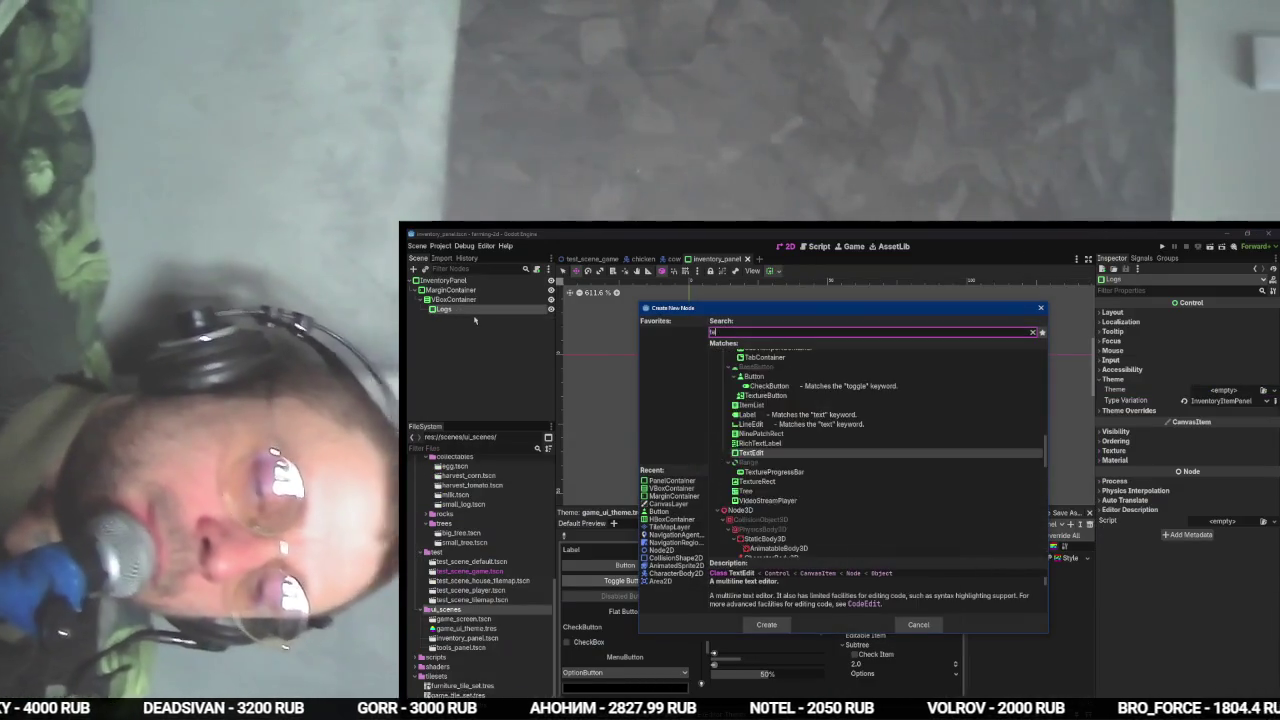
{"action": "type", "text": "texturerect"}
{"action": "key", "text": "Return"}
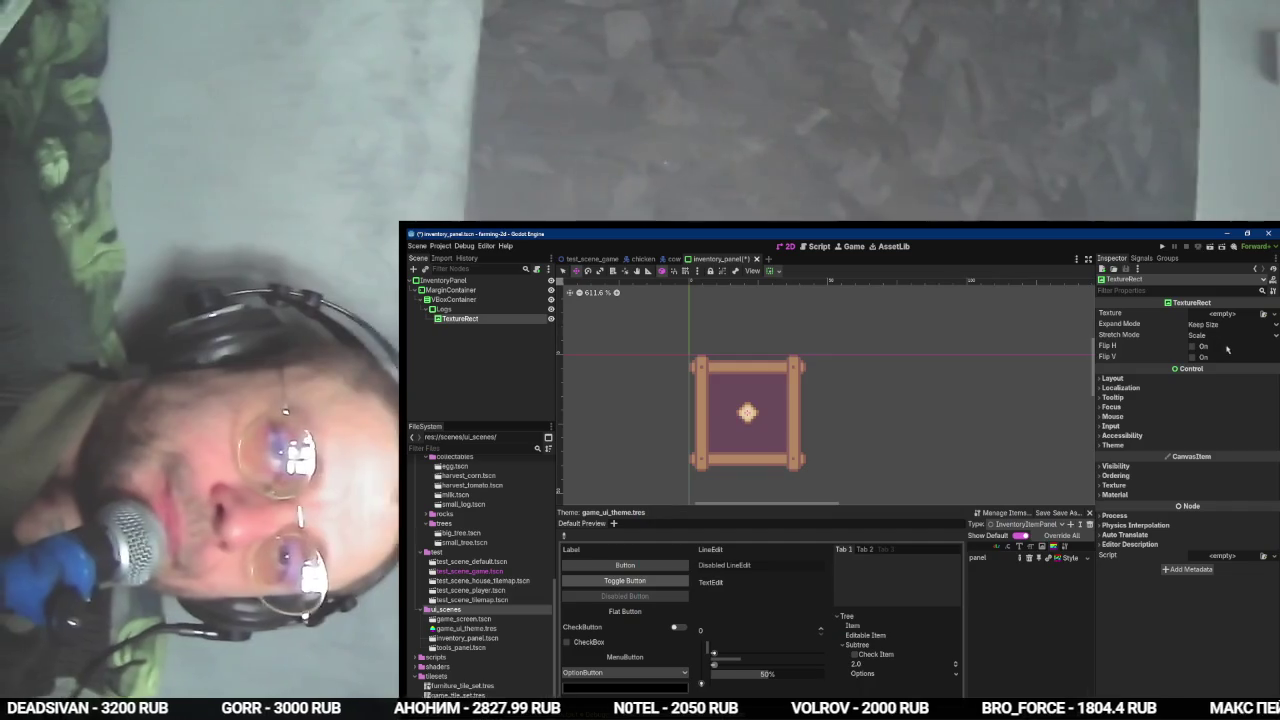
{"action": "left_click", "coordinate": [1222, 313]}
{"action": "left_click", "coordinate": [1204, 369]}
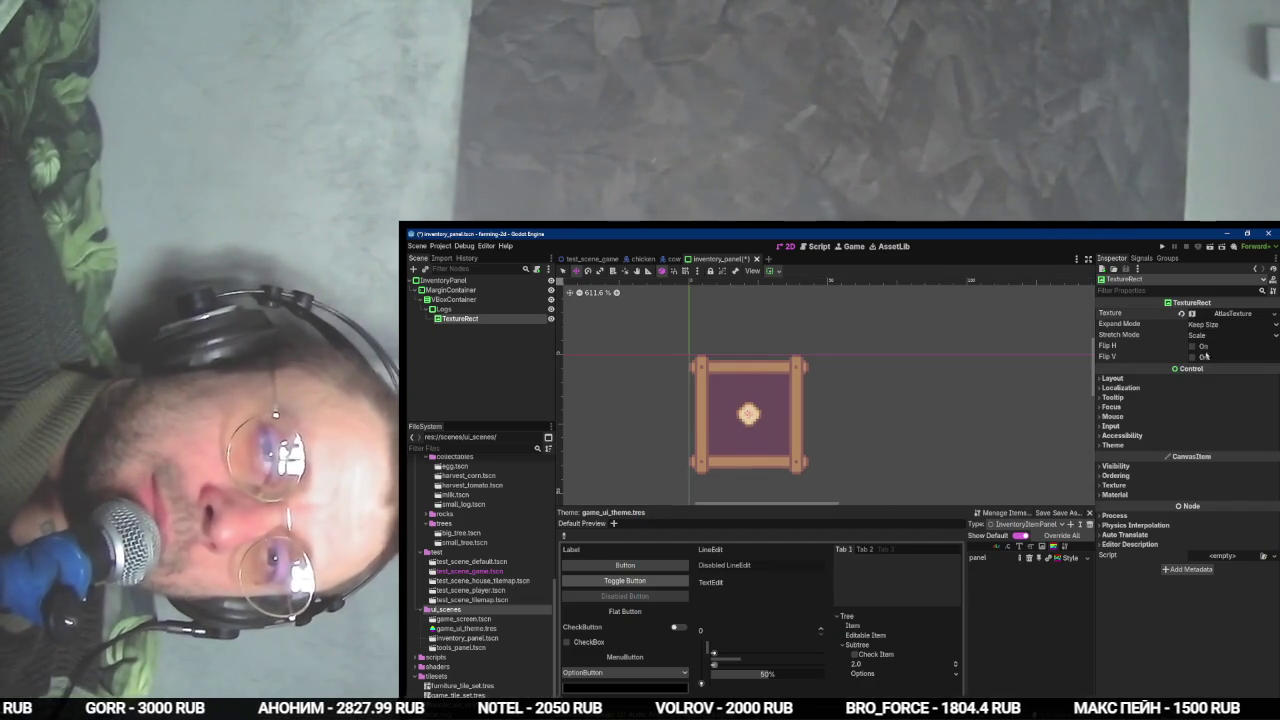
Step: Quick Load the atlas image, preview basic_tools_and_materials, cancel, and reopen the picker
{"action": "left_click", "coordinate": [1228, 313]}
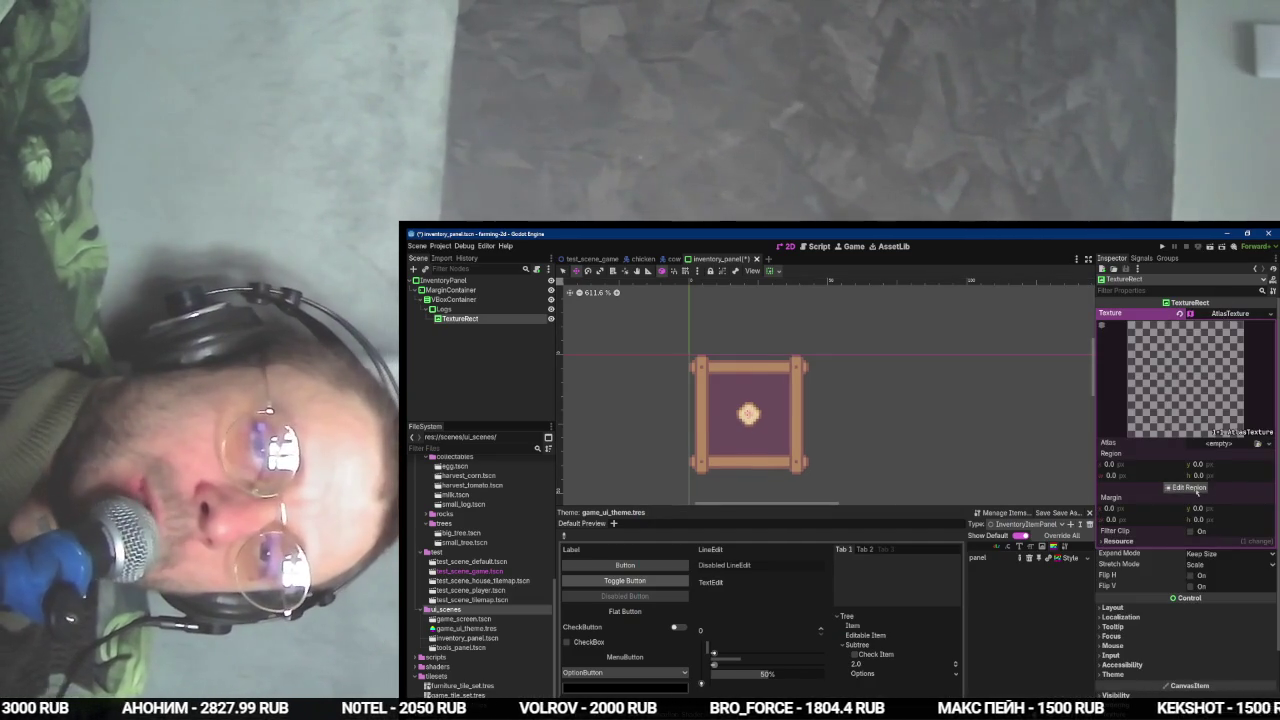
{"action": "left_click", "coordinate": [1208, 444]}
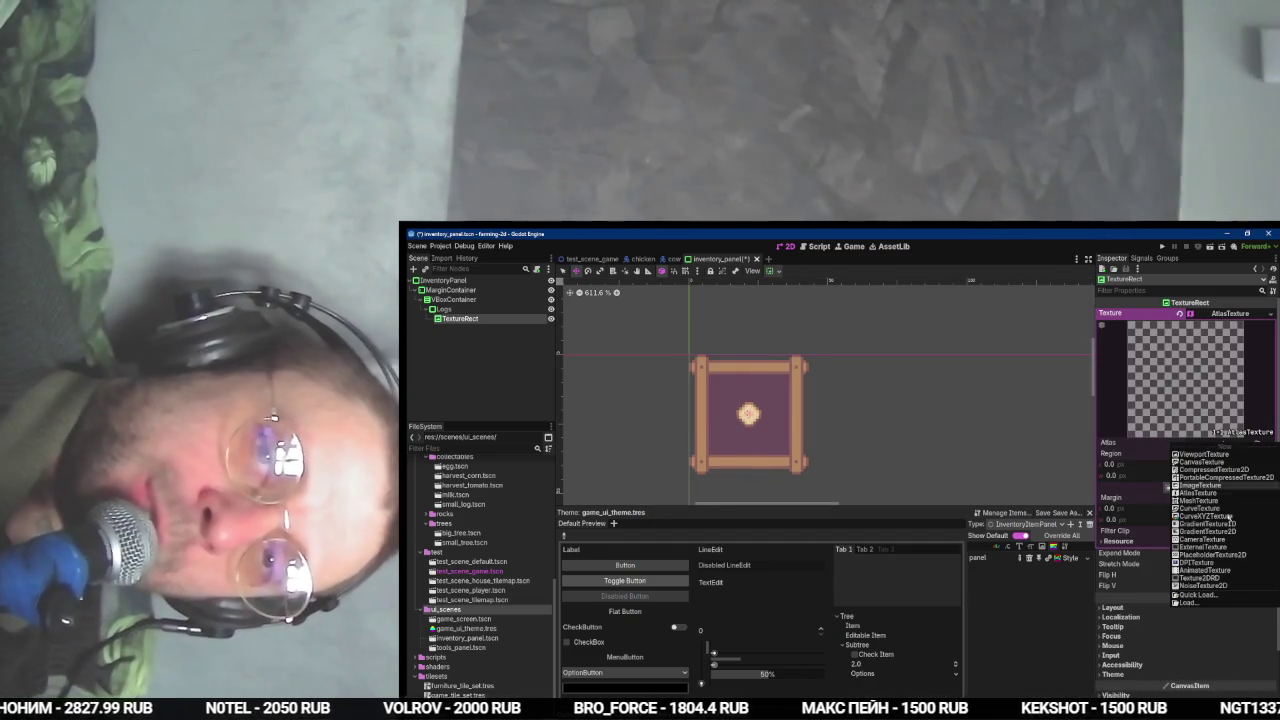
{"action": "left_click", "coordinate": [1215, 600]}
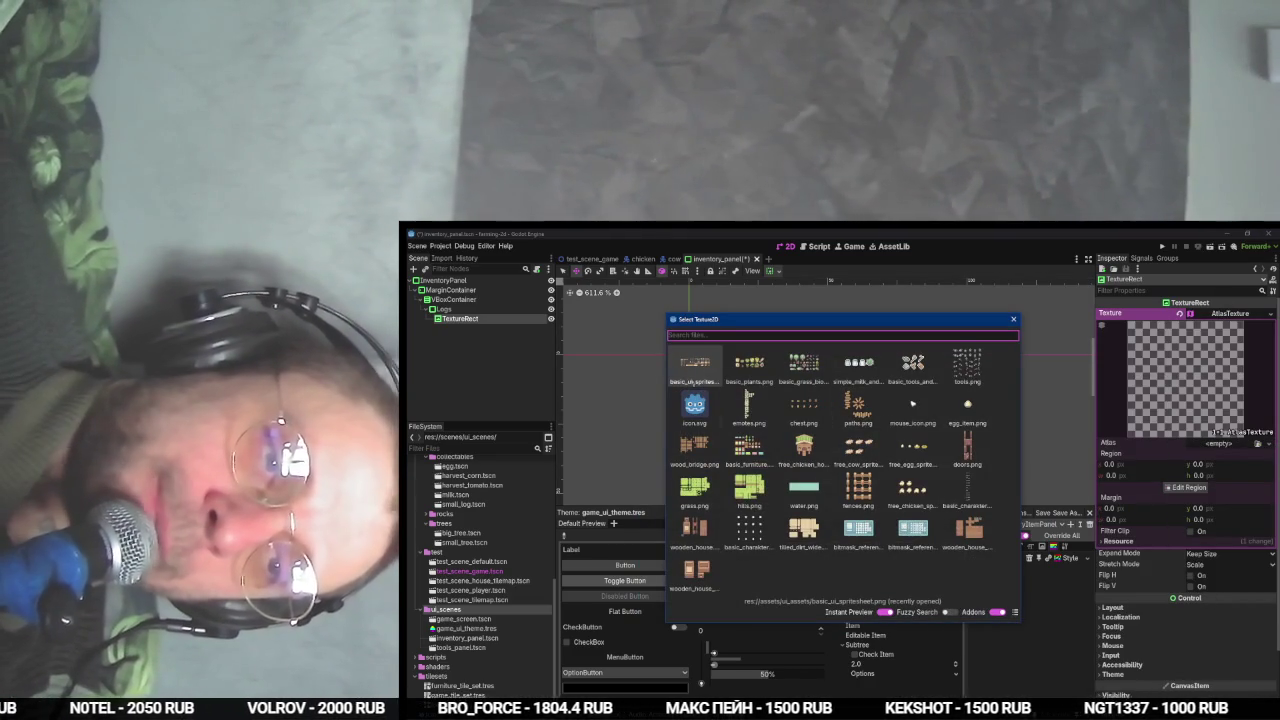
{"action": "left_click", "coordinate": [912, 365]}
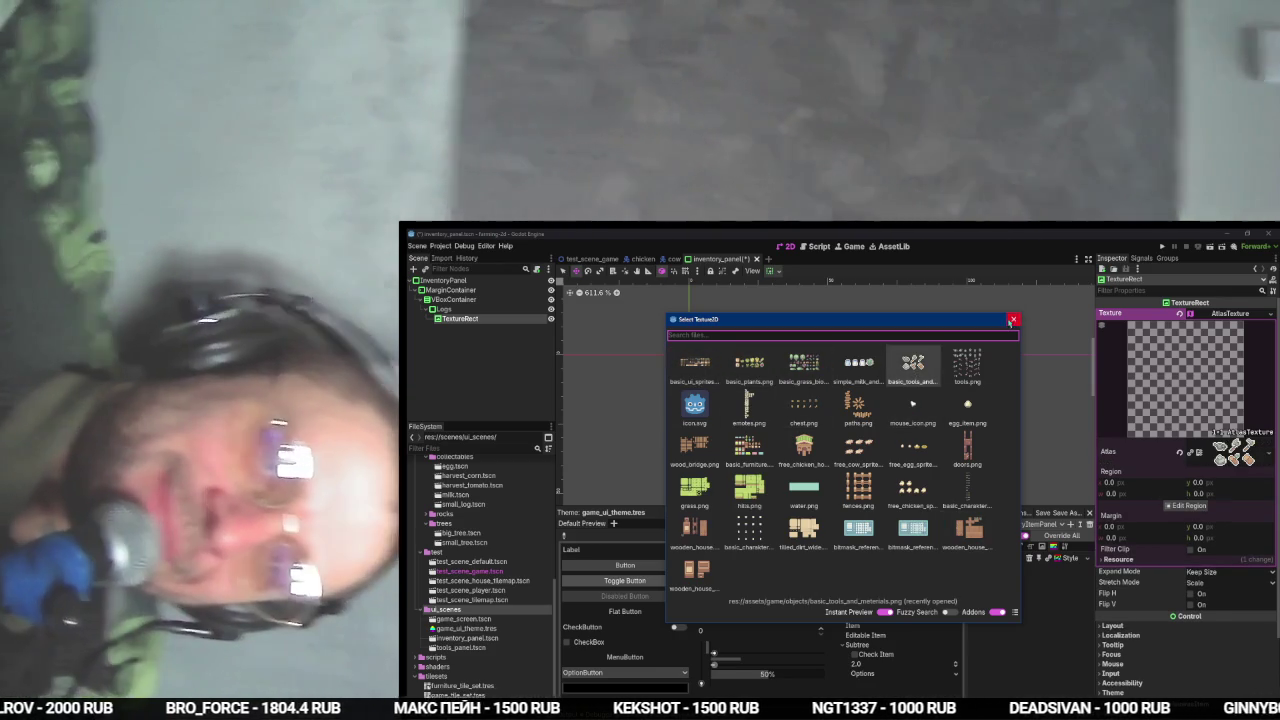
{"action": "key", "text": "Escape"}
{"action": "left_click", "coordinate": [1237, 446]}
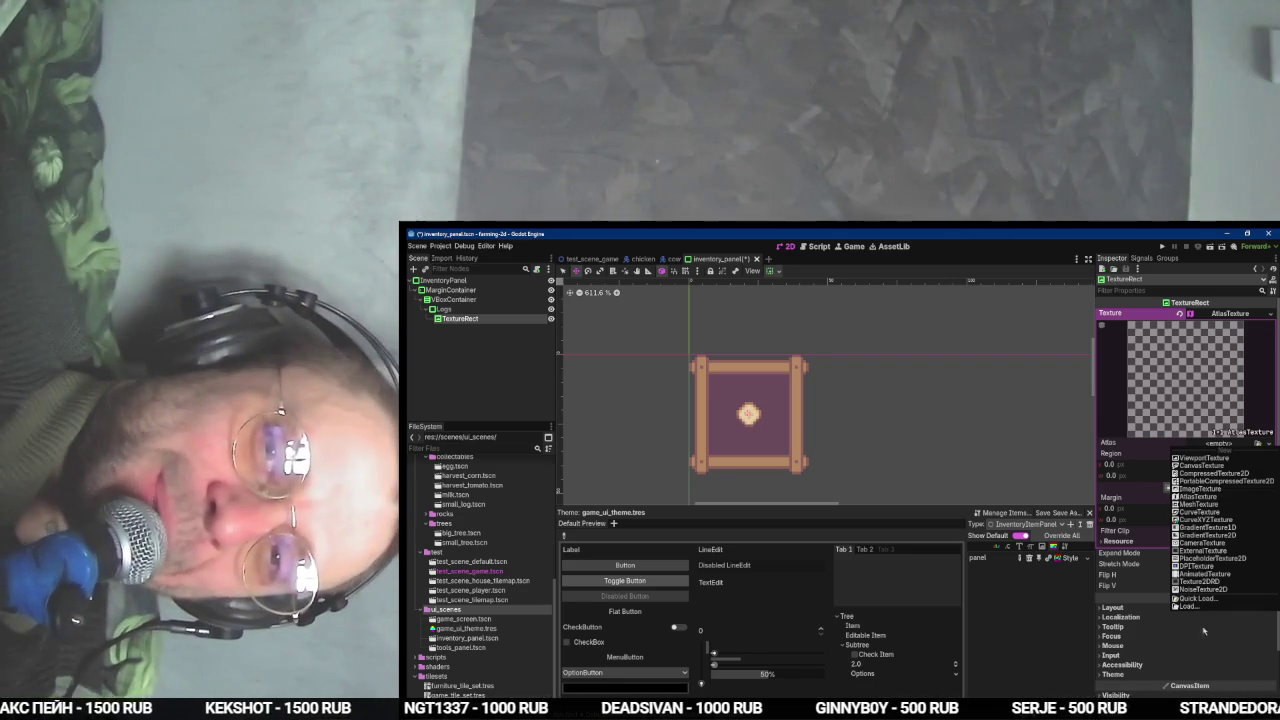
{"action": "left_click", "coordinate": [1186, 599]}
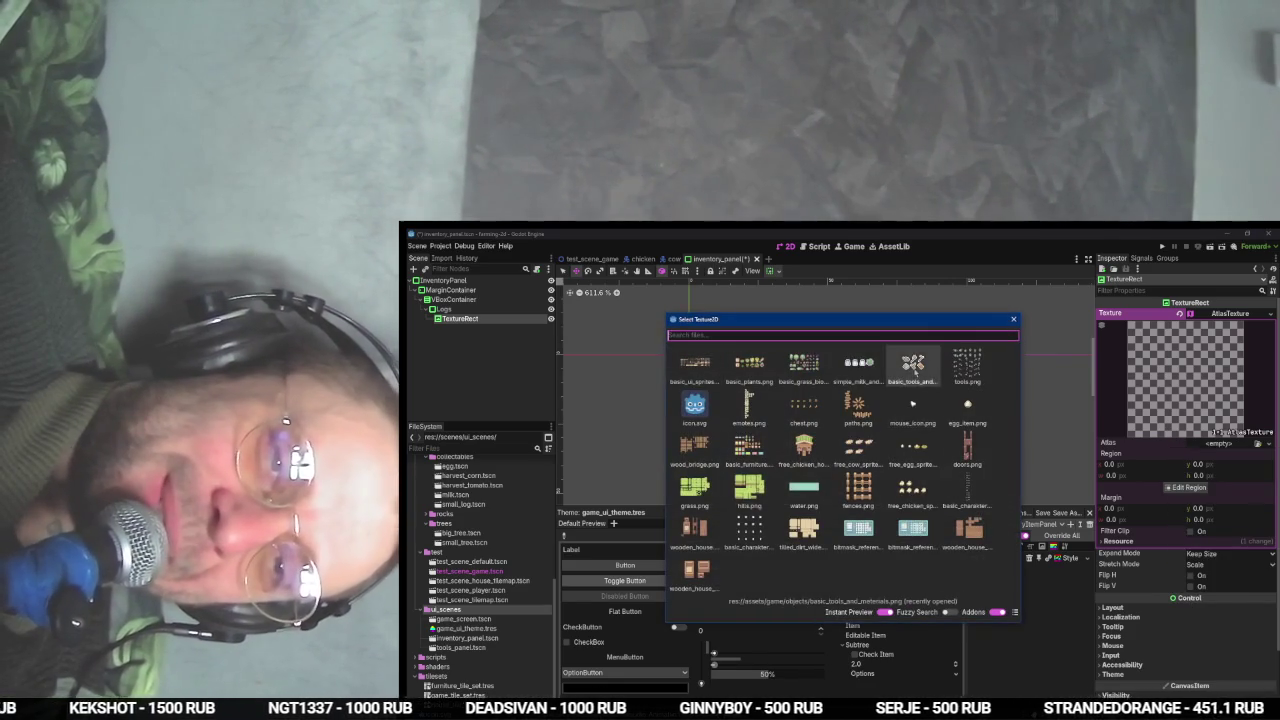
{"action": "double_click", "coordinate": [913, 366]}
{"action": "left_click", "coordinate": [1188, 506]}
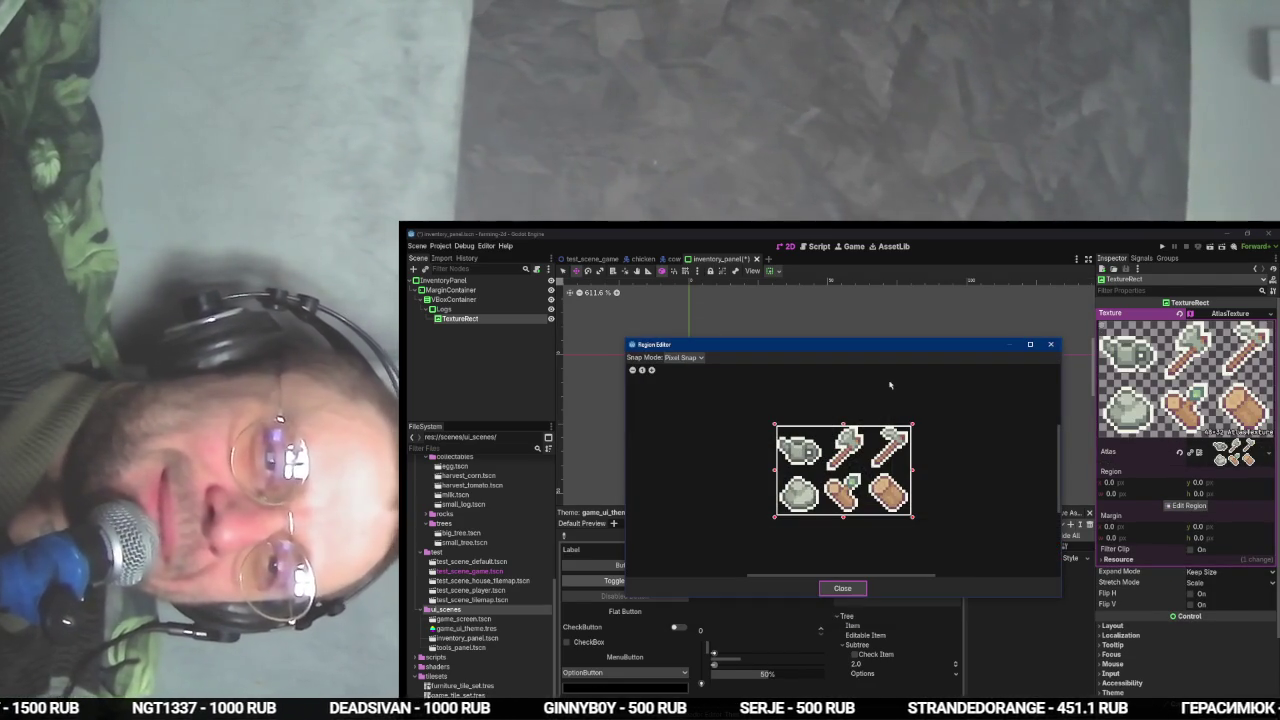
{"action": "left_click", "coordinate": [695, 359]}
{"action": "left_click", "coordinate": [685, 387]}
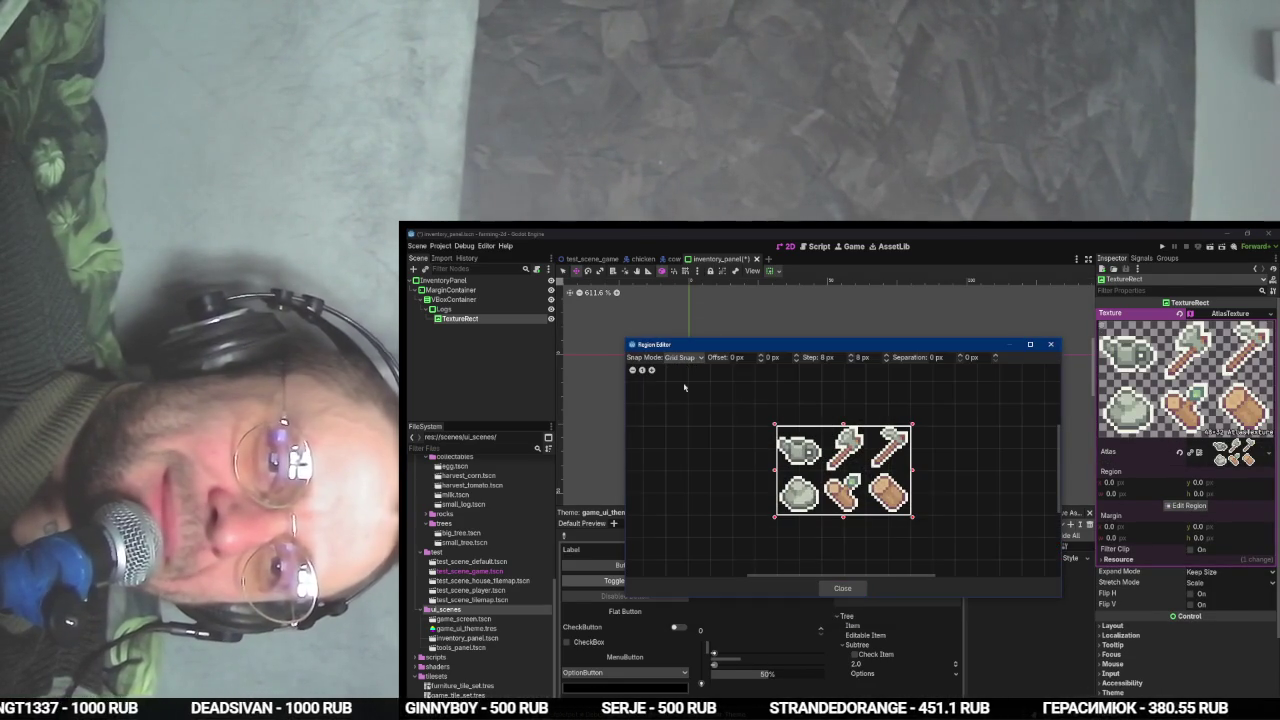
{"action": "mouse_move", "coordinate": [865, 468]}
{"action": "left_mouse_down"}
{"action": "mouse_move", "coordinate": [934, 539]}
{"action": "mouse_move", "coordinate": [911, 516]}
{"action": "left_mouse_up"}
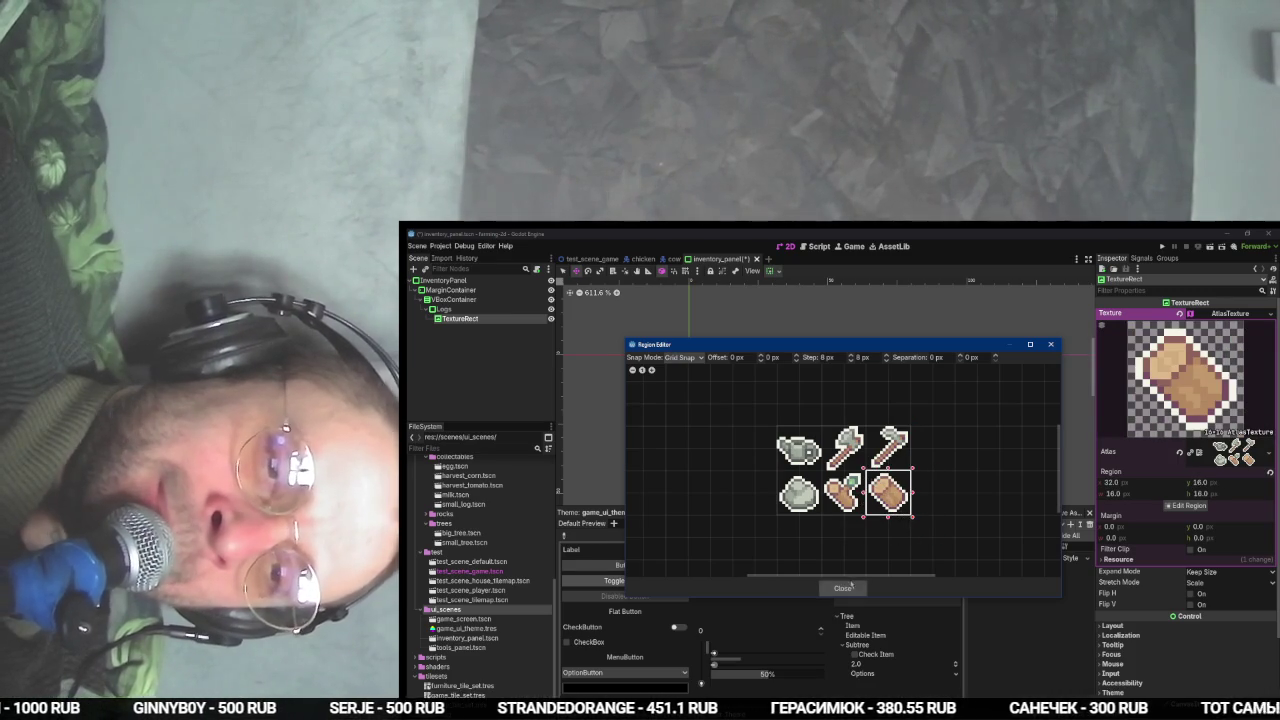
{"action": "left_click", "coordinate": [851, 585]}
{"action": "key", "text": "alt+Tab"}
{"action": "left_click", "coordinate": [851, 586]}
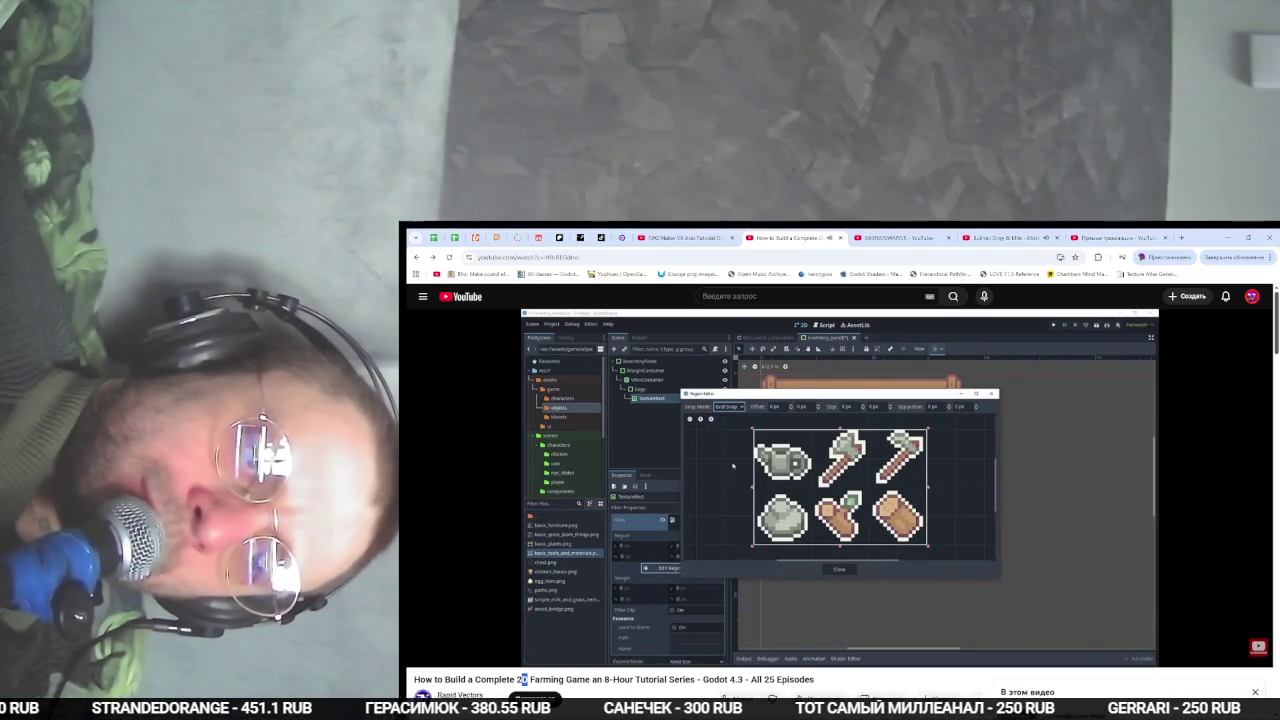
{"action": "key", "text": "space"}
{"action": "key", "text": "alt+Tab"}
{"action": "left_click", "coordinate": [1188, 524]}
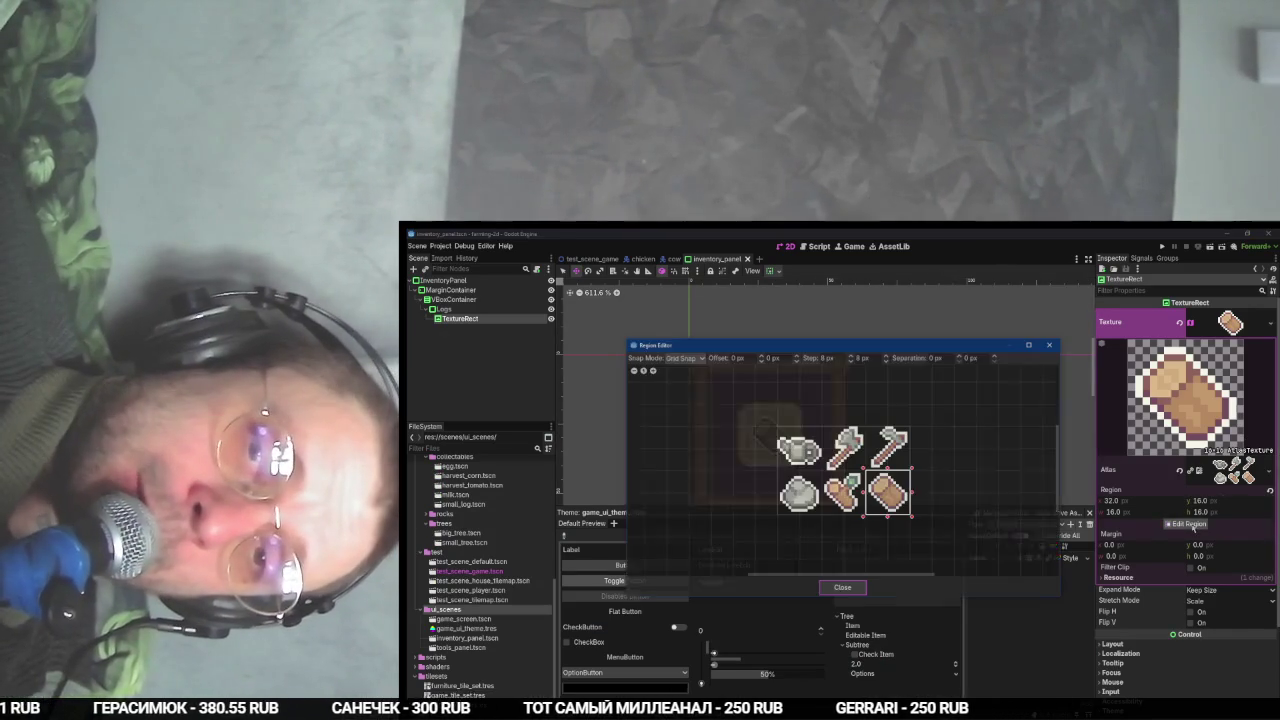
{"action": "left_click", "coordinate": [843, 492]}
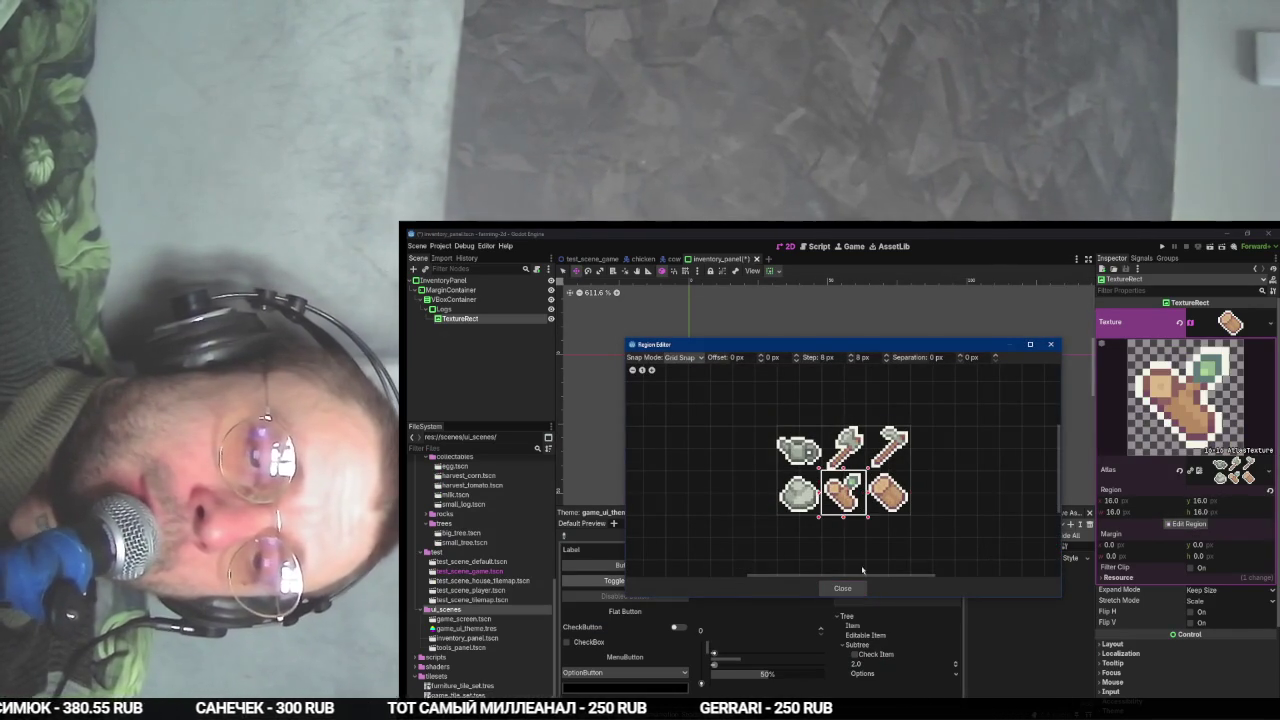
{"action": "left_click", "coordinate": [842, 588]}
{"action": "key", "text": "alt+Tab"}
{"action": "key", "text": "space"}
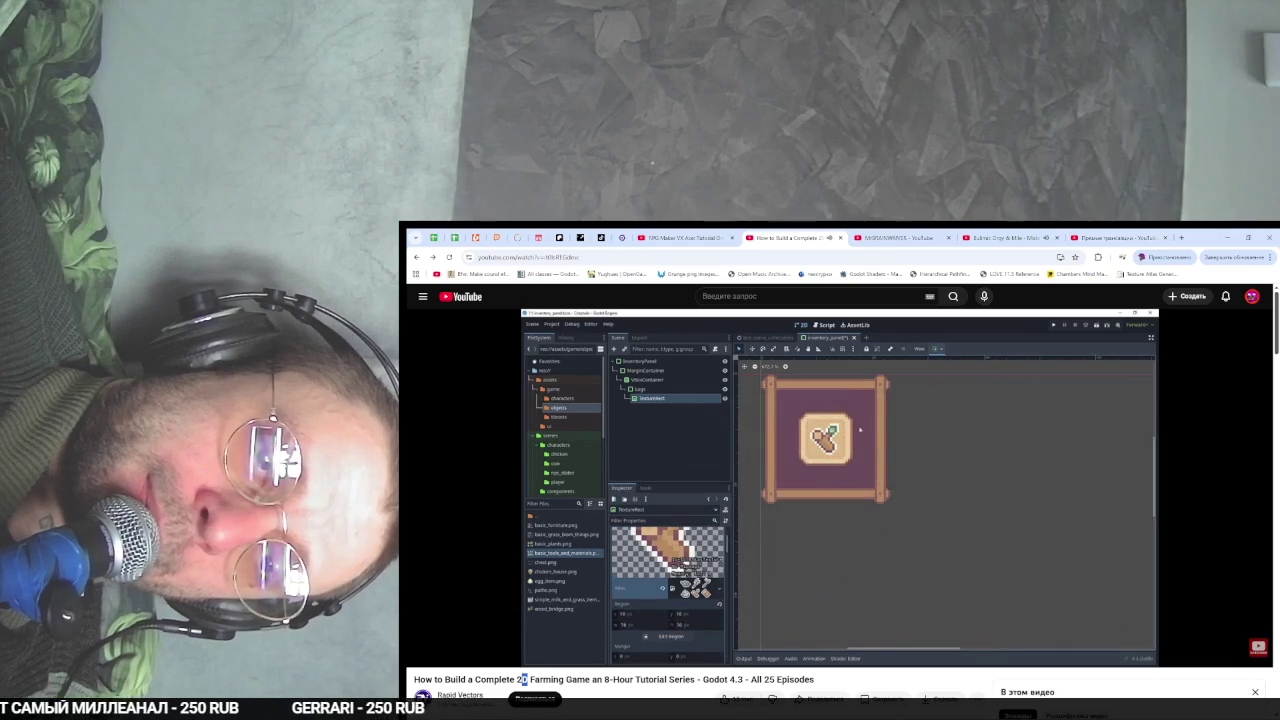
{"action": "key", "text": "alt+Tab"}
{"action": "key", "text": "alt+Tab"}
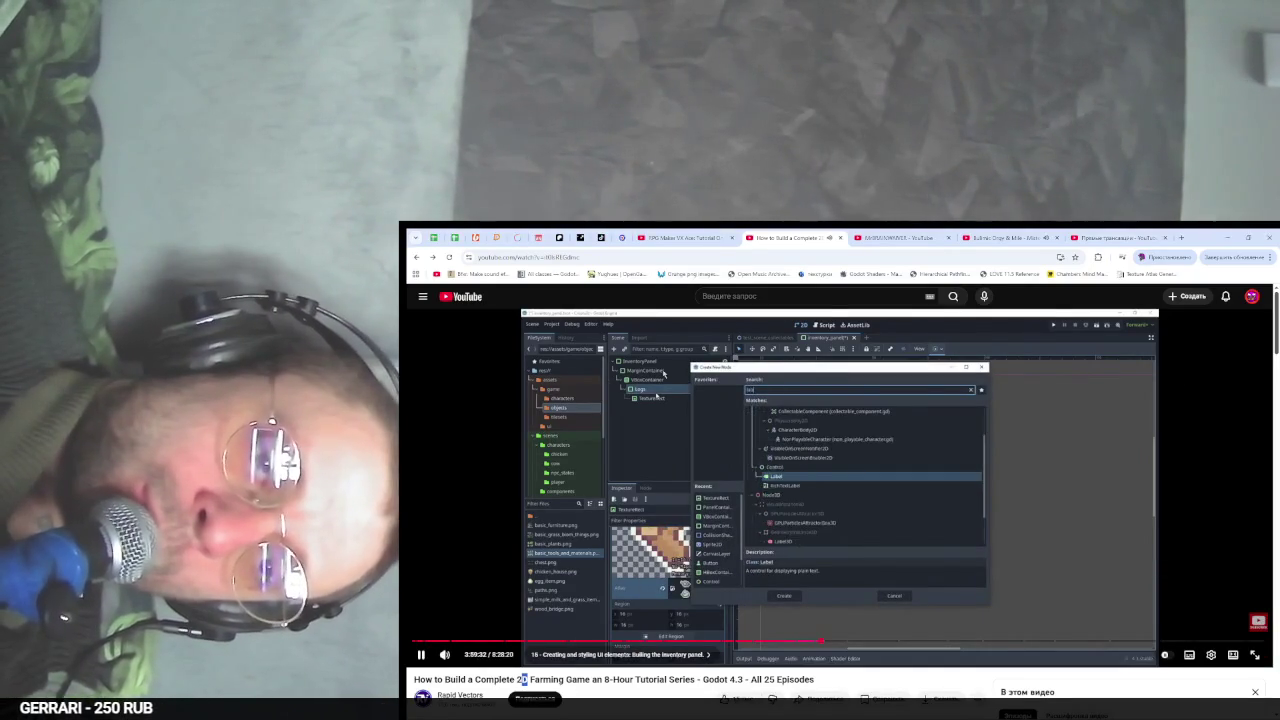
Step: Add a Label child node under Logs
{"action": "key", "text": "alt+Tab"}
{"action": "left_click", "coordinate": [503, 310]}
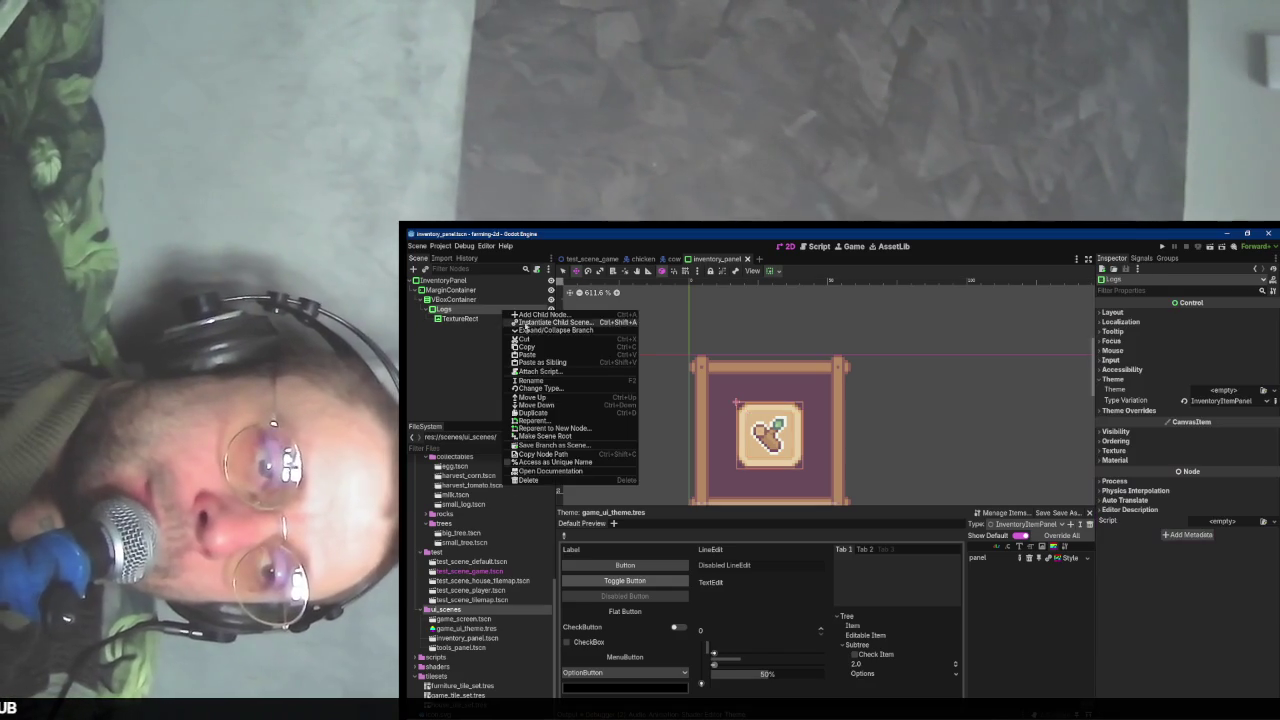
{"action": "key", "text": "ctrl+a"}
{"action": "key", "text": "Return"}
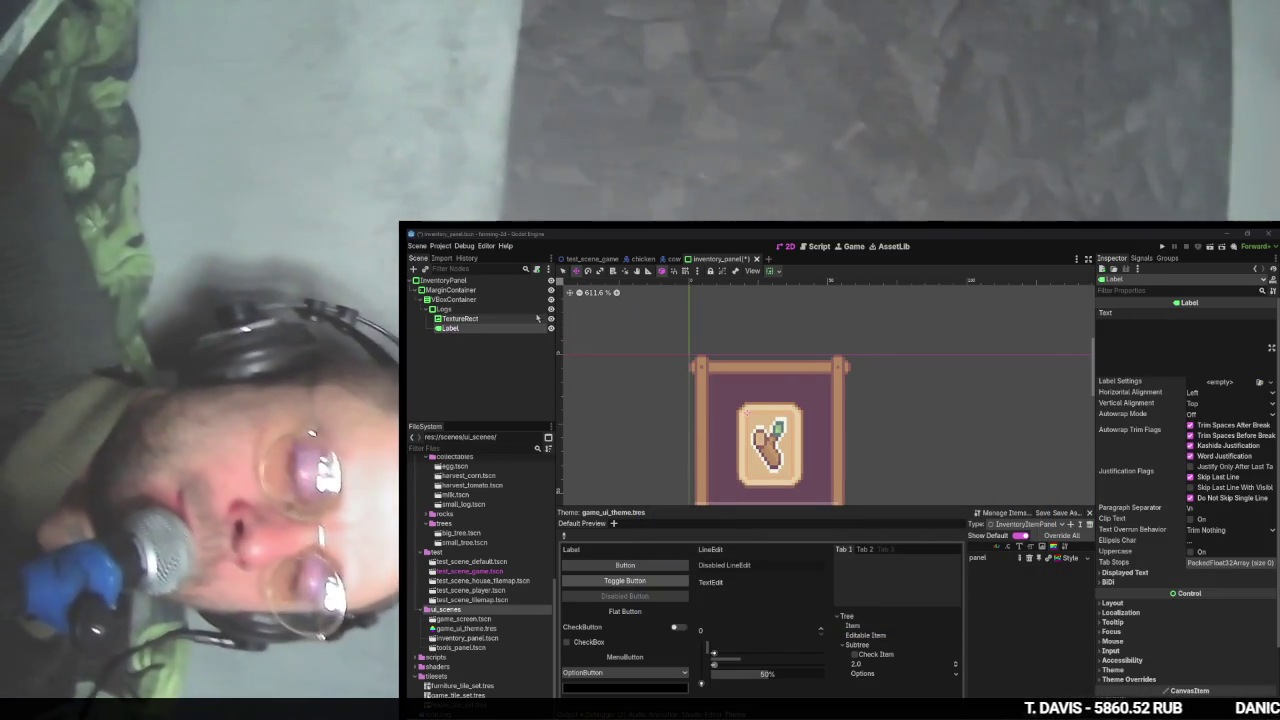
{"action": "key", "text": "alt+Tab"}
{"action": "left_click", "coordinate": [832, 473]}
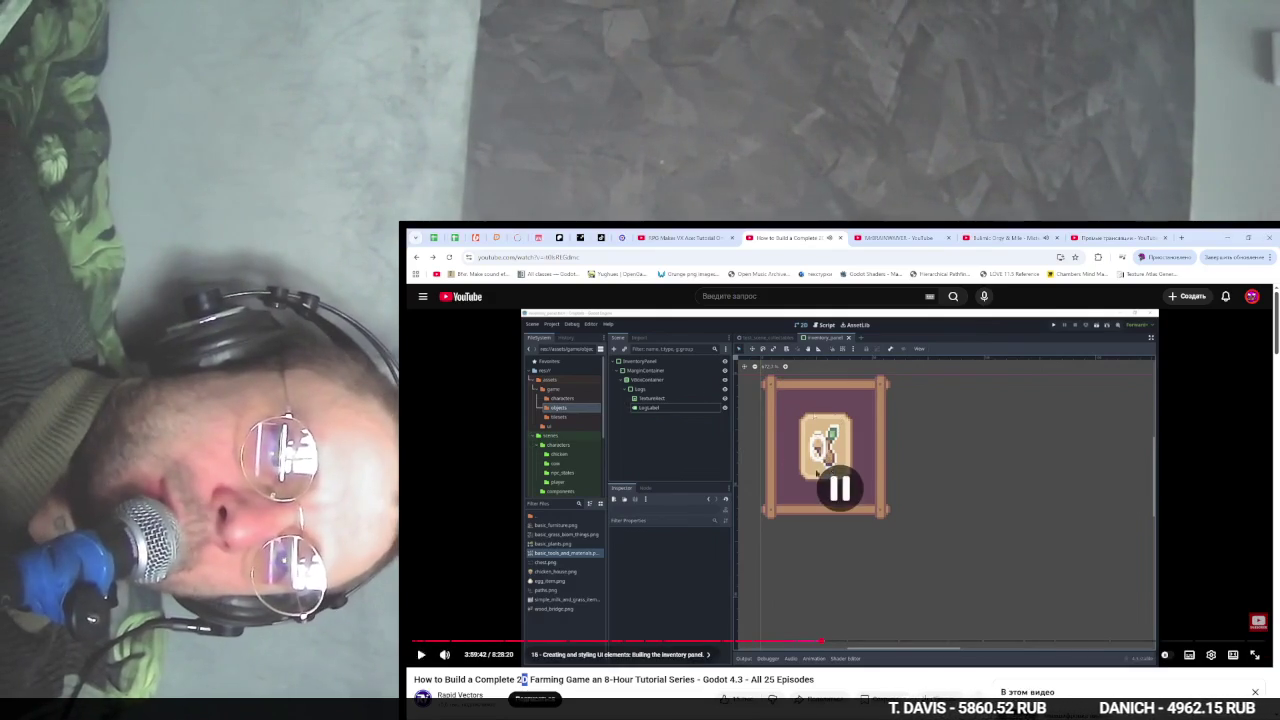
{"action": "key", "text": "alt+Tab"}
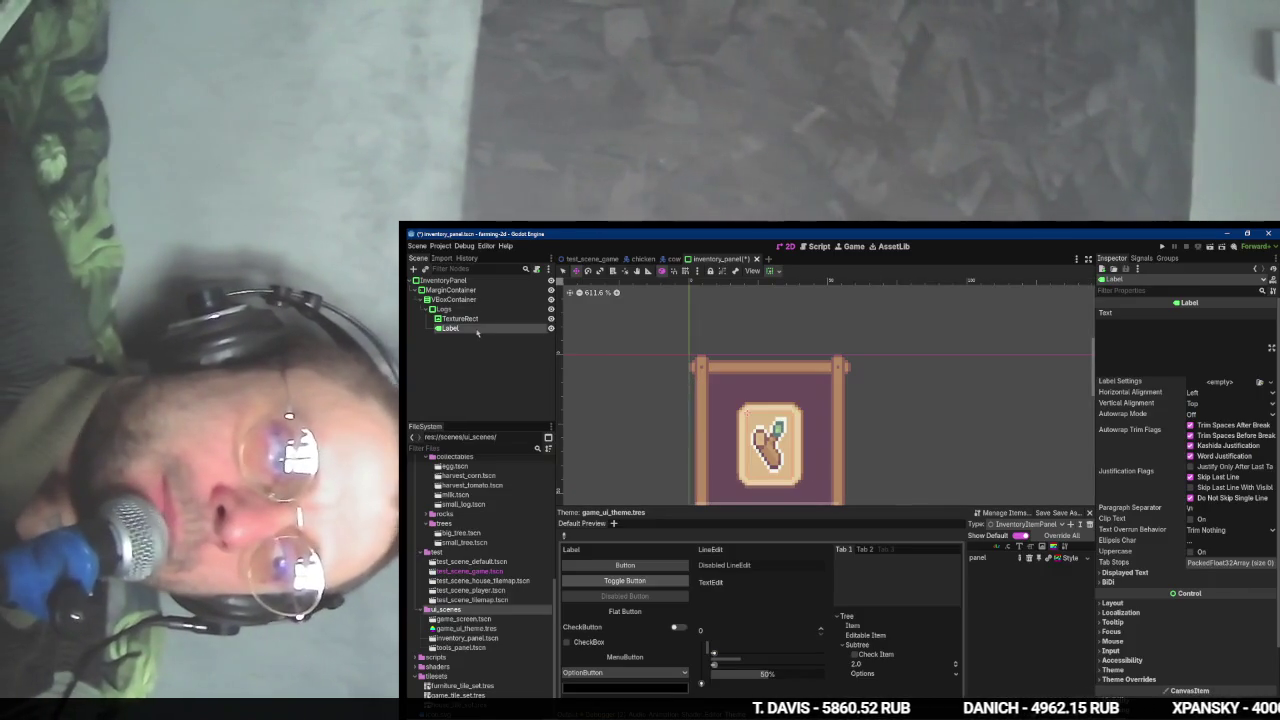
Step: Rename the new Label to LogLabel
{"action": "double_click", "coordinate": [476, 329]}
{"action": "key", "text": "alt+Tab"}
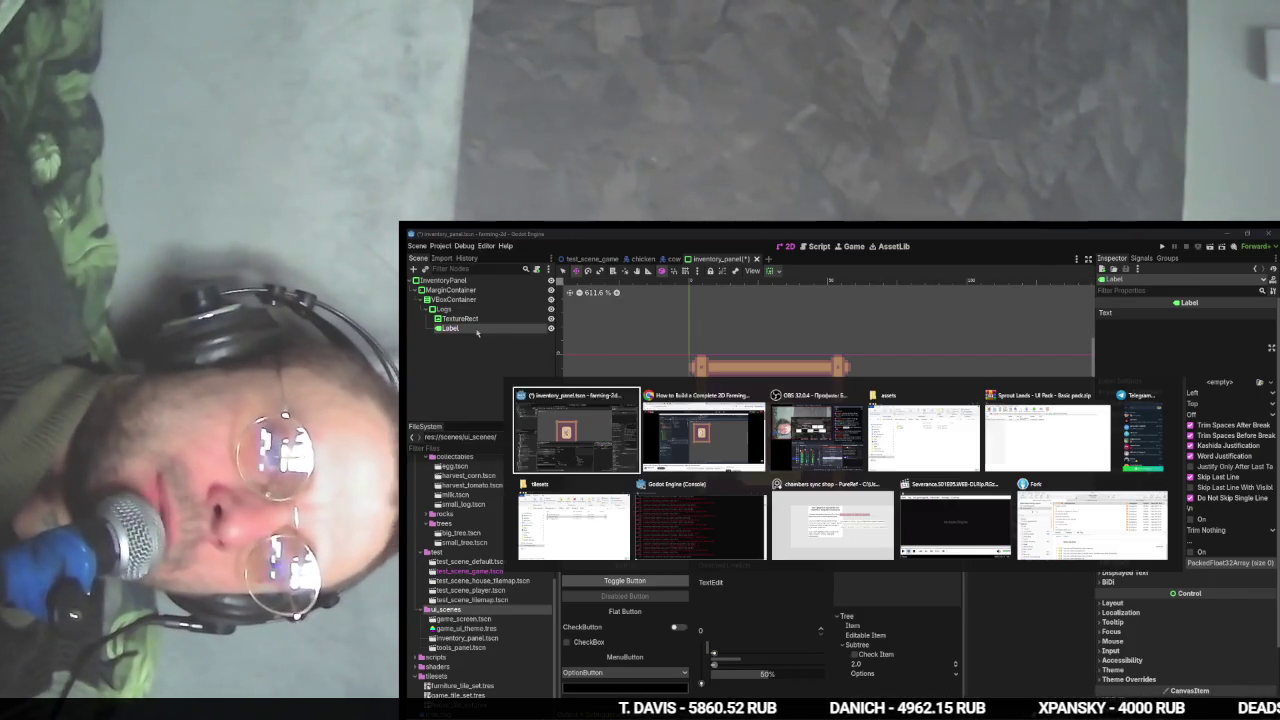
{"action": "key", "text": "alt+Tab"}
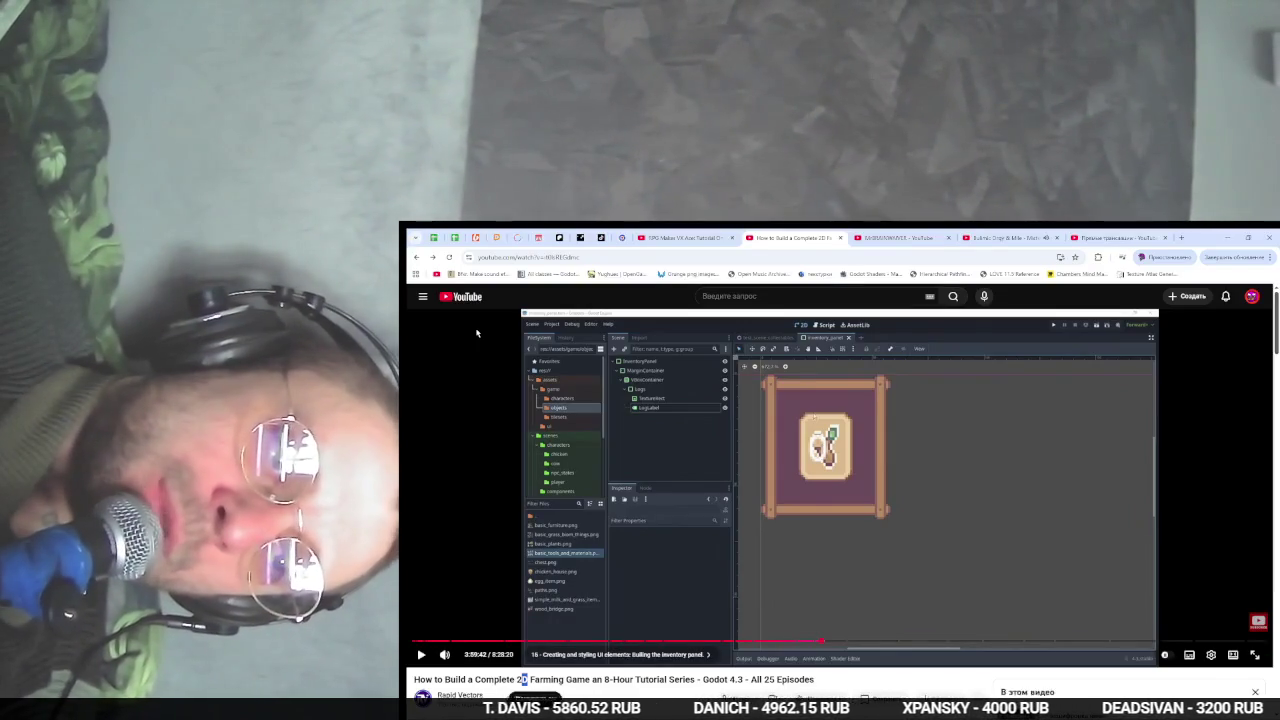
{"action": "key", "text": "alt+Tab"}
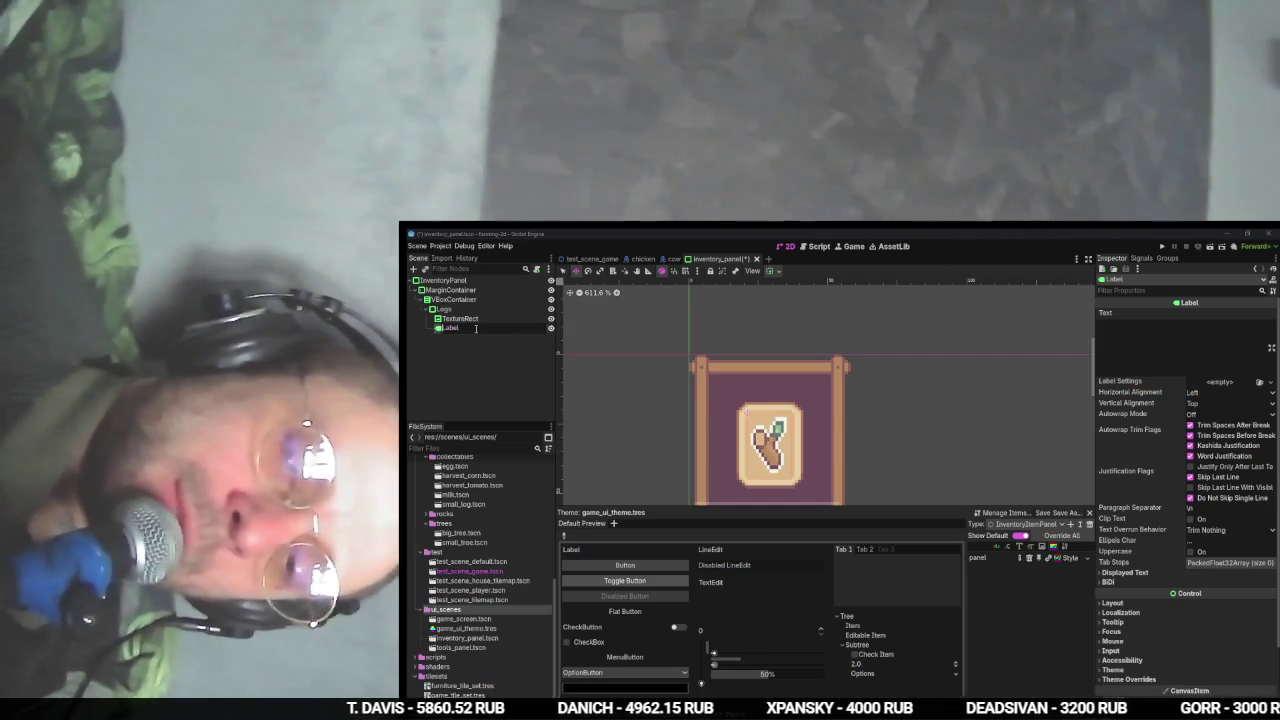
{"action": "key", "text": "Return"}
Step: Set LogLabel's Text to 0 in the Inspector
{"action": "left_click", "coordinate": [1160, 330]}
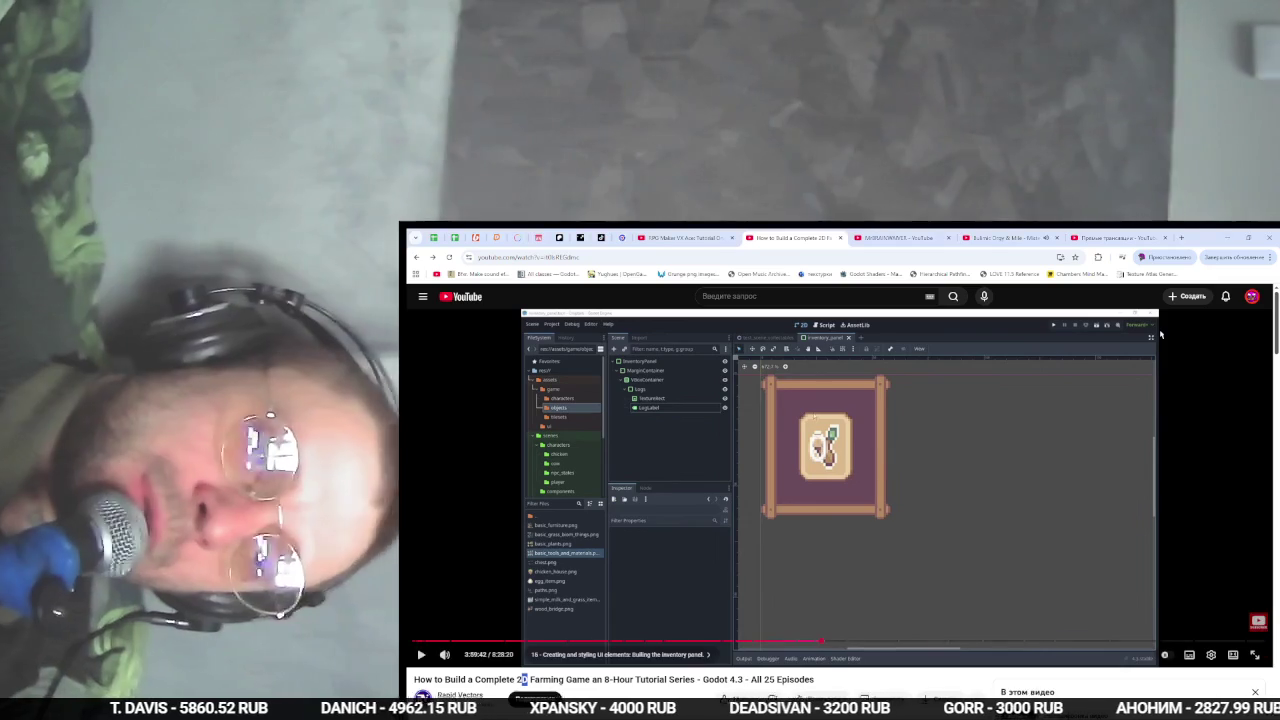
{"action": "key", "text": "alt+Tab"}
{"action": "left_click", "coordinate": [955, 500]}
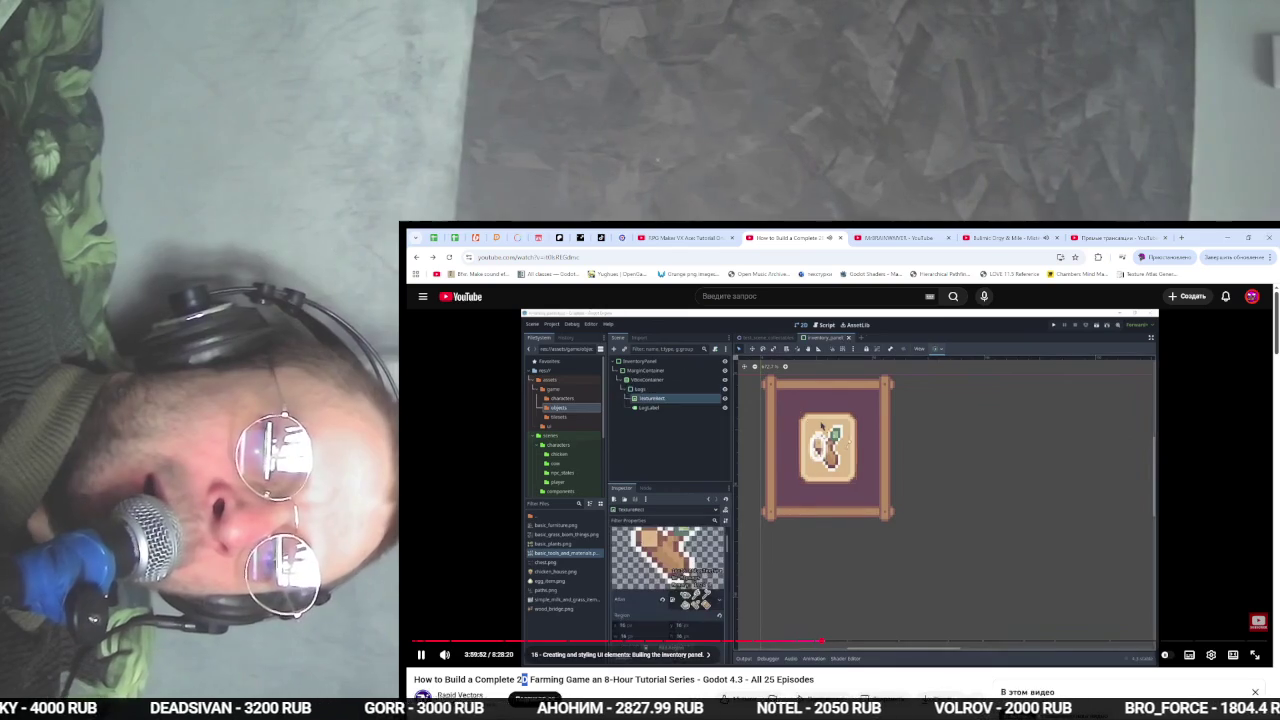
{"action": "left_click", "coordinate": [809, 423]}
{"action": "key", "text": "alt+Tab"}
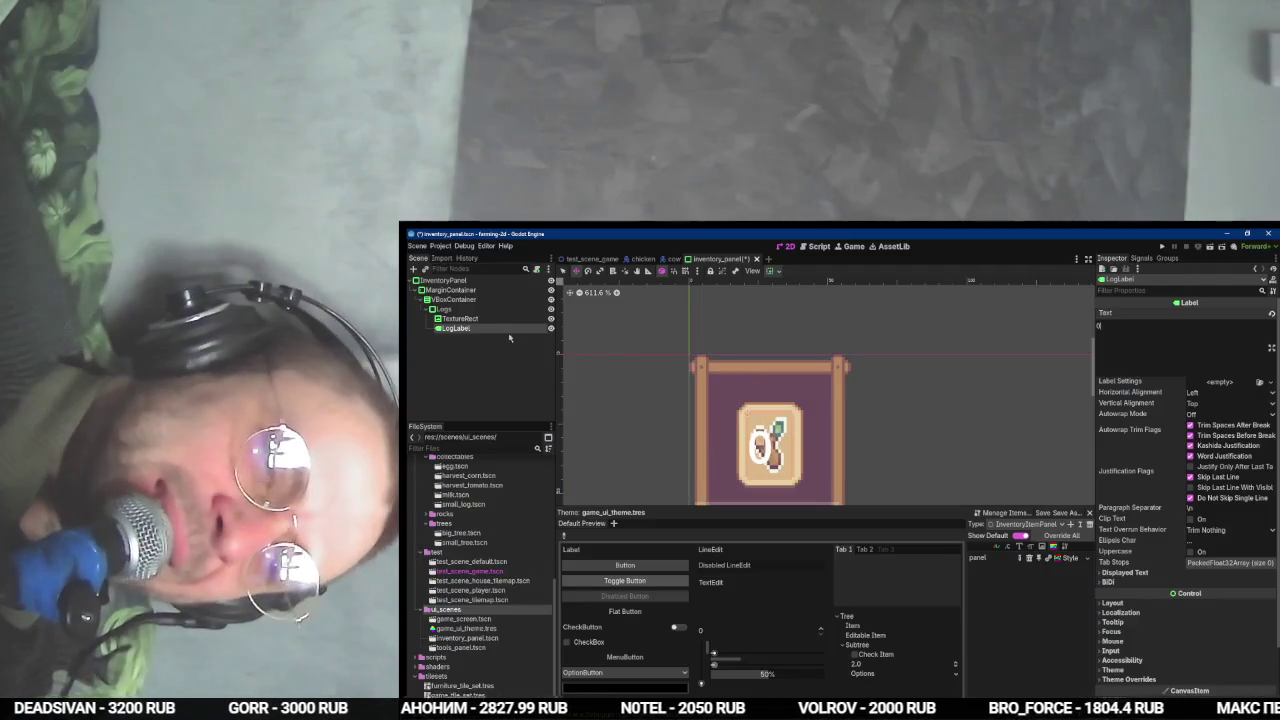
Step: Check Logs' Layout Custom Minimum Size of 28 × 32, then select the TextureRect
{"action": "left_click", "coordinate": [448, 309]}
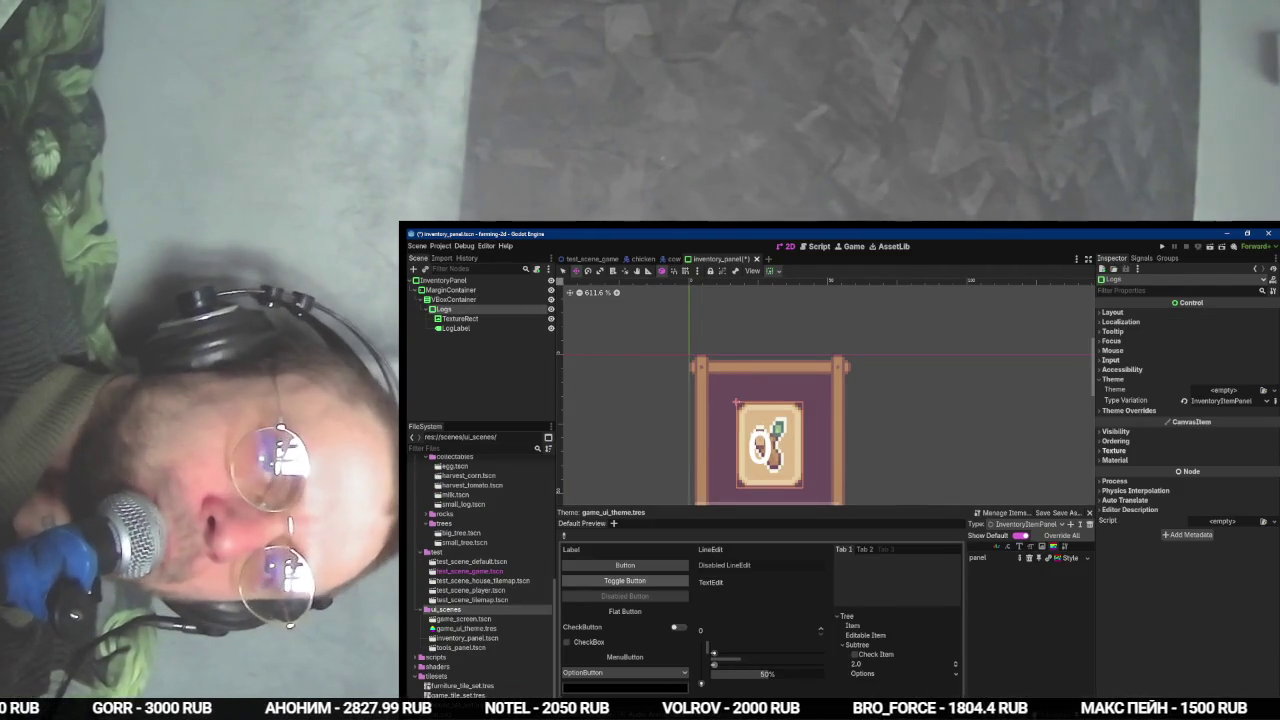
{"action": "left_click", "coordinate": [1160, 313]}
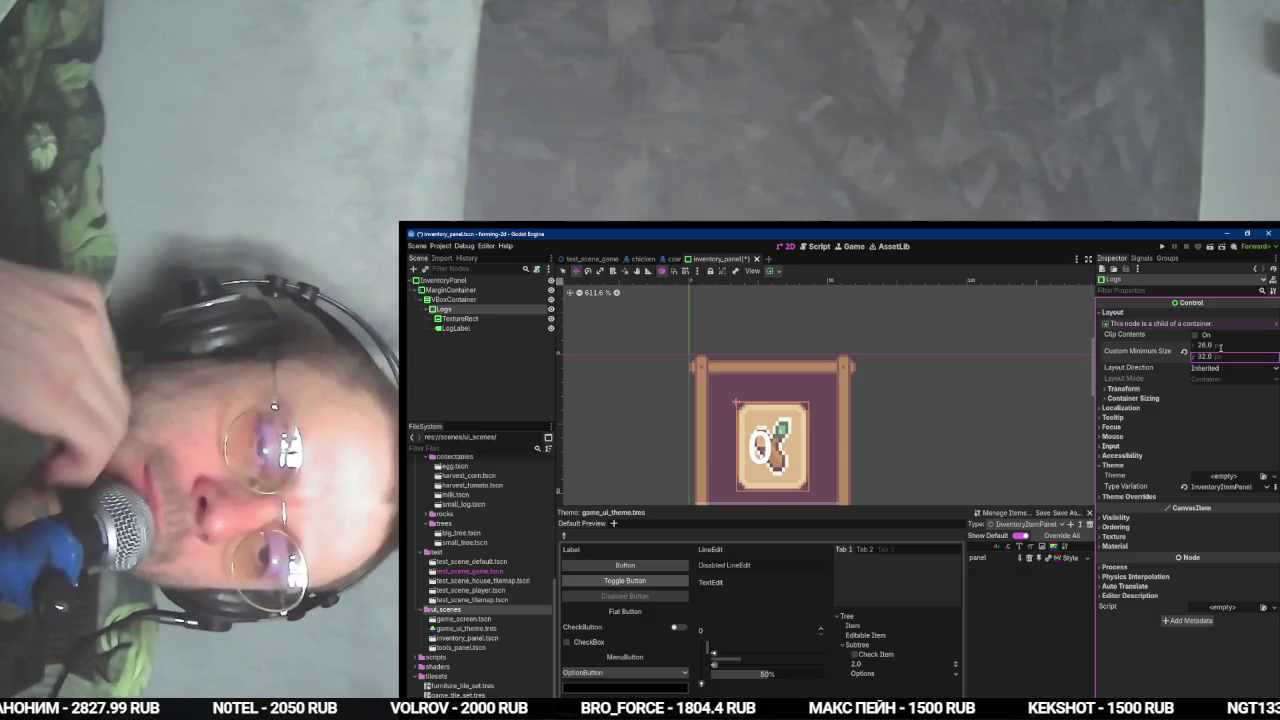
{"action": "key", "text": "alt+Tab"}
{"action": "left_click", "coordinate": [1220, 353]}
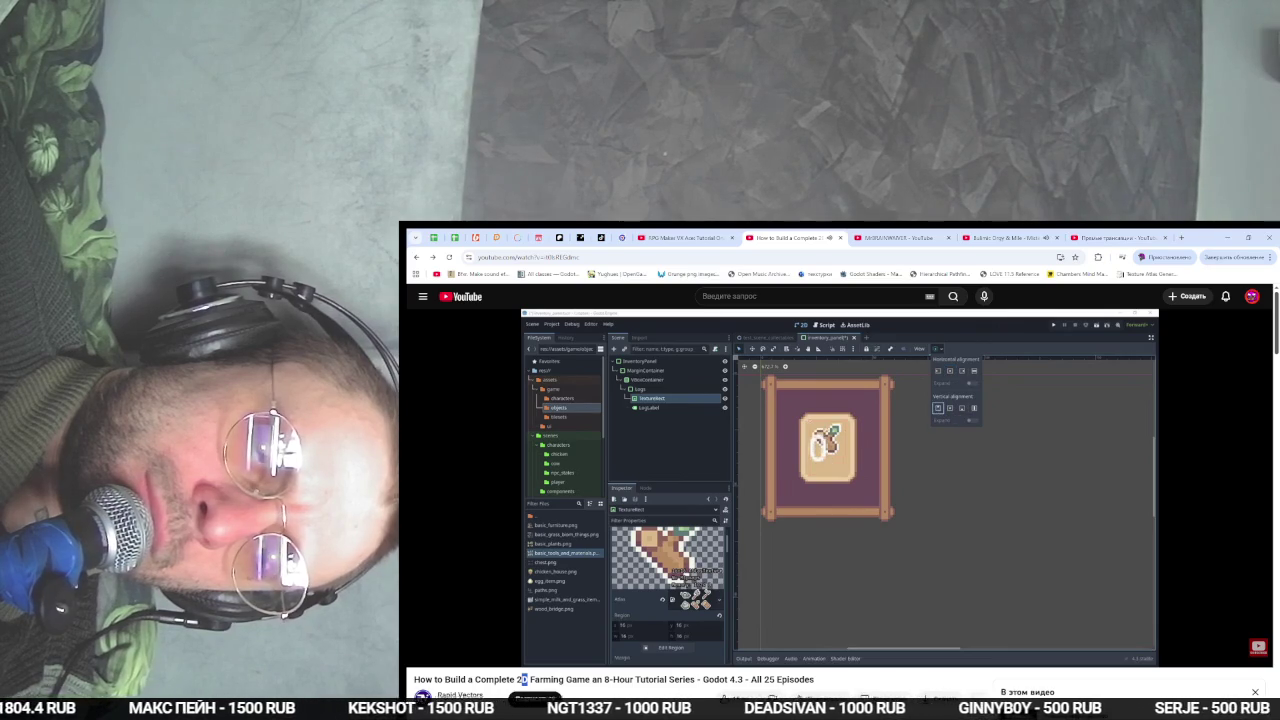
{"action": "key", "text": "alt+Tab"}
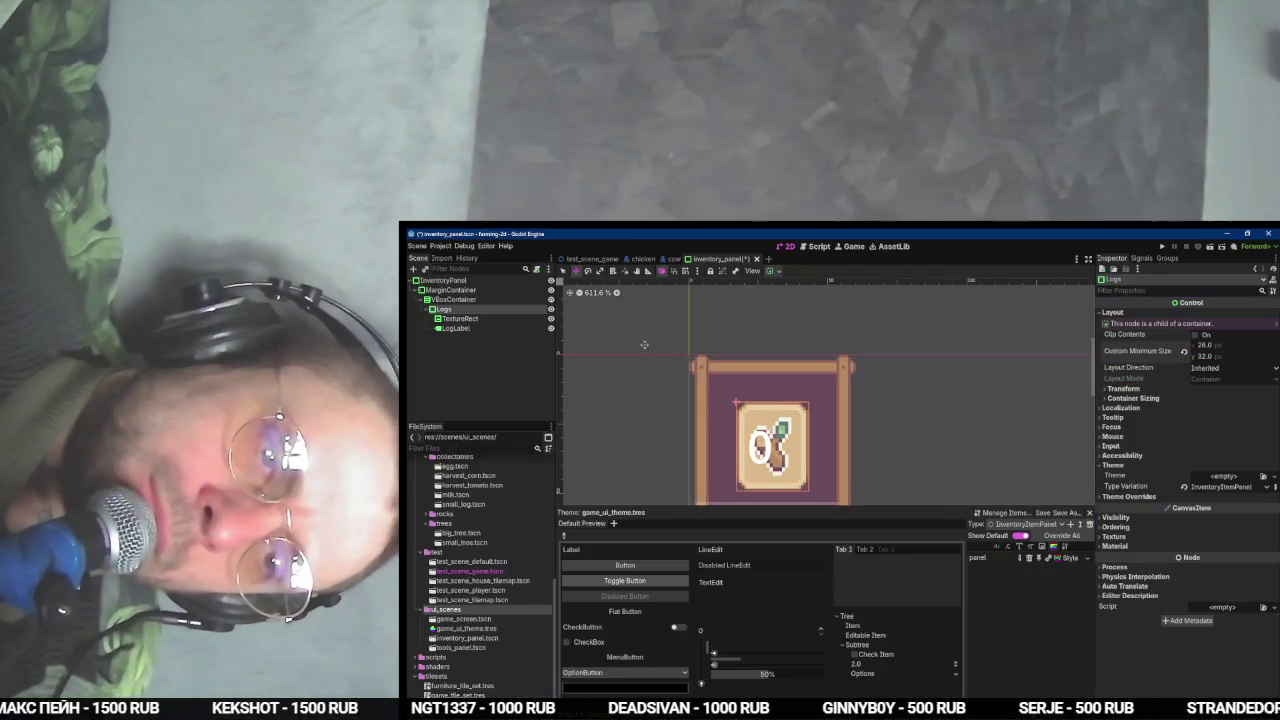
{"action": "key", "text": "Down"}
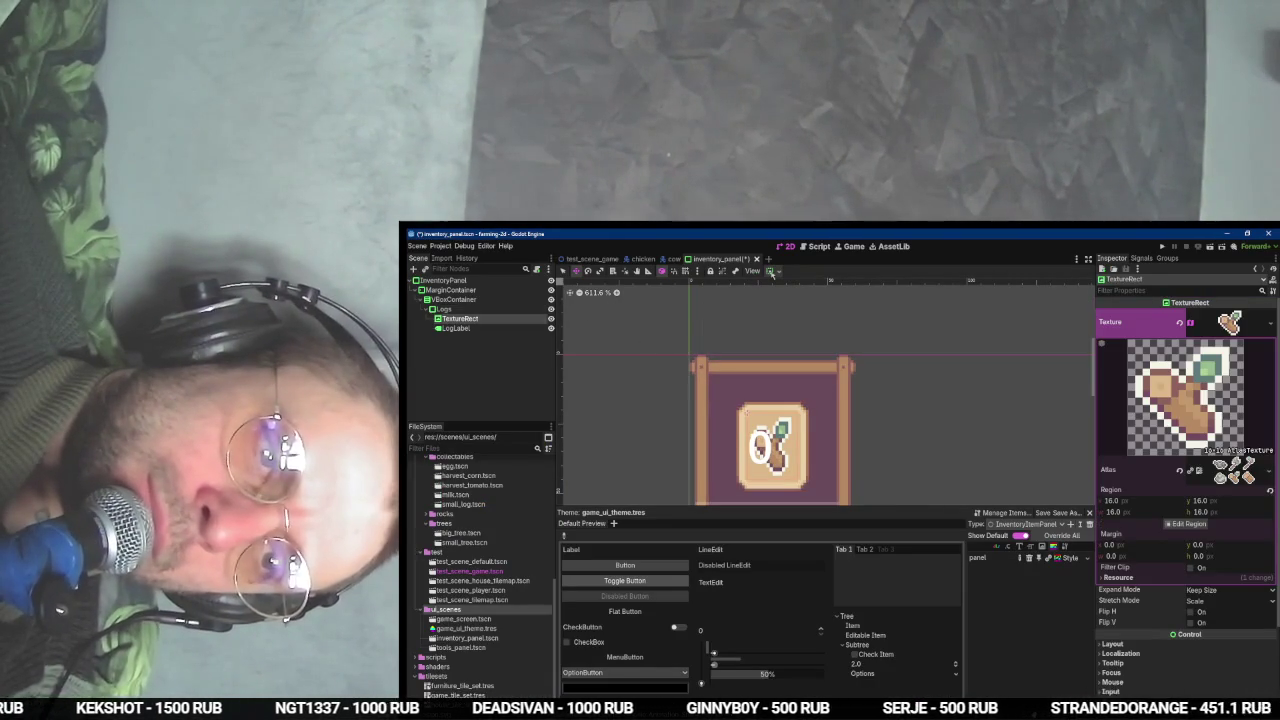
Step: Set the TextureRect's vertical alignment in the Container Sizing options
{"action": "left_click", "coordinate": [772, 272]}
{"action": "left_click", "coordinate": [773, 339]}
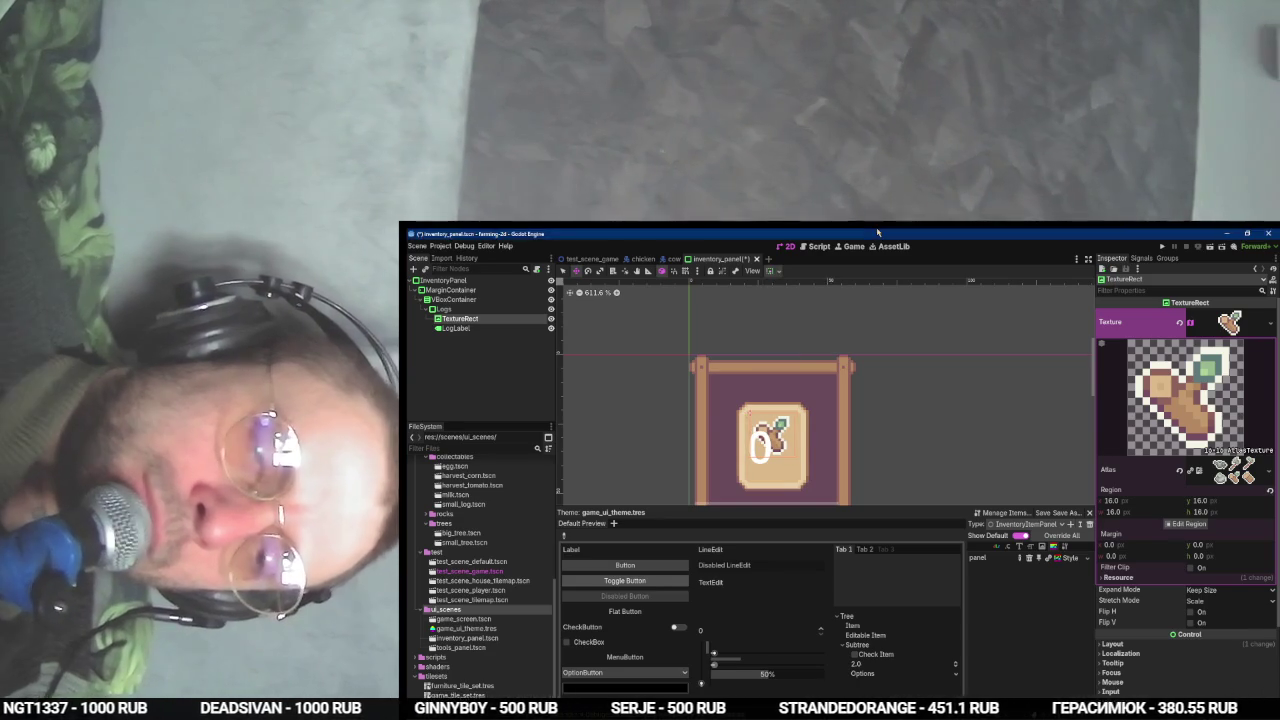
{"action": "key", "text": "alt+Tab"}
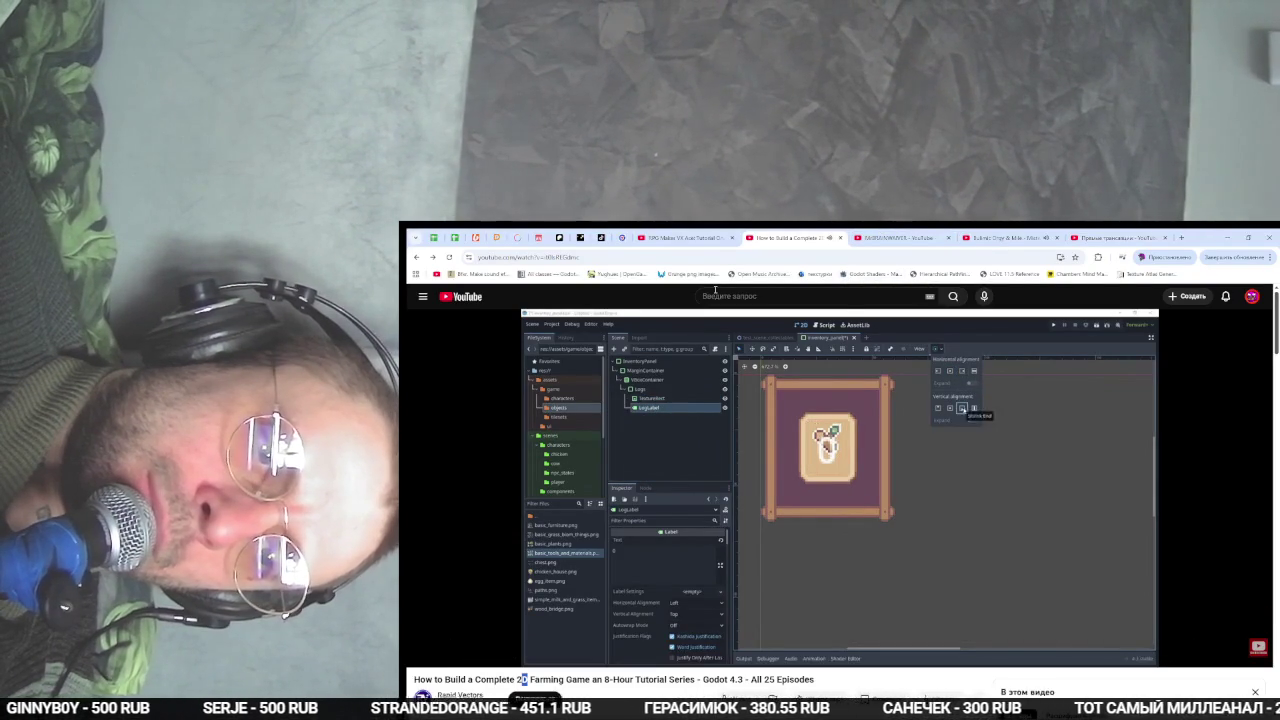
{"action": "key", "text": "space"}
{"action": "key", "text": "alt+Tab"}
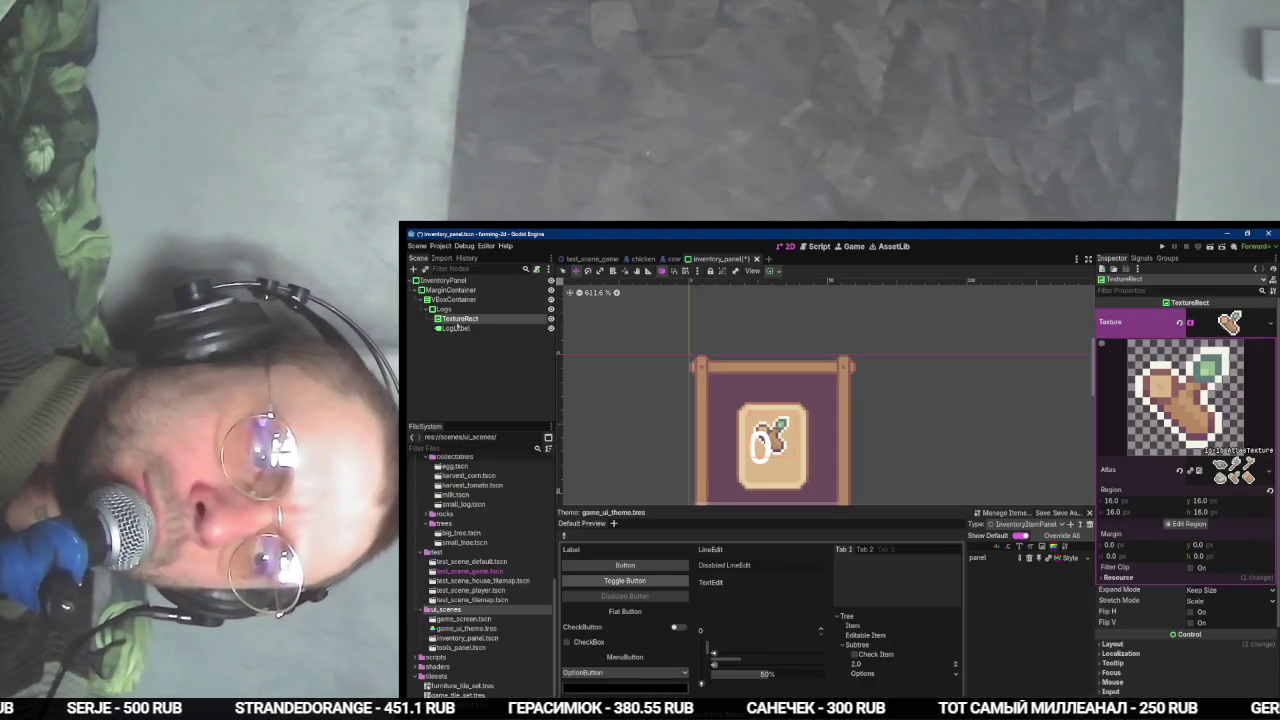
Step: Align LogLabel lower in the row so the 0 sits at the icon's bottom
{"action": "left_click", "coordinate": [771, 271]}
{"action": "left_click", "coordinate": [806, 338]}
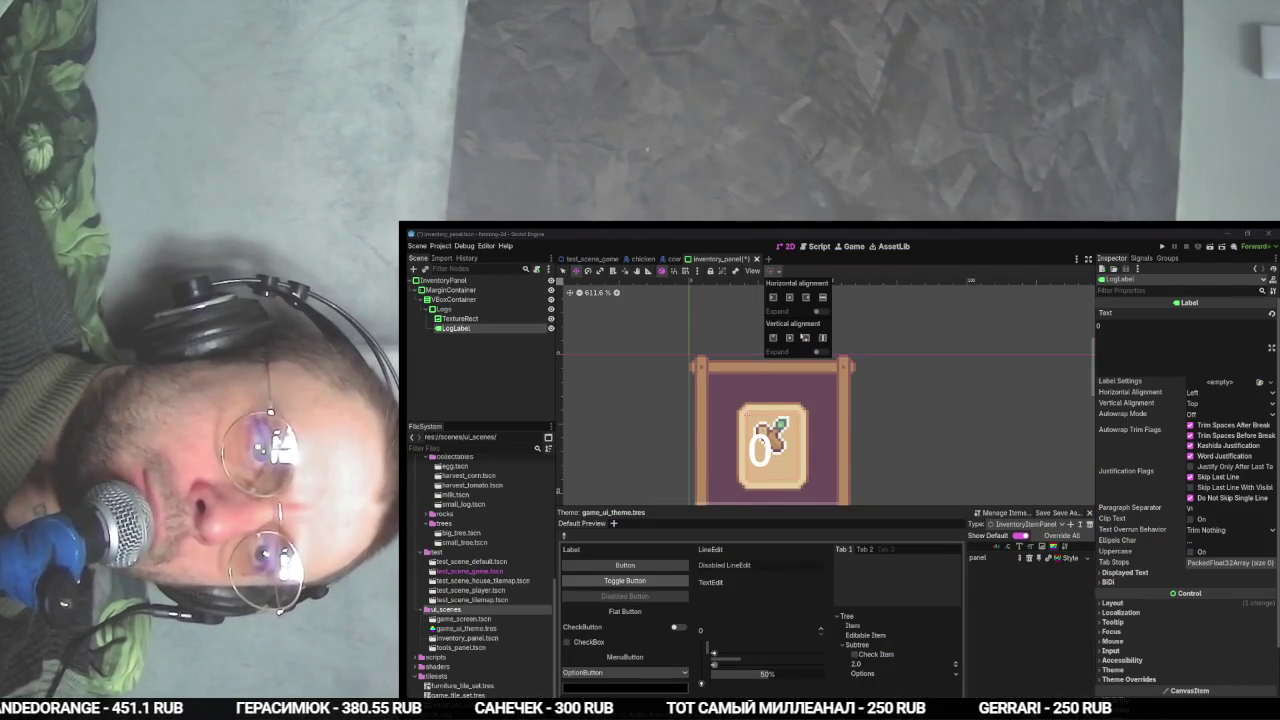
{"action": "left_click", "coordinate": [806, 297]}
Step: Follow the tutorial, then bring up the ui_assets folder's context menu
{"action": "key", "text": "alt+Tab"}
{"action": "key", "text": "space"}
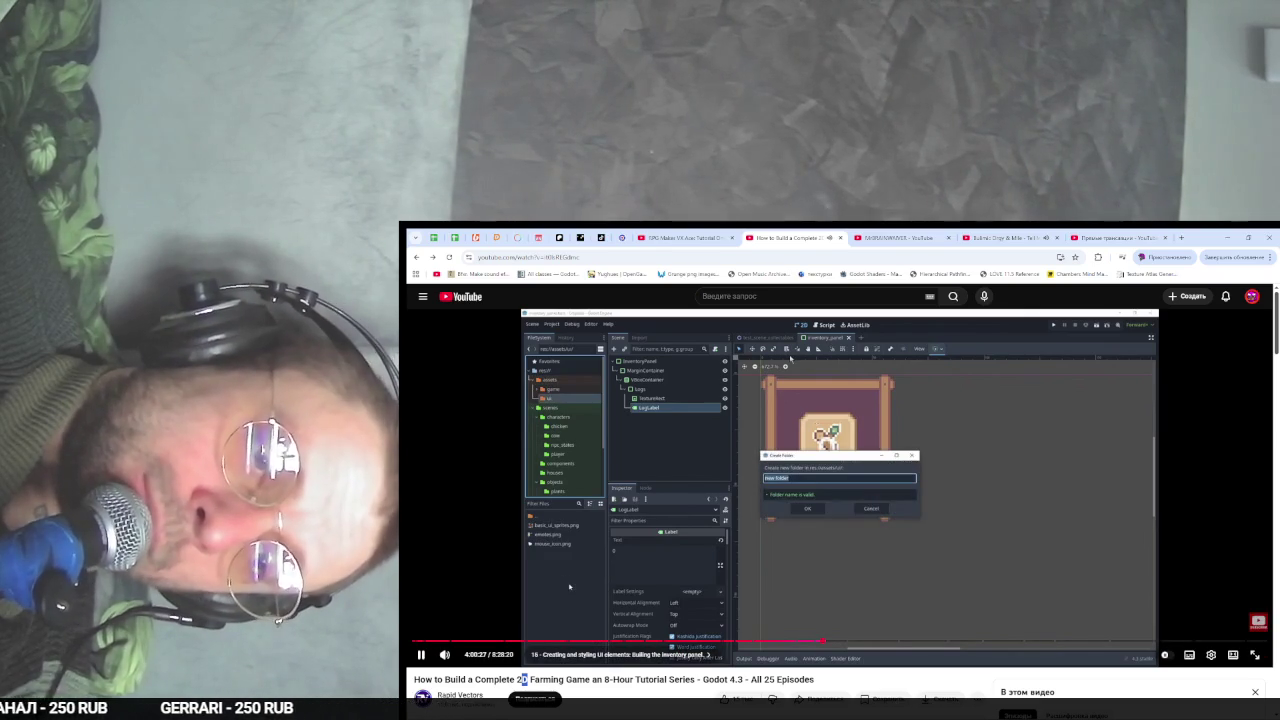
{"action": "key", "text": "alt+Tab"}
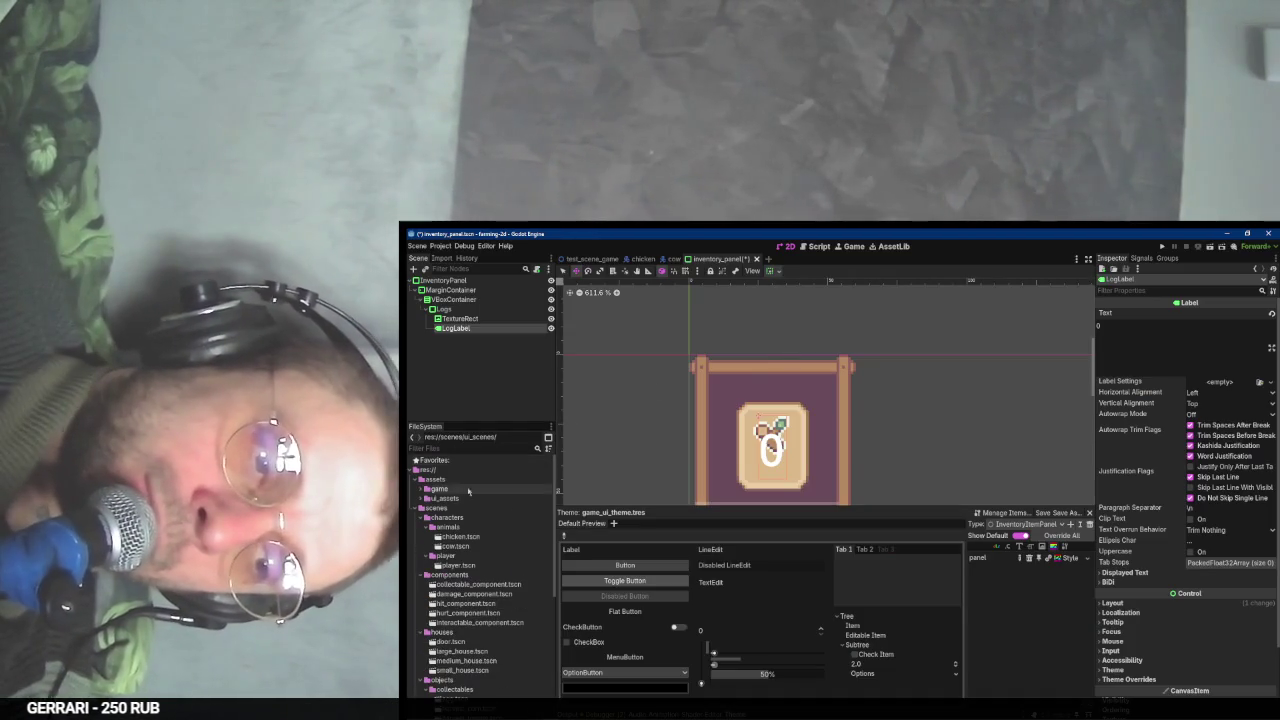
{"action": "key", "text": "alt+Tab"}
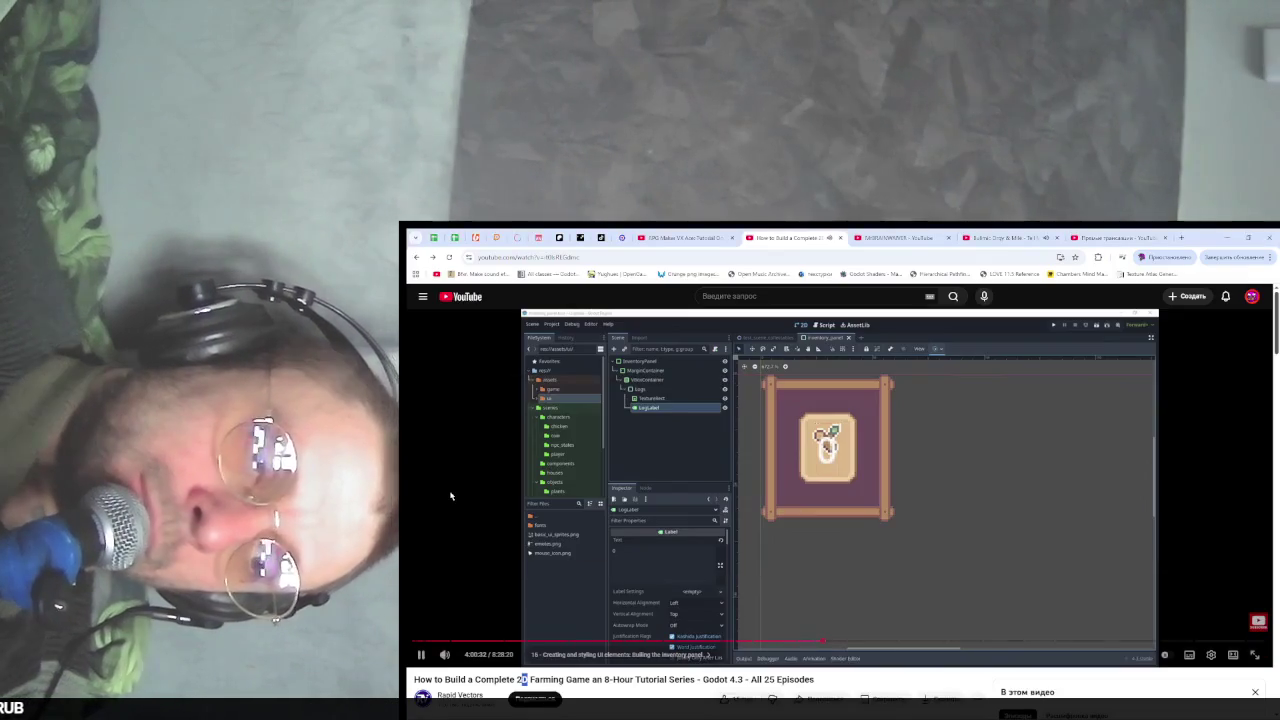
{"action": "key", "text": "alt+Tab"}
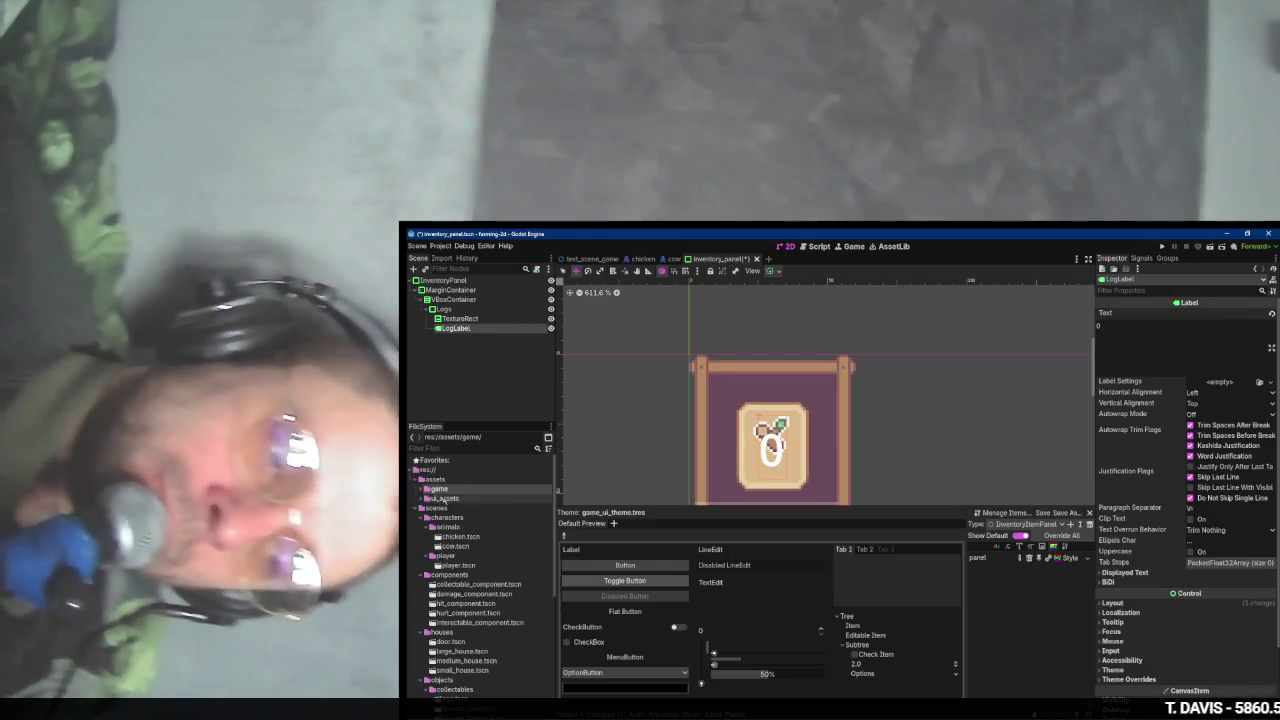
{"action": "right_click", "coordinate": [444, 498]}
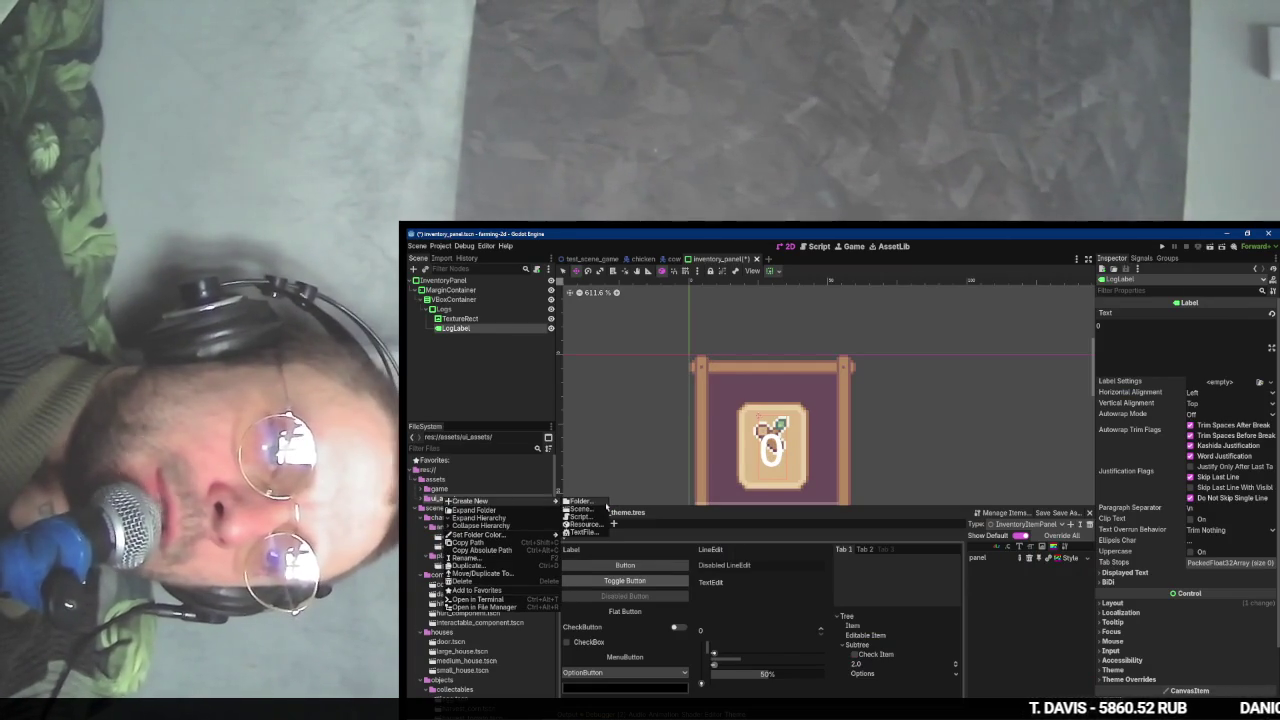
Step: Cancel the new-folder dialog and expand ui_assets to show the existing fonts folder
{"action": "left_click", "coordinate": [598, 501]}
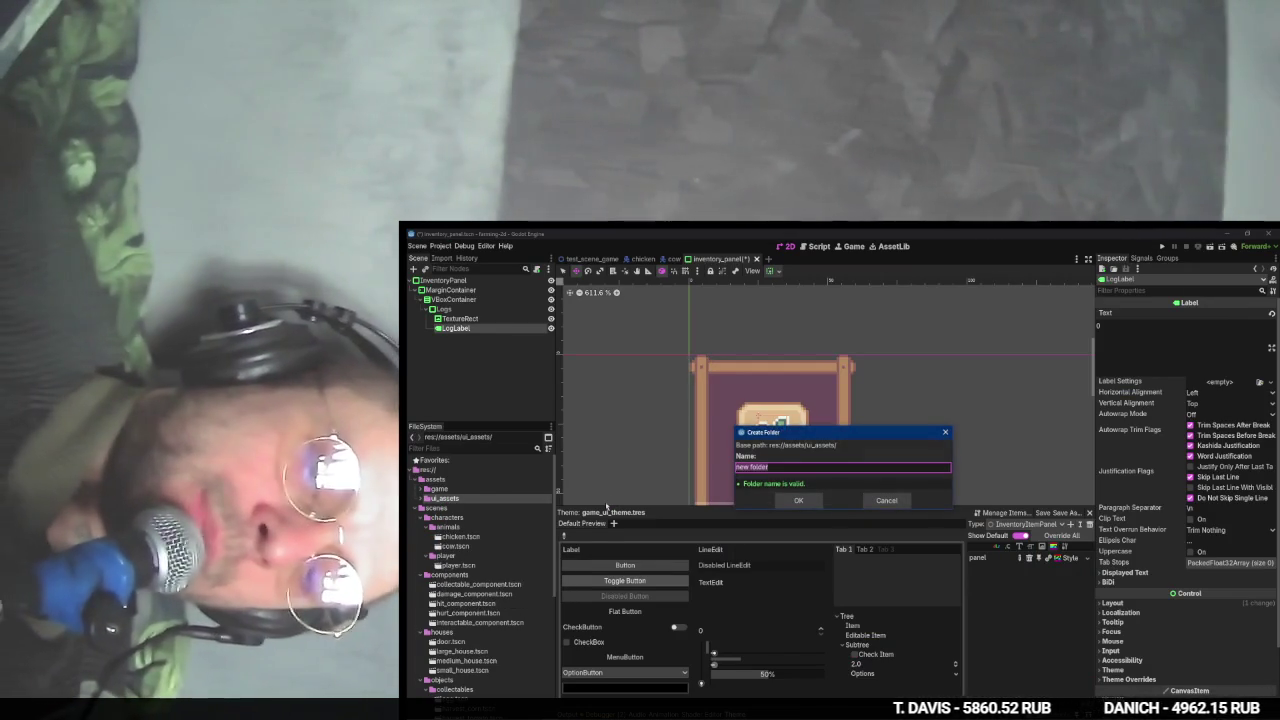
{"action": "key", "text": "alt+Tab"}
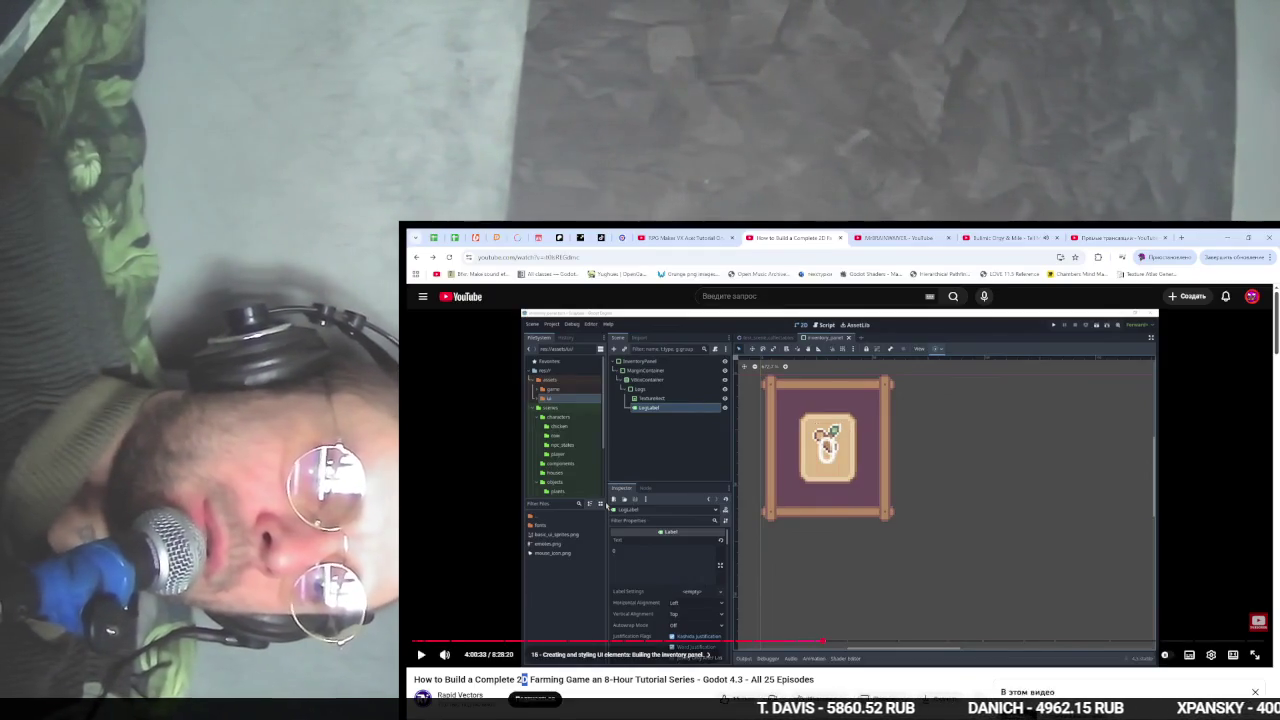
{"action": "key", "text": "alt+Tab"}
{"action": "key", "text": "Escape"}
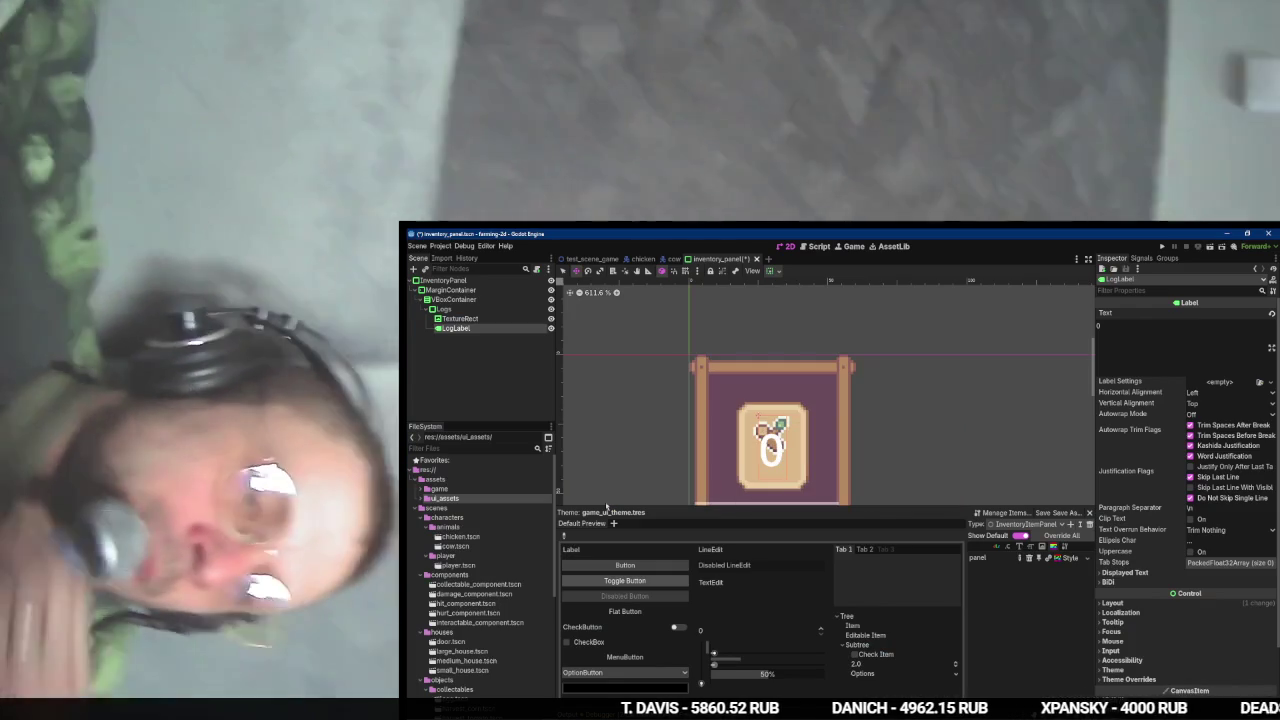
{"action": "left_click", "coordinate": [424, 498]}
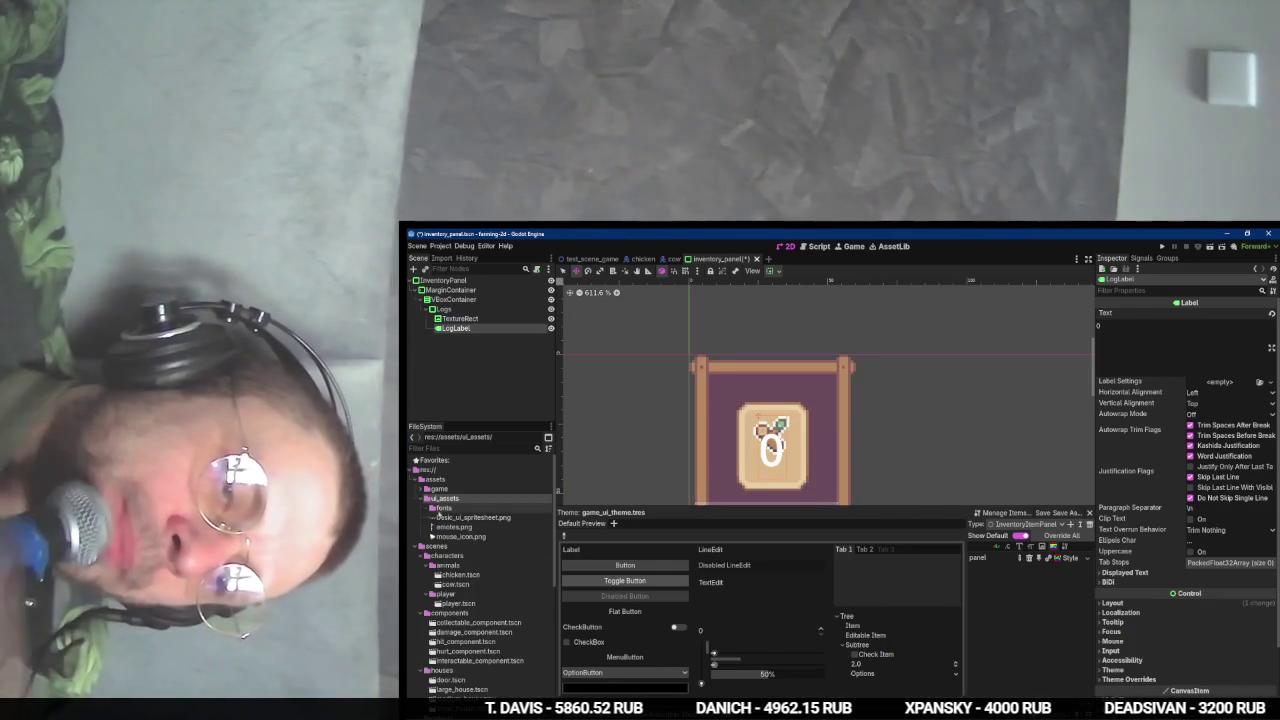
{"action": "key", "text": "alt+Tab"}
{"action": "scroll", "coordinate": [731, 518], "scroll_direction": "down", "scroll_amount": 2}
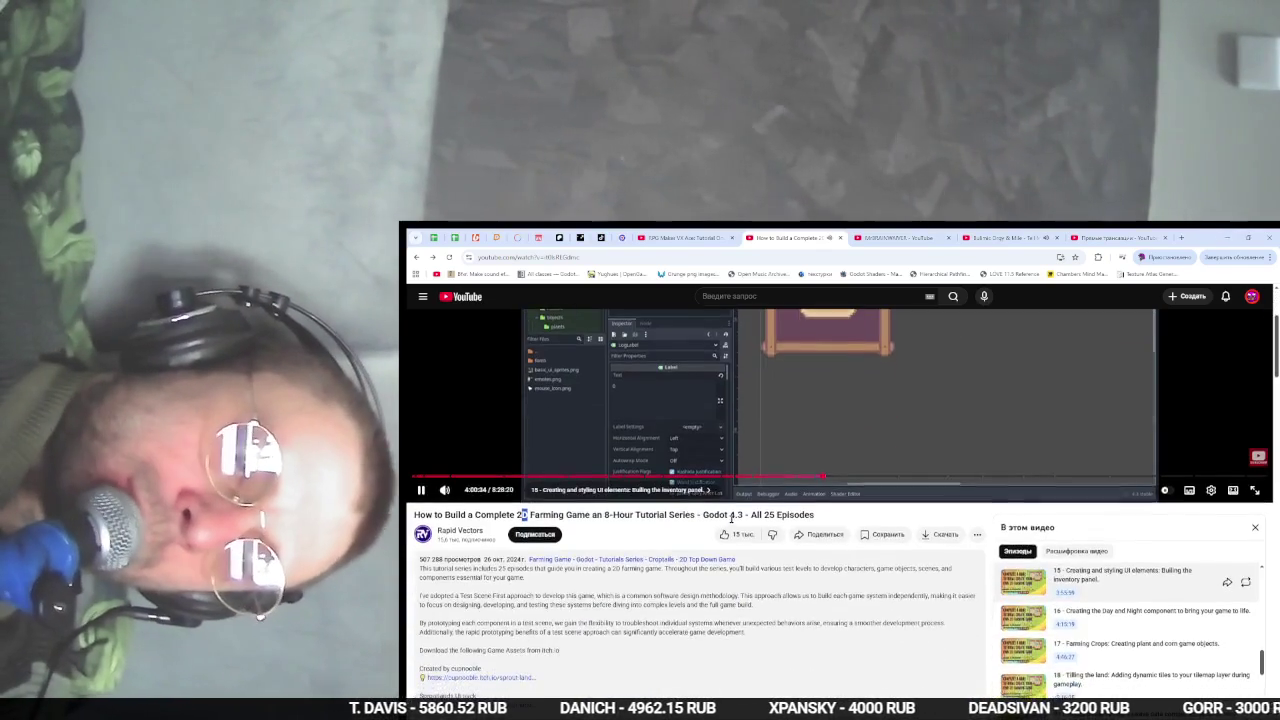
Step: Switch to the ZX Palm font page and scroll through its samples
{"action": "scroll", "coordinate": [731, 518], "scroll_direction": "down", "scroll_amount": 2}
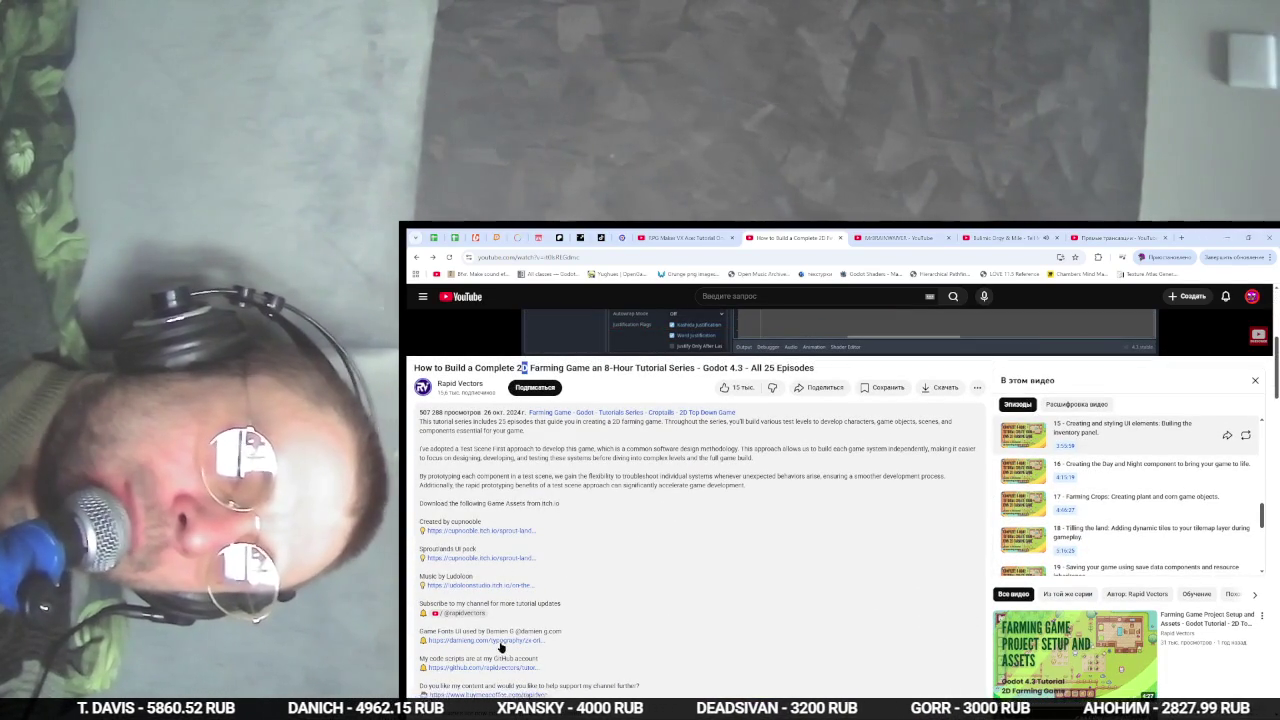
{"action": "key", "text": "ctrl+Tab"}
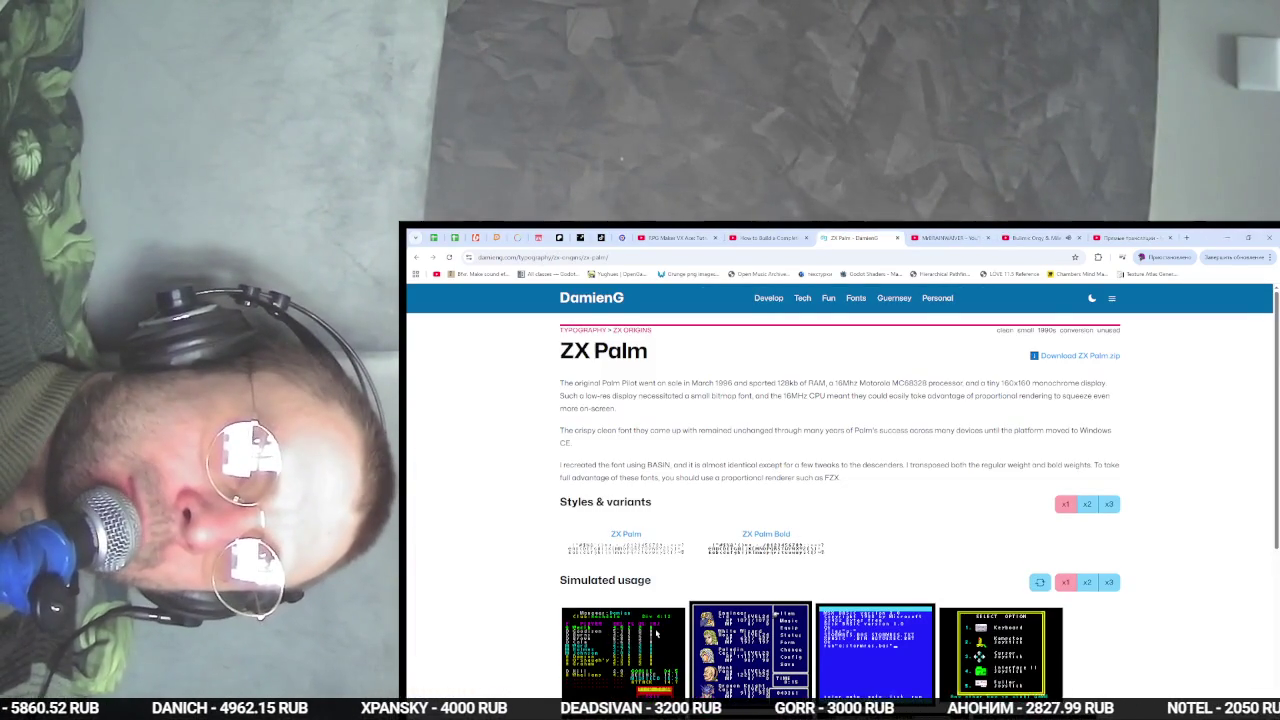
{"action": "scroll", "coordinate": [657, 633], "scroll_direction": "down", "scroll_amount": 3}
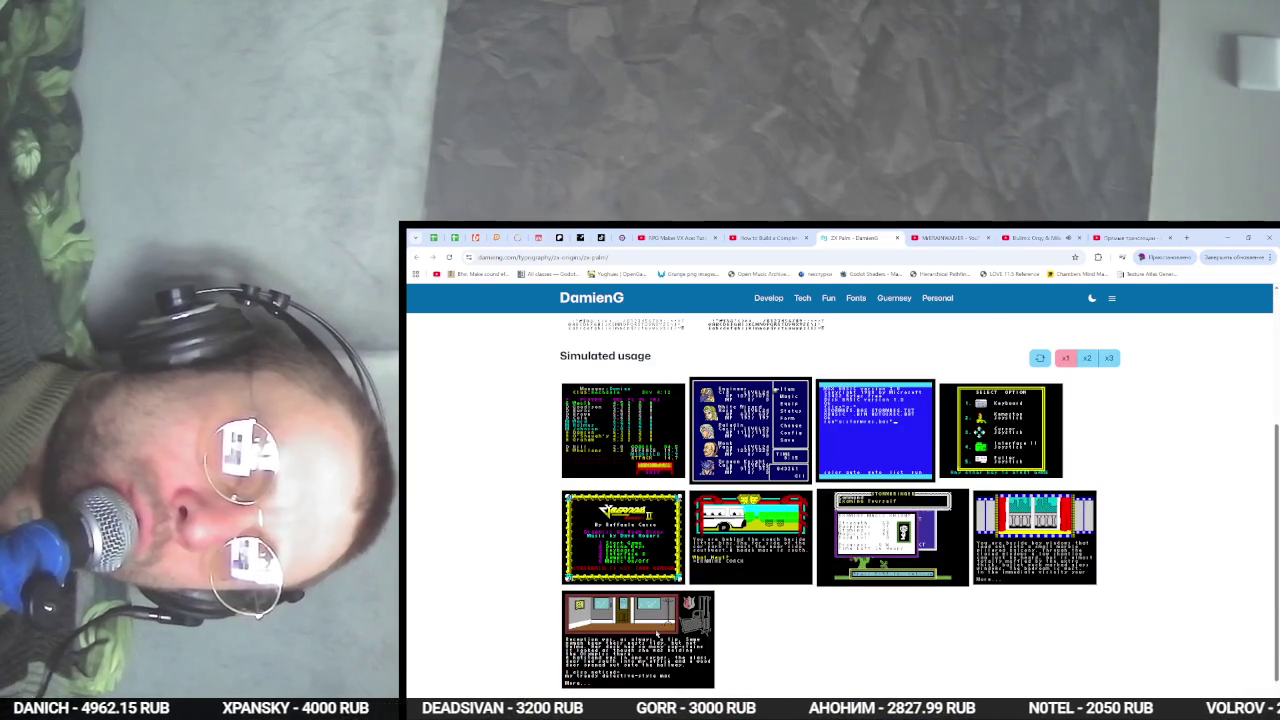
{"action": "scroll", "coordinate": [840, 480], "scroll_direction": "up", "scroll_amount": 1}
{"action": "scroll", "coordinate": [840, 480], "scroll_direction": "down", "scroll_amount": 1}
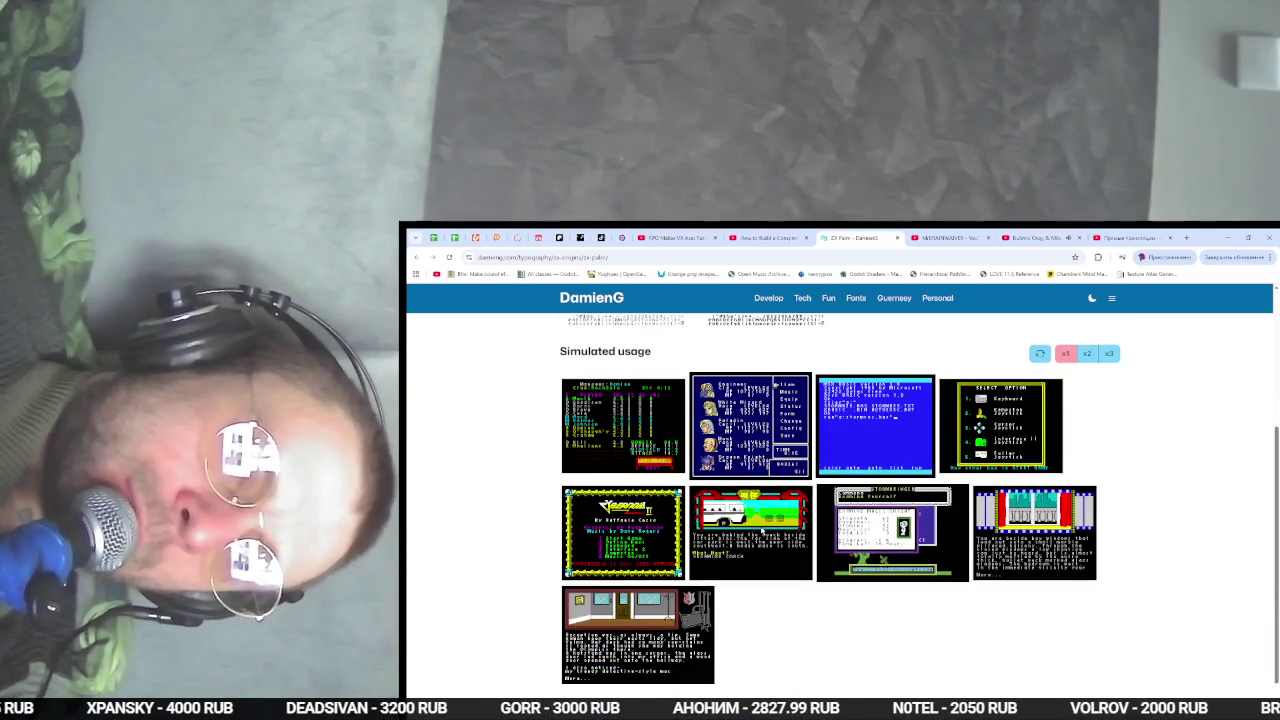
{"action": "scroll", "coordinate": [762, 533], "scroll_direction": "up", "scroll_amount": 6}
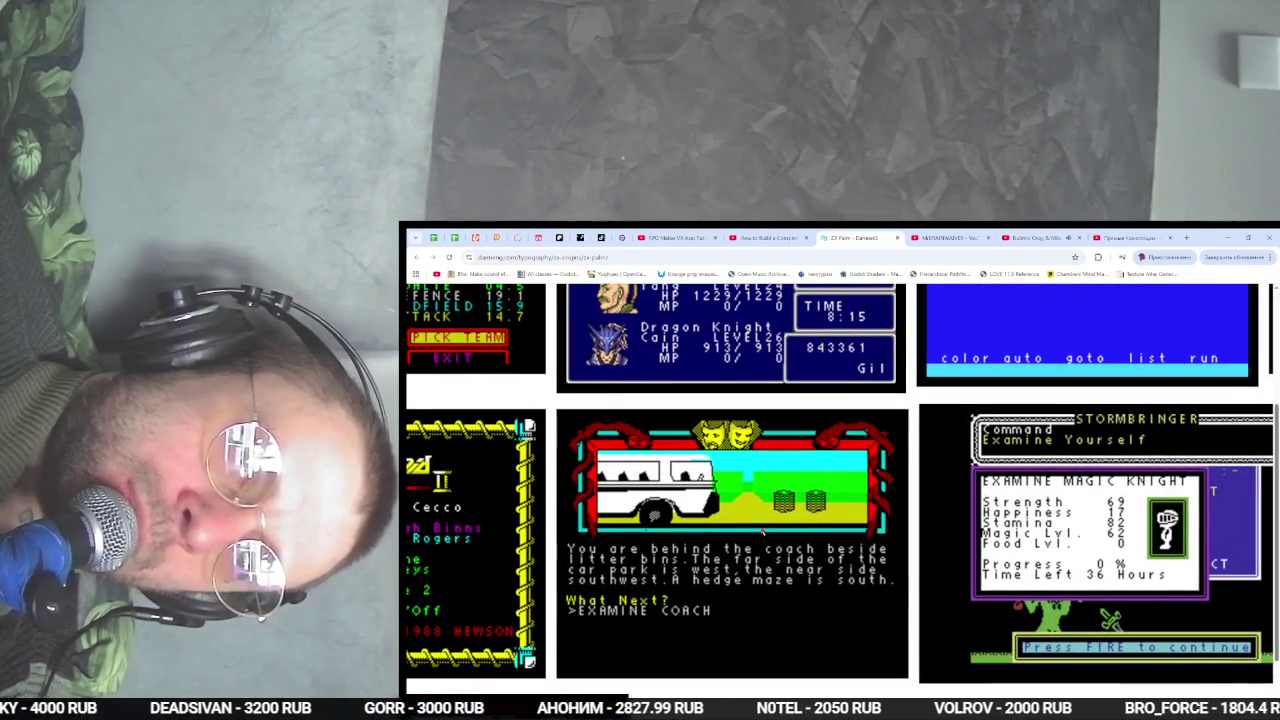
{"action": "scroll", "coordinate": [762, 530], "scroll_direction": "down", "scroll_amount": 3}
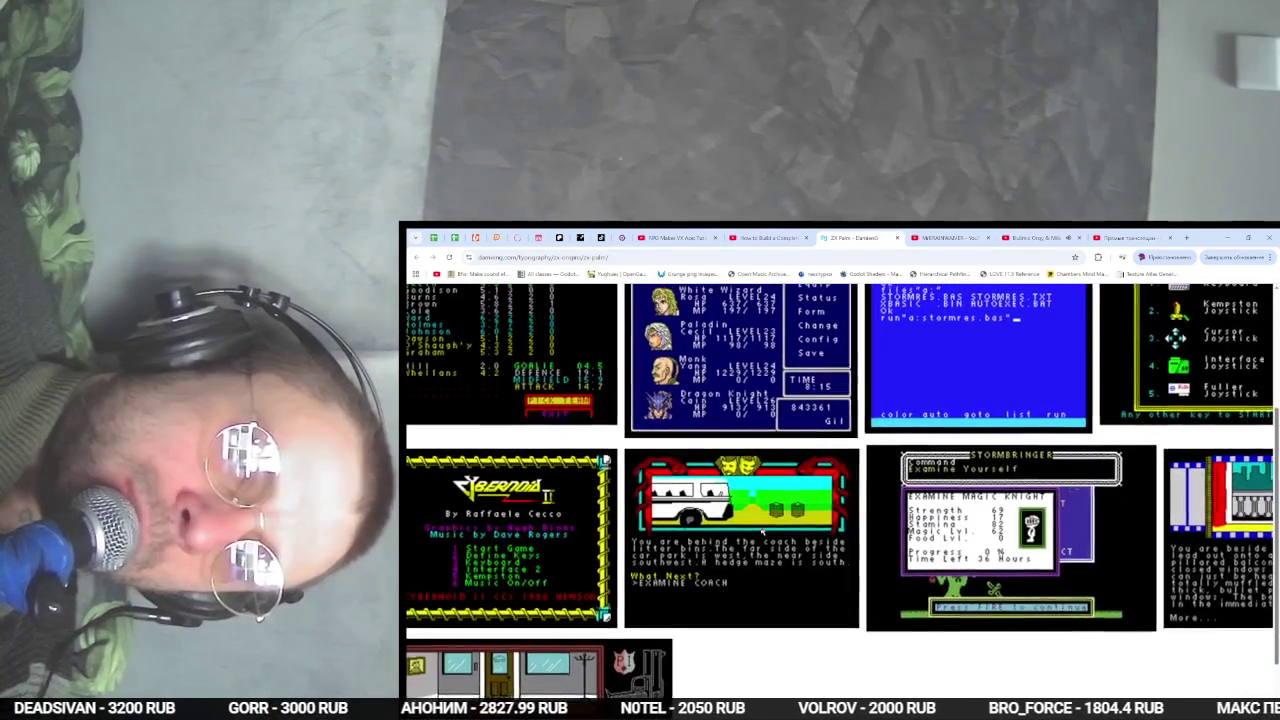
{"action": "scroll", "coordinate": [762, 530], "scroll_direction": "down", "scroll_amount": 5}
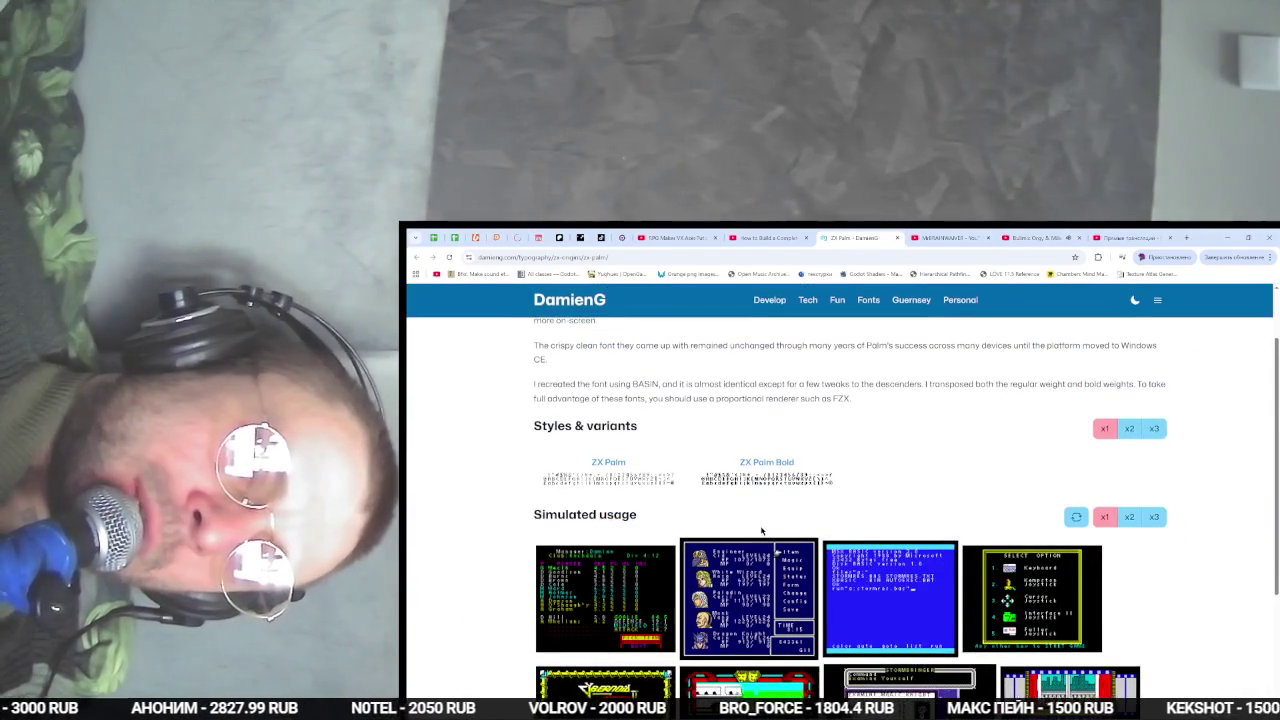
{"action": "scroll", "coordinate": [762, 533], "scroll_direction": "up", "scroll_amount": 3}
{"action": "scroll", "coordinate": [762, 531], "scroll_direction": "down", "scroll_amount": 4}
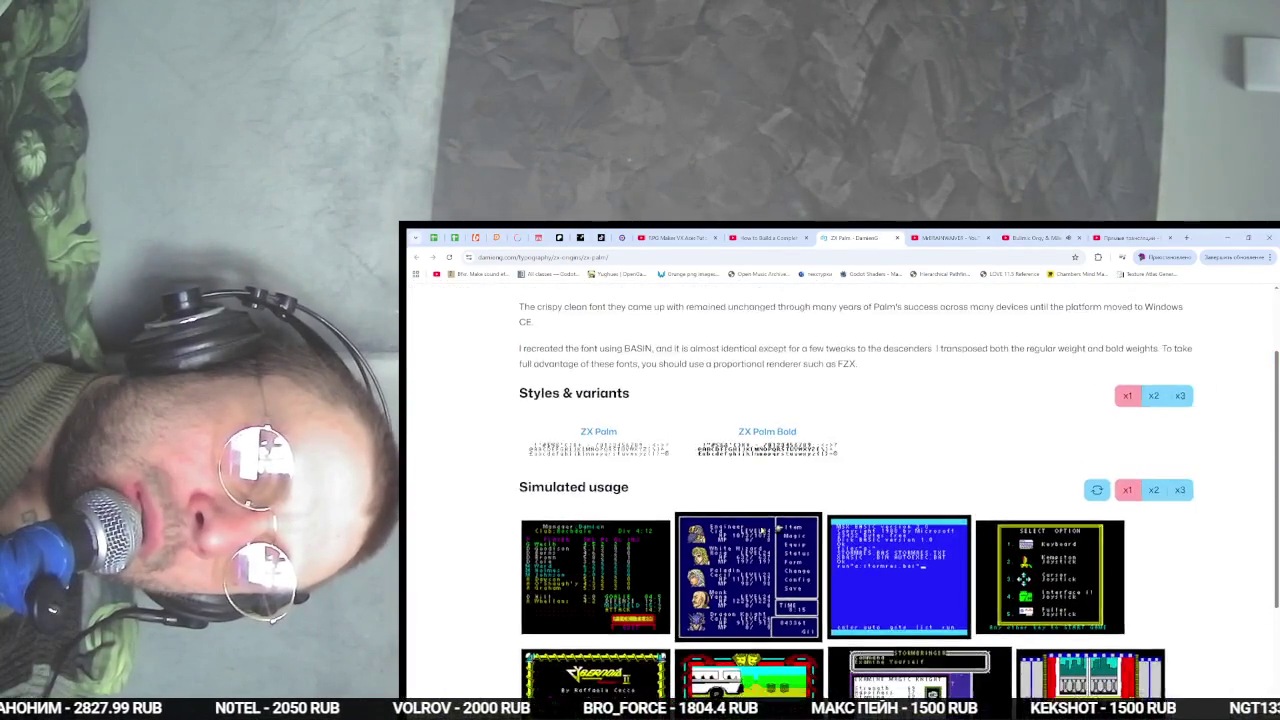
Step: Preview the samples at x2 then x1, then close the ZX Palm tab
{"action": "left_click", "coordinate": [1118, 482]}
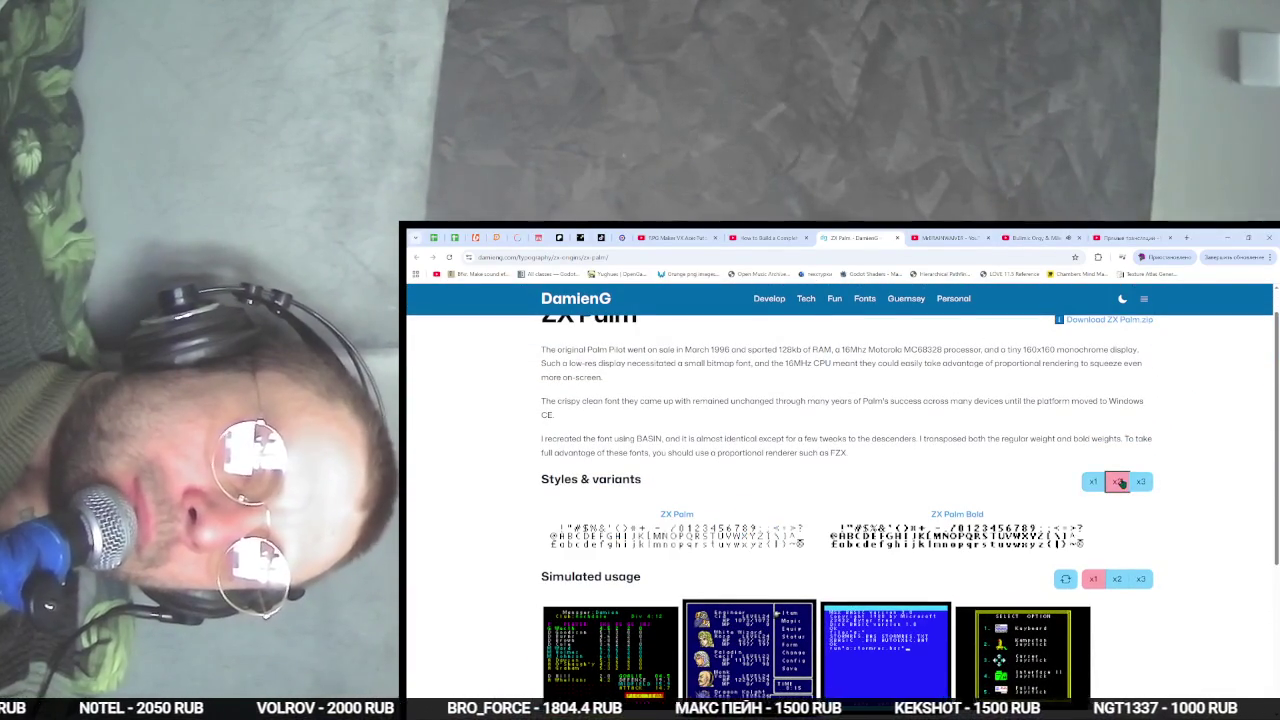
{"action": "left_click", "coordinate": [1104, 484]}
{"action": "scroll", "coordinate": [1092, 420], "scroll_direction": "up", "scroll_amount": 1}
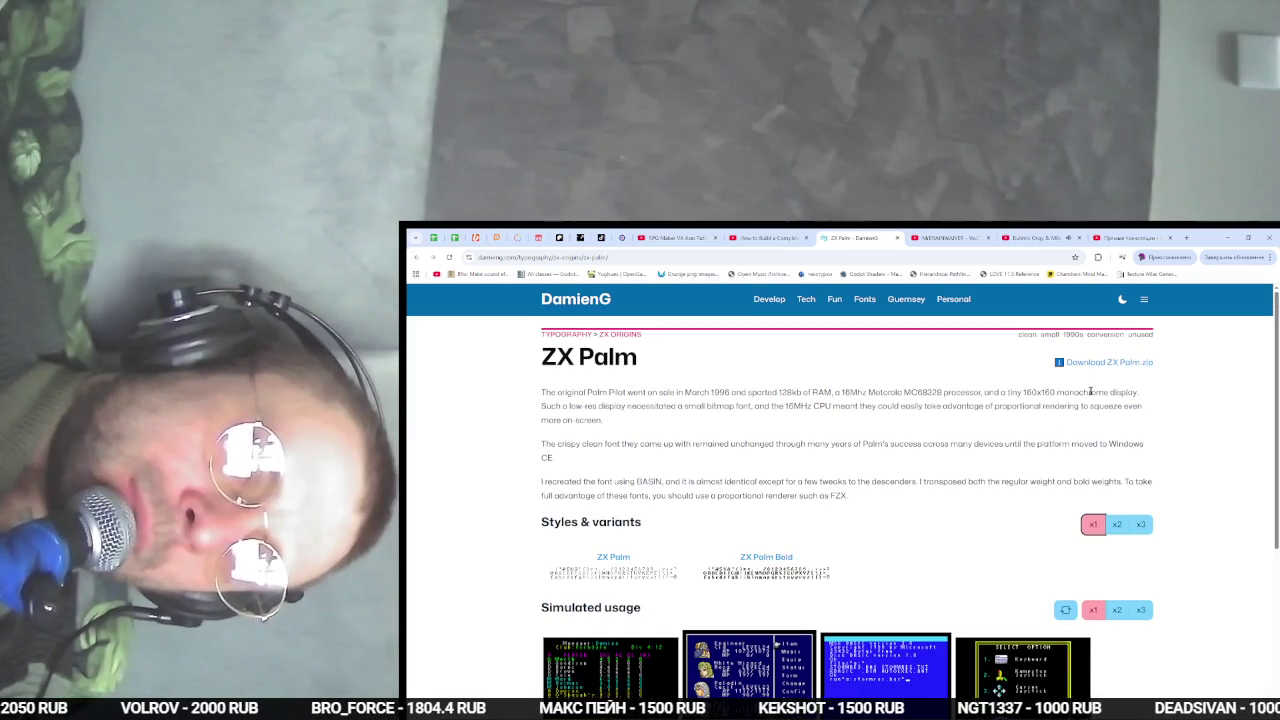
{"action": "key", "text": "ctrl+w"}
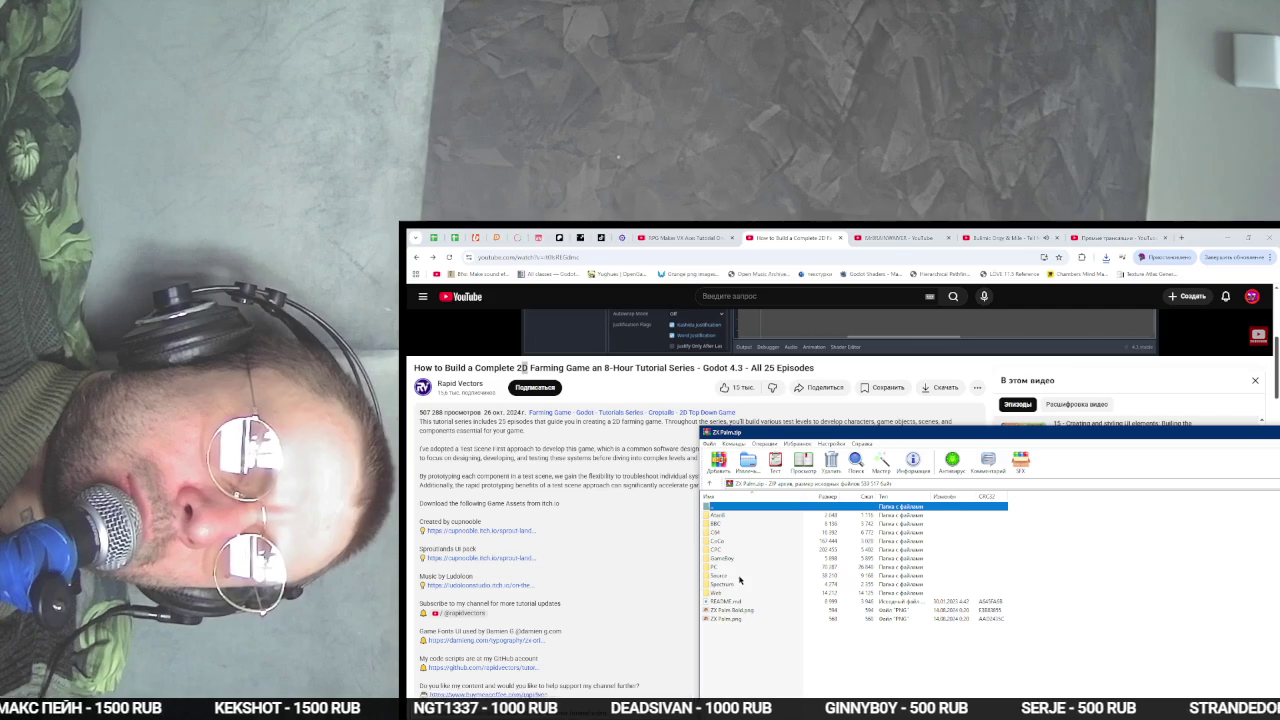
{"action": "double_click", "coordinate": [735, 533]}
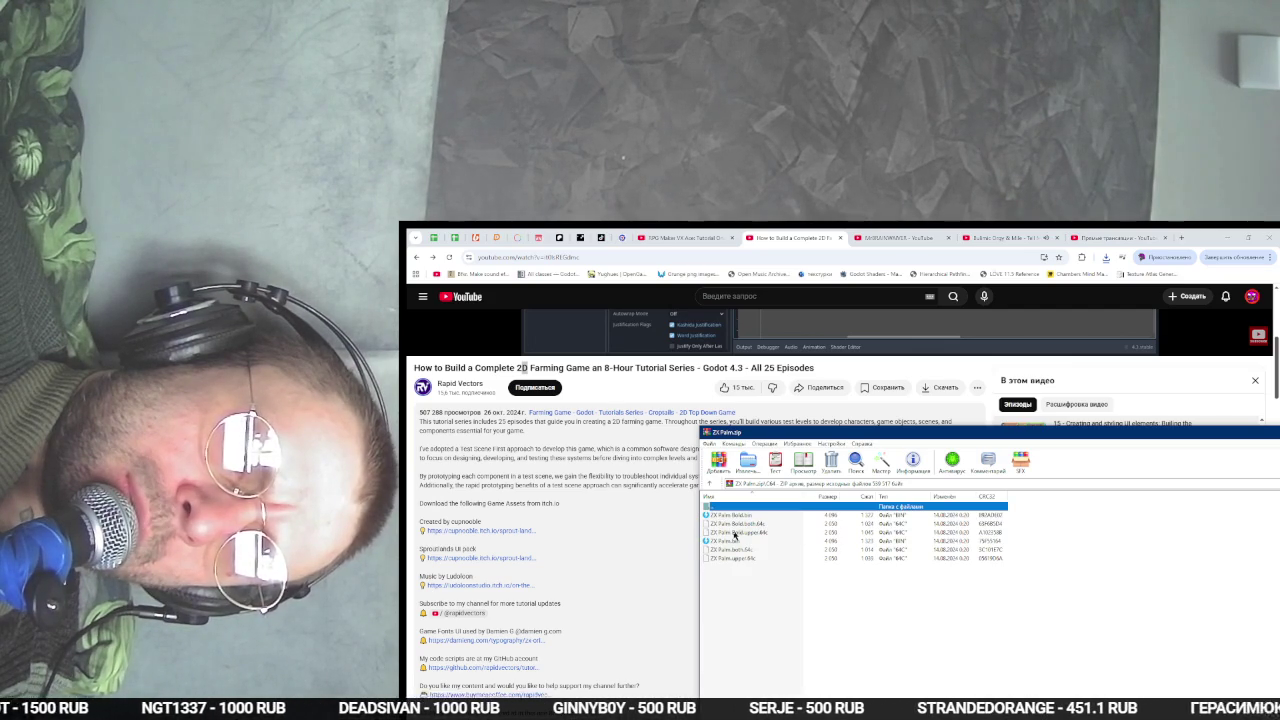
{"action": "double_click", "coordinate": [724, 508]}
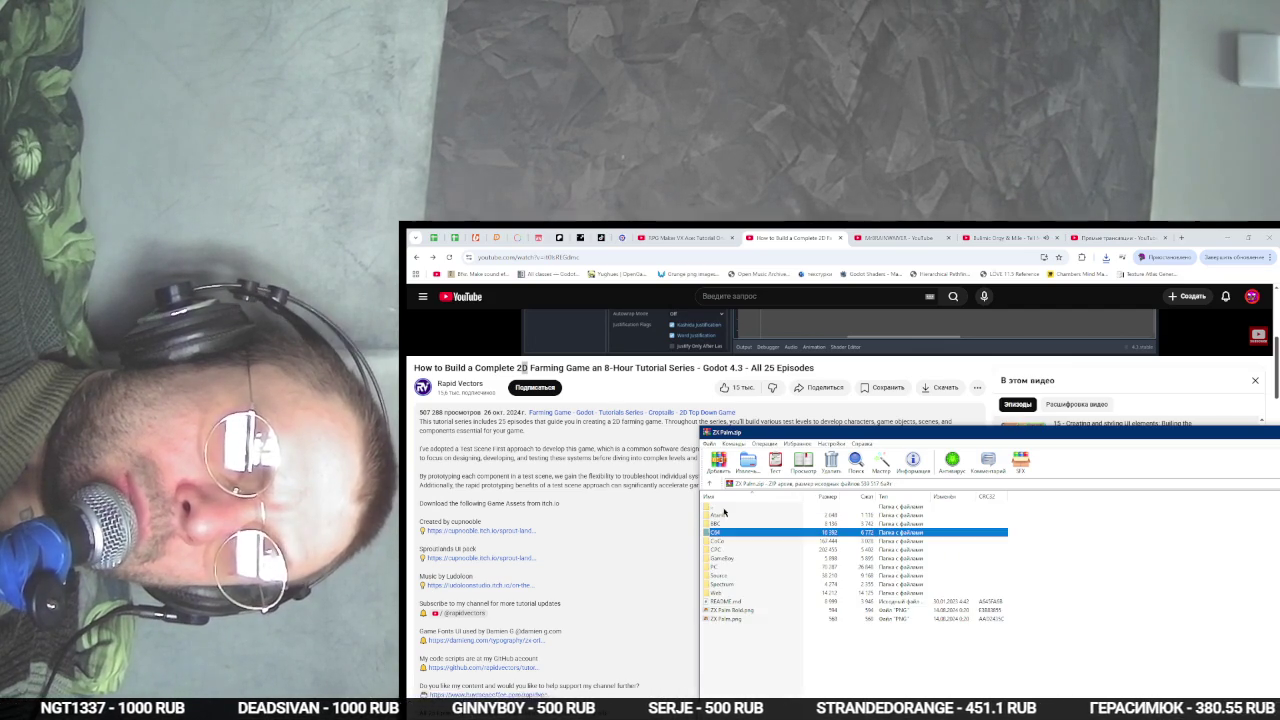
{"action": "double_click", "coordinate": [728, 567]}
{"action": "double_click", "coordinate": [736, 509]}
{"action": "double_click", "coordinate": [737, 516]}
{"action": "double_click", "coordinate": [736, 508]}
{"action": "double_click", "coordinate": [729, 521]}
{"action": "double_click", "coordinate": [729, 510]}
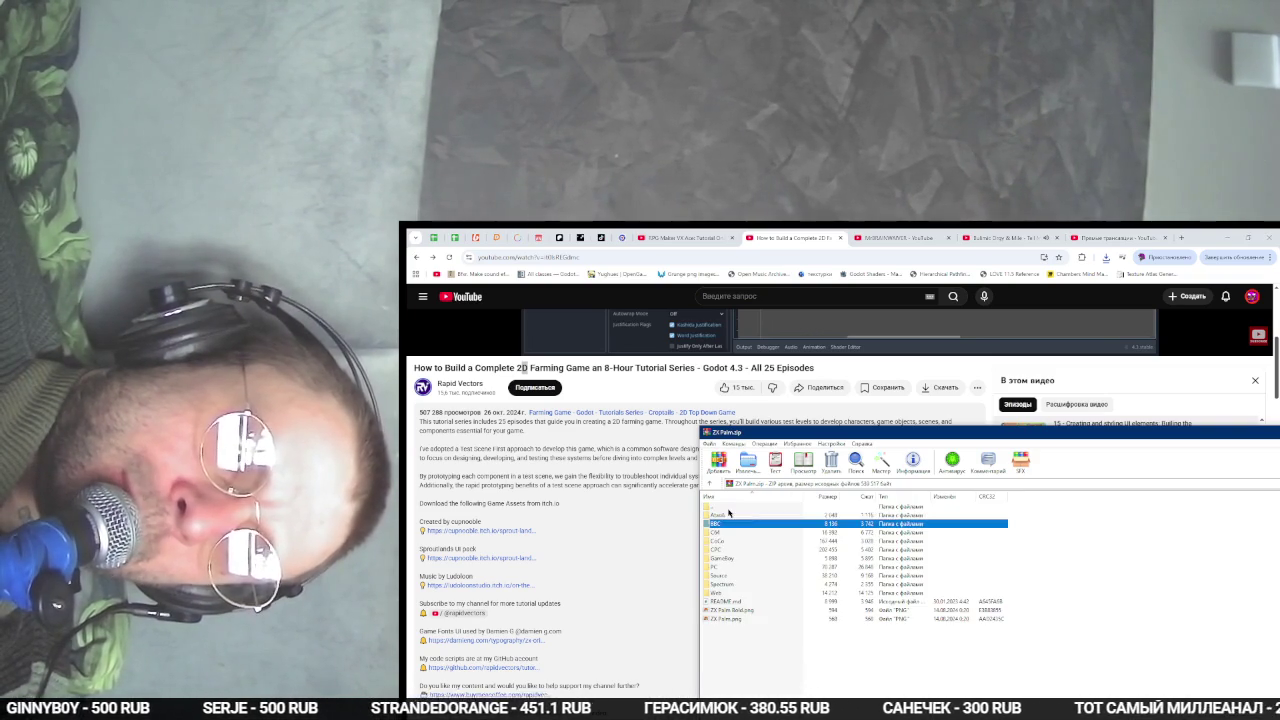
{"action": "left_click", "coordinate": [725, 541]}
{"action": "double_click", "coordinate": [726, 543]}
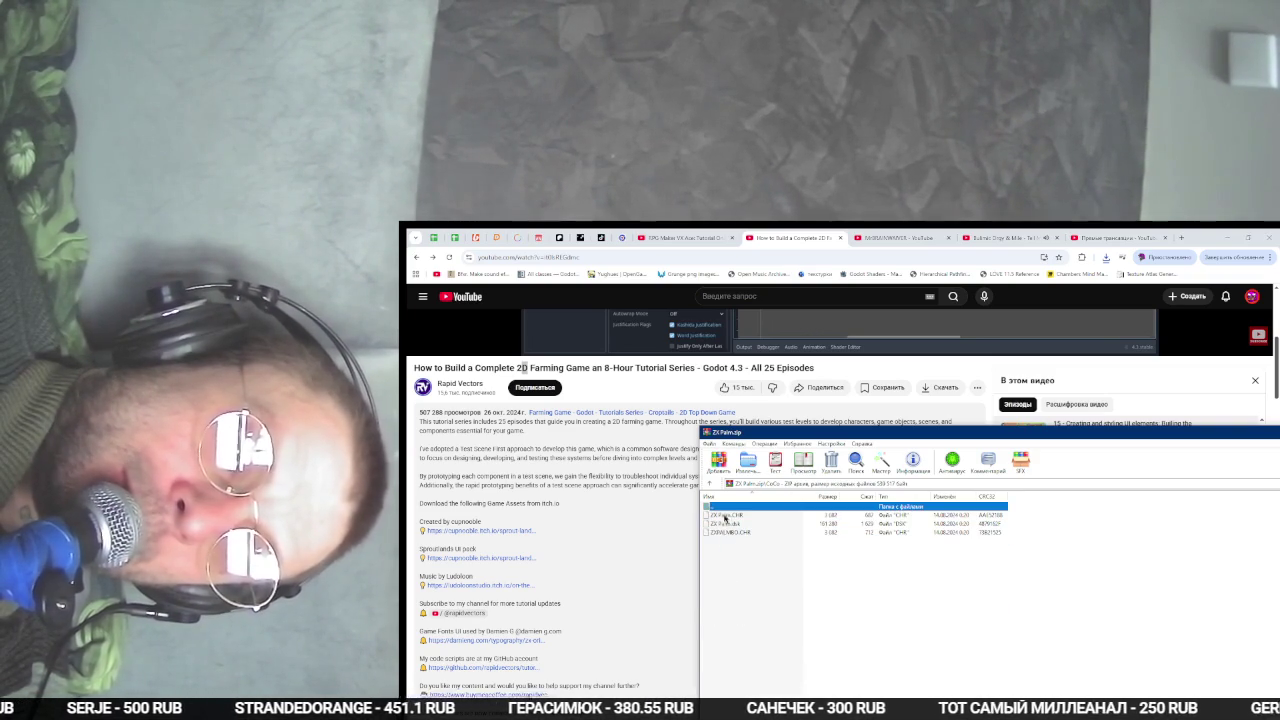
{"action": "double_click", "coordinate": [724, 508]}
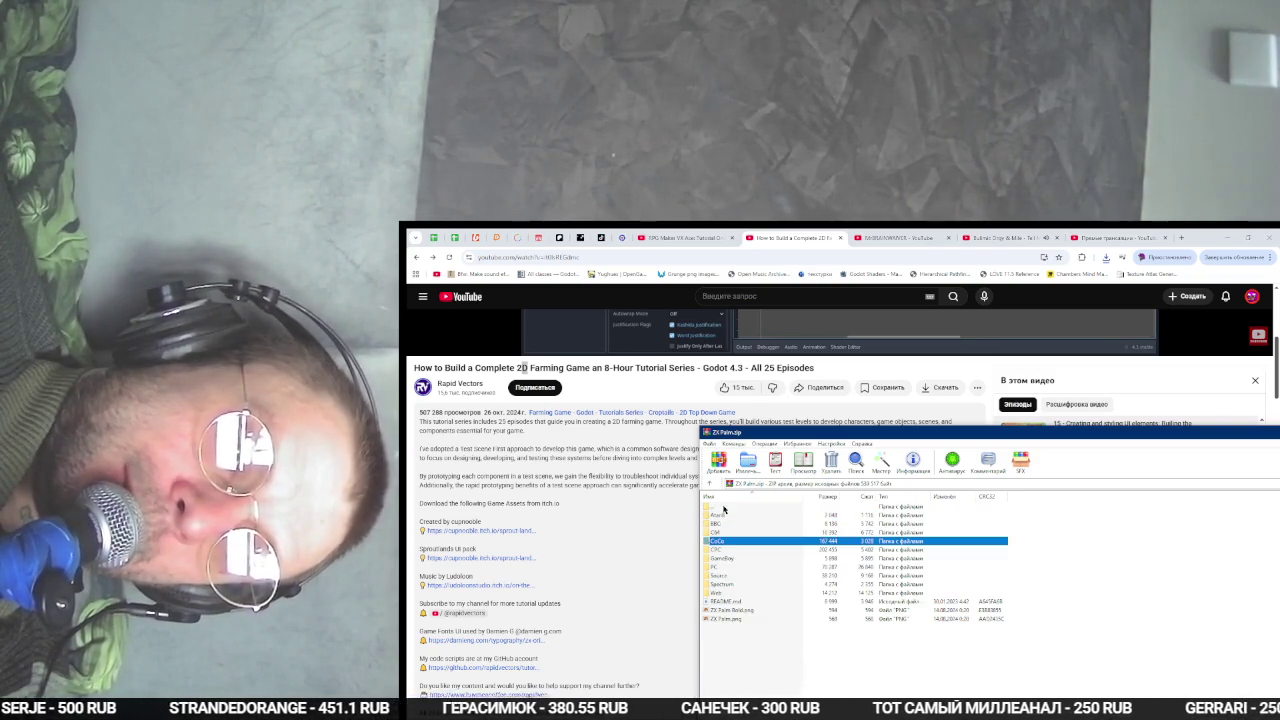
{"action": "double_click", "coordinate": [731, 576]}
{"action": "double_click", "coordinate": [739, 507]}
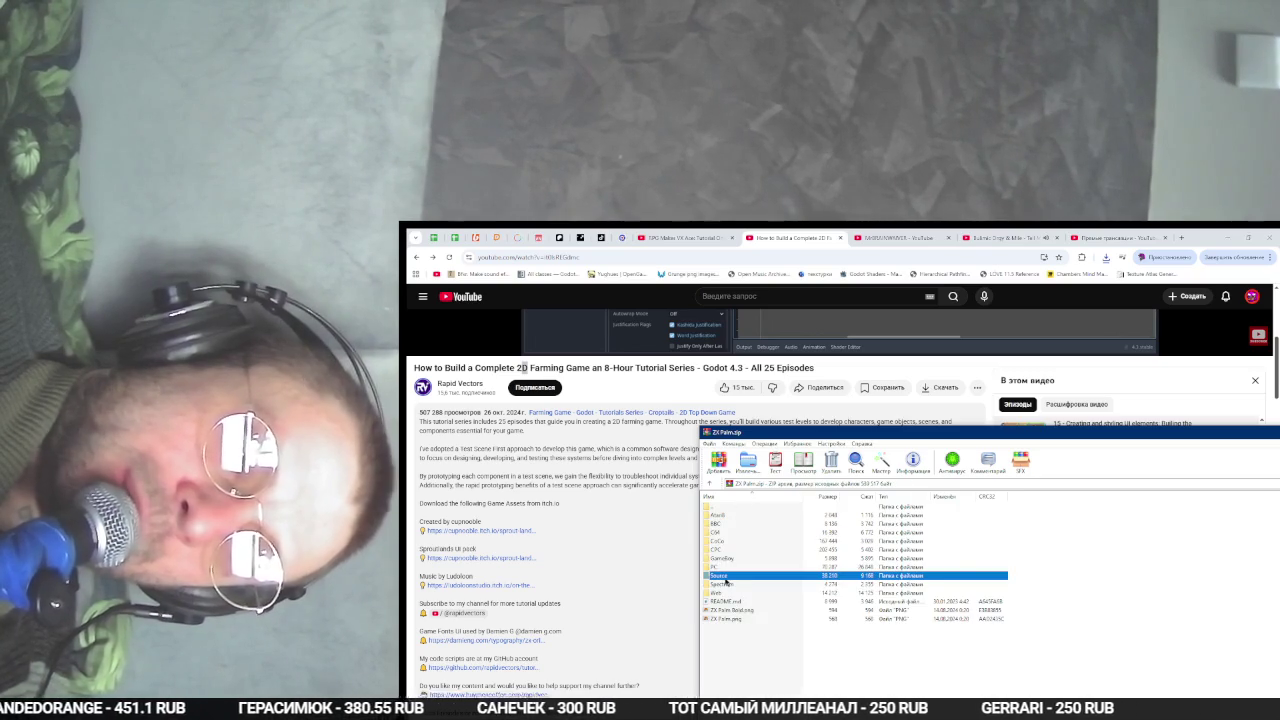
{"action": "double_click", "coordinate": [726, 577]}
{"action": "double_click", "coordinate": [727, 507]}
{"action": "double_click", "coordinate": [726, 584]}
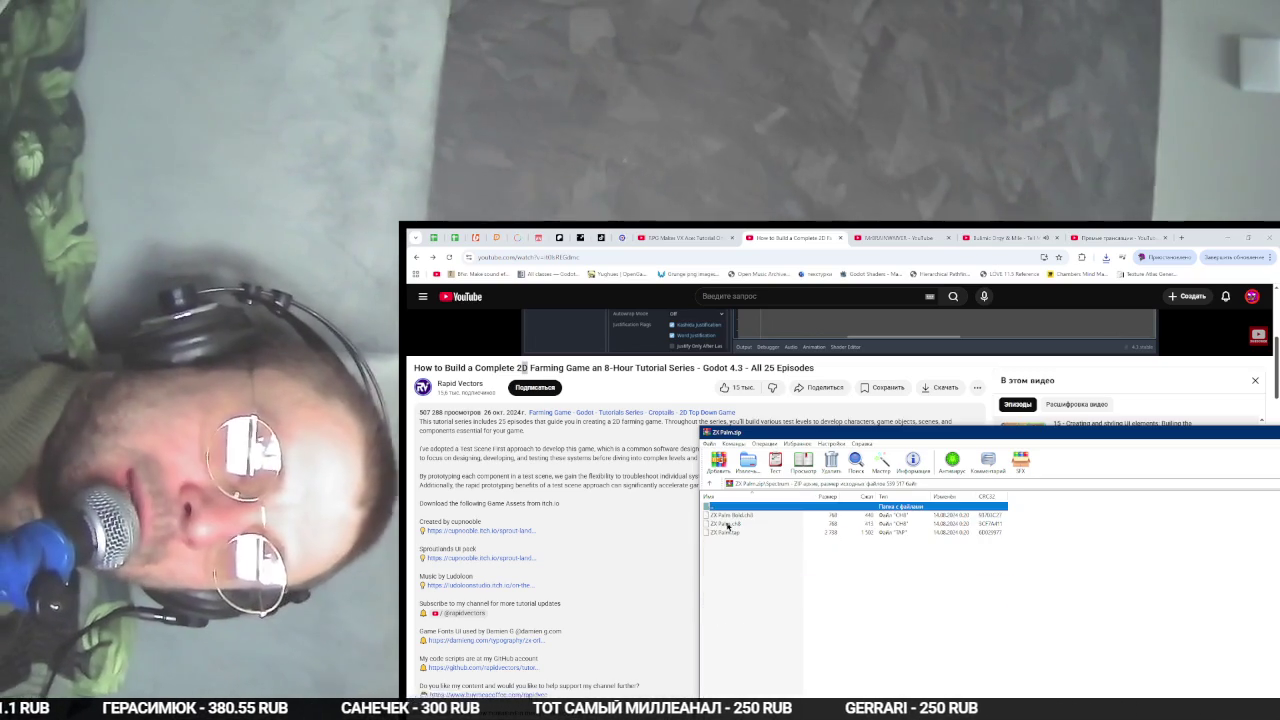
{"action": "double_click", "coordinate": [727, 507]}
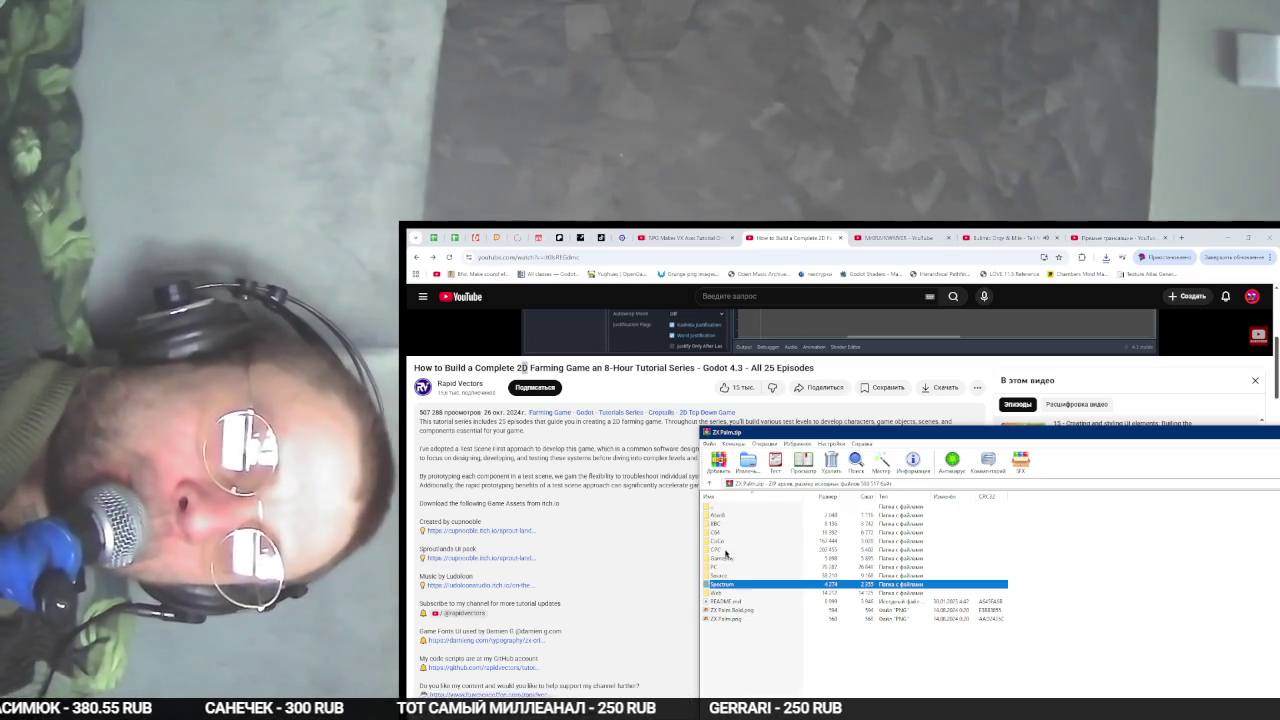
{"action": "left_click", "coordinate": [723, 567]}
{"action": "key", "text": "alt+Tab"}
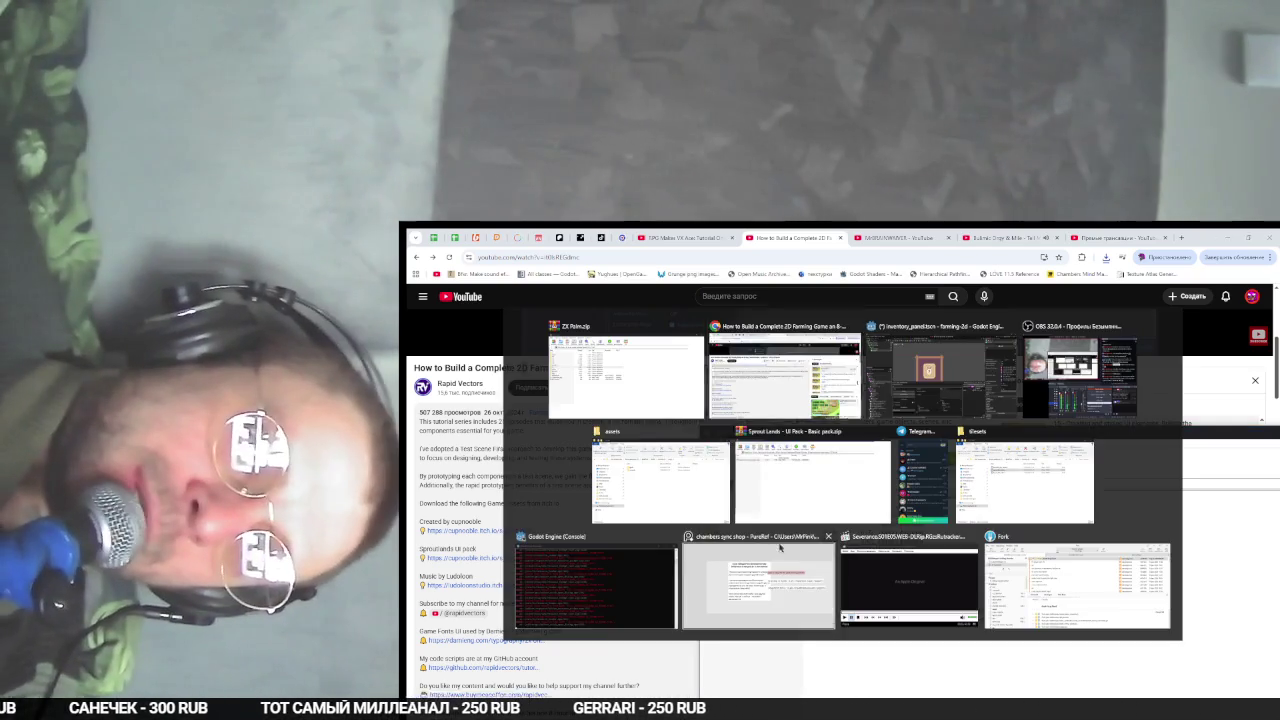
Step: Open the PC folder in the ZX Palm archive and select all its font files
{"action": "key", "text": "Escape"}
{"action": "double_click", "coordinate": [788, 569]}
{"action": "left_click", "coordinate": [751, 594], "text": "shift"}
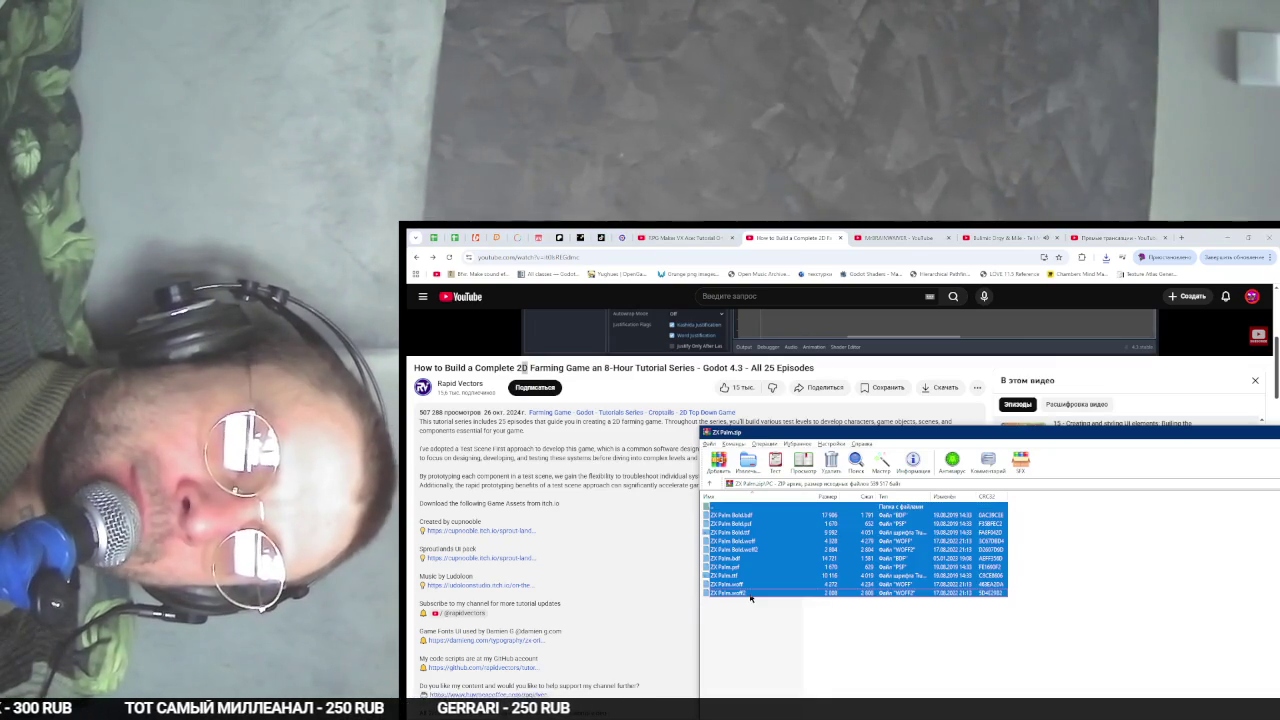
Step: Move the OBS window aside and switch to the assets folder window
{"action": "key", "text": "alt+Tab"}
{"action": "key", "text": "alt+Tab"}
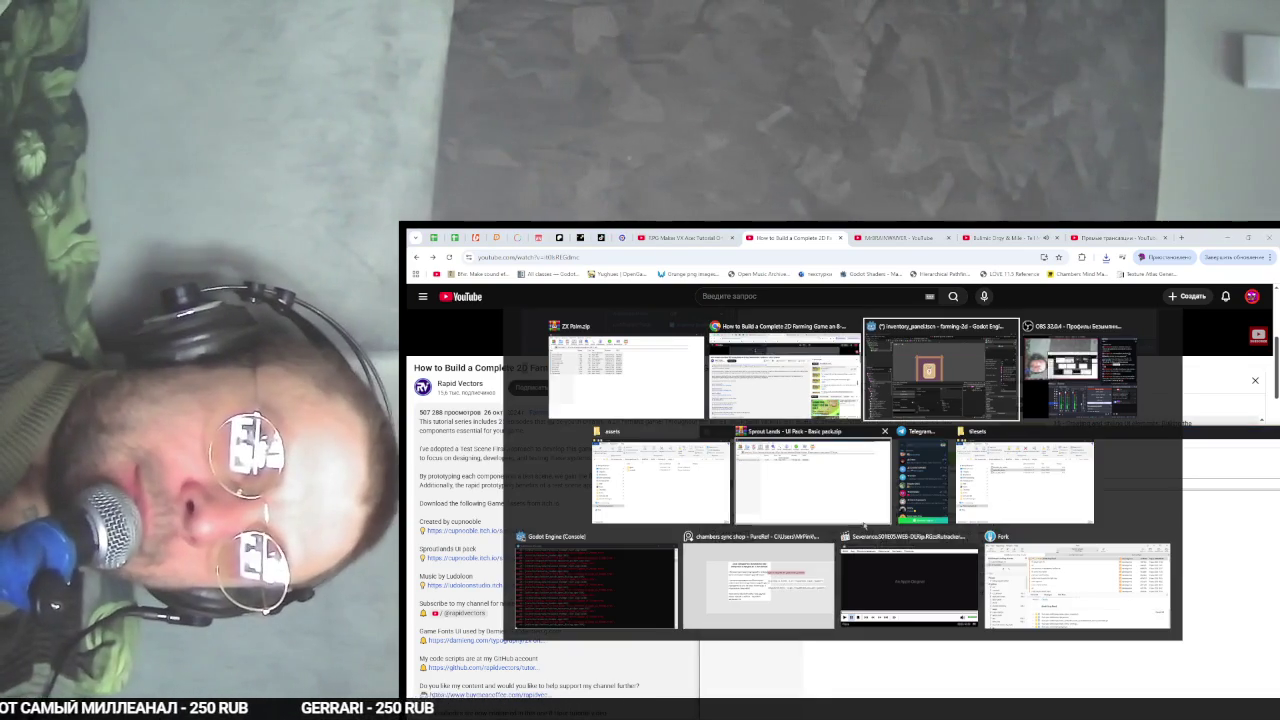
{"action": "key", "text": "alt+Tab"}
{"action": "key", "text": "alt+Tab"}
{"action": "key", "text": "alt+Tab"}
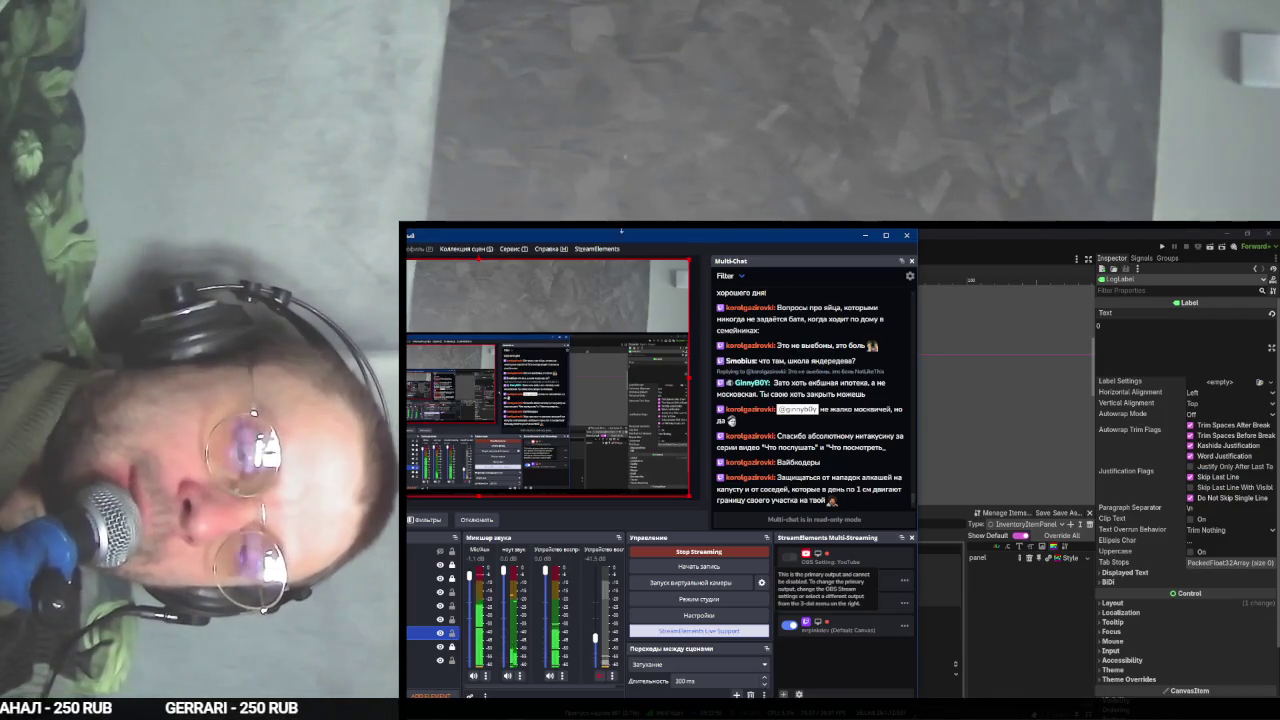
{"action": "mouse_move", "coordinate": [740, 242]}
{"action": "left_mouse_down"}
{"action": "mouse_move", "coordinate": [860, 232]}
{"action": "mouse_move", "coordinate": [1072, 316]}
{"action": "left_mouse_up"}
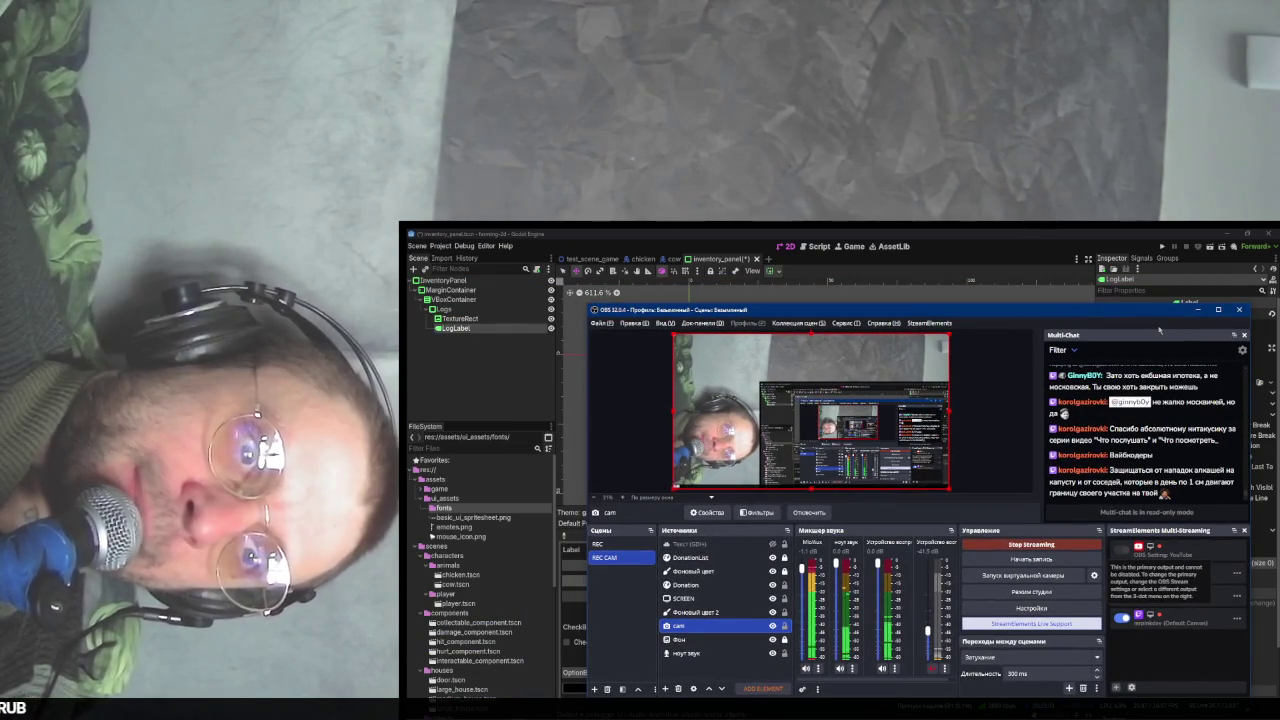
{"action": "left_click", "coordinate": [1200, 312]}
{"action": "key", "text": "alt+Tab"}
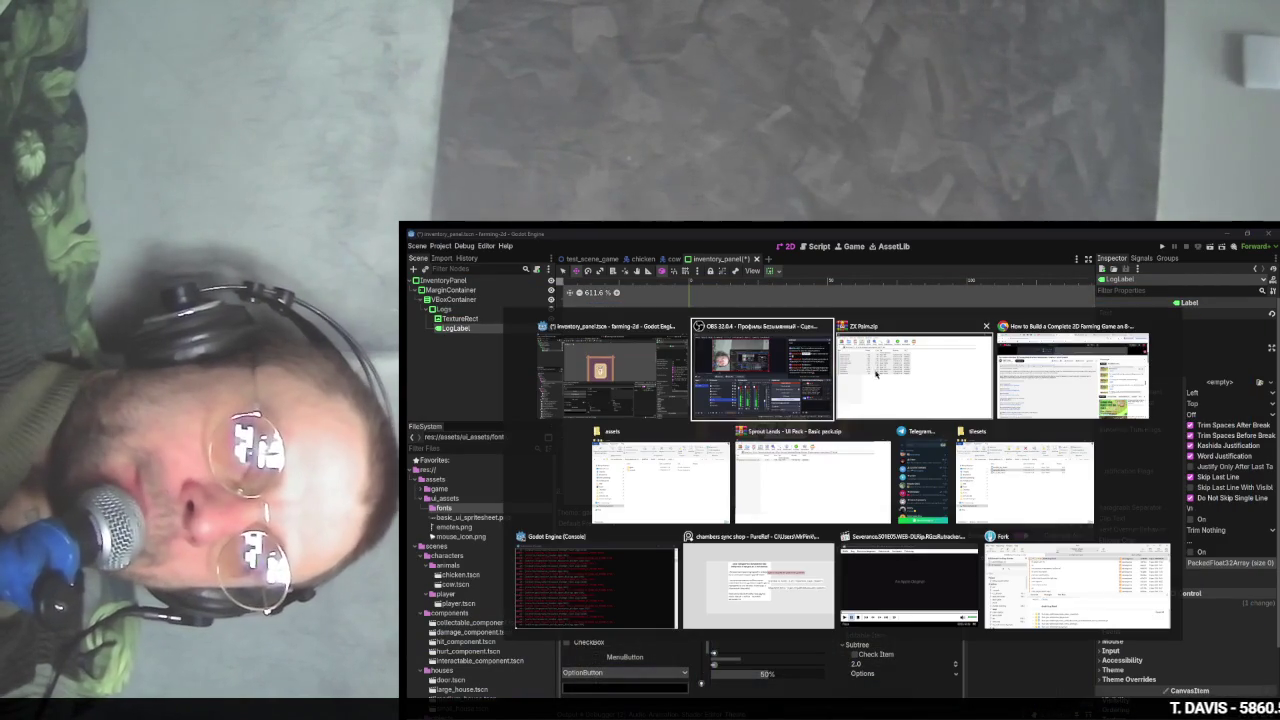
{"action": "left_click", "coordinate": [660, 480]}
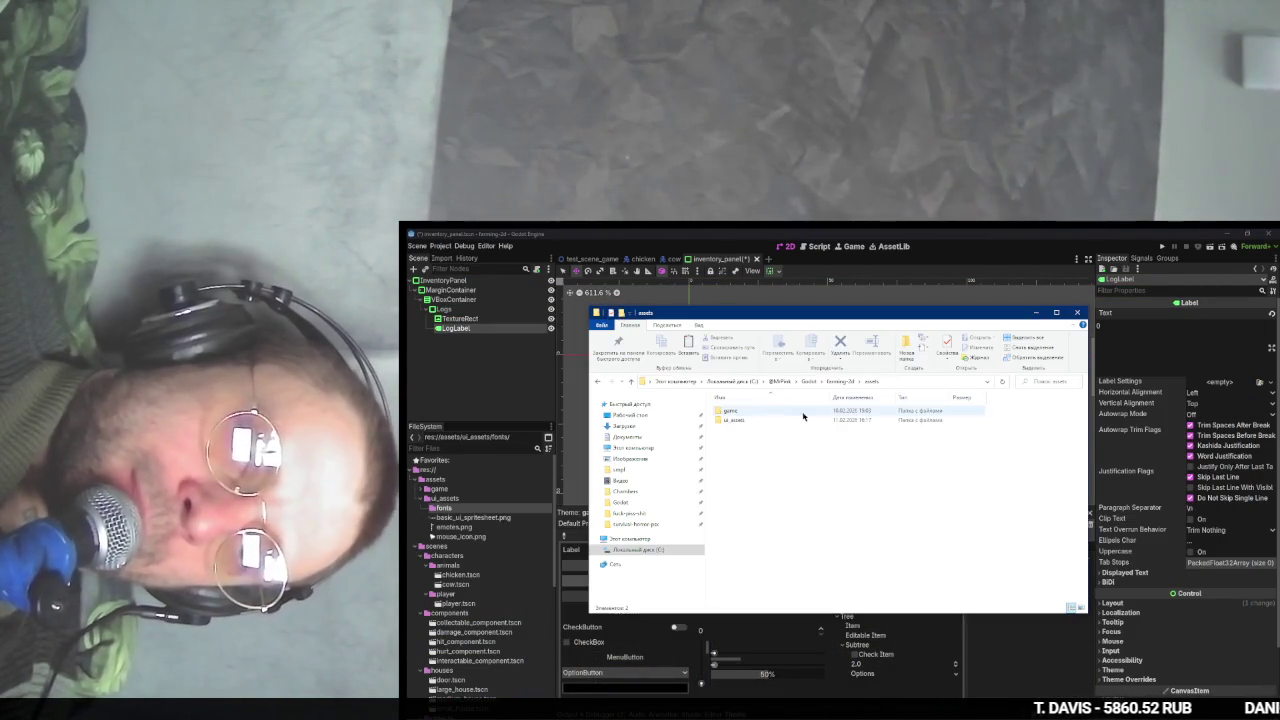
Step: Open ui_assets > fonts to paste the ZX Palm font files, then return to Godot
{"action": "double_click", "coordinate": [773, 421]}
{"action": "double_click", "coordinate": [737, 411]}
{"action": "key", "text": "ctrl+a"}
{"action": "key", "text": "alt+Tab"}
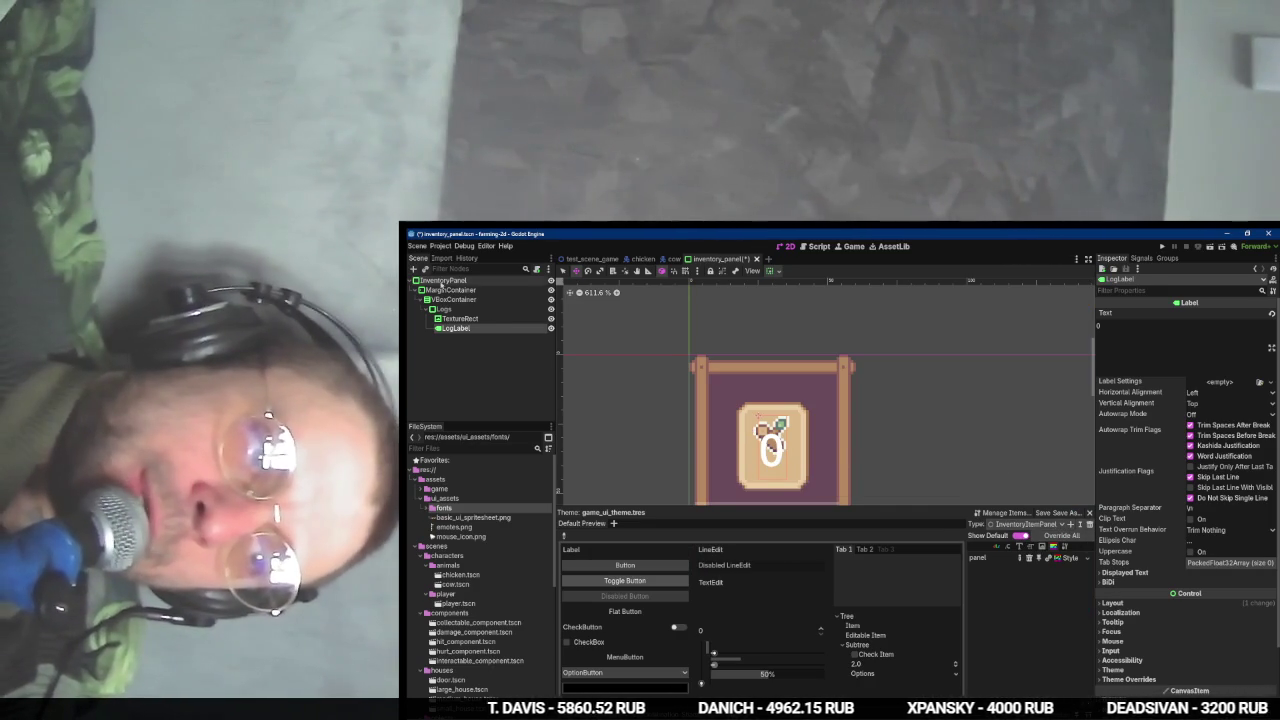
Step: Quick-load ZX Palm as the game UI theme's Default Font from InventoryPanel
{"action": "left_click", "coordinate": [443, 280]}
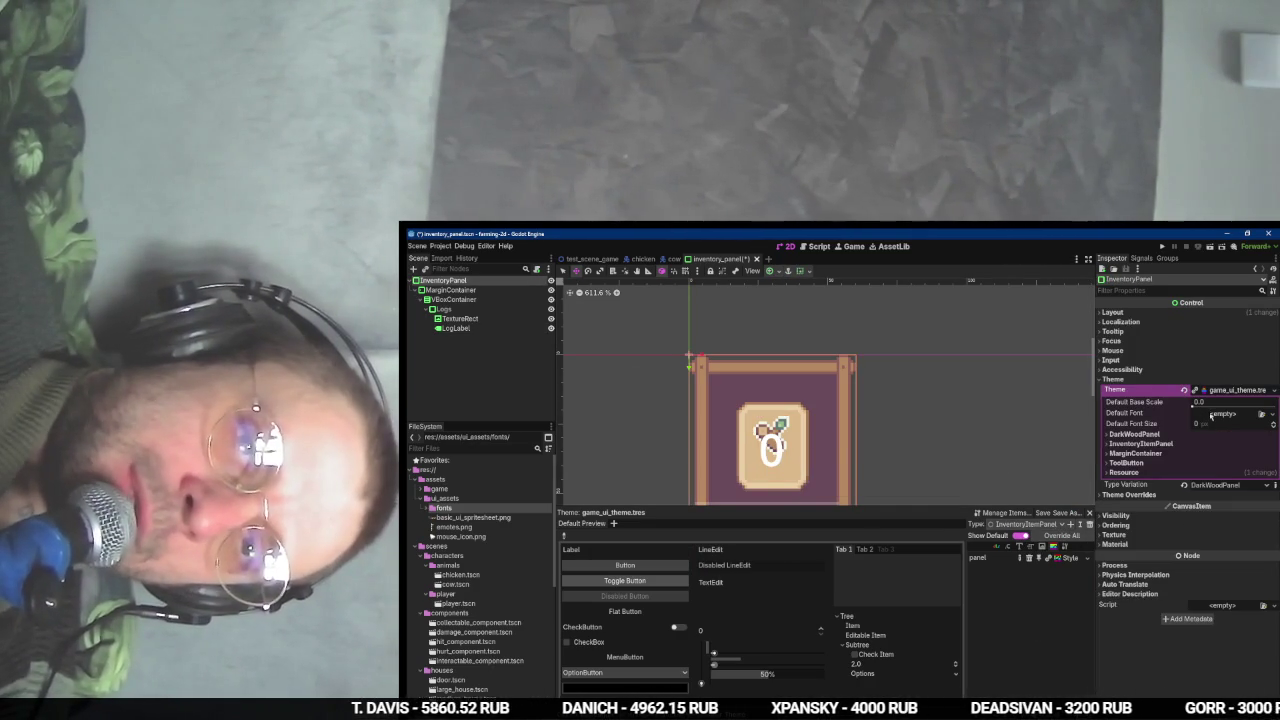
{"action": "left_click", "coordinate": [1212, 415]}
{"action": "left_click", "coordinate": [1222, 450]}
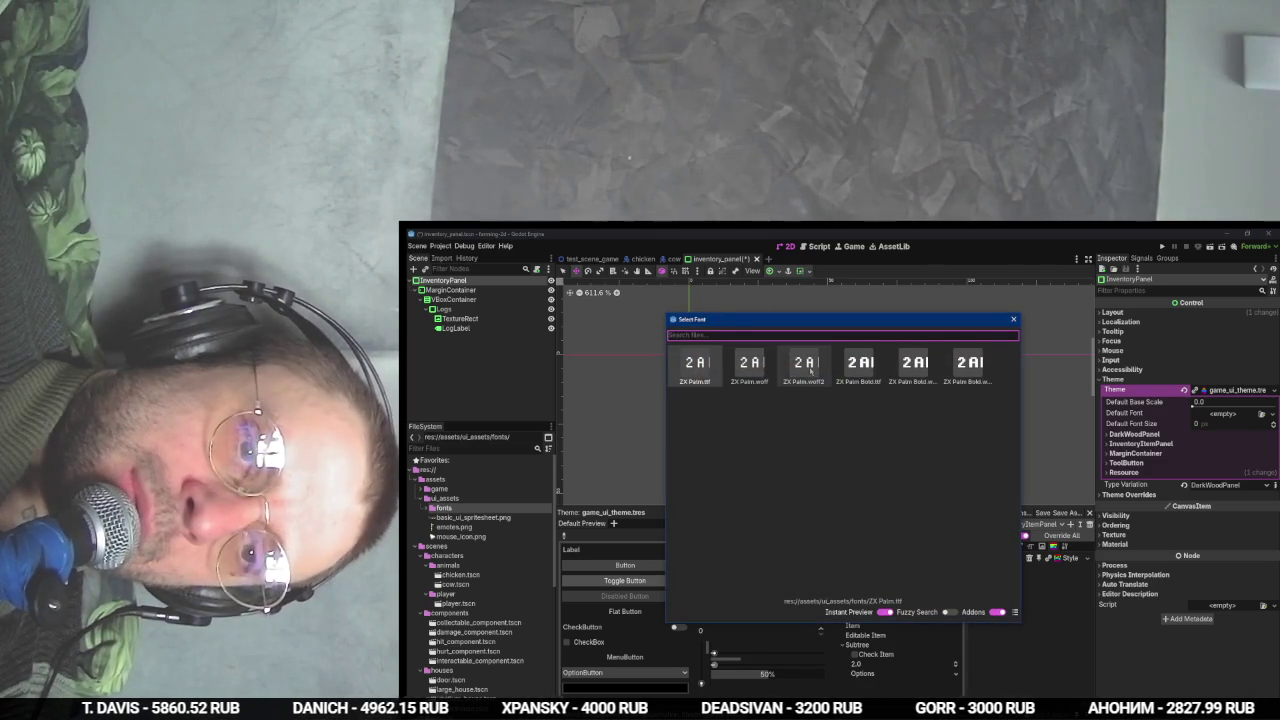
{"action": "double_click", "coordinate": [697, 364]}
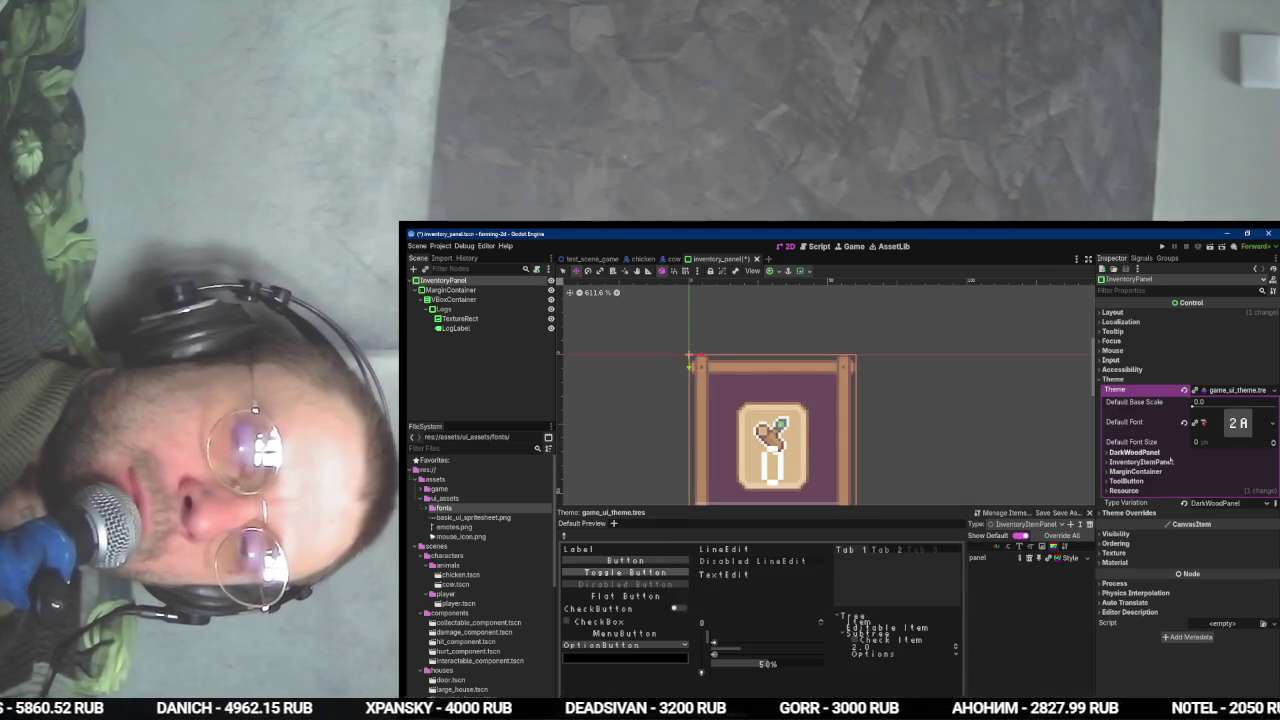
{"action": "key", "text": "alt+Tab"}
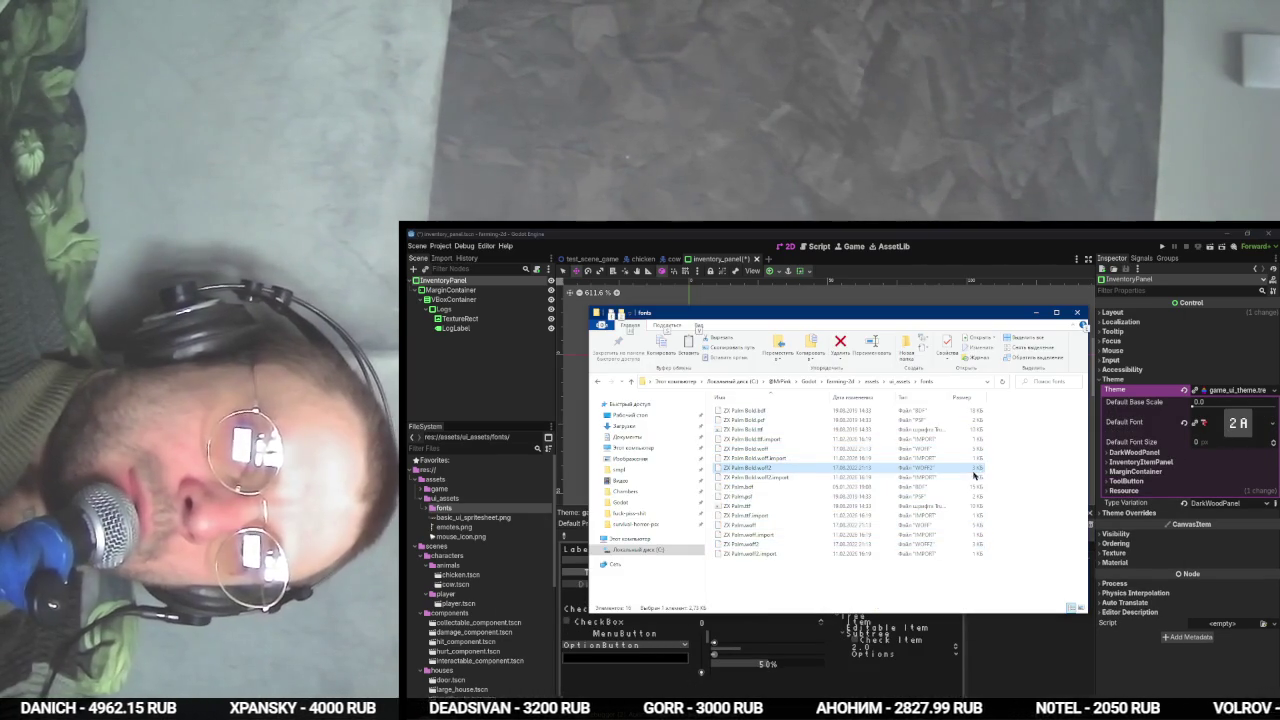
{"action": "key", "text": "alt+Tab"}
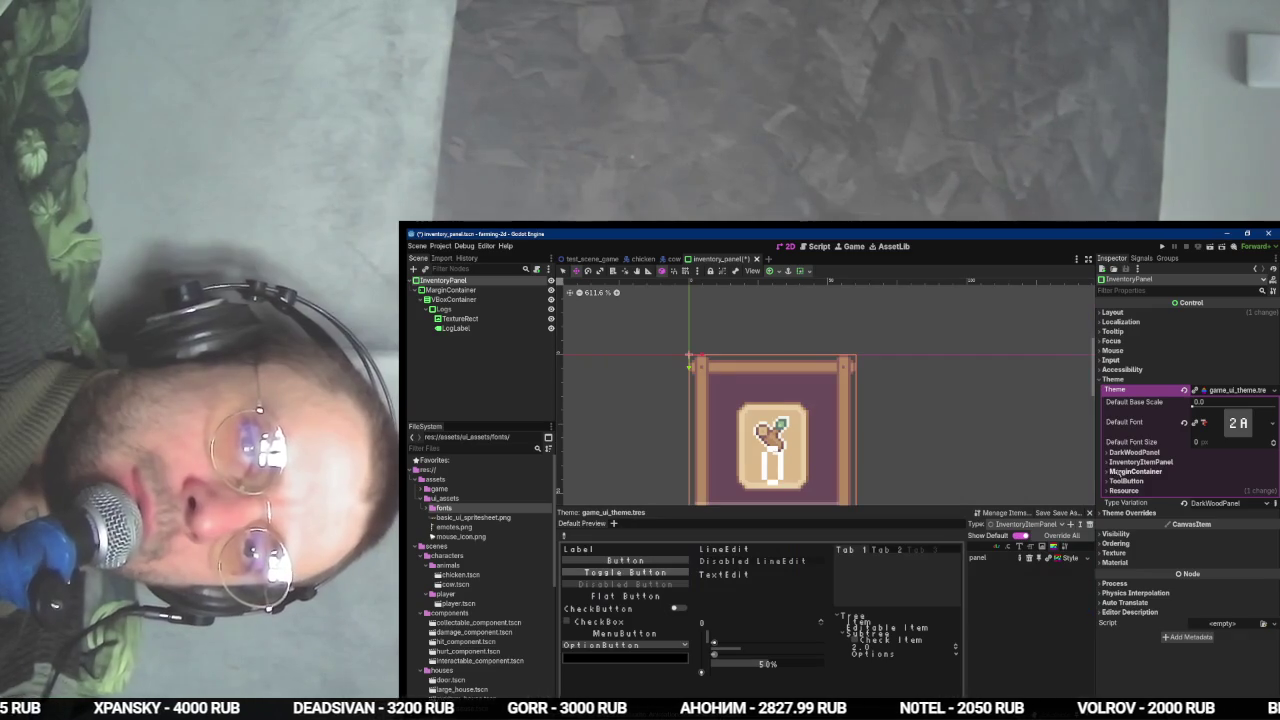
{"action": "key", "text": "alt+Tab"}
Step: Resume the YouTube tutorial, skip ahead 15 s and back 5 s, then return to Godot
{"action": "key", "text": "Tab"}
{"action": "key", "text": "Tab"}
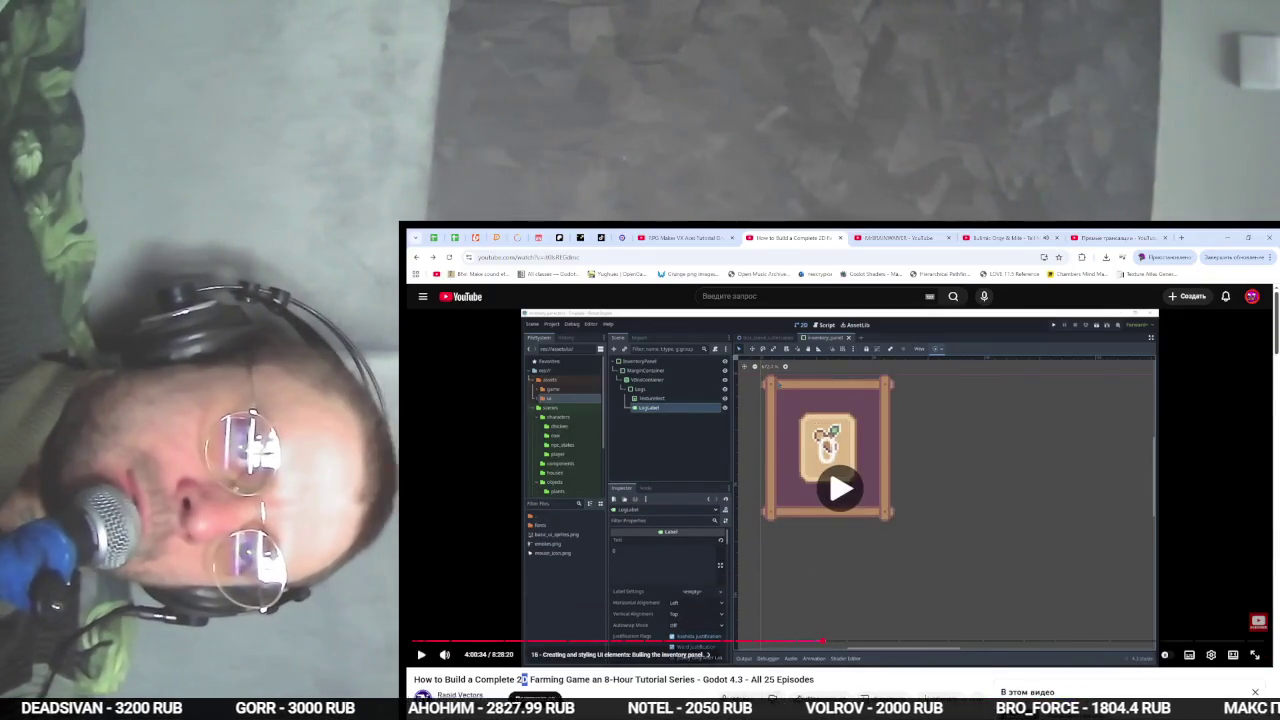
{"action": "key", "text": "space"}
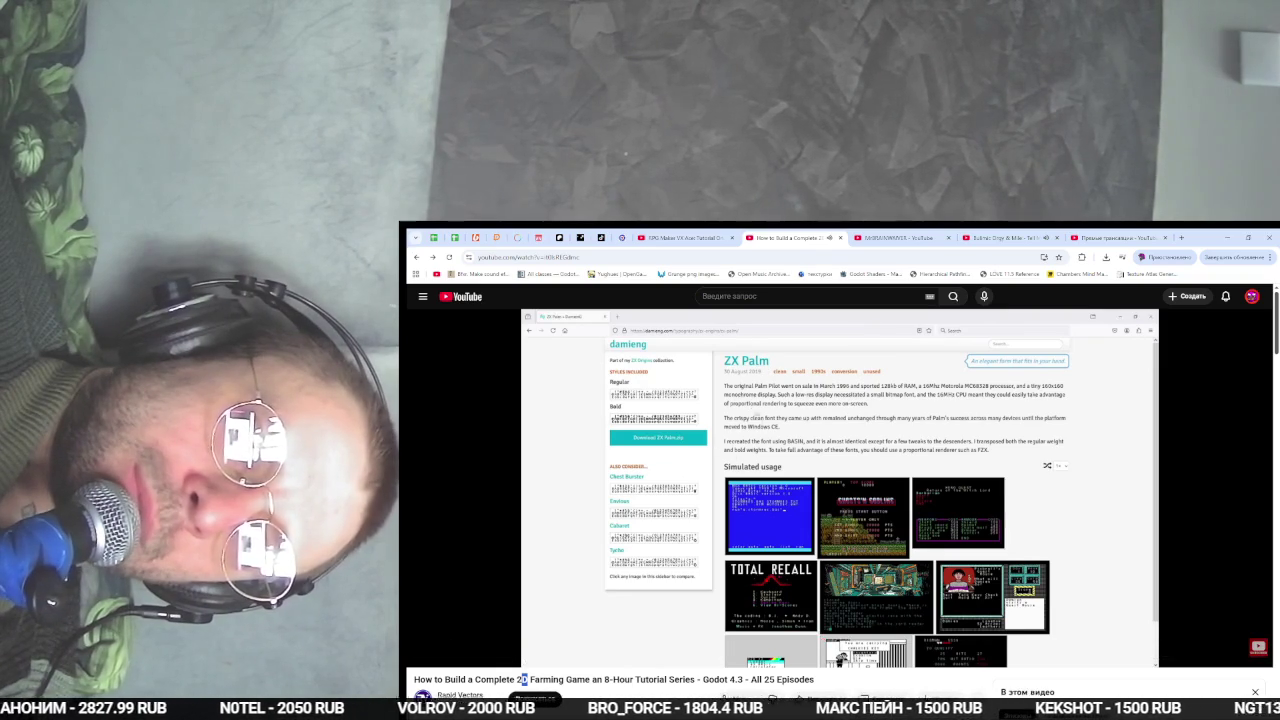
{"action": "key", "text": "Right"}
{"action": "key", "text": "Right"}
{"action": "key", "text": "Right"}
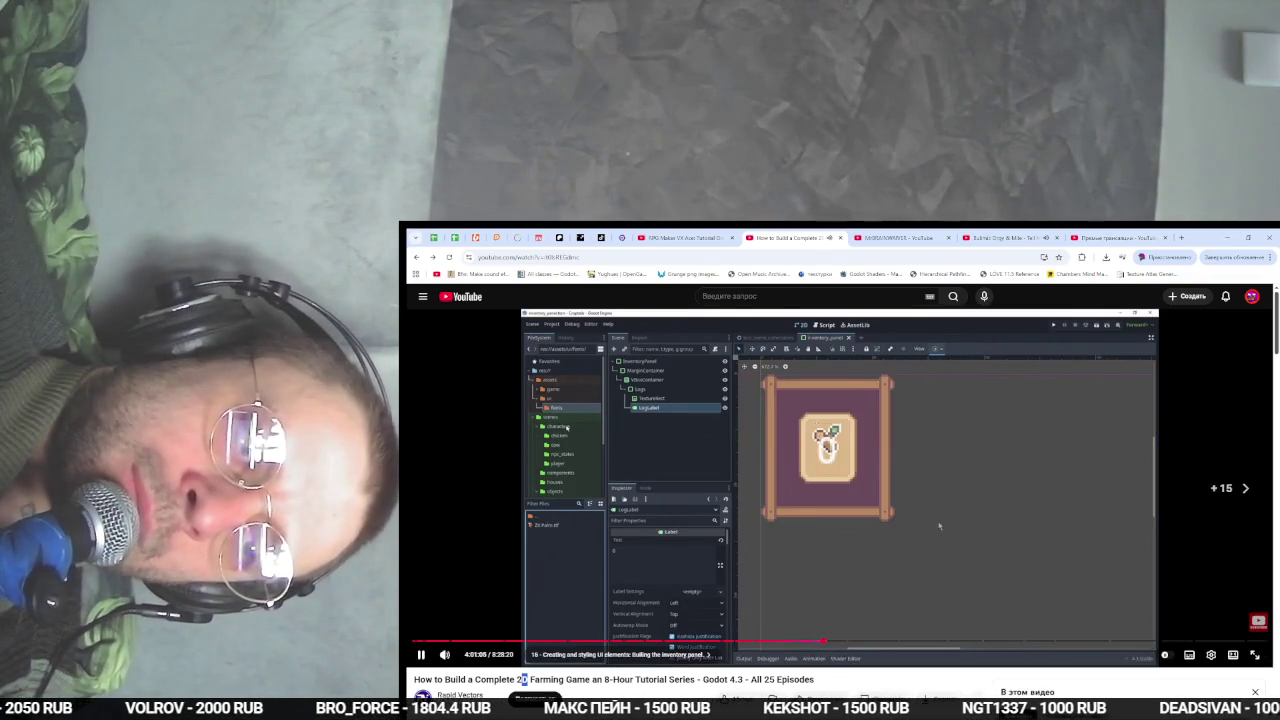
{"action": "key", "text": "Left"}
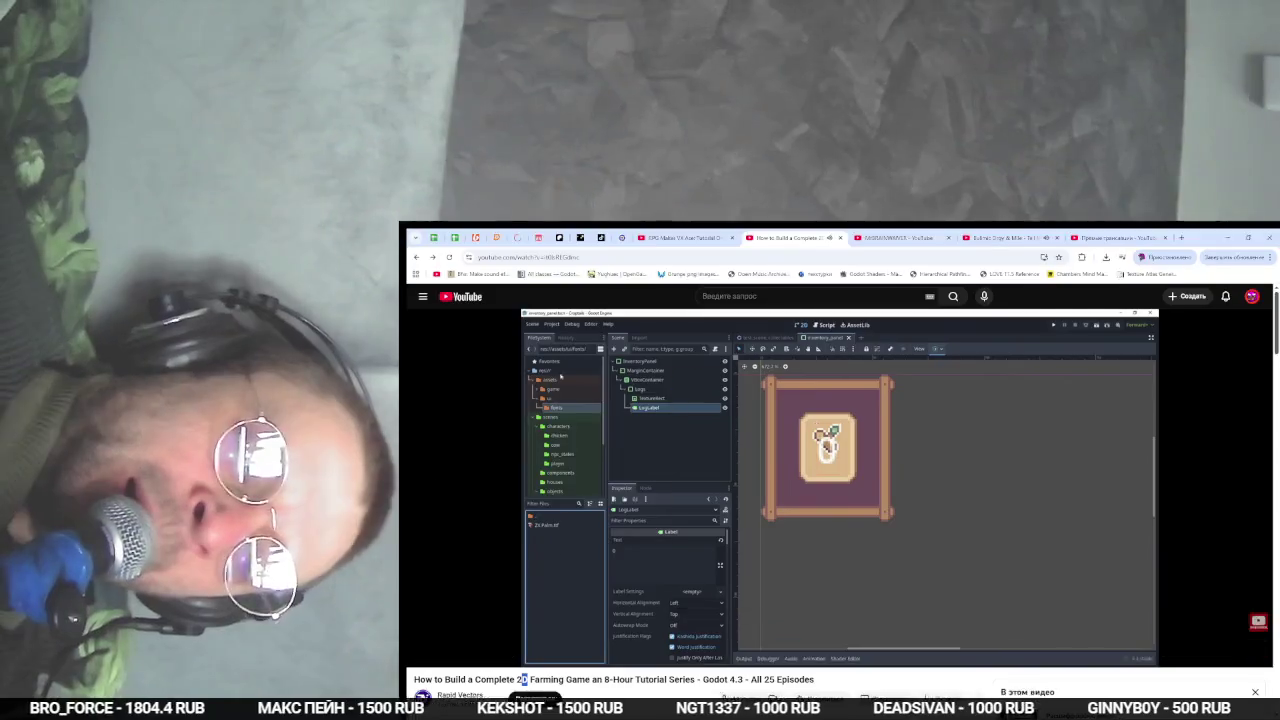
{"action": "key", "text": "alt+Tab"}
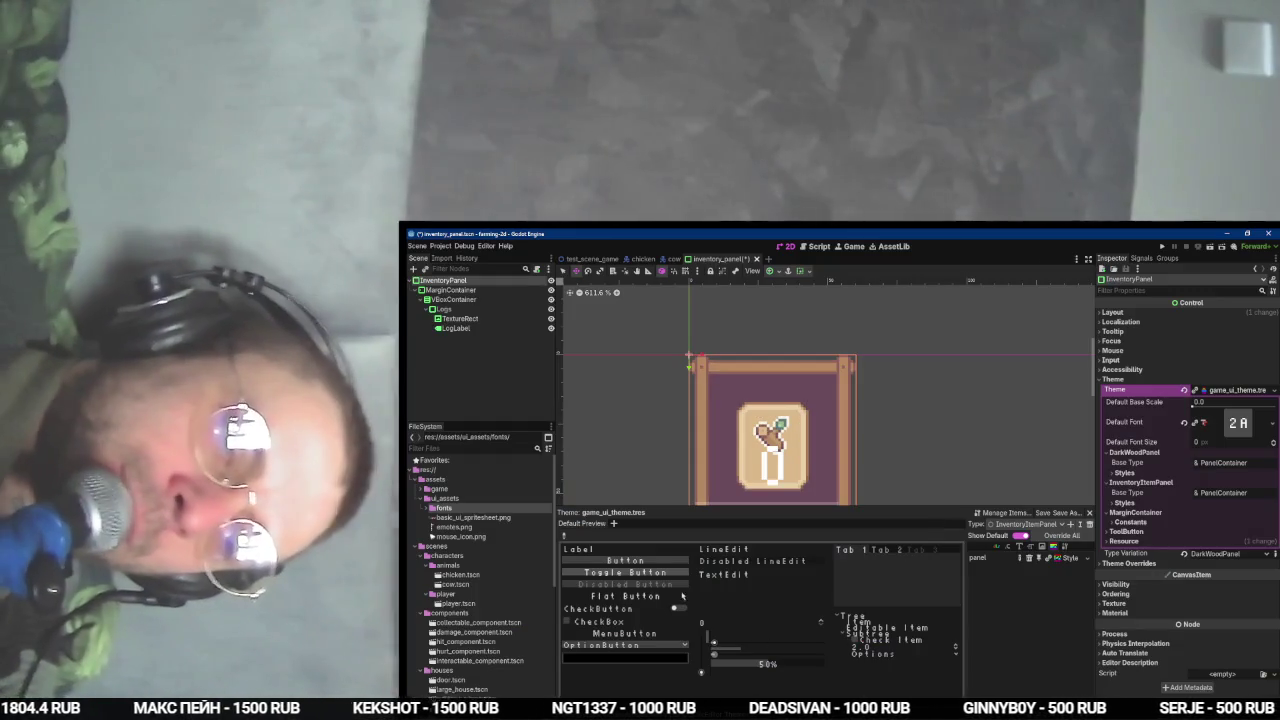
Step: Delete the extra ZX Palm font files from the fonts folder in the file manager, keeping ZX Palm.ttf
{"action": "right_click", "coordinate": [437, 510]}
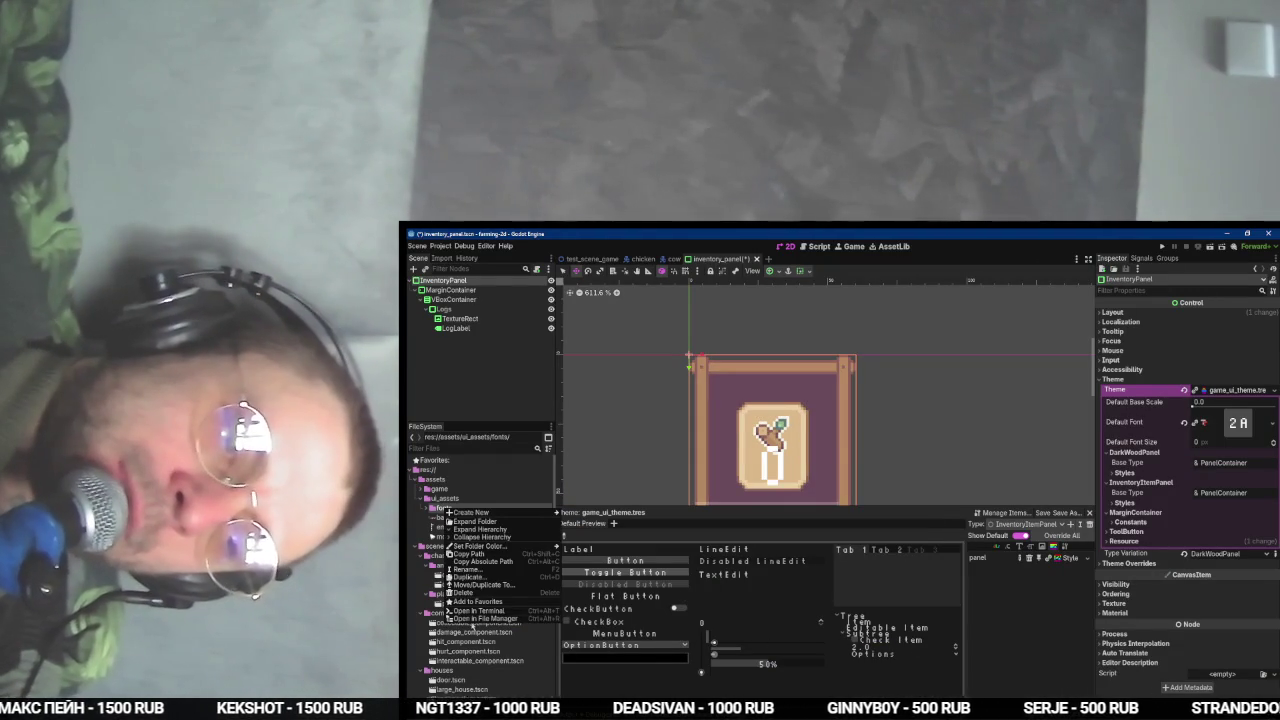
{"action": "left_click", "coordinate": [474, 619]}
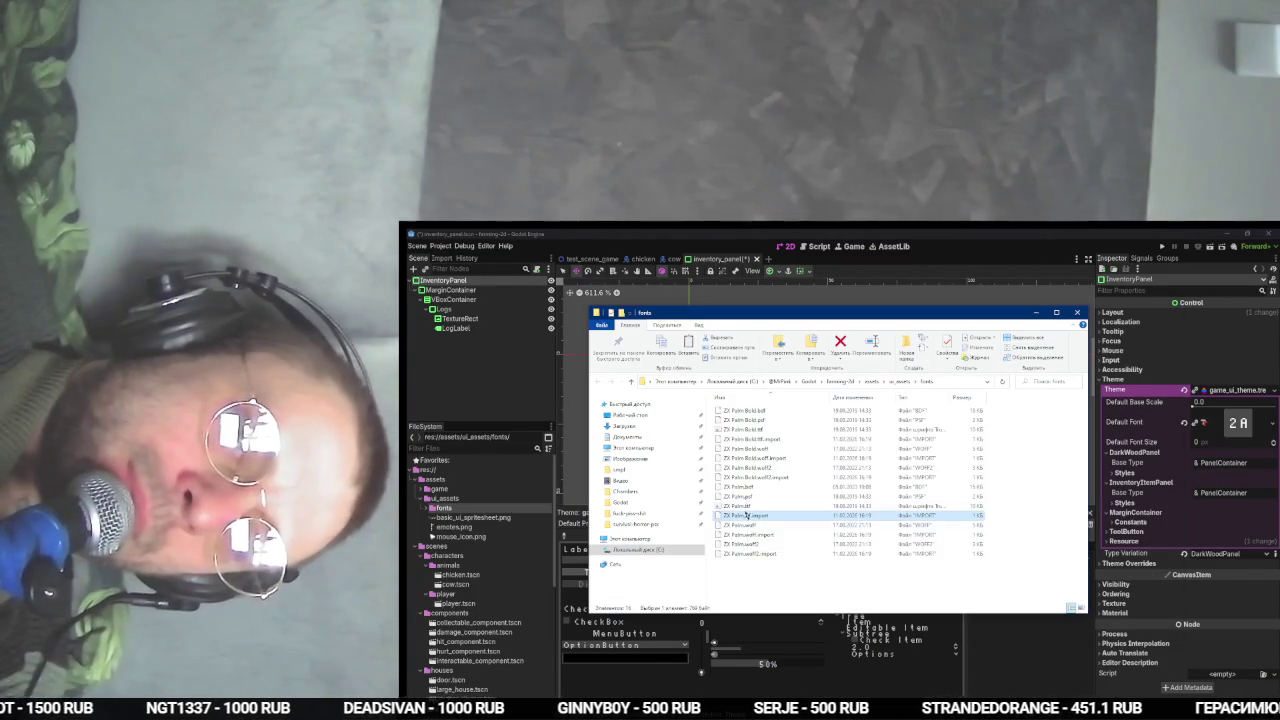
{"action": "key", "text": "ctrl+a"}
{"action": "key", "text": "alt+Tab"}
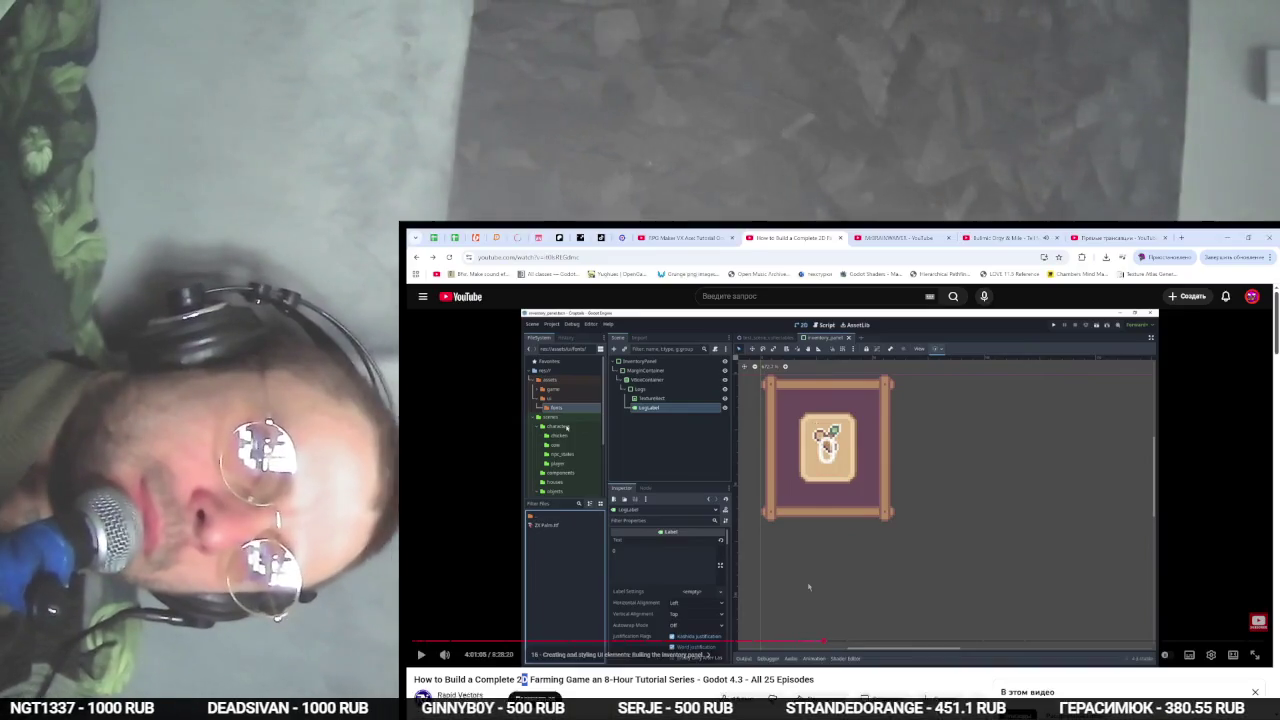
{"action": "key", "text": "alt+Tab"}
{"action": "key", "text": "Delete"}
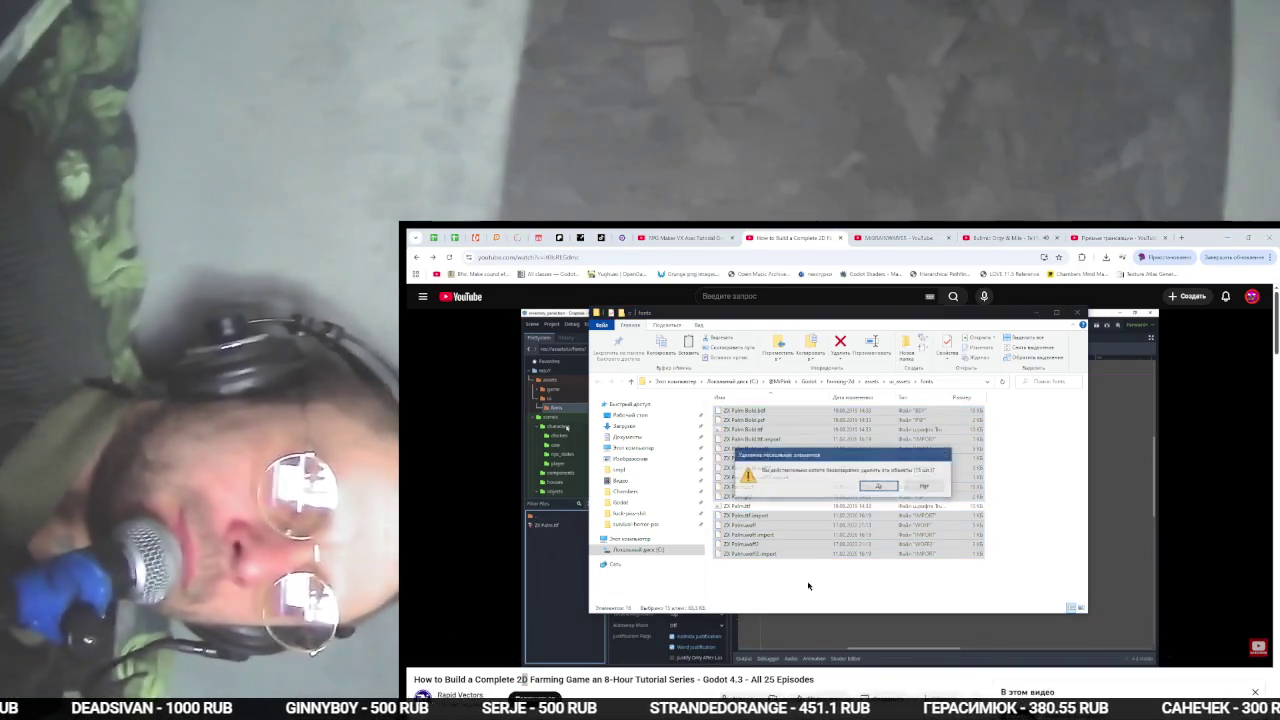
{"action": "key", "text": "alt+Tab"}
{"action": "key", "text": "alt+Tab"}
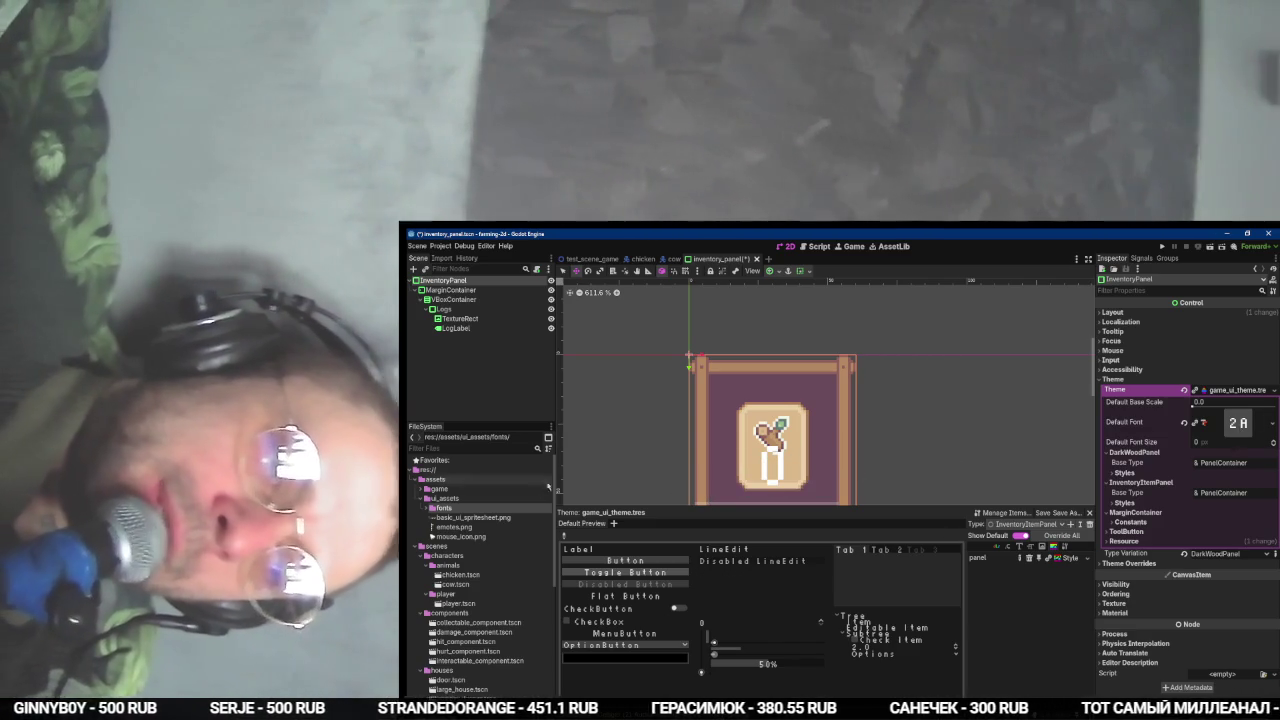
{"action": "left_click_drag", "start_coordinate": [450, 517], "coordinate": [847, 577]}
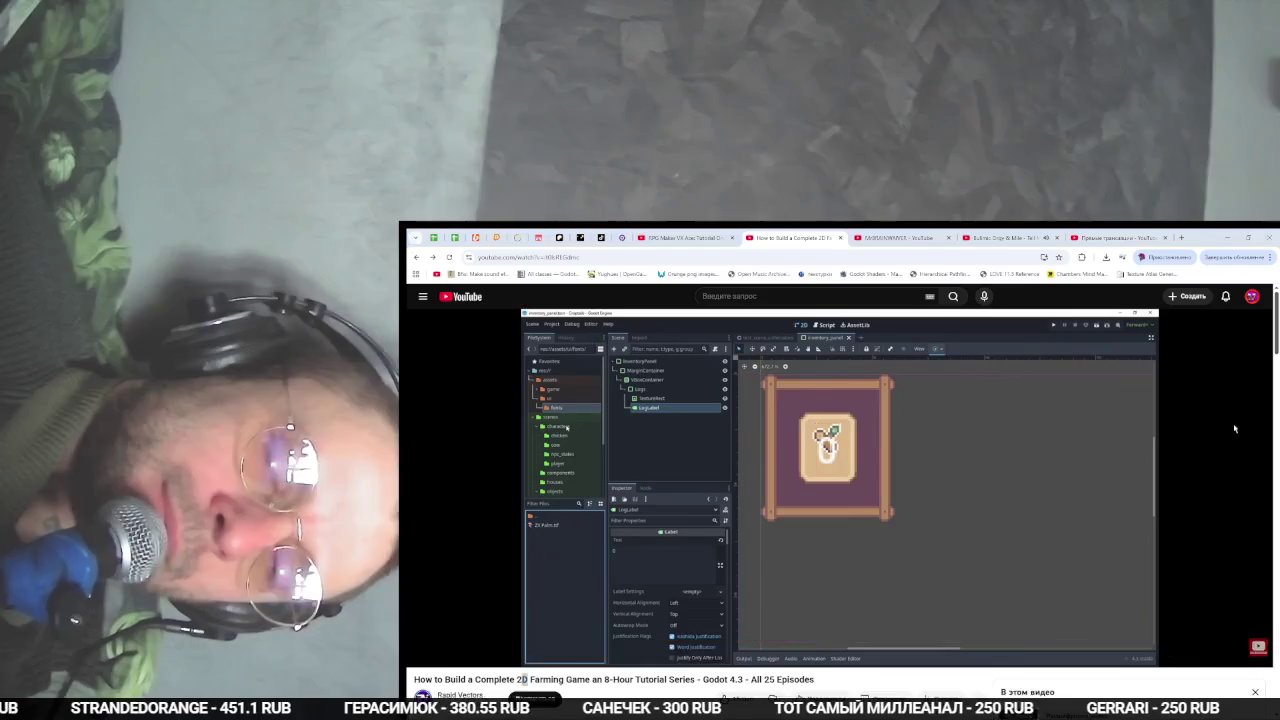
Step: Pause the tutorial and rename ZX Palm.ttf to zx_palm.ttf
{"action": "key", "text": "alt+Tab"}
{"action": "left_click", "coordinate": [918, 455]}
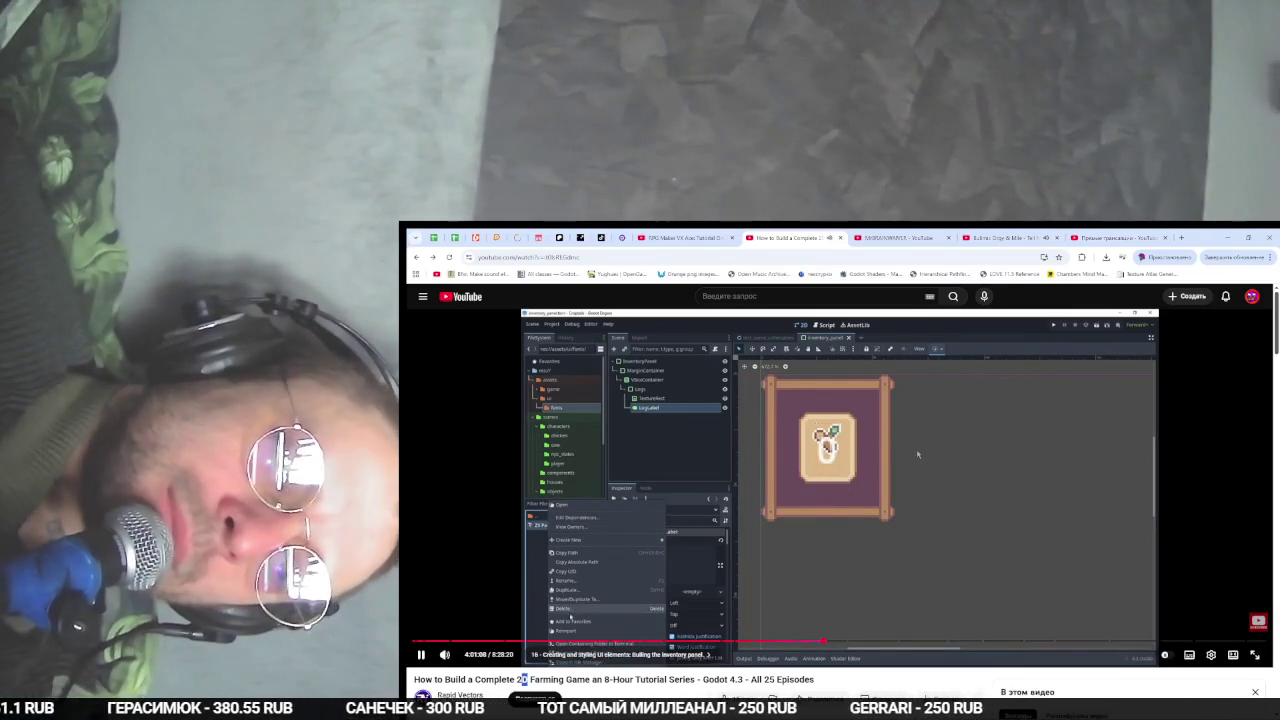
{"action": "key", "text": "alt+Tab"}
{"action": "left_click", "coordinate": [470, 517]}
{"action": "key", "text": "F2"}
{"action": "type", "text": "zx_pal"}
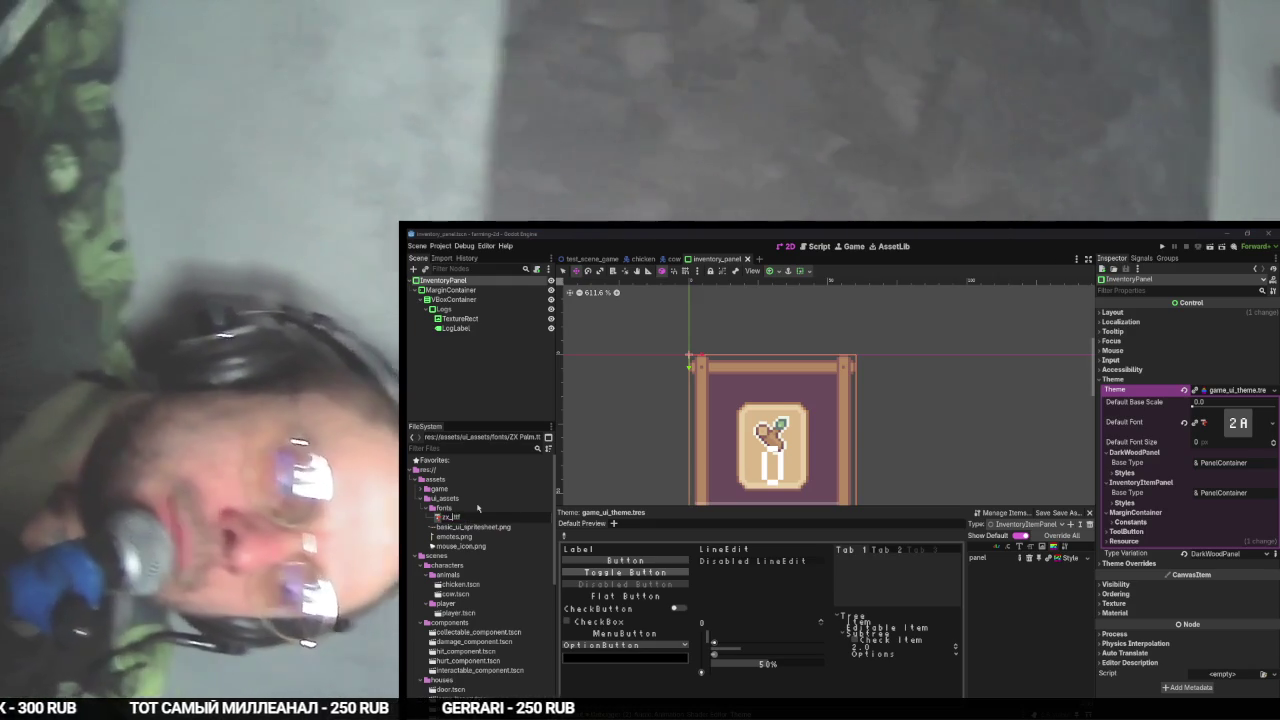
{"action": "key", "text": "Return"}
Step: Pause the tutorial again and bring up the fonts folder's context menu
{"action": "key", "text": "alt+Tab"}
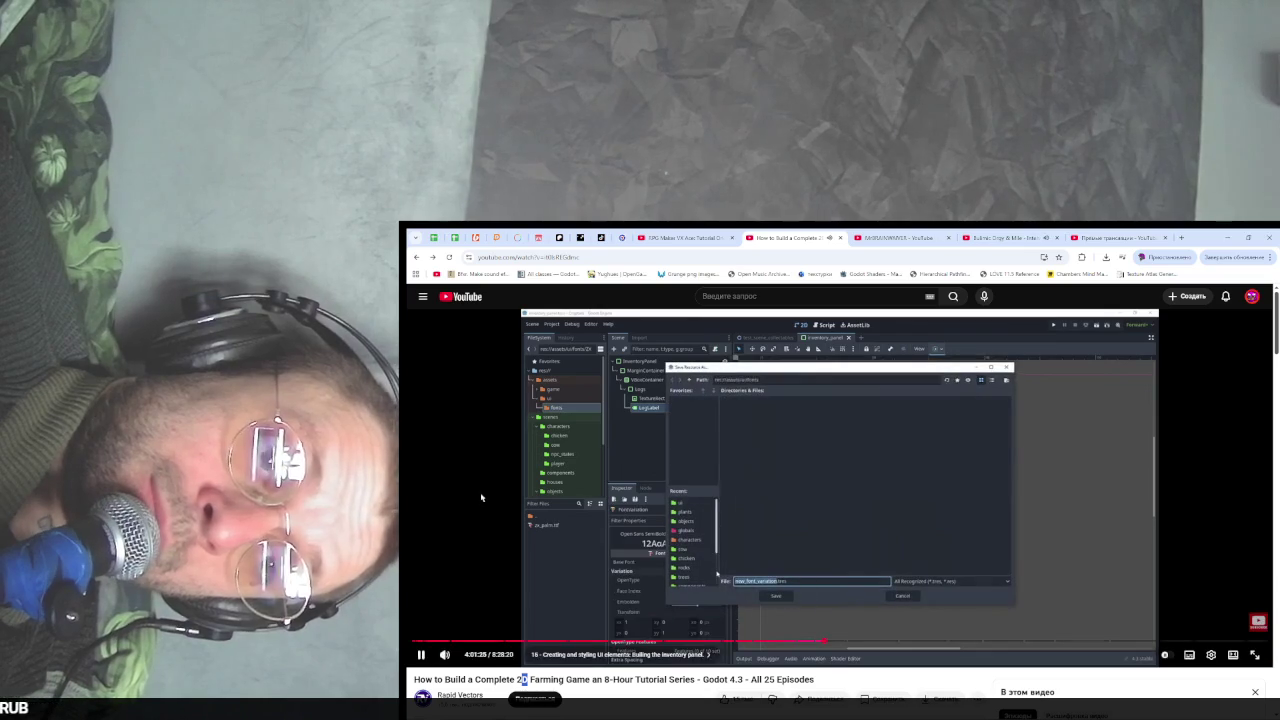
{"action": "left_click", "coordinate": [505, 452]}
{"action": "key", "text": "alt+Tab"}
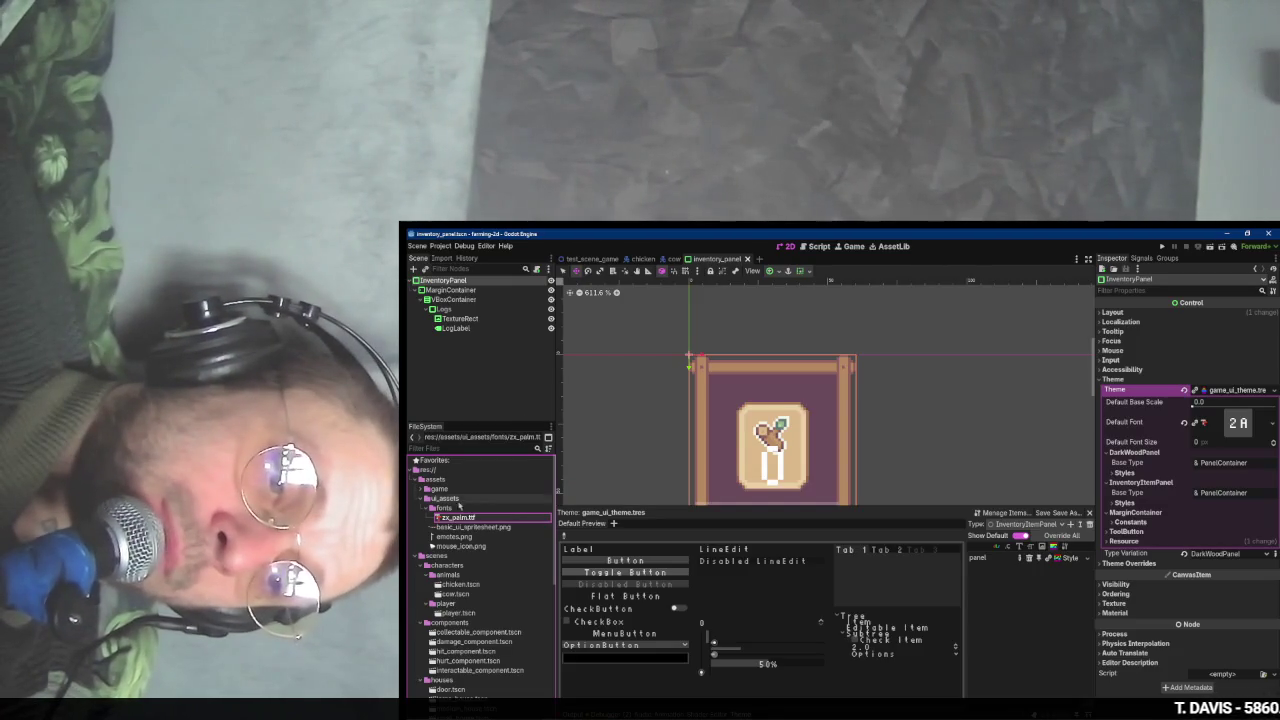
{"action": "right_click", "coordinate": [456, 508]}
Step: Create a FontVariation resource in the fonts folder named zx_palm_font_variation.tres
{"action": "mouse_move", "coordinate": [480, 510]}
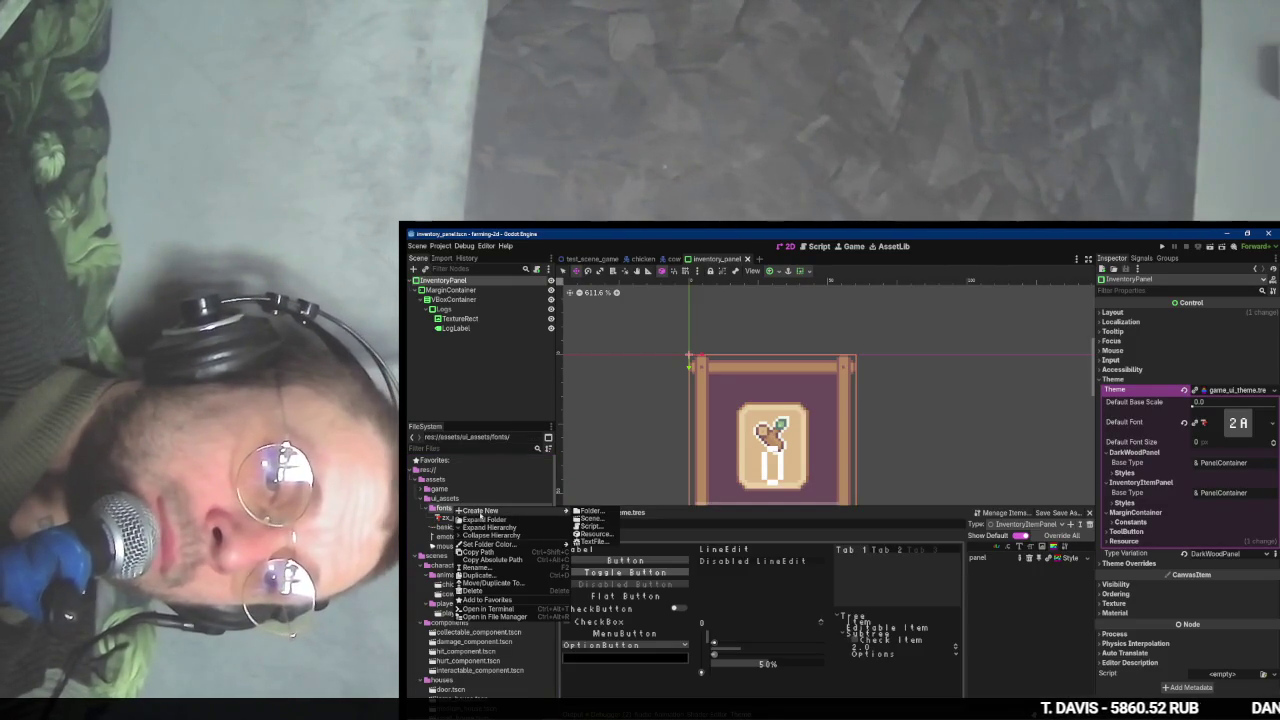
{"action": "left_click", "coordinate": [585, 538]}
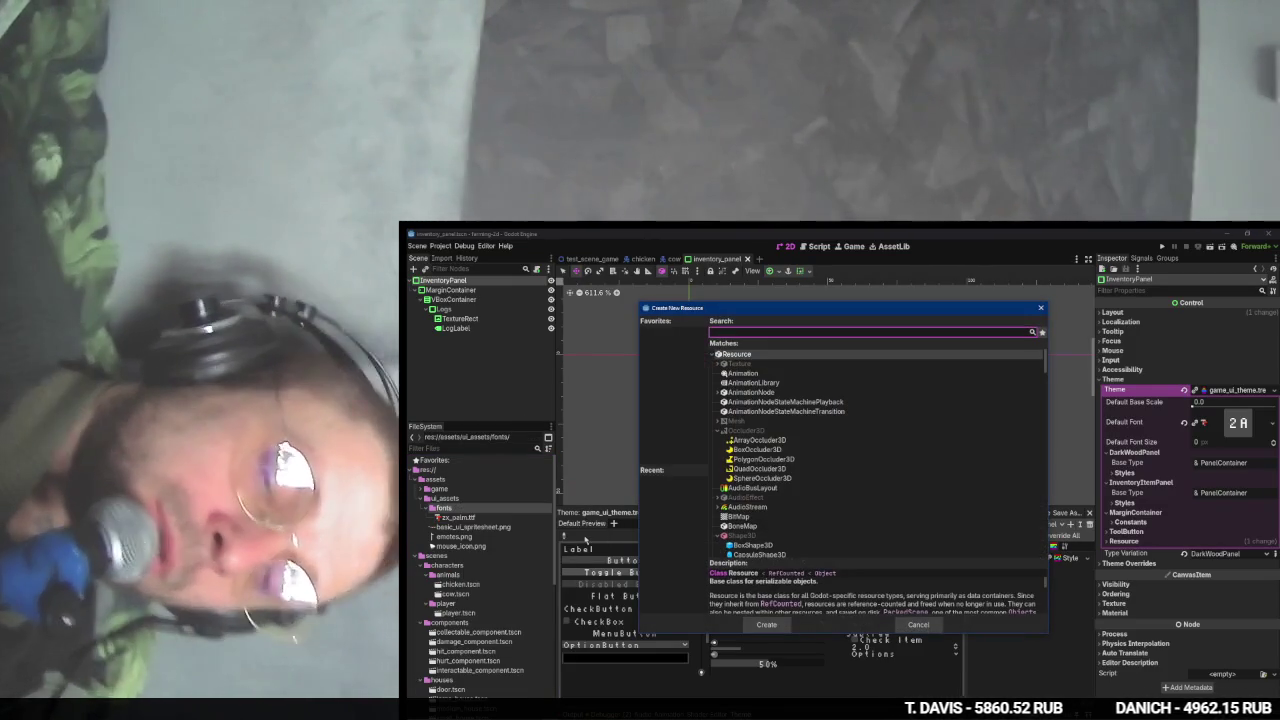
{"action": "type", "text": "fontv"}
{"action": "key", "text": "Return"}
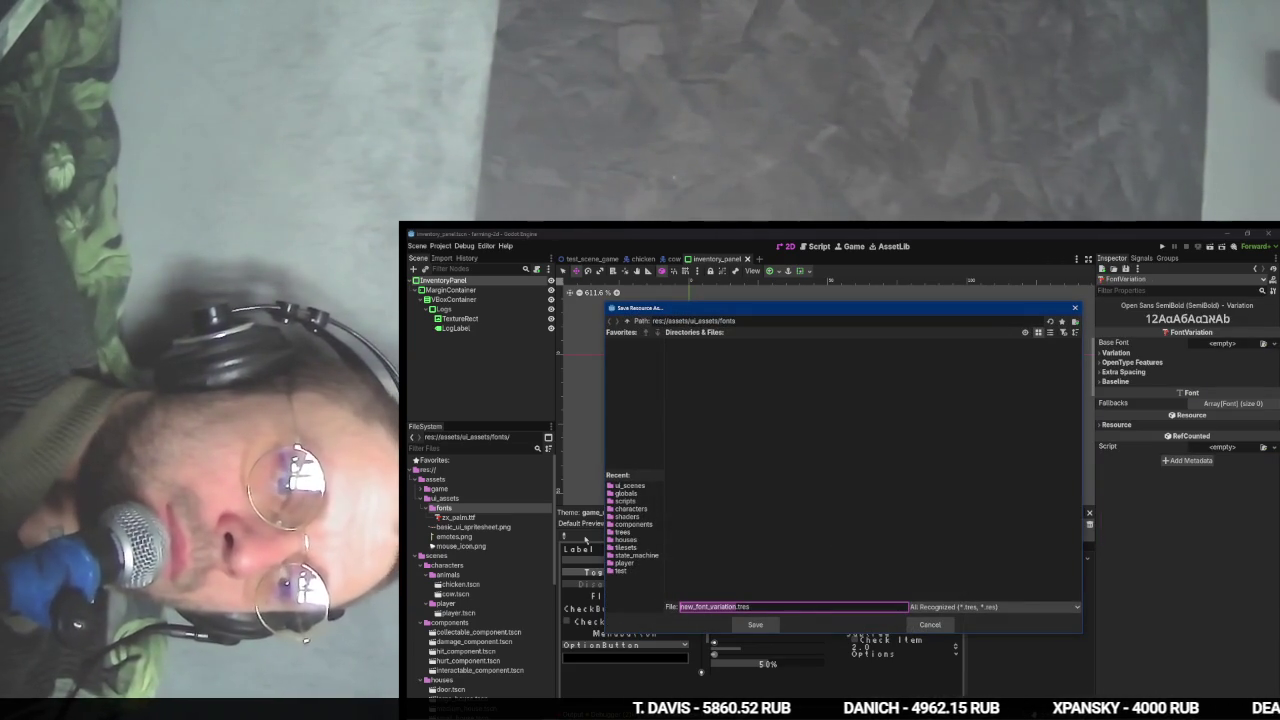
{"action": "type", "text": "zx_palm"}
{"action": "type", "text": "_font_variat"}
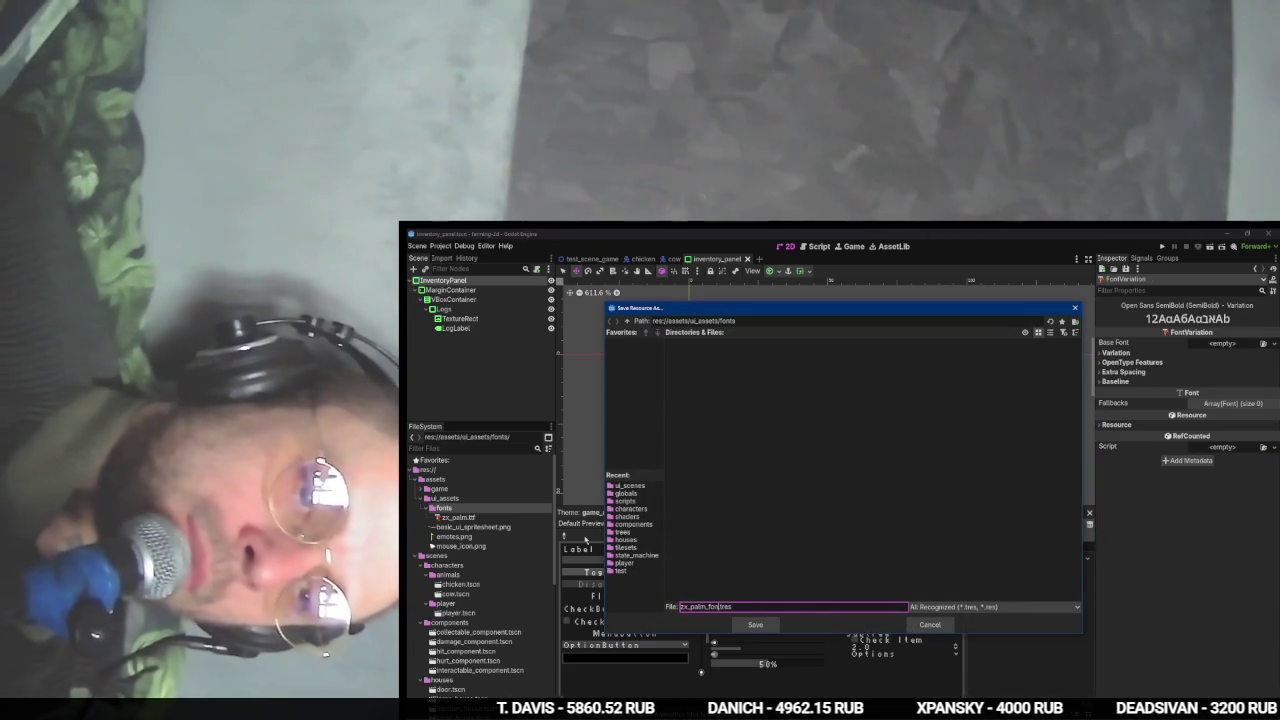
{"action": "type", "text": "ion"}
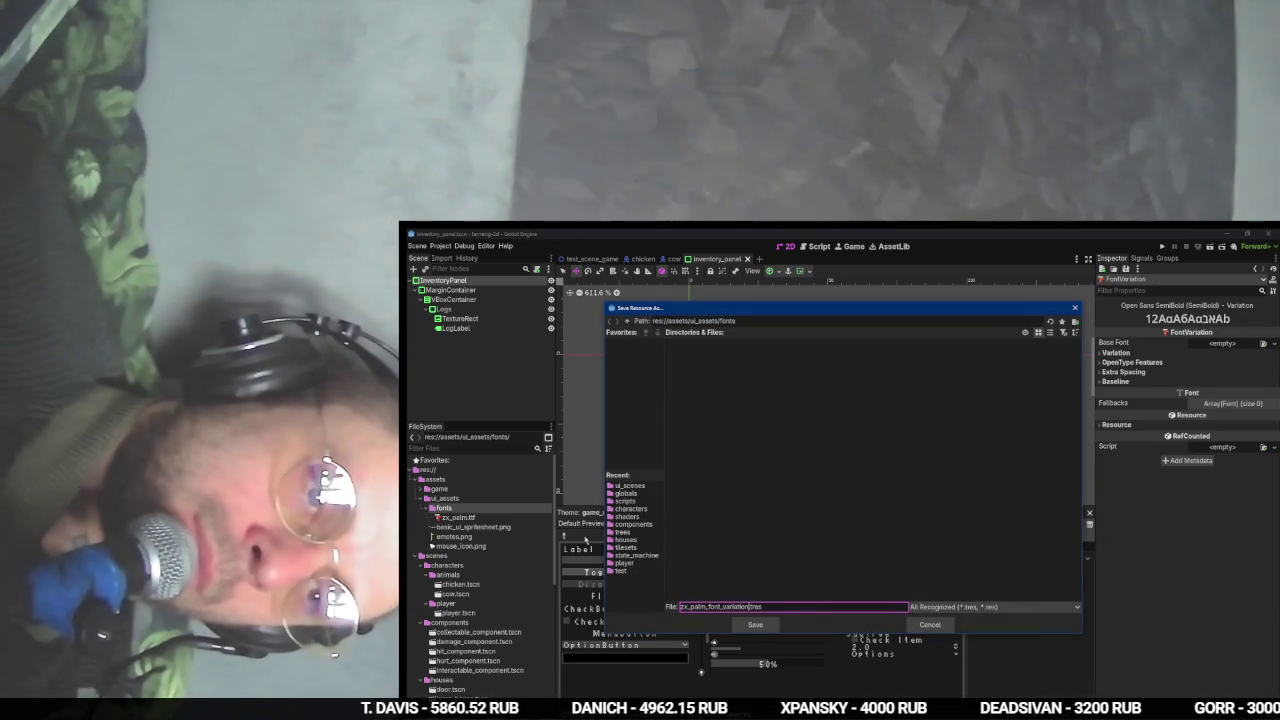
{"action": "key", "text": "Return"}
Step: Preview zx_palm.ttf, then open zx_palm_font_variation.tres in the Inspector
{"action": "left_click", "coordinate": [484, 527]}
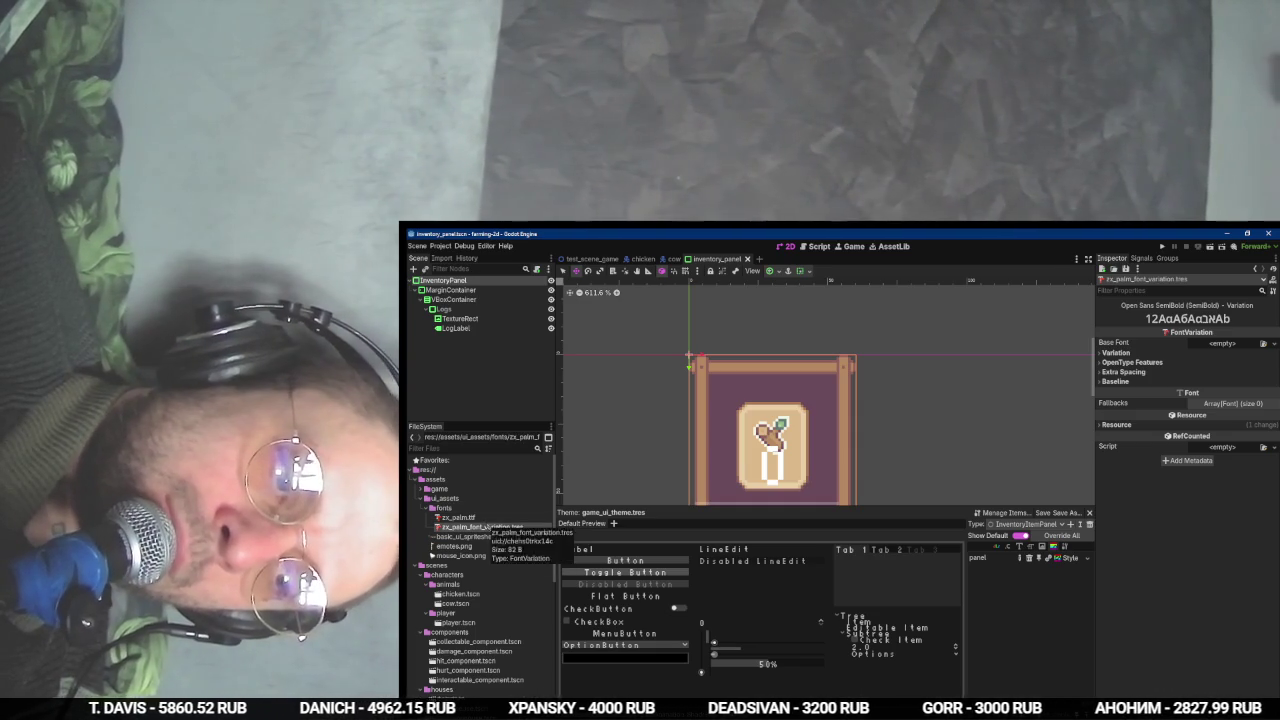
{"action": "double_click", "coordinate": [459, 517]}
{"action": "key", "text": "Escape"}
{"action": "left_click", "coordinate": [483, 528]}
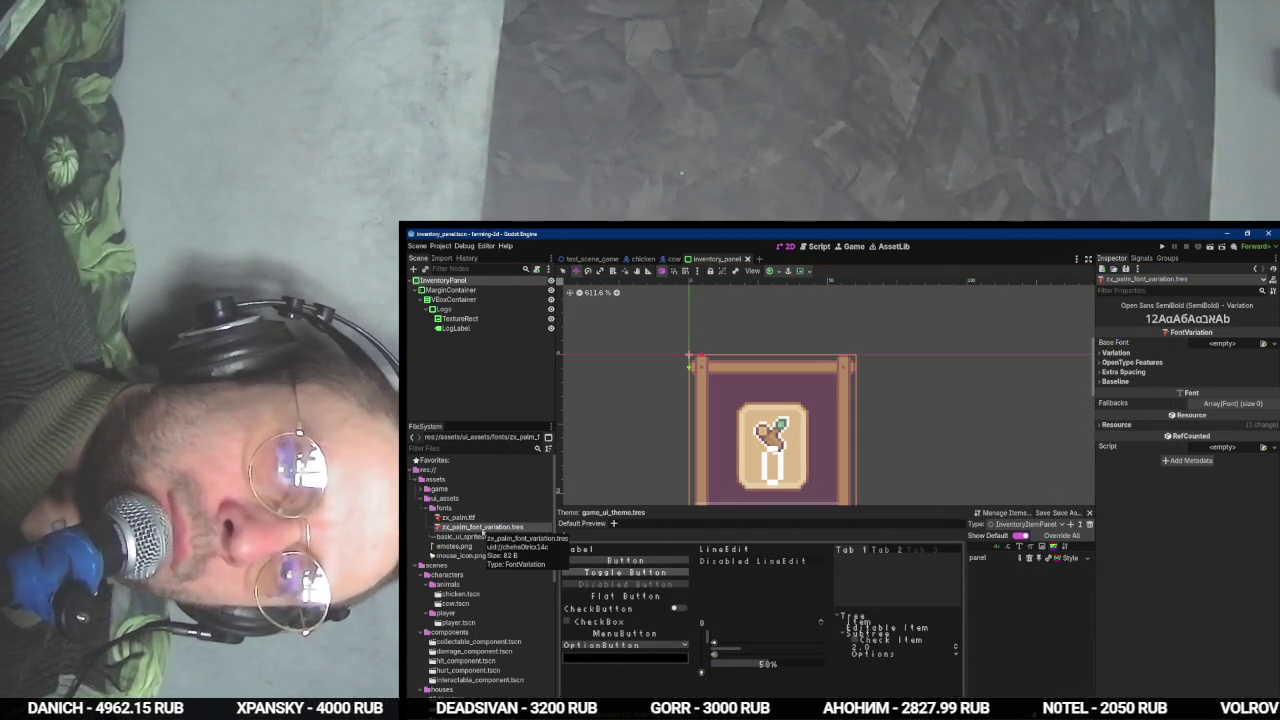
Step: Set zx_palm.ttf as the variation's Base Font, then resume watching the tutorial
{"action": "mouse_move", "coordinate": [459, 517]}
{"action": "left_mouse_down"}
{"action": "mouse_move", "coordinate": [820, 420]}
{"action": "mouse_move", "coordinate": [1210, 344]}
{"action": "mouse_move", "coordinate": [1212, 380]}
{"action": "mouse_move", "coordinate": [1202, 344]}
{"action": "left_mouse_up"}
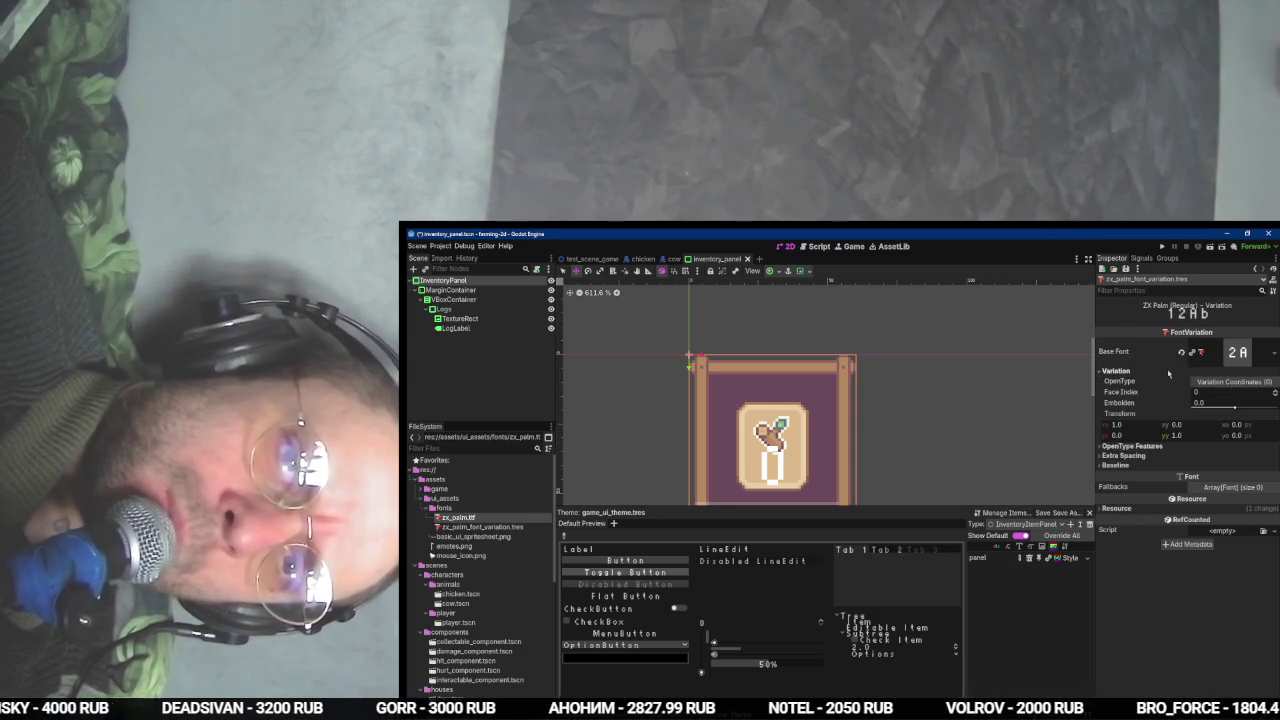
{"action": "key", "text": "alt+Tab"}
{"action": "key", "text": "space"}
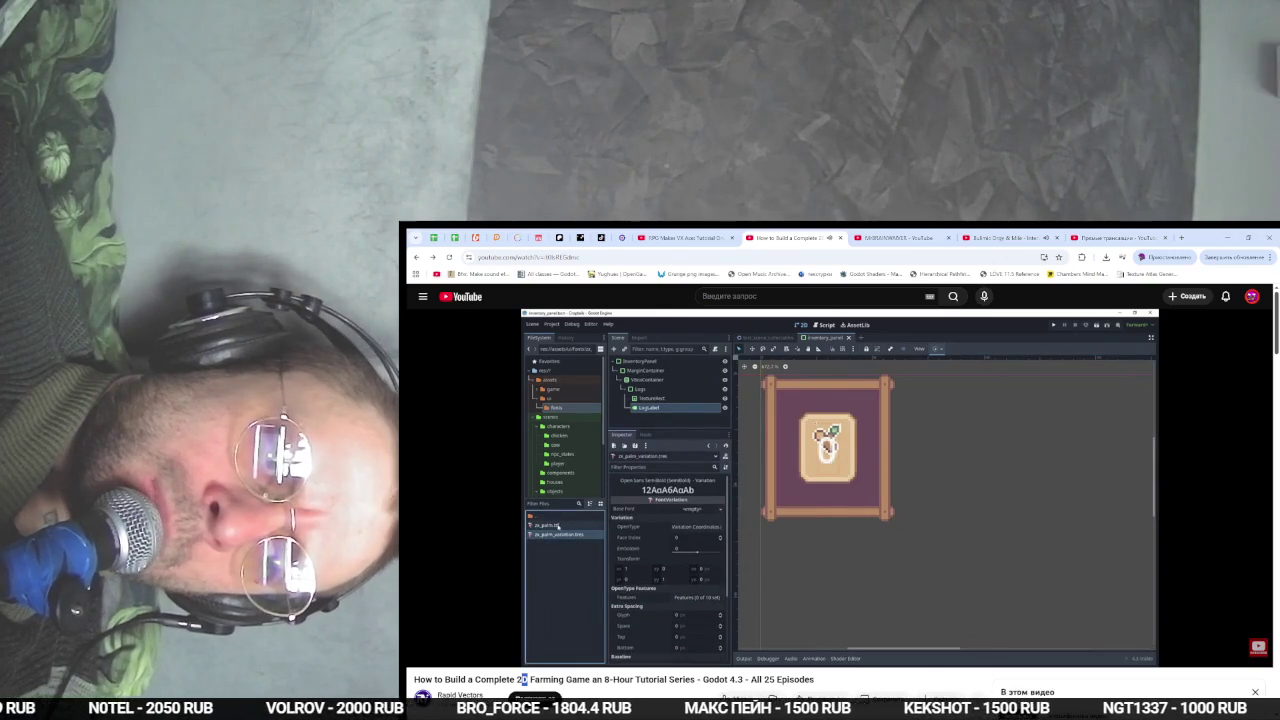
{"action": "key", "text": "alt+Tab"}
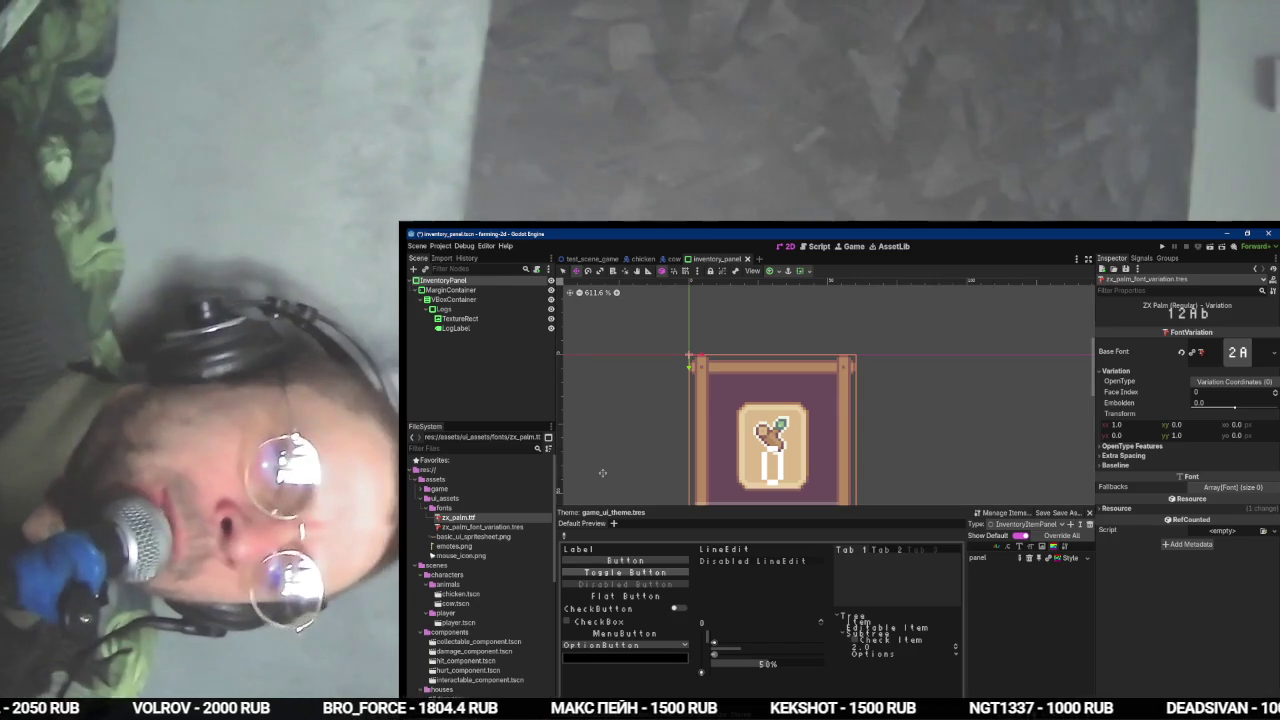
{"action": "key", "text": "alt+Tab"}
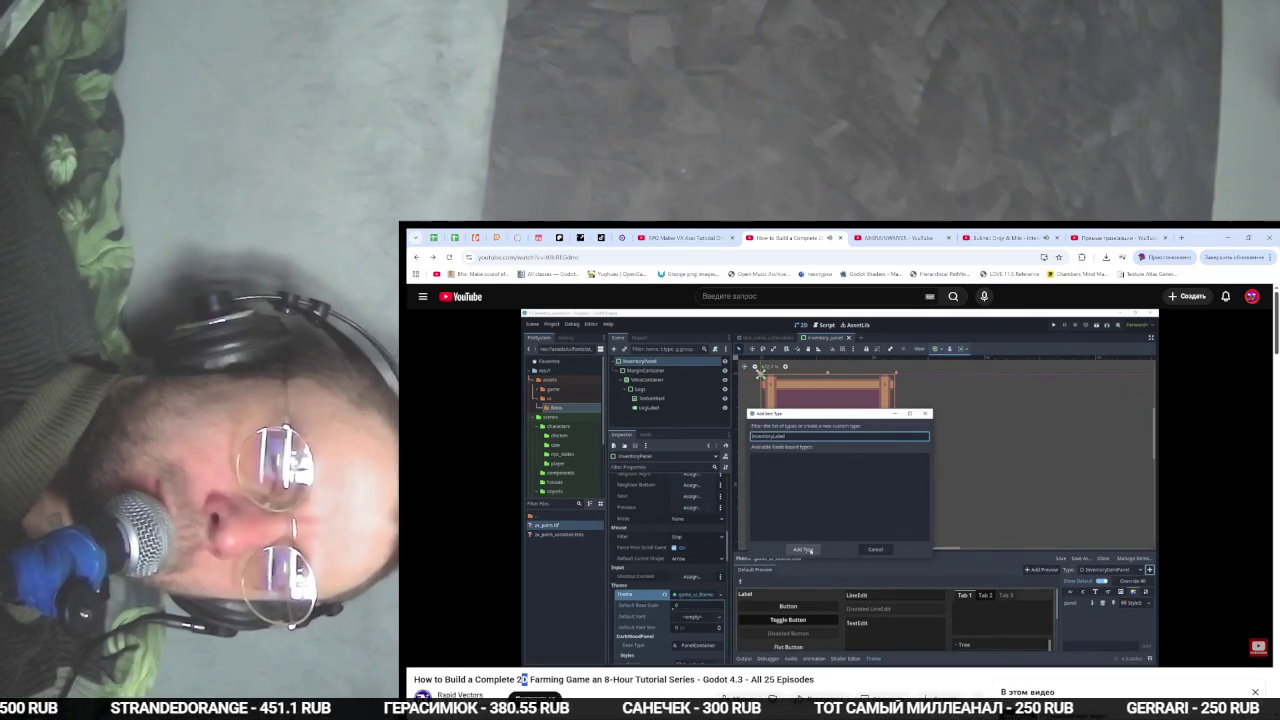
Step: Pause the tutorial and add an InventoryLabel type to the game UI theme
{"action": "key", "text": "space"}
{"action": "key", "text": "alt+Tab"}
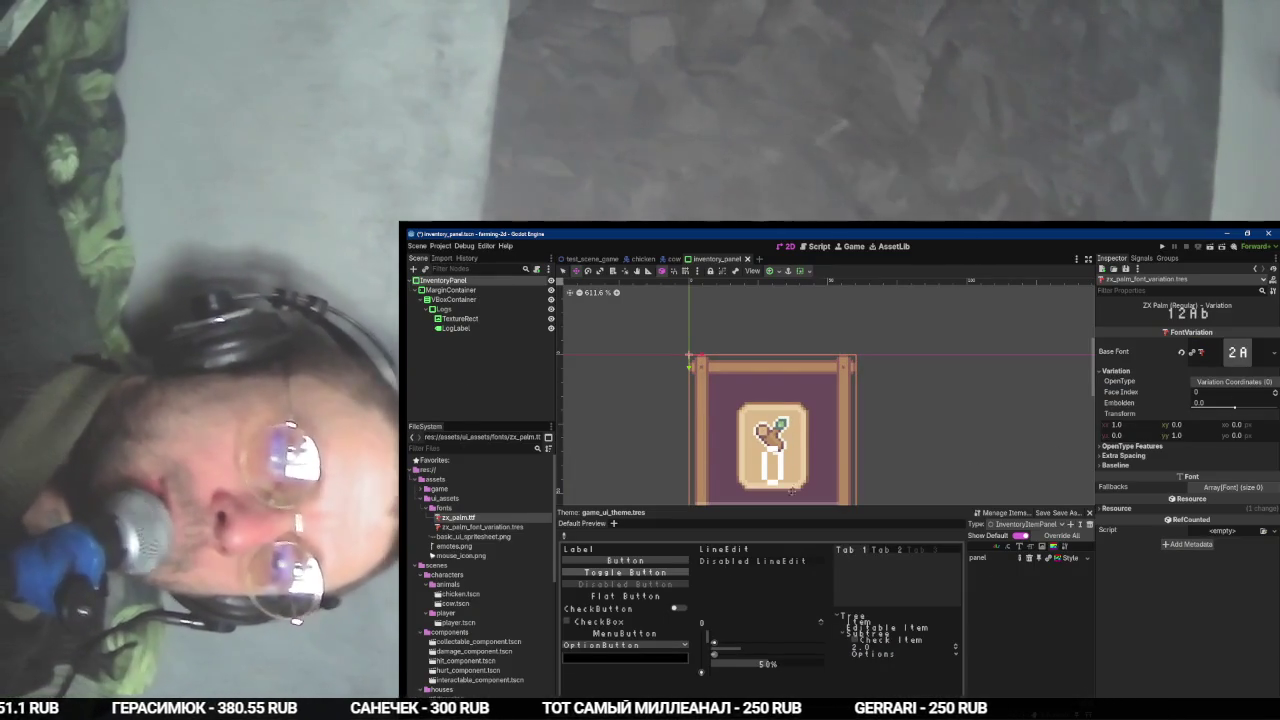
{"action": "left_click", "coordinate": [1071, 524]}
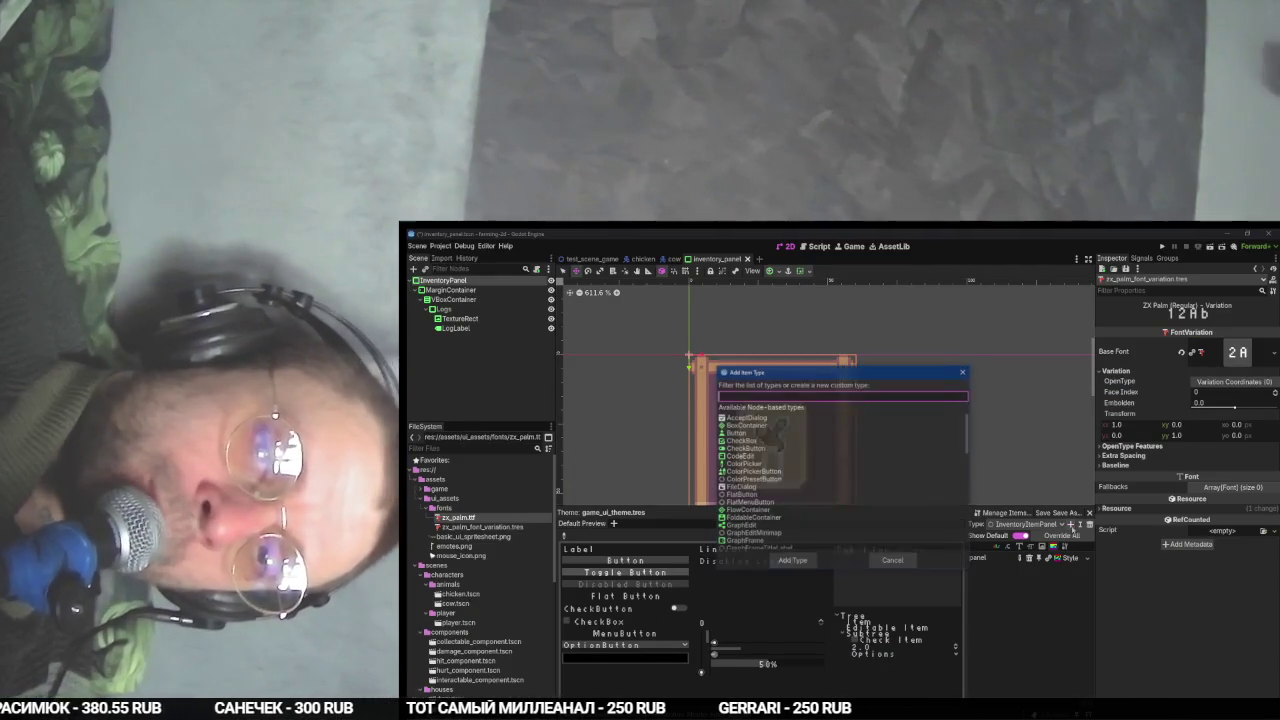
{"action": "type", "text": "InventoryLav"}
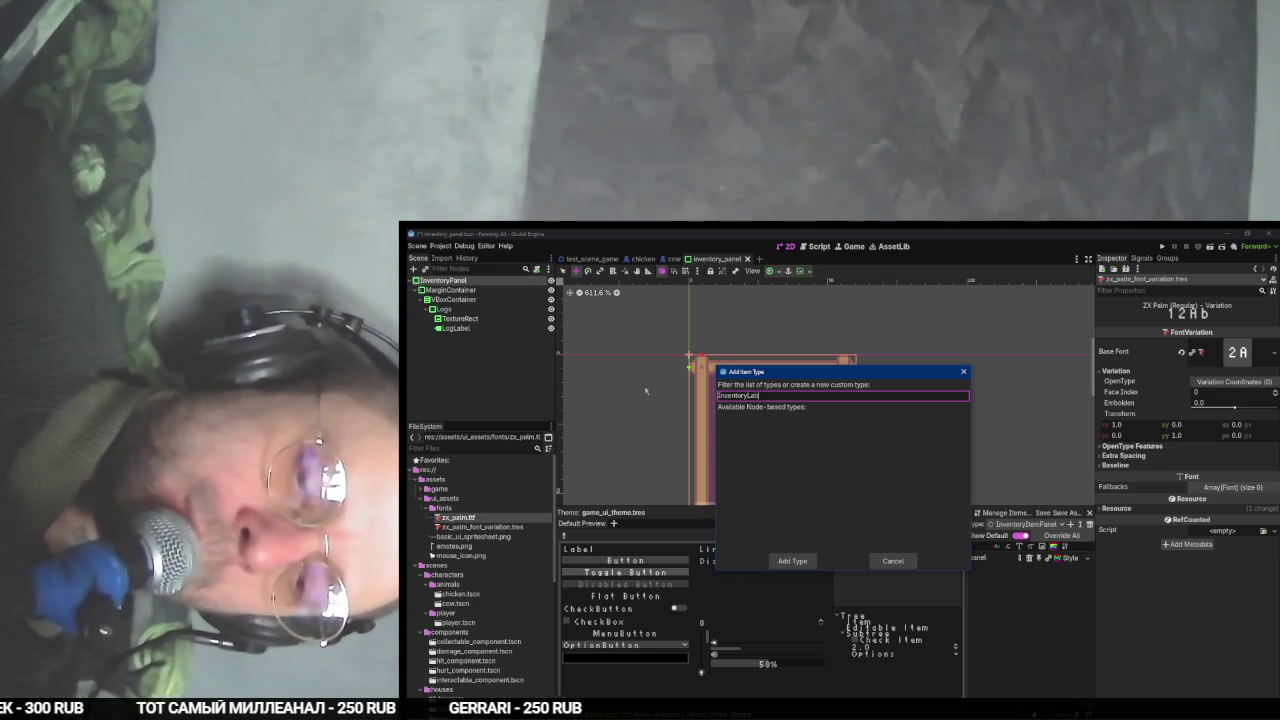
{"action": "key", "text": "BackSpace"}
{"action": "type", "text": "bel"}
{"action": "key", "text": "Return"}
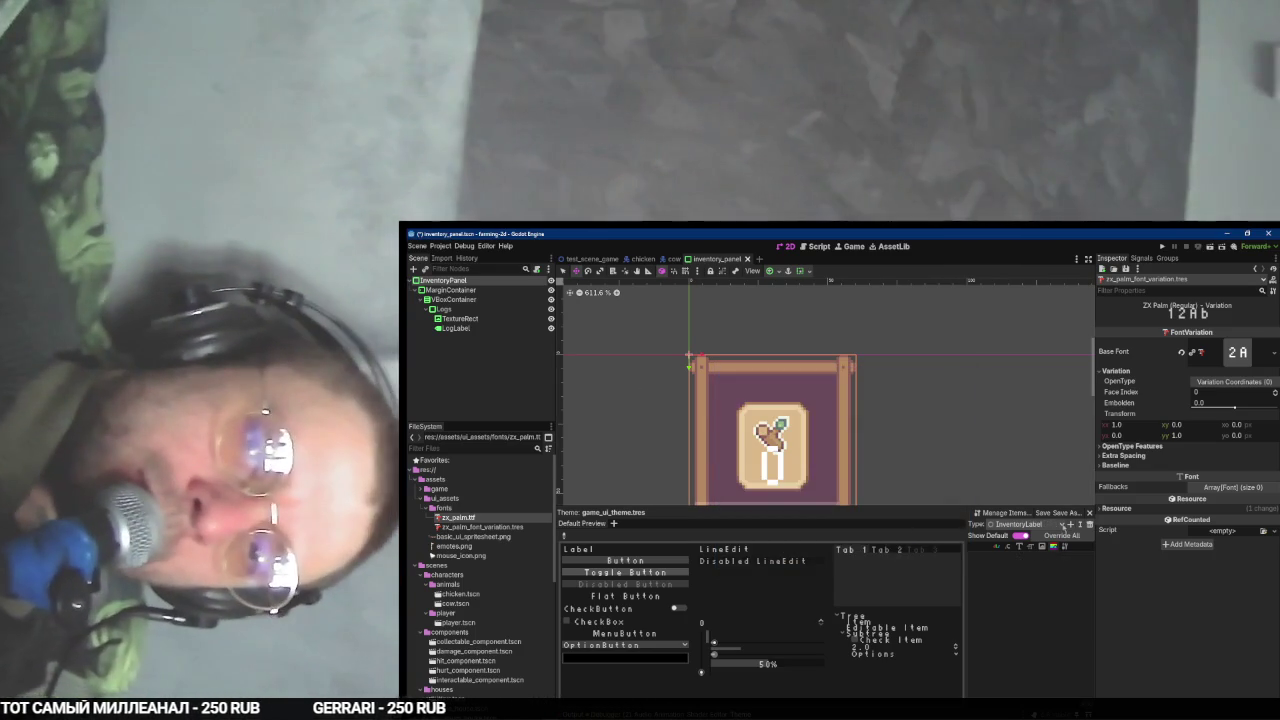
Step: Set InventoryLabel's base type to Label and override its font, choosing Quick Load
{"action": "left_click", "coordinate": [1067, 547]}
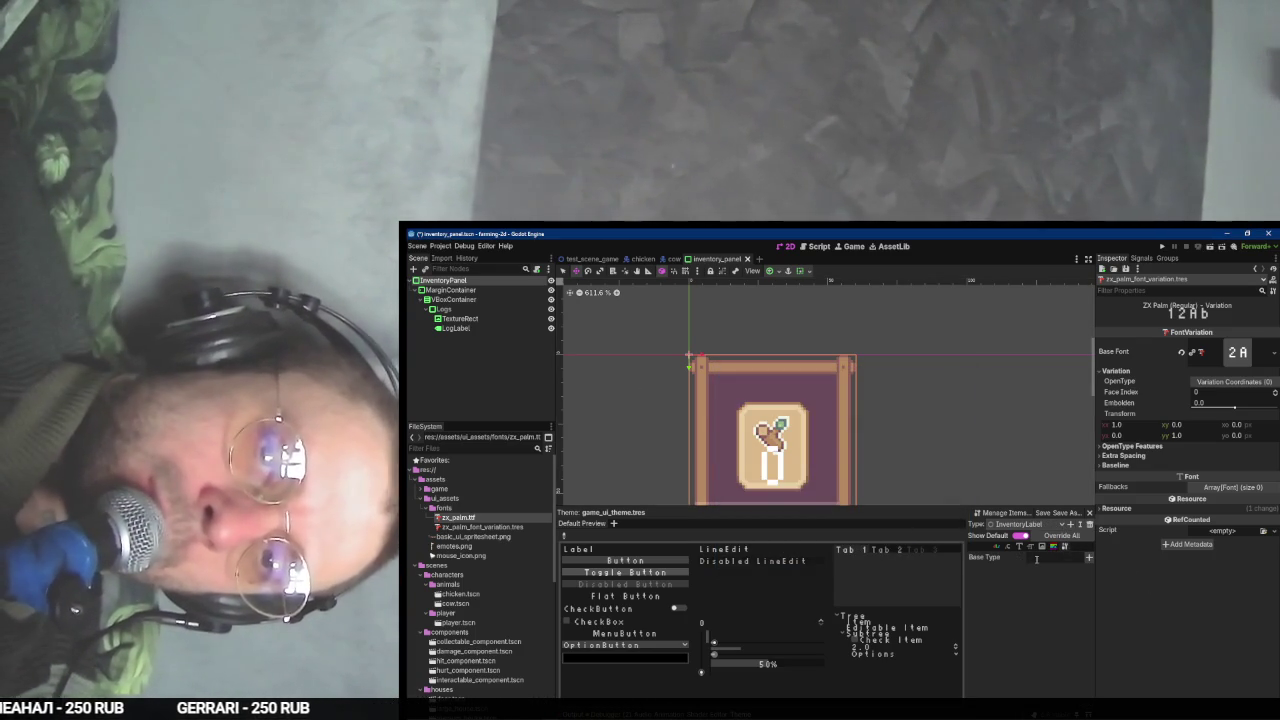
{"action": "type", "text": "Label"}
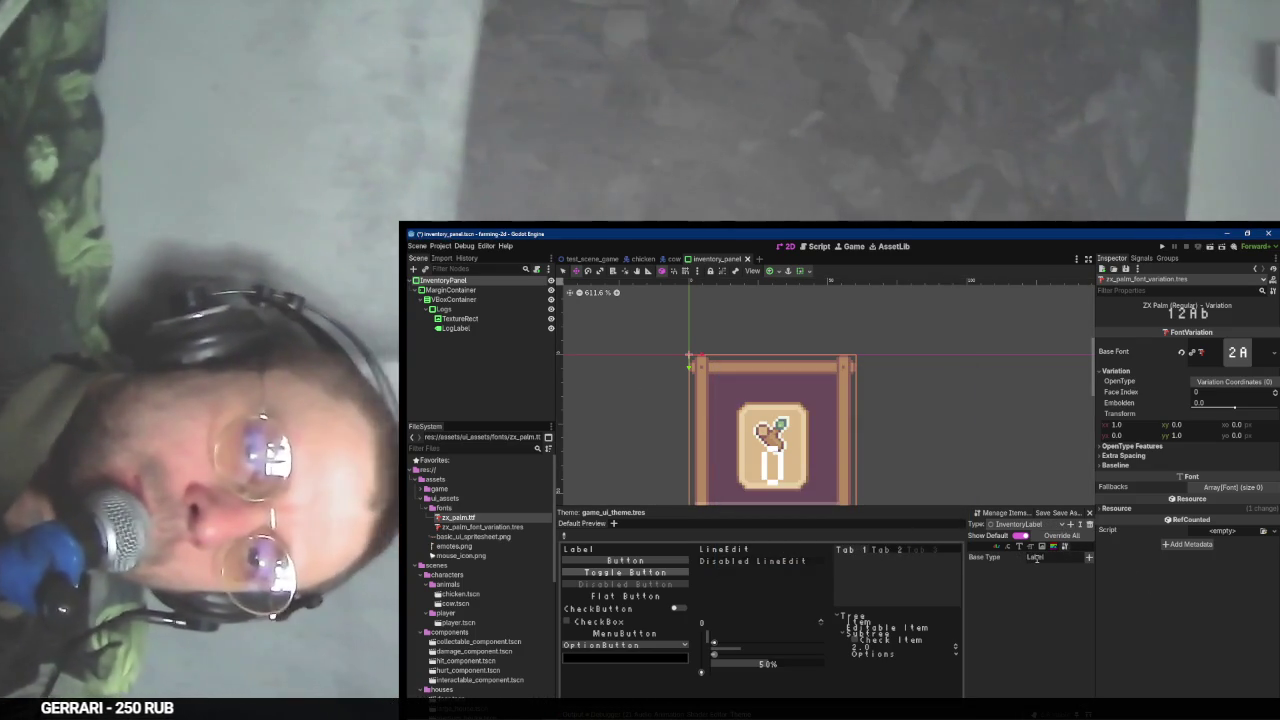
{"action": "key", "text": "ctrl+s"}
{"action": "left_click", "coordinate": [1054, 548]}
{"action": "left_click", "coordinate": [1009, 548]}
{"action": "left_click", "coordinate": [998, 548]}
{"action": "left_click", "coordinate": [1019, 547]}
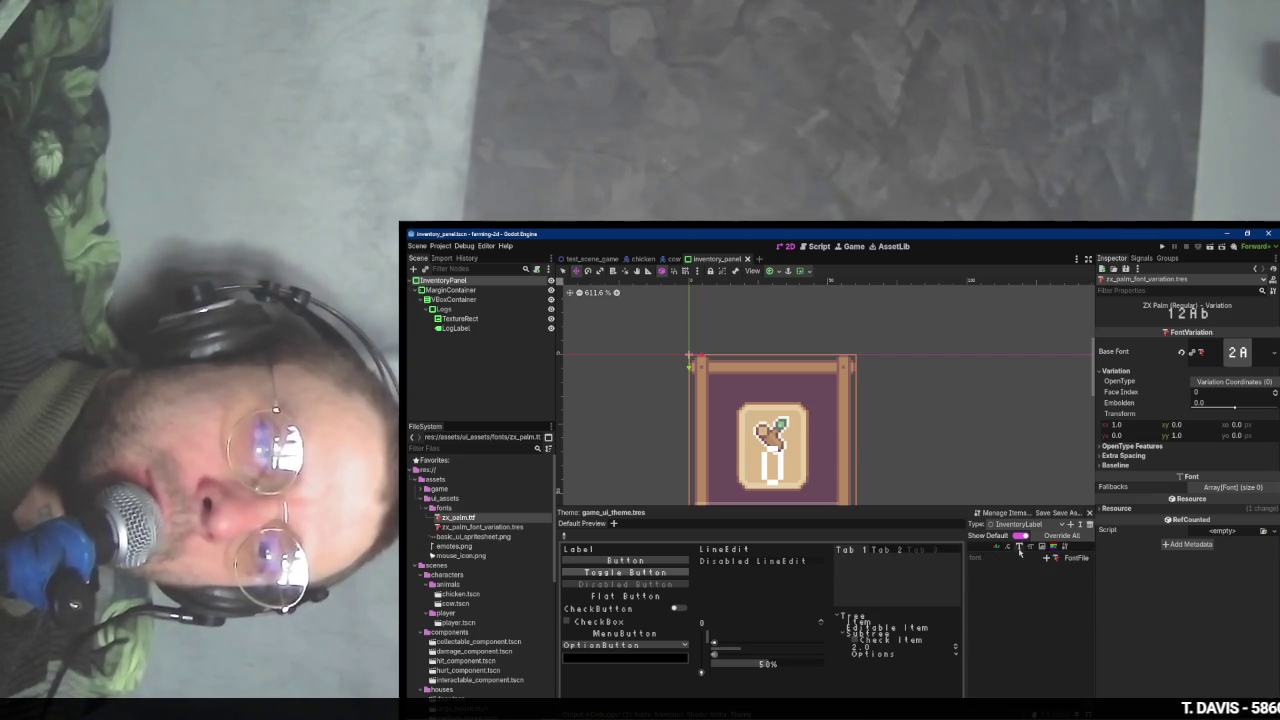
{"action": "left_click", "coordinate": [1047, 557]}
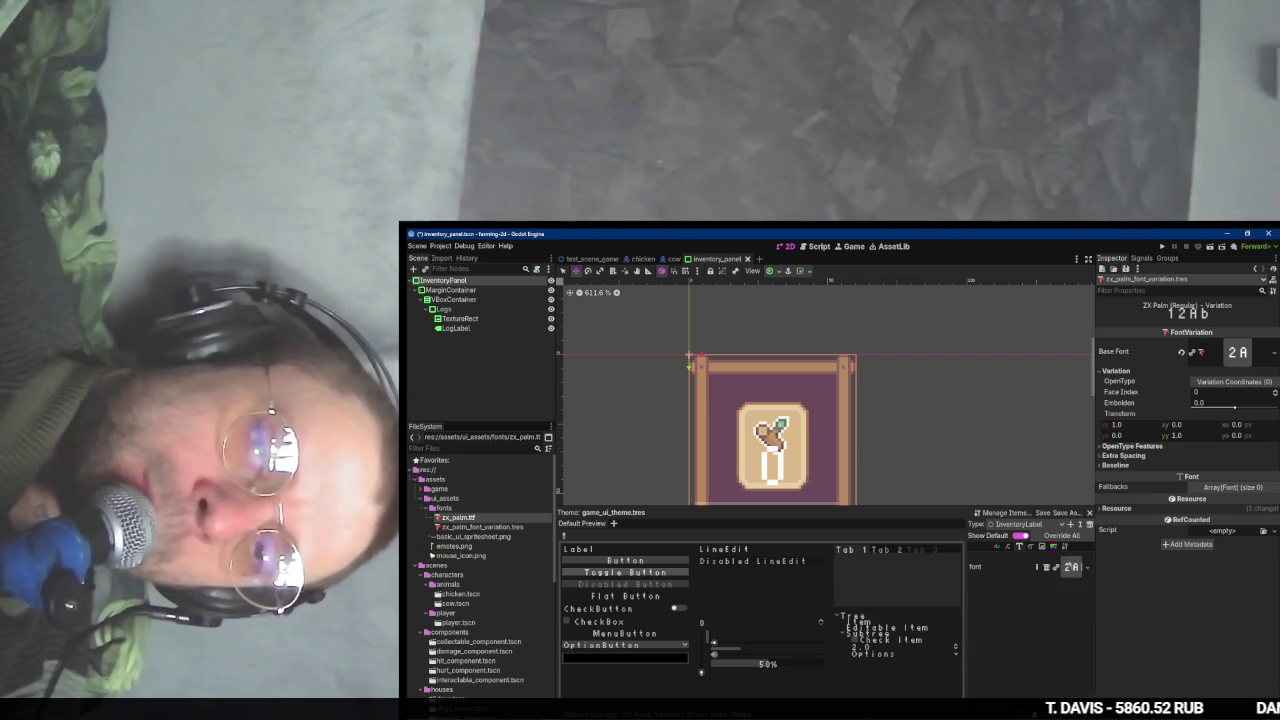
{"action": "left_click", "coordinate": [1057, 567]}
{"action": "left_click", "coordinate": [1087, 598]}
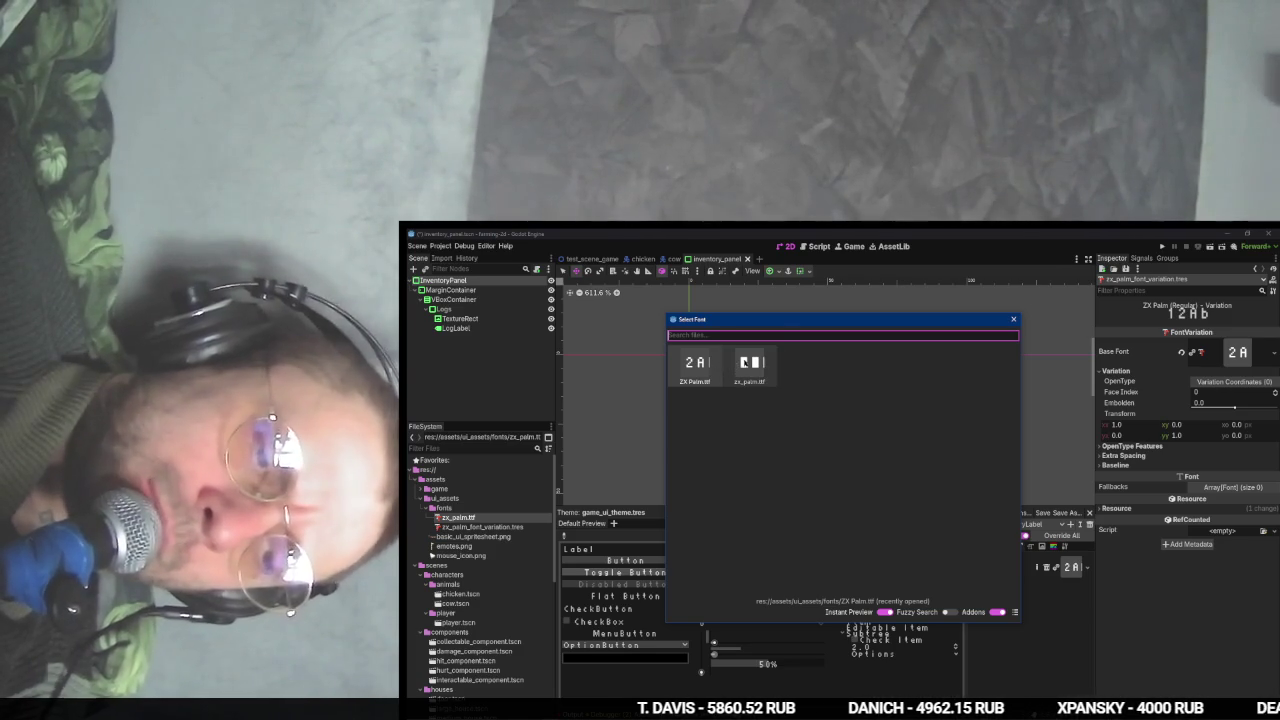
Step: Try the ZX Palm font and a new FontVariation in InventoryLabel's font slot
{"action": "double_click", "coordinate": [750, 365]}
{"action": "key", "text": "alt+Tab"}
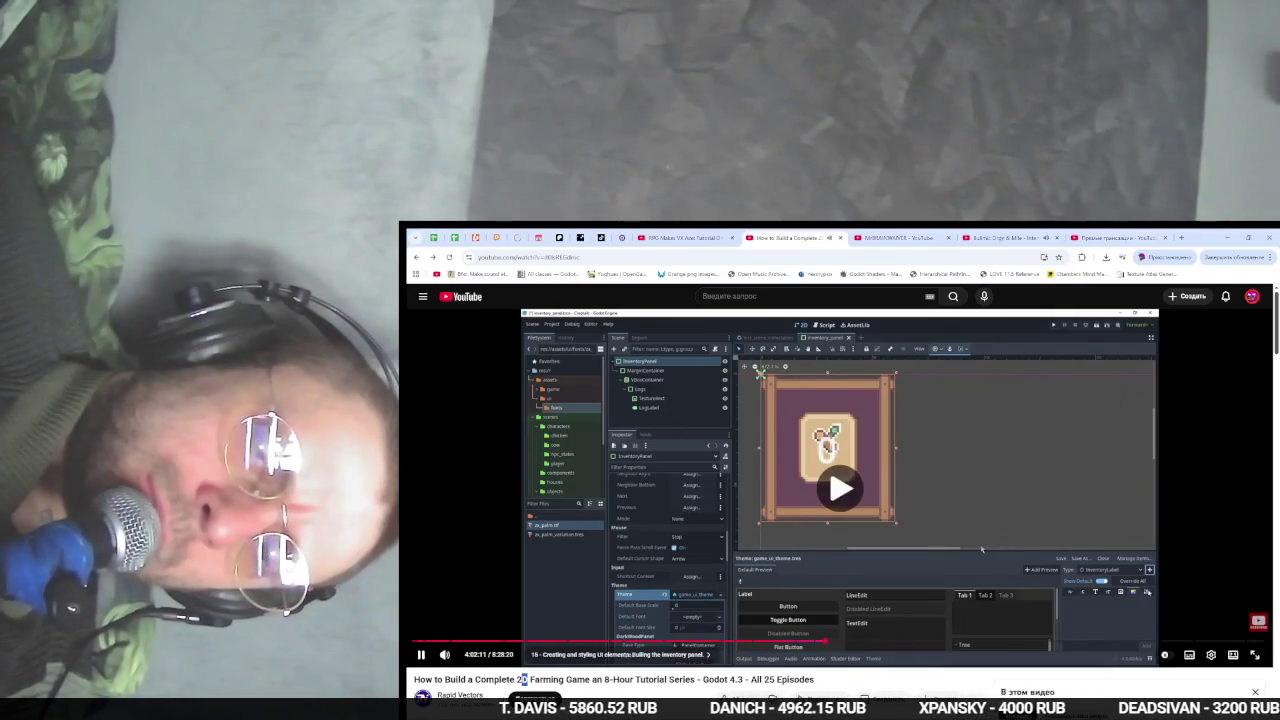
{"action": "key", "text": "alt+Tab"}
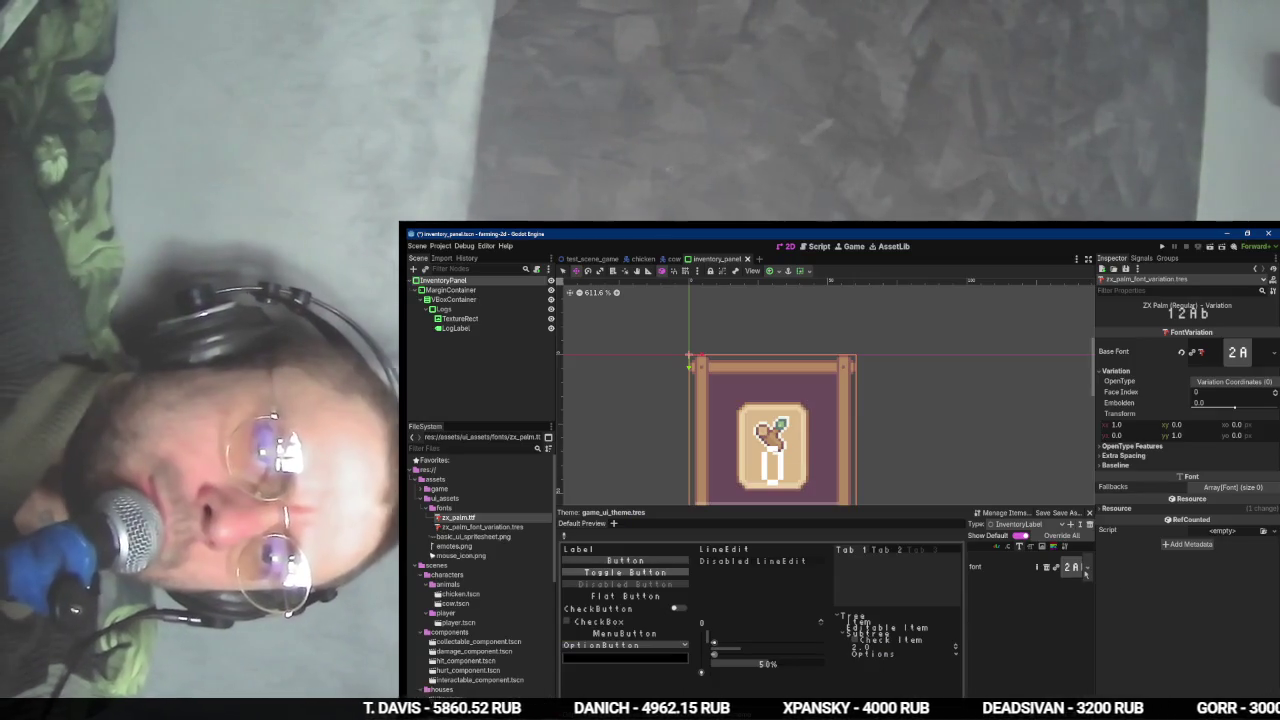
{"action": "left_click", "coordinate": [1085, 568]}
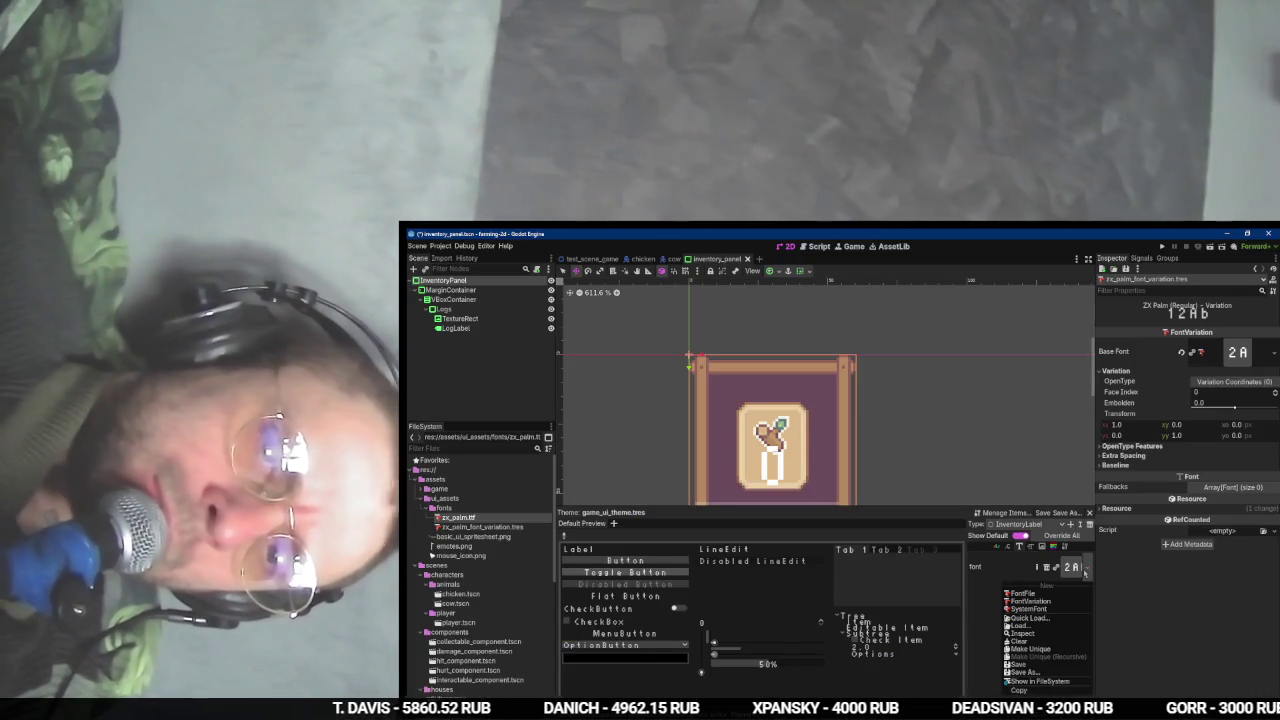
{"action": "left_click", "coordinate": [1040, 603]}
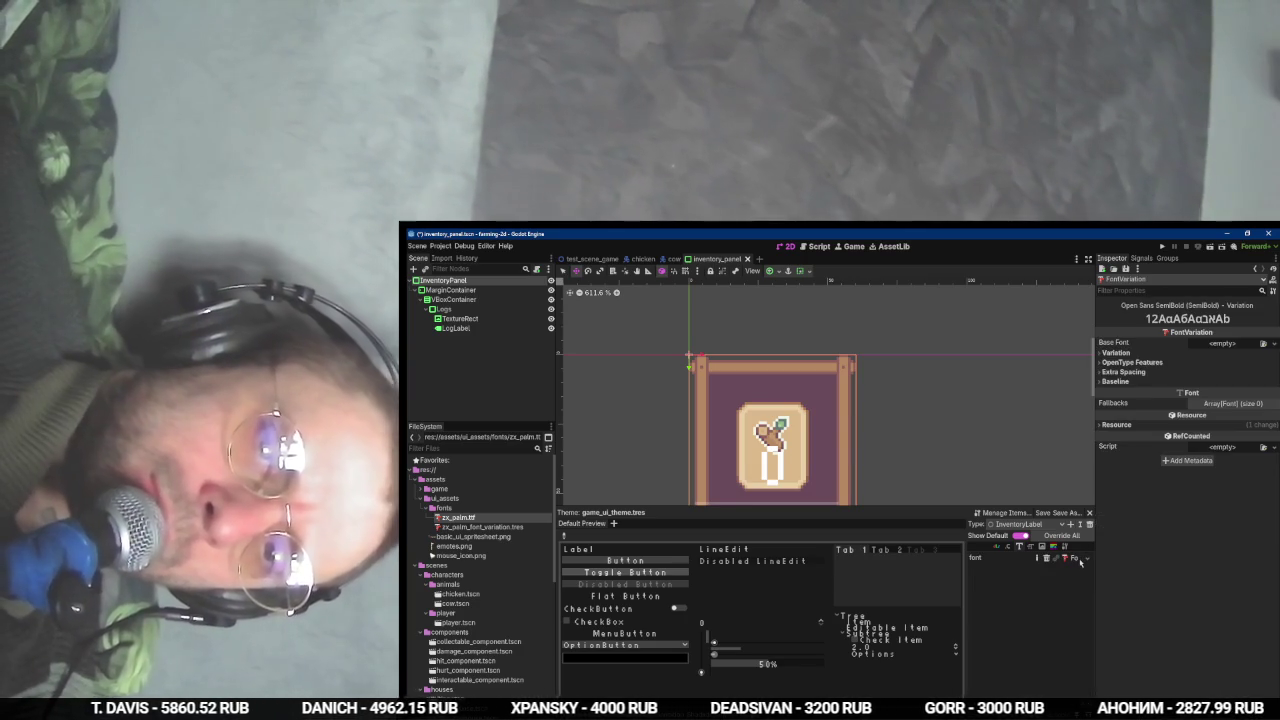
{"action": "left_click", "coordinate": [1084, 560]}
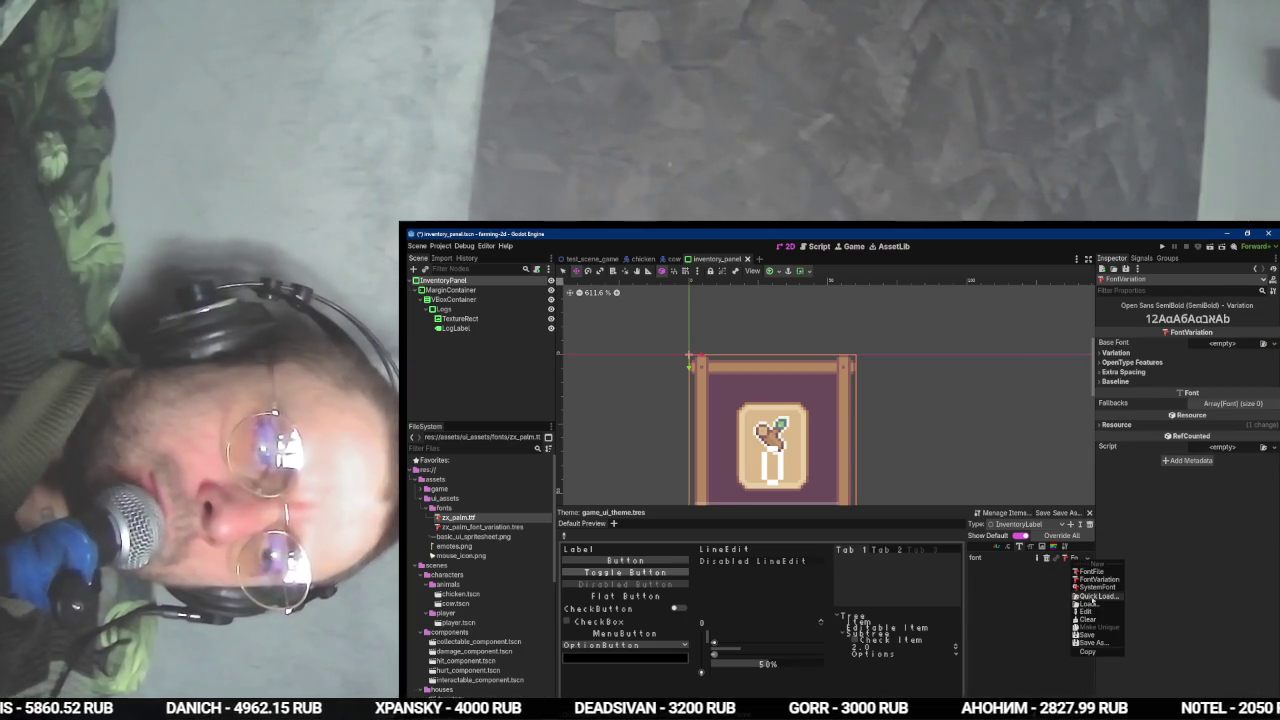
{"action": "left_click", "coordinate": [1095, 596]}
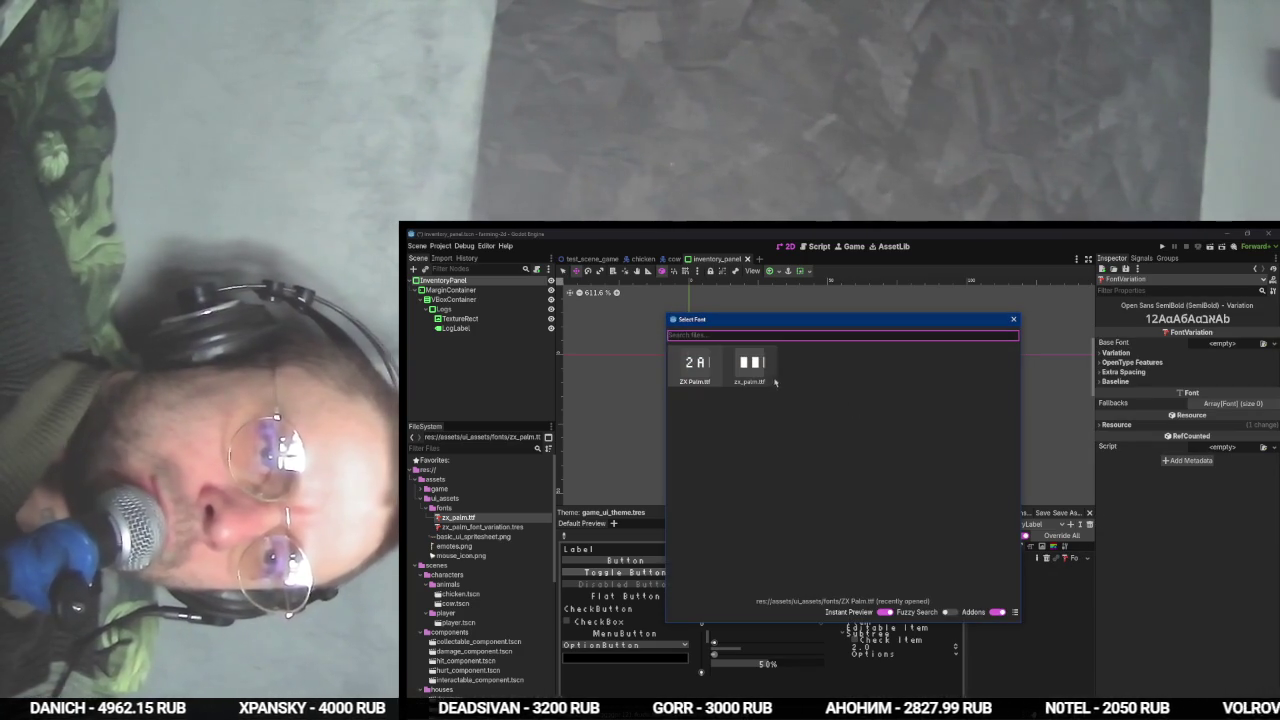
{"action": "left_click", "coordinate": [751, 367]}
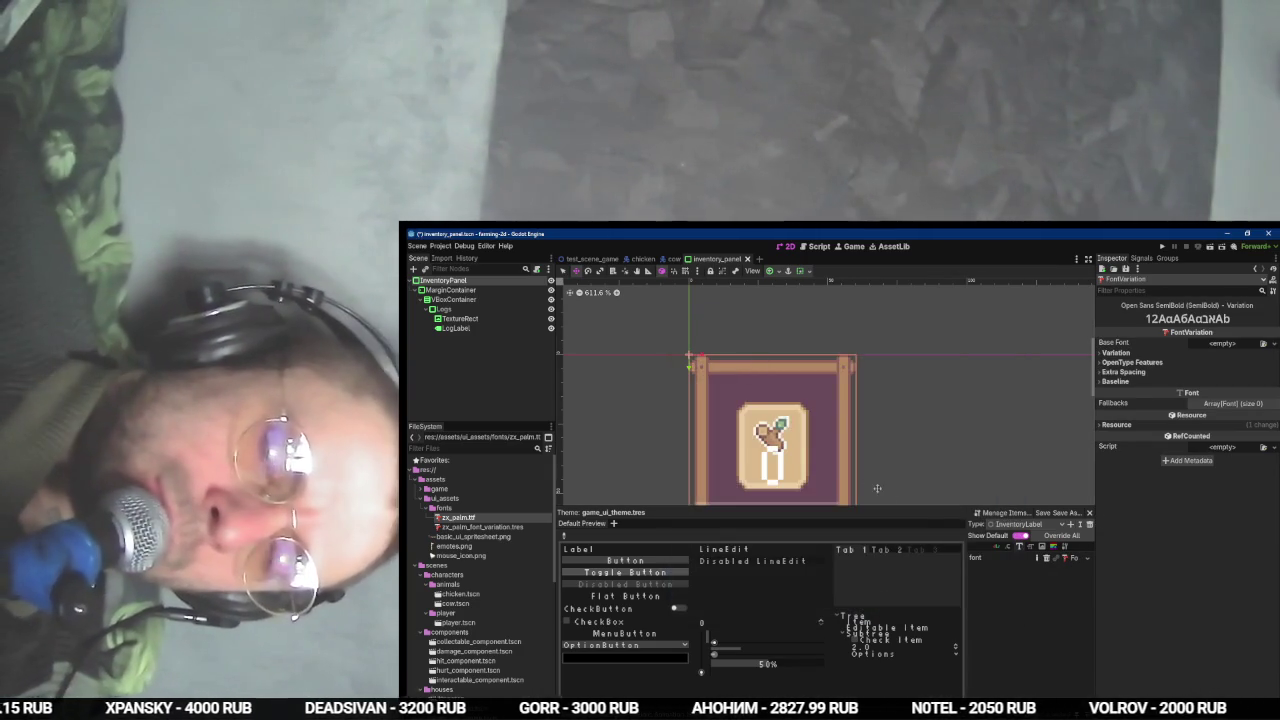
{"action": "type", "text": "zx"}
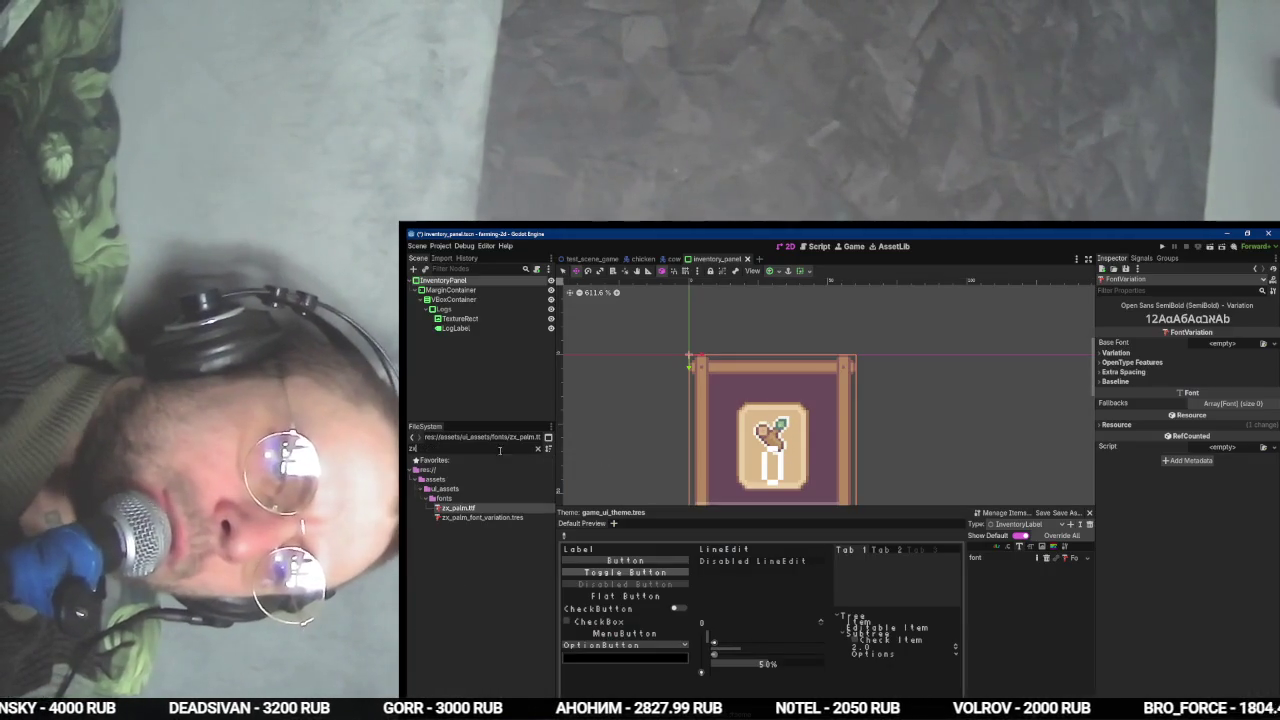
Step: Quick Load zx_palm_font_variation.tres as InventoryLabel's font
{"action": "left_click", "coordinate": [1076, 563]}
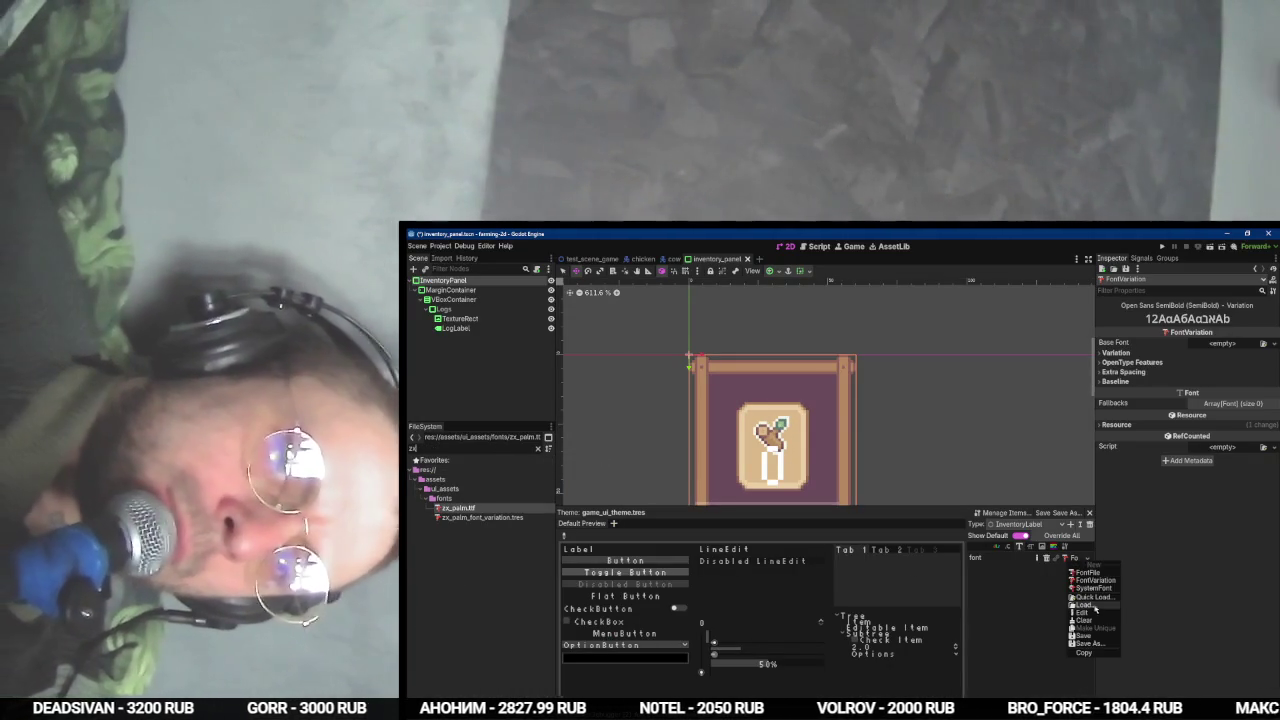
{"action": "left_click", "coordinate": [1088, 604]}
{"action": "type", "text": "zx"}
{"action": "double_click", "coordinate": [749, 365]}
Step: Watch more of the tutorial, then select LogLabel in the scene tree
{"action": "key", "text": "alt+Tab"}
{"action": "key", "text": "space"}
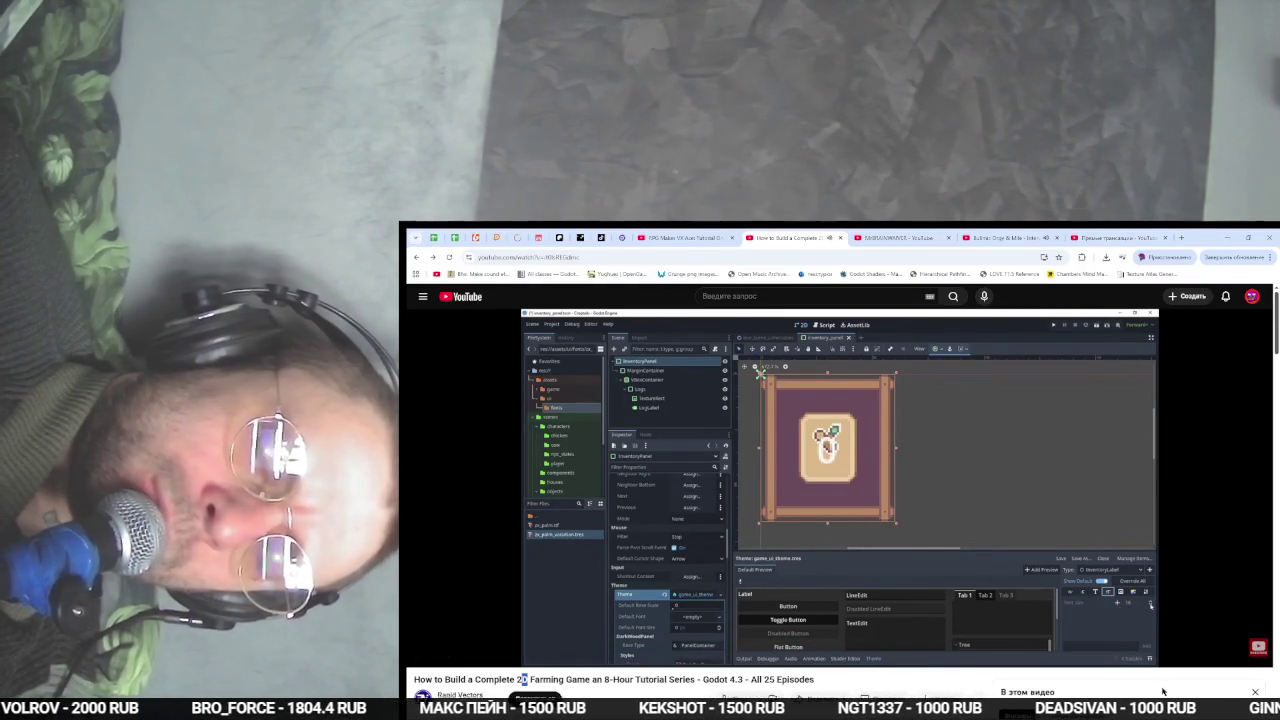
{"action": "mouse_move", "coordinate": [1158, 577]}
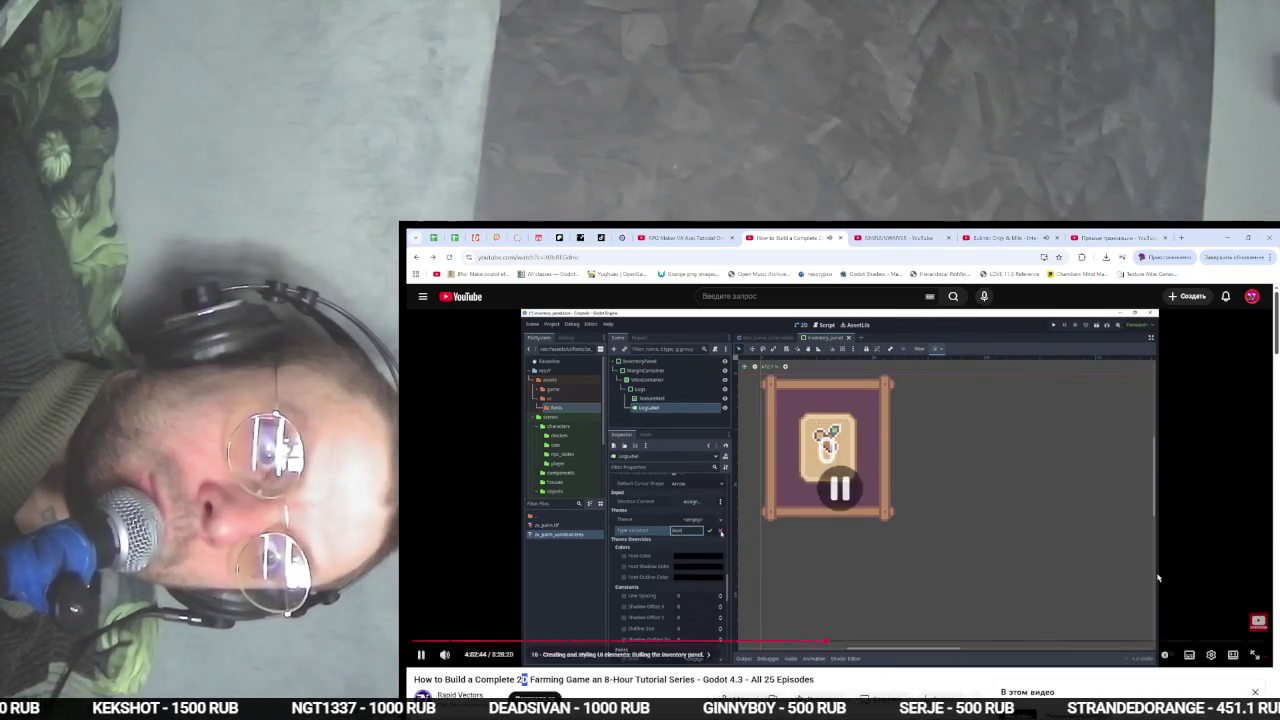
{"action": "key", "text": "alt+Tab"}
{"action": "left_click", "coordinate": [456, 329]}
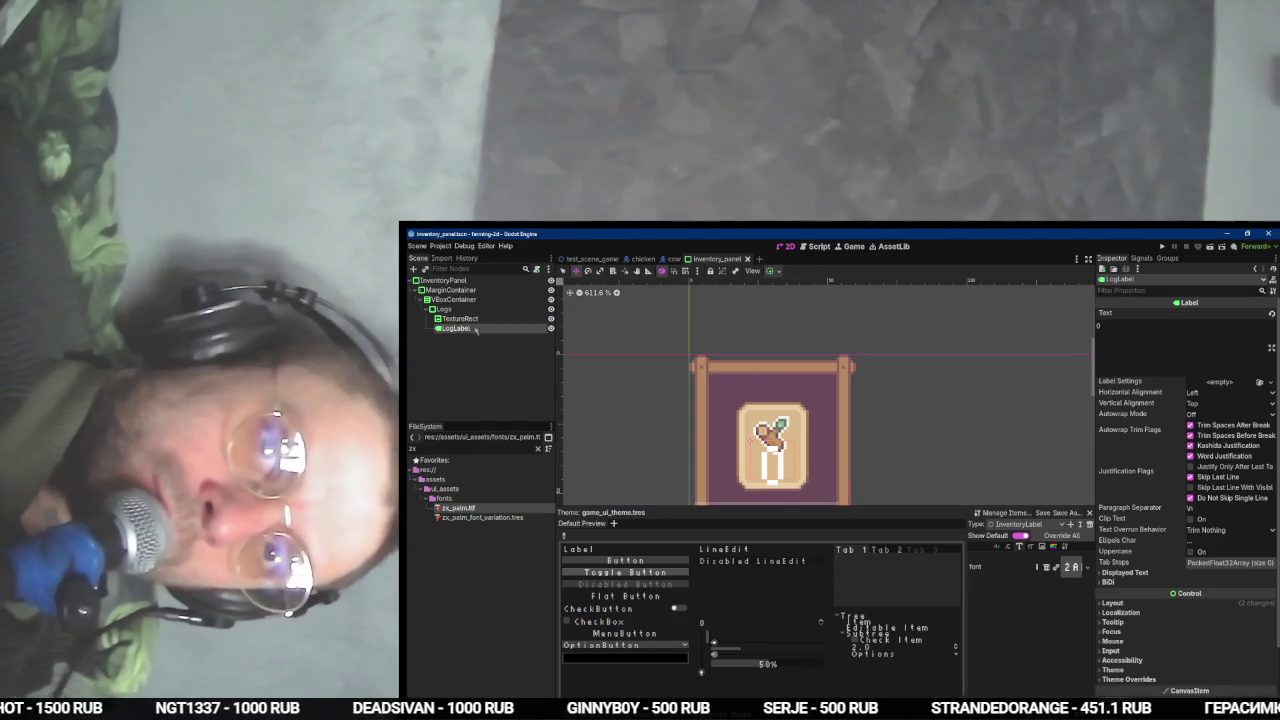
Step: Set LogLabel's Theme Type Variation to InventoryLabel in the Inspector
{"action": "left_click", "coordinate": [484, 351]}
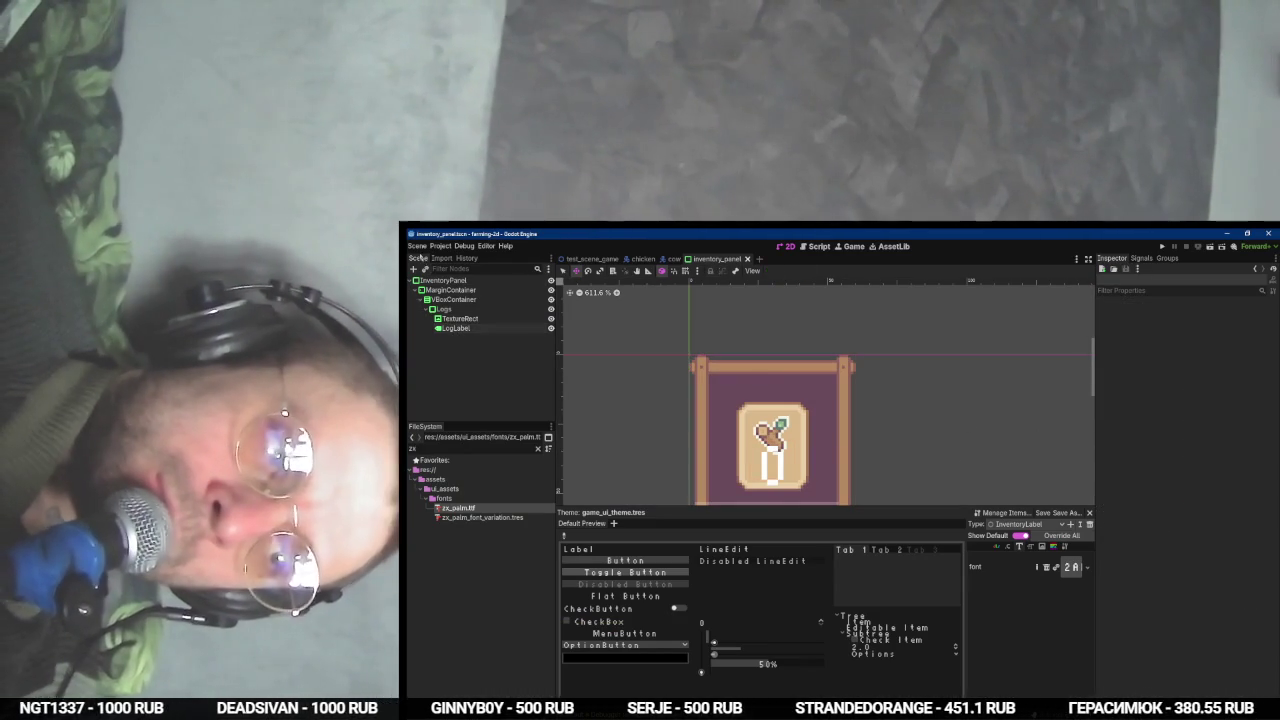
{"action": "left_click", "coordinate": [456, 328]}
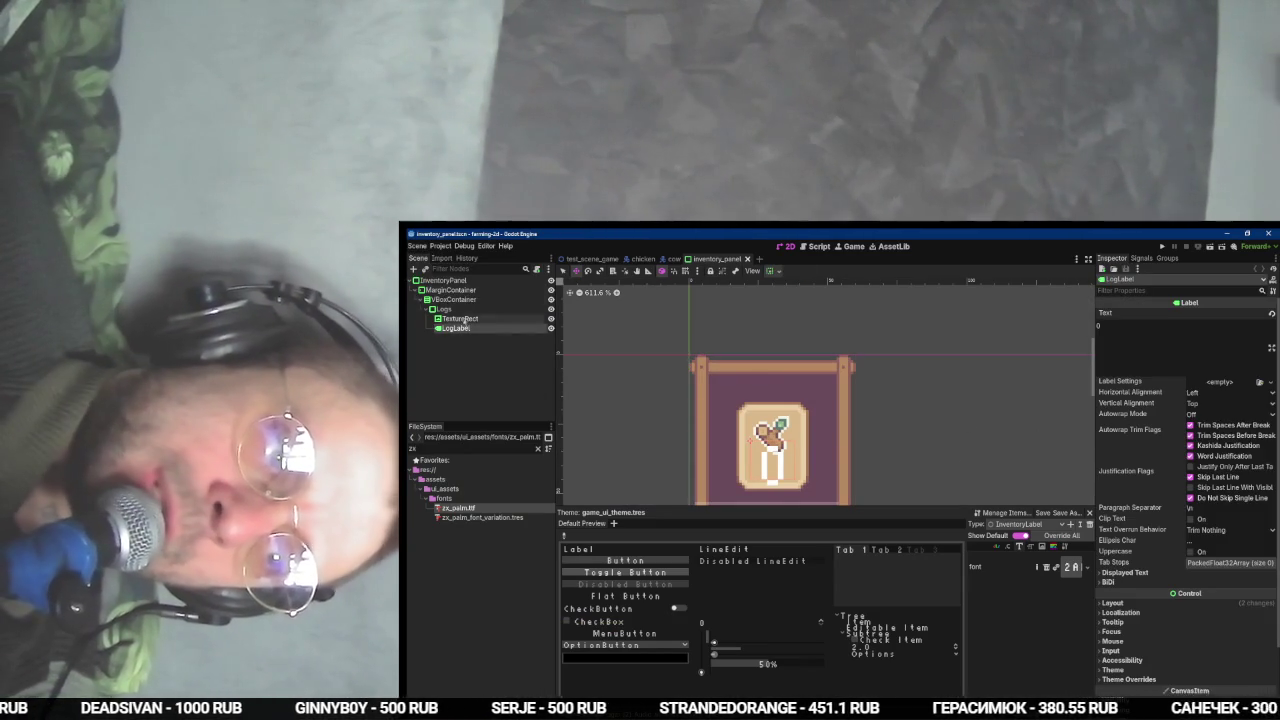
{"action": "left_click", "coordinate": [460, 318]}
{"action": "left_click", "coordinate": [456, 328]}
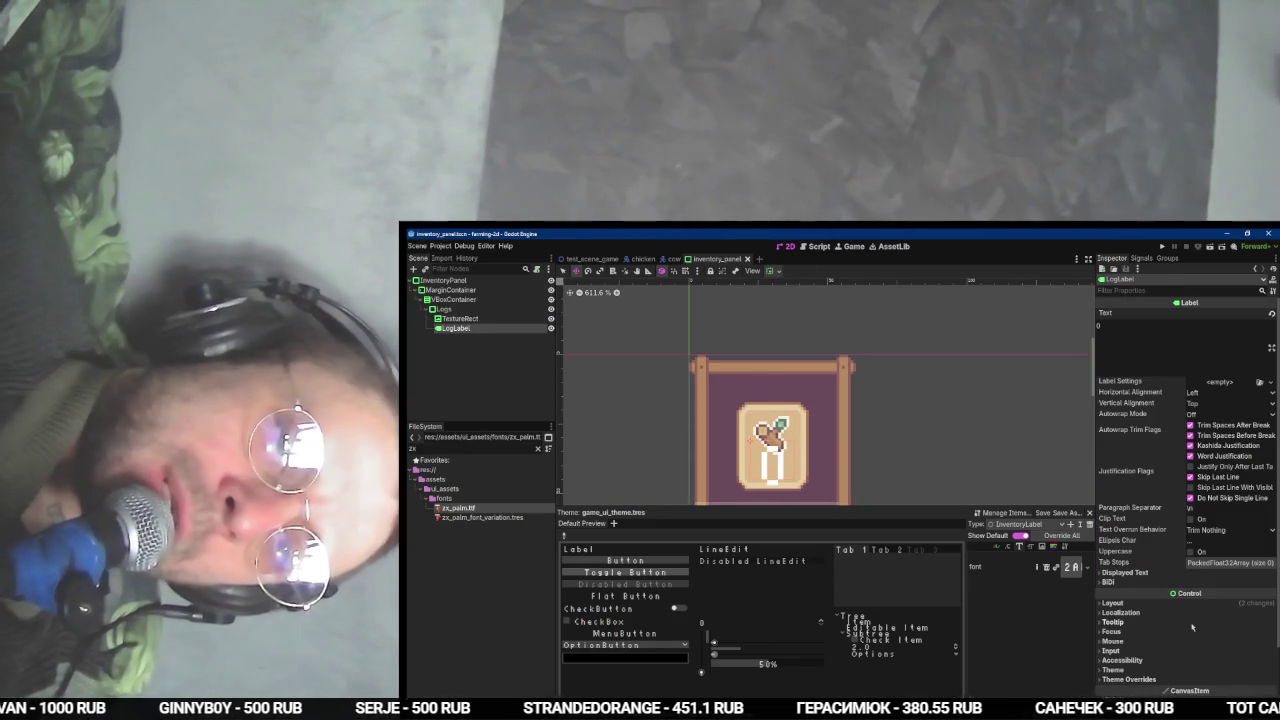
{"action": "scroll", "coordinate": [1110, 584], "scroll_direction": "down", "scroll_amount": 3}
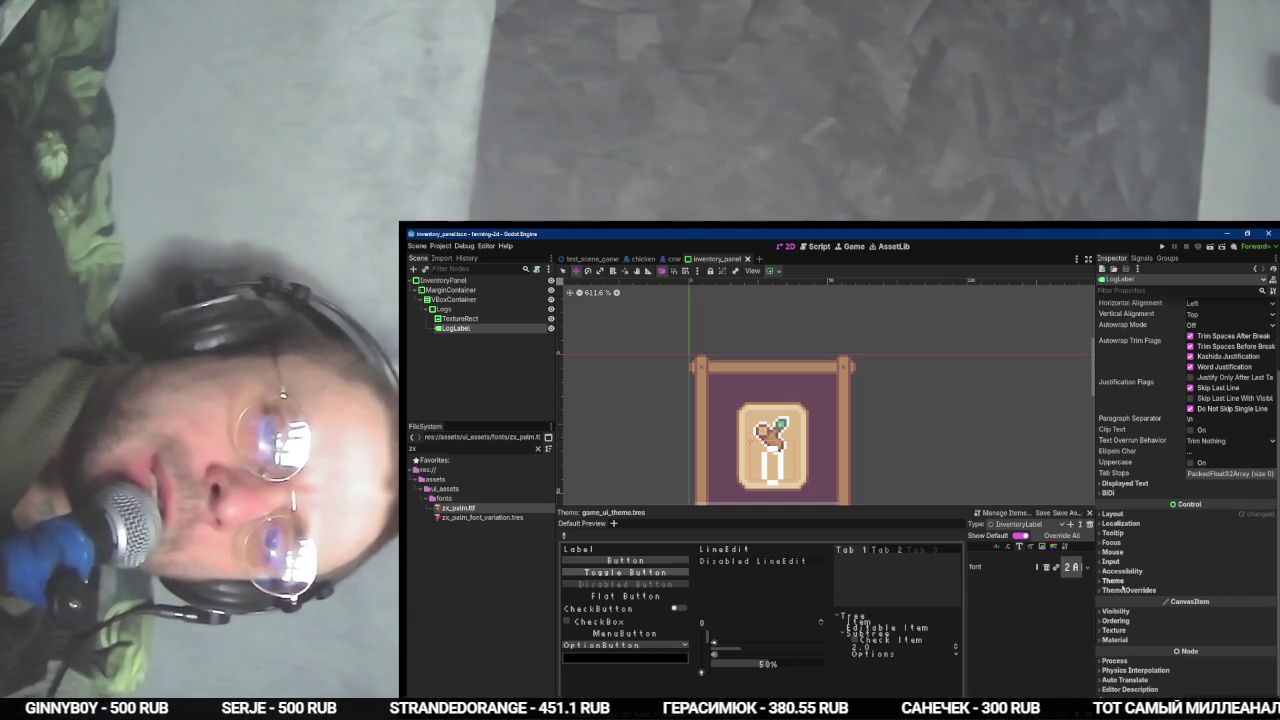
{"action": "left_click", "coordinate": [1122, 581]}
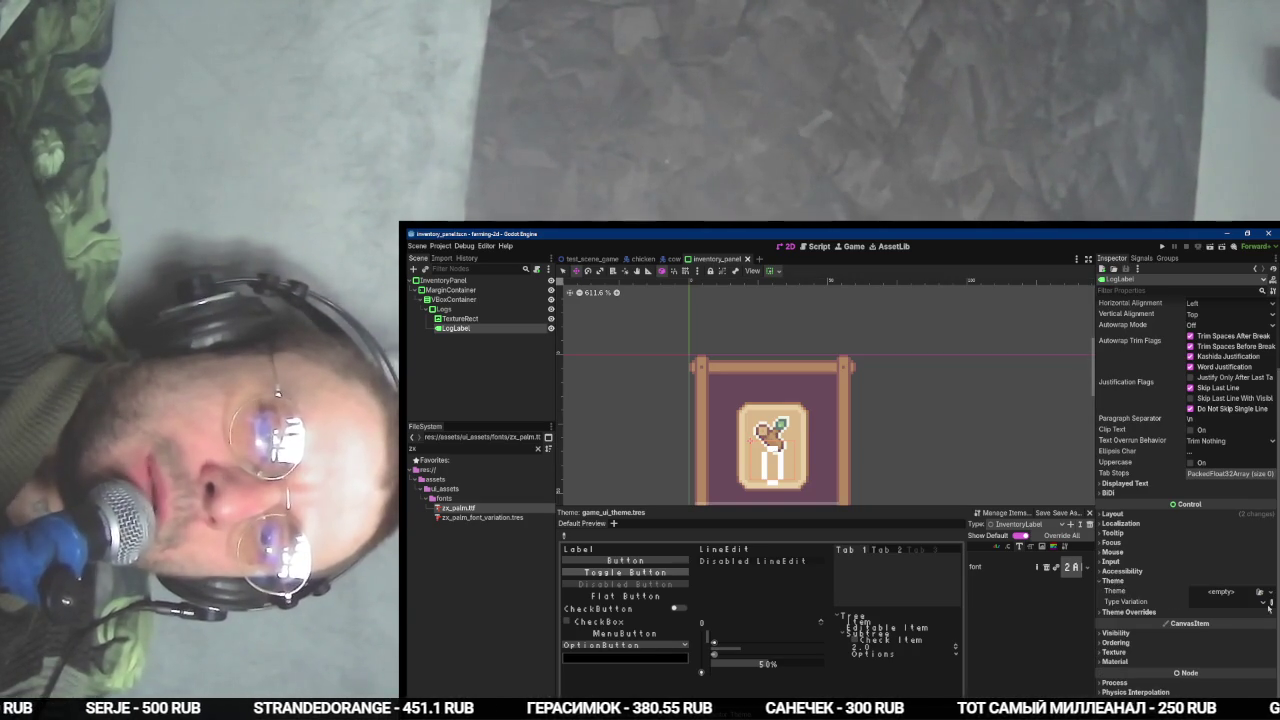
{"action": "left_click", "coordinate": [1268, 603]}
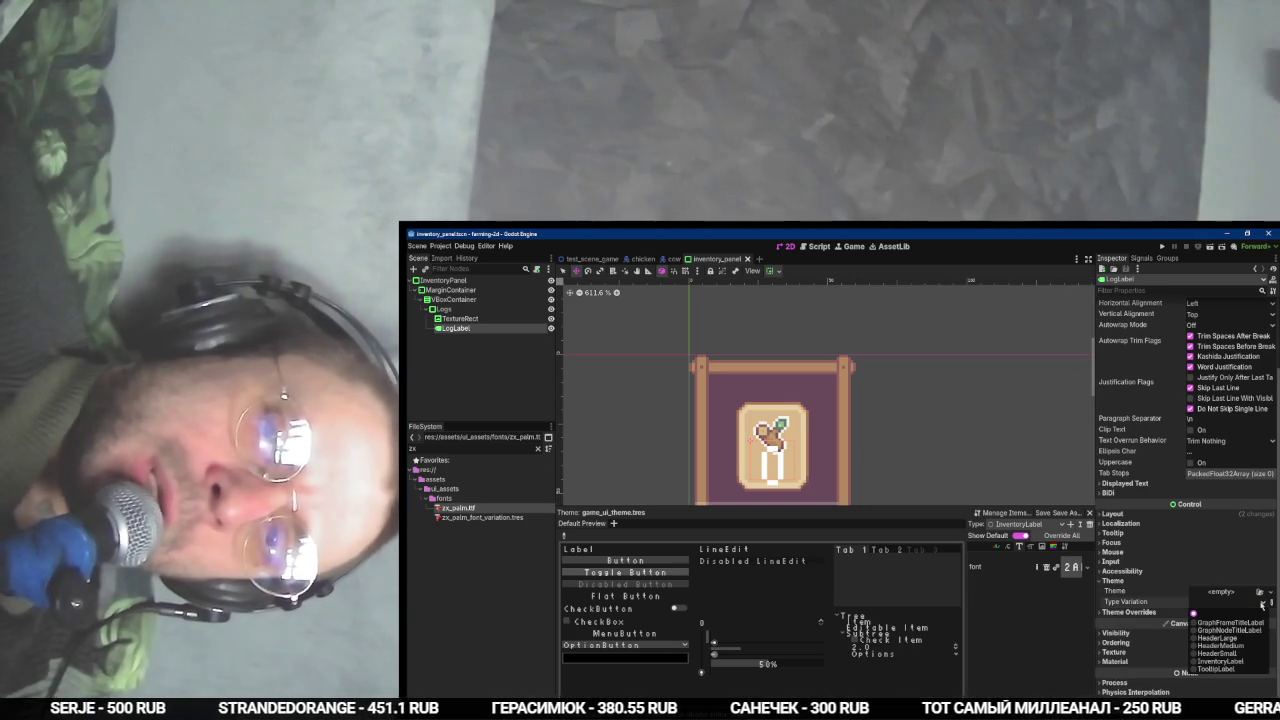
{"action": "left_click", "coordinate": [1237, 662]}
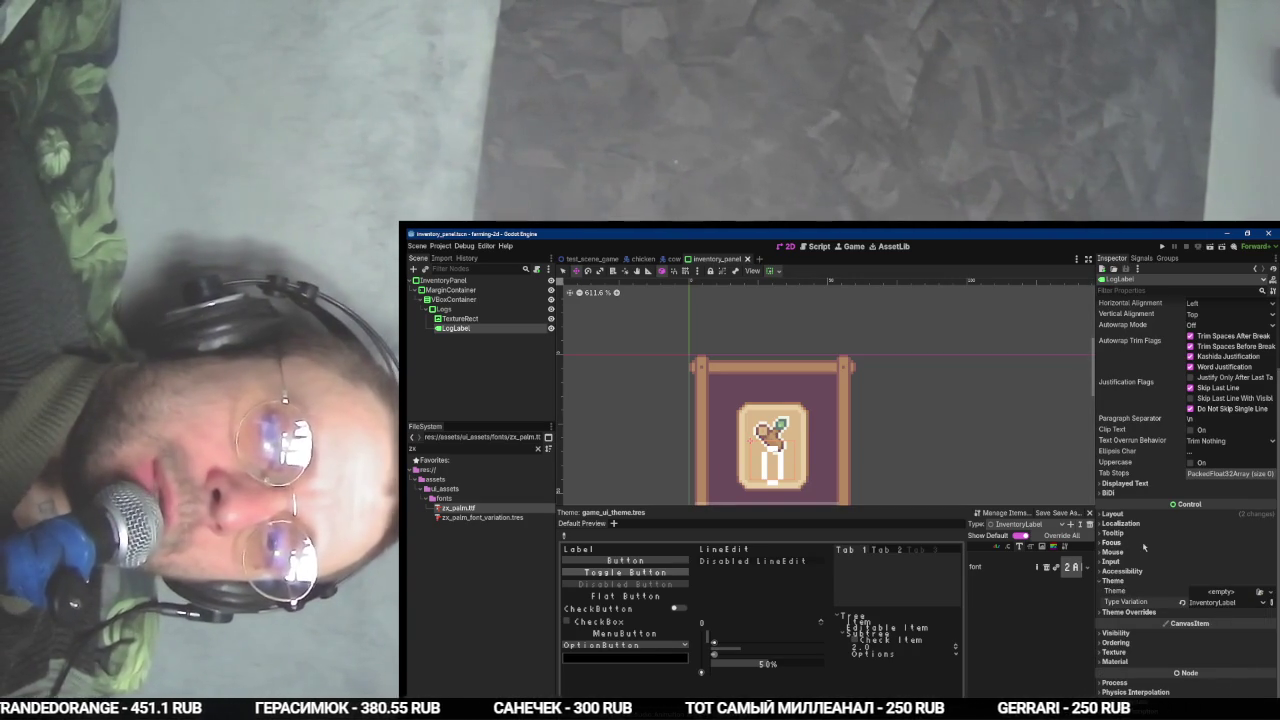
Step: Adjust InventoryLabel's font size in the theme editor, then resume the tutorial
{"action": "left_click", "coordinate": [1019, 547]}
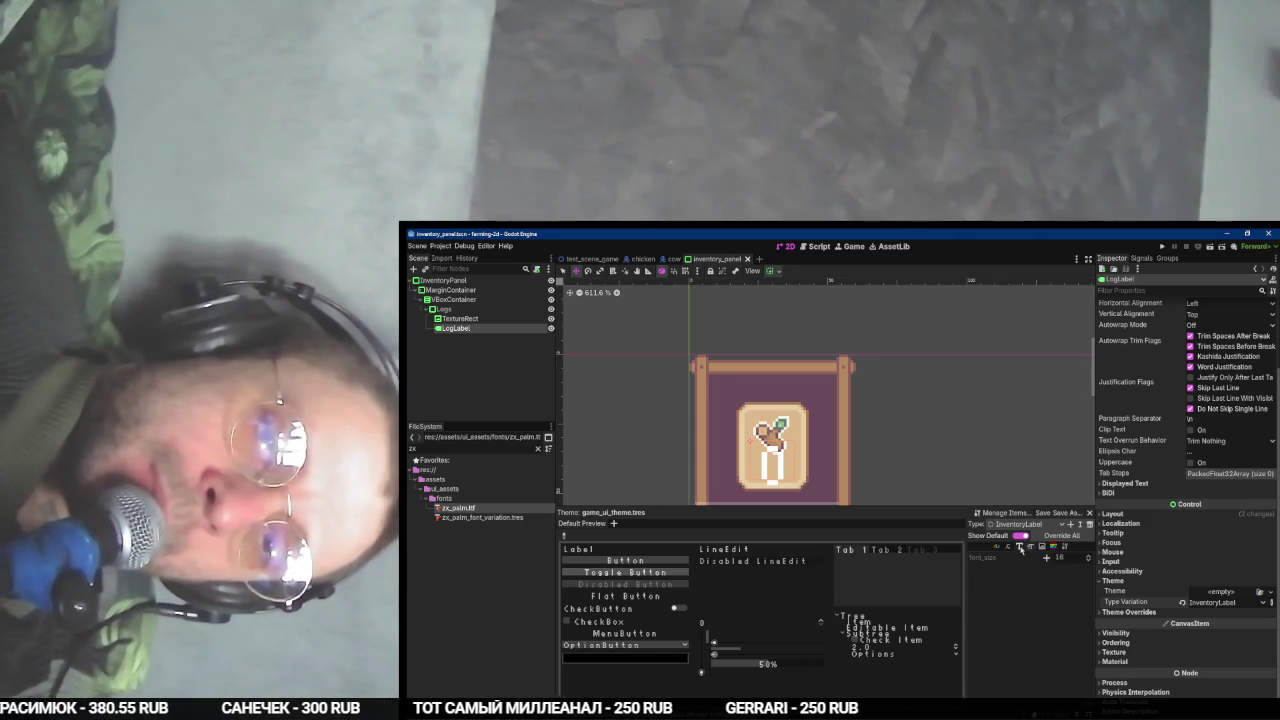
{"action": "left_click", "coordinate": [1086, 560]}
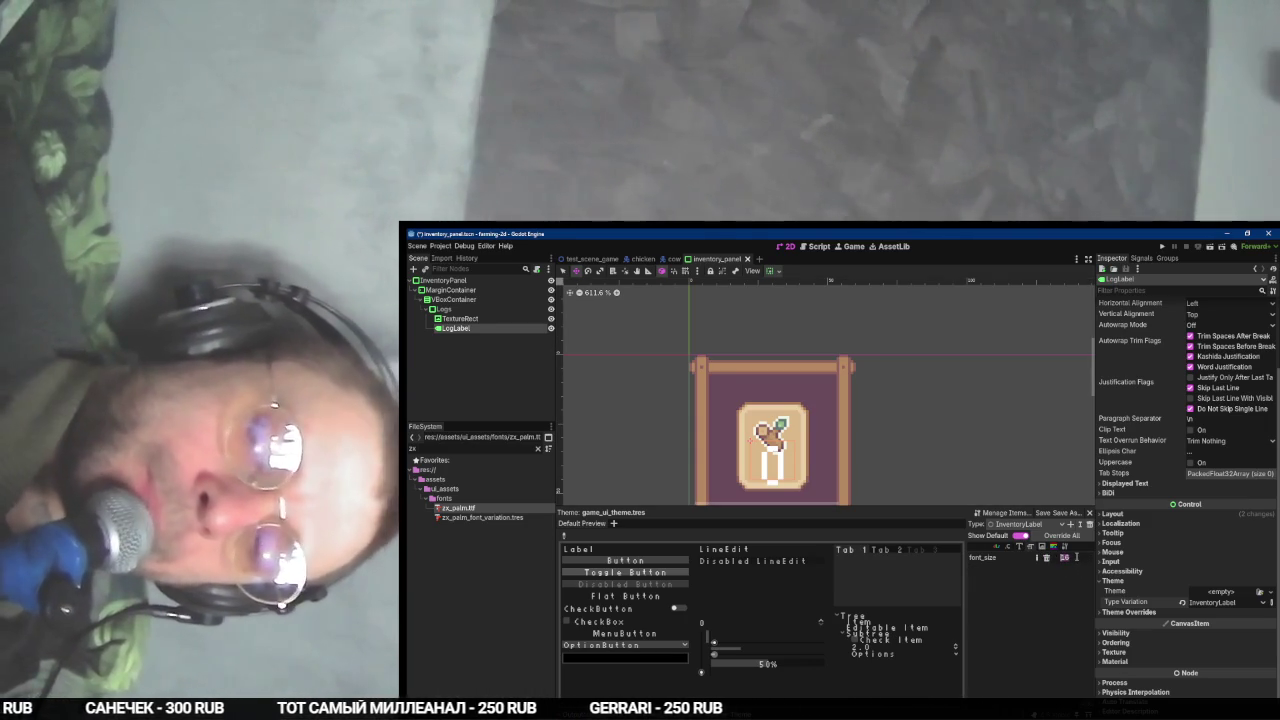
{"action": "key", "text": "alt+Tab"}
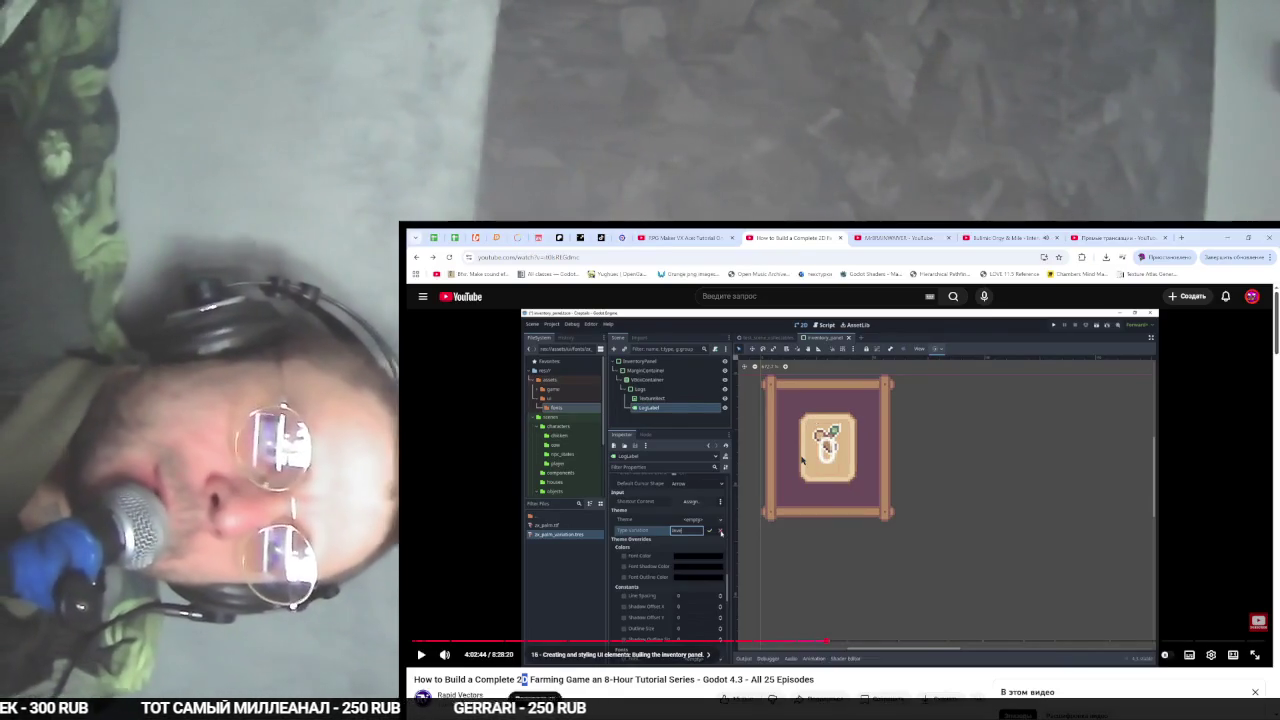
{"action": "left_click", "coordinate": [925, 623]}
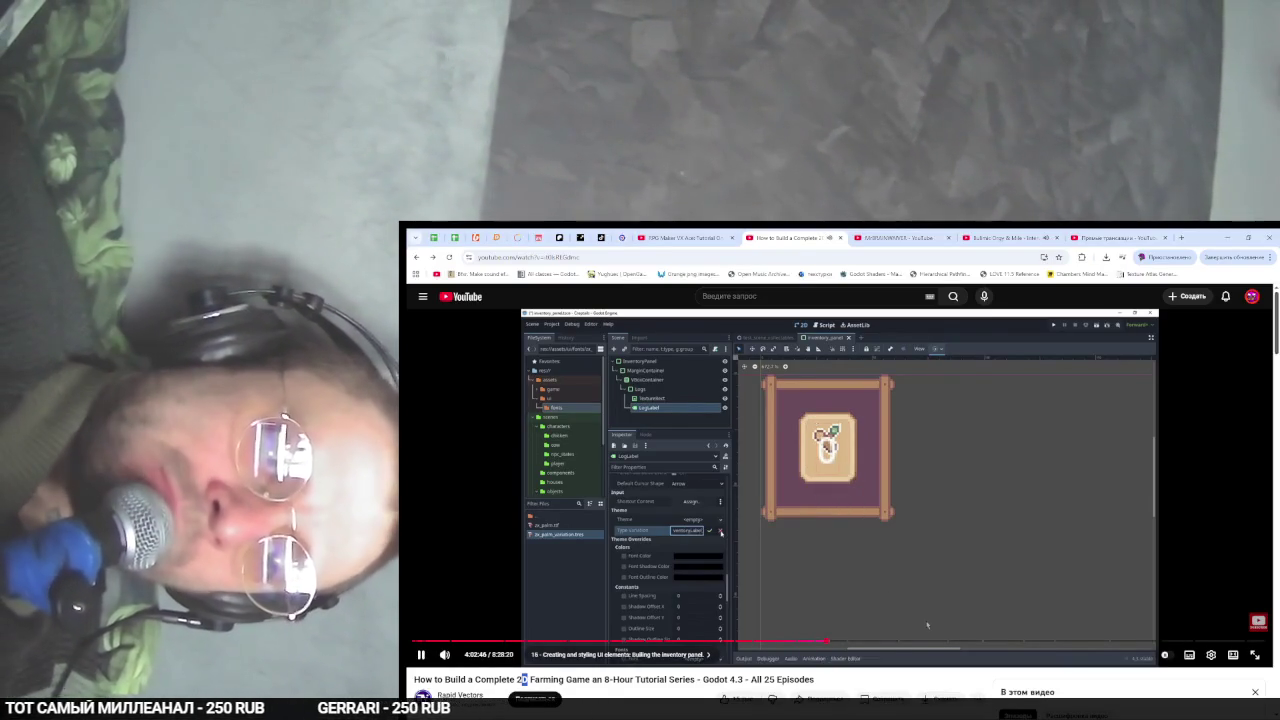
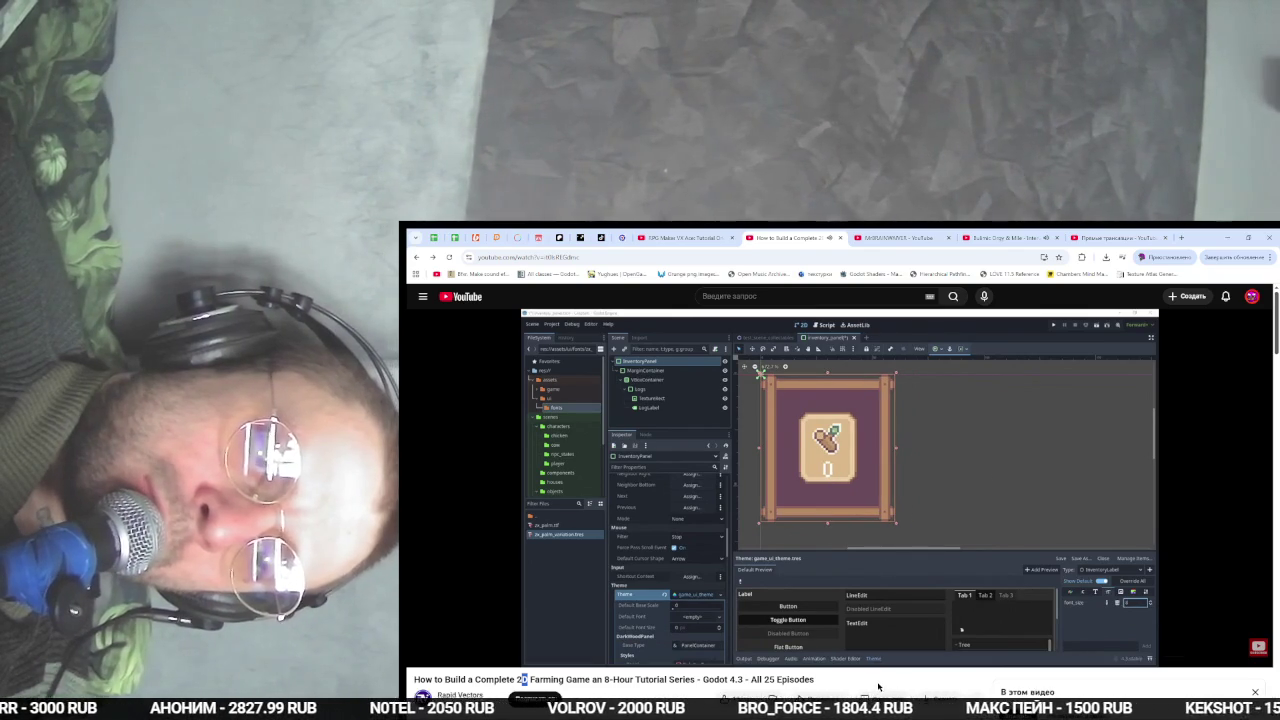
Step: Select the LogLabel node in the Scene tree and pause the tutorial video
{"action": "key", "text": "alt+Tab"}
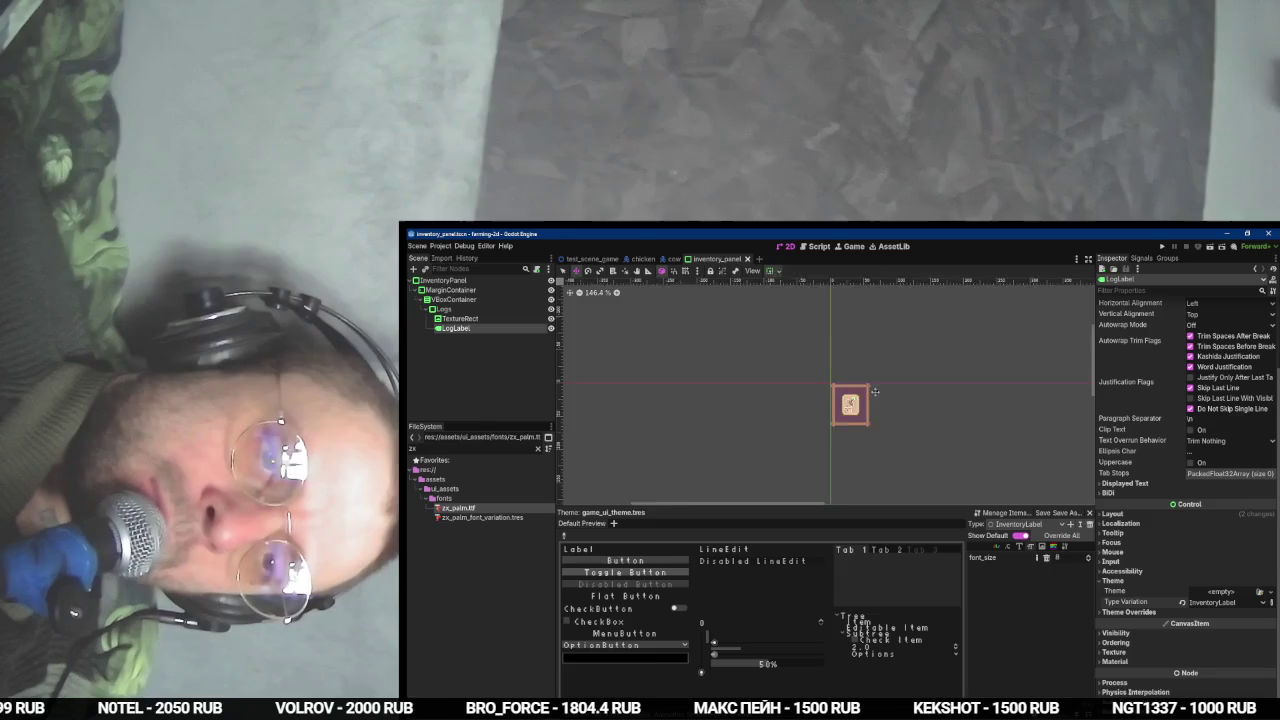
{"action": "key", "text": "alt+Tab"}
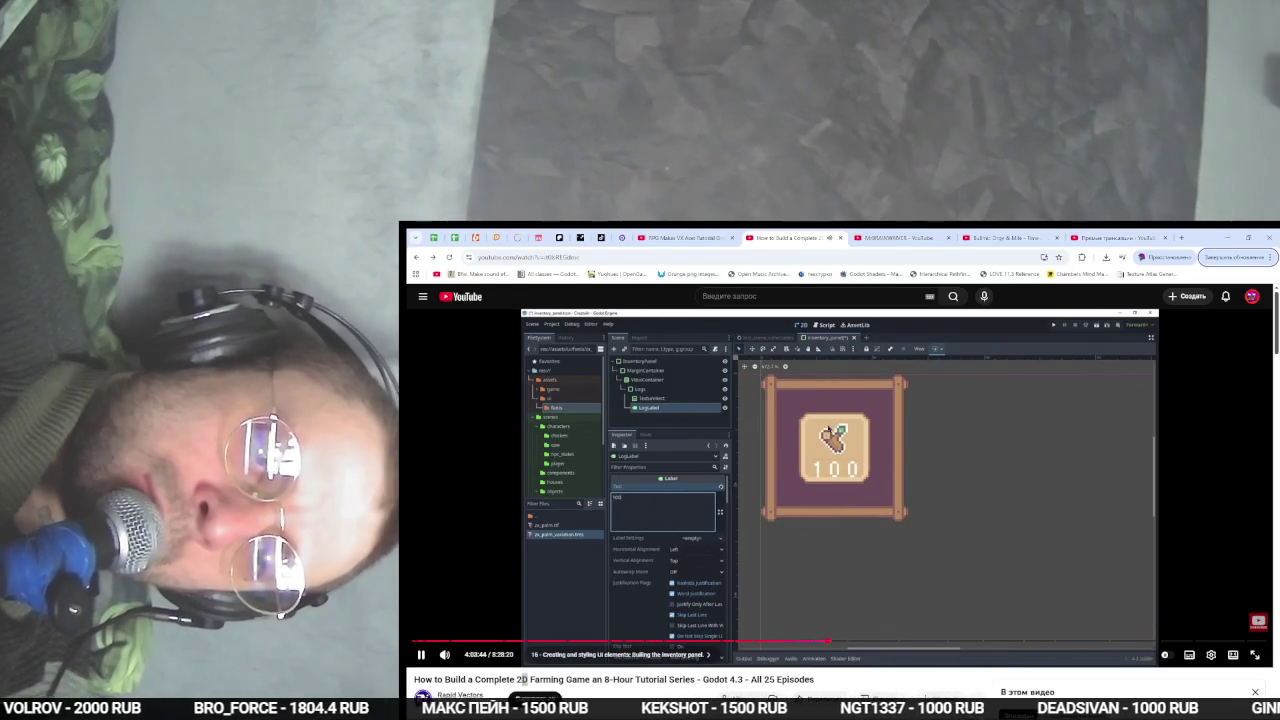
{"action": "key", "text": "alt+Tab"}
{"action": "left_click", "coordinate": [458, 318]}
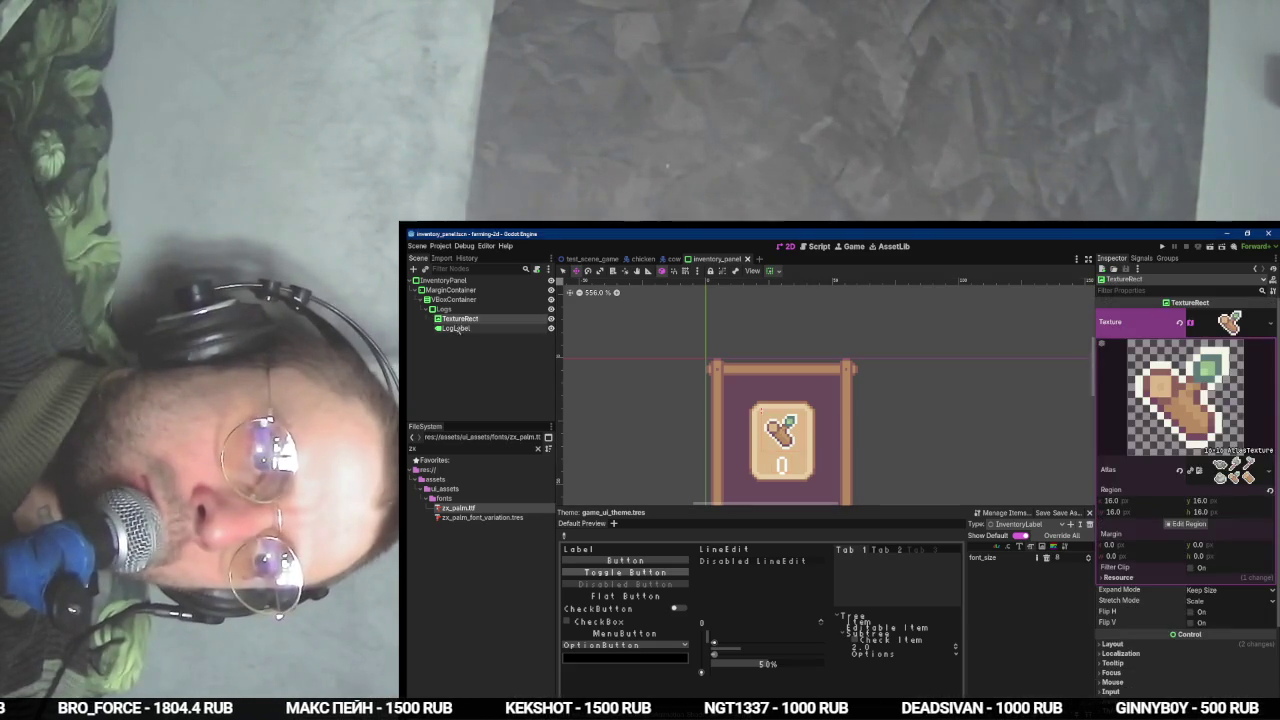
{"action": "left_click", "coordinate": [456, 328]}
{"action": "key", "text": "alt+Tab"}
{"action": "left_click", "coordinate": [868, 440]}
{"action": "key", "text": "alt+Tab"}
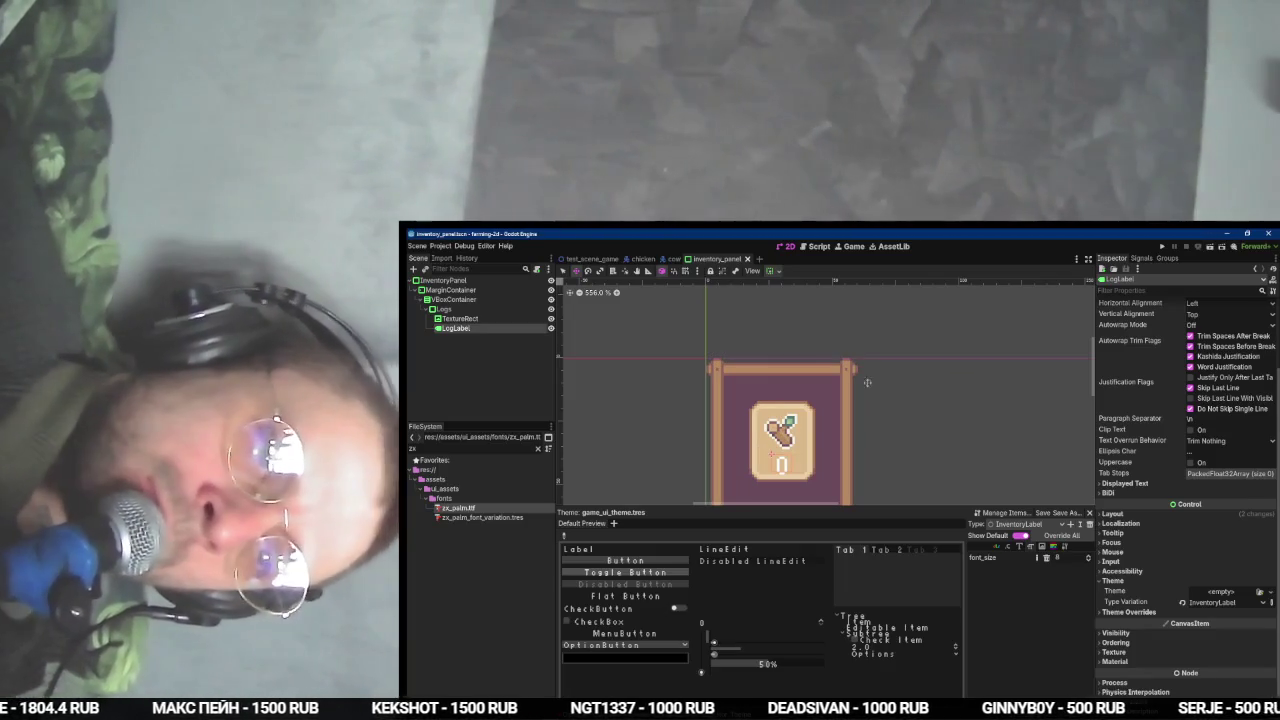
{"action": "scroll", "coordinate": [1180, 368], "scroll_direction": "up", "scroll_amount": 3}
{"action": "left_click", "coordinate": [1170, 361]}
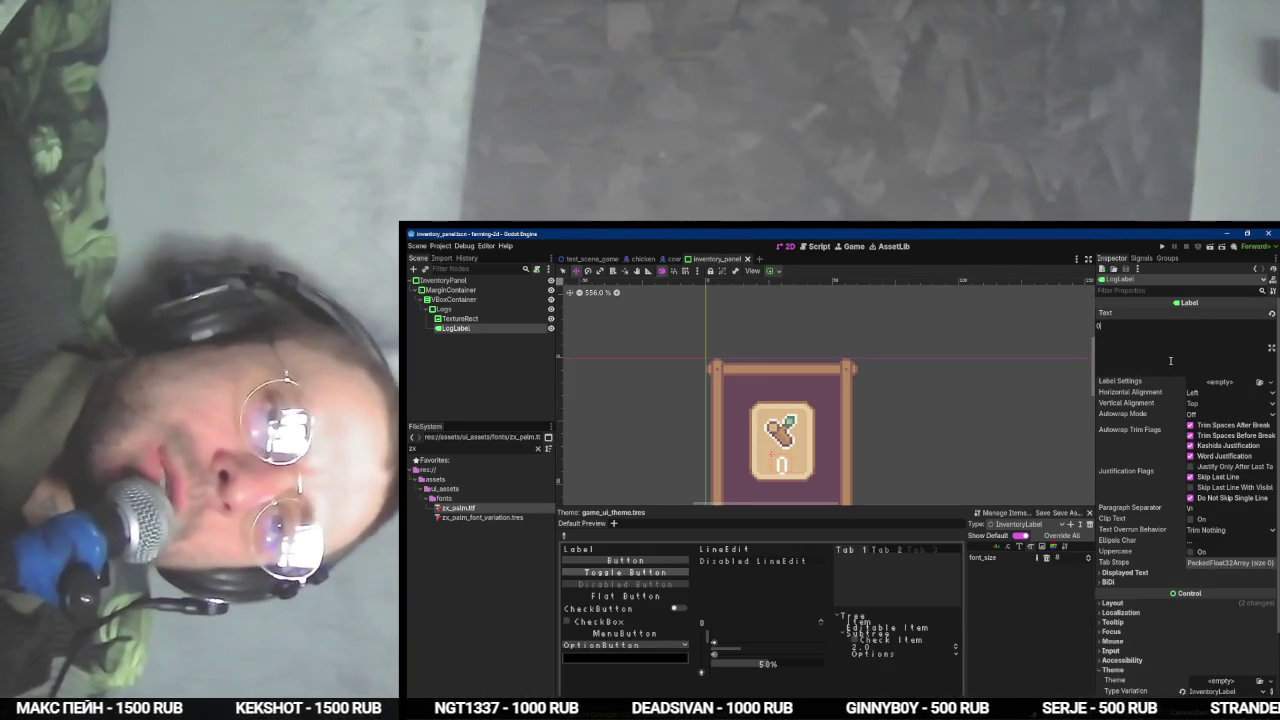
{"action": "type", "text": "12"}
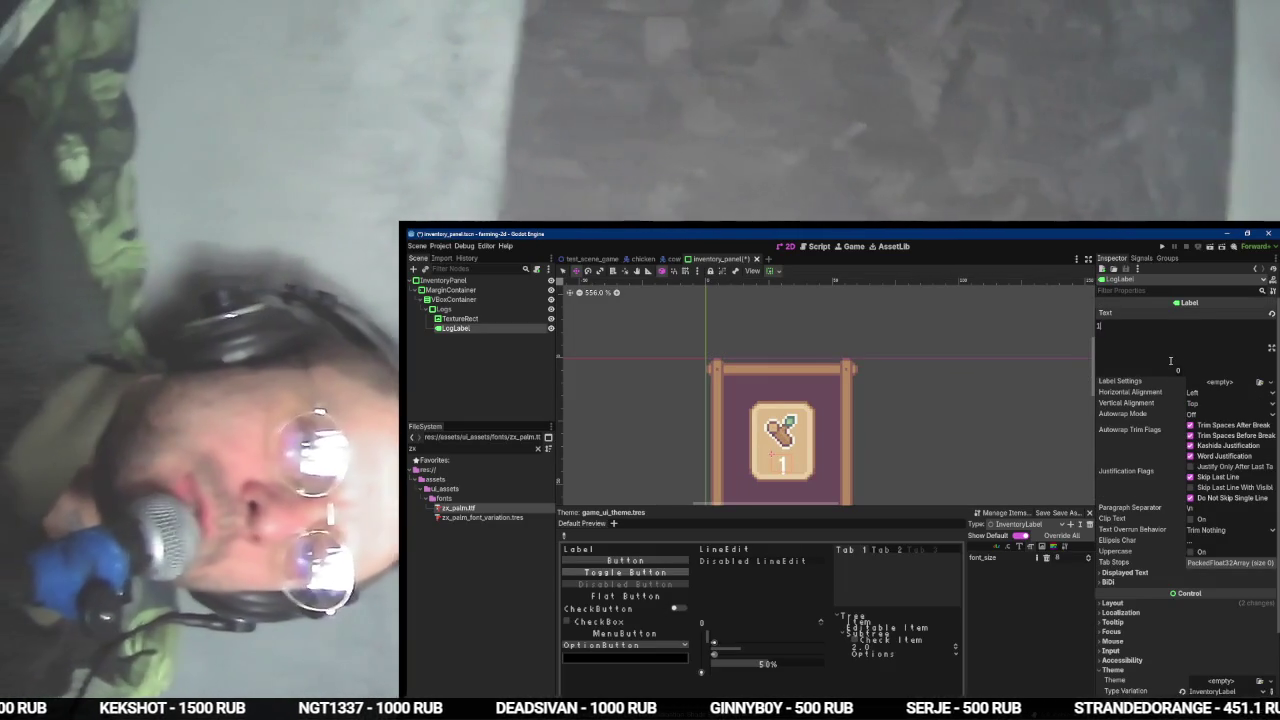
{"action": "type", "text": "34231214124123"}
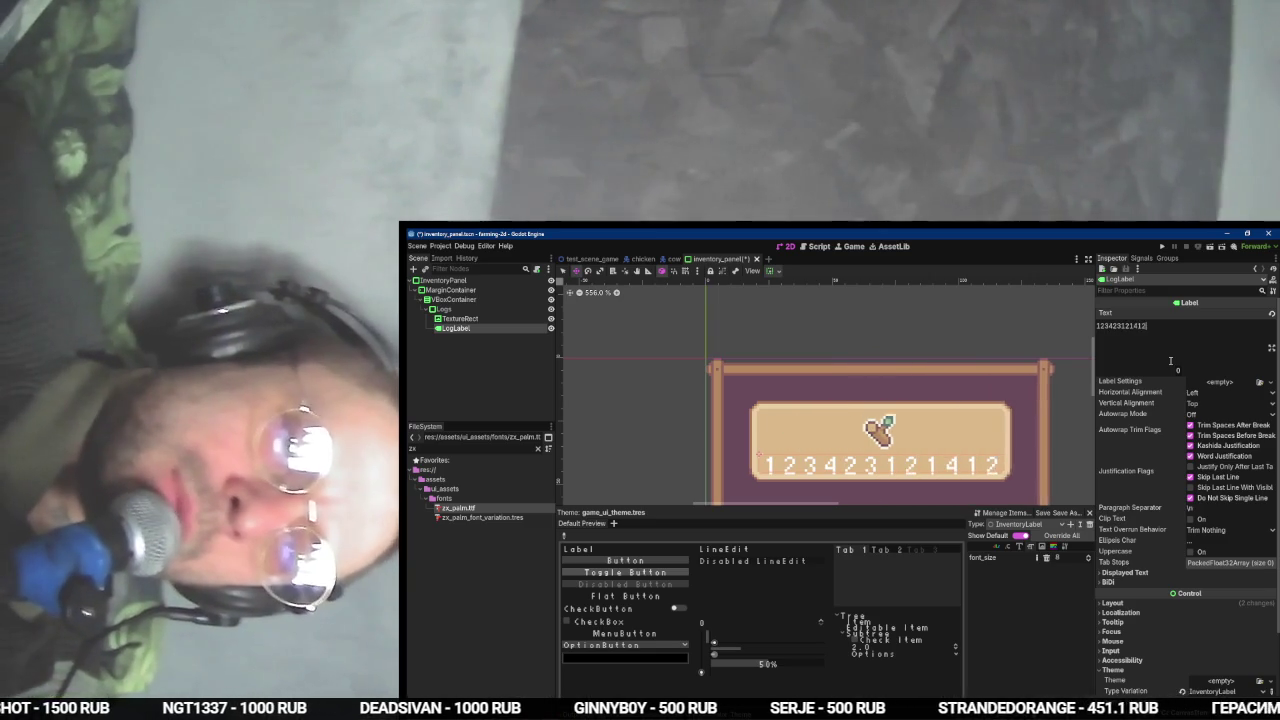
{"action": "scroll", "coordinate": [1166, 340], "scroll_direction": "down", "scroll_amount": 1}
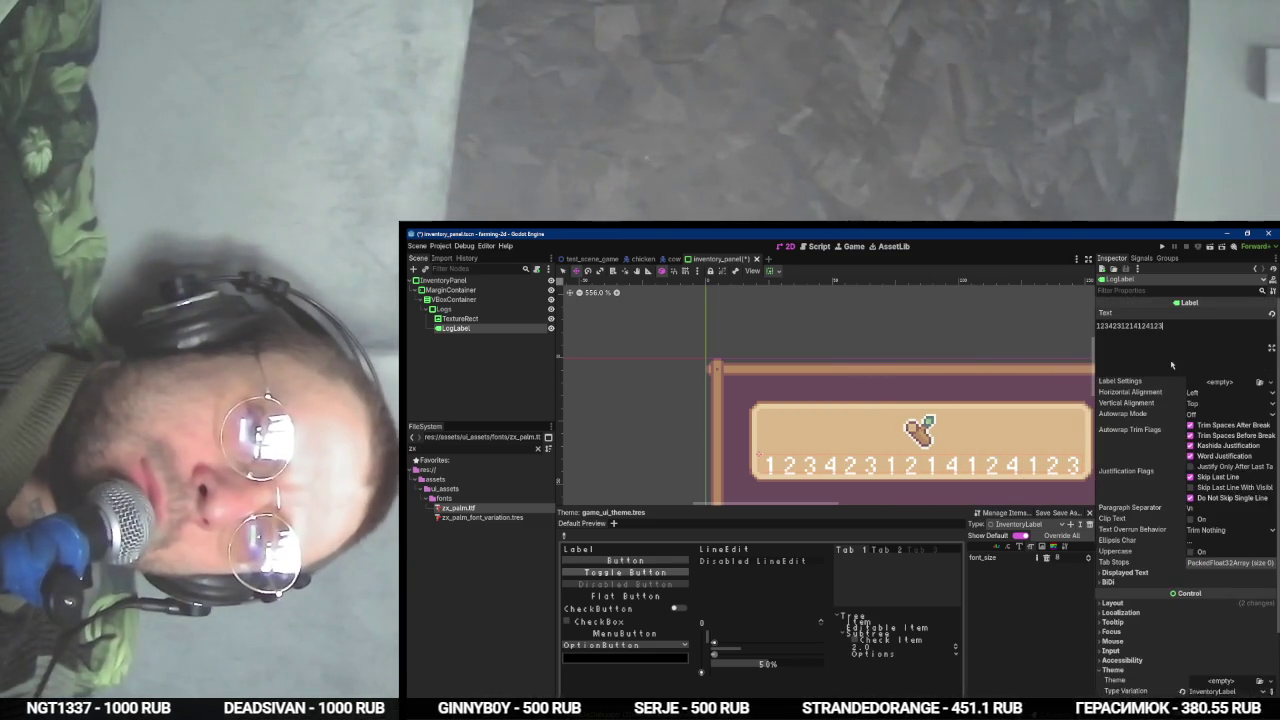
{"action": "key", "text": "ctrl+a"}
{"action": "type", "text": "100"}
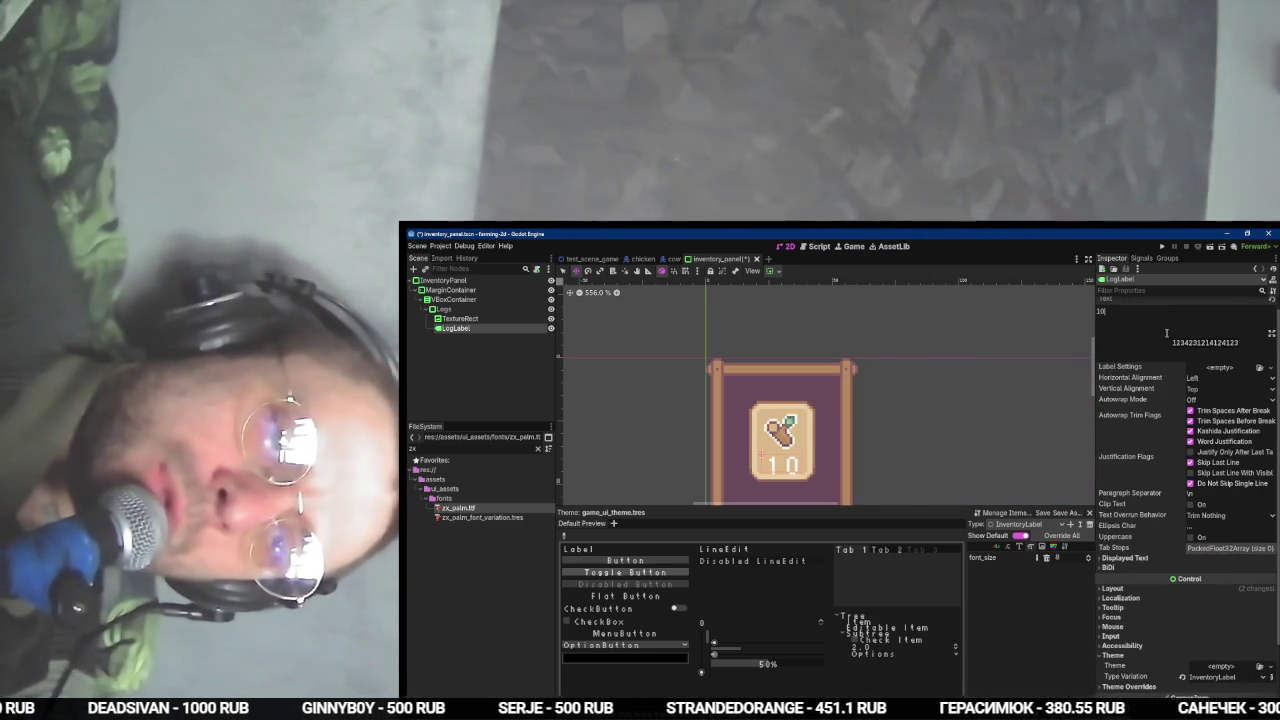
Step: Try the label text as 0, then as a very long run of 9s
{"action": "scroll", "coordinate": [842, 448], "scroll_direction": "up", "scroll_amount": 10}
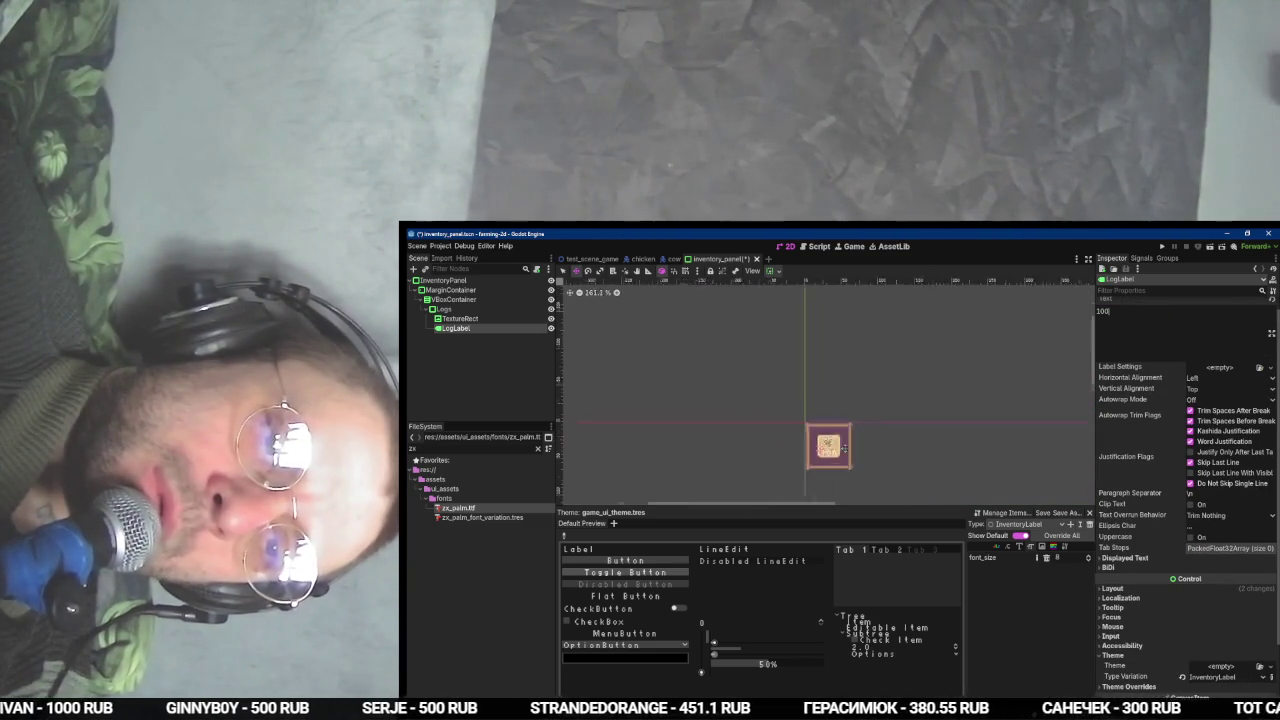
{"action": "scroll", "coordinate": [845, 448], "scroll_direction": "down", "scroll_amount": 1}
{"action": "key", "text": "BackSpace"}
{"action": "key", "text": "BackSpace"}
{"action": "key", "text": "BackSpace"}
{"action": "type", "text": "0"}
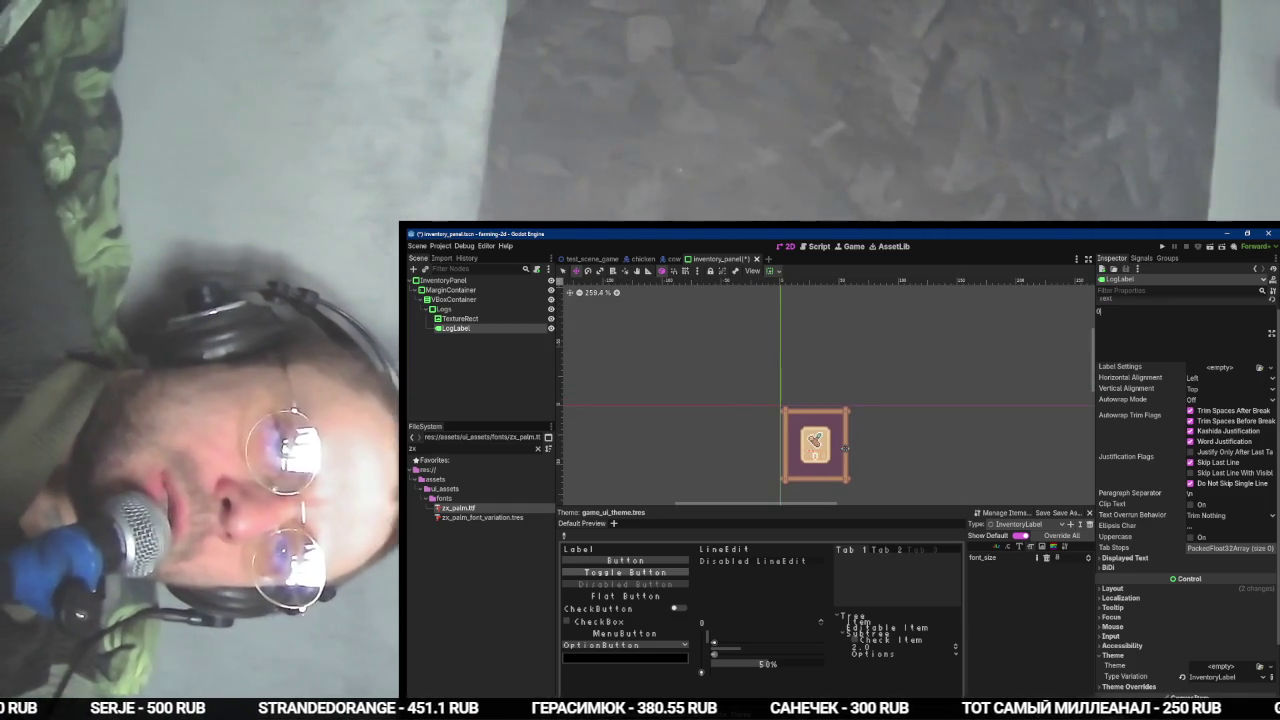
{"action": "key", "text": "BackSpace"}
{"action": "type", "text": "9999999"}
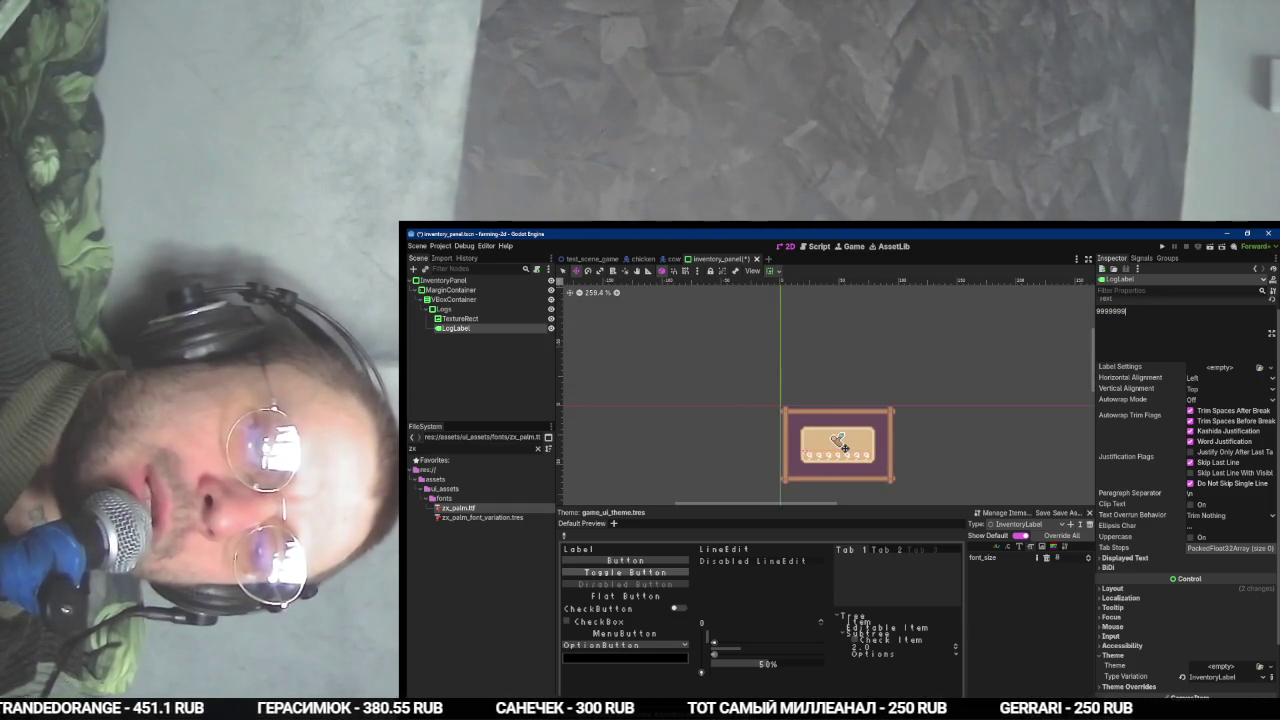
{"action": "type", "text": "999999999999999999999999999999999 99"}
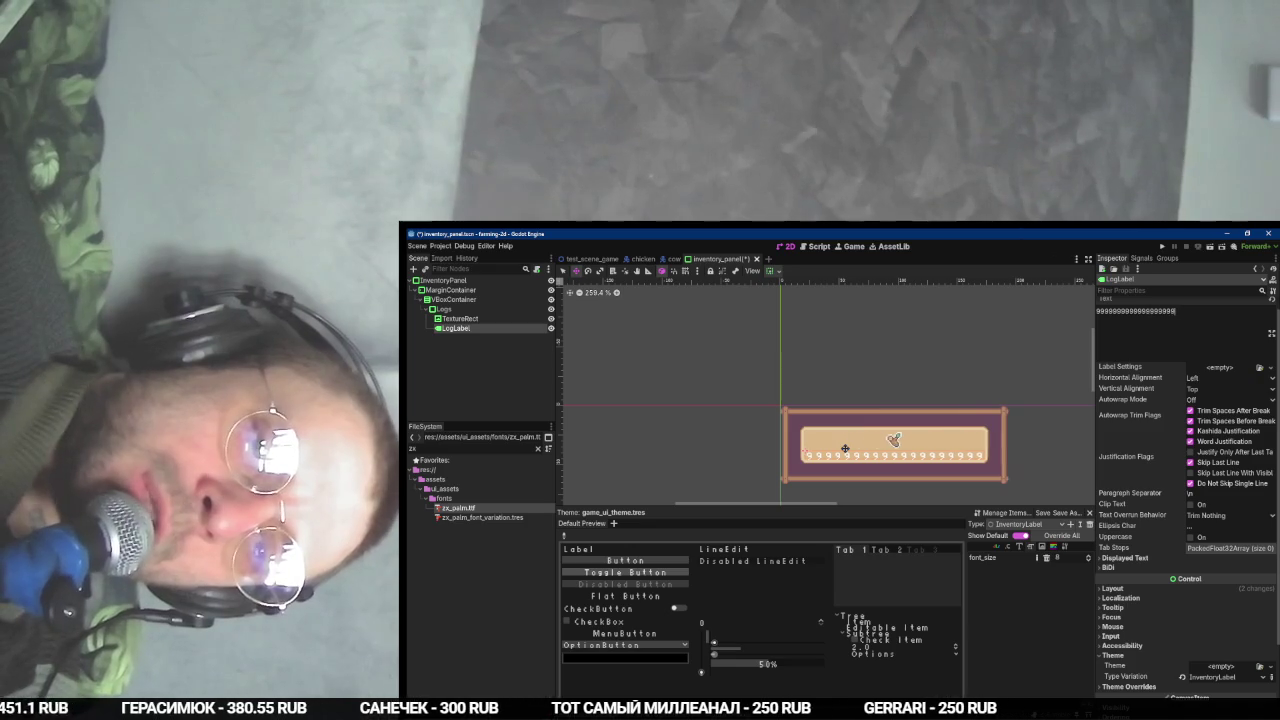
Step: Reset the LogLabel text to 0 and save the inventory panel scene
{"action": "scroll", "coordinate": [845, 445], "scroll_direction": "down", "scroll_amount": 4}
{"action": "key", "text": "ctrl+a"}
{"action": "type", "text": "0"}
{"action": "key", "text": "ctrl+s"}
{"action": "key", "text": "alt+Tab"}
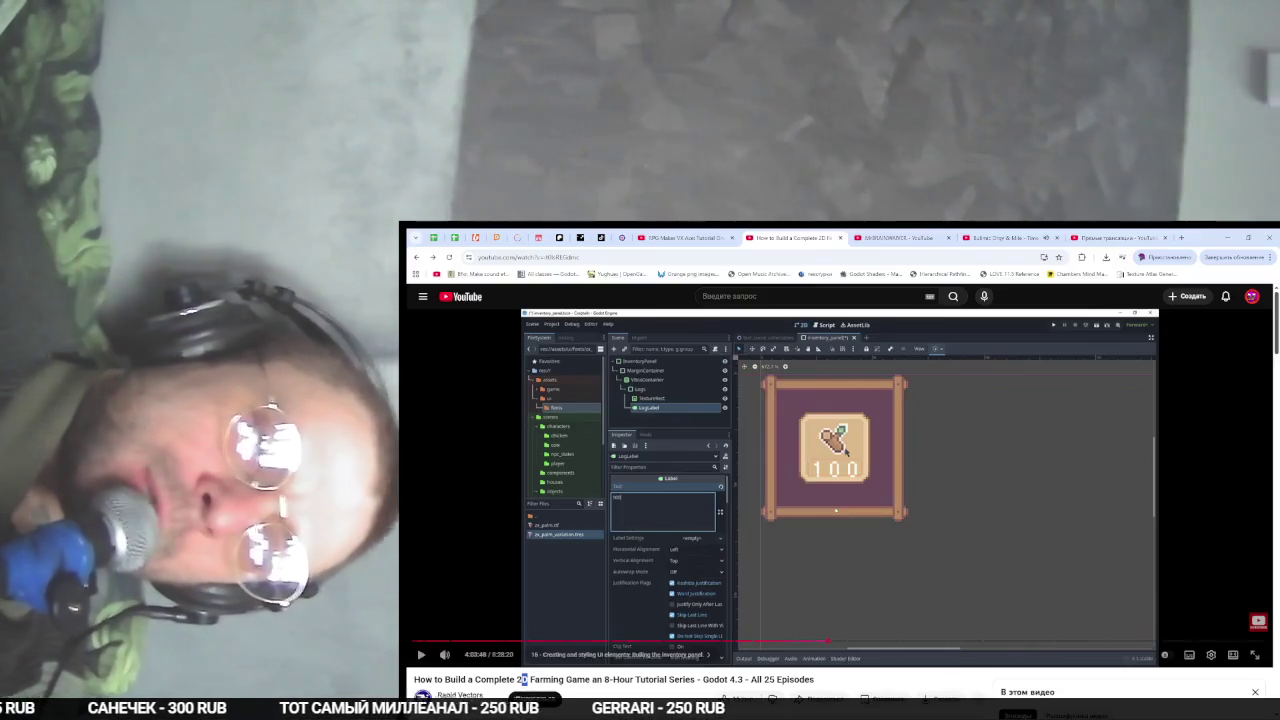
Step: Open the zx_palm font variation and expand its Extra Spacing, OpenType features and baseline sections
{"action": "left_click", "coordinate": [843, 448]}
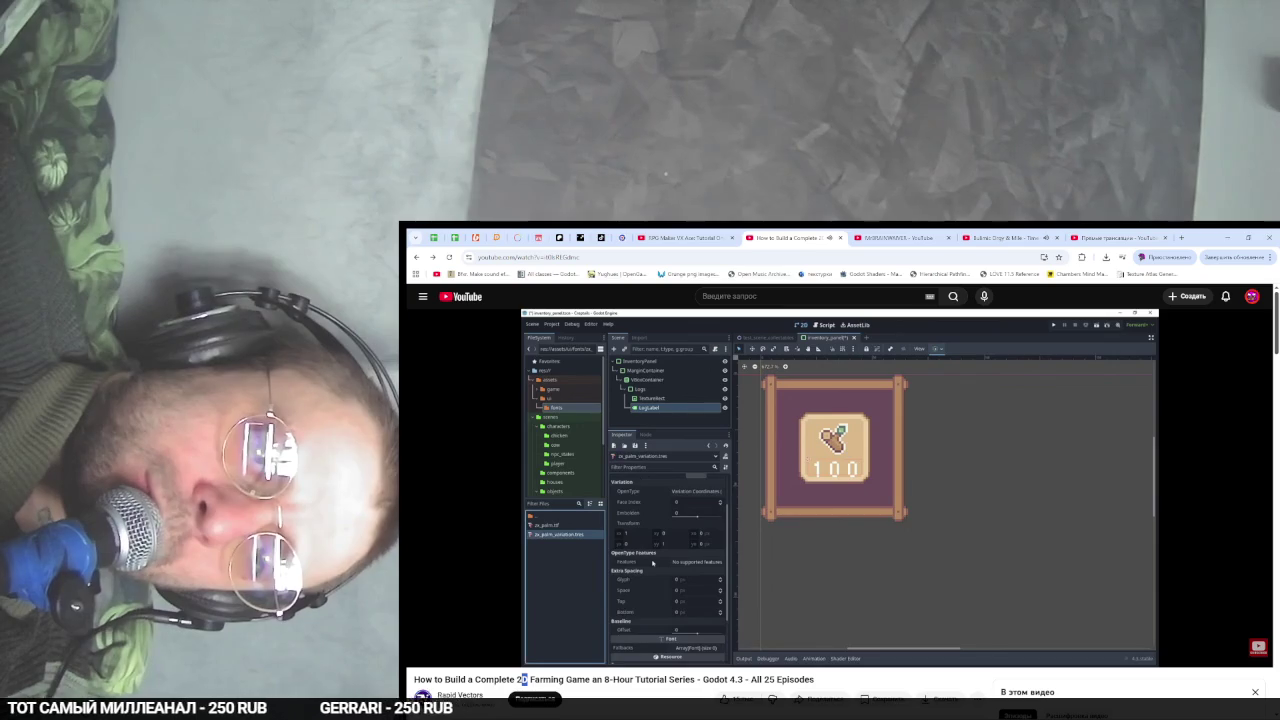
{"action": "key", "text": "alt+Tab"}
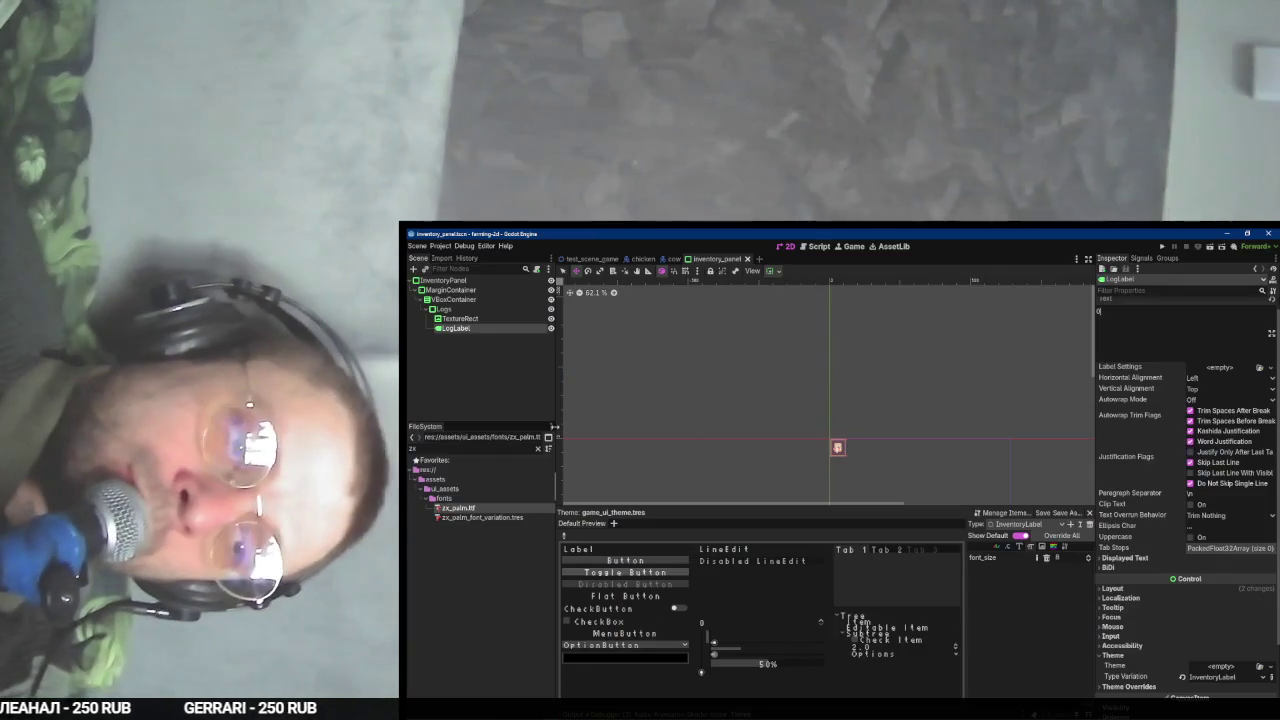
{"action": "left_click", "coordinate": [519, 517]}
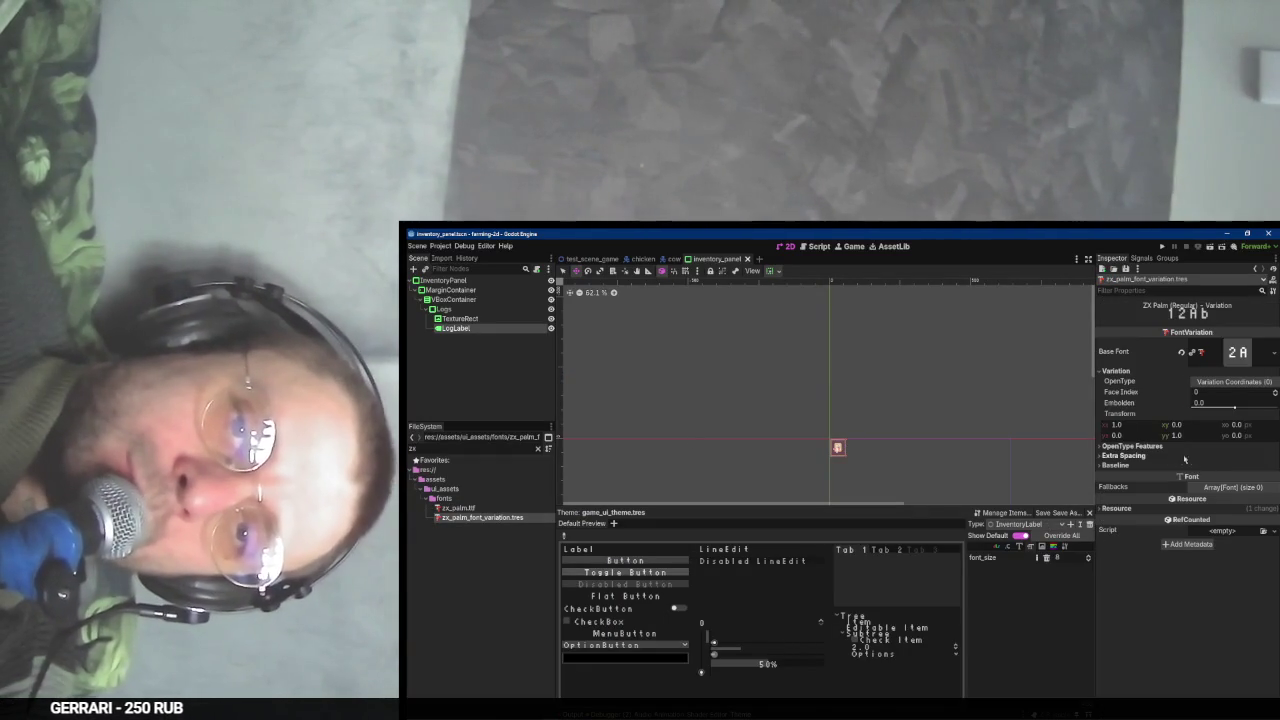
{"action": "left_click", "coordinate": [1168, 457]}
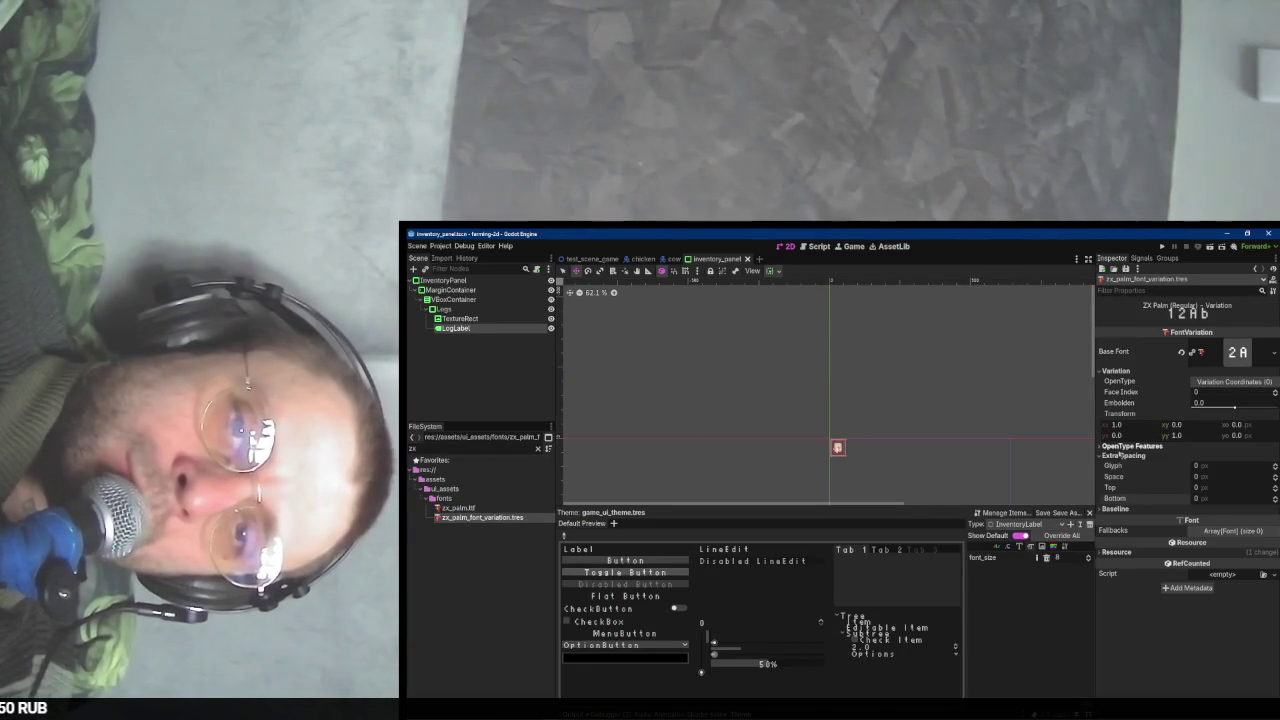
{"action": "left_click", "coordinate": [1120, 448]}
{"action": "left_click", "coordinate": [1116, 520]}
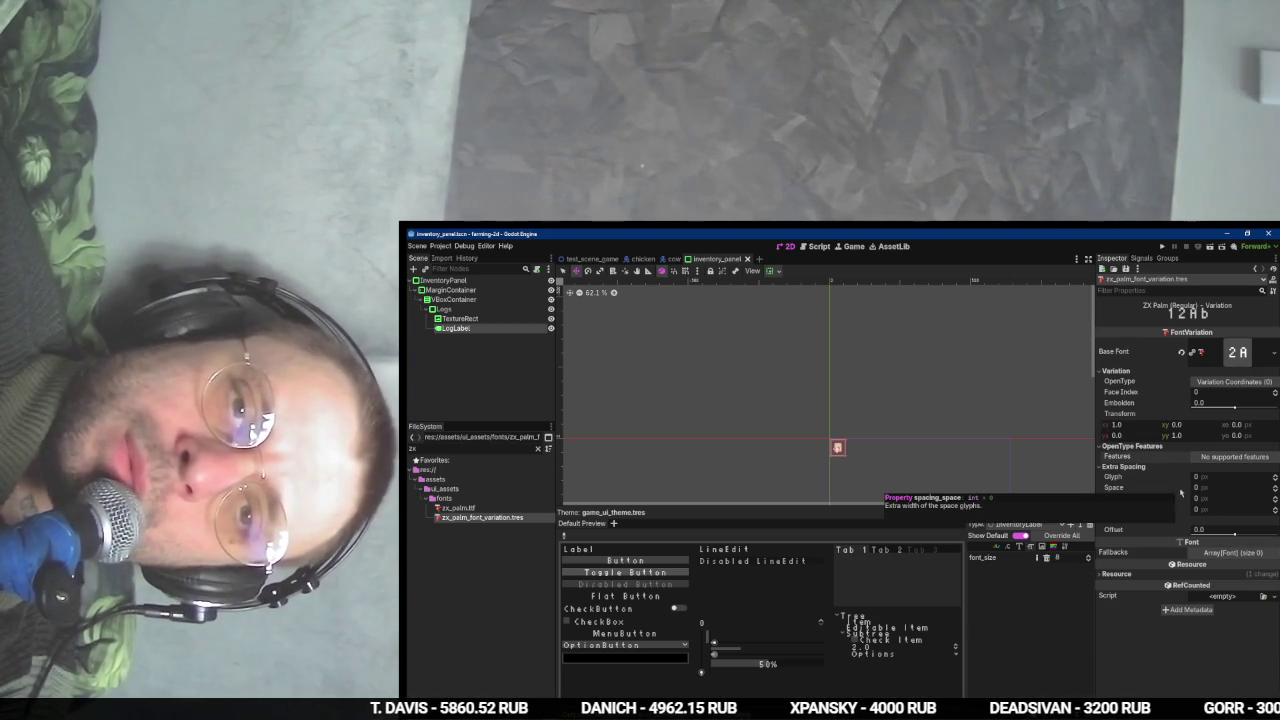
Step: Drag the Space extra spacing value down to a negative number
{"action": "left_click_drag", "start_coordinate": [1215, 489], "coordinate": [1195, 489]}
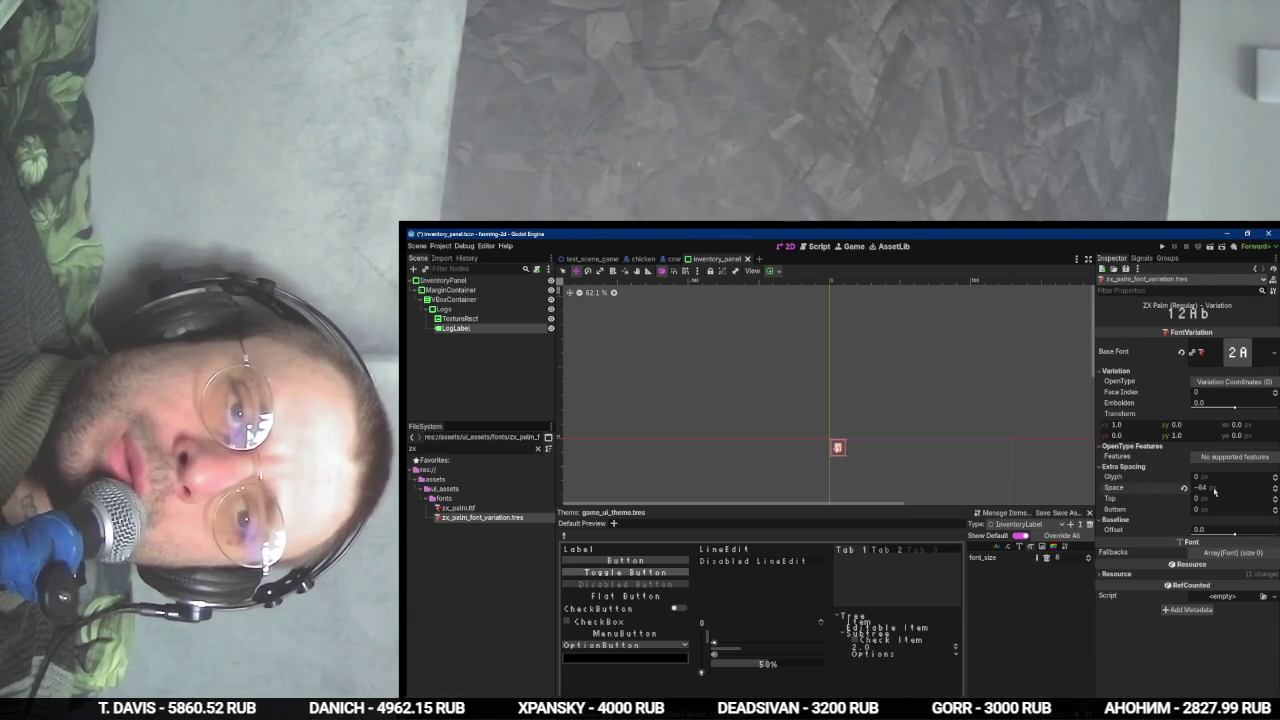
{"action": "scroll", "coordinate": [850, 453], "scroll_direction": "up", "scroll_amount": 10}
{"action": "scroll", "coordinate": [850, 453], "scroll_direction": "down", "scroll_amount": 5}
{"action": "scroll", "coordinate": [852, 454], "scroll_direction": "up", "scroll_amount": 8}
{"action": "scroll", "coordinate": [852, 454], "scroll_direction": "down", "scroll_amount": 4}
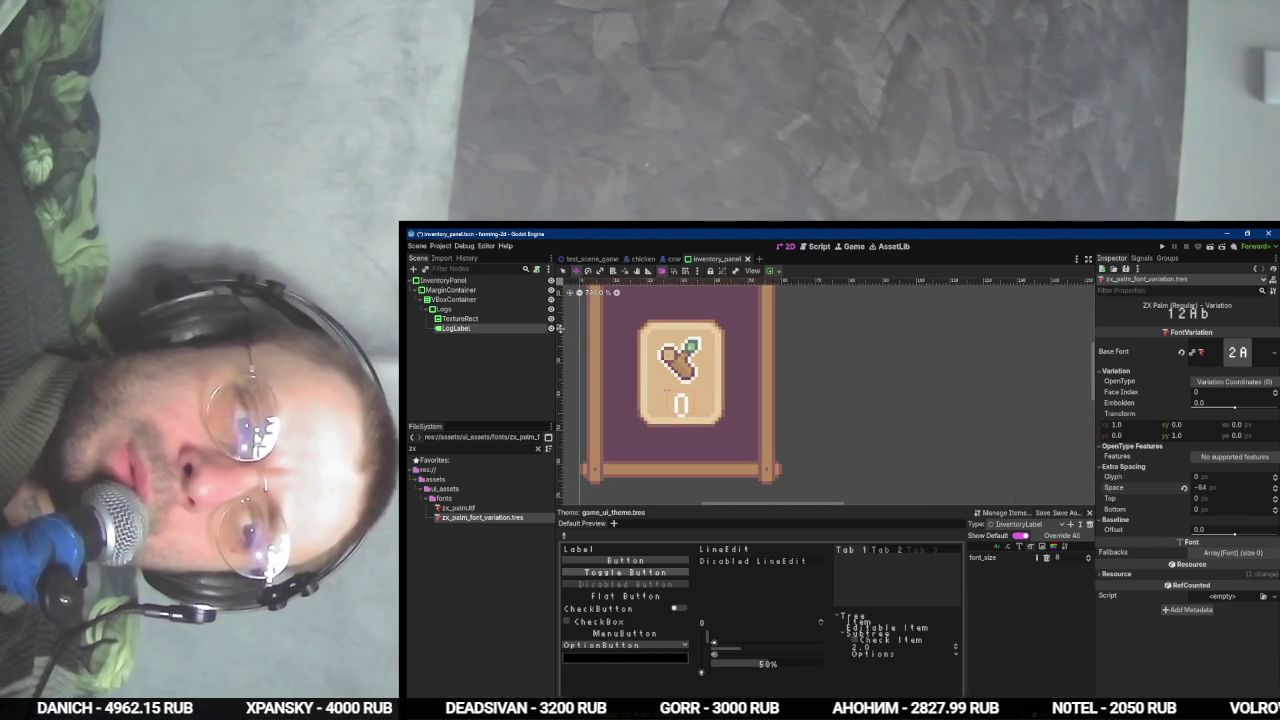
{"action": "left_click", "coordinate": [470, 318]}
Step: Set the log label text to 0213212, reselect the zx_palm font variation, and resume the tutorial
{"action": "left_click", "coordinate": [470, 328]}
{"action": "left_click", "coordinate": [1152, 339]}
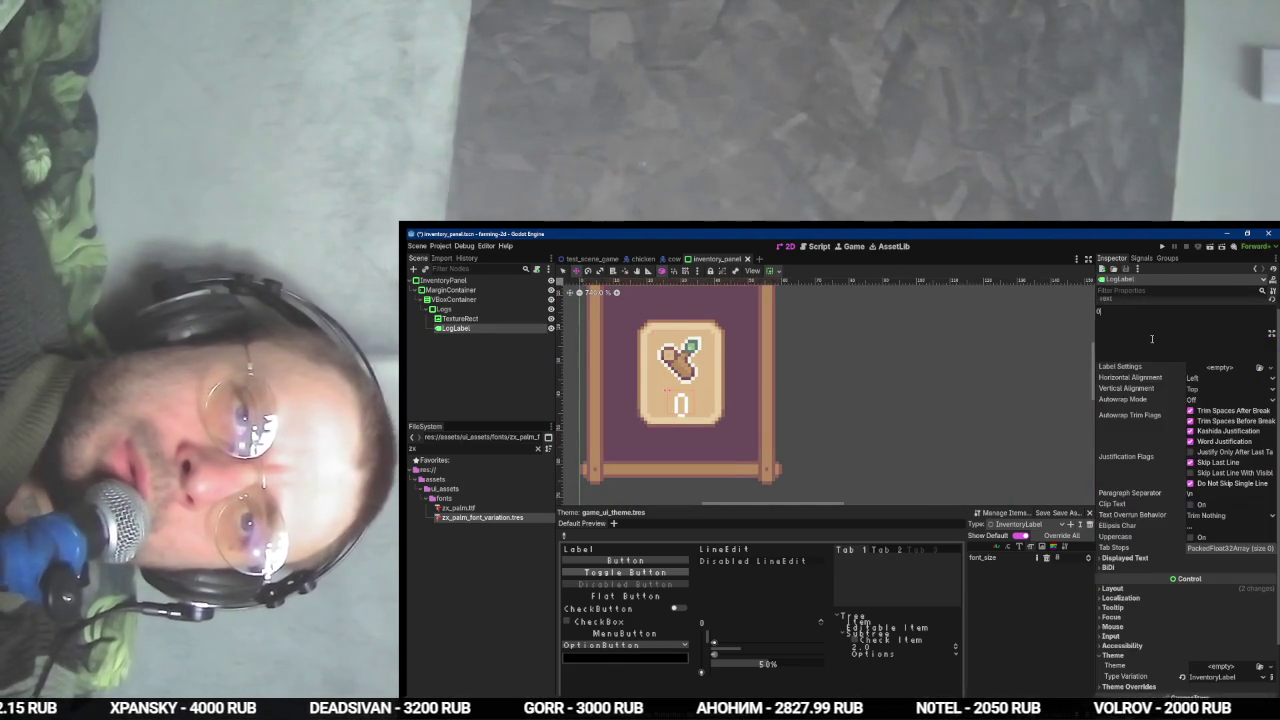
{"action": "type", "text": "213212"}
{"action": "left_click", "coordinate": [495, 342]}
{"action": "left_click", "coordinate": [514, 515]}
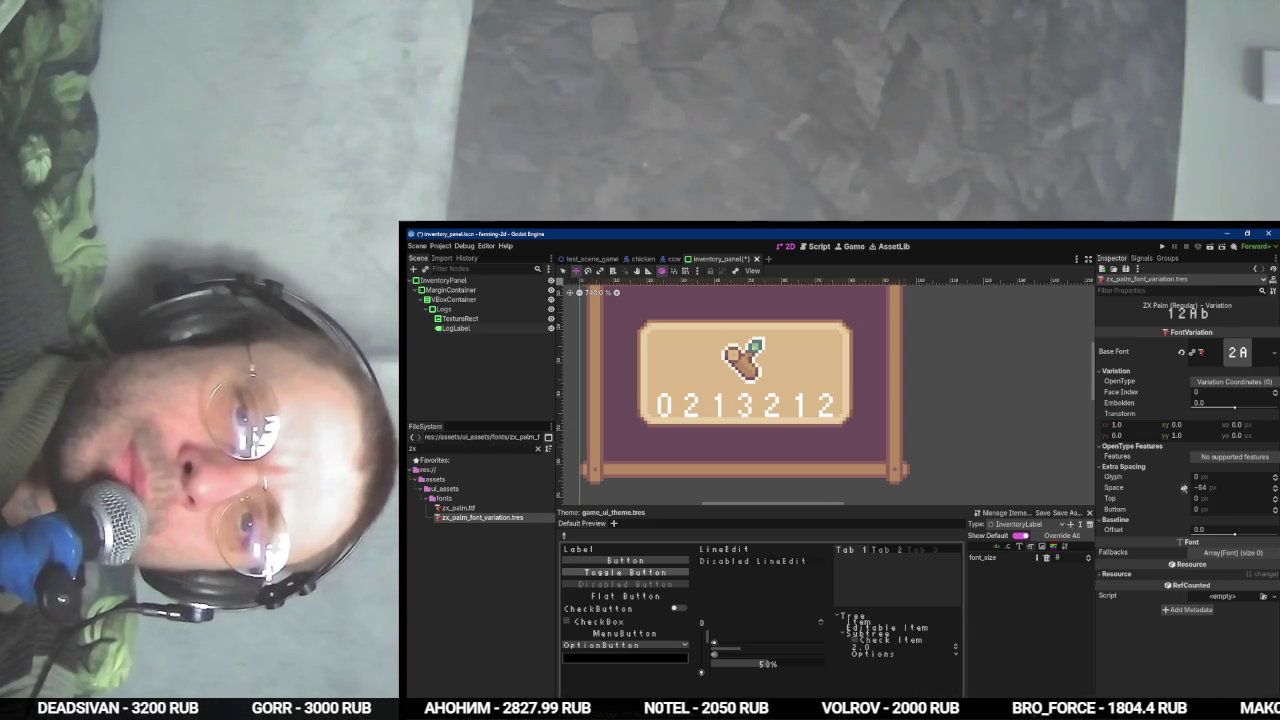
{"action": "key", "text": "alt+Tab"}
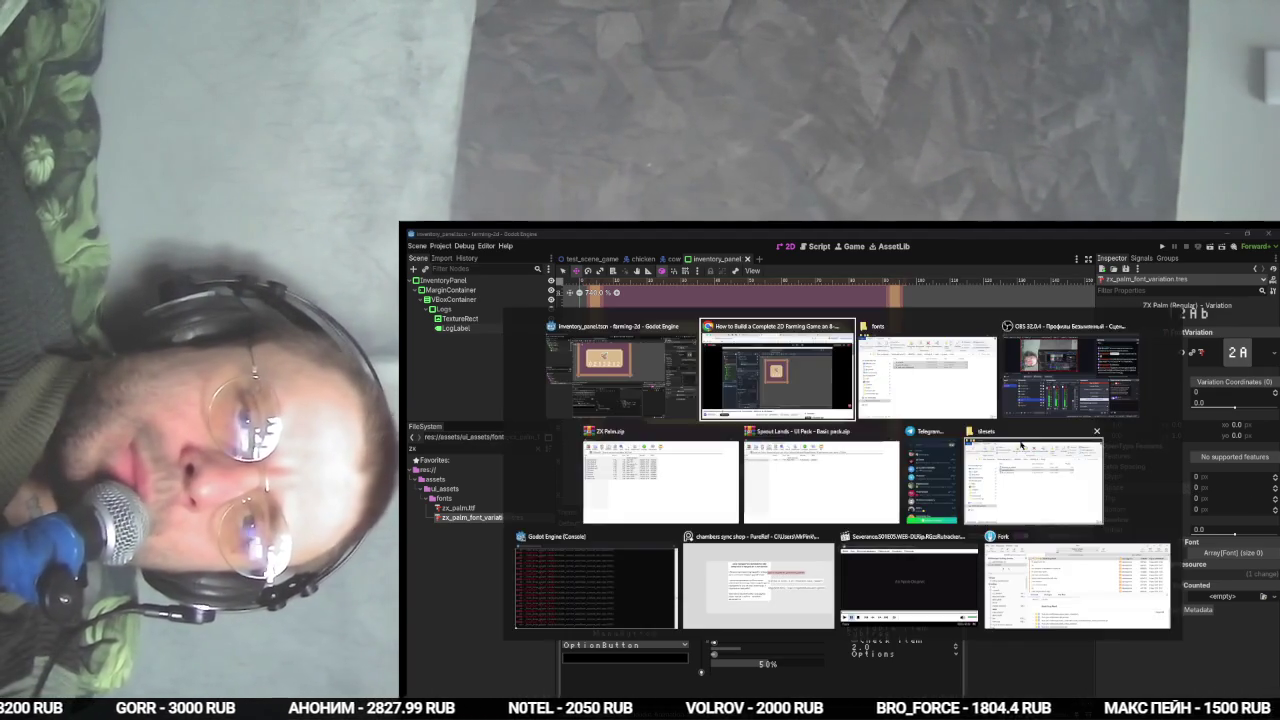
{"action": "left_click", "coordinate": [1135, 542]}
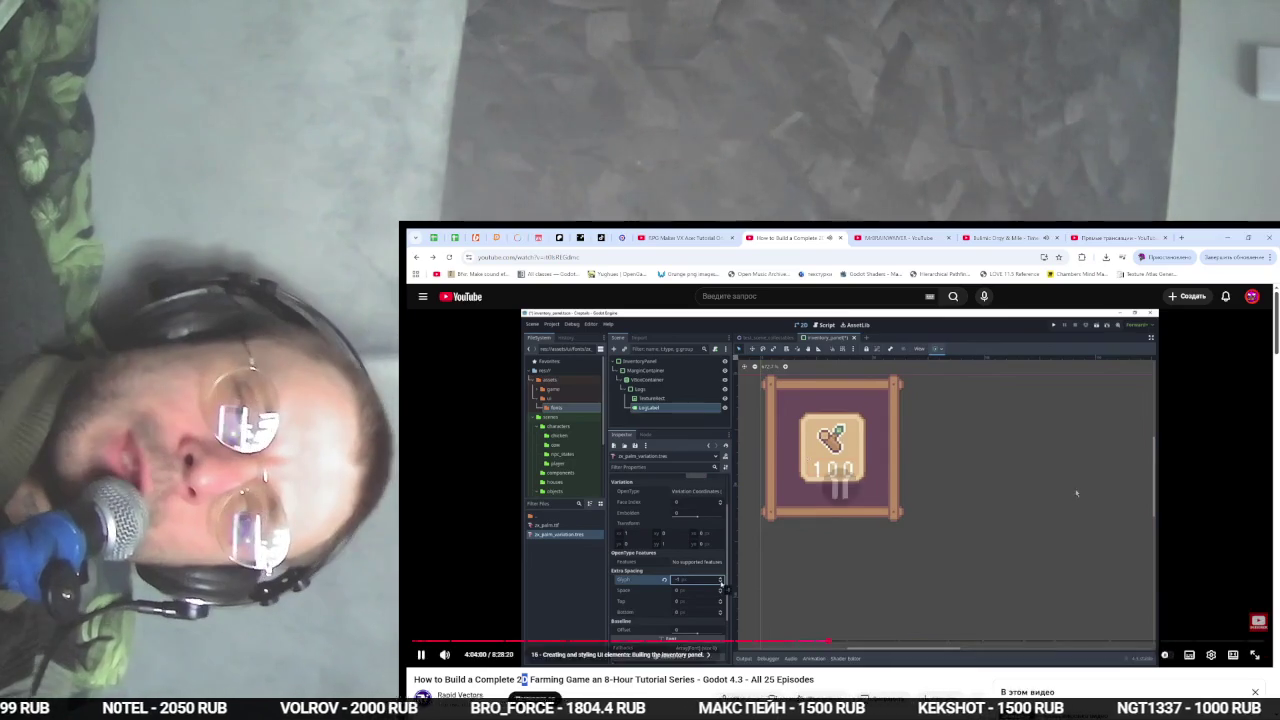
Step: Nudge the font's glyph spacing between -3 and -5 px, leaving it at -3 px
{"action": "key", "text": "alt+Tab"}
{"action": "left_click", "coordinate": [1275, 481]}
{"action": "left_click", "coordinate": [1275, 481]}
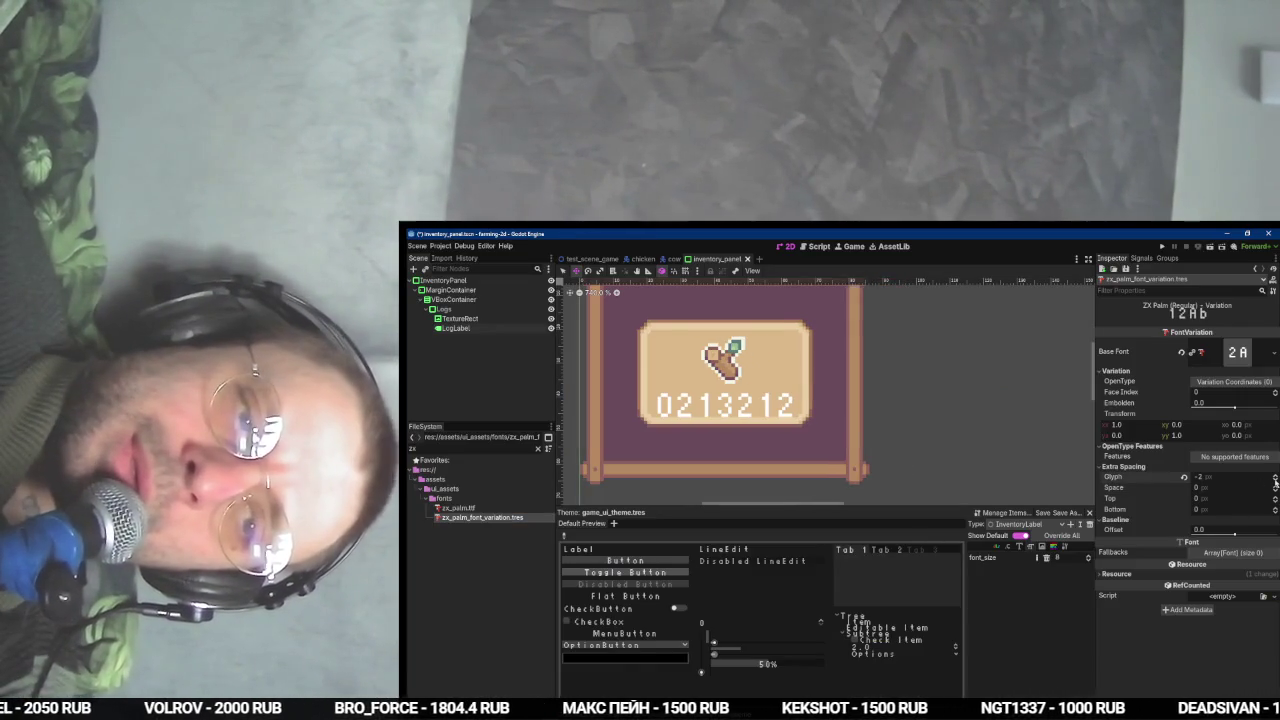
{"action": "left_click", "coordinate": [1275, 481]}
{"action": "left_click", "coordinate": [1275, 481]}
{"action": "left_click", "coordinate": [1276, 480]}
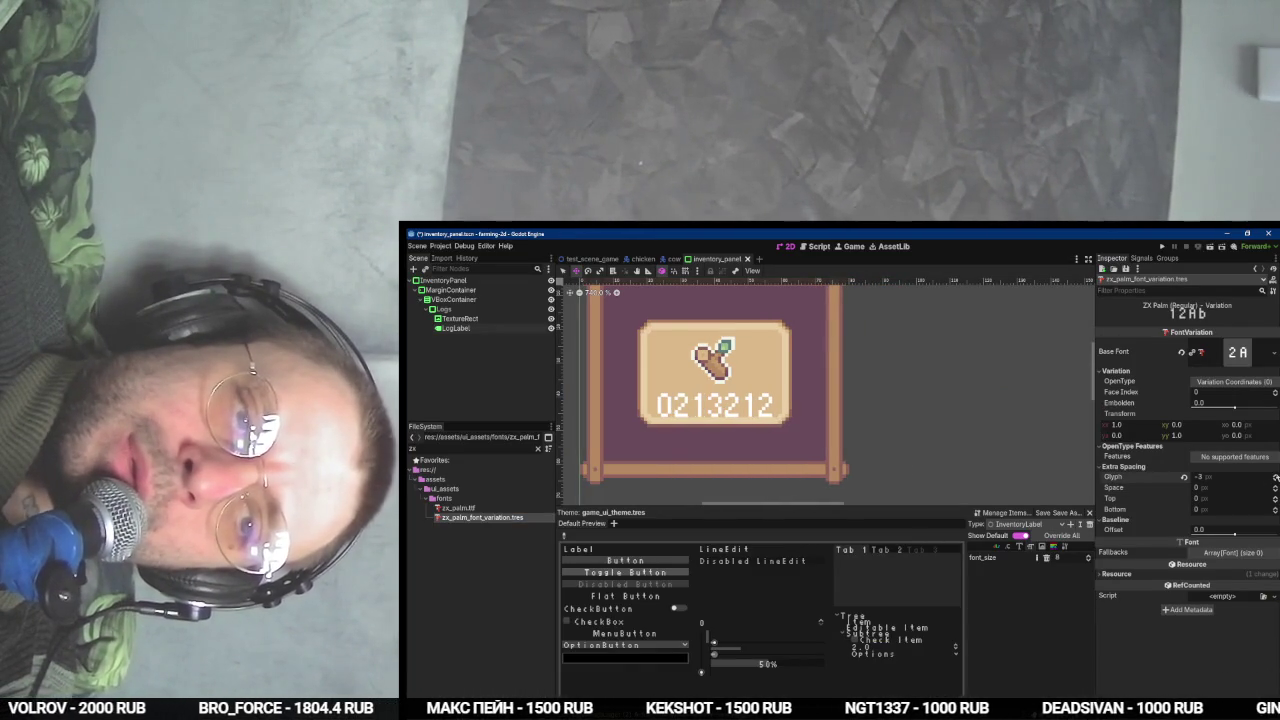
{"action": "left_click", "coordinate": [1275, 483]}
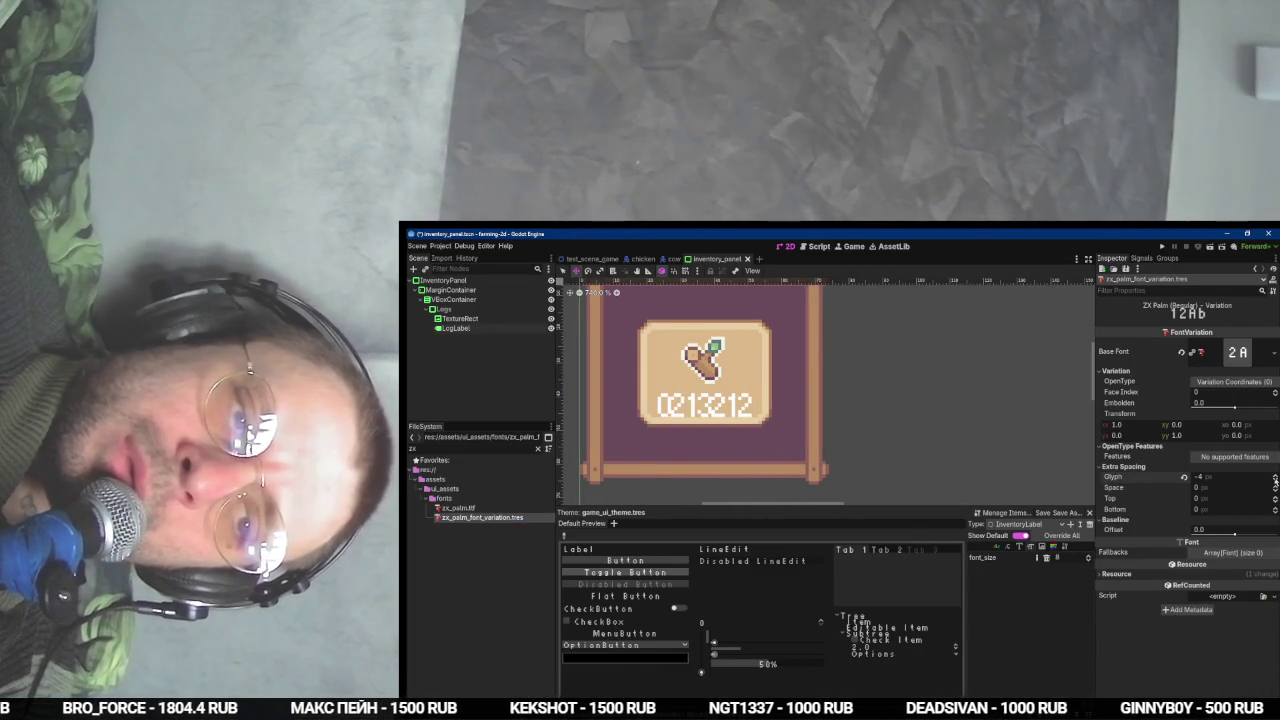
{"action": "left_click", "coordinate": [1275, 482]}
{"action": "left_click", "coordinate": [1275, 479]}
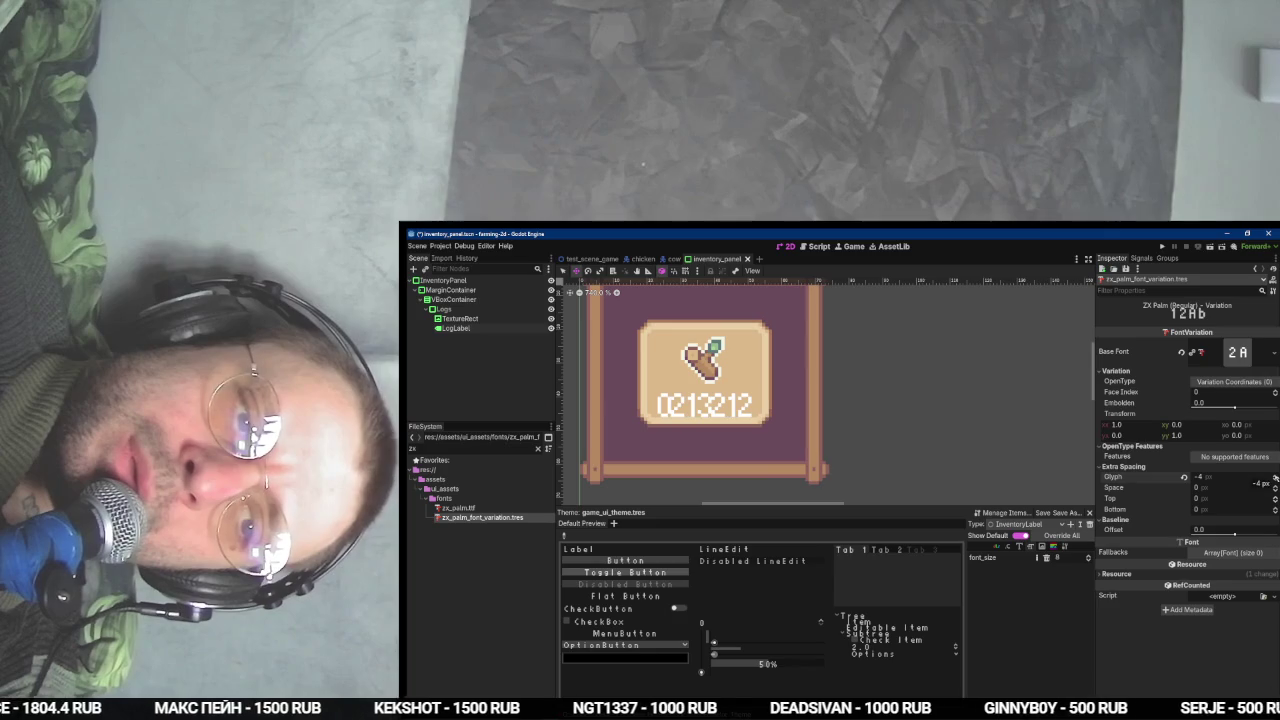
{"action": "left_click", "coordinate": [1275, 479]}
Step: Resume the tutorial video, then bring the Godot editor back to the front
{"action": "key", "text": "alt+Tab"}
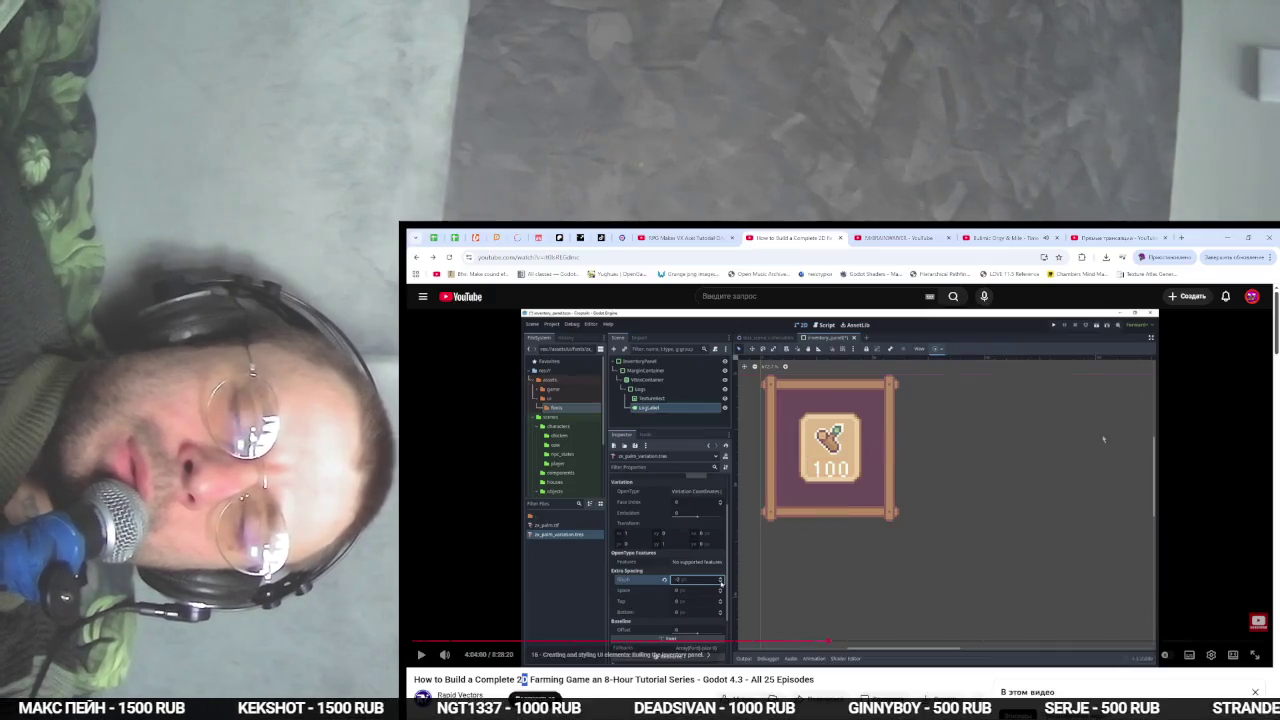
{"action": "left_click", "coordinate": [1015, 447]}
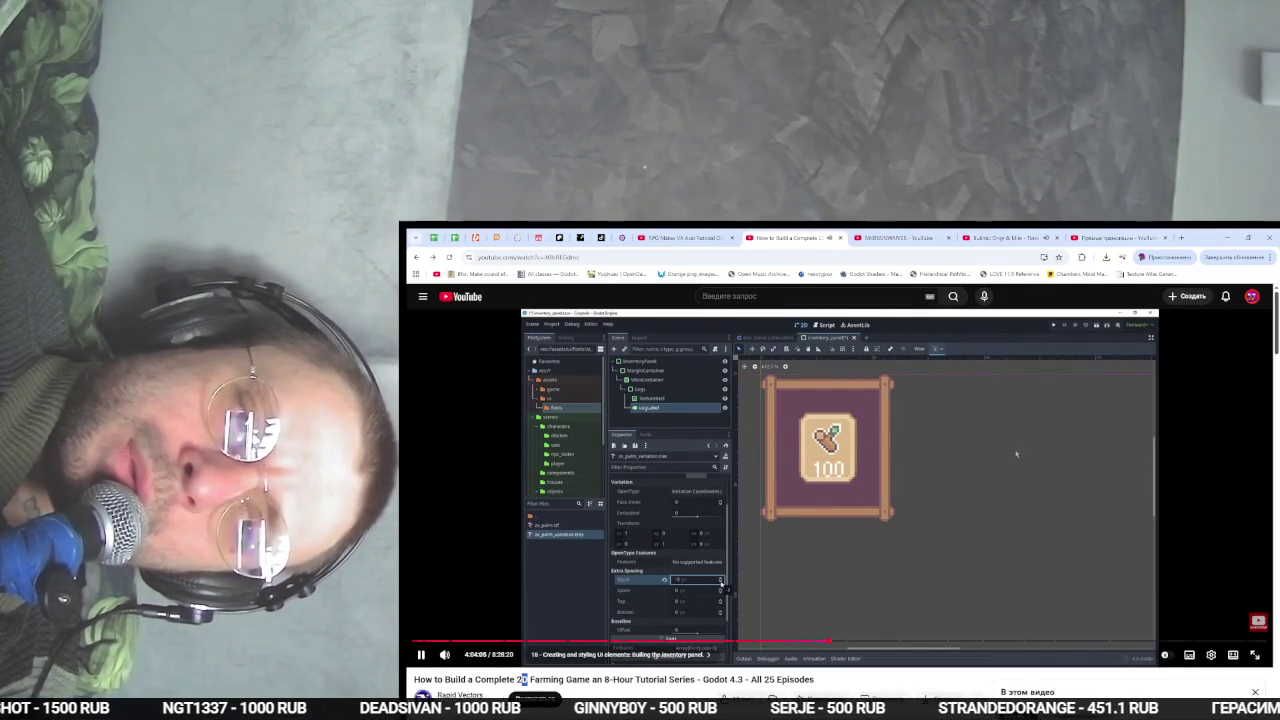
{"action": "key", "text": "alt+Tab"}
{"action": "key", "text": "alt+Tab"}
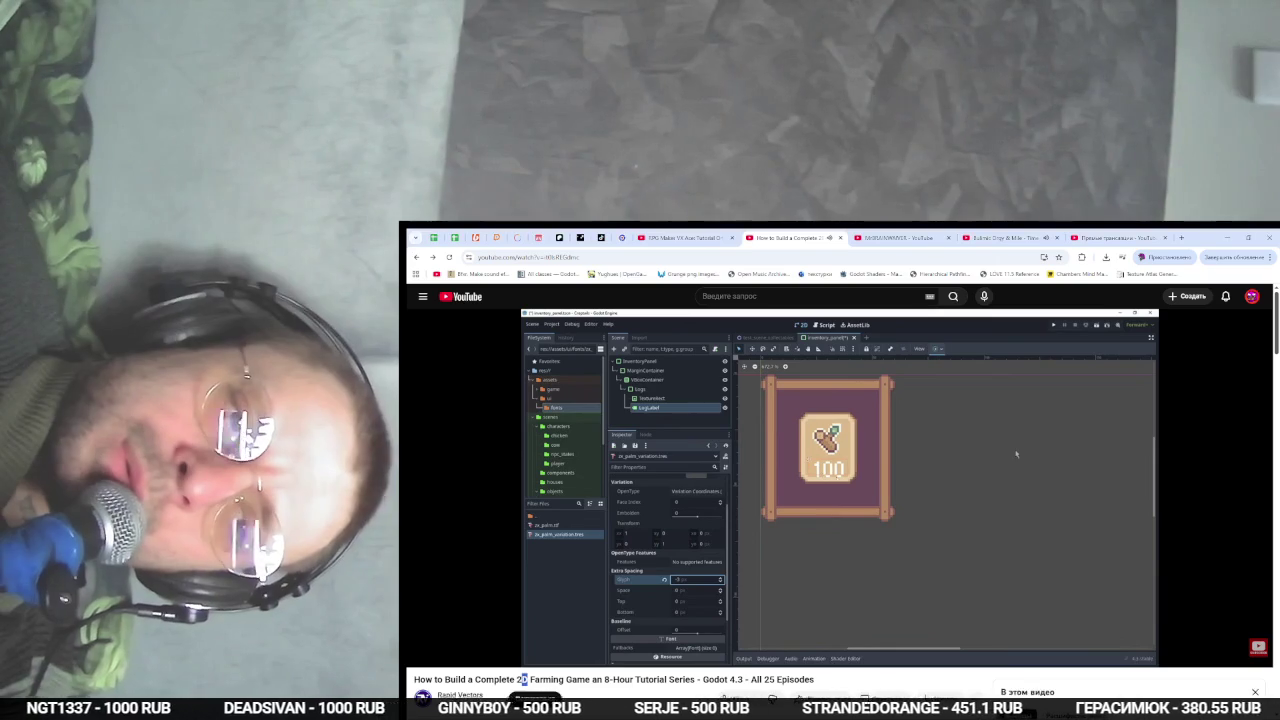
{"action": "key", "text": "alt+Tab"}
{"action": "key", "text": "alt+Tab"}
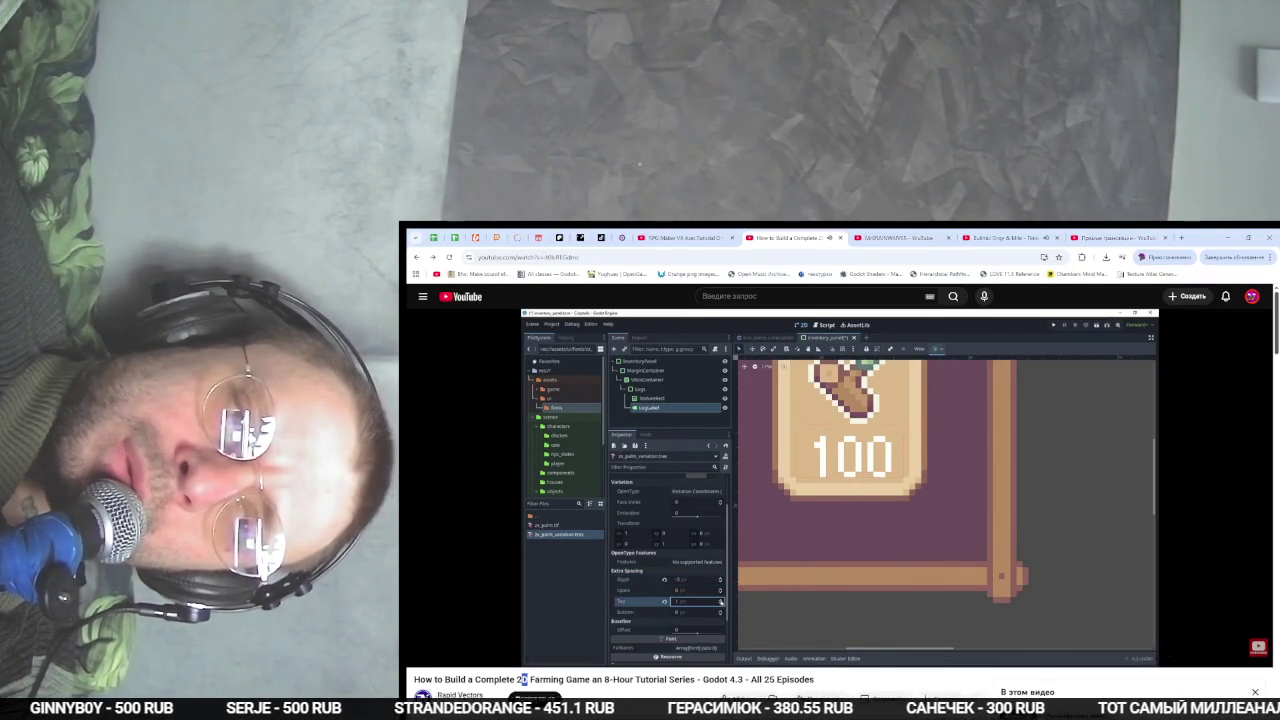
{"action": "key", "text": "alt+Tab"}
Step: Set the font variation's top extra spacing to 0 and bottom extra spacing to 1 px
{"action": "left_click", "coordinate": [1275, 496]}
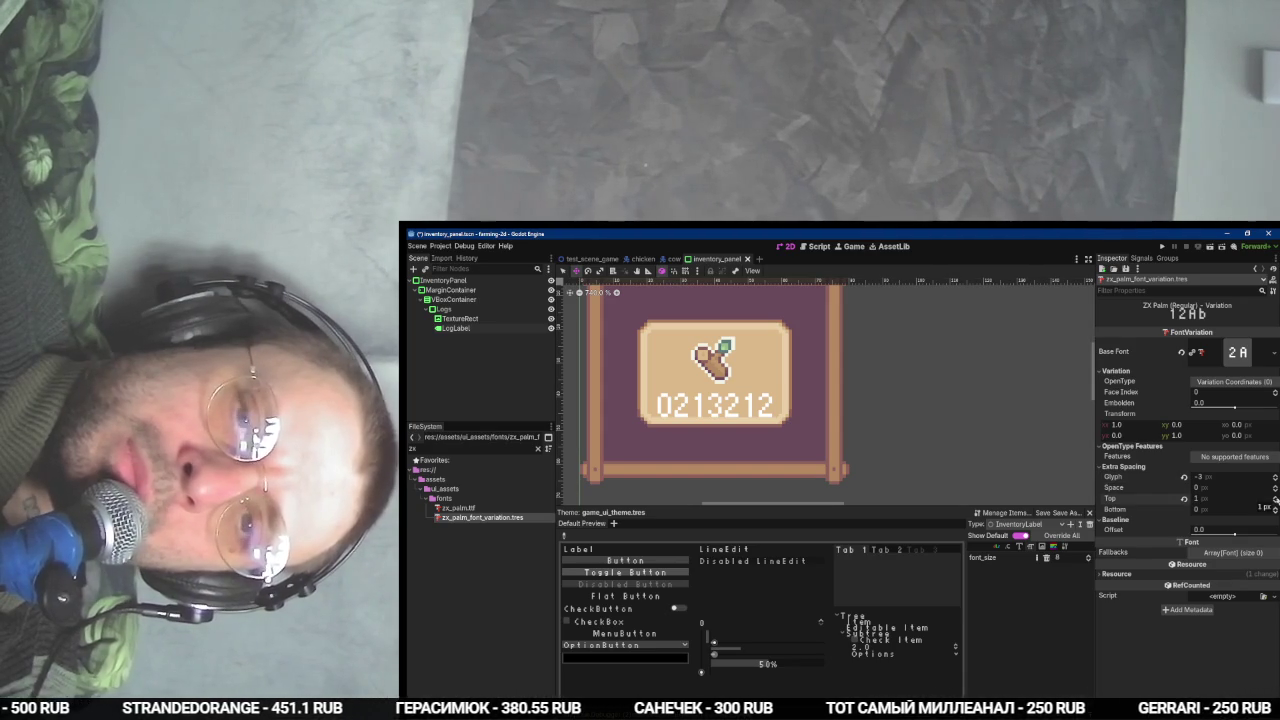
{"action": "key", "text": "alt+Tab"}
{"action": "left_click", "coordinate": [705, 408]}
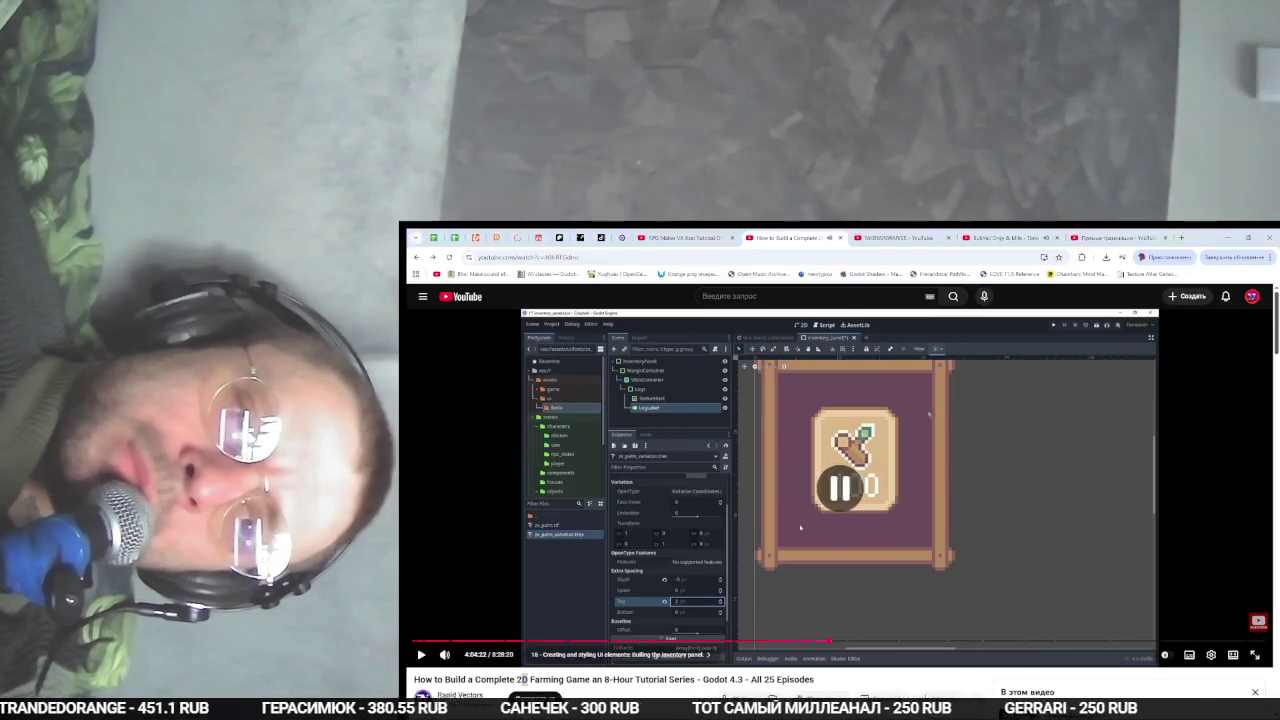
{"action": "key", "text": "alt+Tab"}
{"action": "scroll", "coordinate": [705, 408], "scroll_direction": "up", "scroll_amount": 6}
{"action": "scroll", "coordinate": [705, 408], "scroll_direction": "down", "scroll_amount": 4}
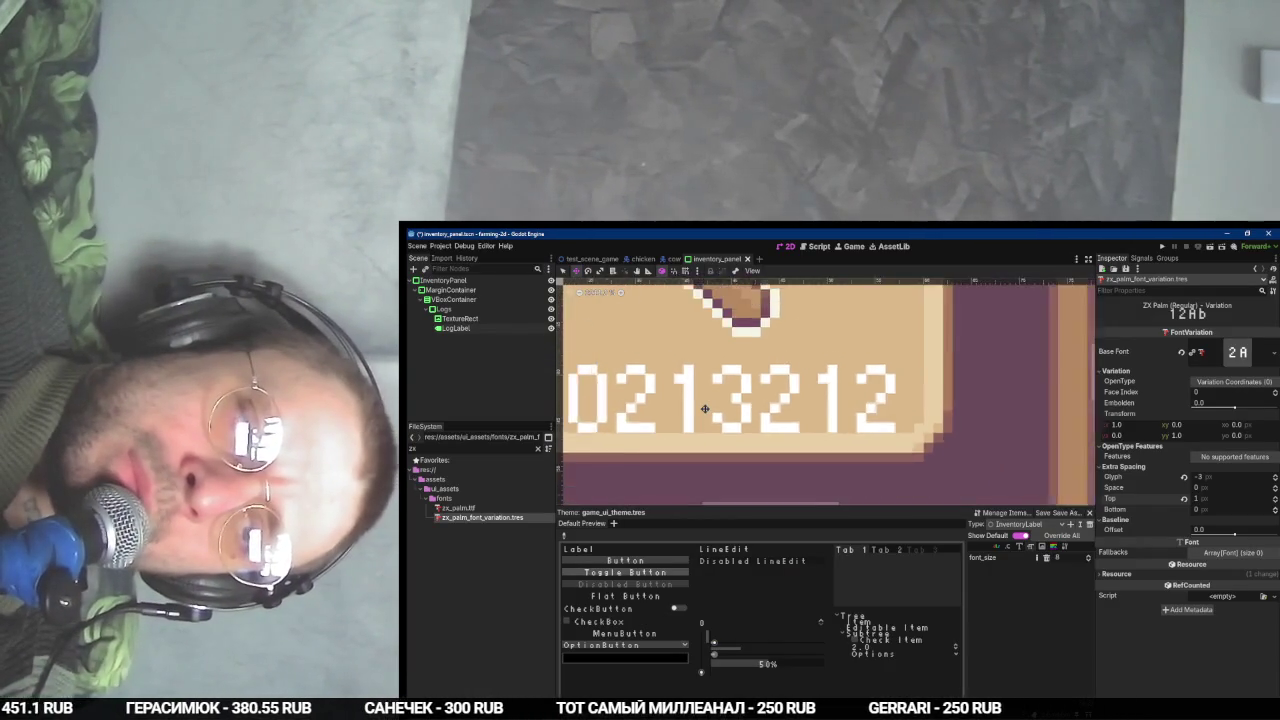
{"action": "left_click", "coordinate": [1274, 496]}
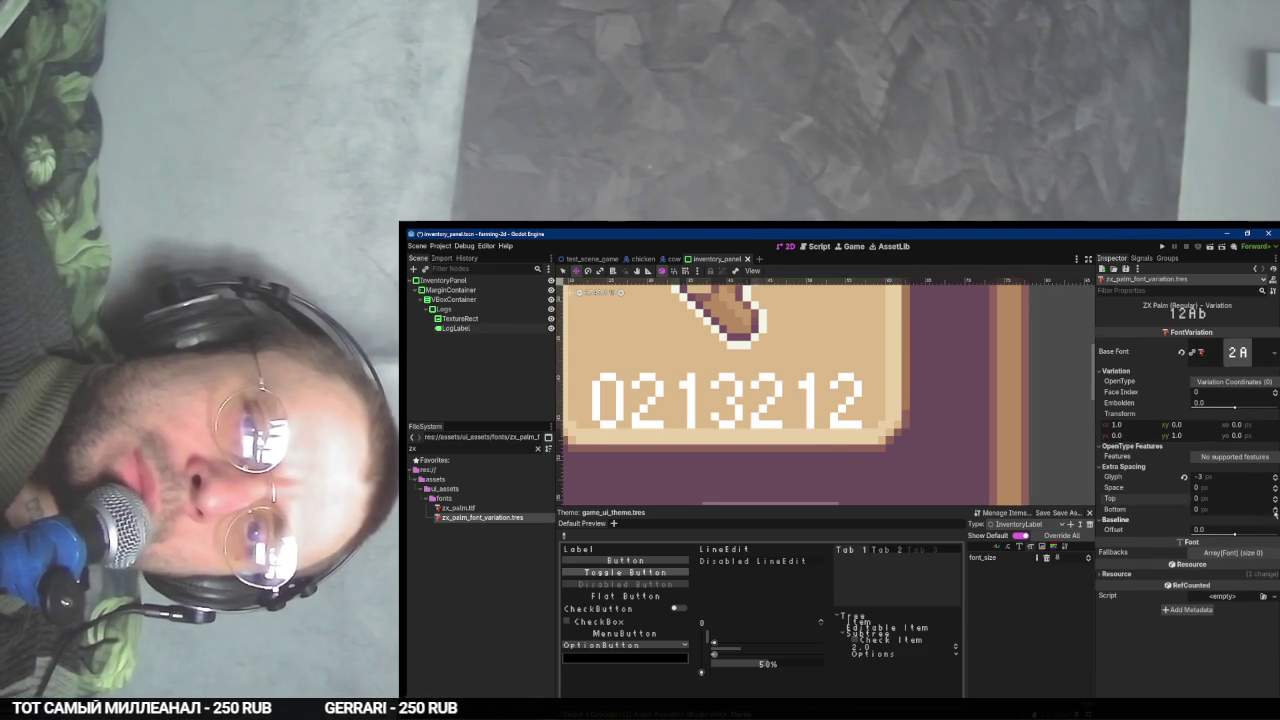
{"action": "left_click", "coordinate": [1275, 507]}
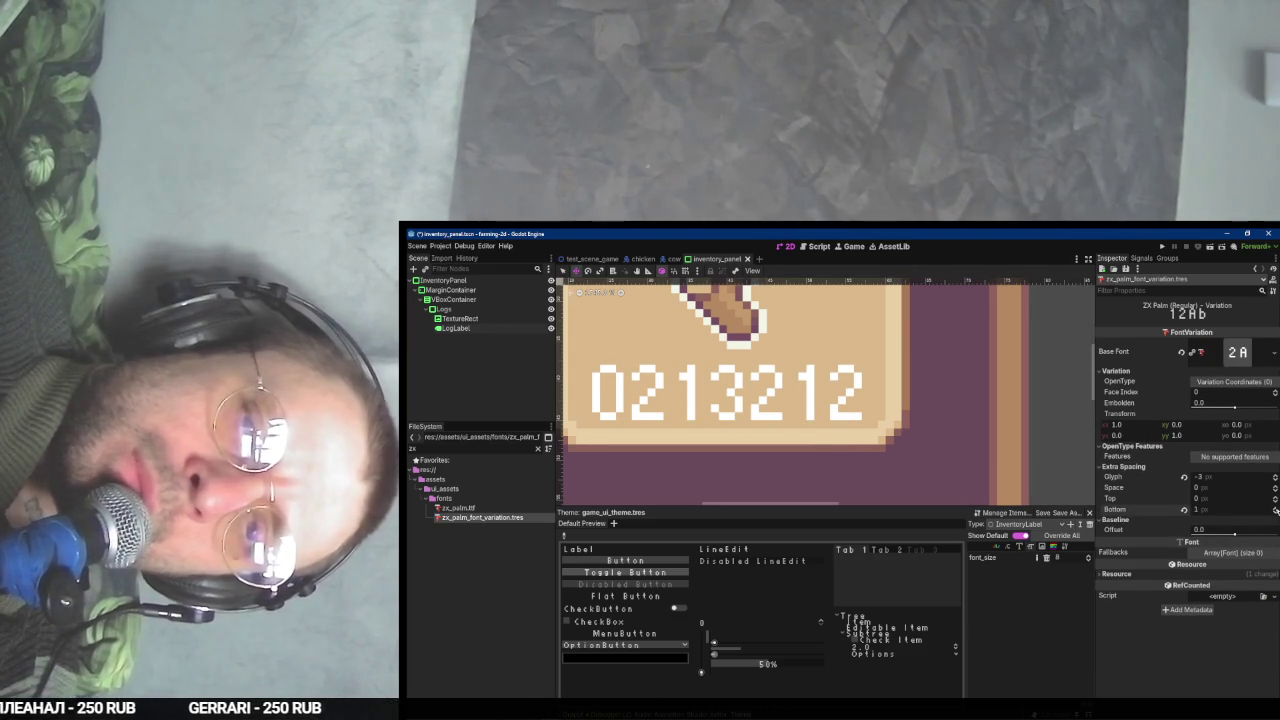
{"action": "scroll", "coordinate": [941, 408], "scroll_direction": "down", "scroll_amount": 5}
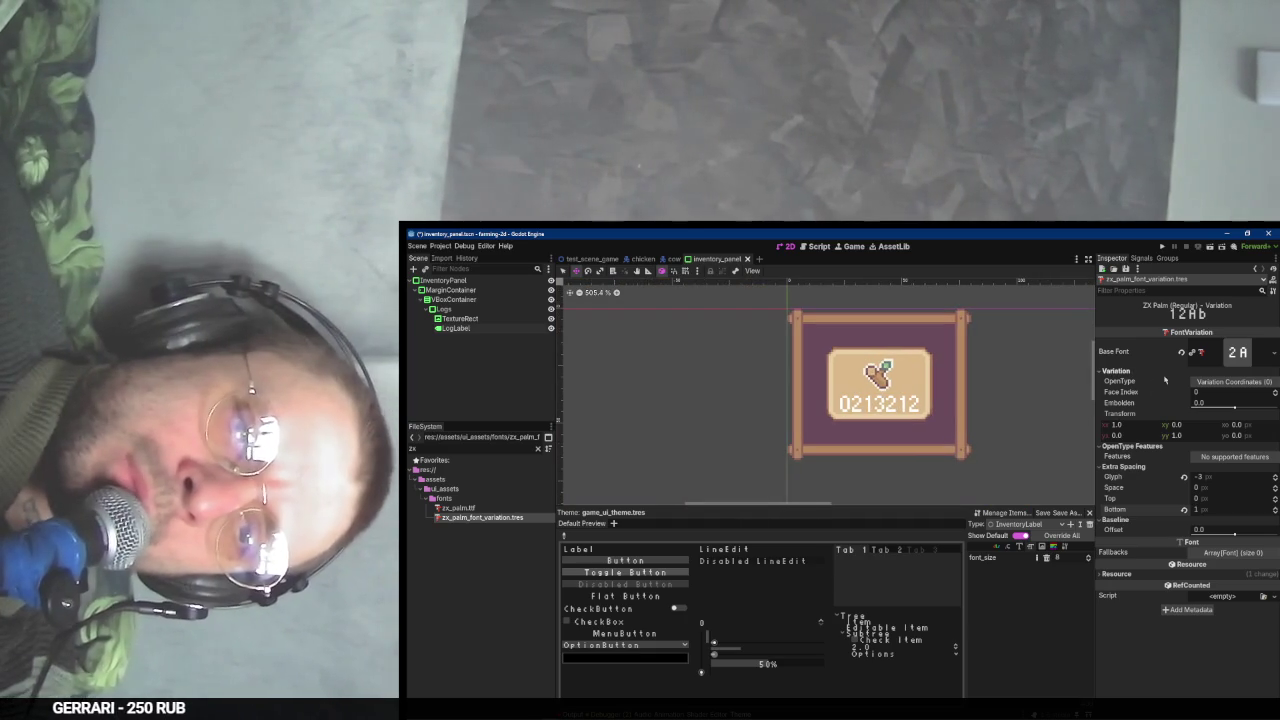
Step: Delete the 0213212 text from LogLabel so the slot shows only the log icon
{"action": "left_click", "coordinate": [463, 318]}
{"action": "left_click", "coordinate": [470, 329]}
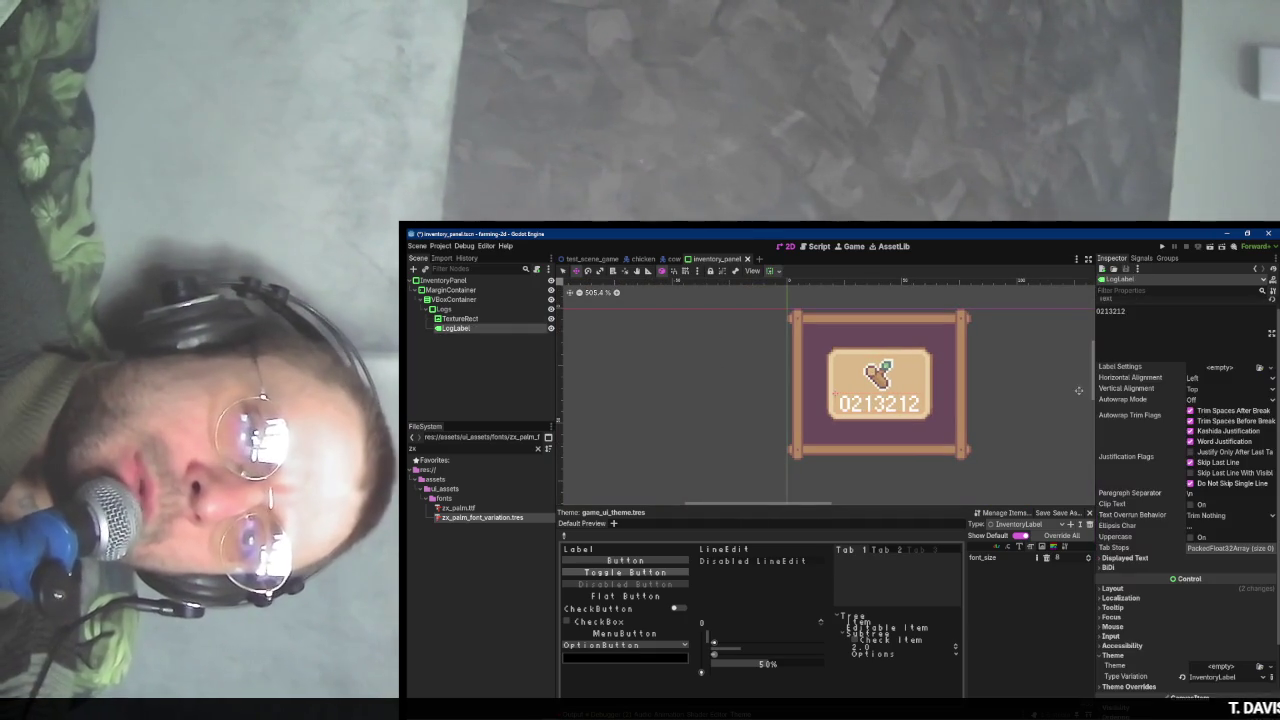
{"action": "left_click", "coordinate": [1221, 310]}
{"action": "key", "text": "ctrl+a"}
{"action": "key", "text": "BackSpace"}
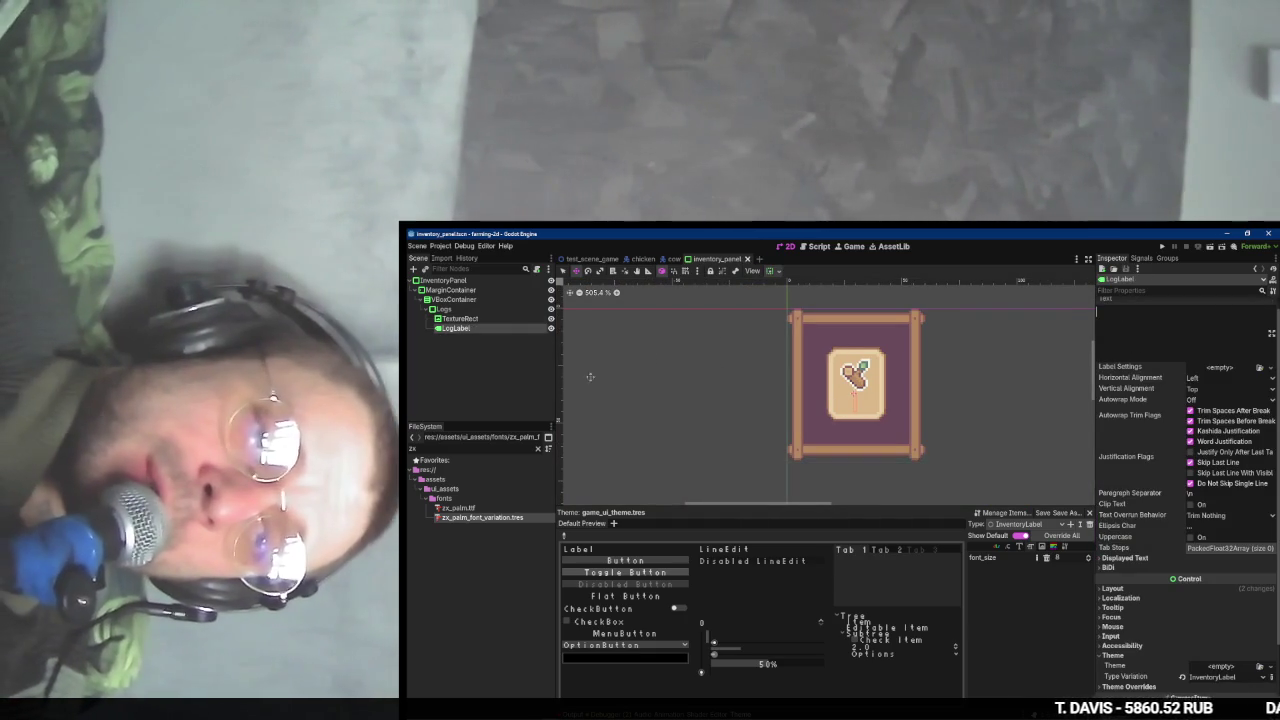
{"action": "left_click", "coordinate": [519, 380]}
{"action": "left_click", "coordinate": [510, 328]}
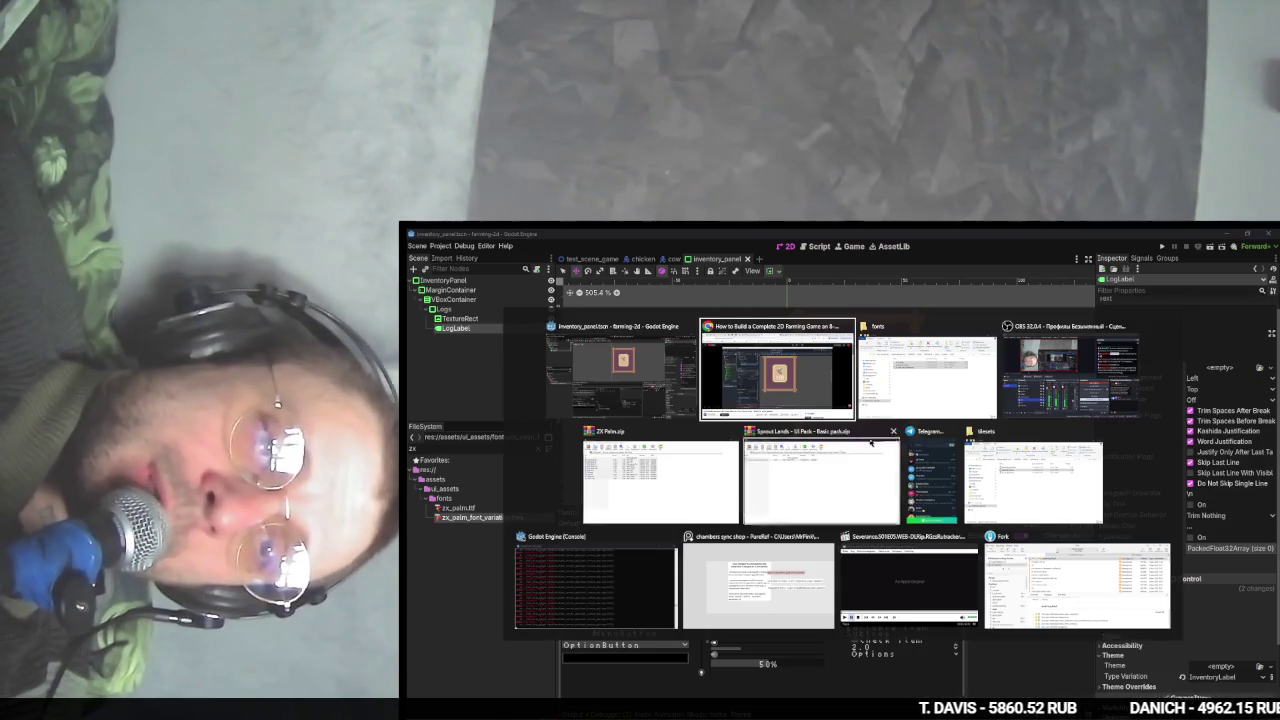
{"action": "key", "text": "alt+Tab"}
{"action": "key", "text": "Tab"}
{"action": "key", "text": "Tab"}
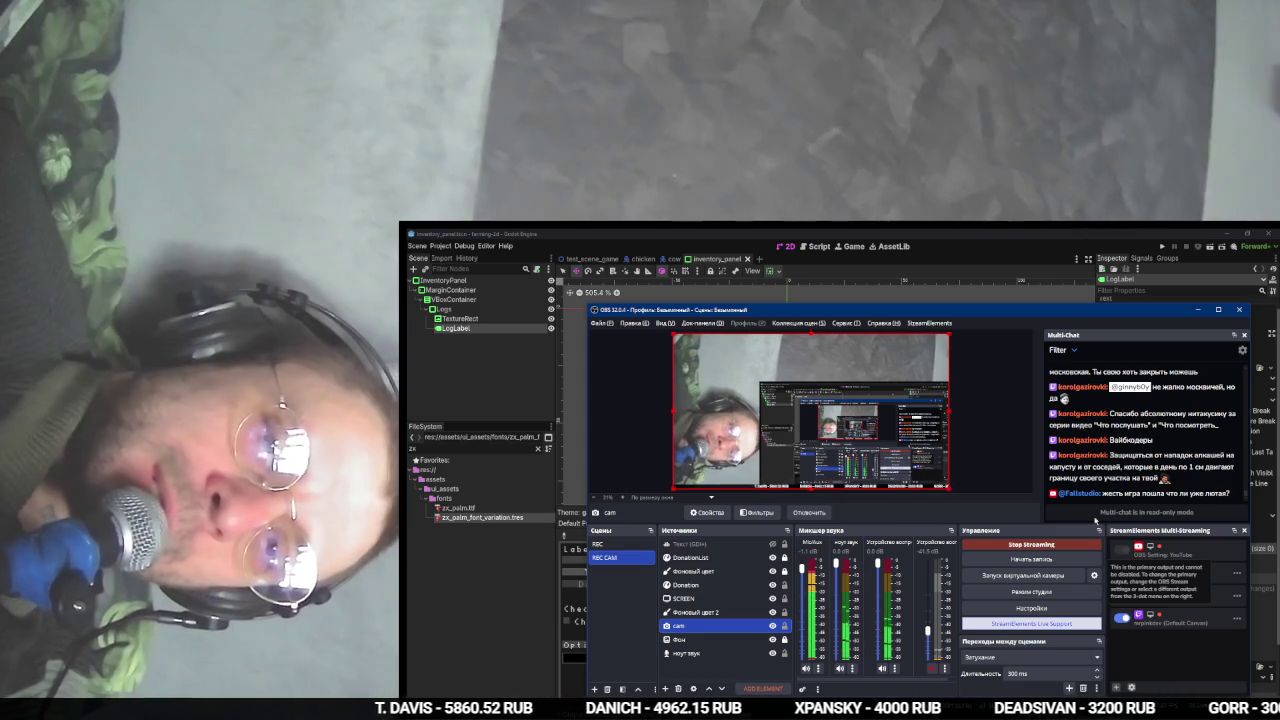
{"action": "key", "text": "alt+Tab"}
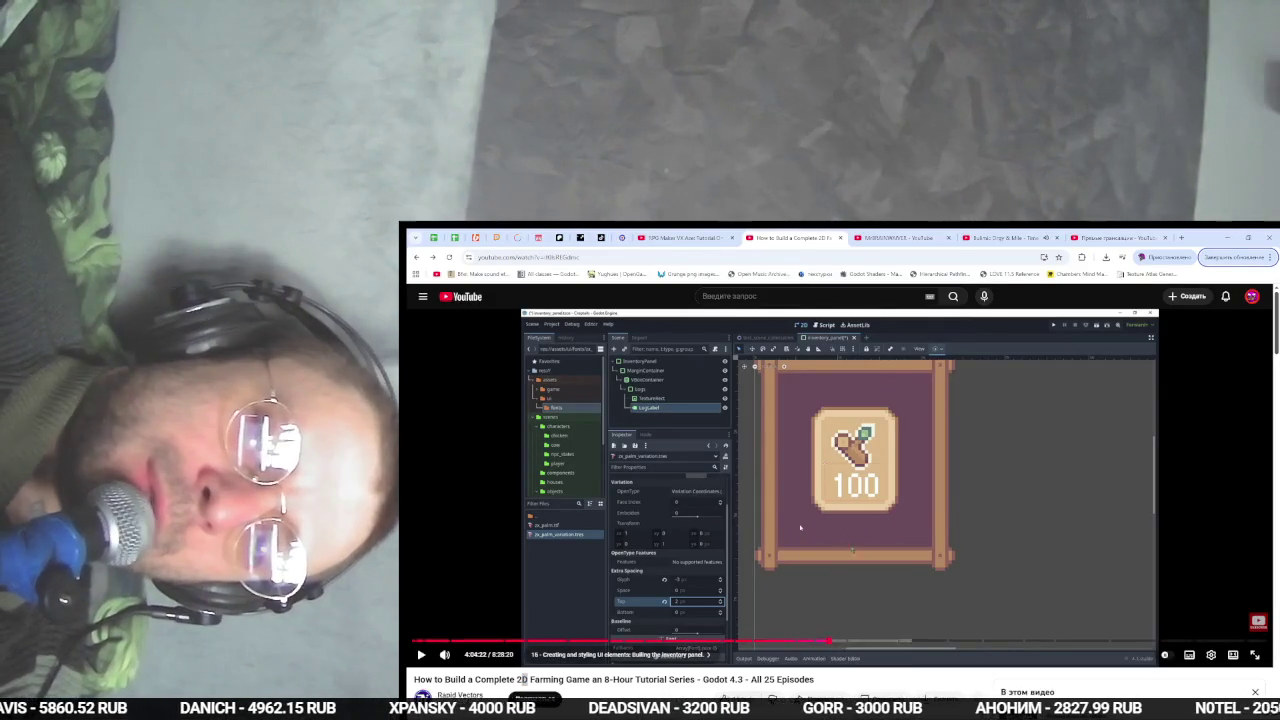
{"action": "left_click", "coordinate": [796, 494]}
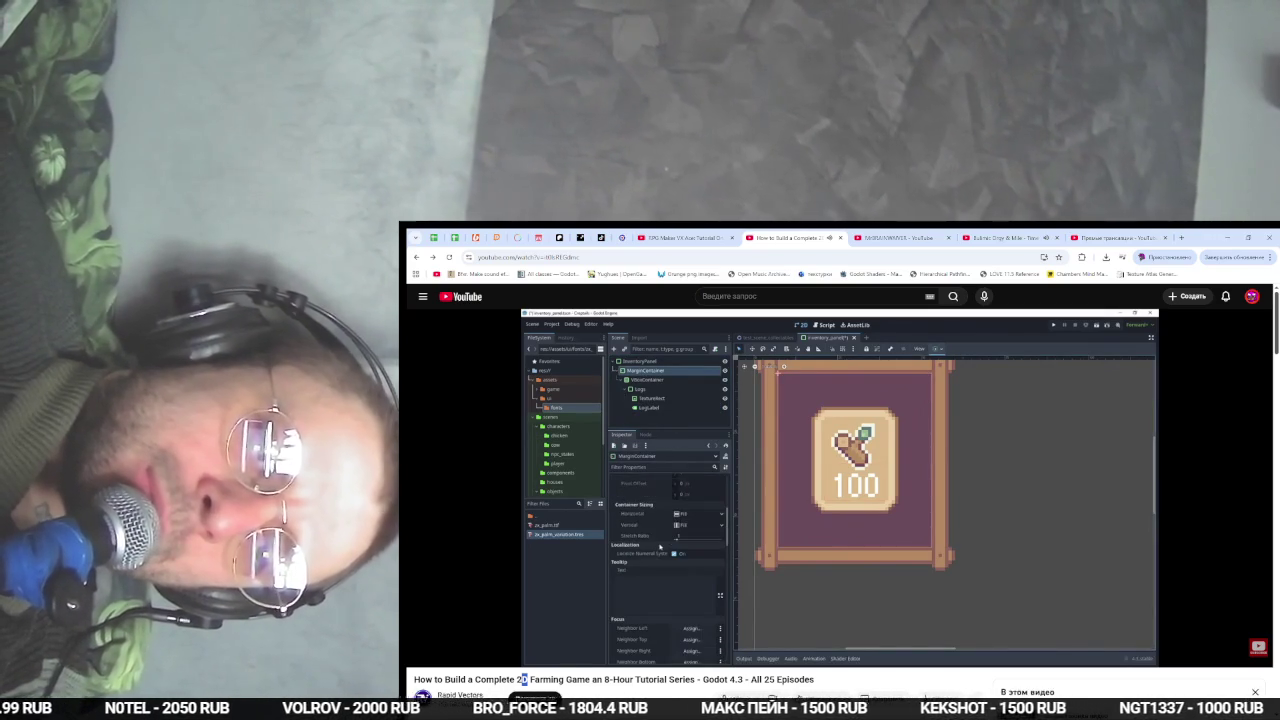
{"action": "mouse_move", "coordinate": [885, 604]}
{"action": "key", "text": "alt+Tab"}
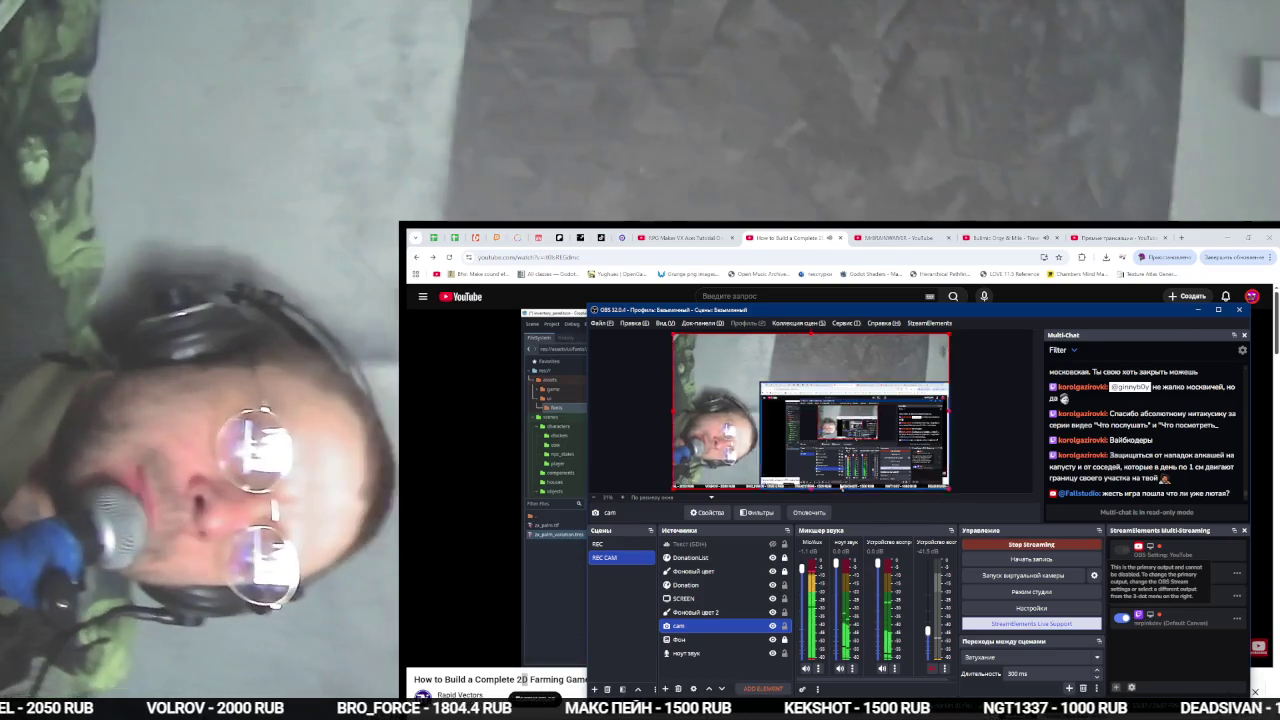
{"action": "key", "text": "alt+Tab"}
{"action": "left_click", "coordinate": [450, 290]}
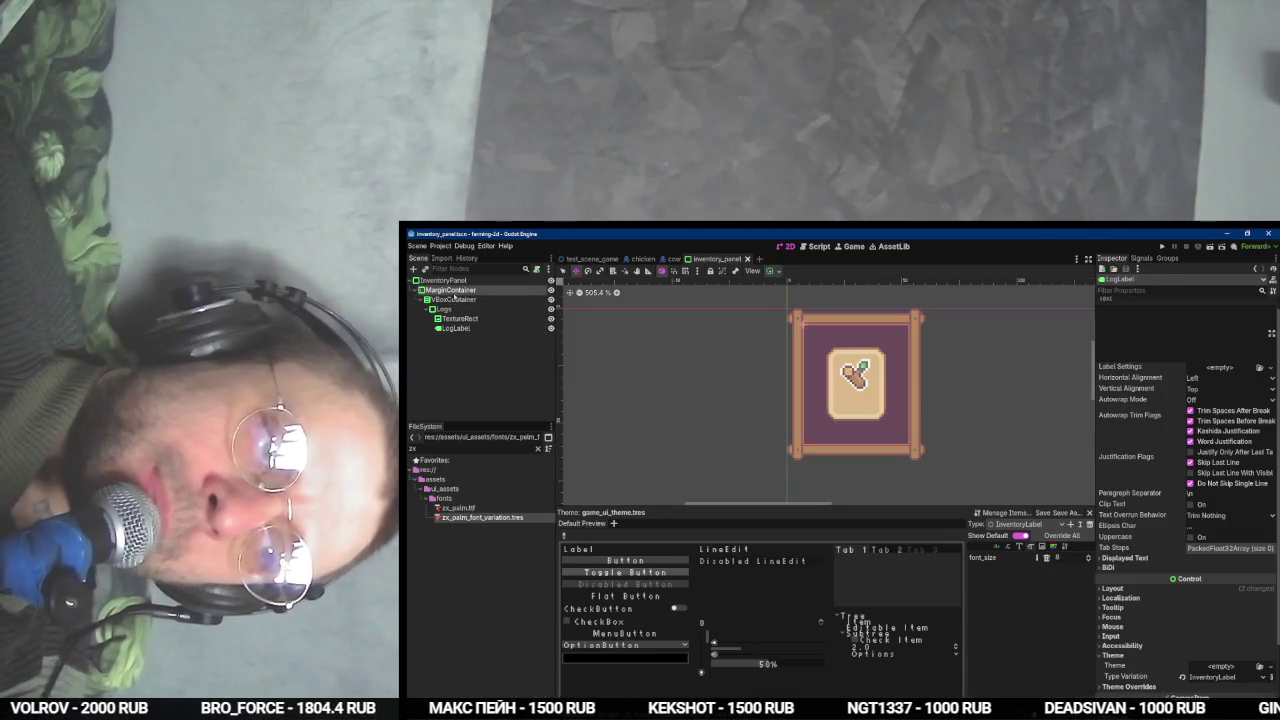
Step: Enable the MarginContainer's margin constant overrides, set them to 5, and save
{"action": "left_click", "coordinate": [1136, 389]}
{"action": "left_click", "coordinate": [1140, 398]}
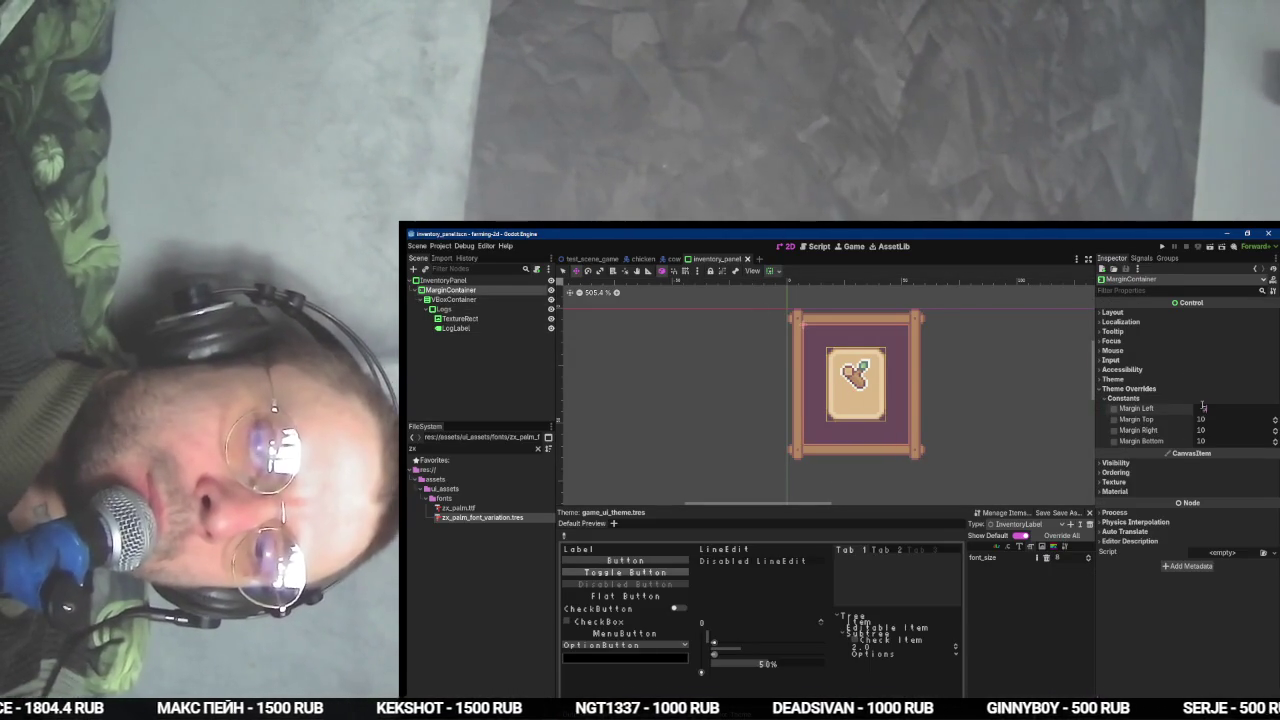
{"action": "key", "text": "Tab"}
{"action": "type", "text": "5"}
{"action": "key", "text": "Tab"}
{"action": "type", "text": "5"}
{"action": "key", "text": "Tab"}
{"action": "type", "text": "5"}
{"action": "key", "text": "ctrl+s"}
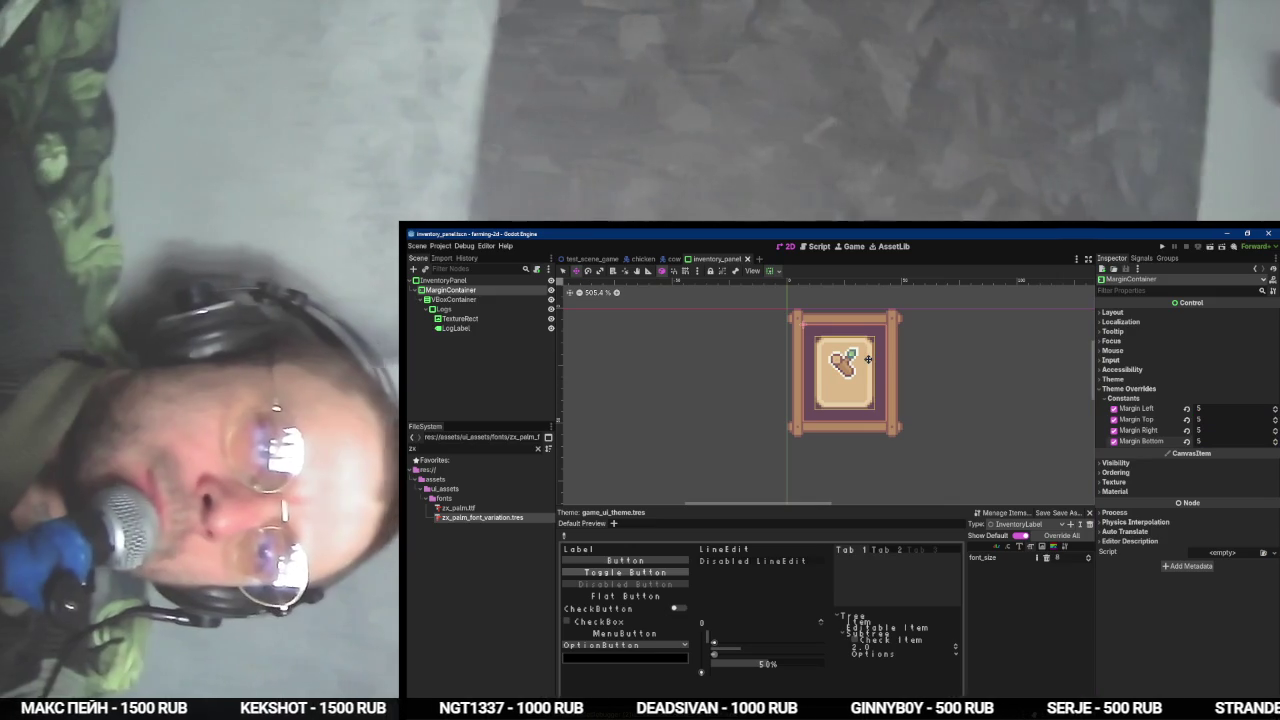
Step: Select the Logs label, save the scene, and resume the tutorial video
{"action": "left_click", "coordinate": [465, 328]}
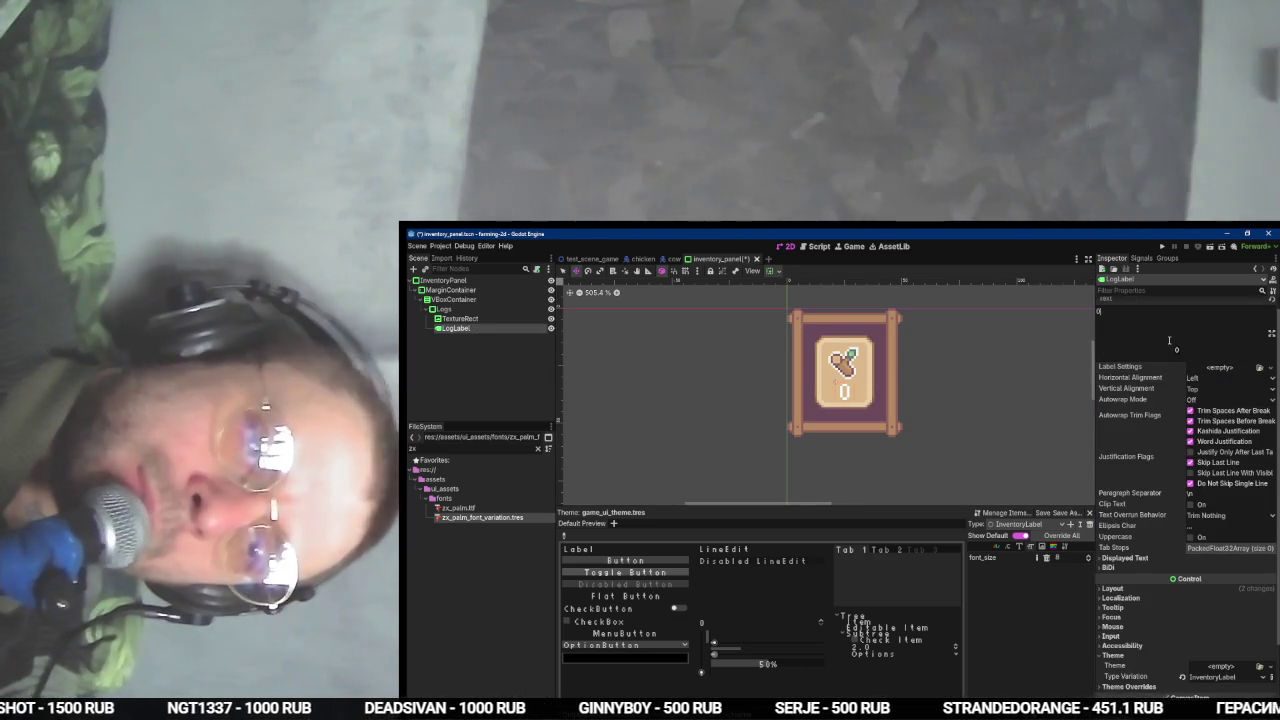
{"action": "key", "text": "ctrl+s"}
{"action": "key", "text": "alt+Tab"}
{"action": "key", "text": "alt+Tab"}
{"action": "key", "text": "space"}
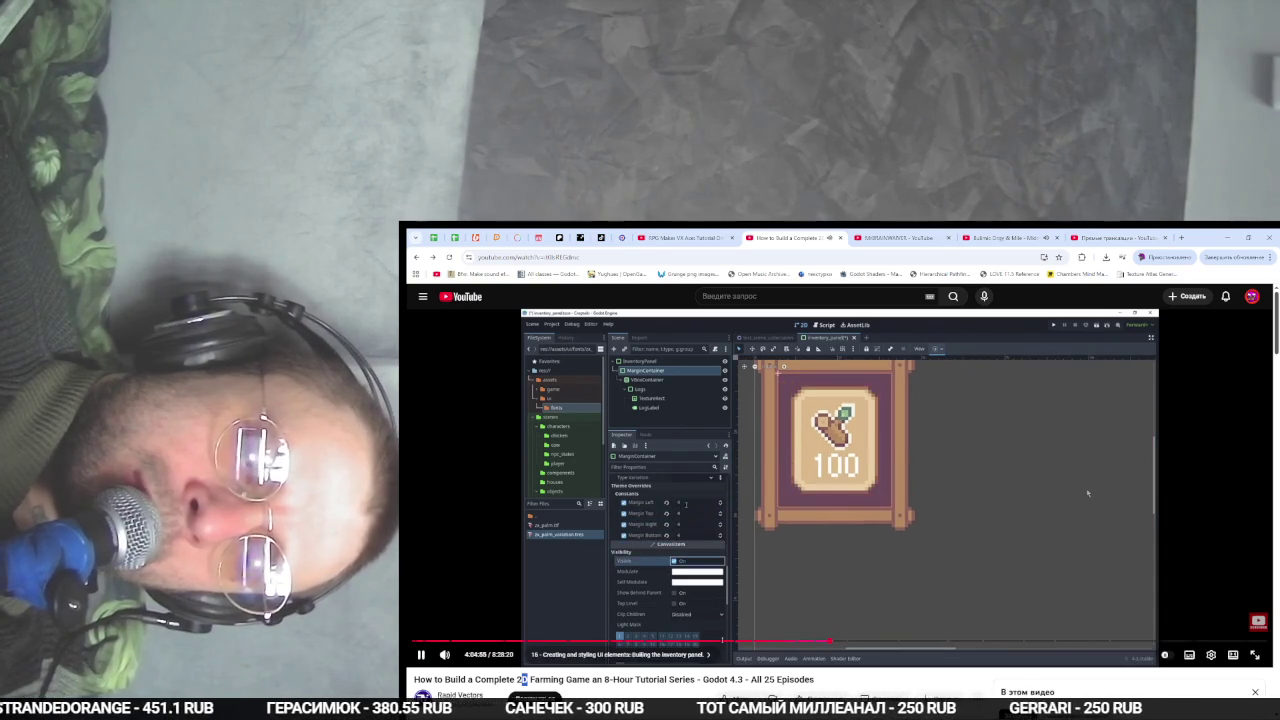
Step: Watch the tutorial duplicate the Logs slot, then return to the Godot editor
{"action": "key", "text": "alt+Tab"}
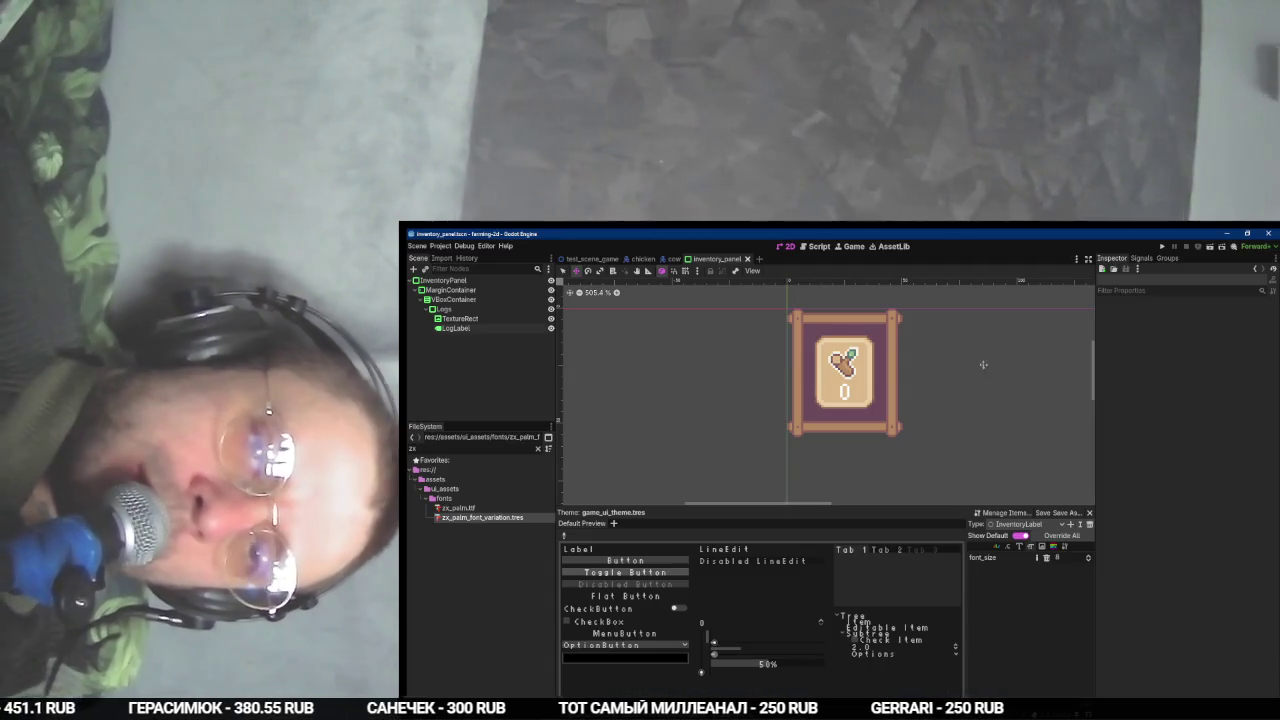
{"action": "key", "text": "alt+Tab"}
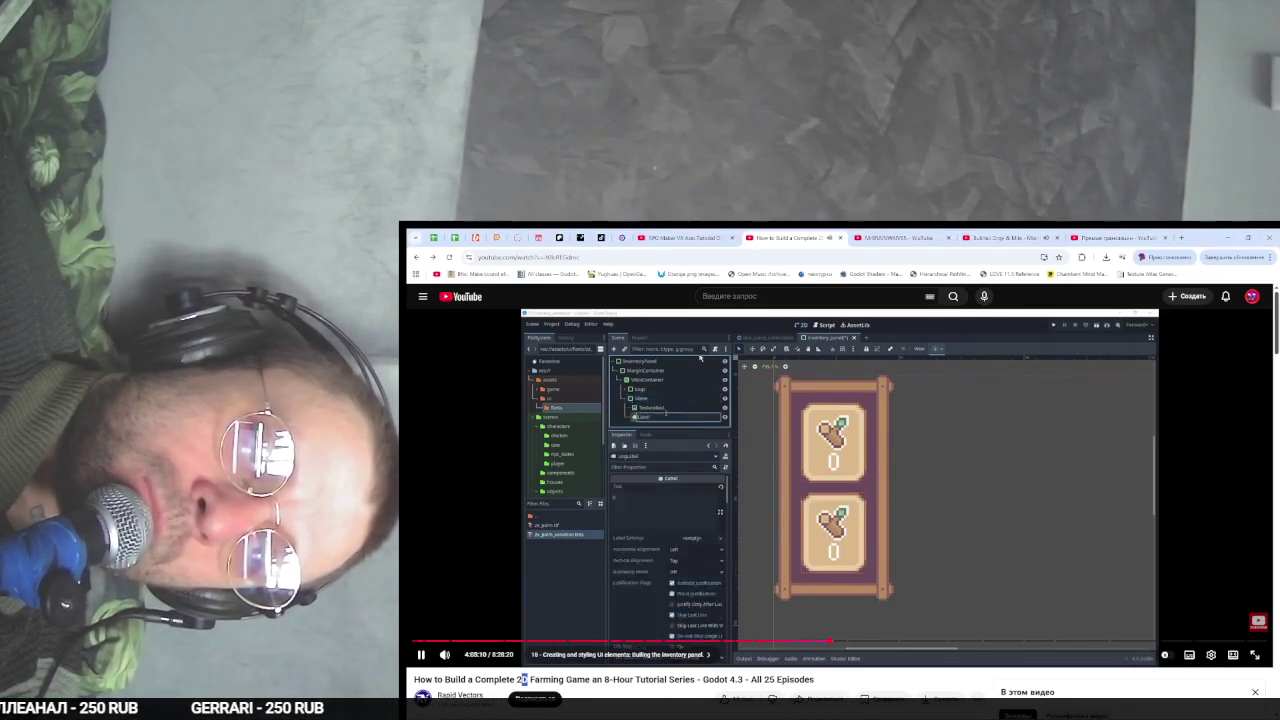
{"action": "key", "text": "alt+Tab"}
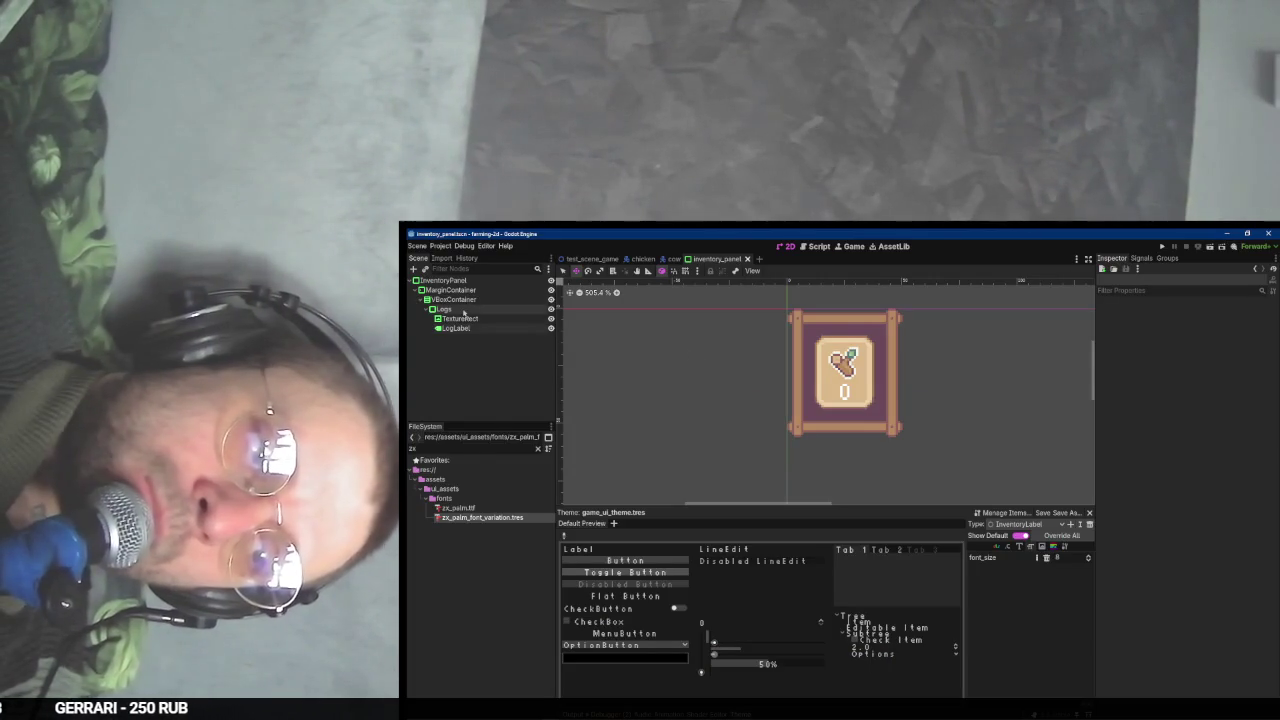
Step: Duplicate the Logs slot node to create a second inventory slot
{"action": "right_click", "coordinate": [464, 311]}
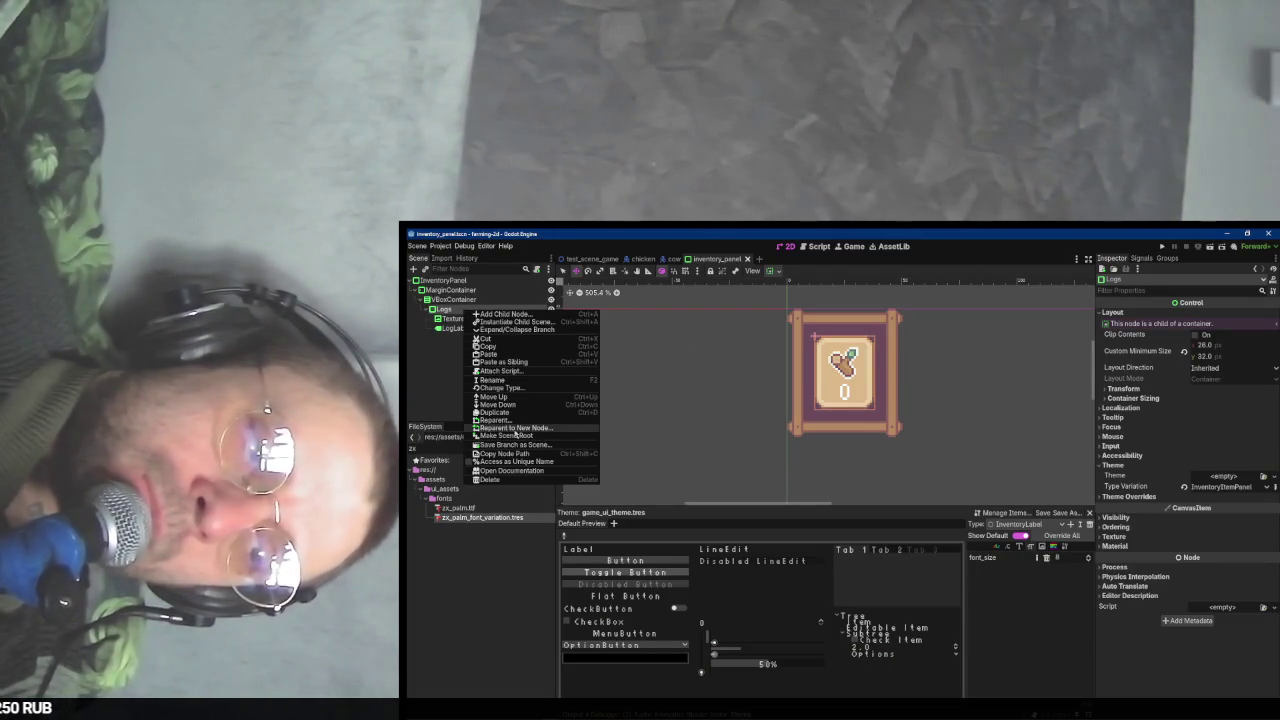
{"action": "left_click", "coordinate": [497, 412]}
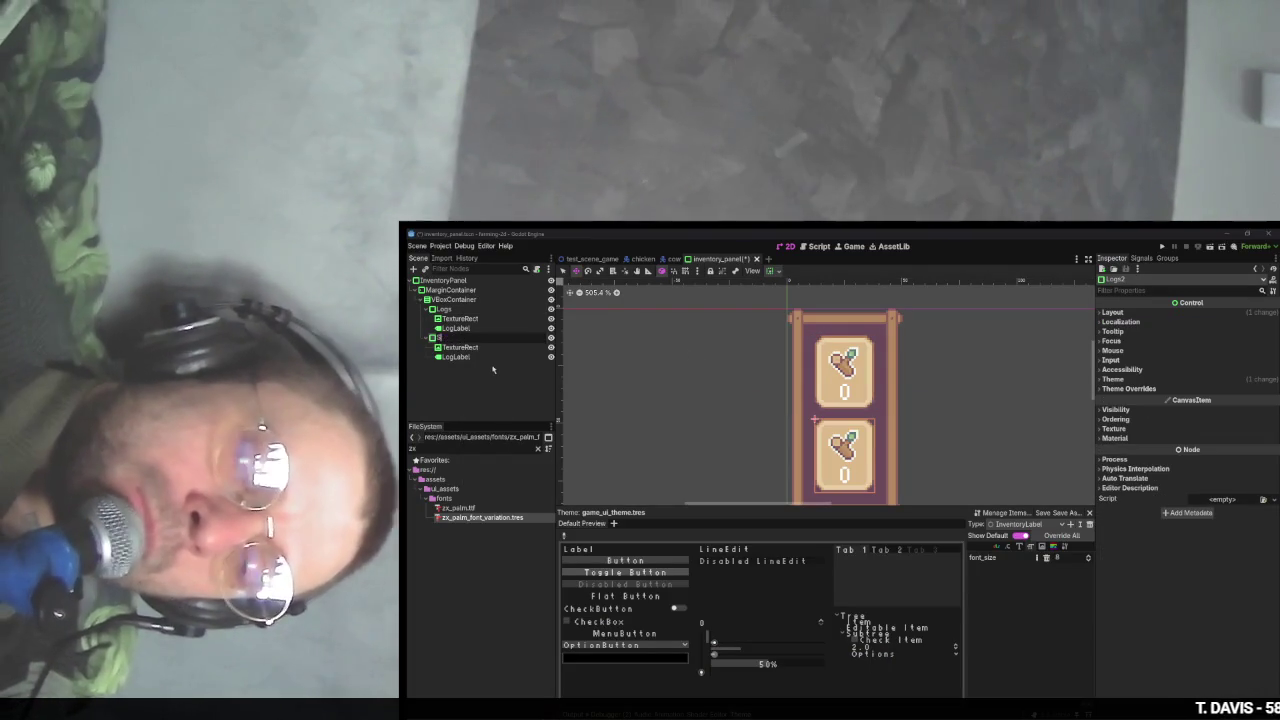
{"action": "key", "text": "alt+Tab"}
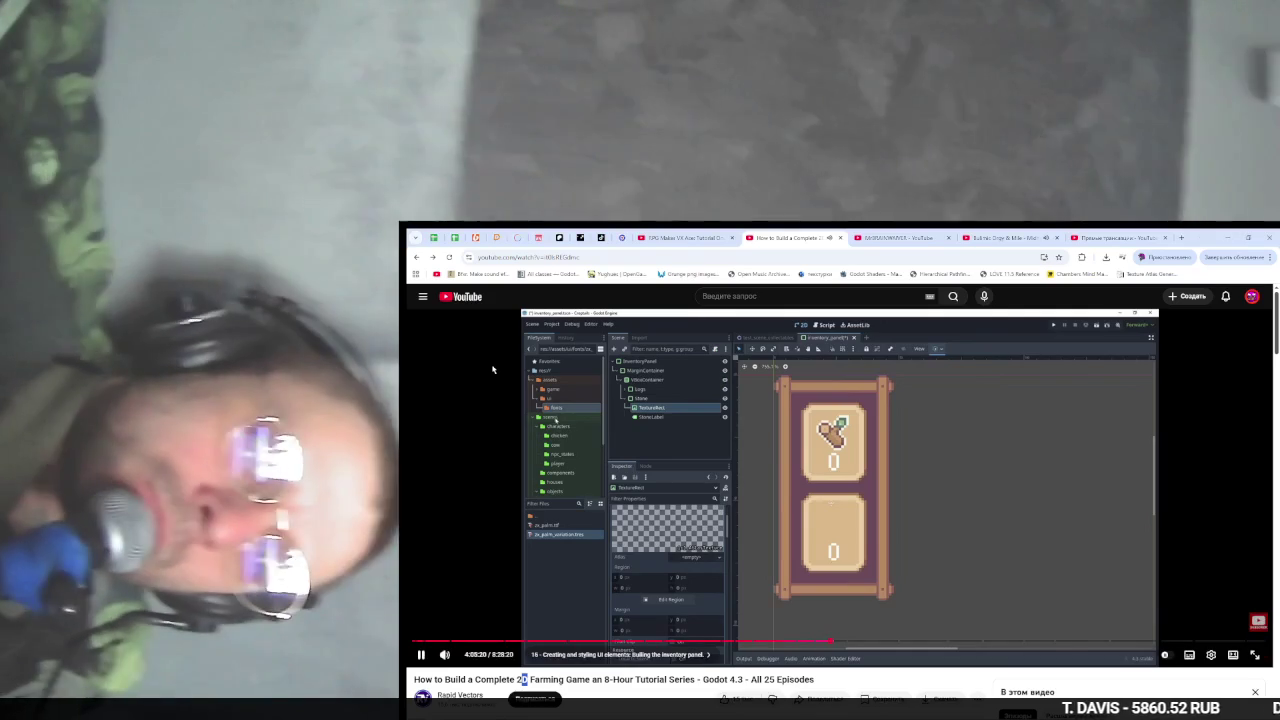
{"action": "key", "text": "alt+Tab"}
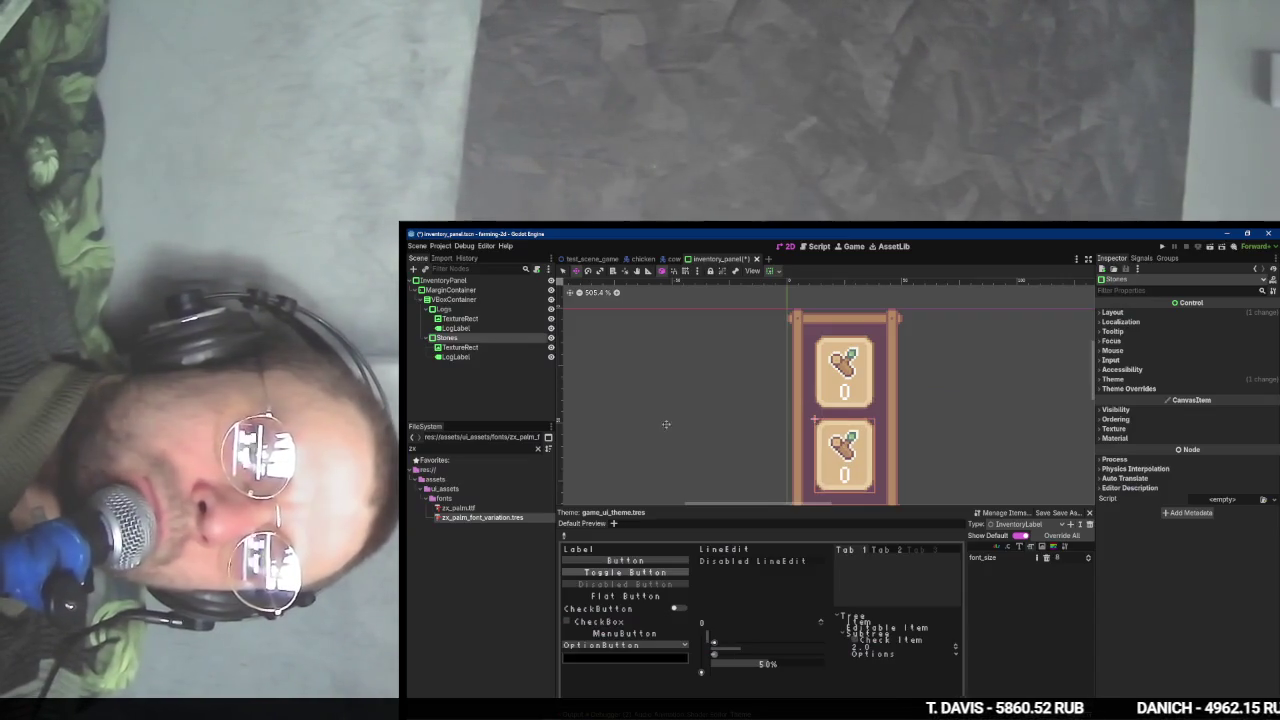
Step: Try AmountLabel as the label name, then rename the Logs label back to LogLabel
{"action": "left_click", "coordinate": [498, 357]}
{"action": "type", "text": "AmountLabel"}
{"action": "key", "text": "Return"}
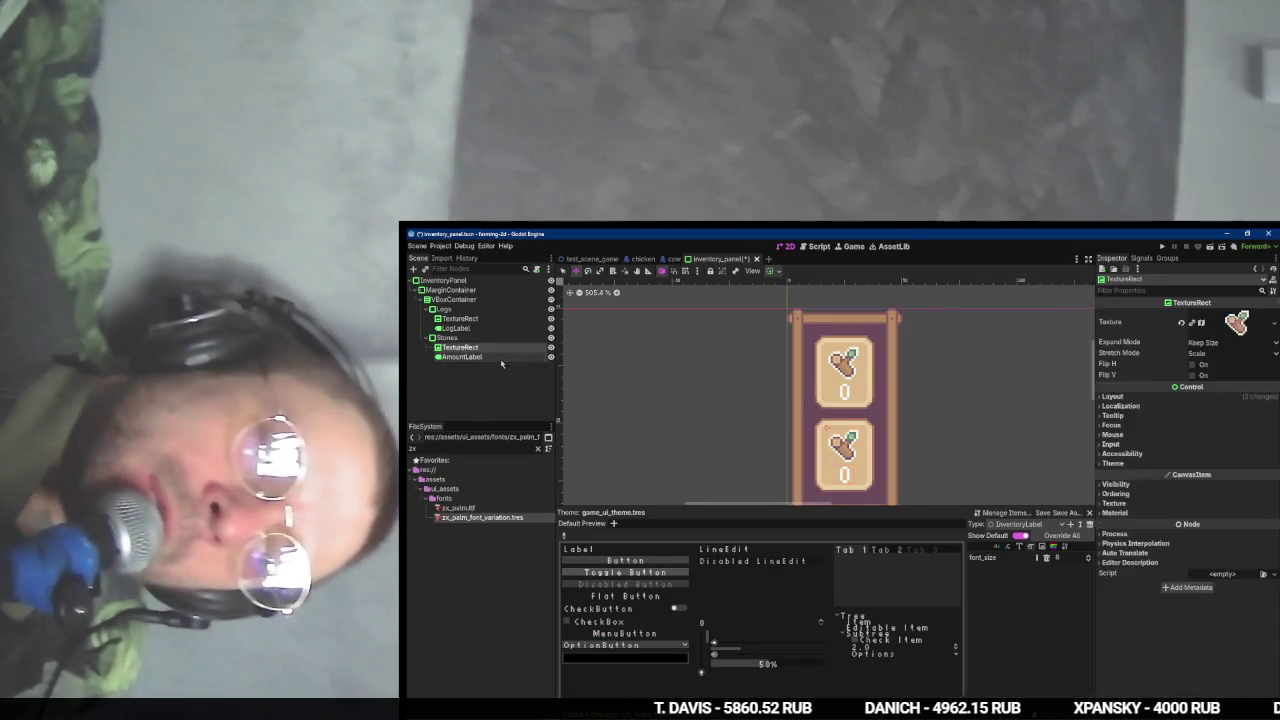
{"action": "key", "text": "Up"}
{"action": "key", "text": "Up"}
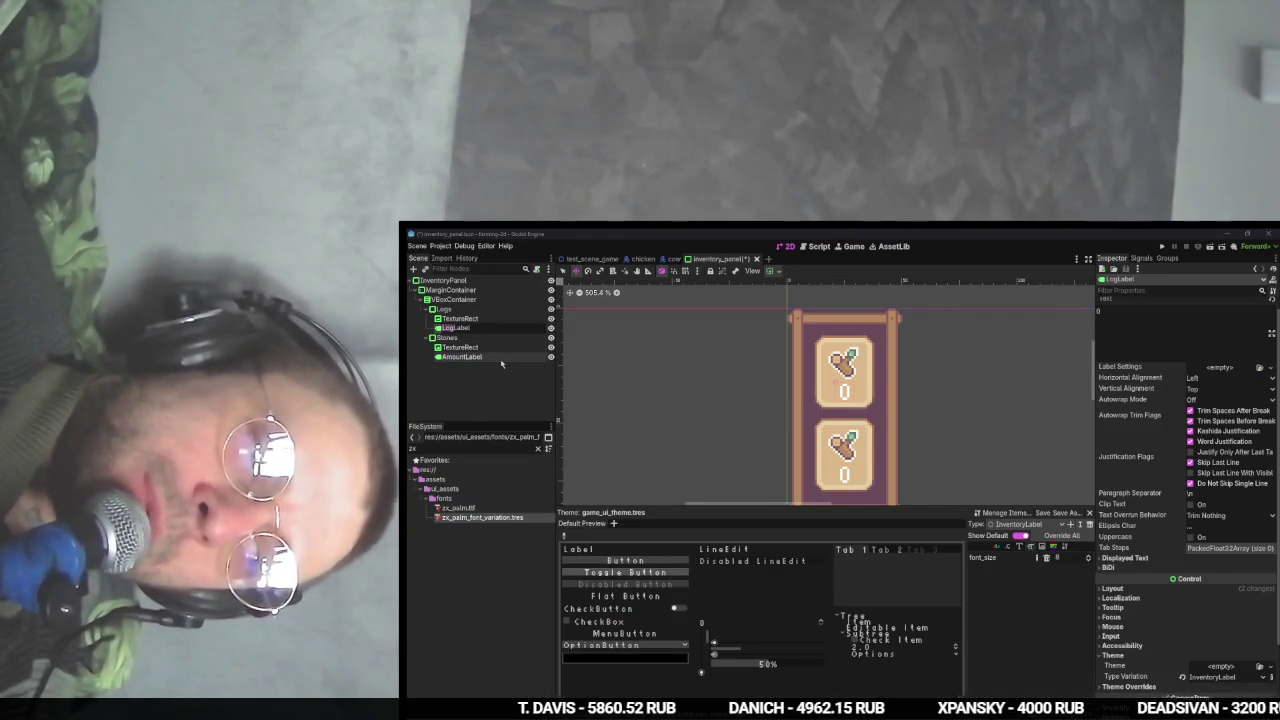
{"action": "key", "text": "F2"}
{"action": "type", "text": "AmountLabel"}
{"action": "key", "text": "Return"}
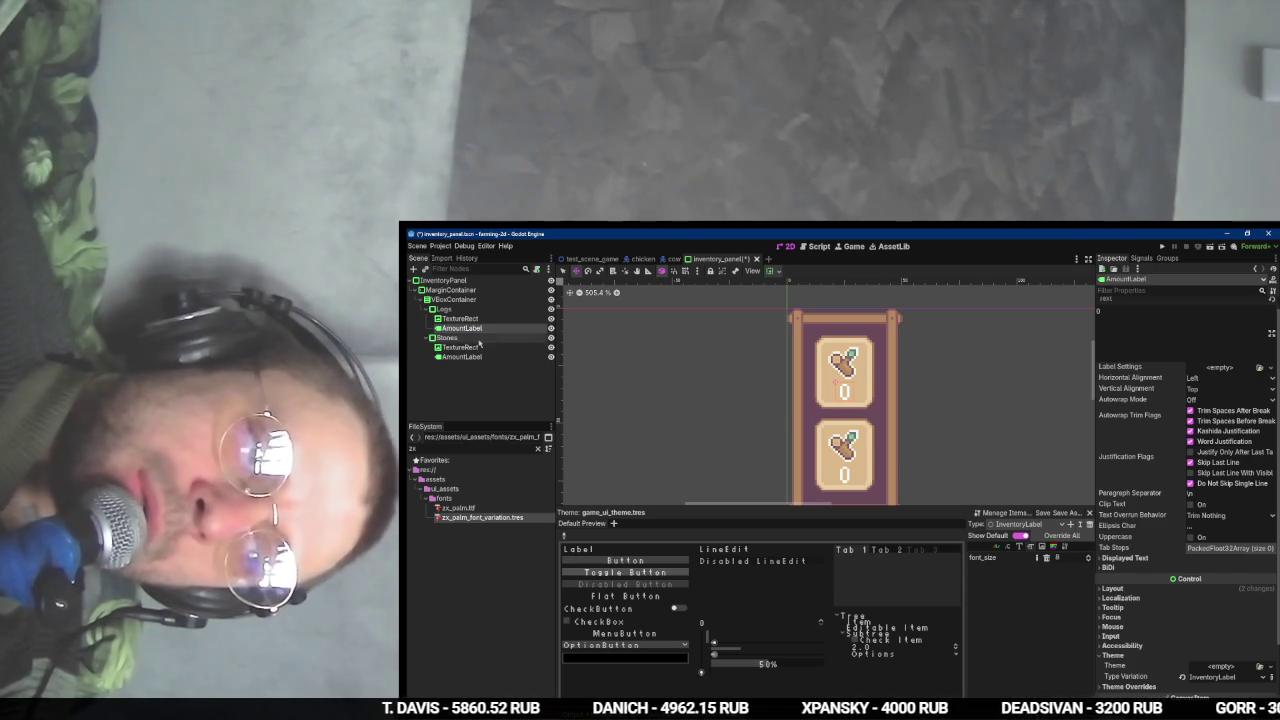
{"action": "type", "text": "LogLabel"}
{"action": "key", "text": "Return"}
Step: Rename the Stones slot's label to StonesLabel and expand its icon's AtlasTexture settings
{"action": "double_click", "coordinate": [462, 357]}
{"action": "type", "text": "S"}
{"action": "key", "text": "BackSpace"}
{"action": "type", "text": "Ston"}
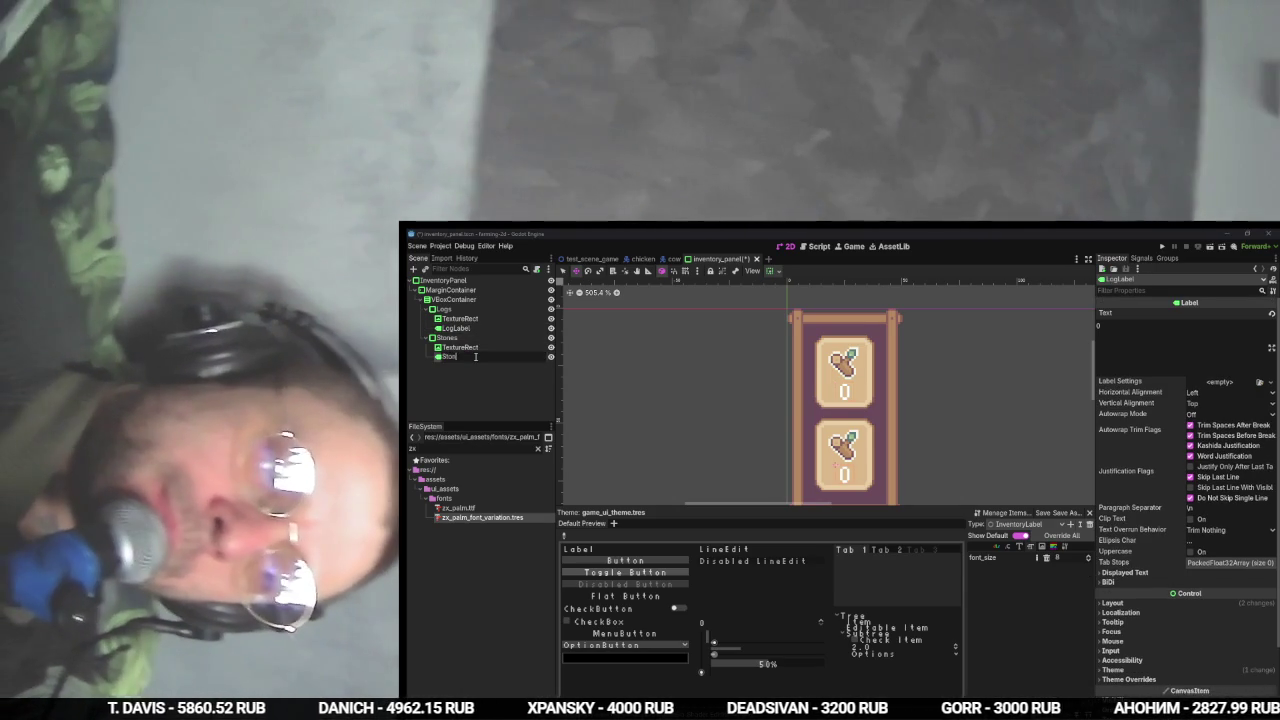
{"action": "type", "text": "LogLabel"}
{"action": "key", "text": "Return"}
{"action": "double_click", "coordinate": [462, 357]}
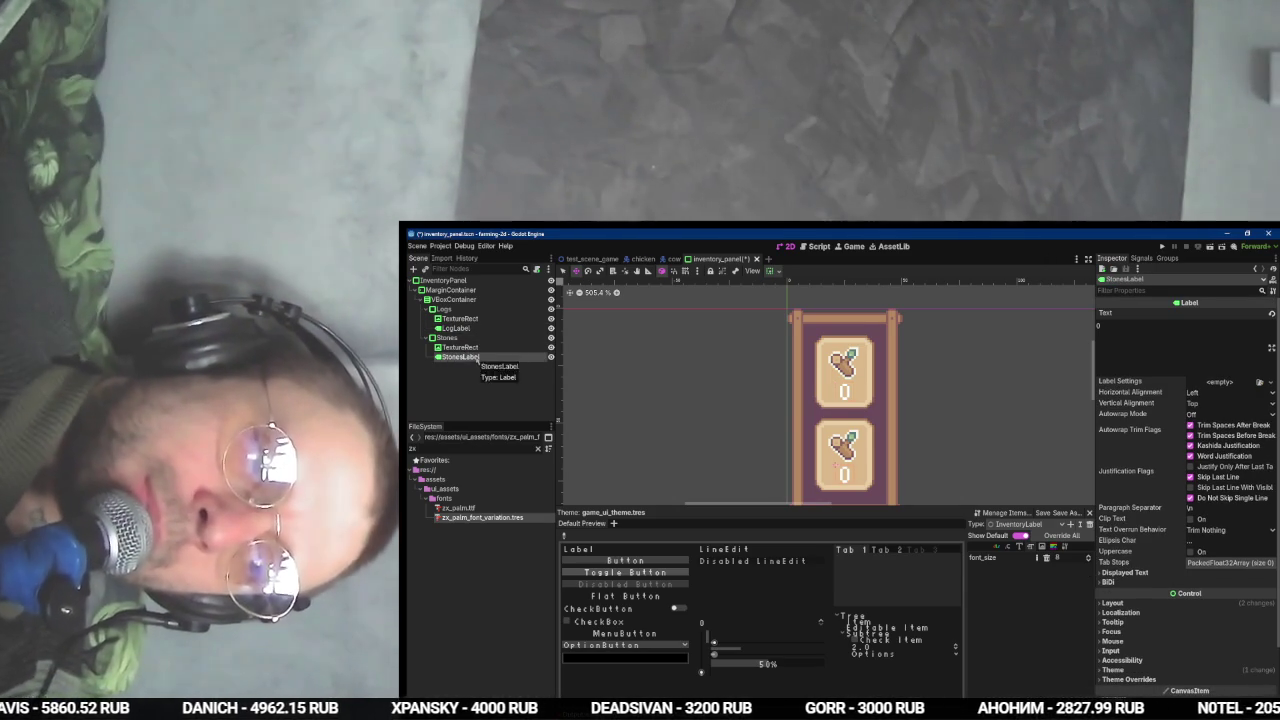
{"action": "type", "text": "StonesLabel"}
{"action": "left_click", "coordinate": [455, 347]}
{"action": "left_click", "coordinate": [1237, 322]}
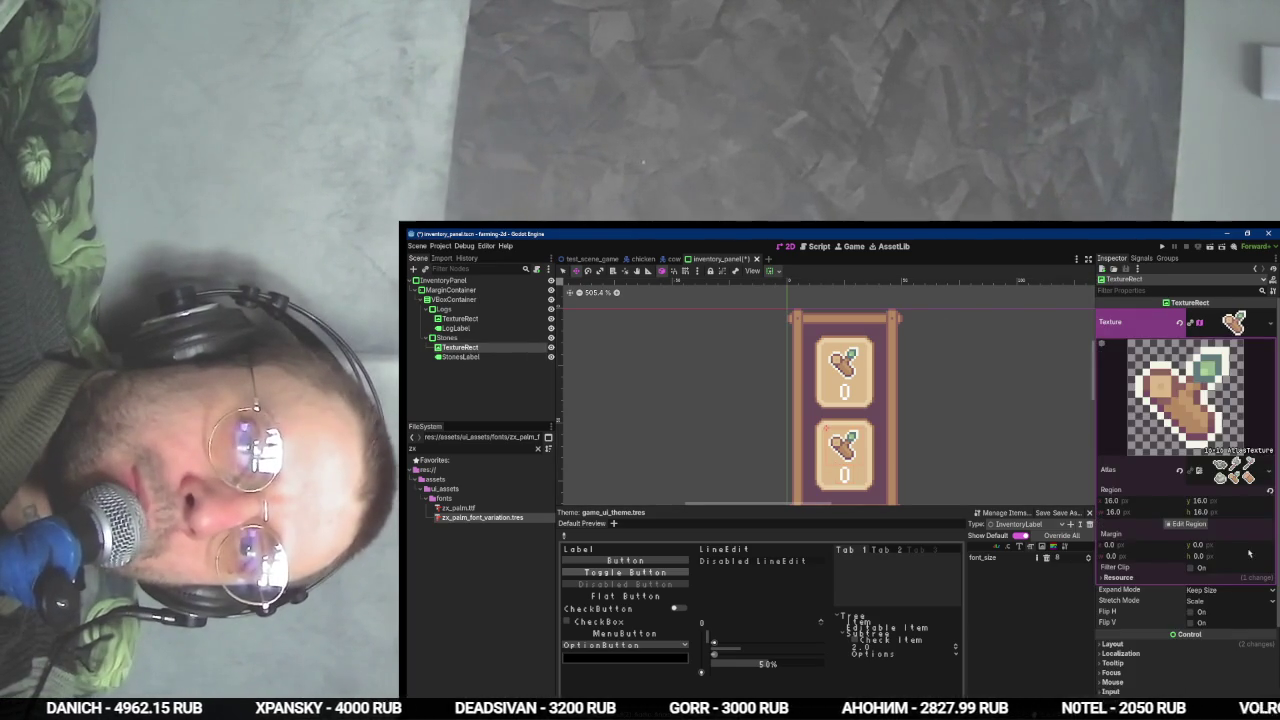
Step: Set the Stones icon's atlas region to the stone tile at x 0, y 16
{"action": "key", "text": "alt+Tab"}
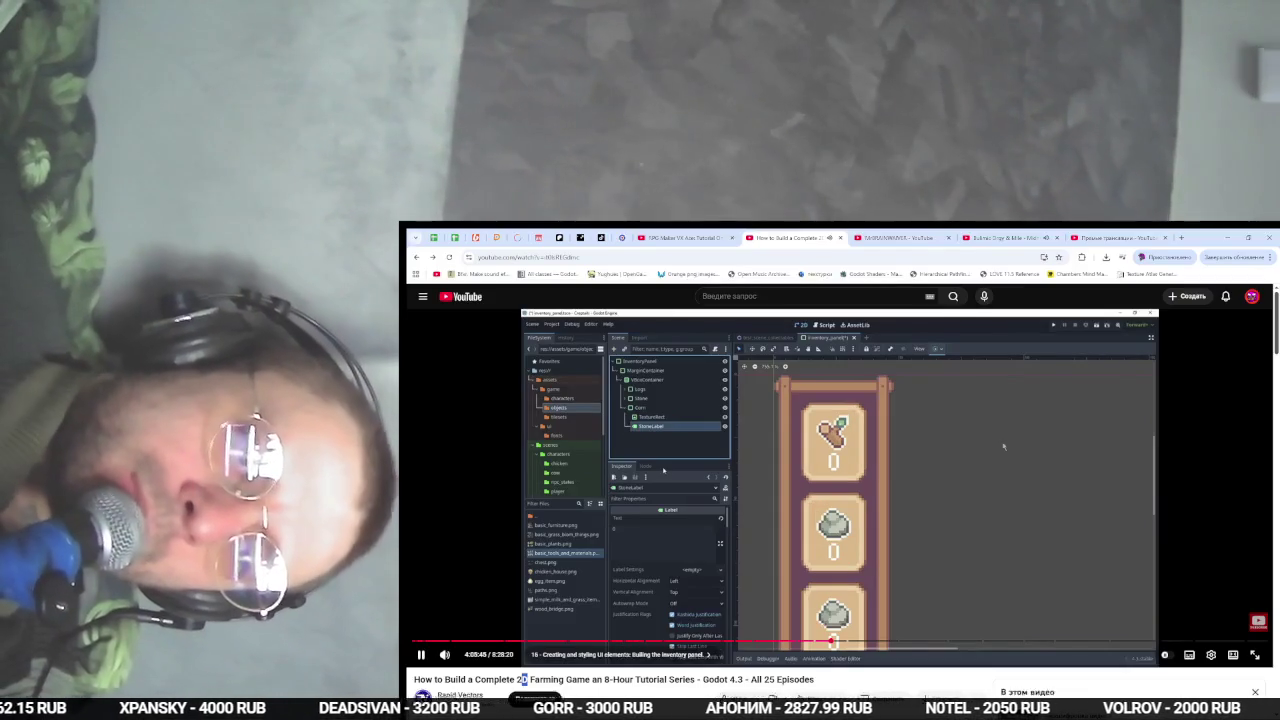
{"action": "left_click", "coordinate": [1003, 446]}
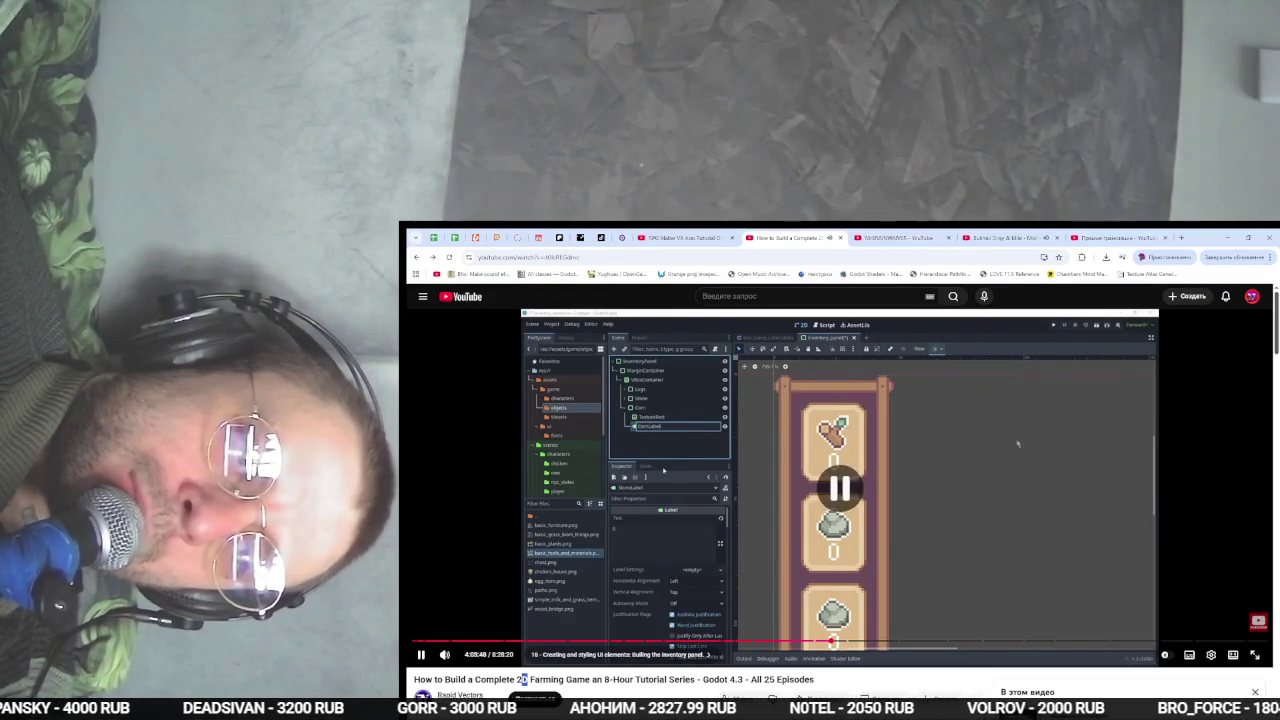
{"action": "key", "text": "alt+Tab"}
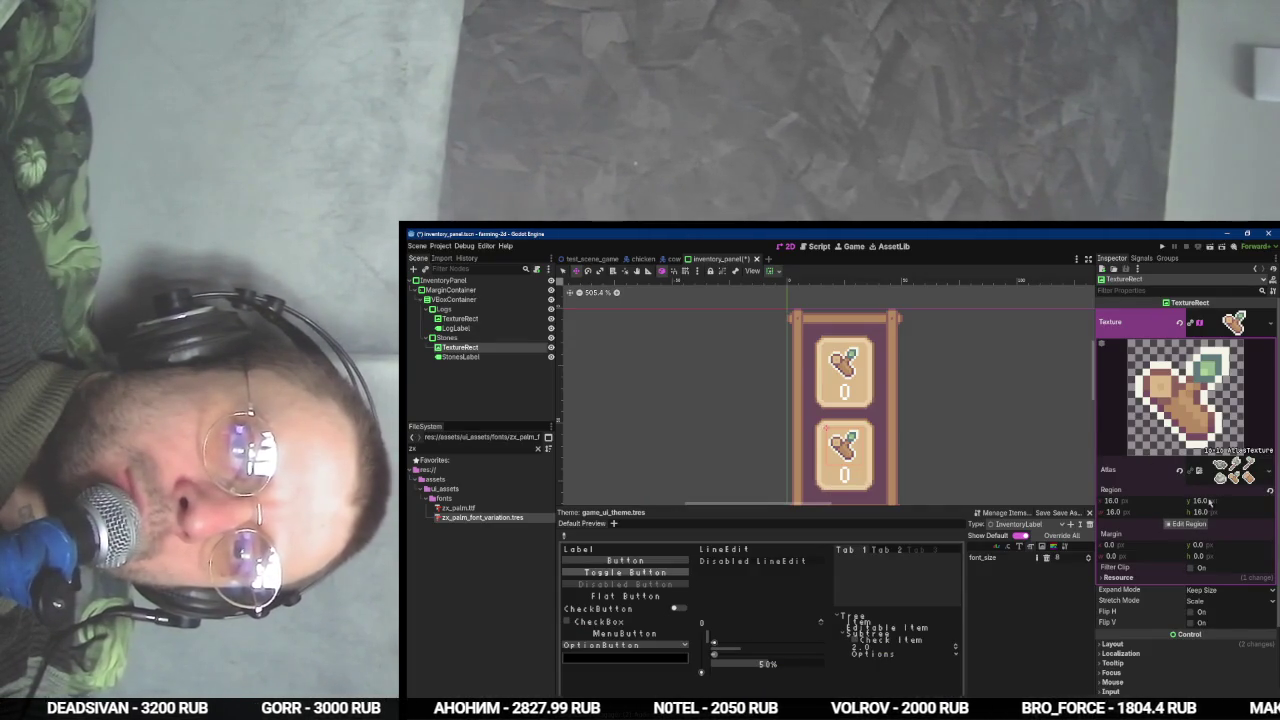
{"action": "left_click", "coordinate": [1183, 525]}
{"action": "left_click_drag", "start_coordinate": [800, 464], "coordinate": [819, 512]}
{"action": "left_click", "coordinate": [845, 588]}
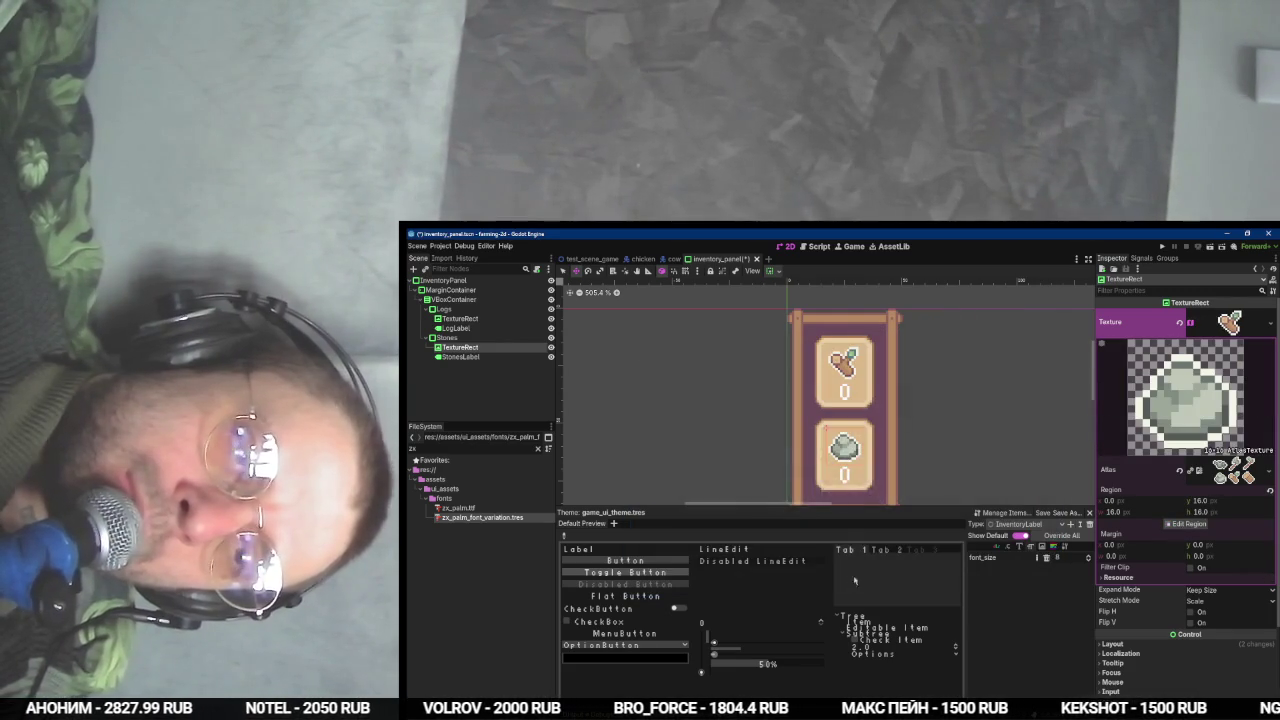
{"action": "left_click", "coordinate": [487, 340]}
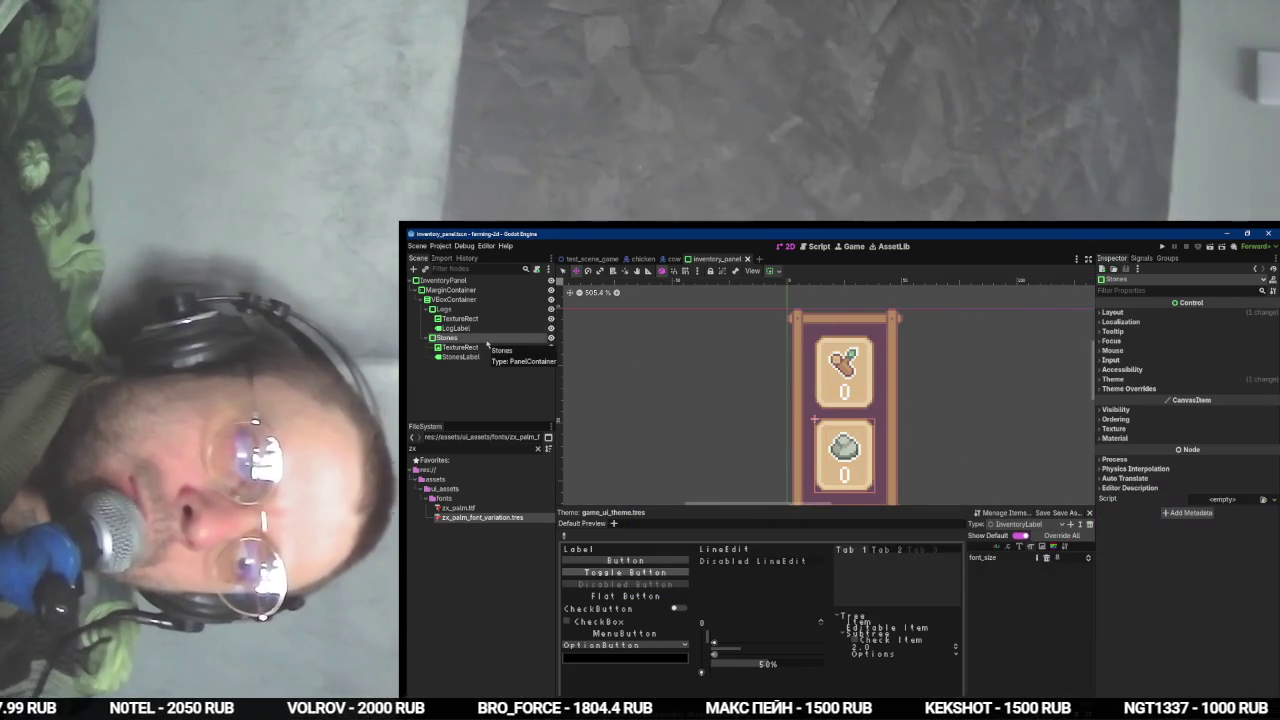
{"action": "right_click", "coordinate": [488, 344]}
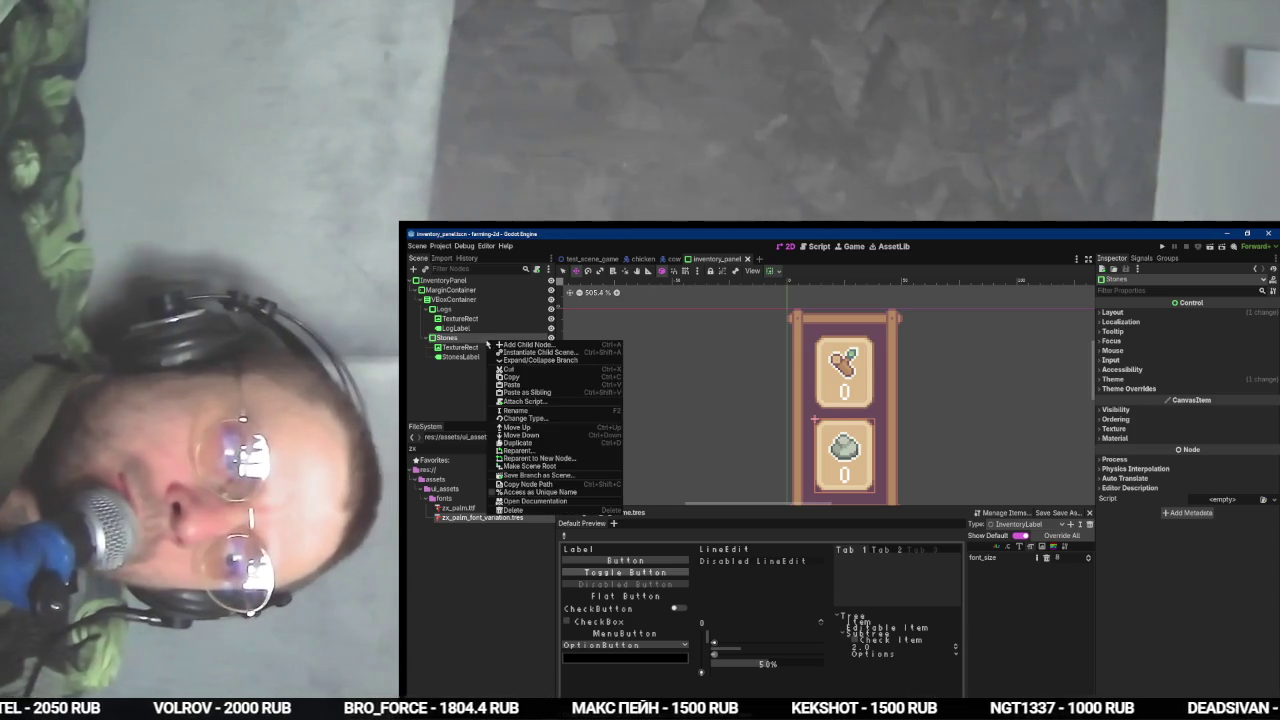
Step: Duplicate the Stones slot and name the copy Corn
{"action": "left_click", "coordinate": [518, 442]}
{"action": "key", "text": "F2"}
{"action": "type", "text": "Corn"}
{"action": "key", "text": "Return"}
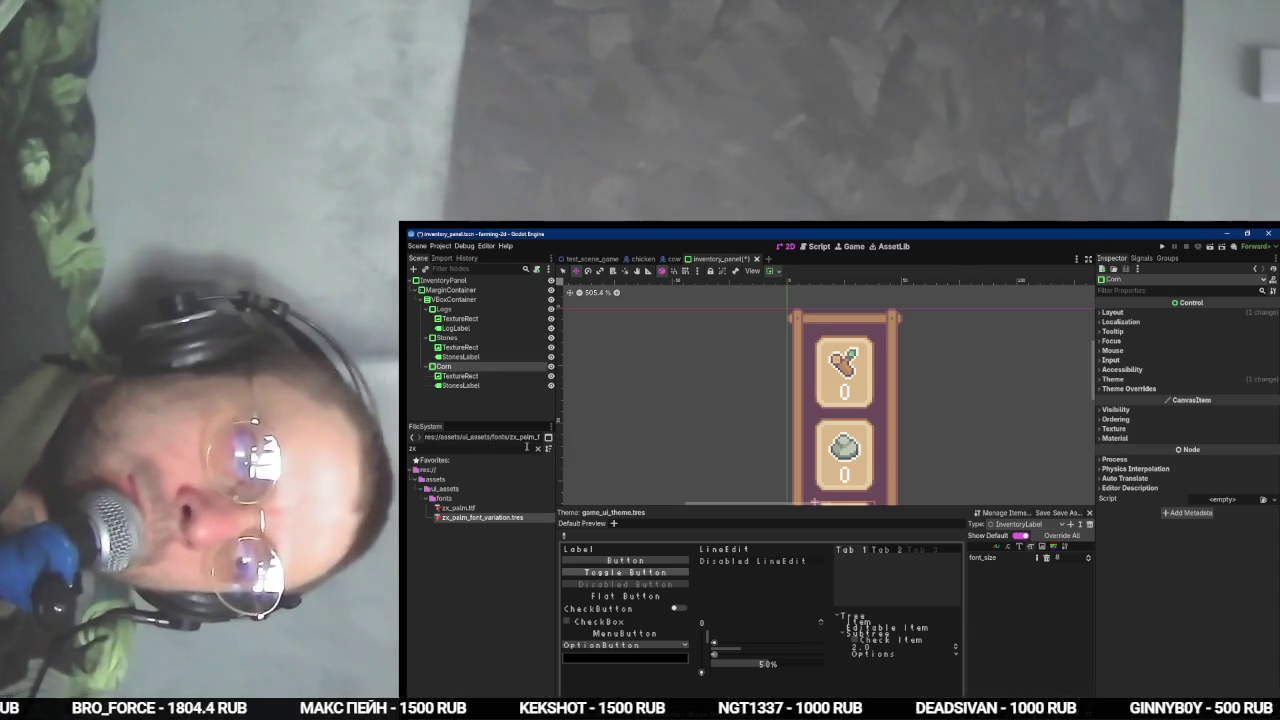
{"action": "left_click", "coordinate": [462, 347]}
{"action": "left_click", "coordinate": [448, 338]}
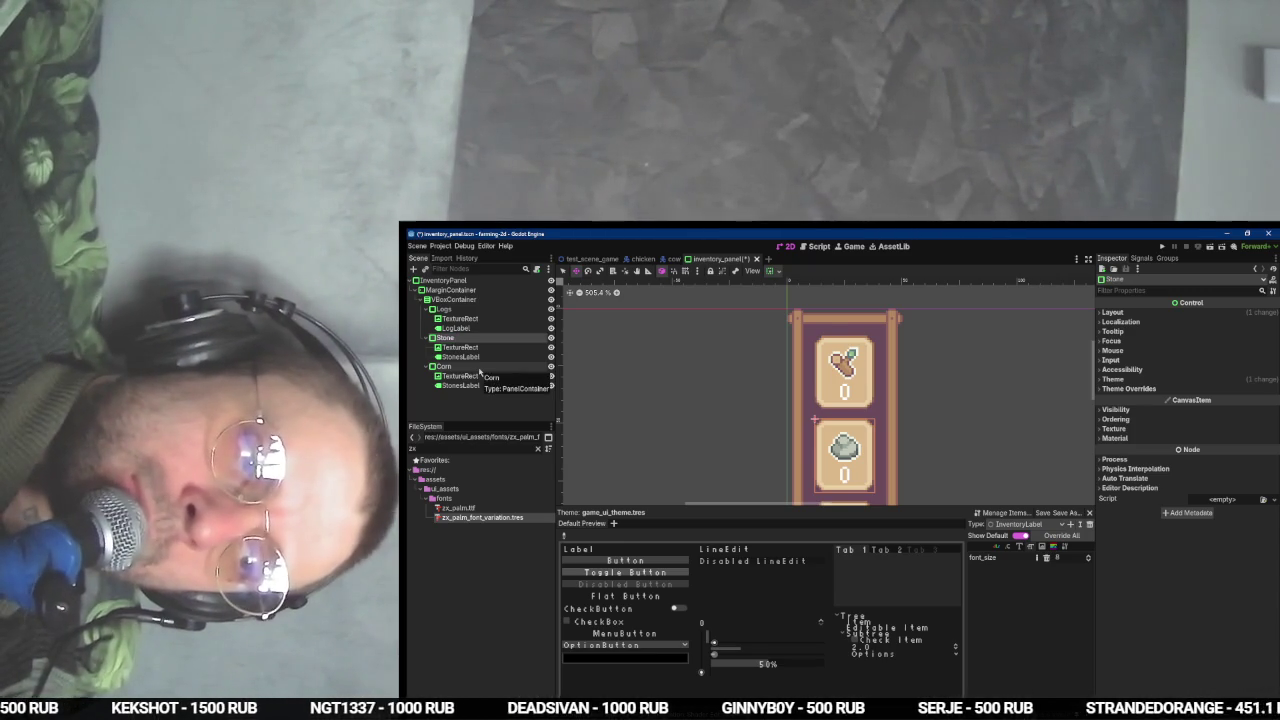
Step: Rename the Corn slot's count label to CornLabel and expand Corn's Layout settings
{"action": "right_click", "coordinate": [483, 367]}
{"action": "left_click", "coordinate": [761, 390]}
{"action": "left_click", "coordinate": [460, 376]}
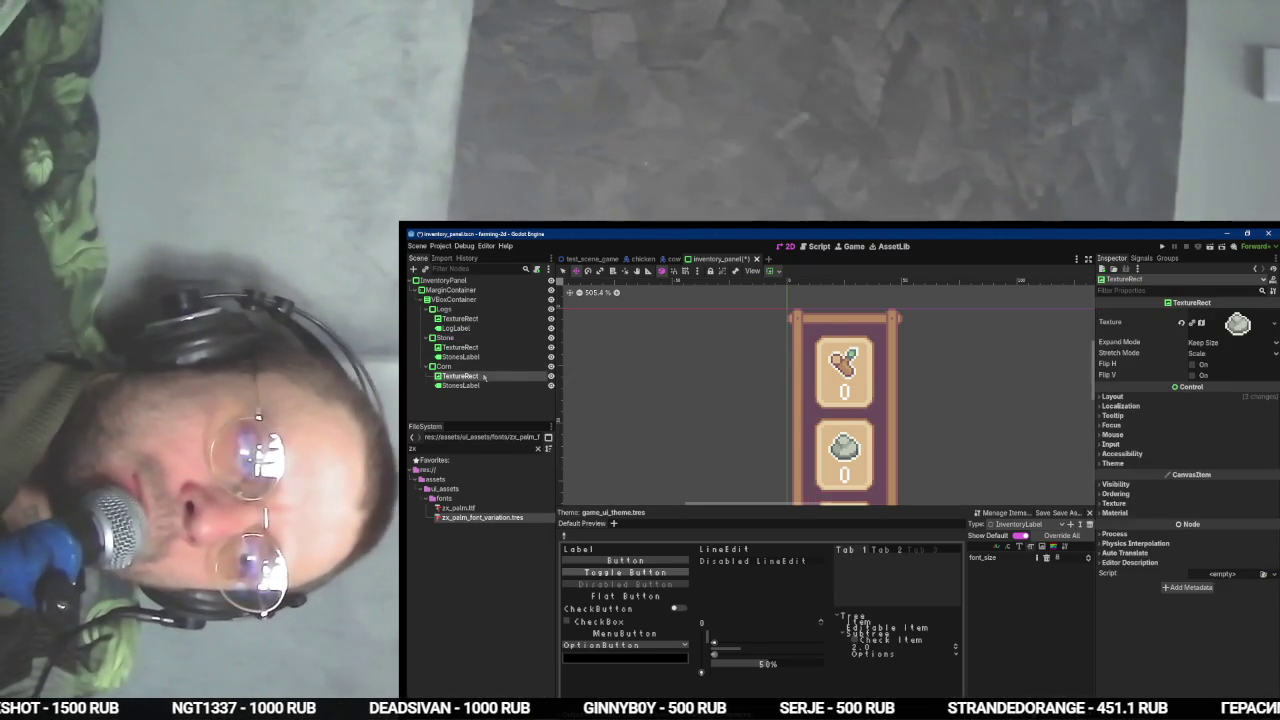
{"action": "left_click", "coordinate": [465, 385]}
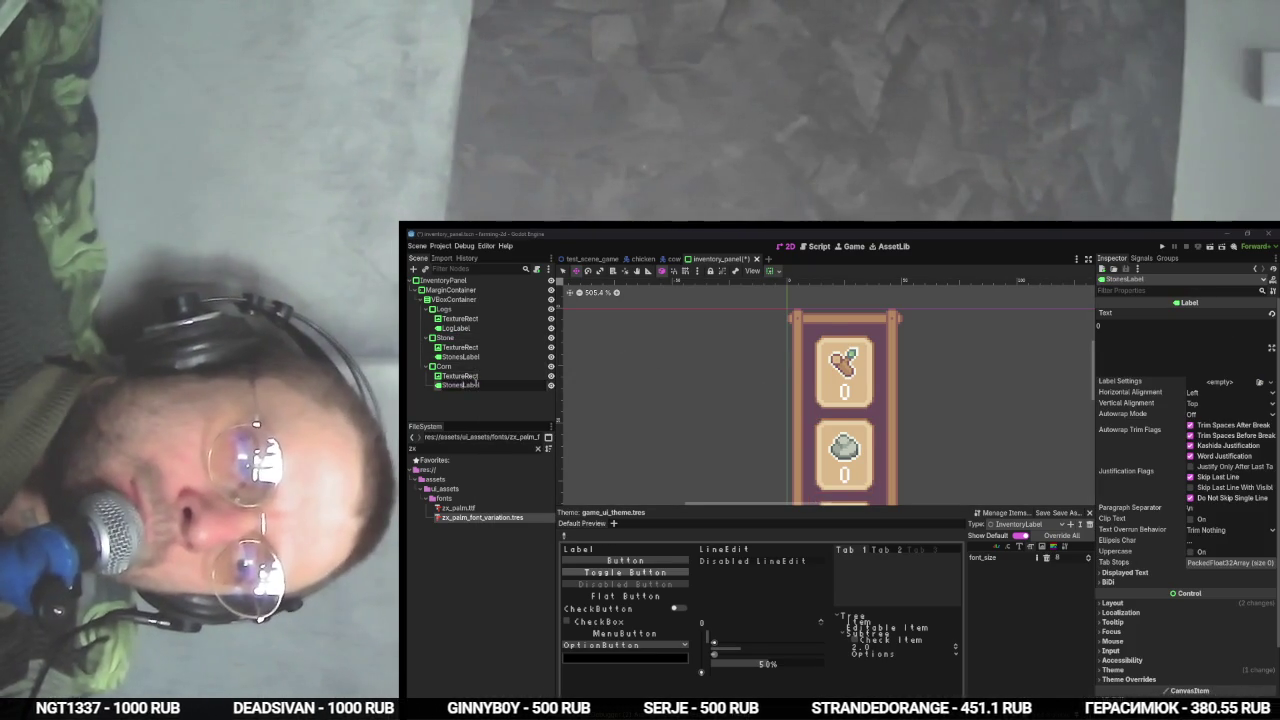
{"action": "type", "text": "CornLabel"}
{"action": "key", "text": "Return"}
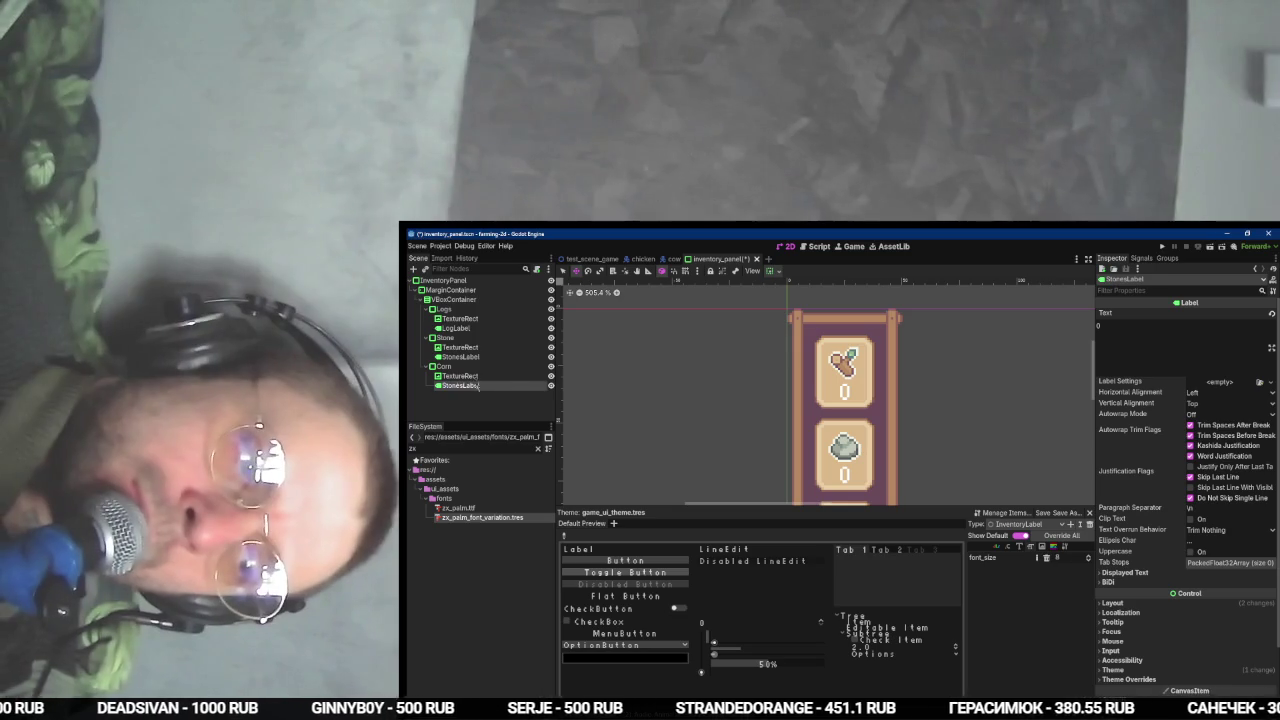
{"action": "left_click", "coordinate": [462, 368]}
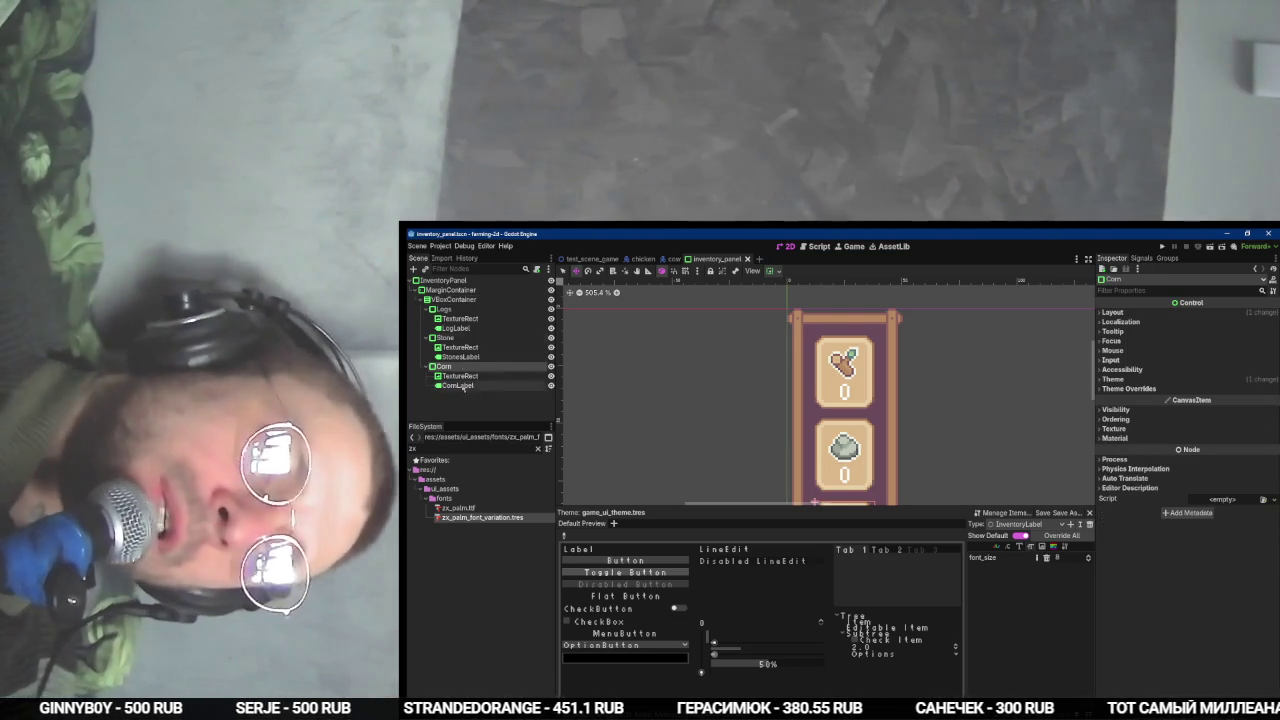
{"action": "left_click", "coordinate": [1112, 312]}
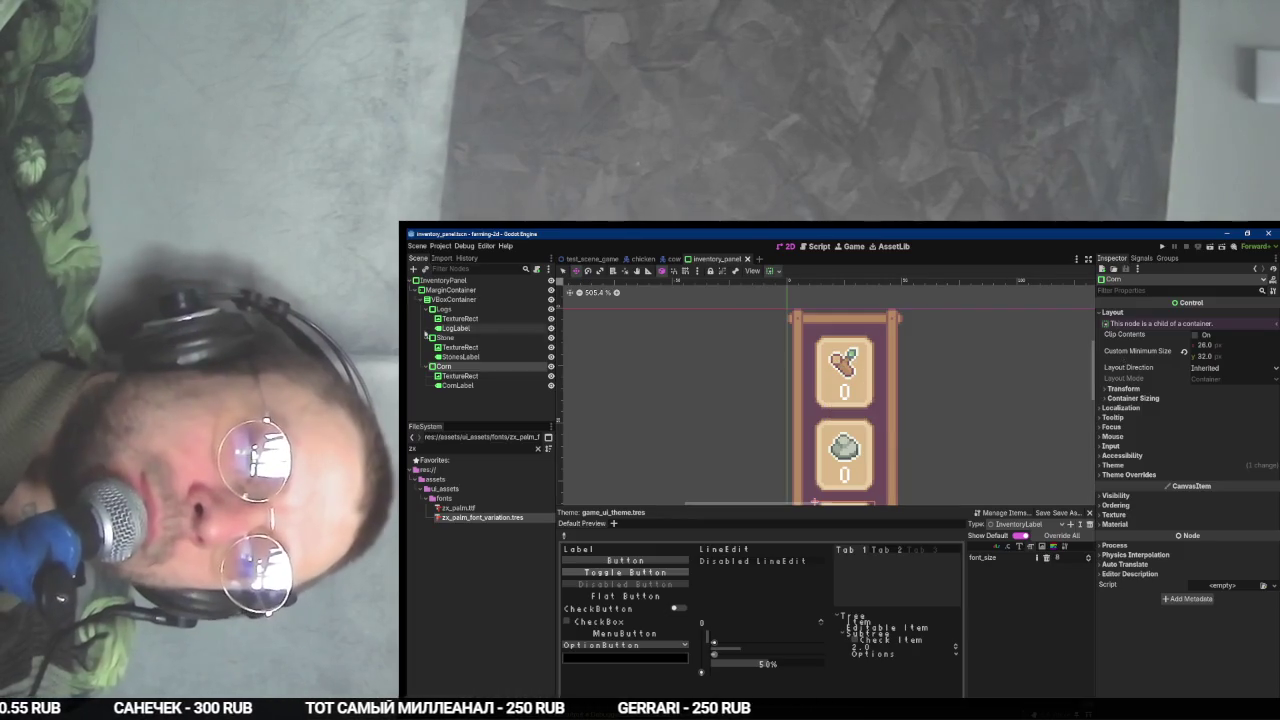
{"action": "scroll", "coordinate": [636, 316], "scroll_direction": "down", "scroll_amount": 6}
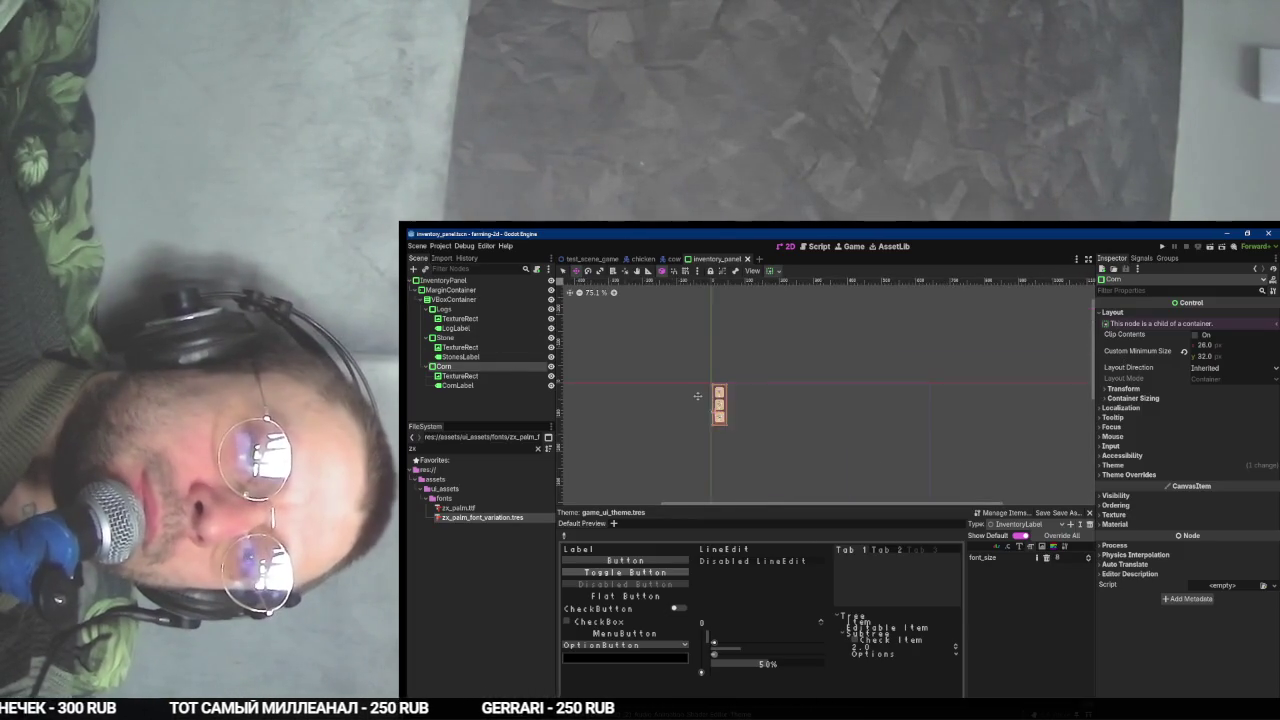
Step: Set basic_plants.png as the atlas image of the Corn slot's icon texture
{"action": "scroll", "coordinate": [636, 316], "scroll_direction": "up", "scroll_amount": 3}
{"action": "left_click", "coordinate": [460, 376]}
{"action": "left_click", "coordinate": [1245, 320]}
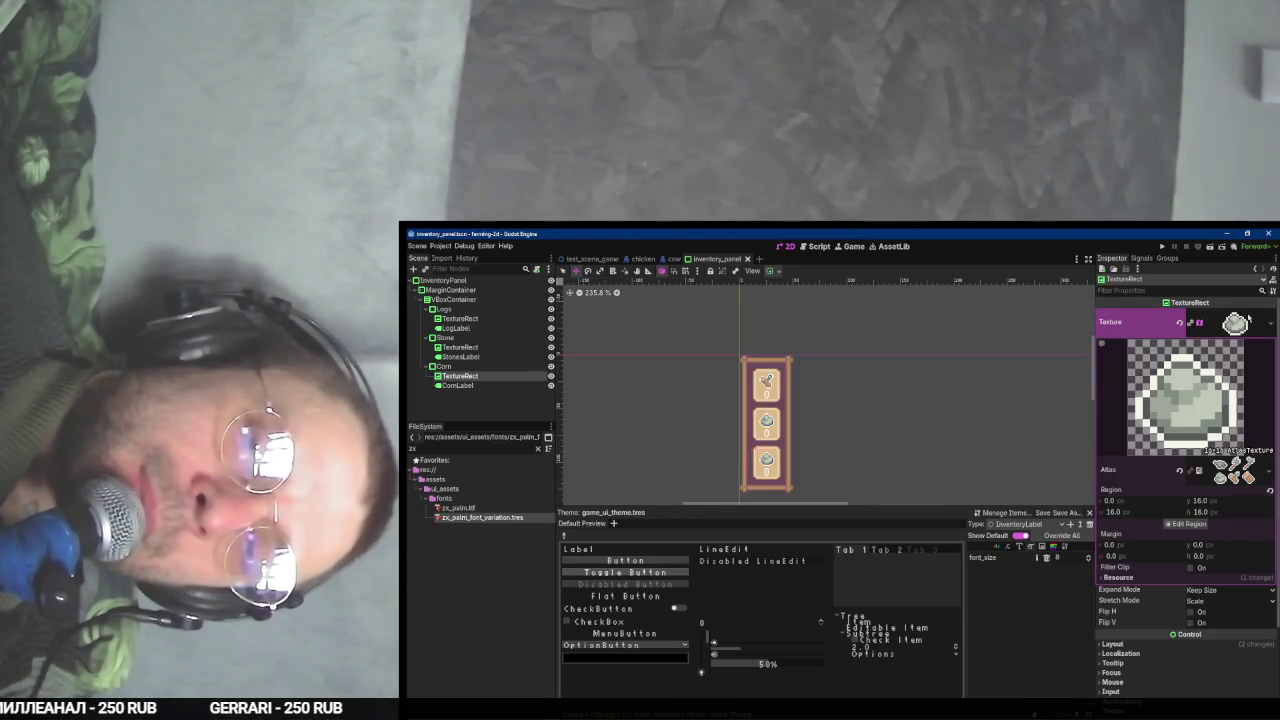
{"action": "right_click", "coordinate": [1232, 472]}
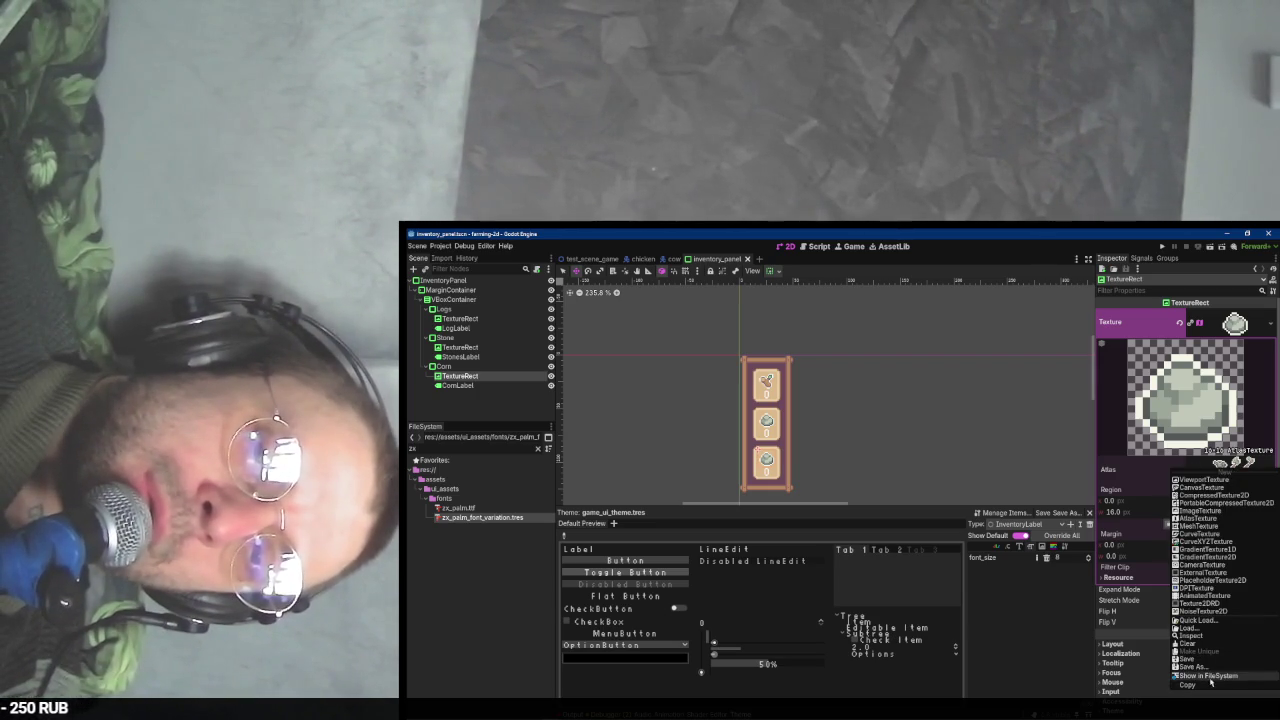
{"action": "left_click", "coordinate": [1211, 679]}
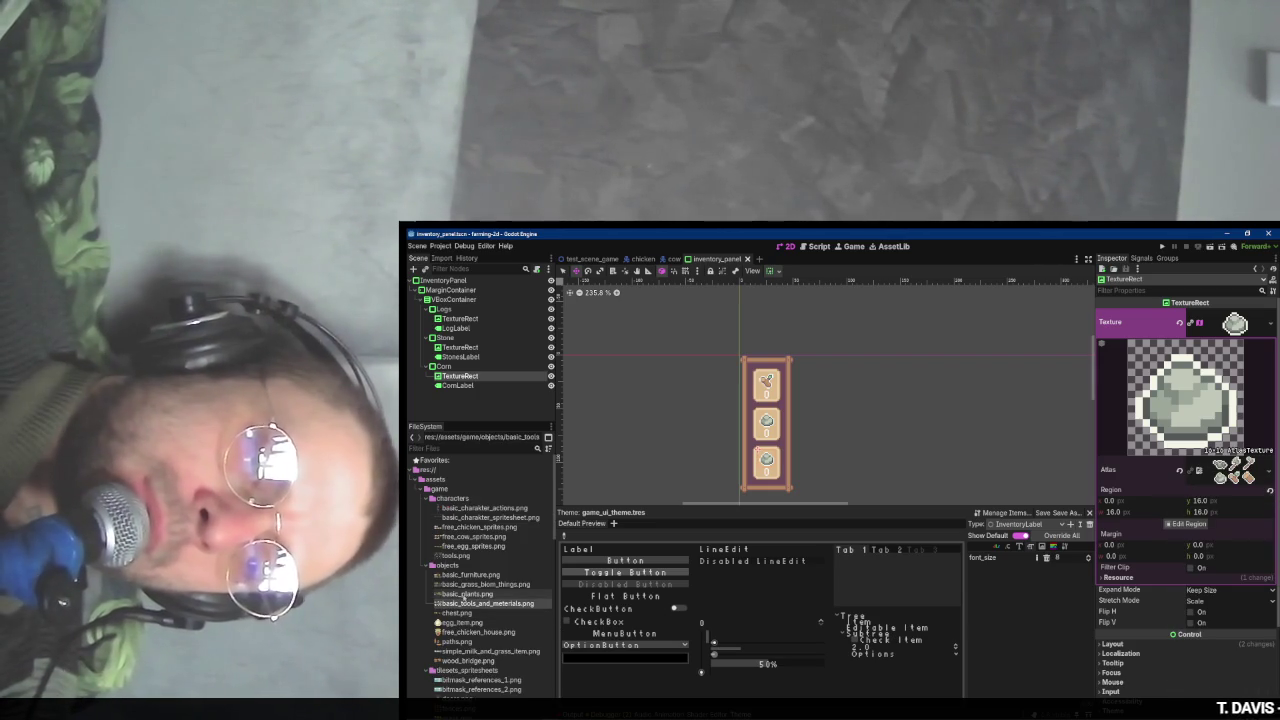
{"action": "left_click_drag", "start_coordinate": [478, 598], "coordinate": [1241, 473]}
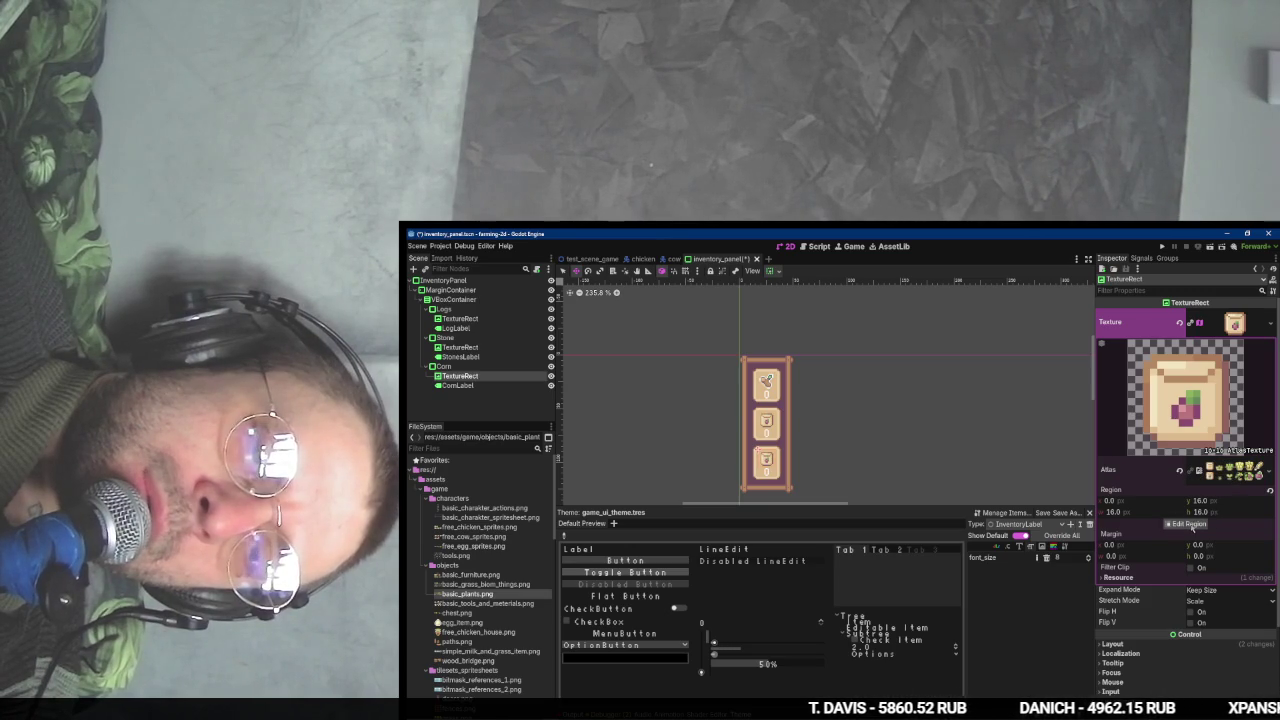
{"action": "key", "text": "ctrl+z"}
{"action": "key", "text": "ctrl+z"}
{"action": "mouse_move", "coordinate": [465, 593]}
{"action": "left_mouse_down"}
{"action": "mouse_move", "coordinate": [890, 566]}
{"action": "mouse_move", "coordinate": [1035, 540]}
{"action": "mouse_move", "coordinate": [1128, 500]}
{"action": "left_mouse_up"}
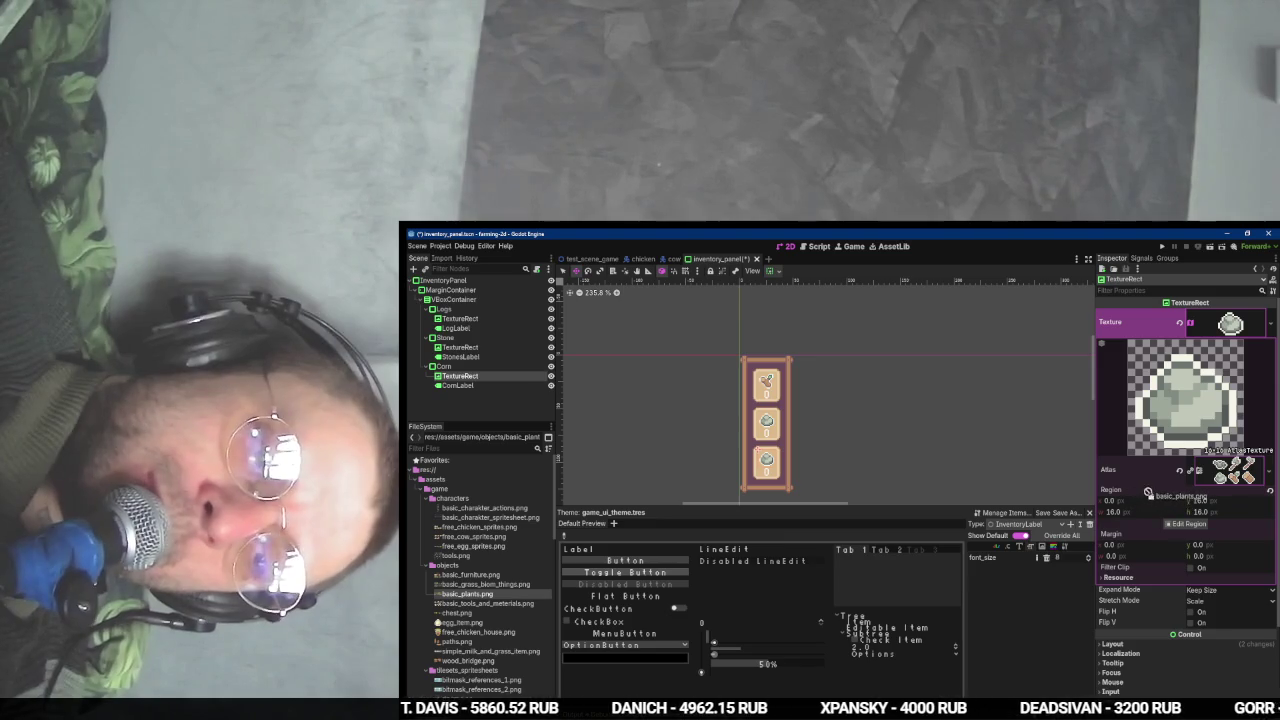
{"action": "left_click_drag", "start_coordinate": [1210, 468], "coordinate": [1215, 470]}
Step: Mark the corn tile as the icon region, then resume the tutorial video
{"action": "left_click", "coordinate": [1187, 523]}
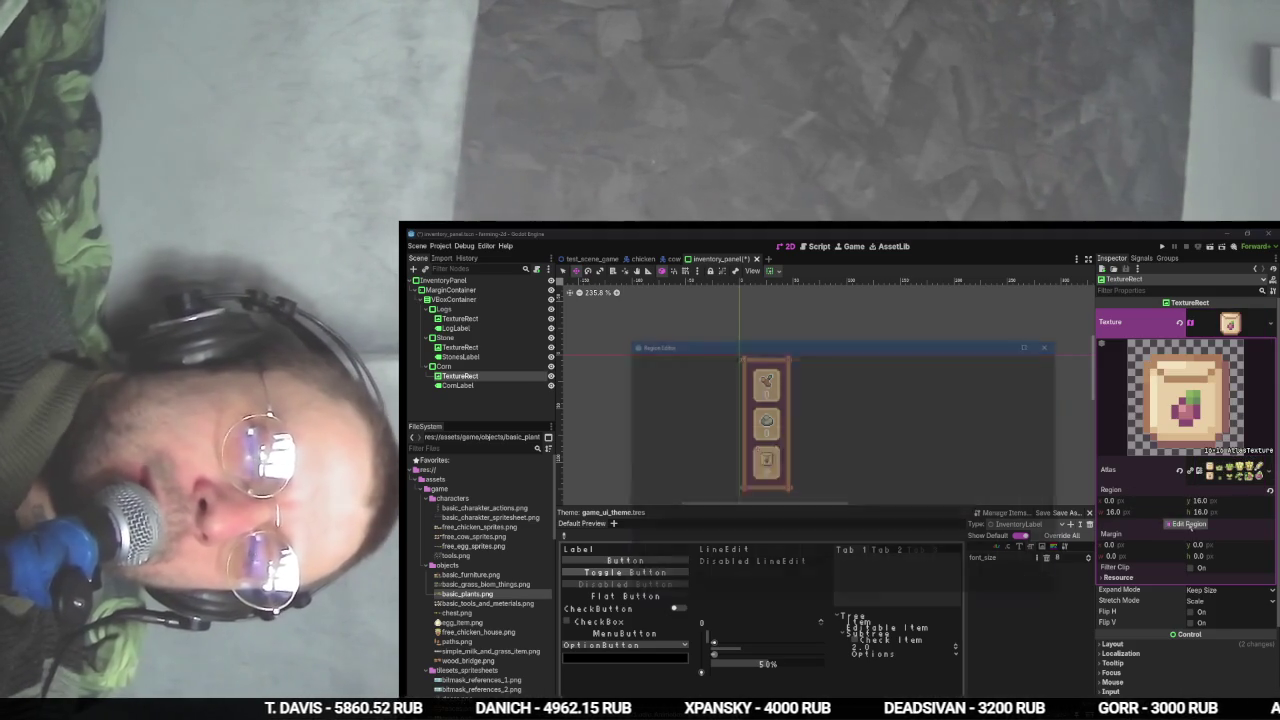
{"action": "left_click_drag", "start_coordinate": [978, 425], "coordinate": [932, 470]}
{"action": "left_click", "coordinate": [842, 588]}
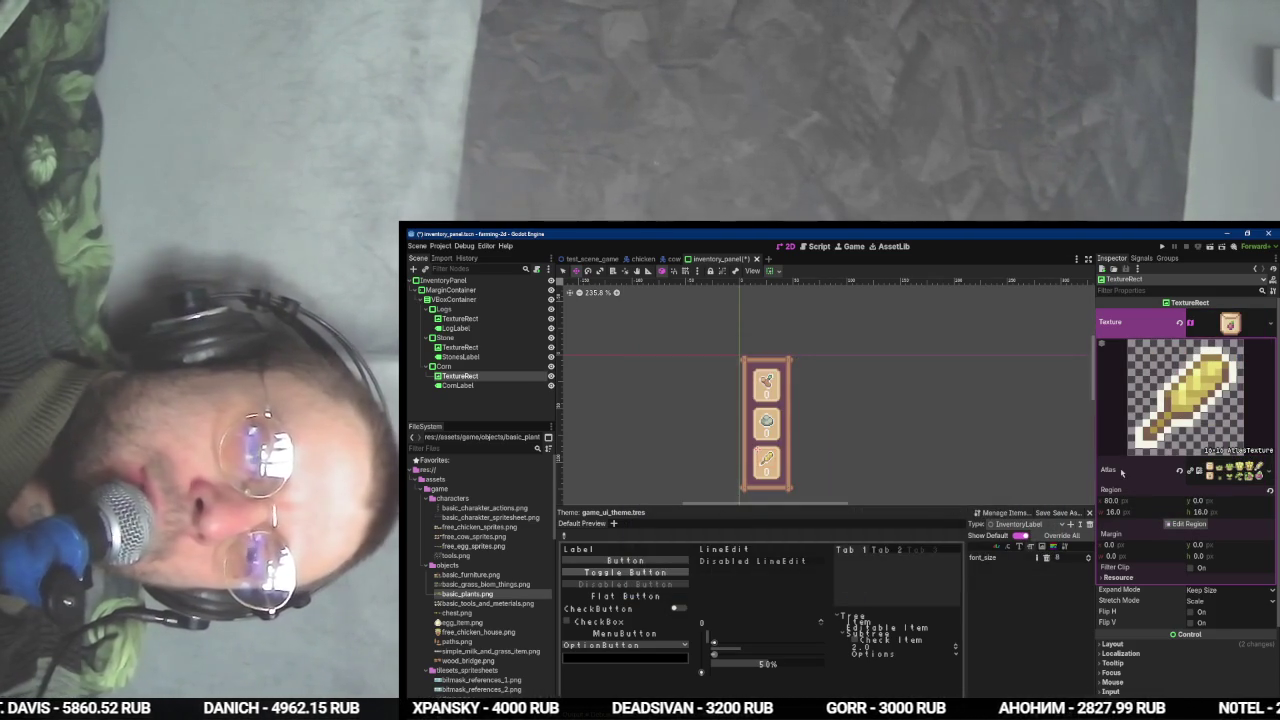
{"action": "key", "text": "alt+Tab"}
{"action": "left_click", "coordinate": [936, 429]}
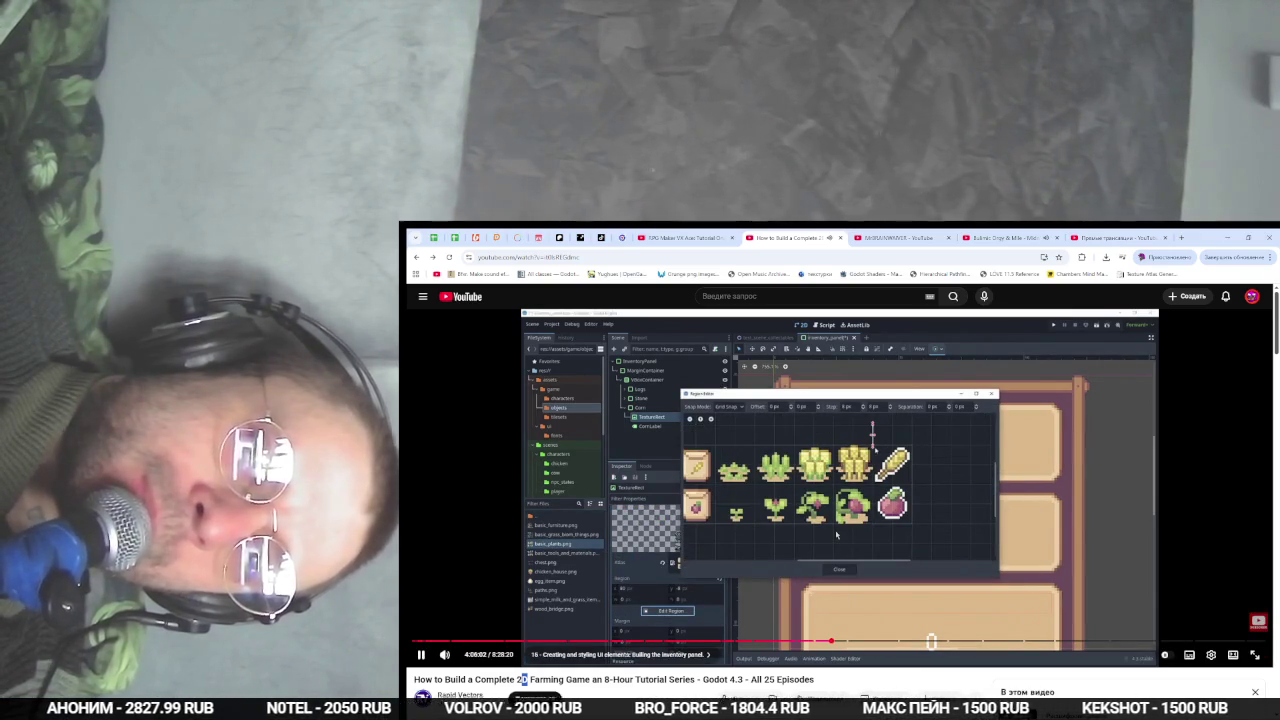
Step: Seek the tutorial forward to the Tomato, Egg and Milk part, pause it, and return to Godot
{"action": "key", "text": "l"}
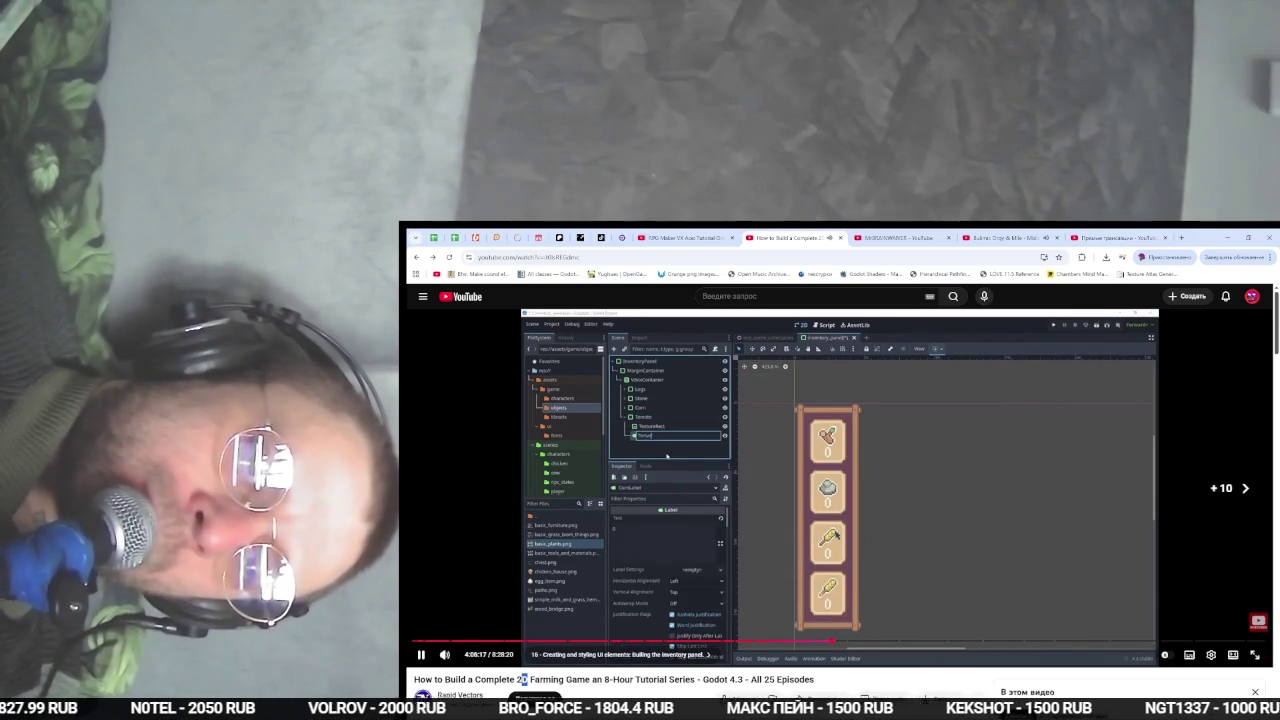
{"action": "key", "text": "l"}
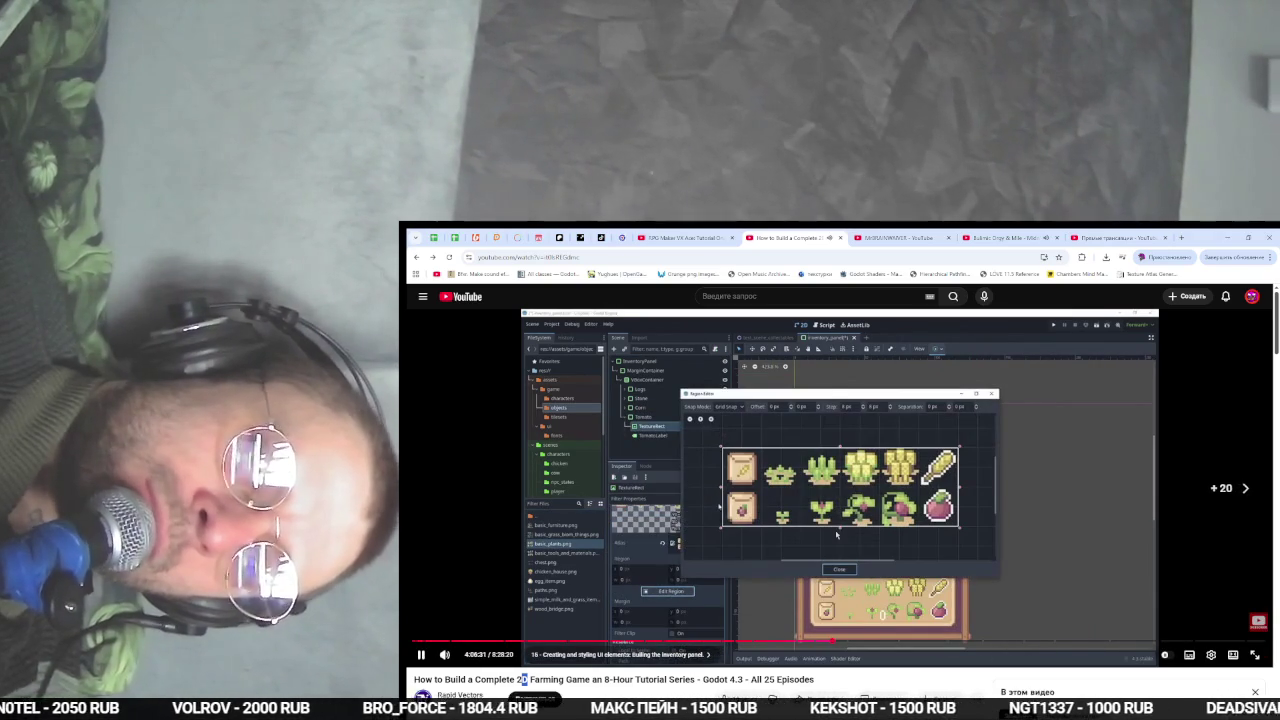
{"action": "key", "text": "l"}
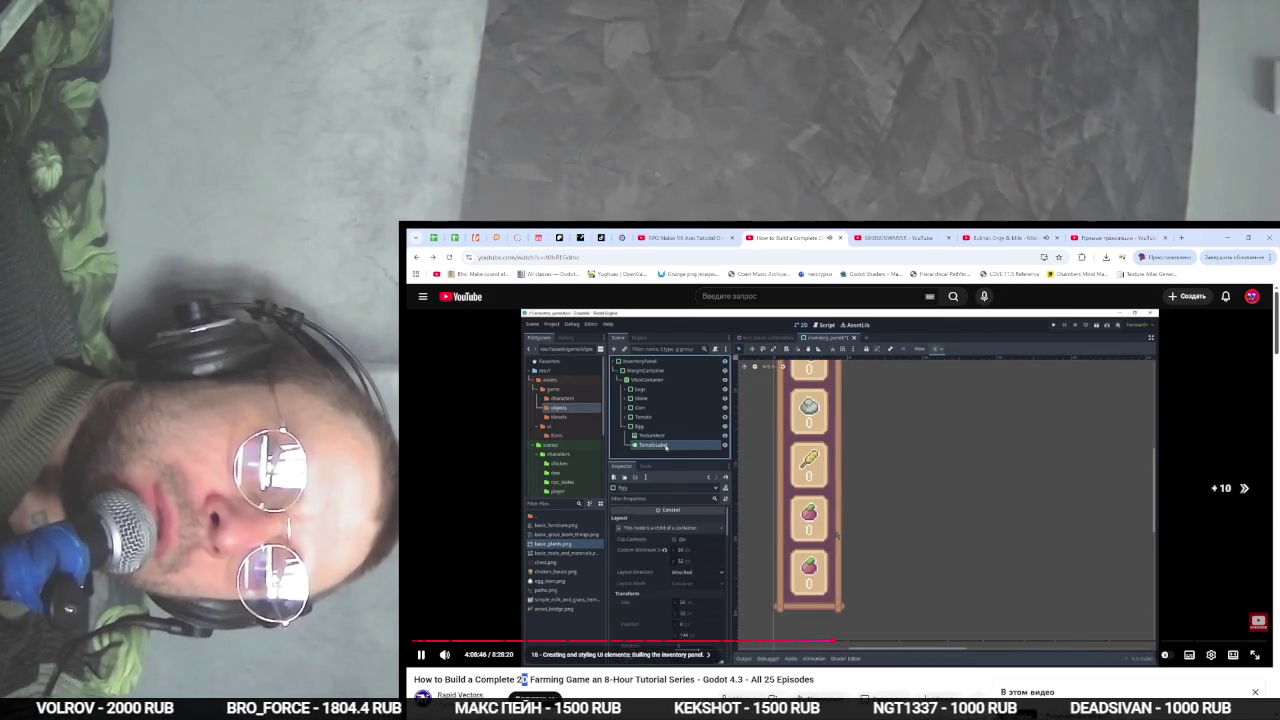
{"action": "key", "text": "l"}
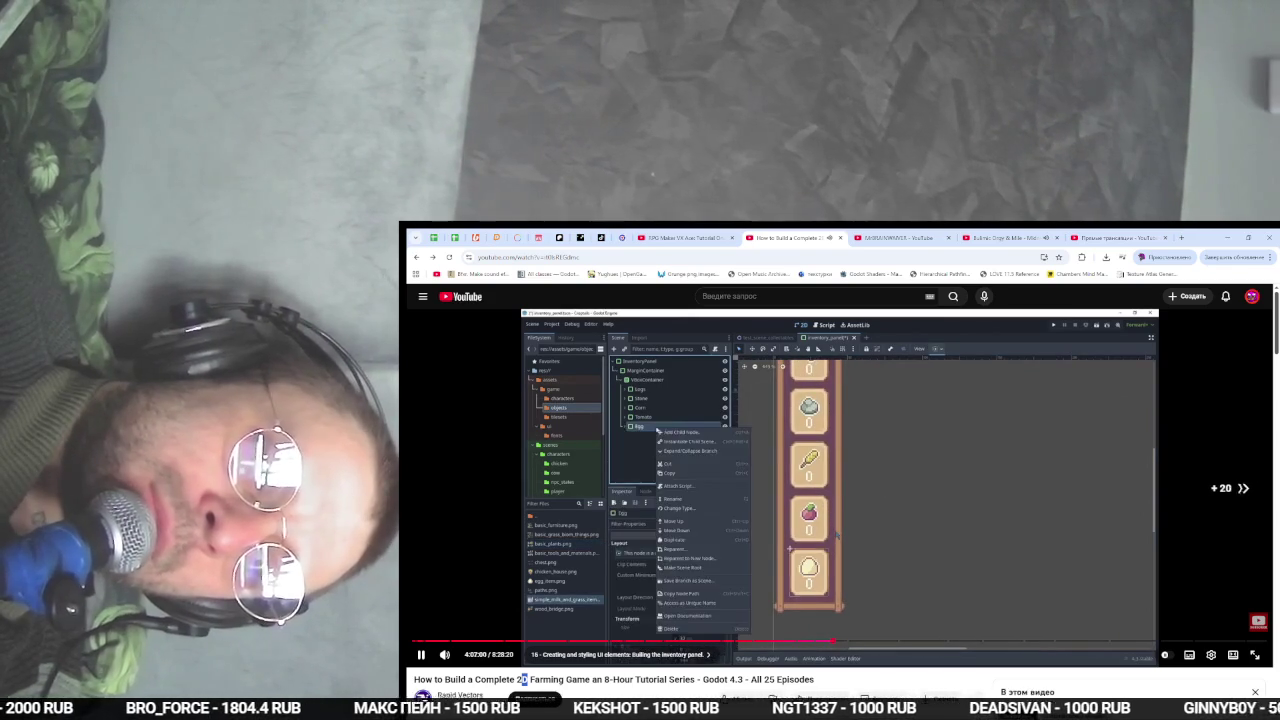
{"action": "key", "text": "Right"}
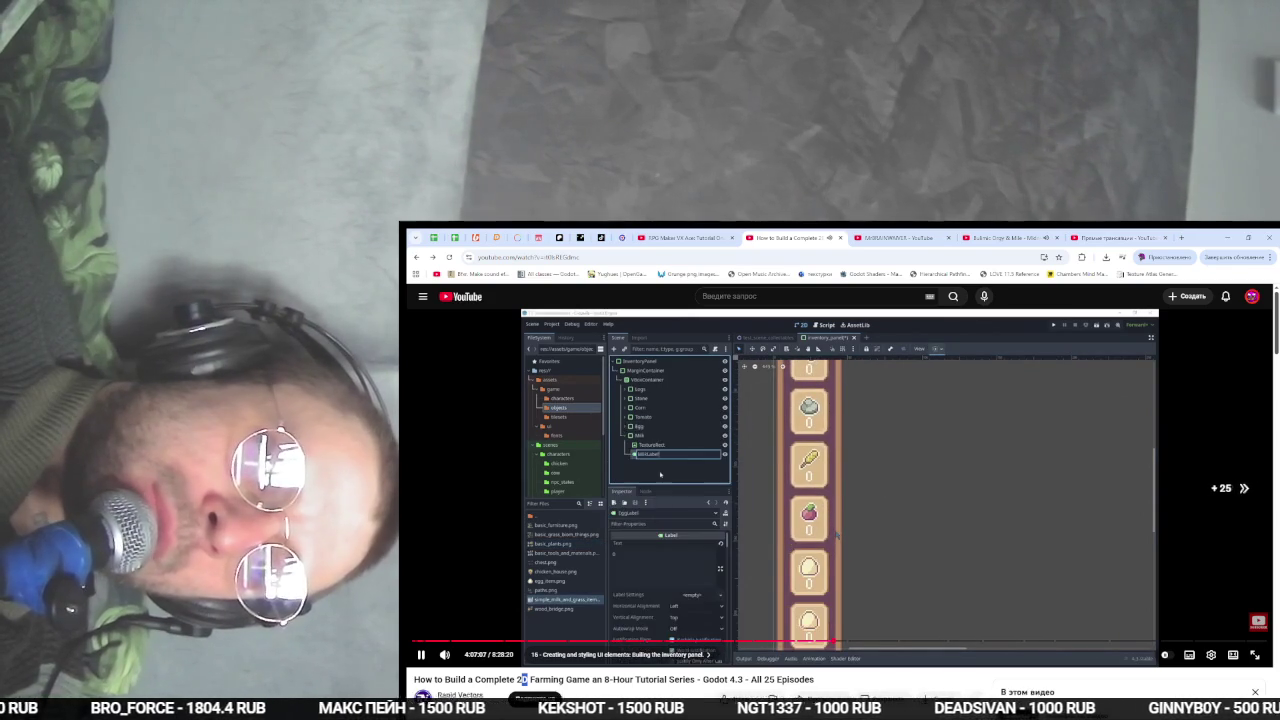
{"action": "key", "text": "k"}
{"action": "key", "text": "alt+Tab"}
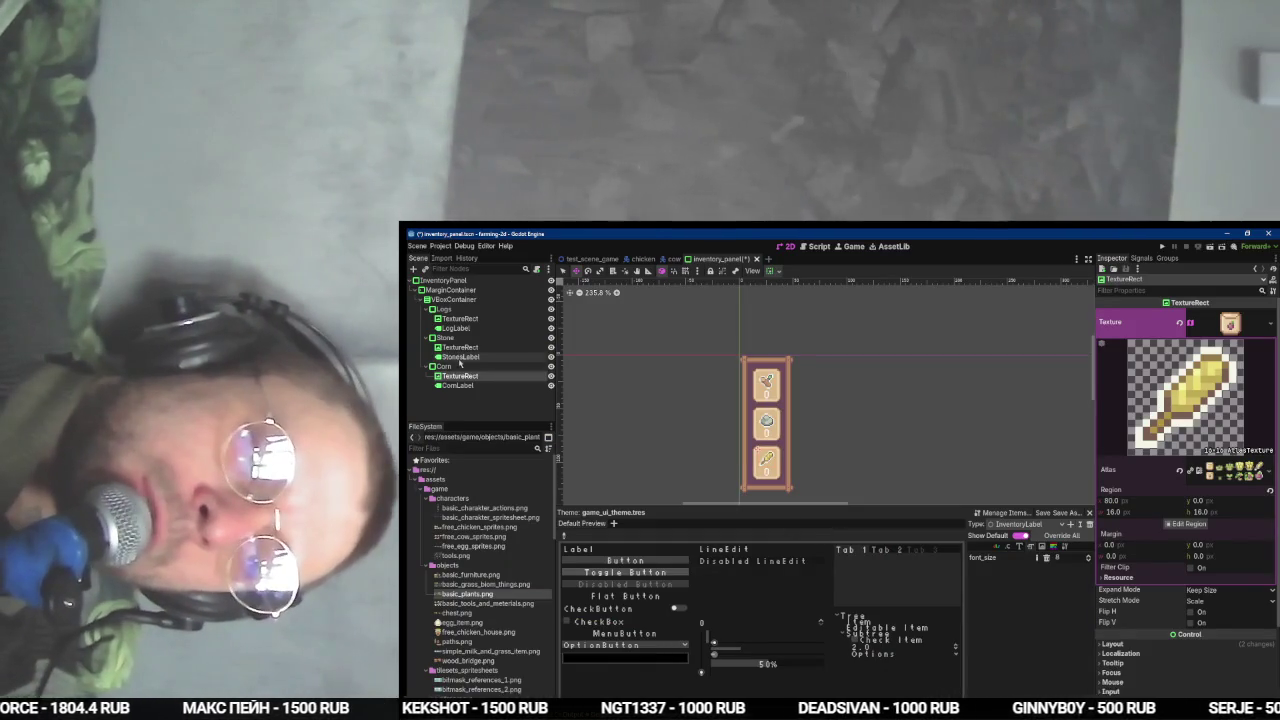
Step: Duplicate the Corn slot and name the copy Tomato
{"action": "left_click", "coordinate": [459, 367]}
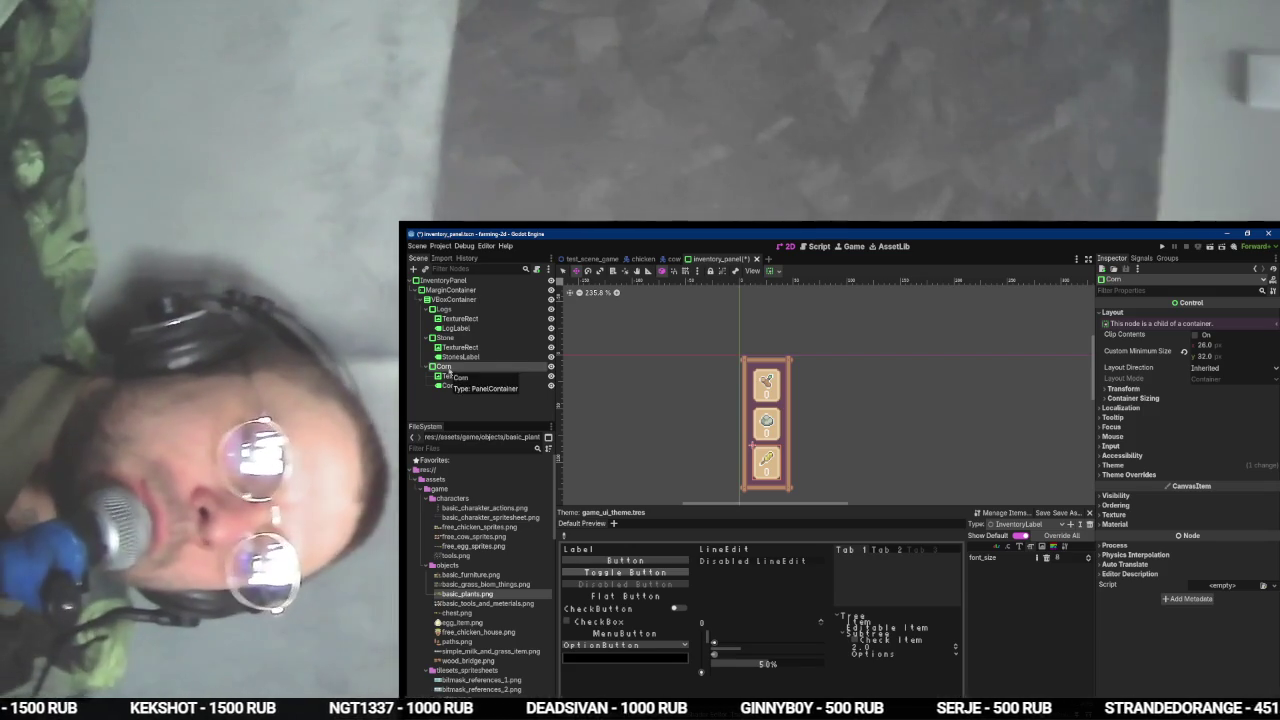
{"action": "right_click", "coordinate": [452, 367]}
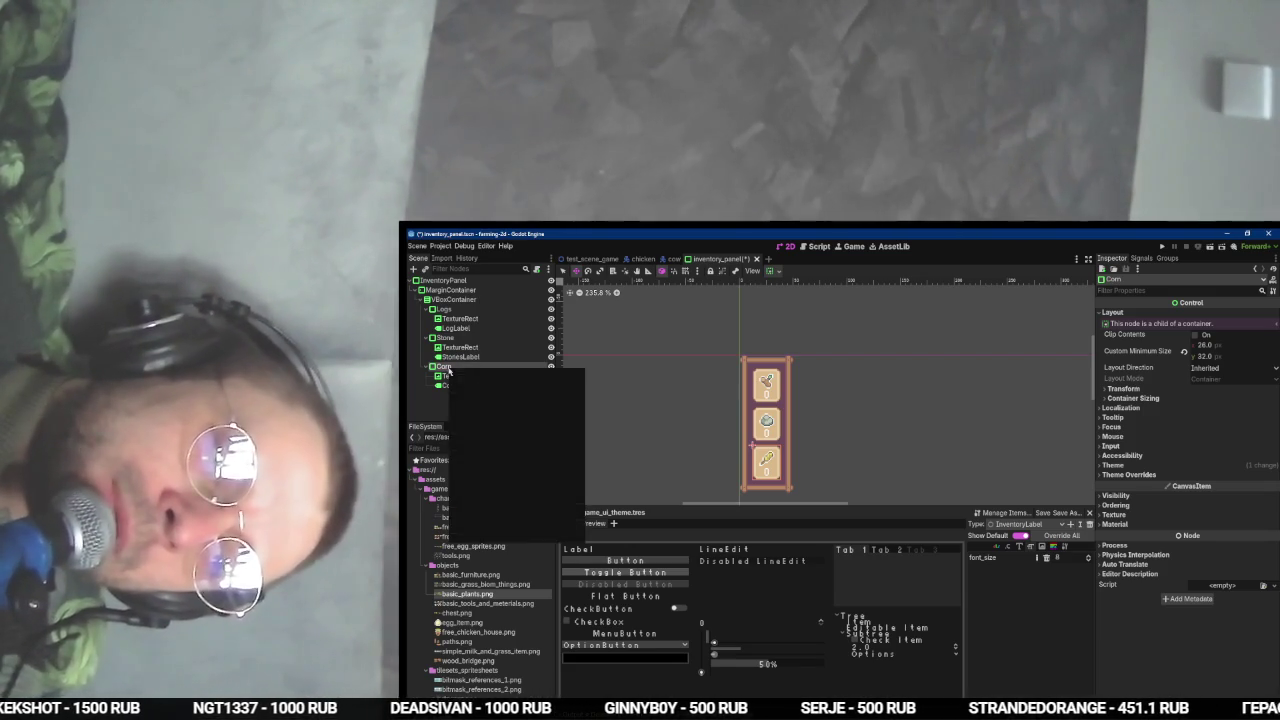
{"action": "left_click", "coordinate": [482, 470]}
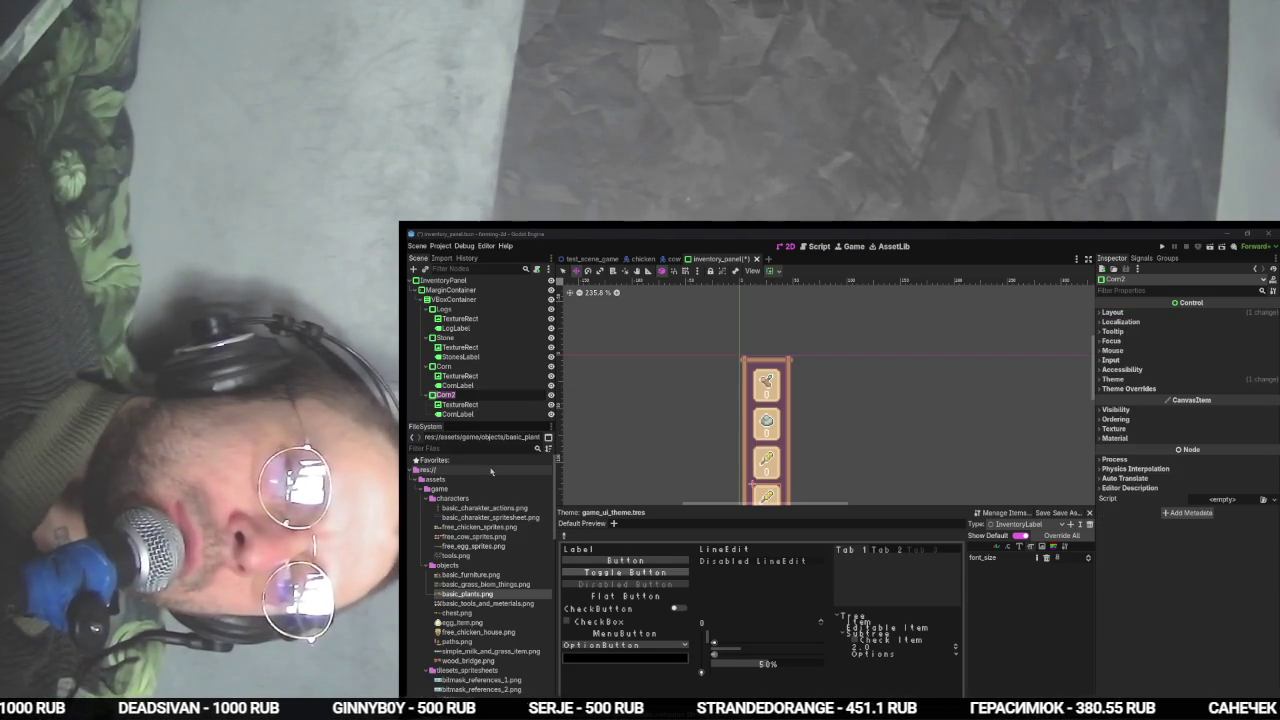
{"action": "type", "text": "mato"}
{"action": "key", "text": "Return"}
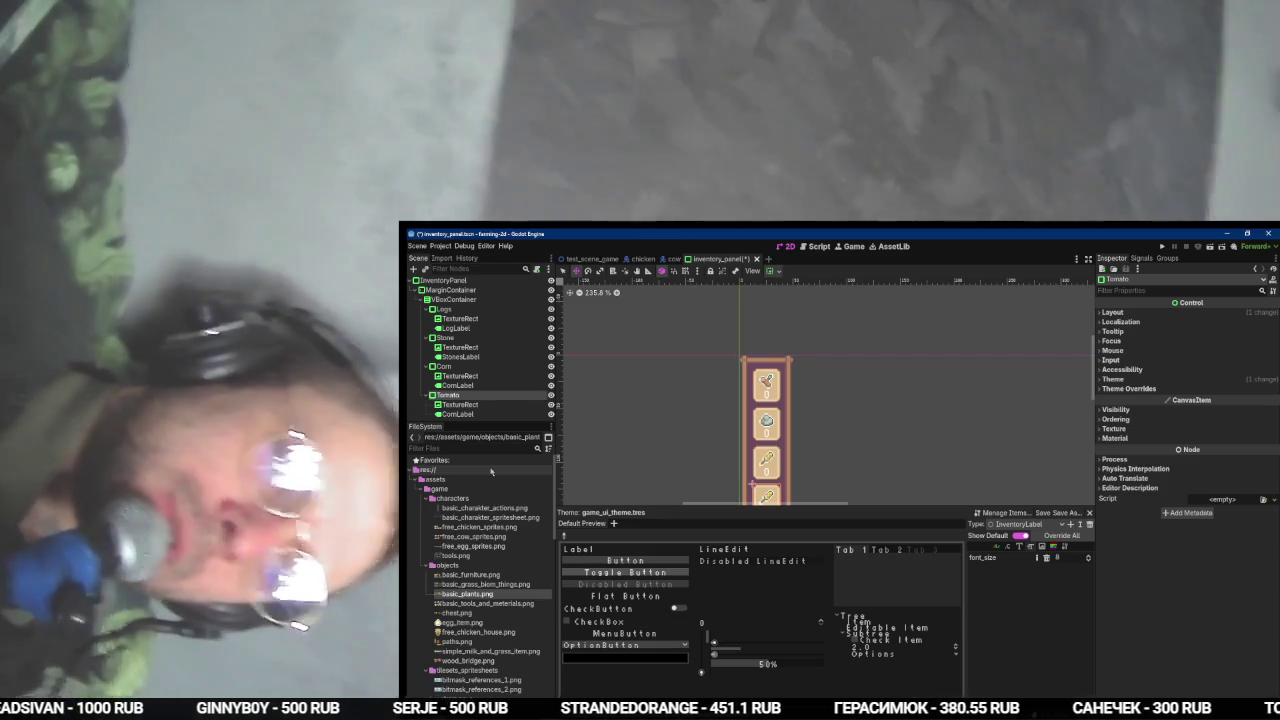
Step: Duplicate the Tomato slot into a new slot named Egg
{"action": "right_click", "coordinate": [467, 395]}
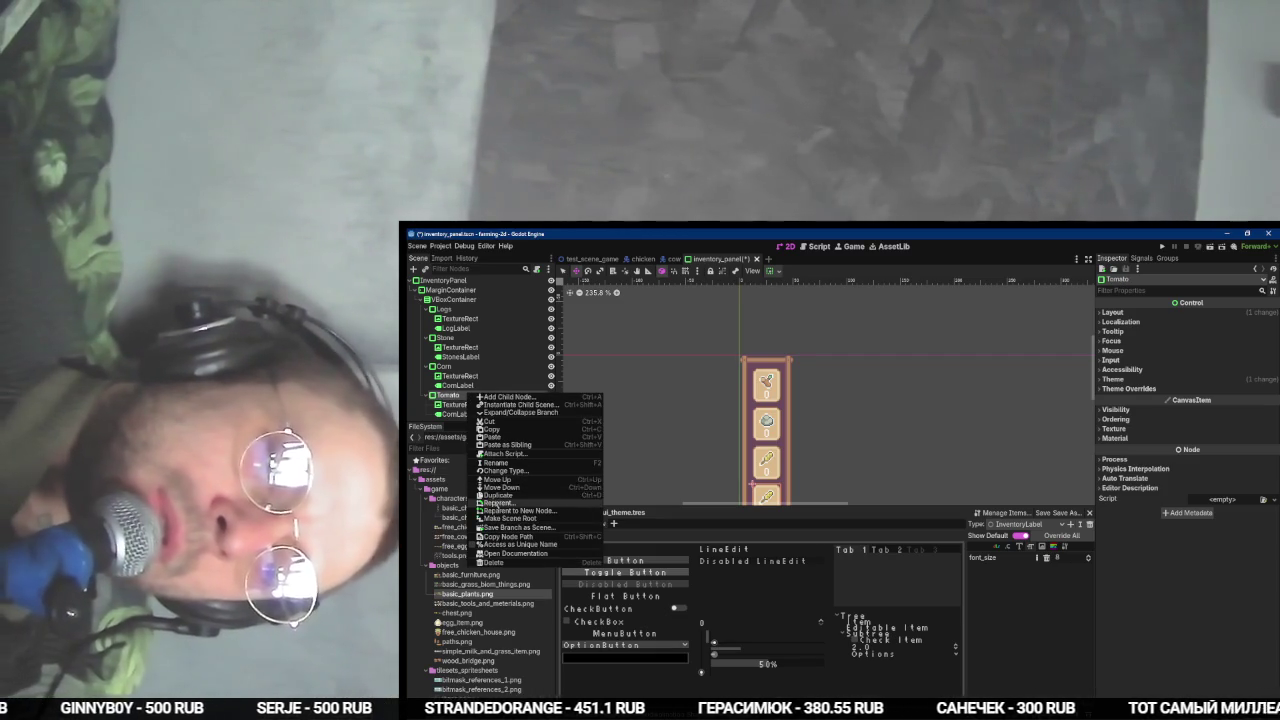
{"action": "key", "text": "Escape"}
{"action": "key", "text": "ctrl+d"}
{"action": "key", "text": "F2"}
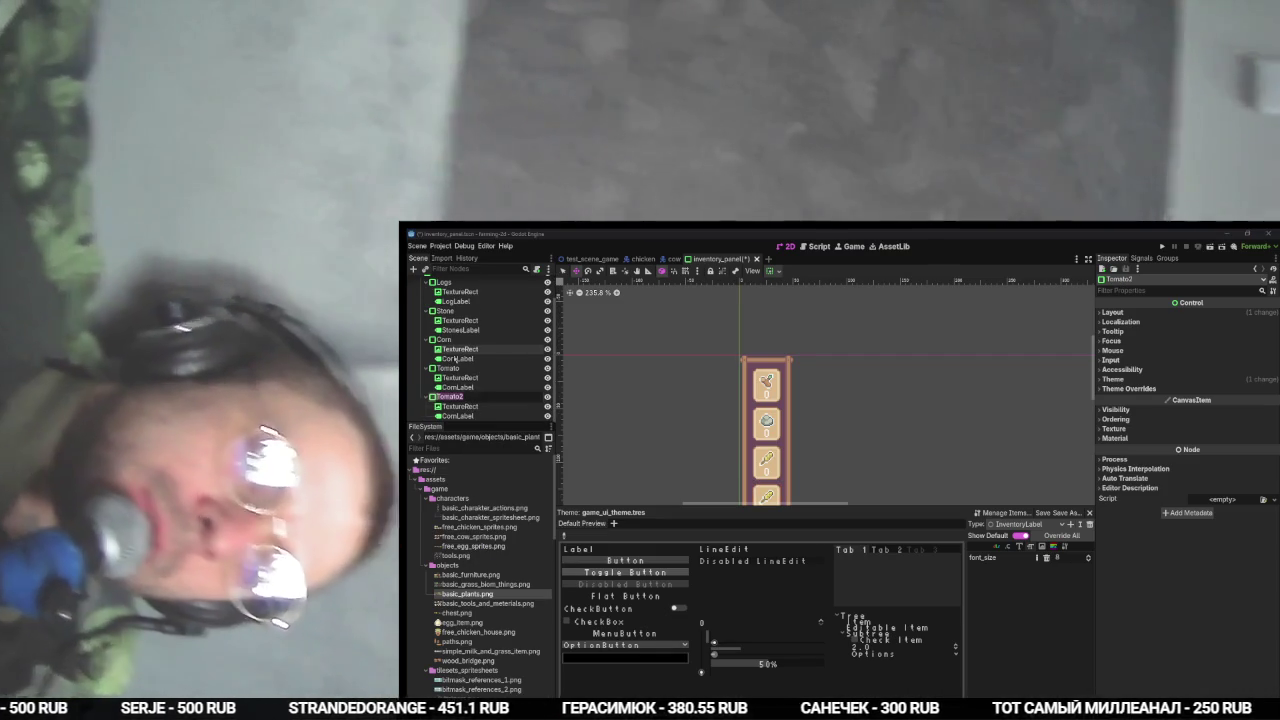
{"action": "type", "text": "Egg"}
{"action": "key", "text": "Return"}
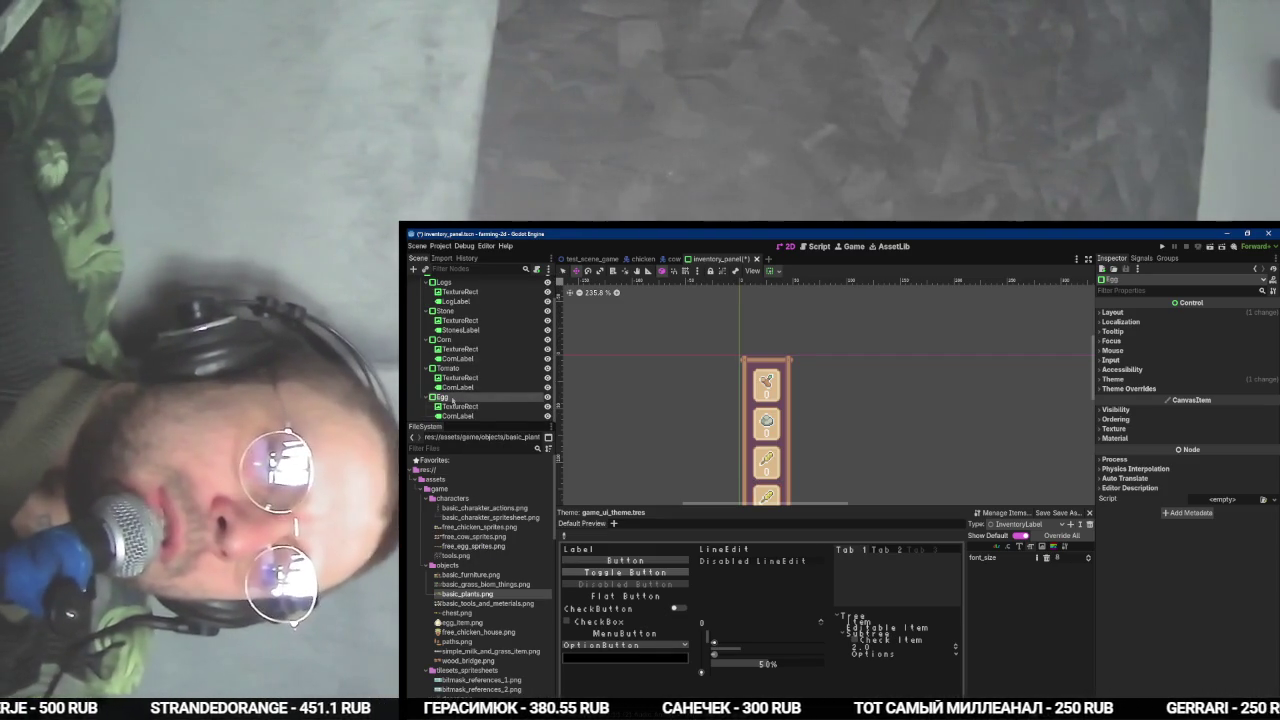
Step: Duplicate the Egg slot into a new slot named Milk and view the panel
{"action": "right_click", "coordinate": [452, 398]}
{"action": "left_click", "coordinate": [516, 504]}
{"action": "key", "text": "F2"}
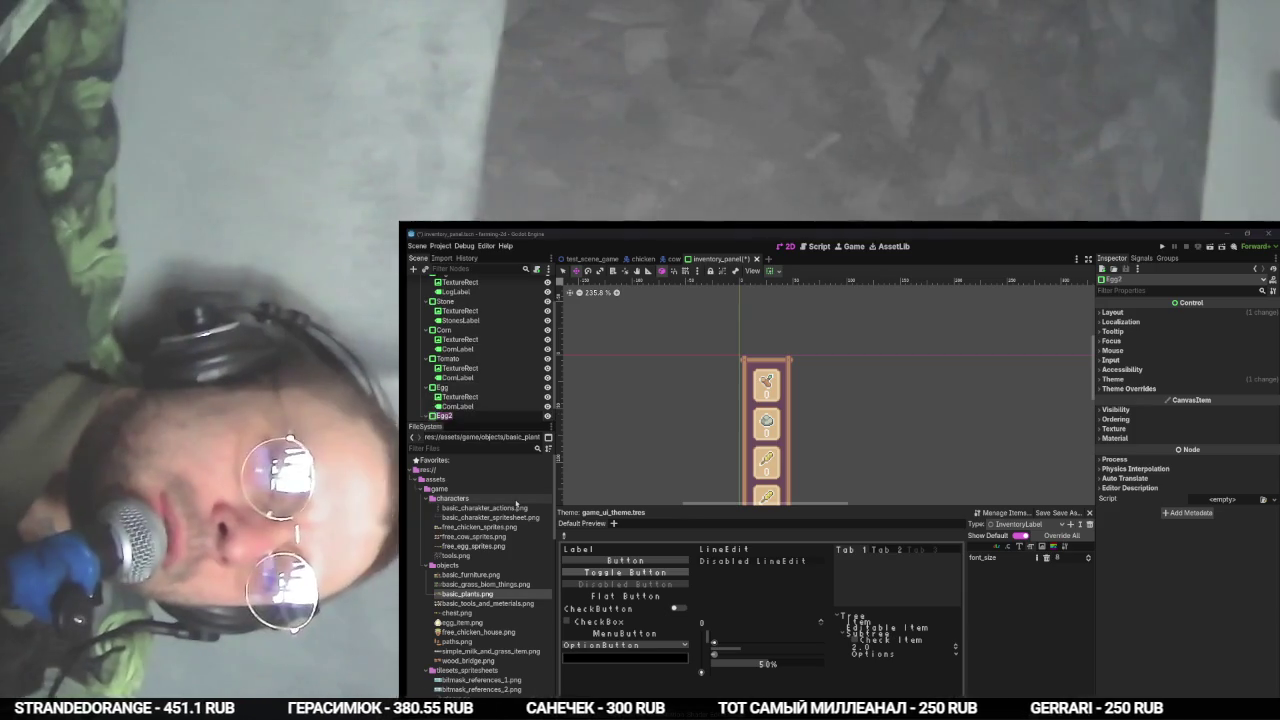
{"action": "type", "text": "Milk"}
{"action": "key", "text": "Return"}
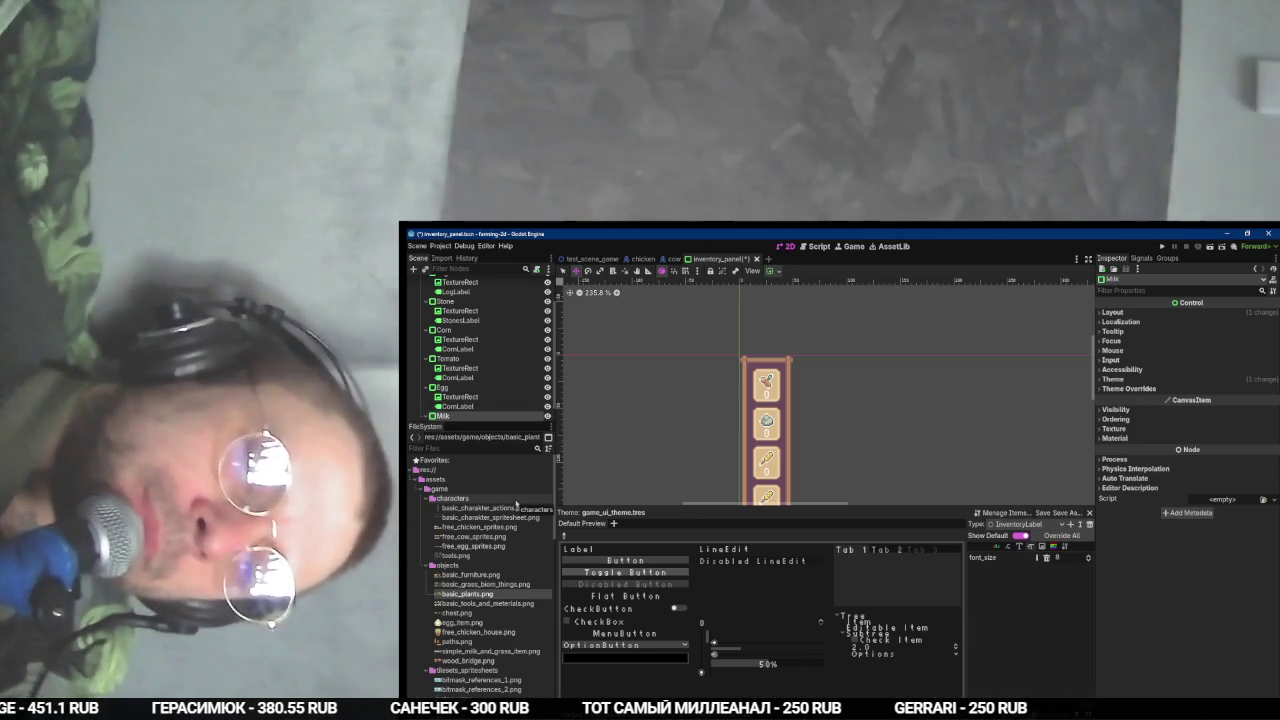
{"action": "scroll", "coordinate": [500, 560], "scroll_direction": "down", "scroll_amount": 5}
{"action": "scroll", "coordinate": [659, 452], "scroll_direction": "down", "scroll_amount": 8}
{"action": "scroll", "coordinate": [659, 452], "scroll_direction": "up", "scroll_amount": 12}
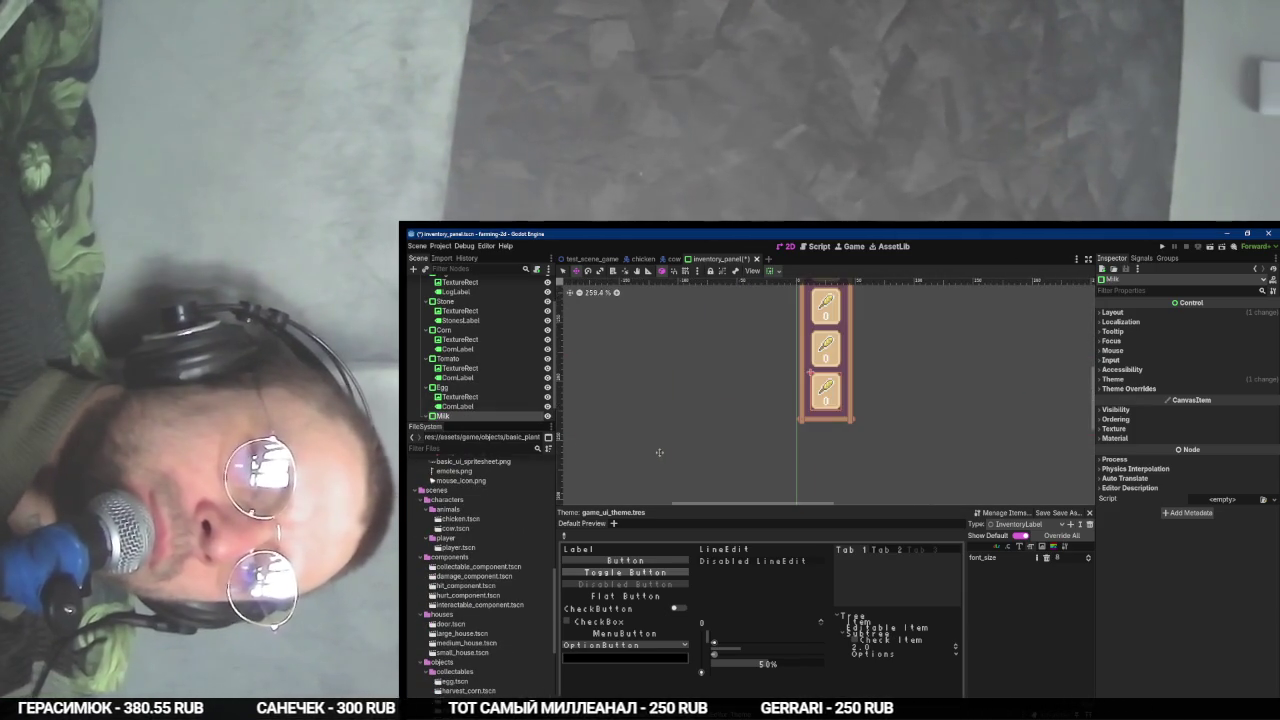
{"action": "scroll", "coordinate": [675, 440], "scroll_direction": "down", "scroll_amount": 5}
{"action": "scroll", "coordinate": [682, 432], "scroll_direction": "left", "scroll_amount": 3}
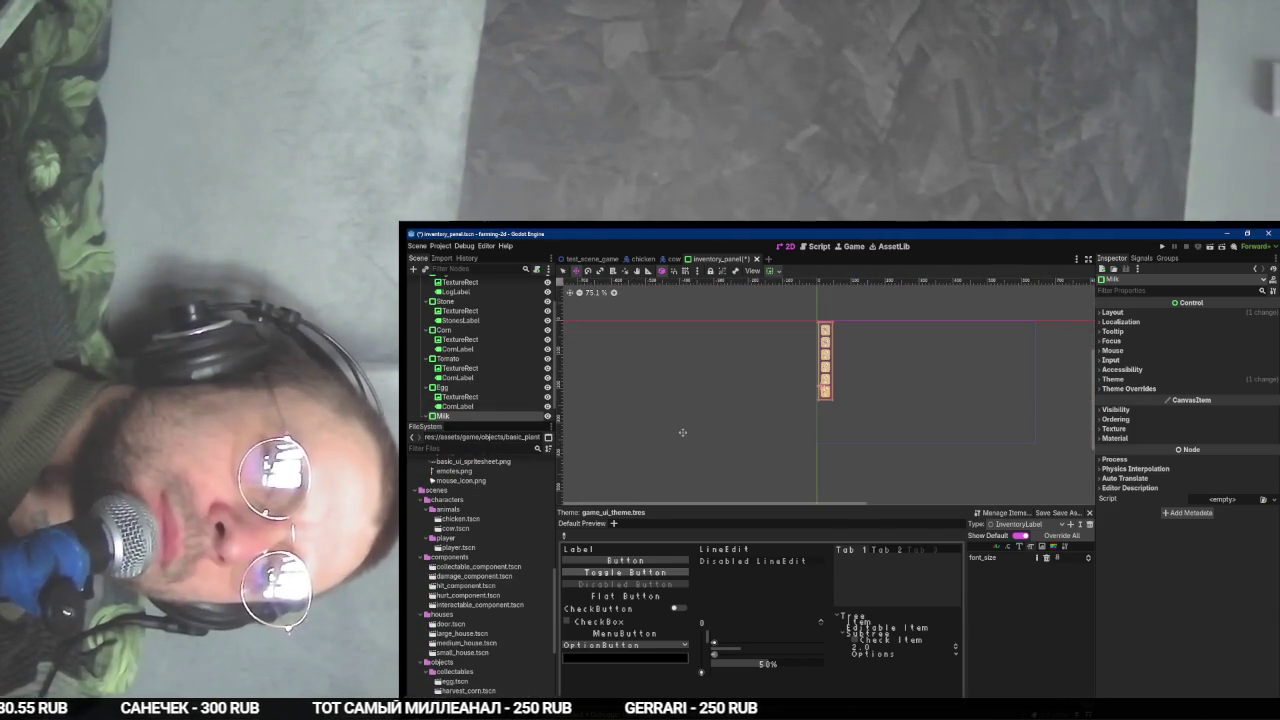
{"action": "left_click", "coordinate": [457, 348]}
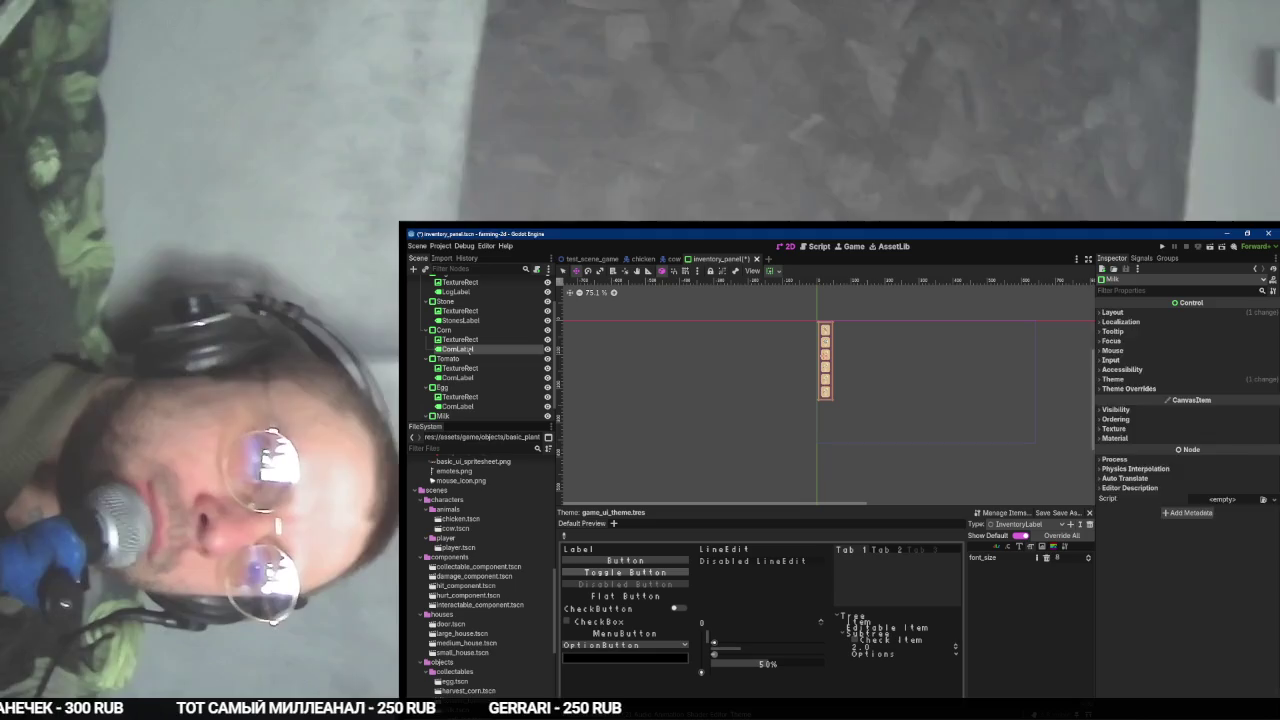
Step: Rename the copied count labels to TomatoLabel, EggLabel and MilkLabel
{"action": "key", "text": "Down"}
{"action": "key", "text": "Down"}
{"action": "key", "text": "Down"}
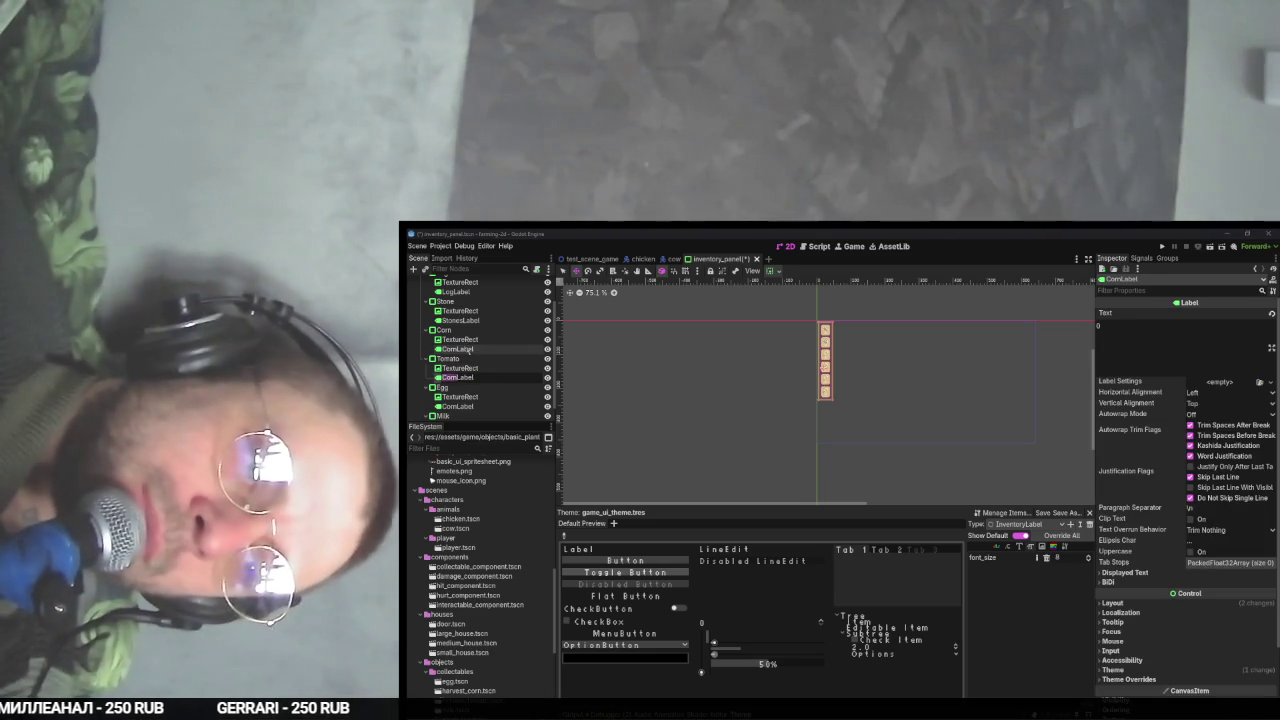
{"action": "key", "text": "F2"}
{"action": "type", "text": "TomatoLabel"}
{"action": "key", "text": "Return"}
{"action": "key", "text": "Down"}
{"action": "key", "text": "Down"}
{"action": "key", "text": "Down"}
{"action": "key", "text": "F2"}
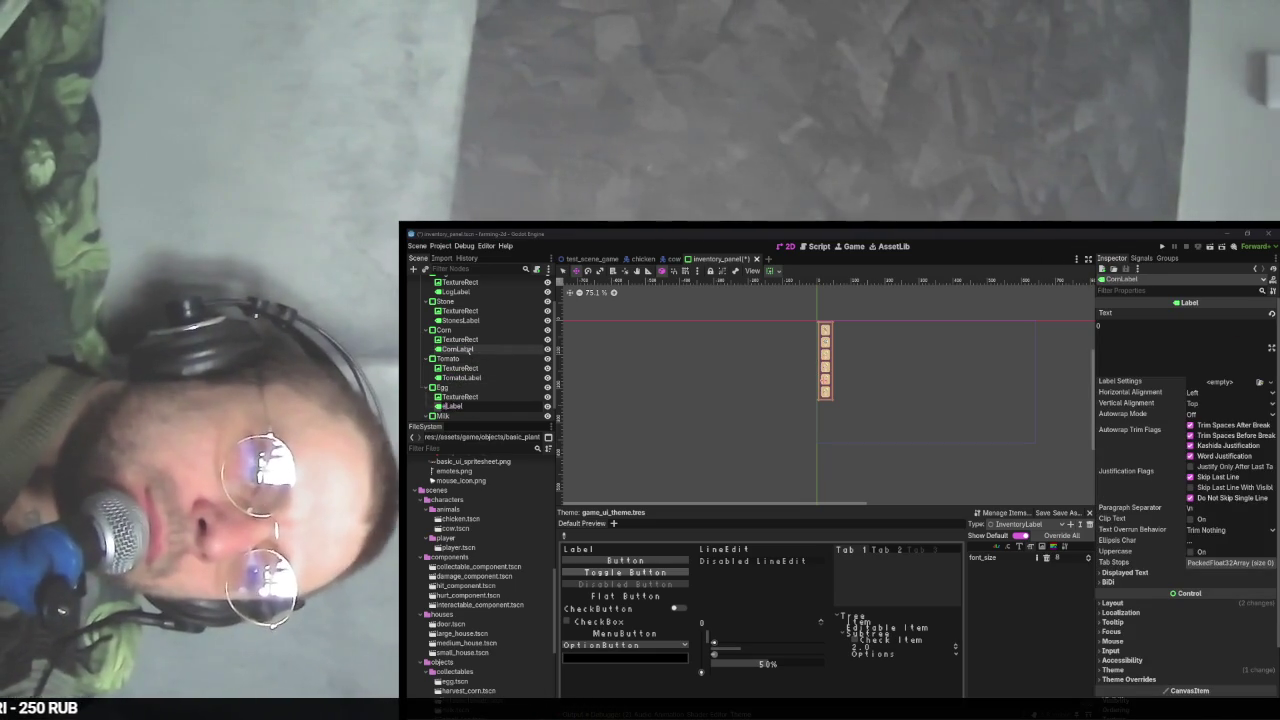
{"action": "type", "text": "Egg"}
{"action": "key", "text": "Escape"}
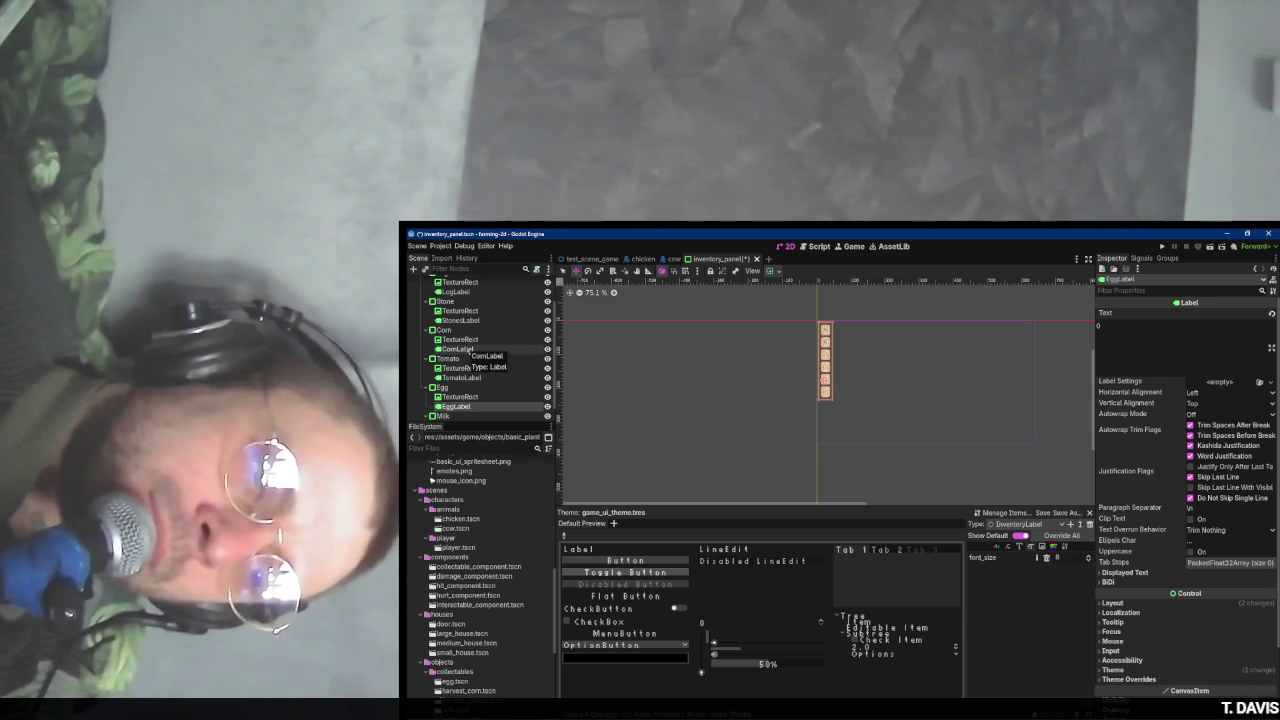
{"action": "key", "text": "Down"}
{"action": "key", "text": "Down"}
{"action": "key", "text": "Down"}
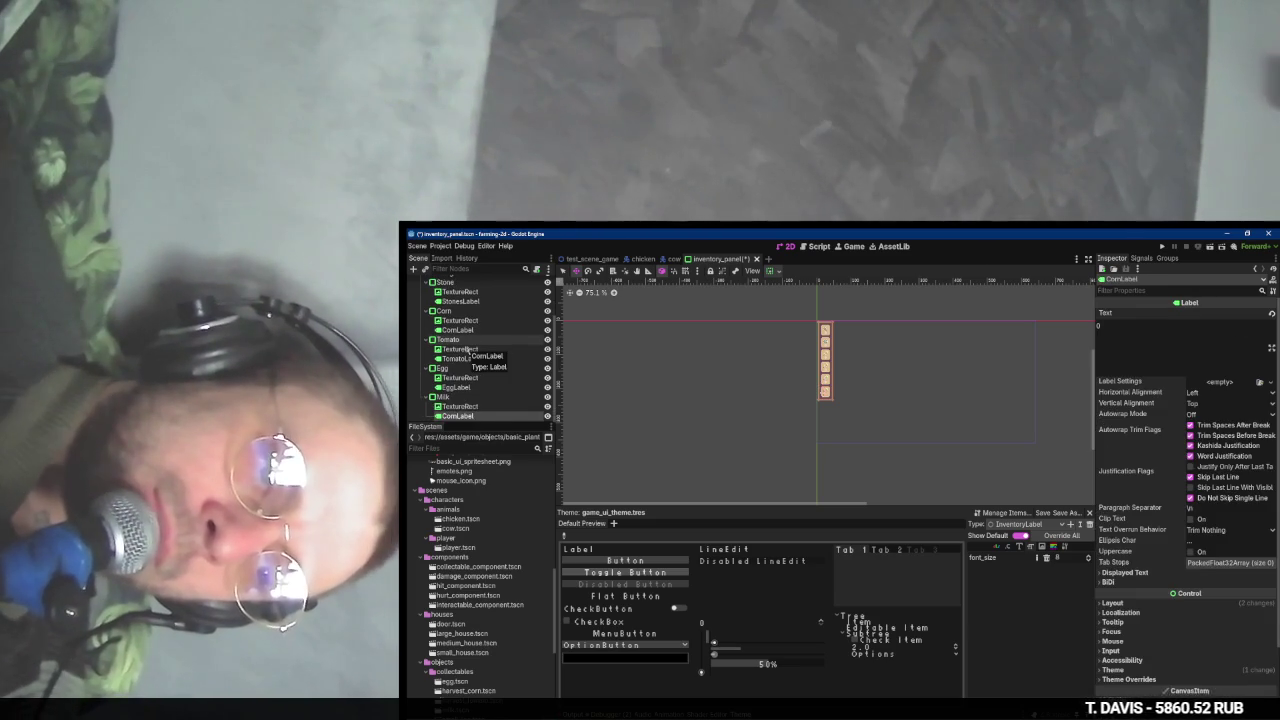
{"action": "type", "text": "M"}
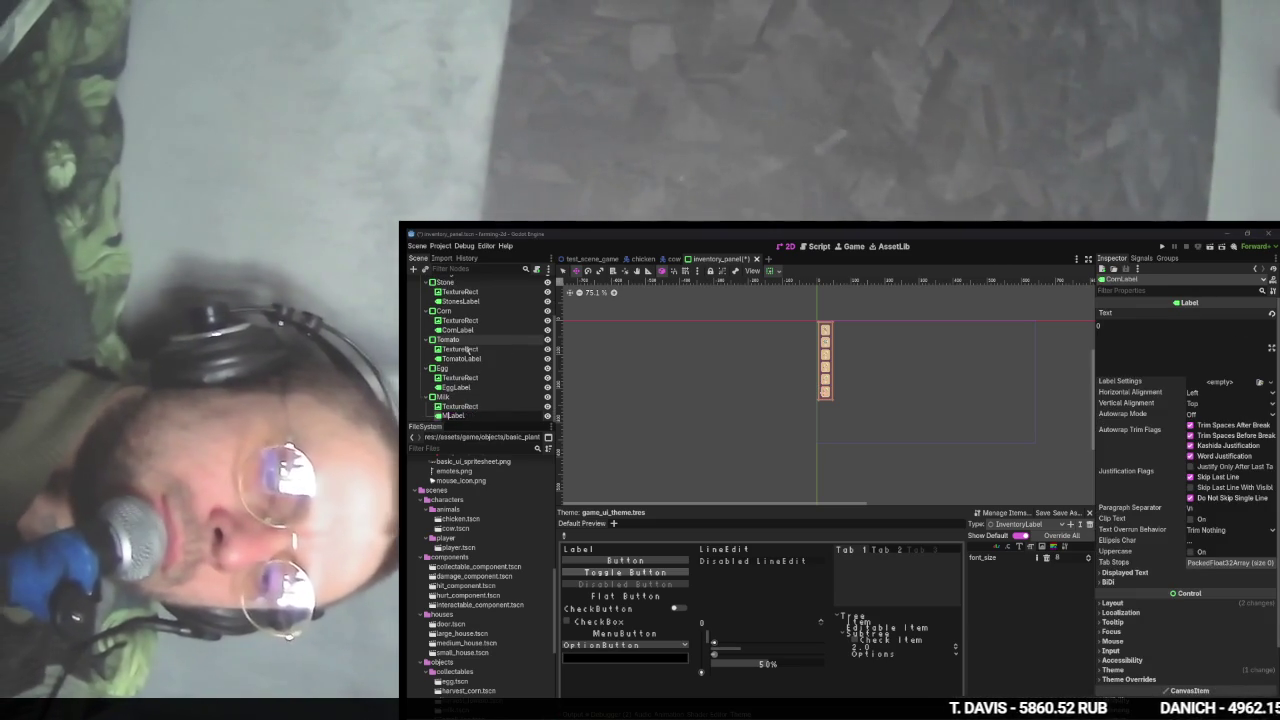
{"action": "key", "text": "Return"}
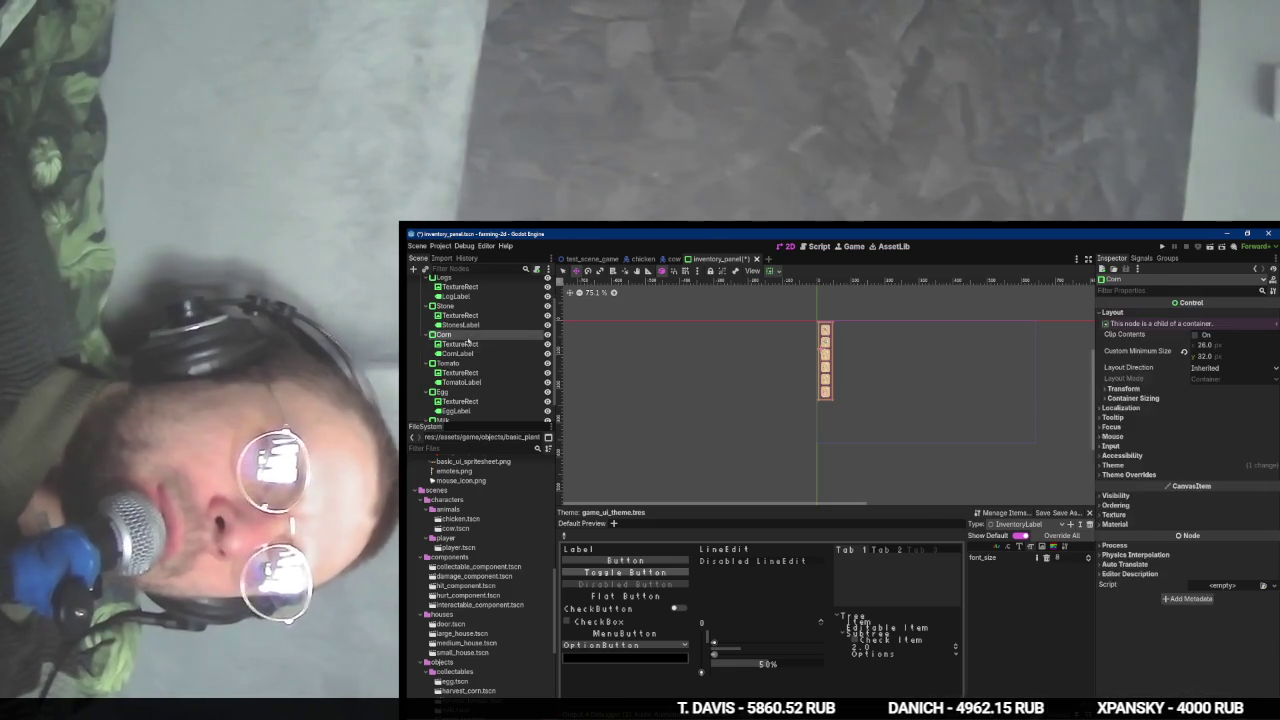
{"action": "key", "text": "alt+Tab"}
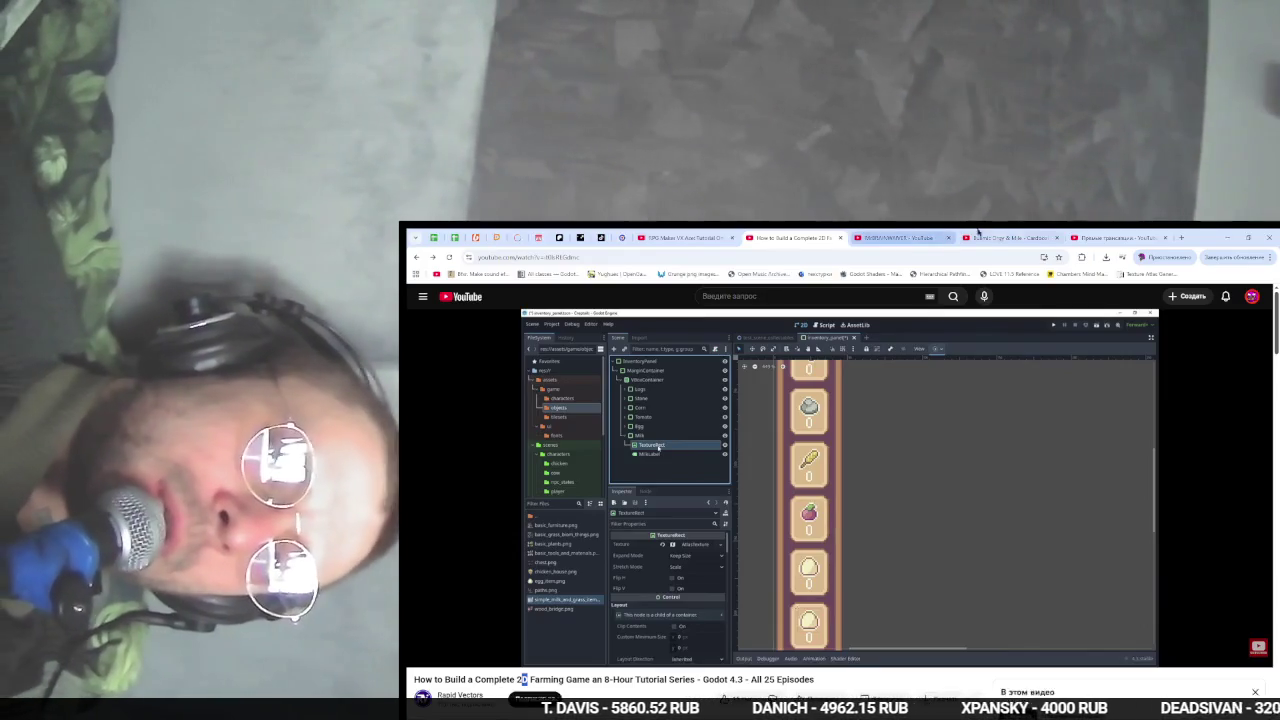
Step: Resume the music video, open the live-stream chat display options, then return to Godot
{"action": "left_click", "coordinate": [1038, 234]}
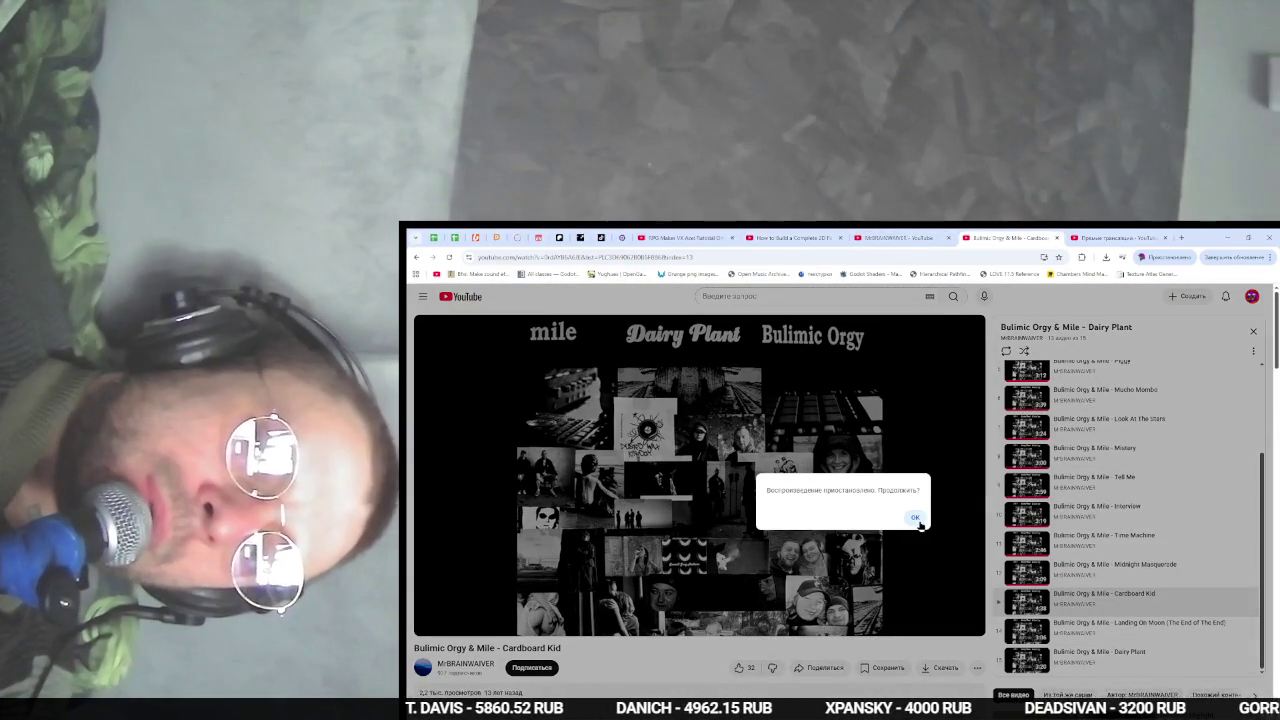
{"action": "left_click", "coordinate": [916, 519]}
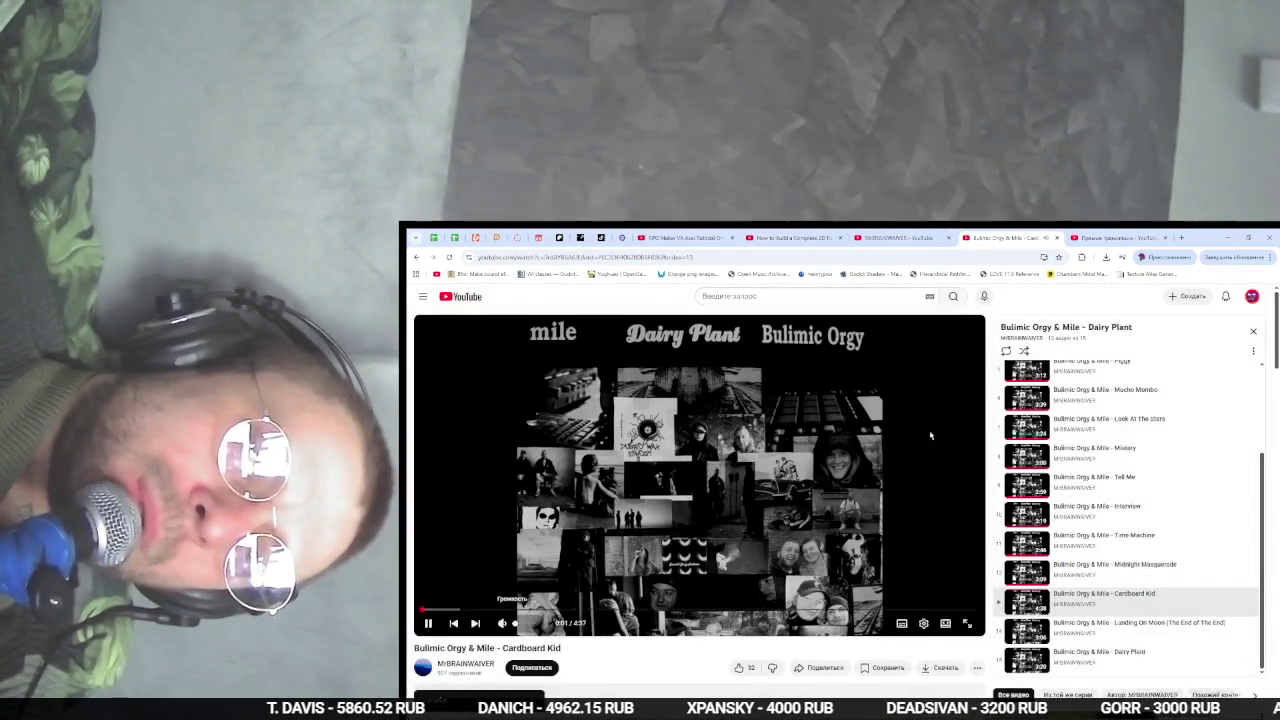
{"action": "key", "text": "ctrl+Tab"}
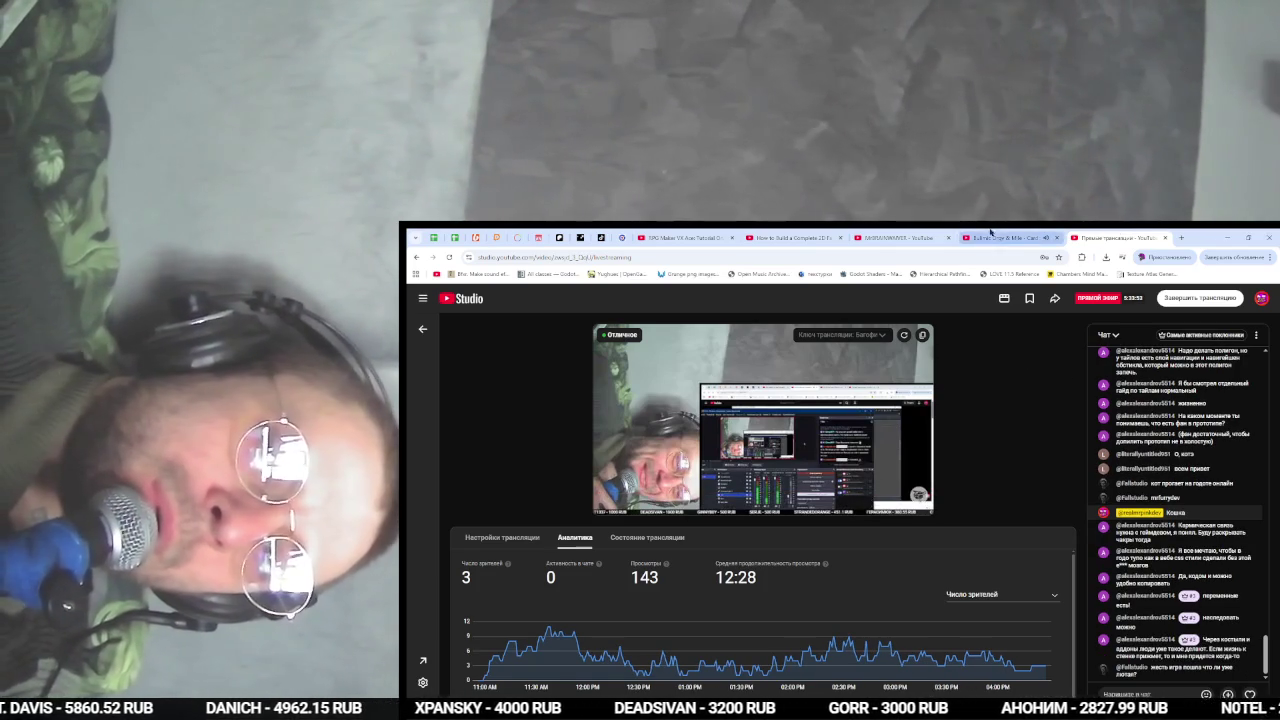
{"action": "left_click", "coordinate": [1116, 338]}
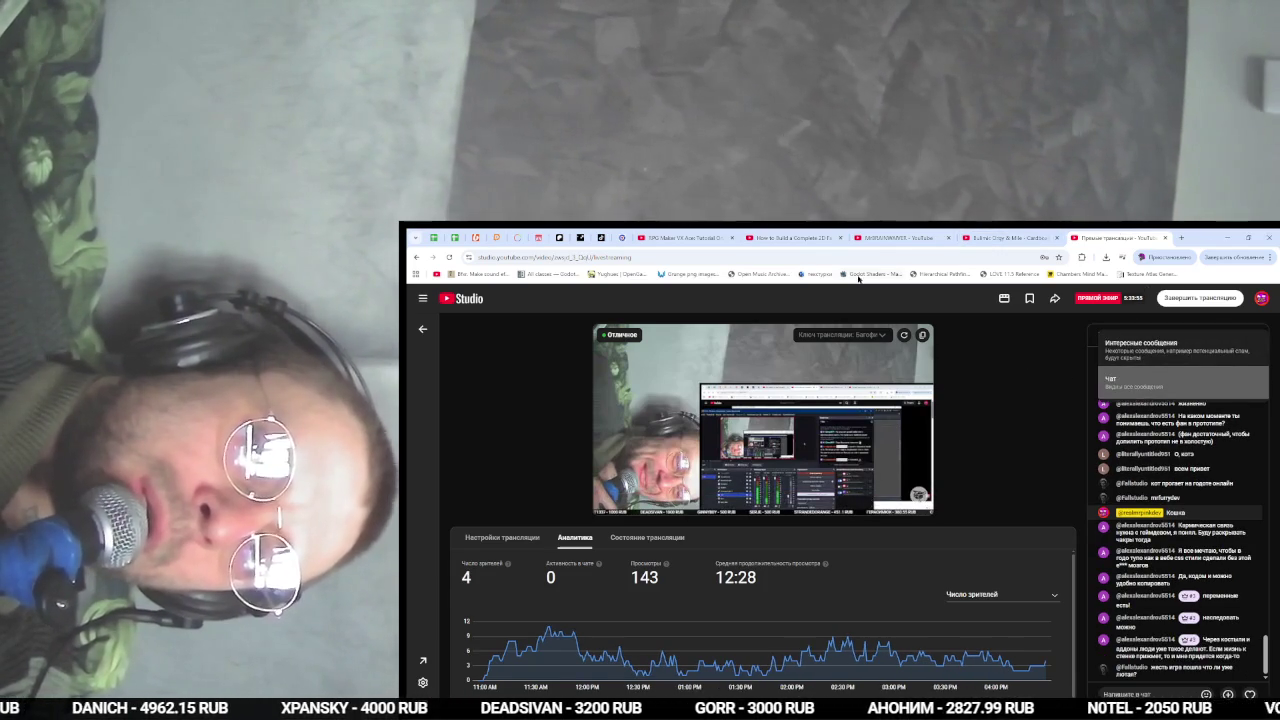
{"action": "key", "text": "alt+Tab"}
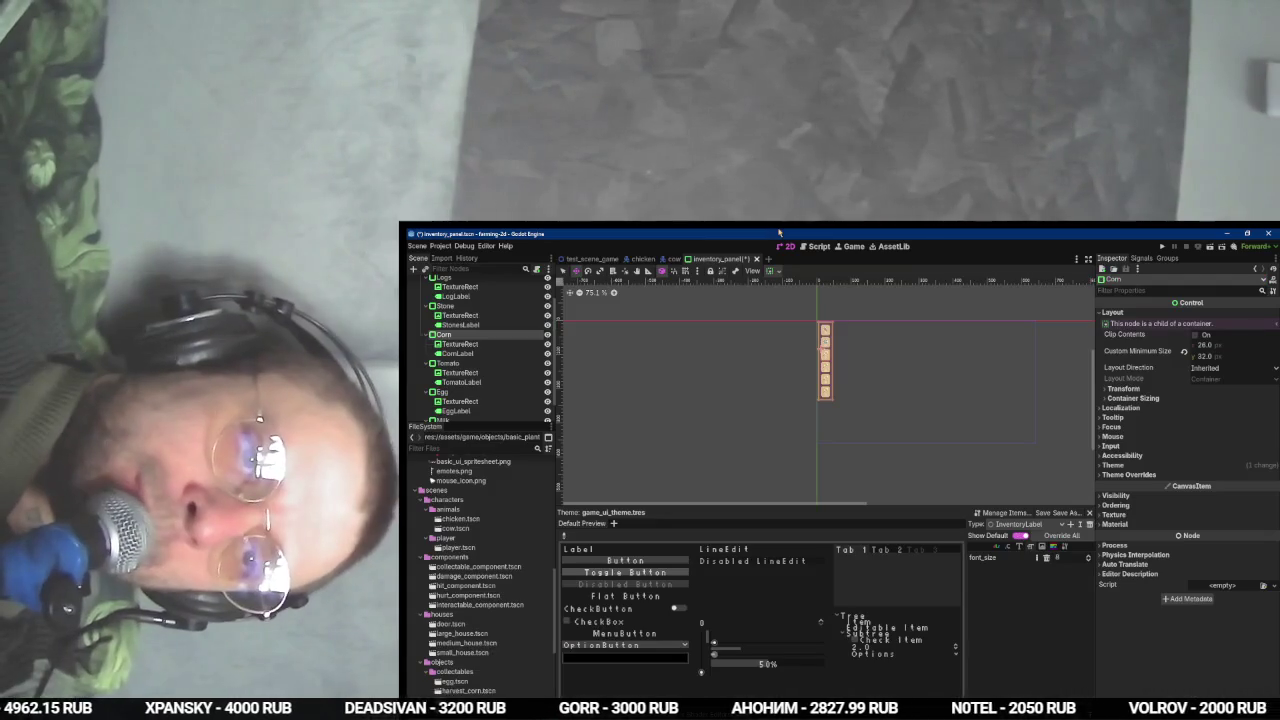
{"action": "left_click", "coordinate": [462, 353]}
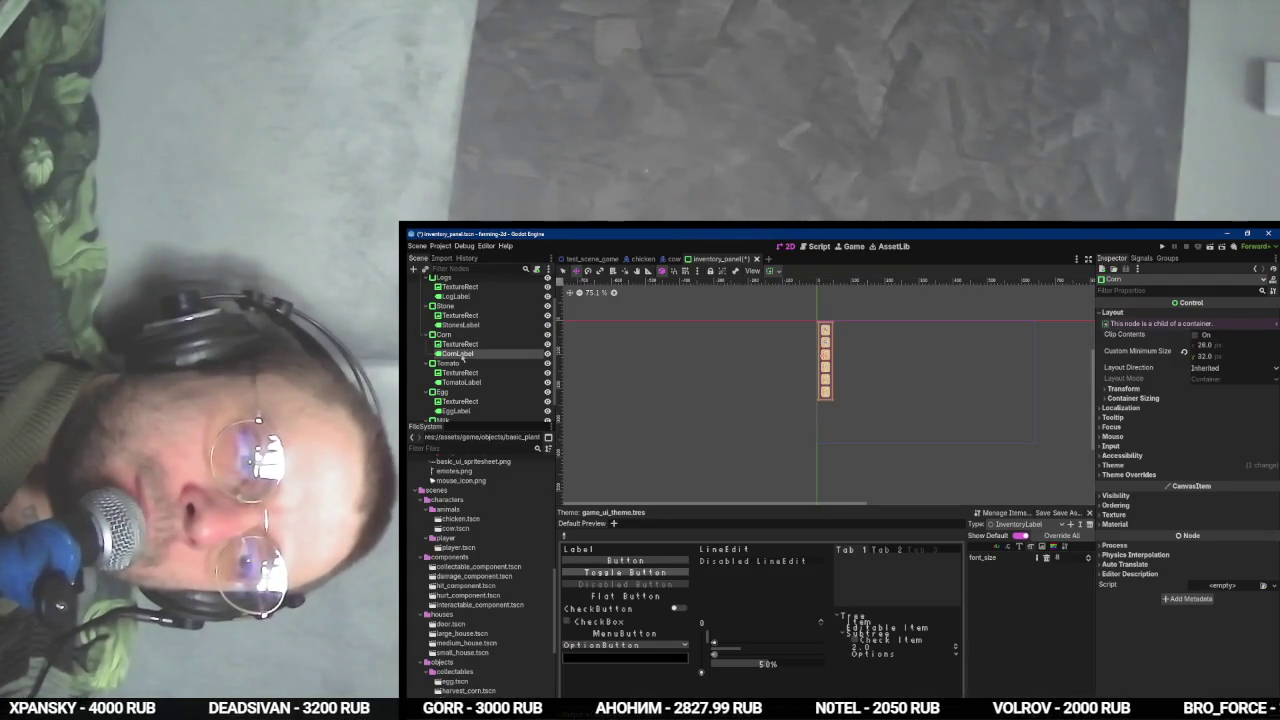
{"action": "scroll", "coordinate": [897, 375], "scroll_direction": "up", "scroll_amount": 5}
{"action": "scroll", "coordinate": [897, 375], "scroll_direction": "down", "scroll_amount": 2}
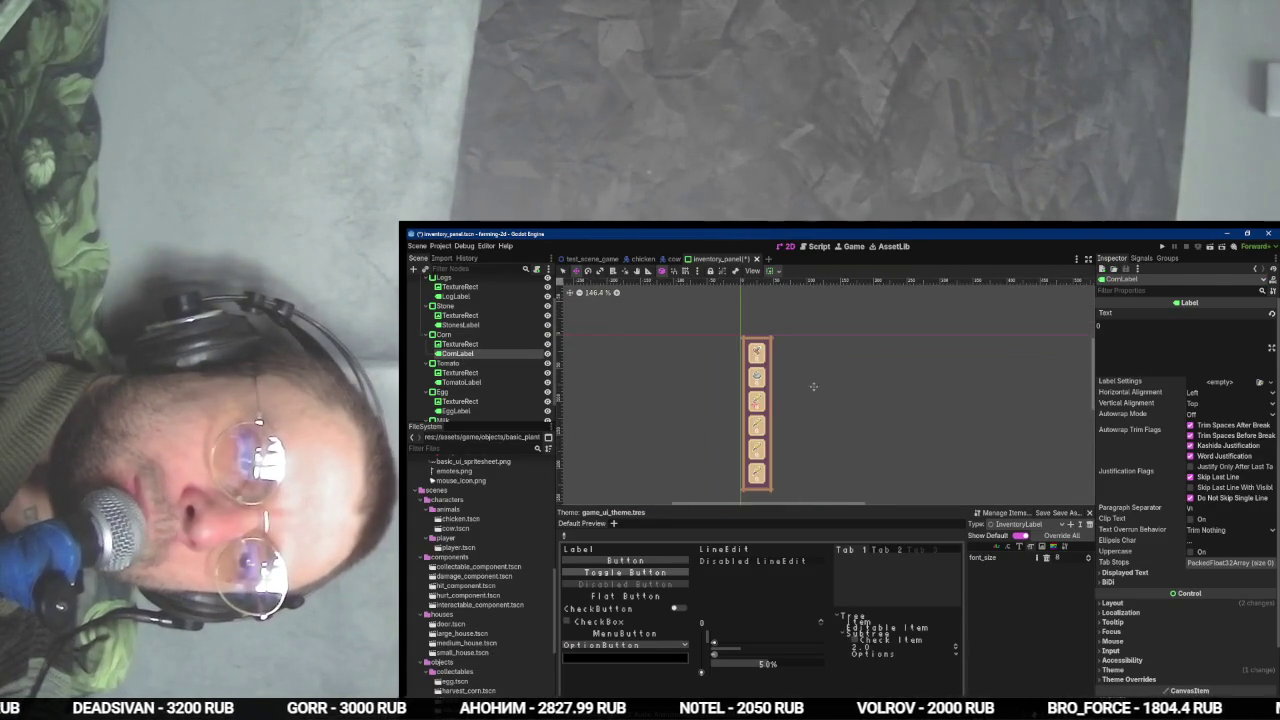
Step: Set the Tomato icon's atlas region to the purple vegetable cell at x 80, y 16
{"action": "left_click", "coordinate": [460, 372]}
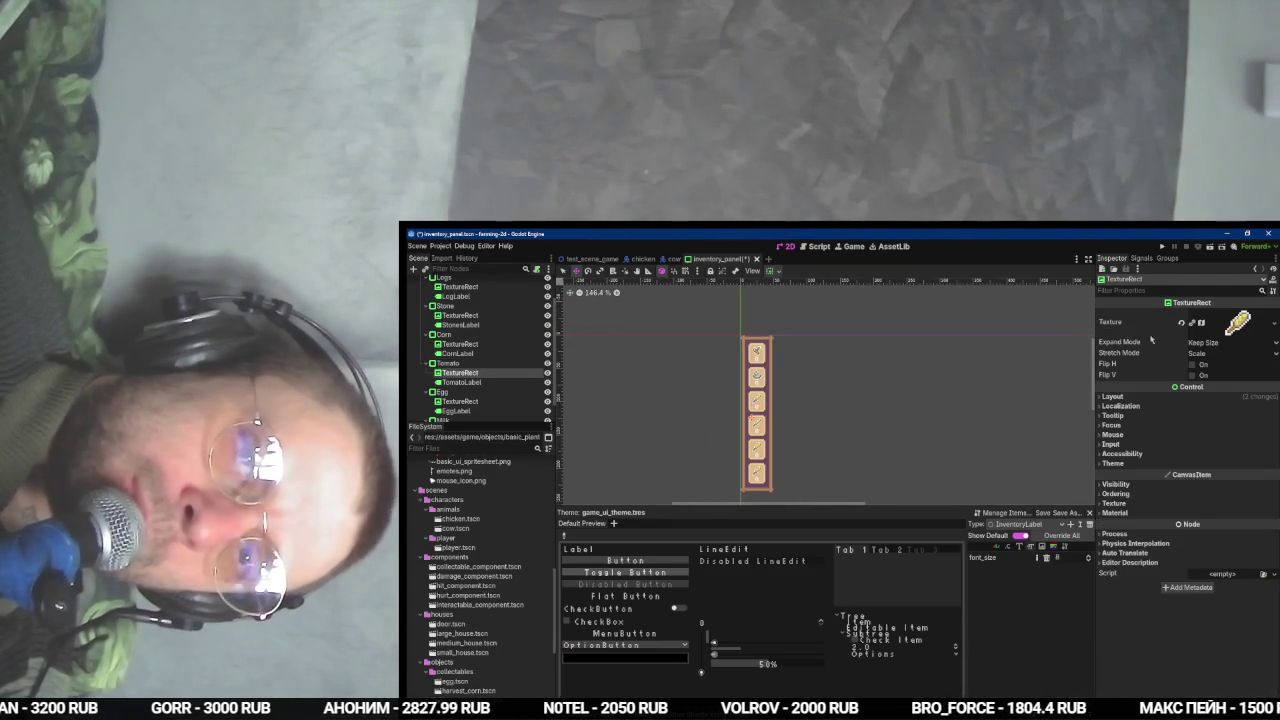
{"action": "left_click", "coordinate": [1234, 324]}
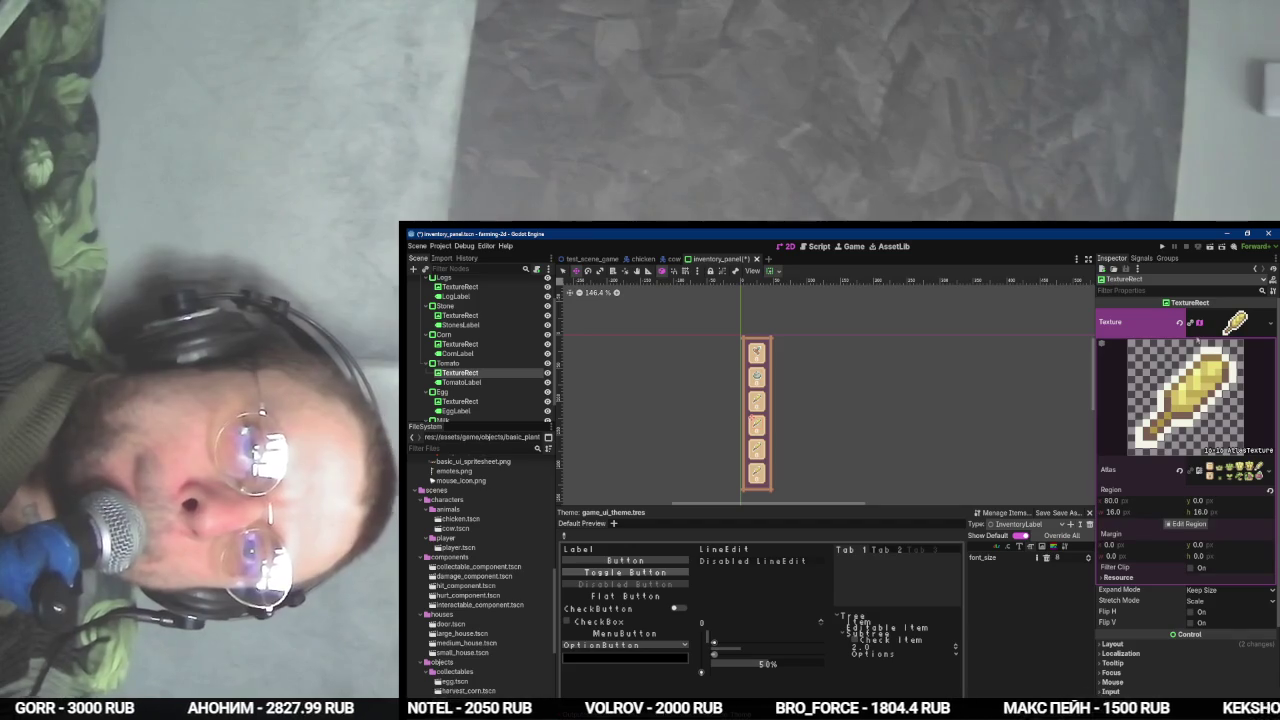
{"action": "left_click", "coordinate": [1197, 526]}
{"action": "left_click_drag", "start_coordinate": [934, 470], "coordinate": [968, 514]}
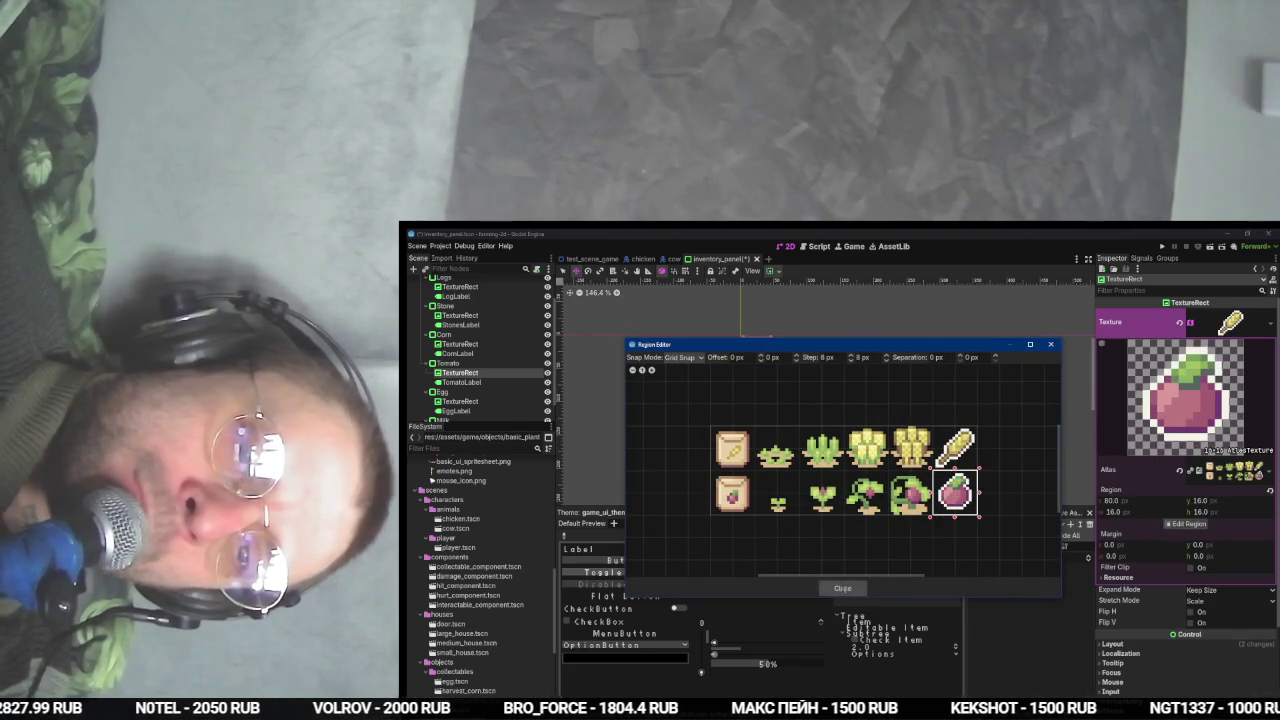
{"action": "left_click", "coordinate": [842, 588]}
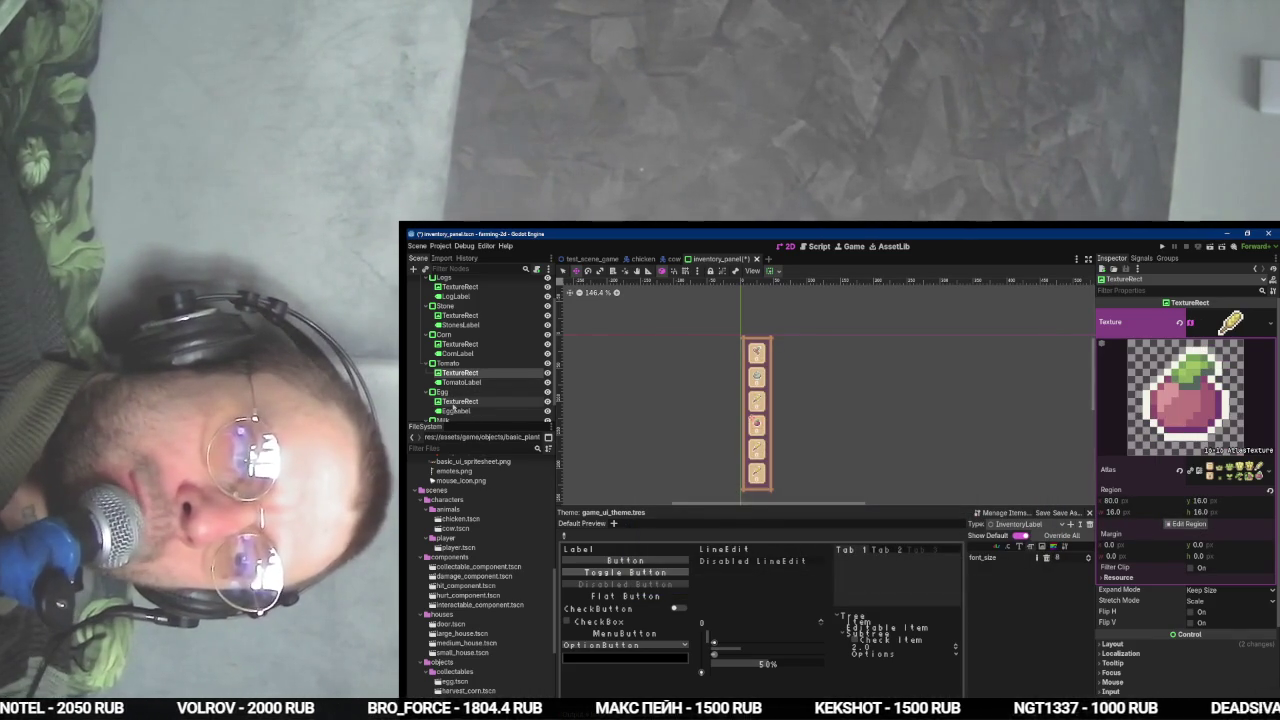
Step: Expand the Egg icon's texture settings to load a different texture
{"action": "left_click", "coordinate": [455, 402]}
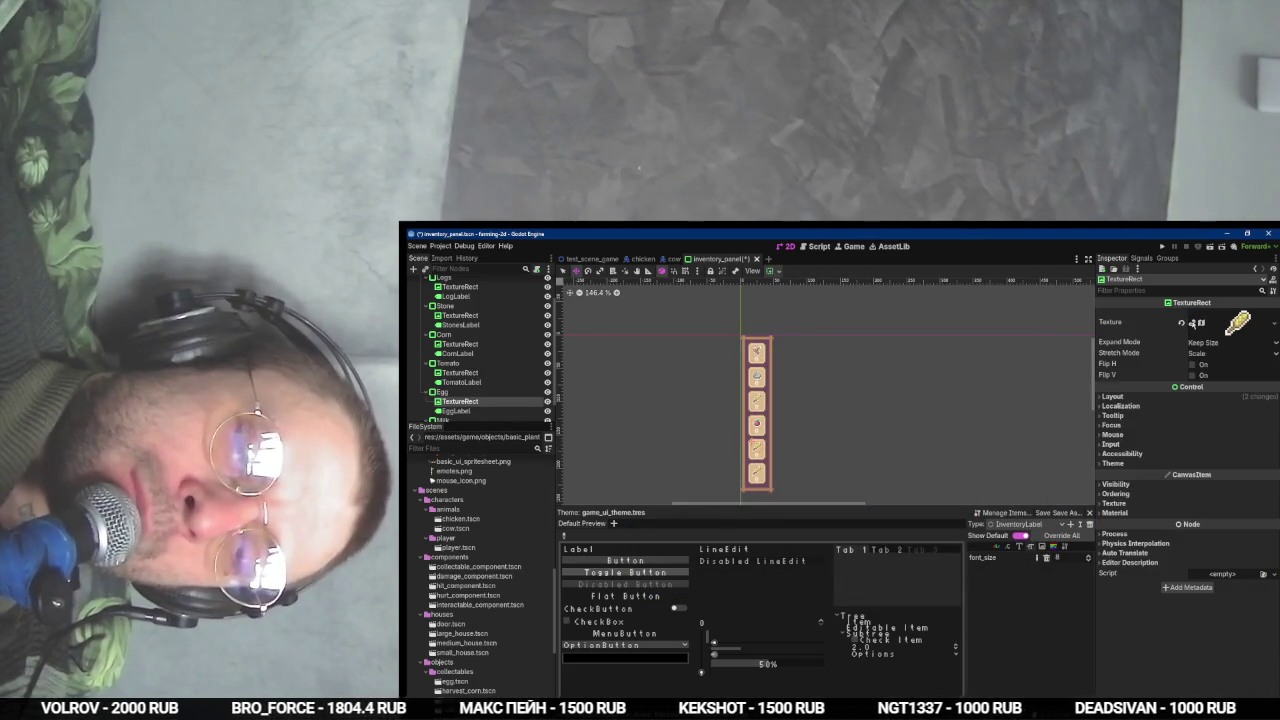
{"action": "left_click", "coordinate": [1231, 322]}
{"action": "left_click", "coordinate": [1271, 322]}
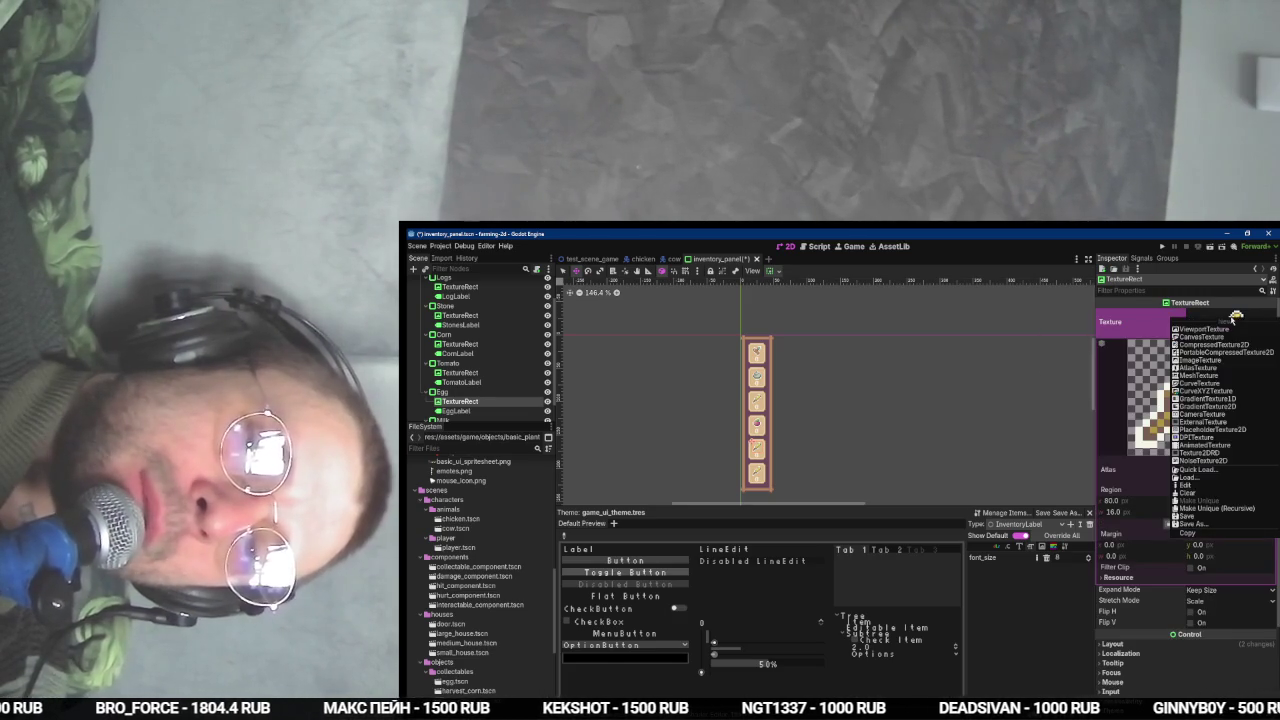
Step: Quick-load the egg picture as the Egg icon's texture, then select the Milk icon node
{"action": "left_click", "coordinate": [1220, 470]}
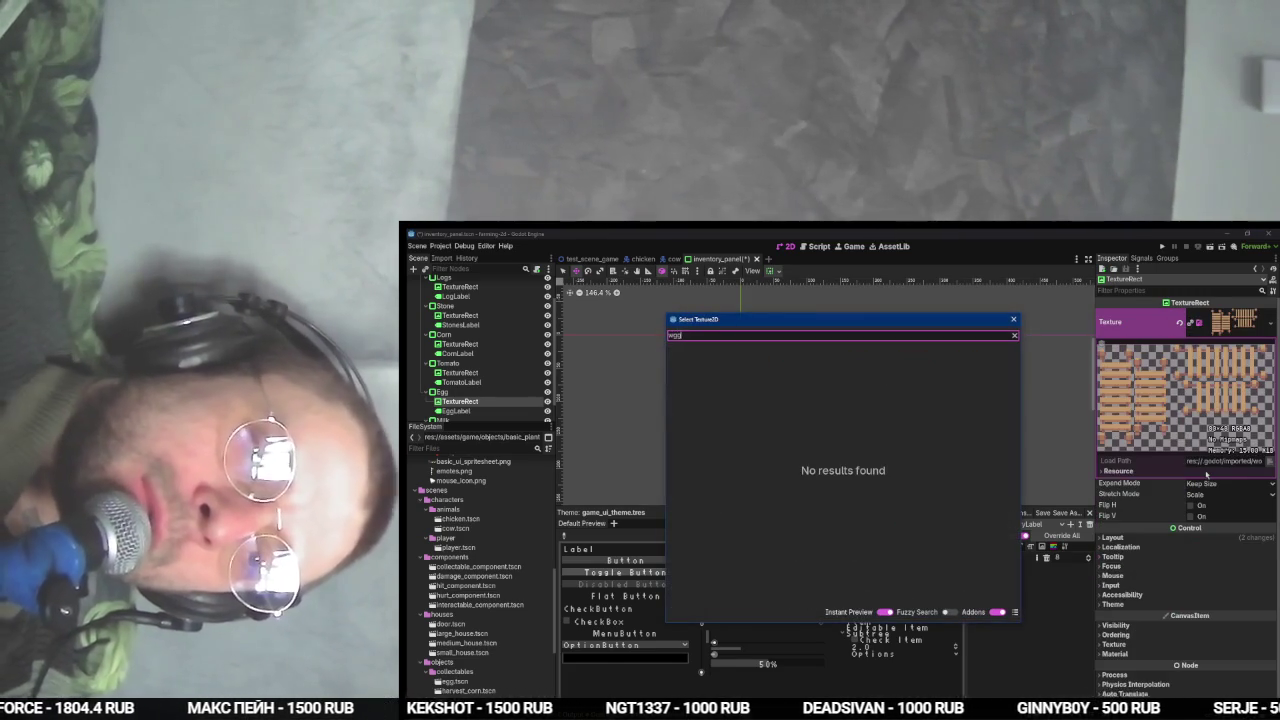
{"action": "type", "text": "egg"}
{"action": "key", "text": "Return"}
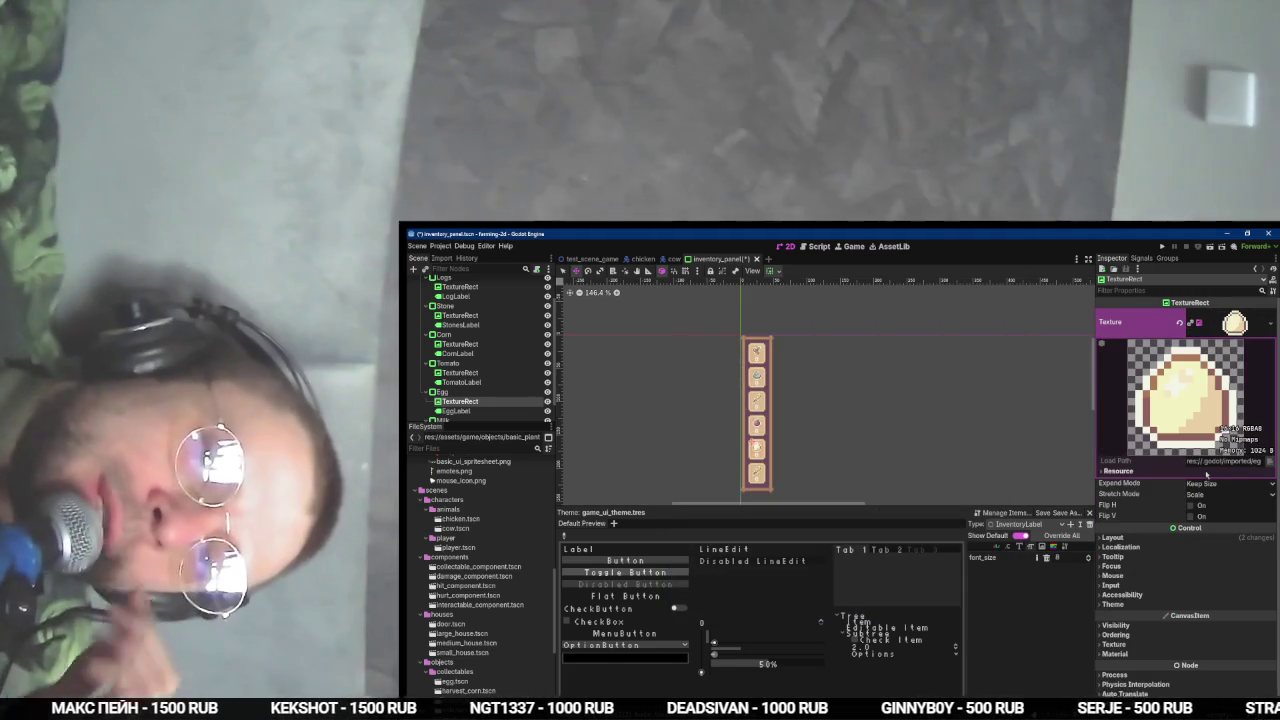
{"action": "scroll", "coordinate": [536, 410], "scroll_direction": "down", "scroll_amount": 1}
{"action": "left_click", "coordinate": [534, 406]}
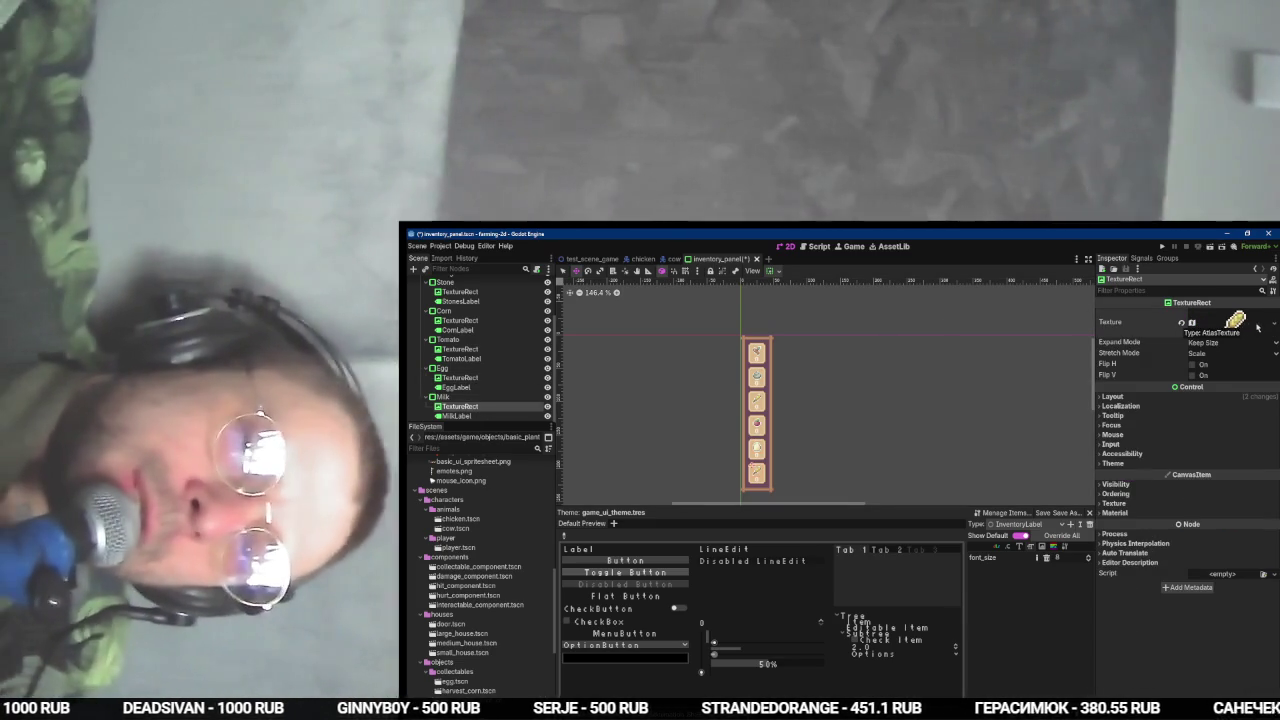
Step: Filter files for 'milk' and set simple_milk_and_grass_item.png as the Milk icon's atlas image
{"action": "right_click", "coordinate": [1246, 323]}
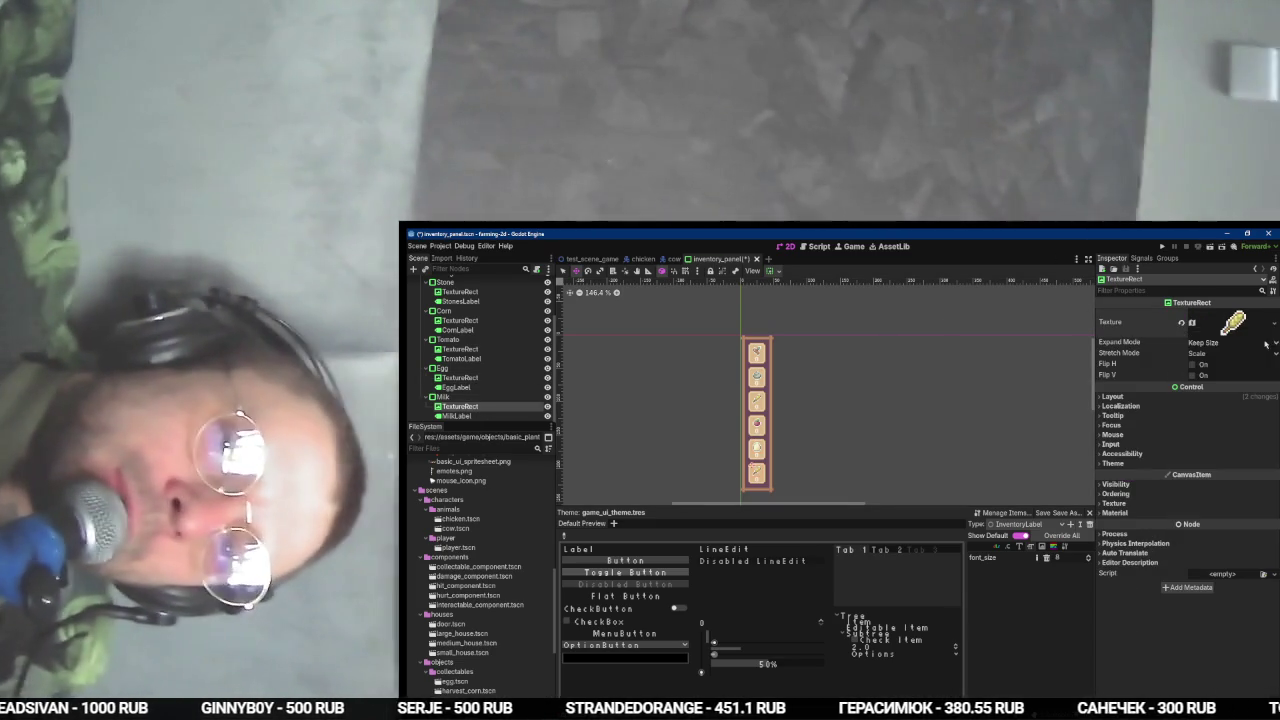
{"action": "left_click", "coordinate": [1120, 457]}
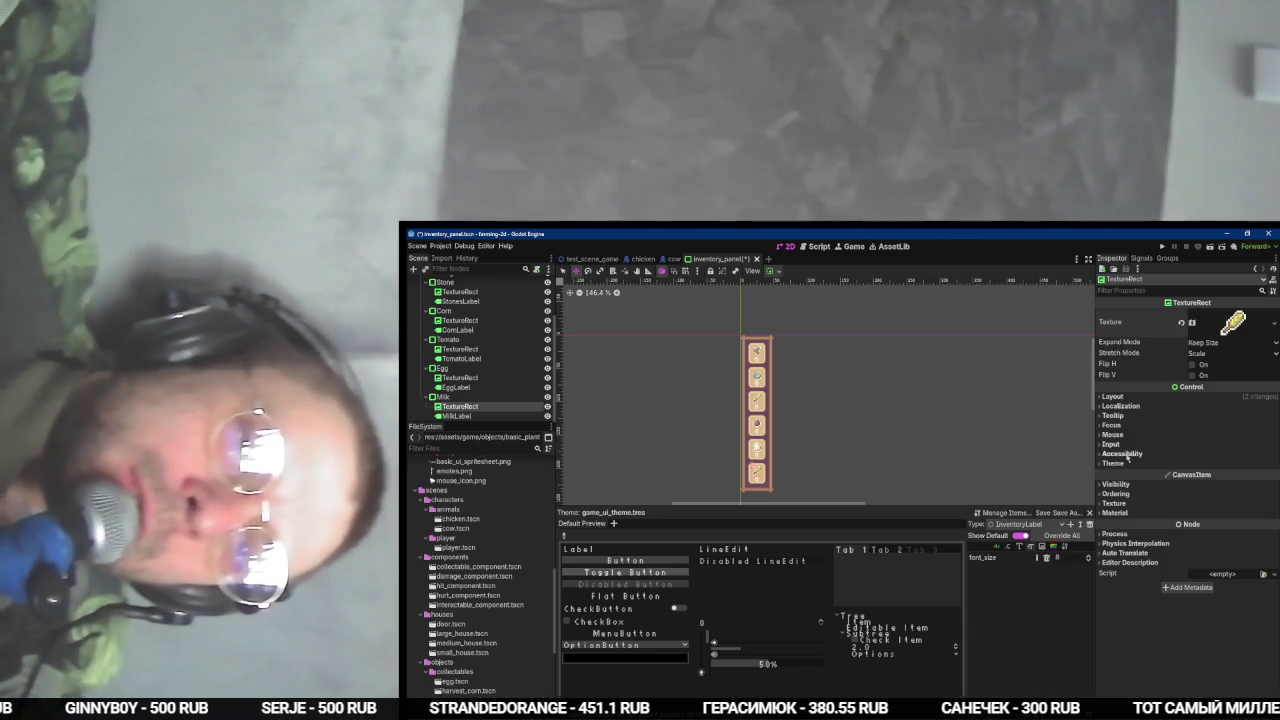
{"action": "left_click", "coordinate": [500, 449]}
{"action": "type", "text": "milk"}
{"action": "left_click", "coordinate": [1232, 321]}
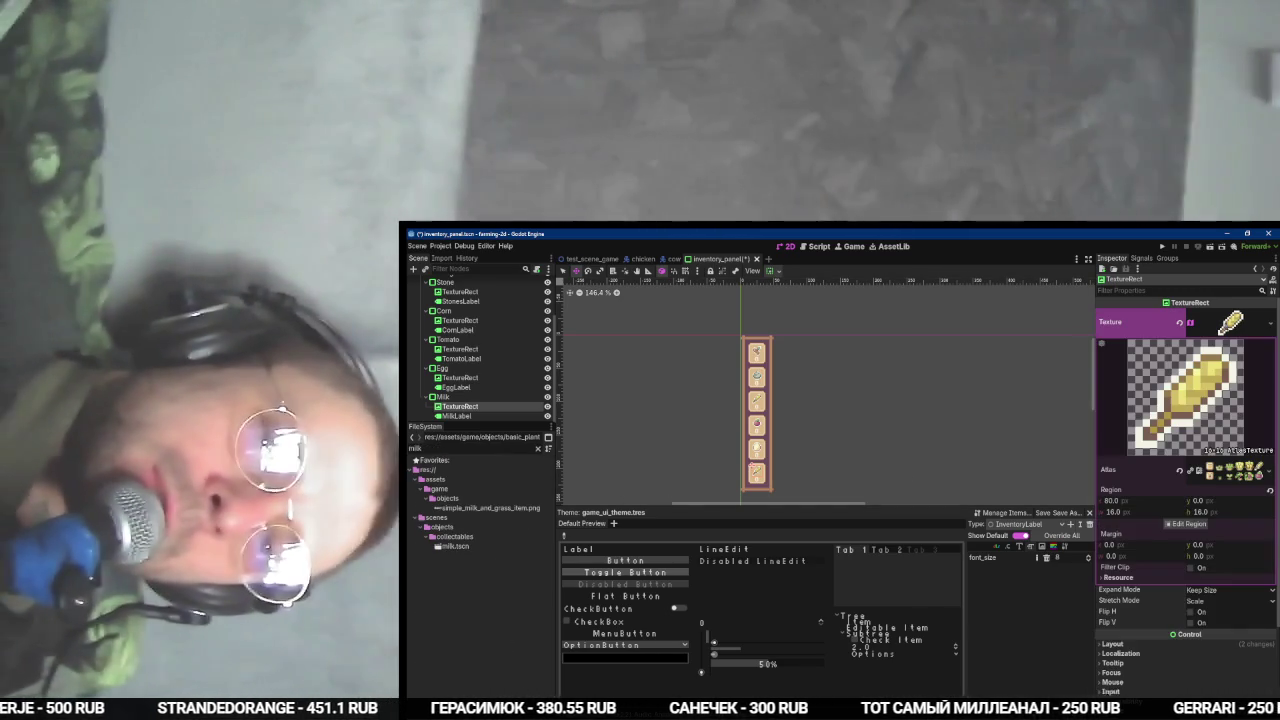
{"action": "mouse_move", "coordinate": [519, 508]}
{"action": "left_mouse_down"}
{"action": "mouse_move", "coordinate": [1000, 545]}
{"action": "mouse_move", "coordinate": [1212, 471]}
{"action": "left_mouse_up"}
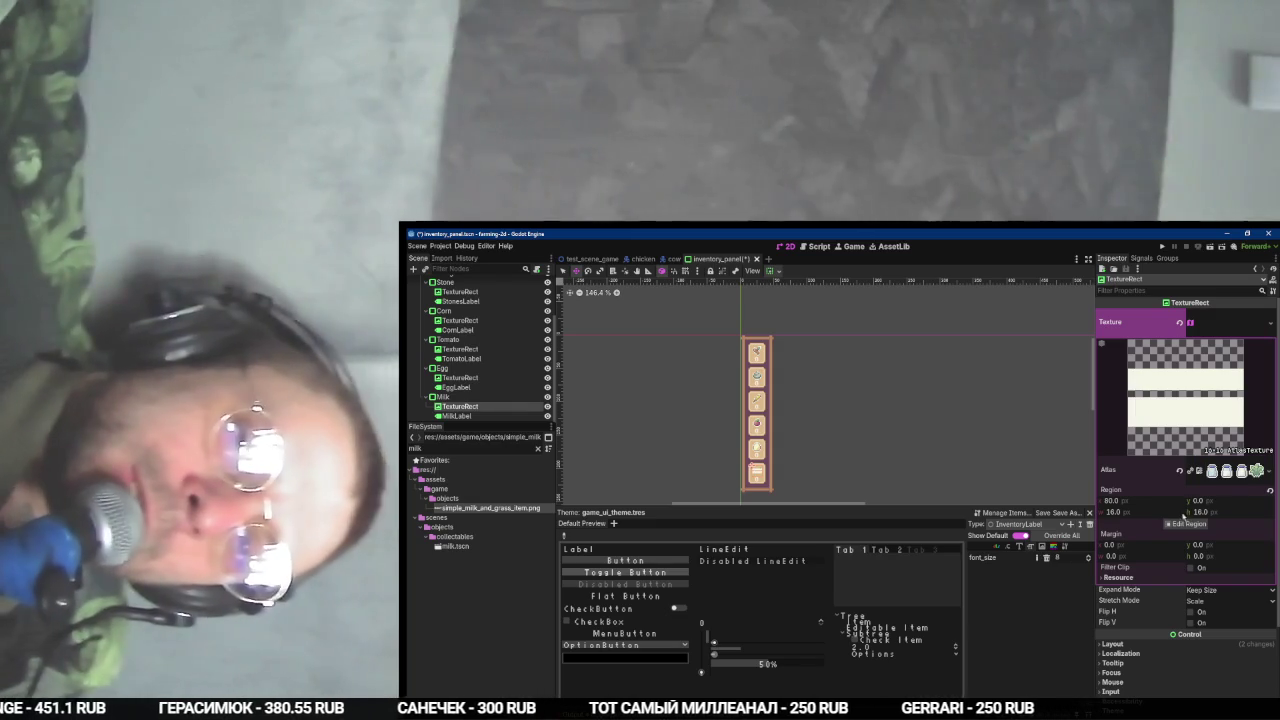
Step: Select the third milk jar (x 32, y 0) as the icon region and save the scene
{"action": "left_click", "coordinate": [1187, 523]}
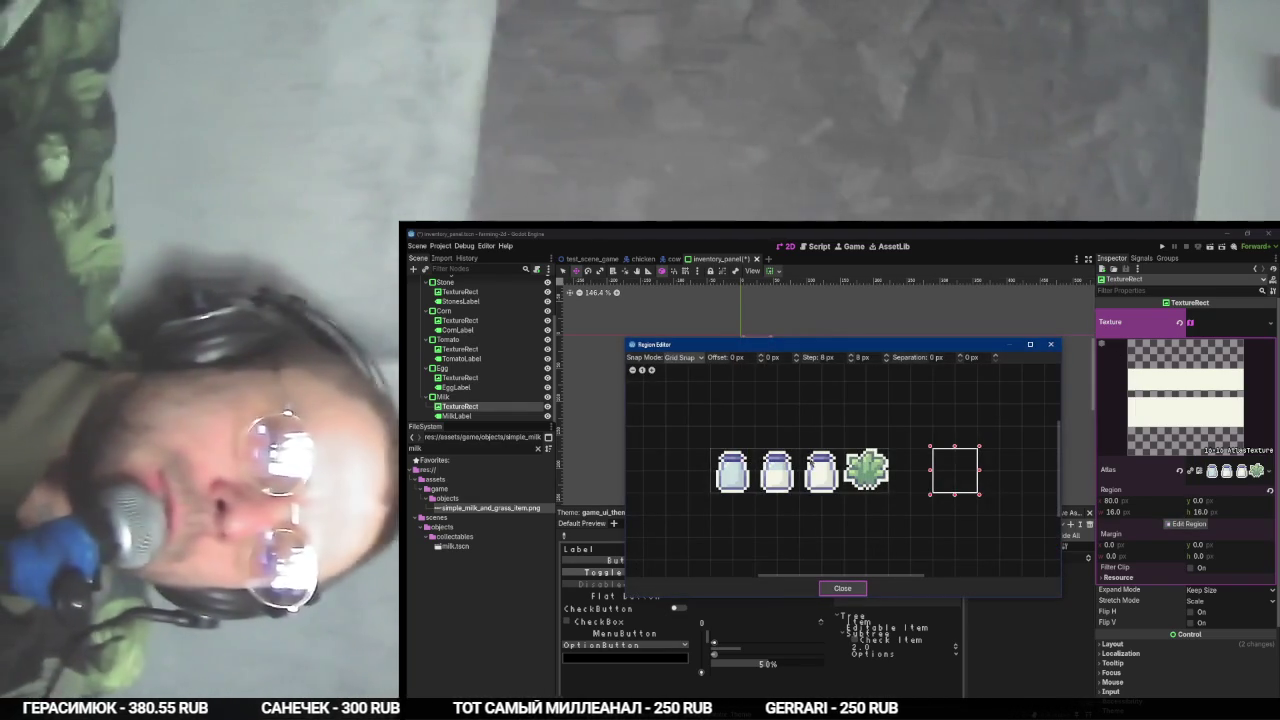
{"action": "left_click", "coordinate": [822, 460]}
{"action": "left_click_drag", "start_coordinate": [820, 448], "coordinate": [842, 492]}
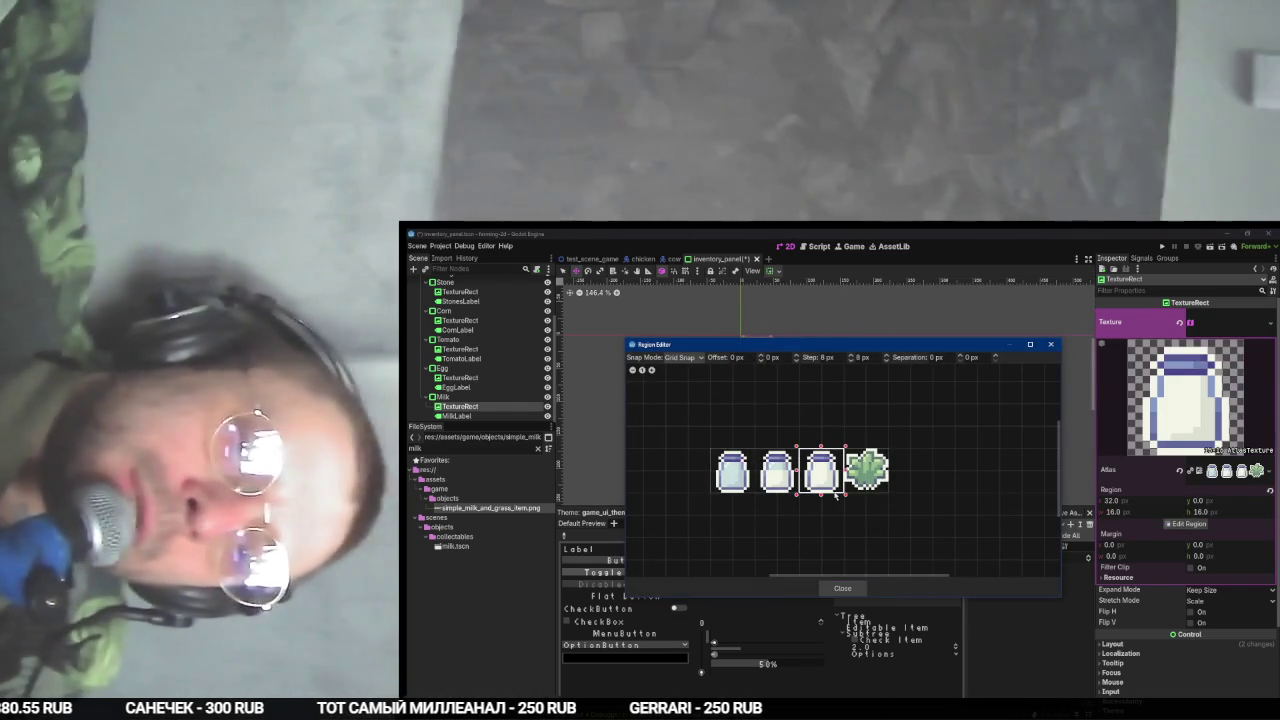
{"action": "left_click", "coordinate": [842, 588]}
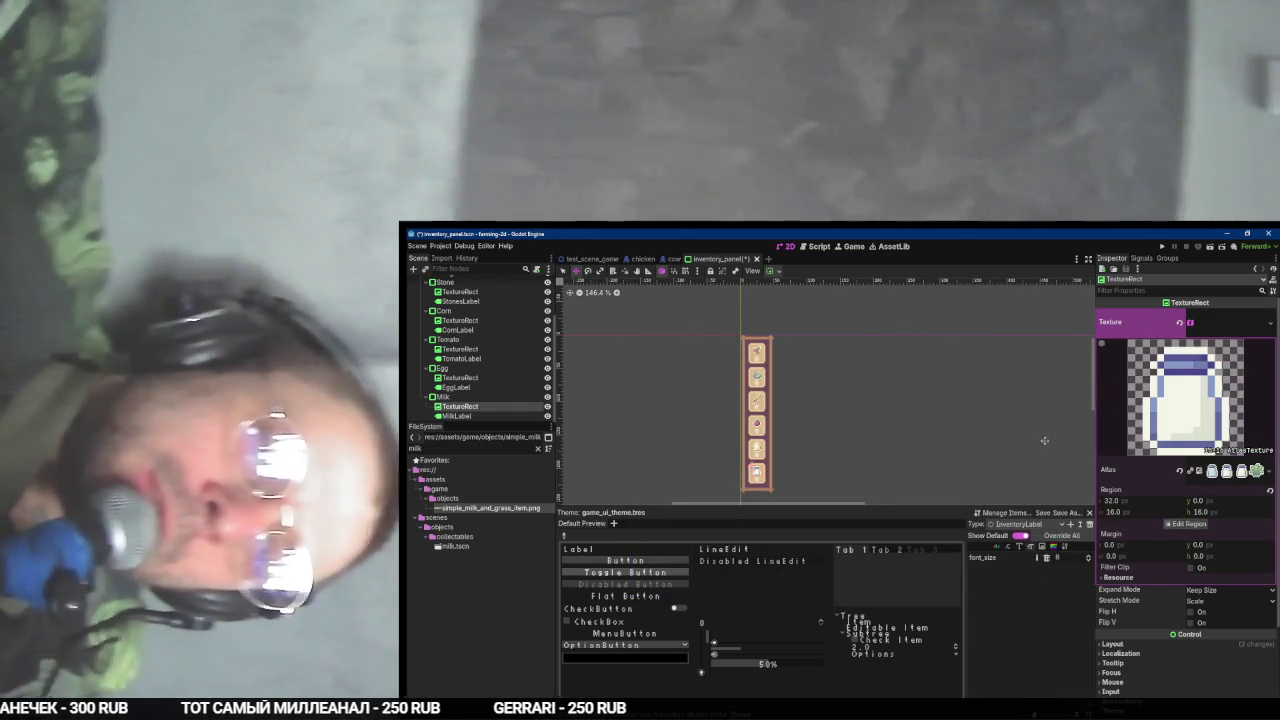
{"action": "key", "text": "ctrl+s"}
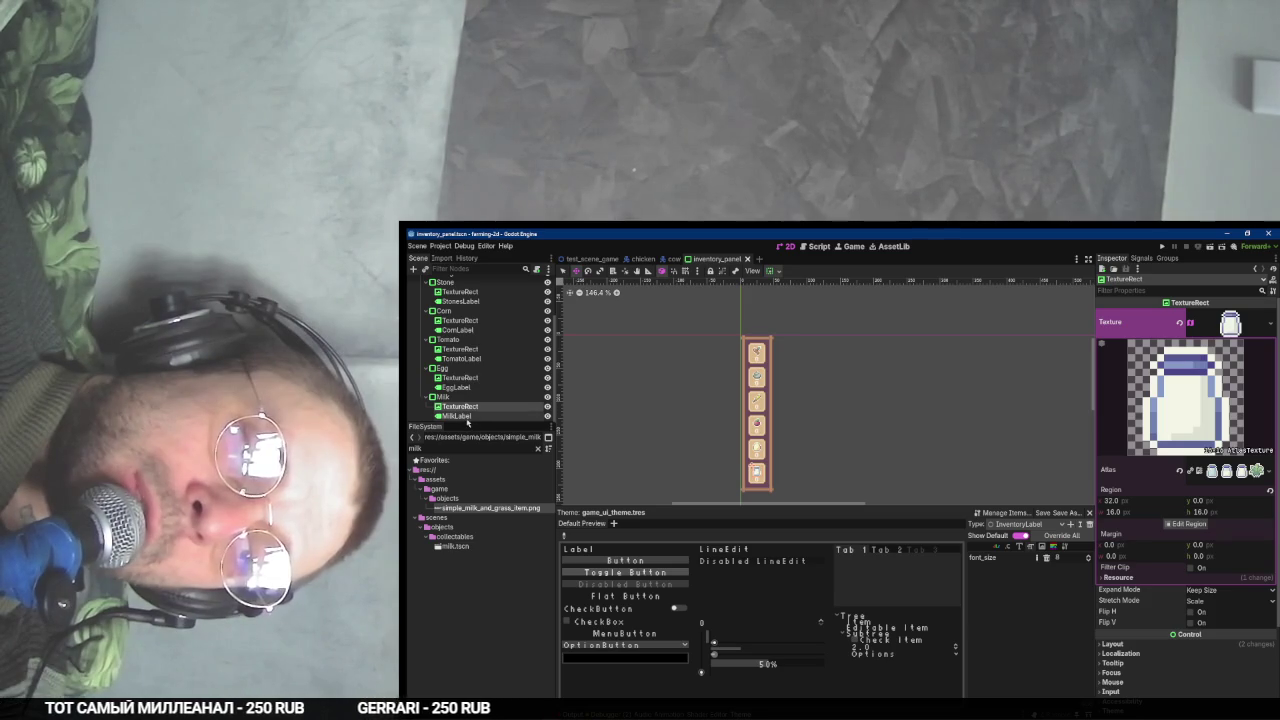
{"action": "left_click_drag", "start_coordinate": [466, 425], "coordinate": [466, 530]}
Step: Collapse the Milk, Egg, Tomato, Corn, Stone and Logs slot nodes in the scene tree
{"action": "left_click", "coordinate": [426, 452]}
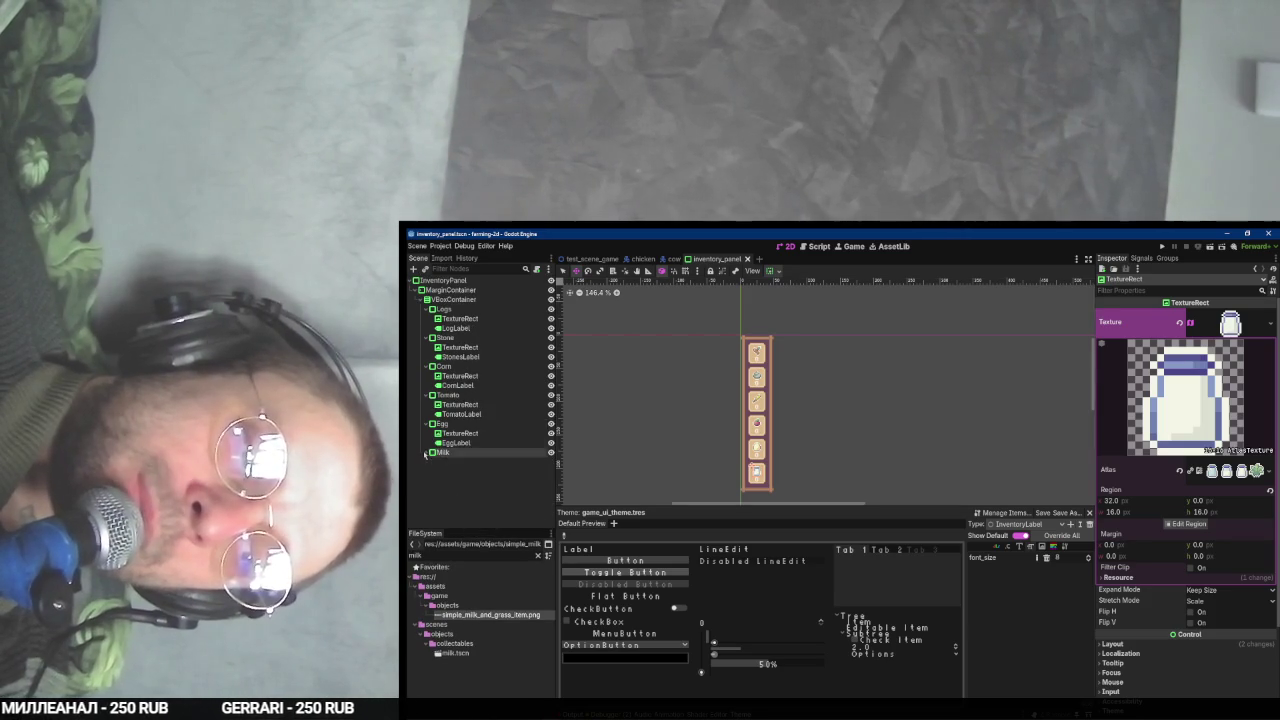
{"action": "left_click", "coordinate": [426, 424]}
{"action": "left_click", "coordinate": [426, 395]}
{"action": "left_click", "coordinate": [426, 366]}
{"action": "left_click", "coordinate": [426, 337]}
{"action": "left_click", "coordinate": [426, 309]}
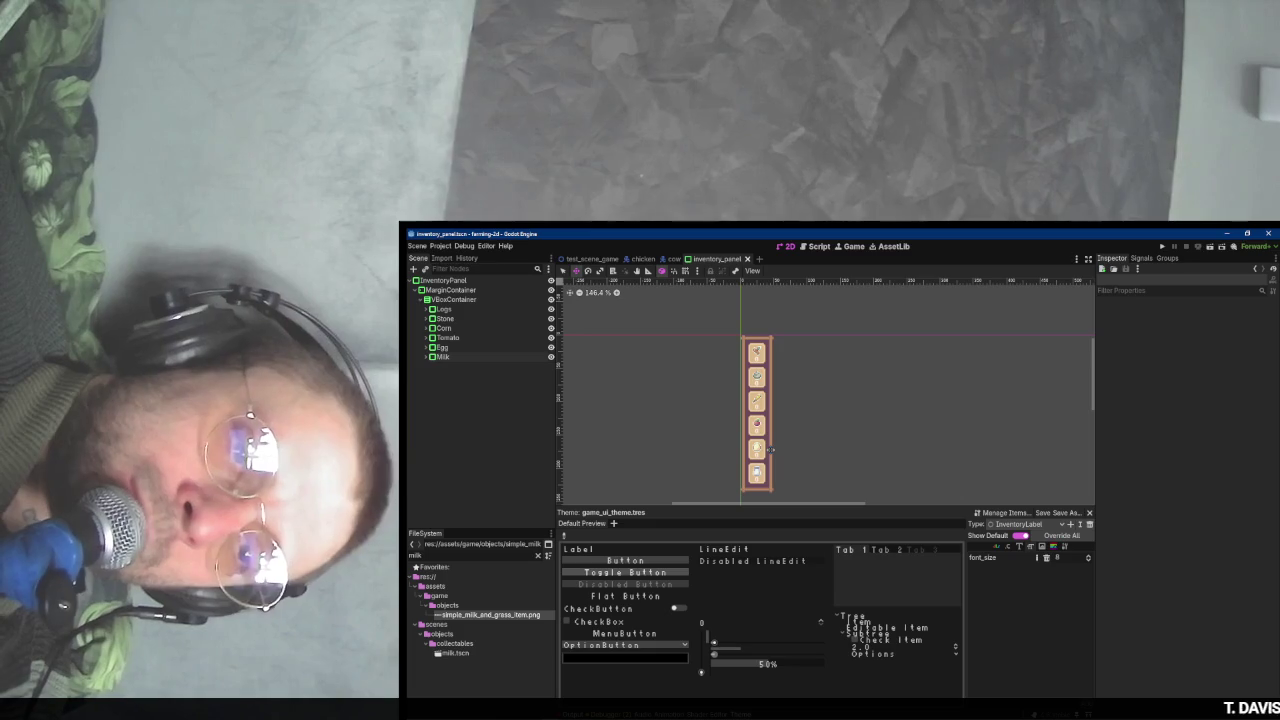
Step: Run the game with F5 and switch over to OBS Studio
{"action": "key", "text": "F5"}
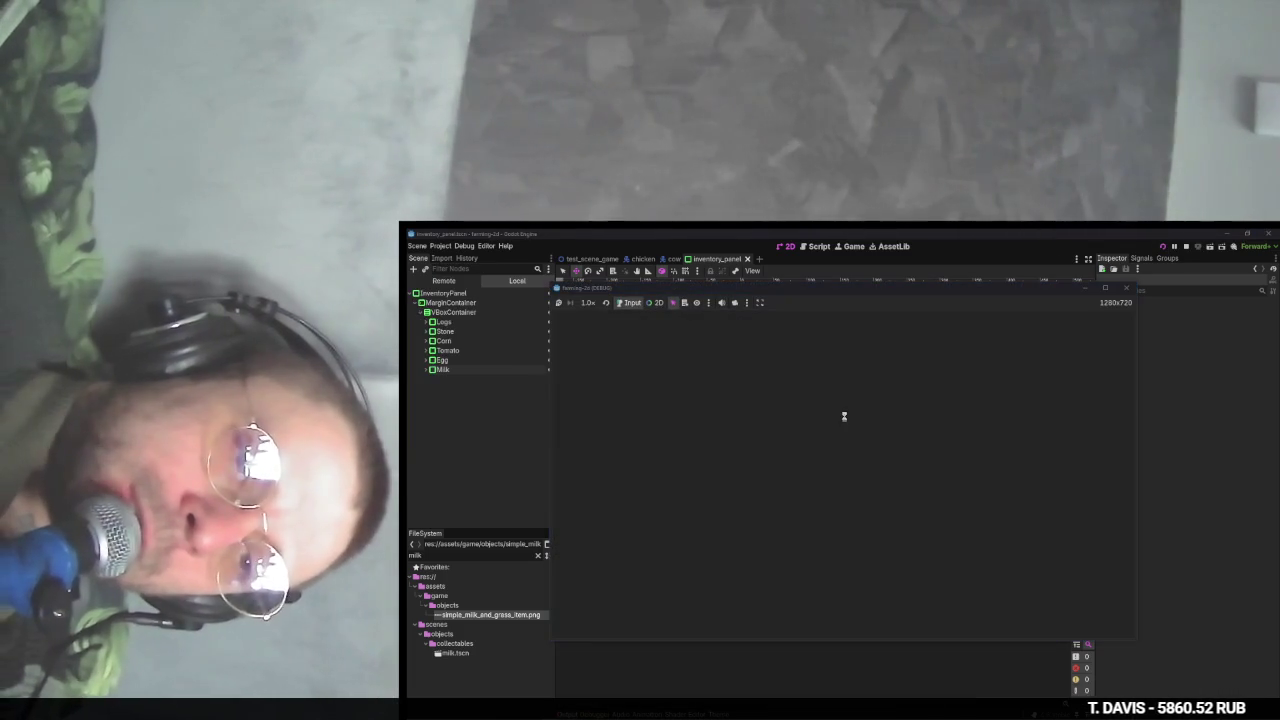
{"action": "key", "text": "alt+Tab"}
{"action": "key", "text": "alt+Tab"}
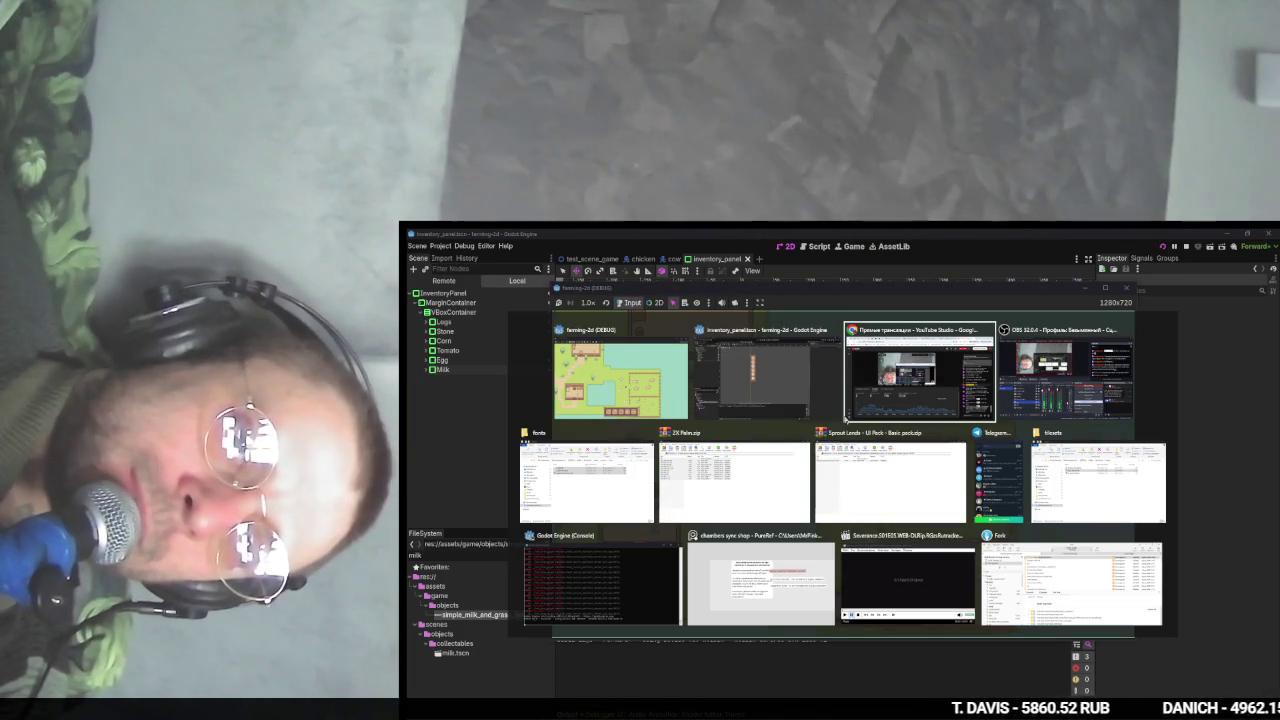
{"action": "key", "text": "alt+Tab"}
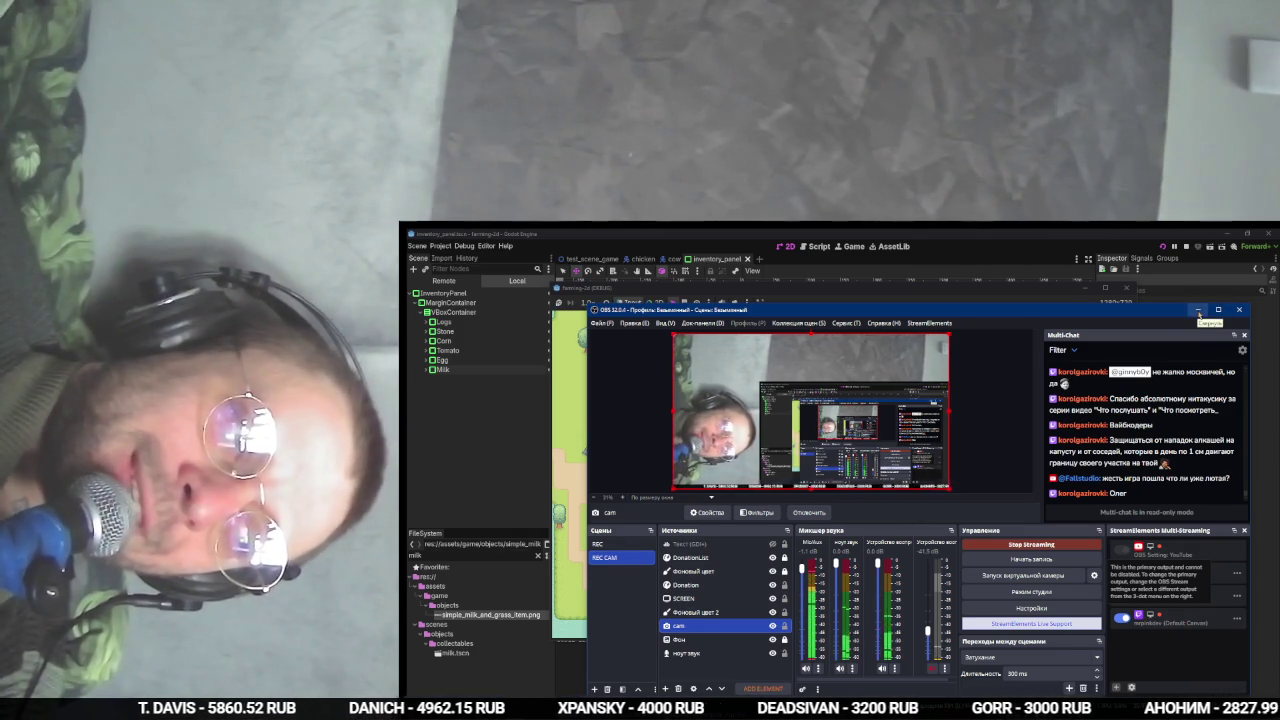
Step: Mute the second OBS mixer channel and make the БРБ Текст (GDI+) overlay visible on stream
{"action": "left_click", "coordinate": [1199, 314]}
{"action": "left_click", "coordinate": [851, 232]}
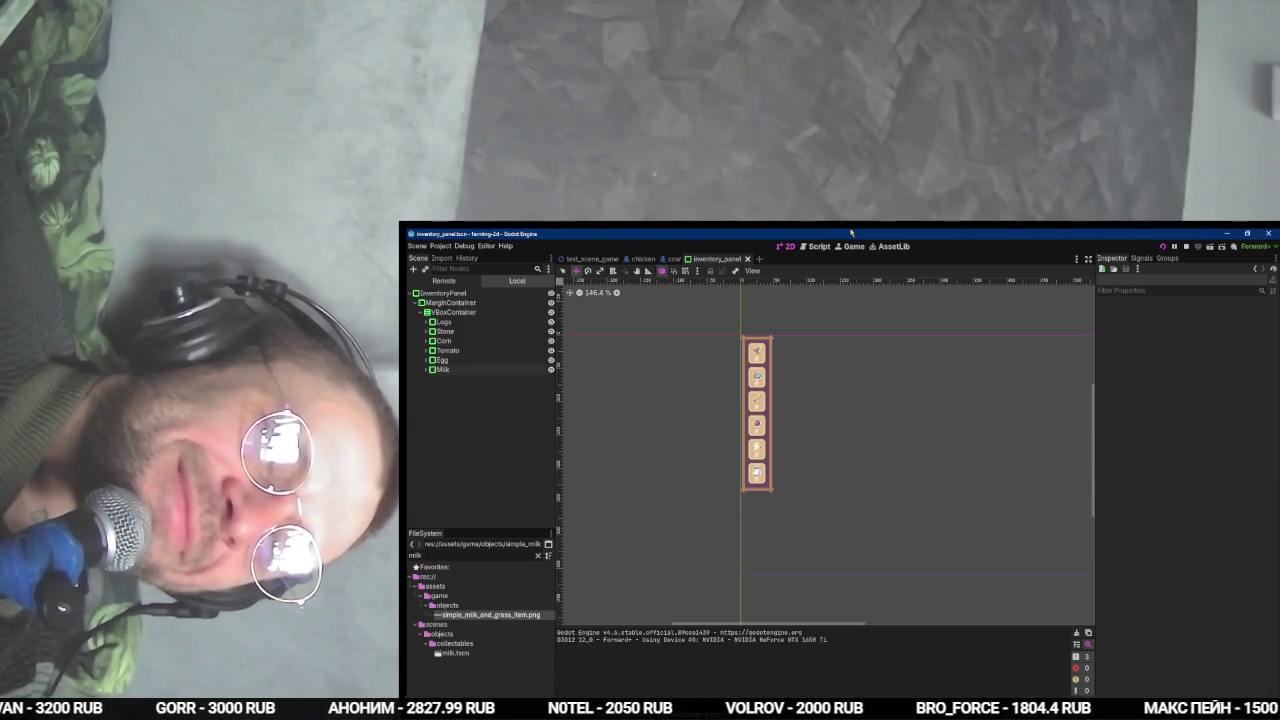
{"action": "key", "text": "alt+Tab"}
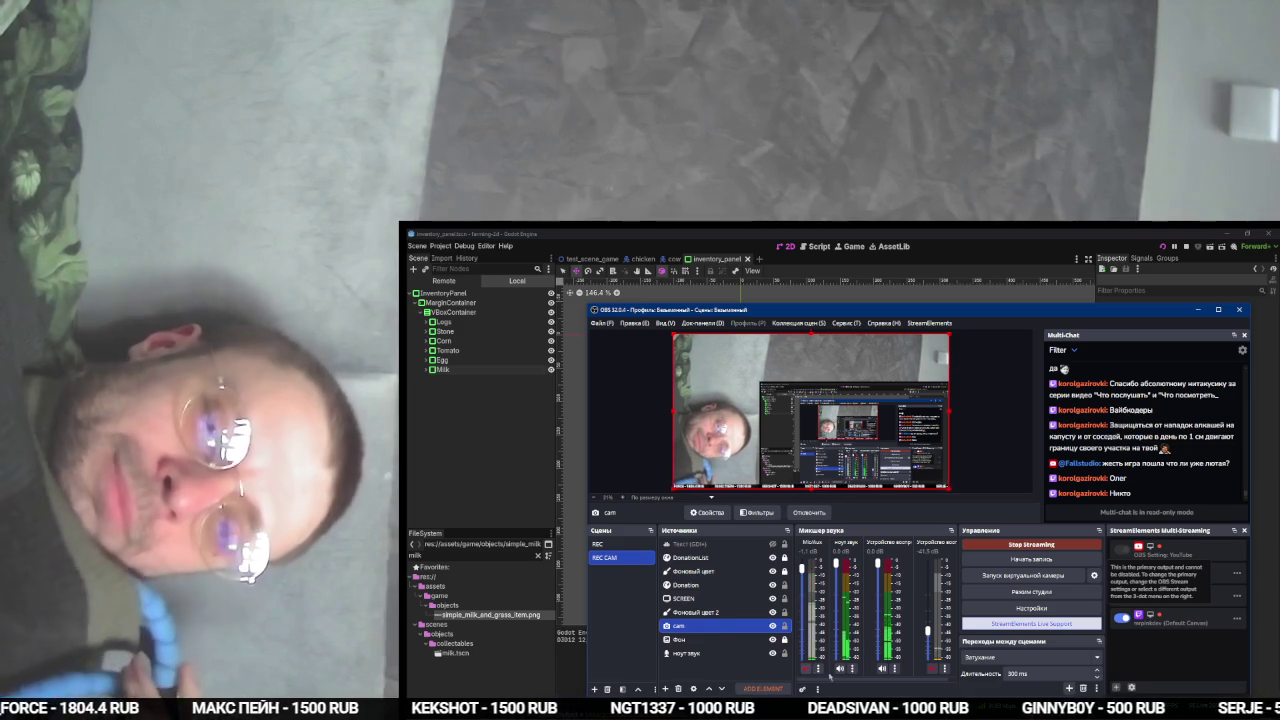
{"action": "left_click", "coordinate": [840, 668]}
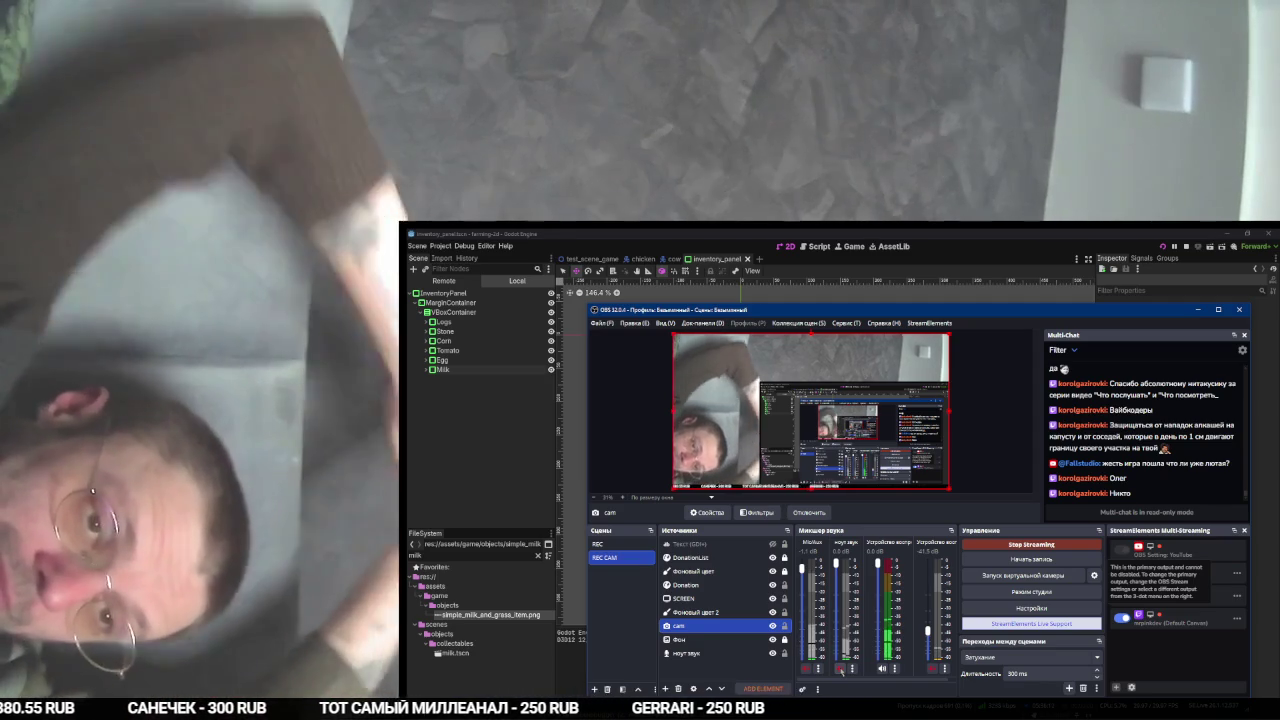
{"action": "left_click", "coordinate": [772, 544]}
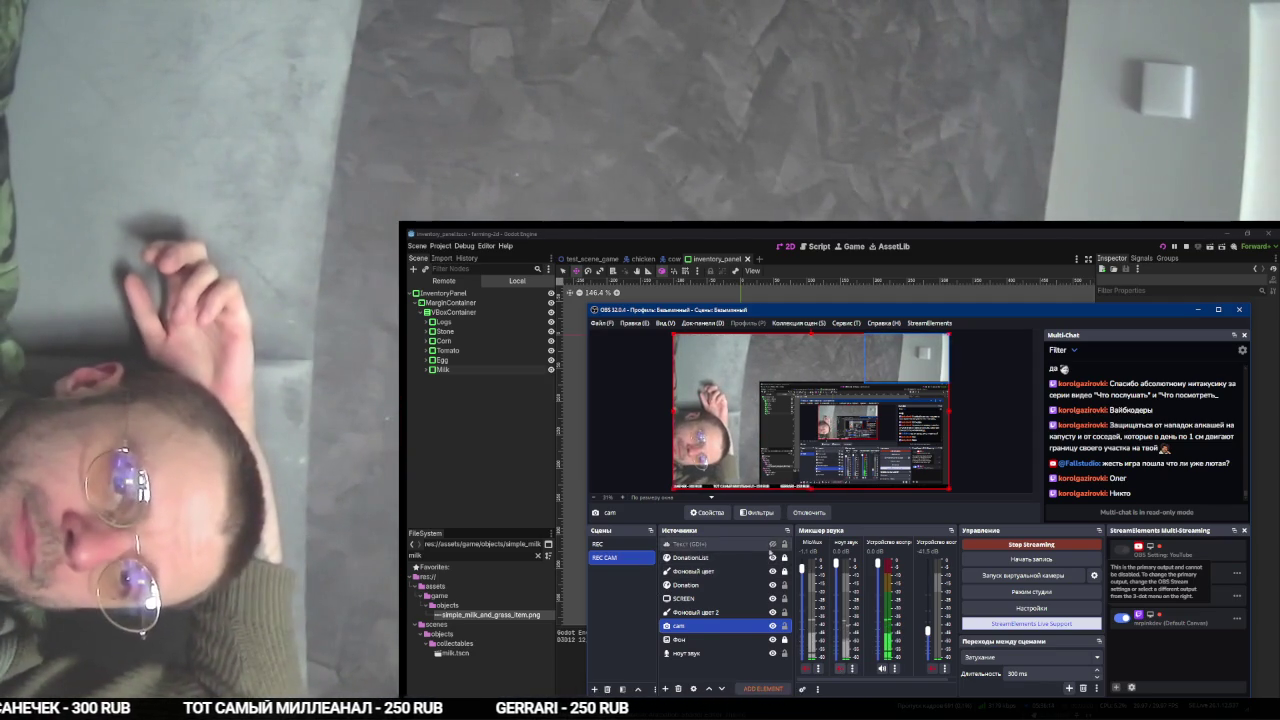
Step: Walk the player onto the milk bottle so the milk count reaches 4, then stop the game and save the scene
{"action": "left_click", "coordinate": [423, 451]}
{"action": "key", "text": "alt+Tab"}
{"action": "key", "text": "Tab"}
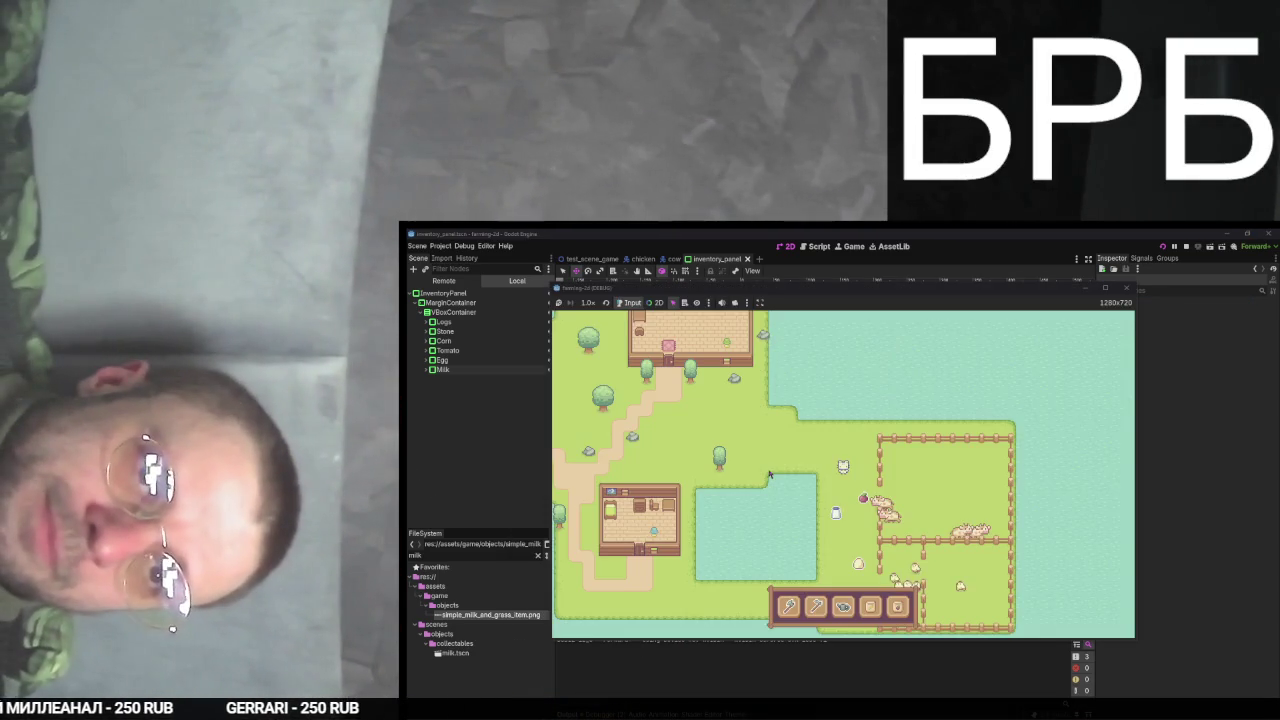
{"action": "key", "text": "s"}
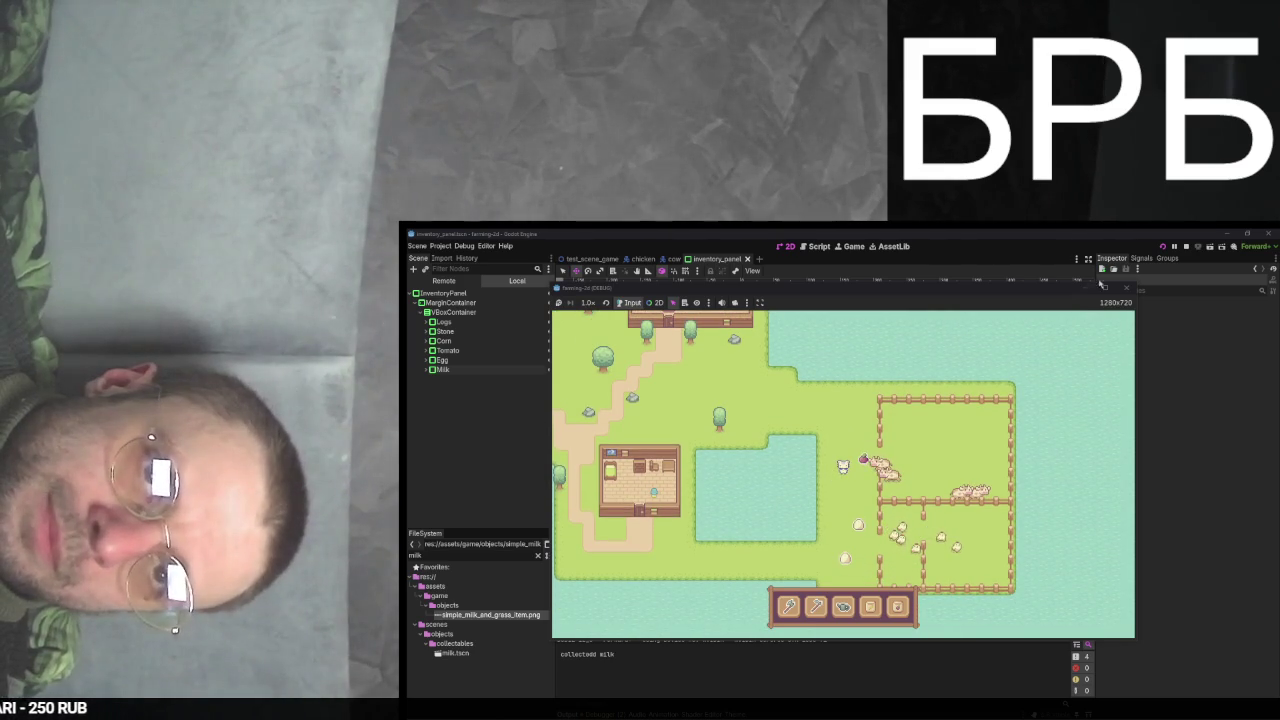
{"action": "left_click", "coordinate": [1126, 288]}
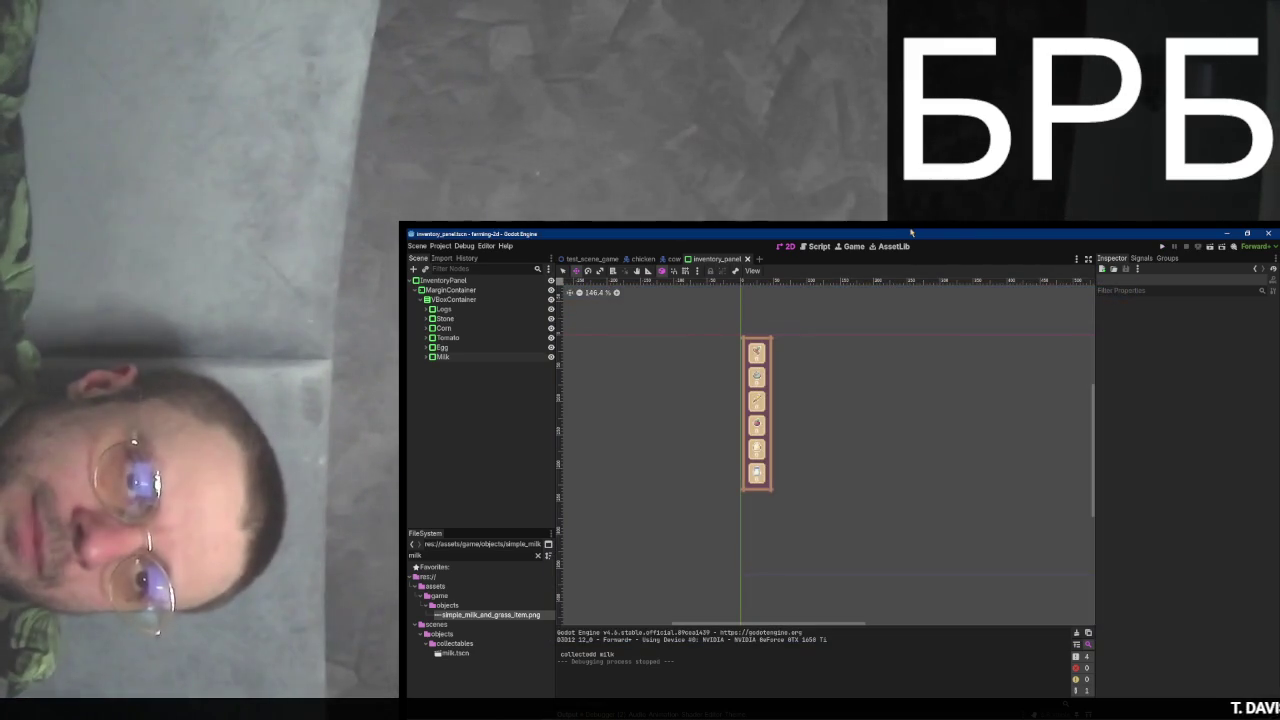
{"action": "key", "text": "ctrl+s"}
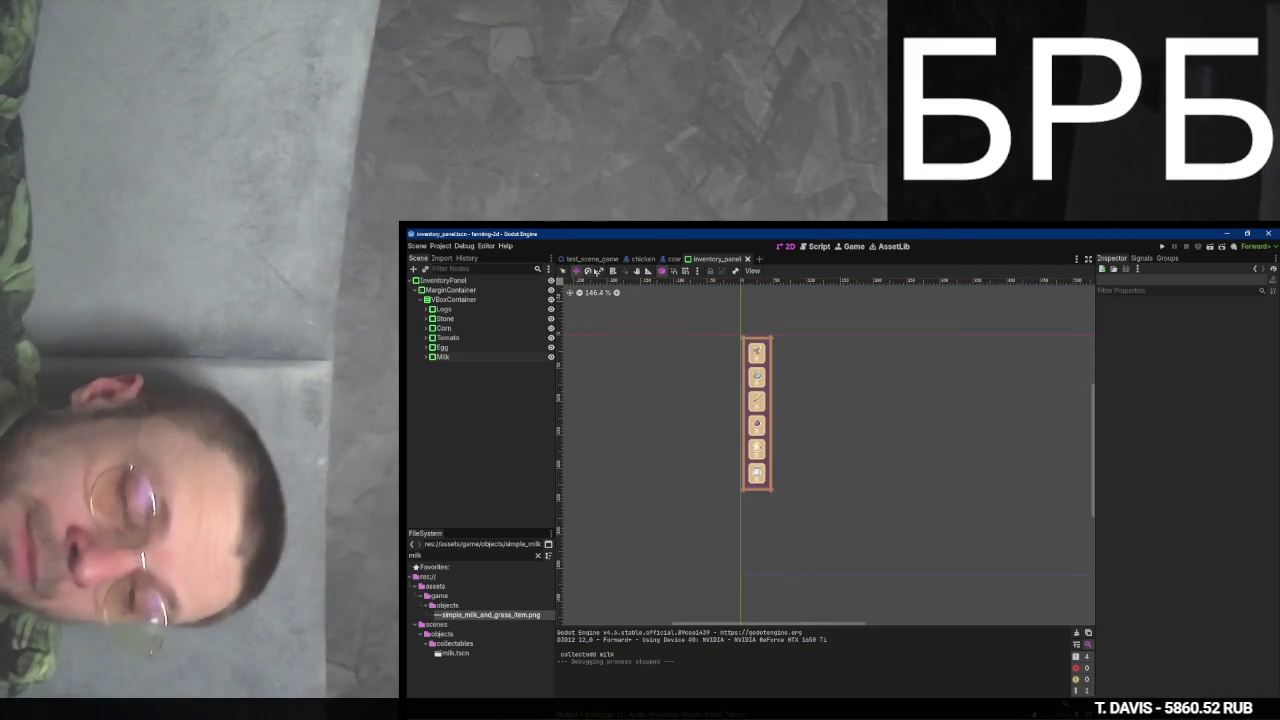
Step: Flip through the channel, music video and Godot tutorial tabs, ending on the Cardboard Kid video, then return to OBS
{"action": "key", "text": "alt+Tab"}
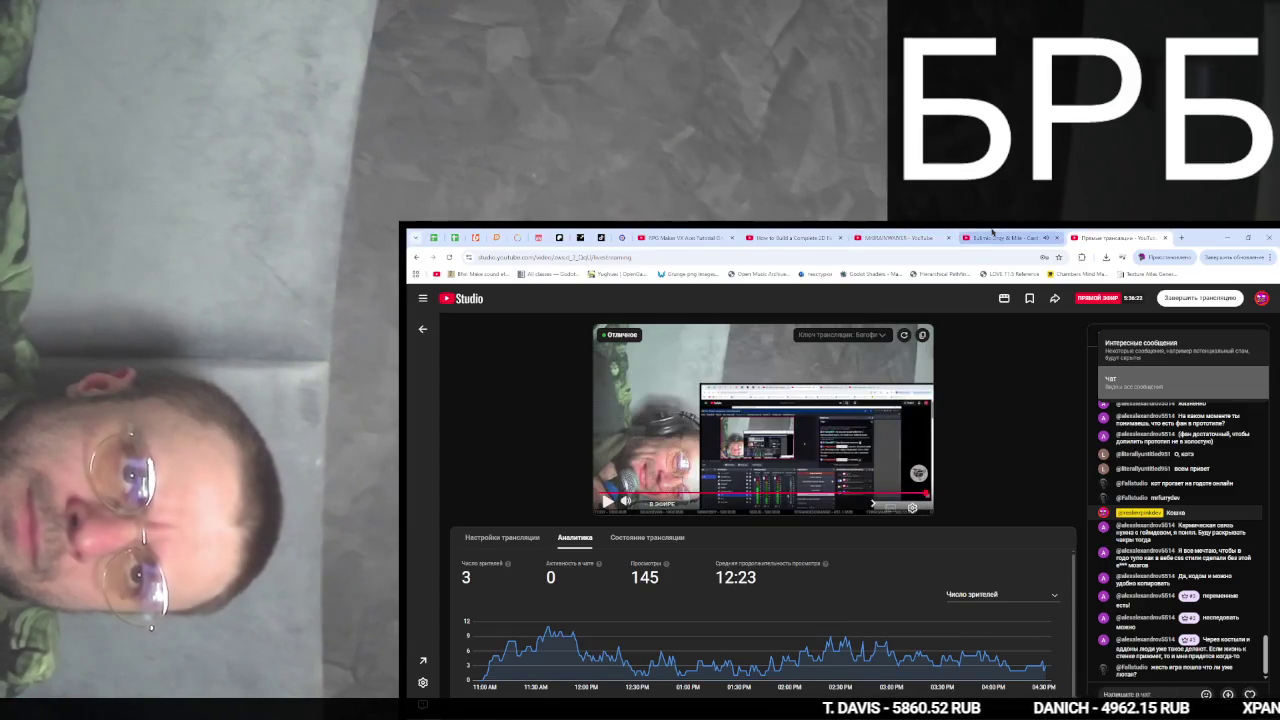
{"action": "left_click", "coordinate": [1005, 237]}
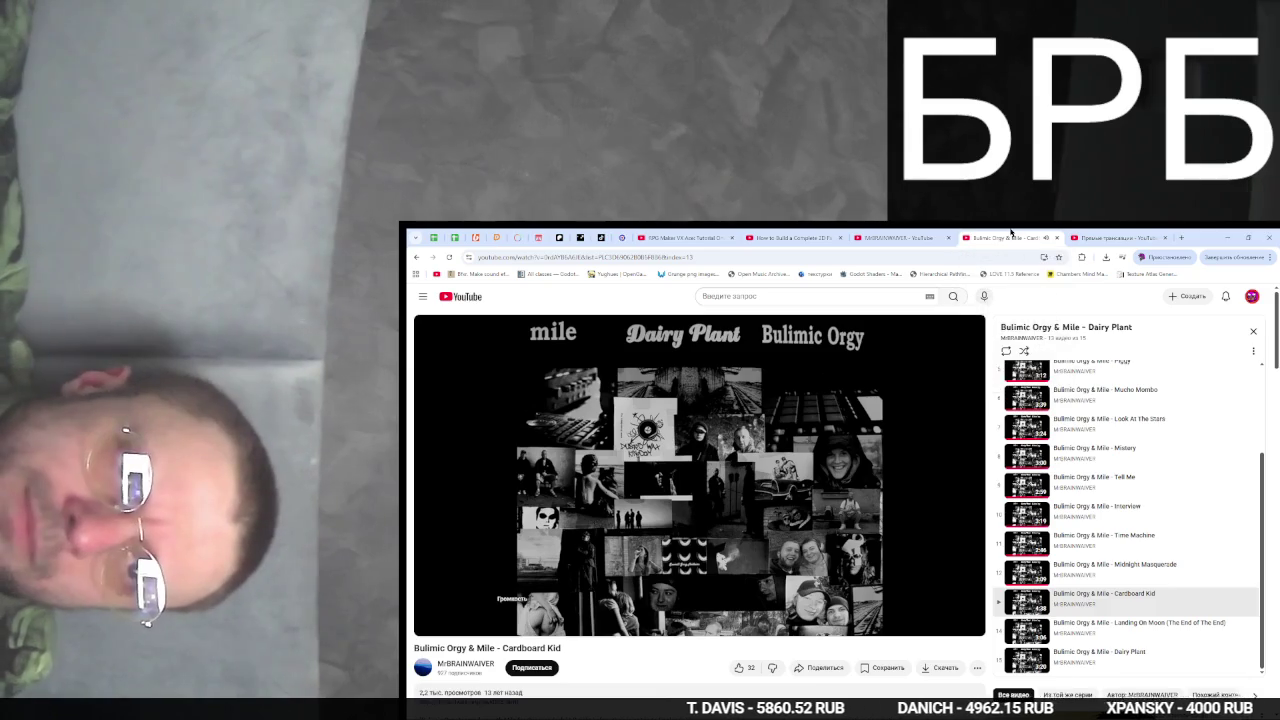
{"action": "left_click", "coordinate": [900, 237]}
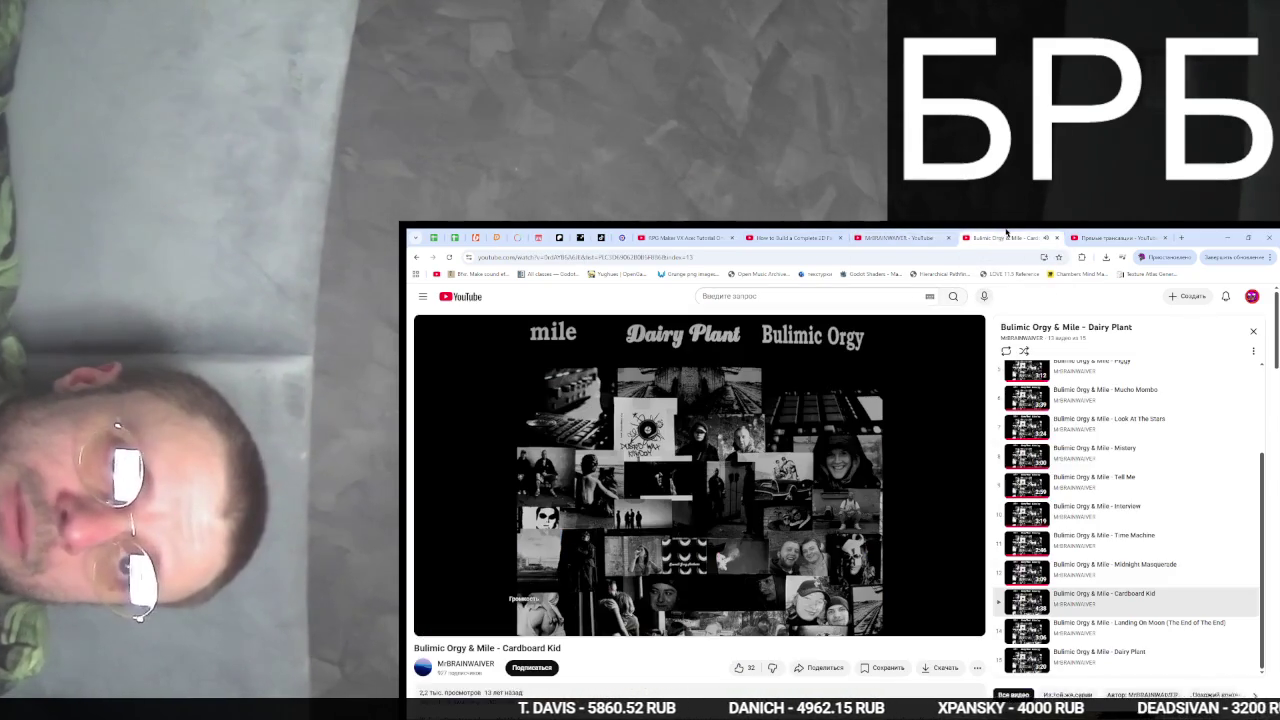
{"action": "left_click", "coordinate": [1000, 237]}
{"action": "left_click", "coordinate": [790, 237]}
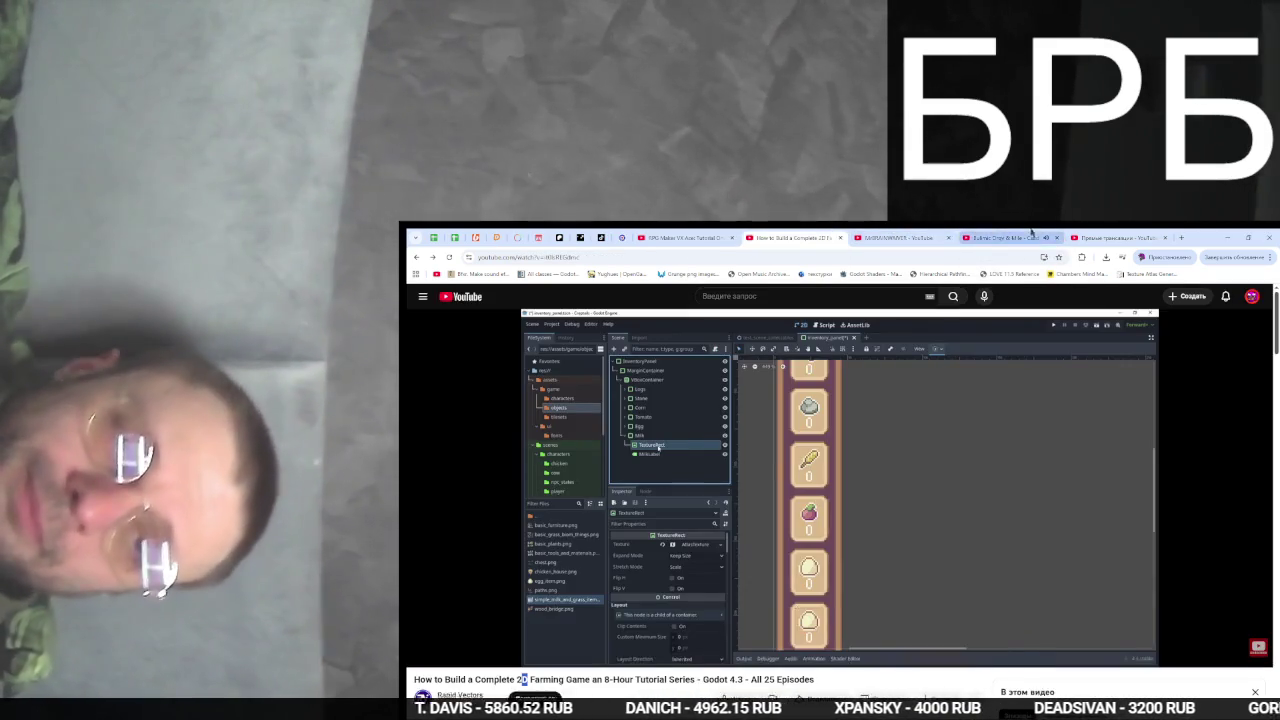
{"action": "left_click", "coordinate": [1005, 237]}
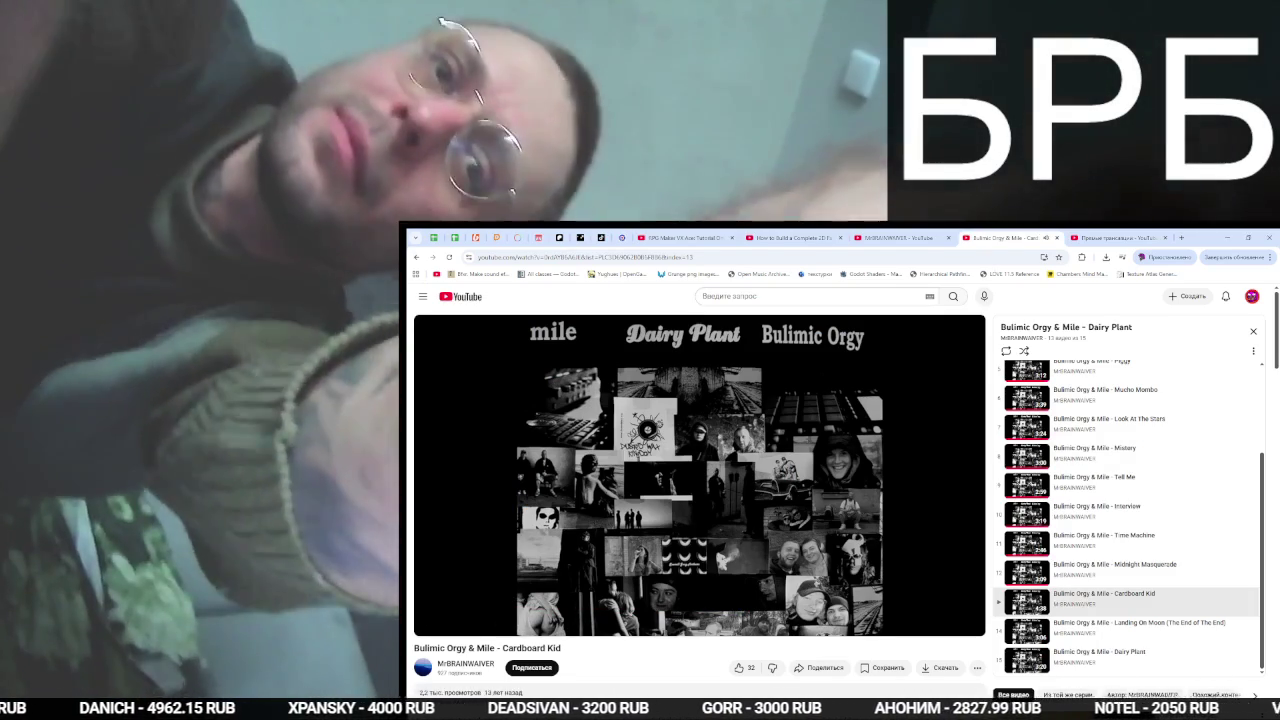
{"action": "key", "text": "alt+Tab"}
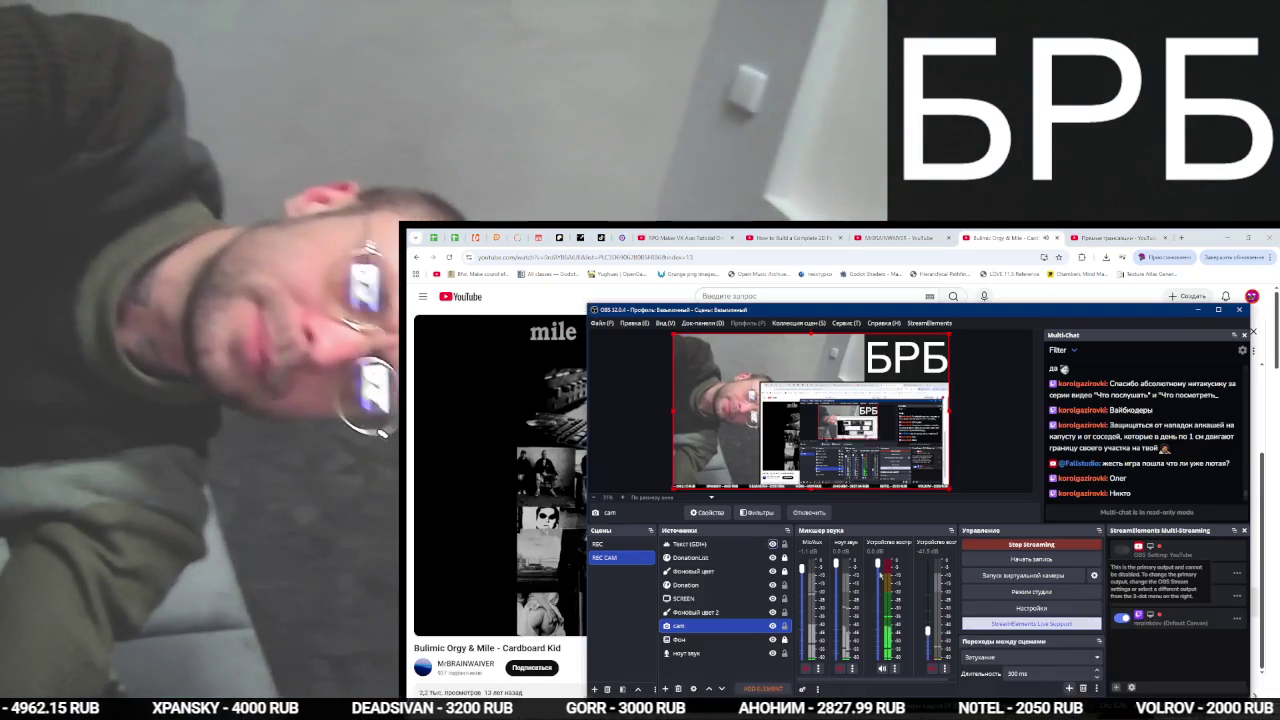